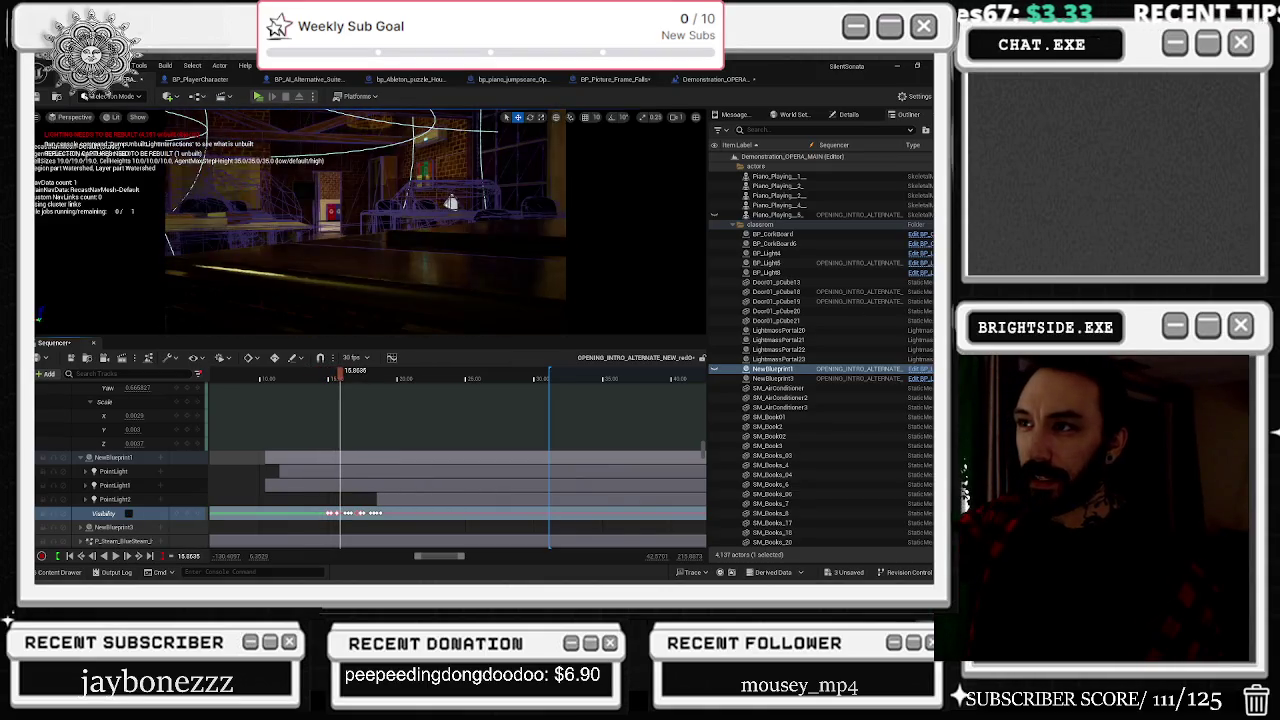
Step: Preview the sequence, then scrub back to just before the flicker
{"action": "key", "text": "space"}
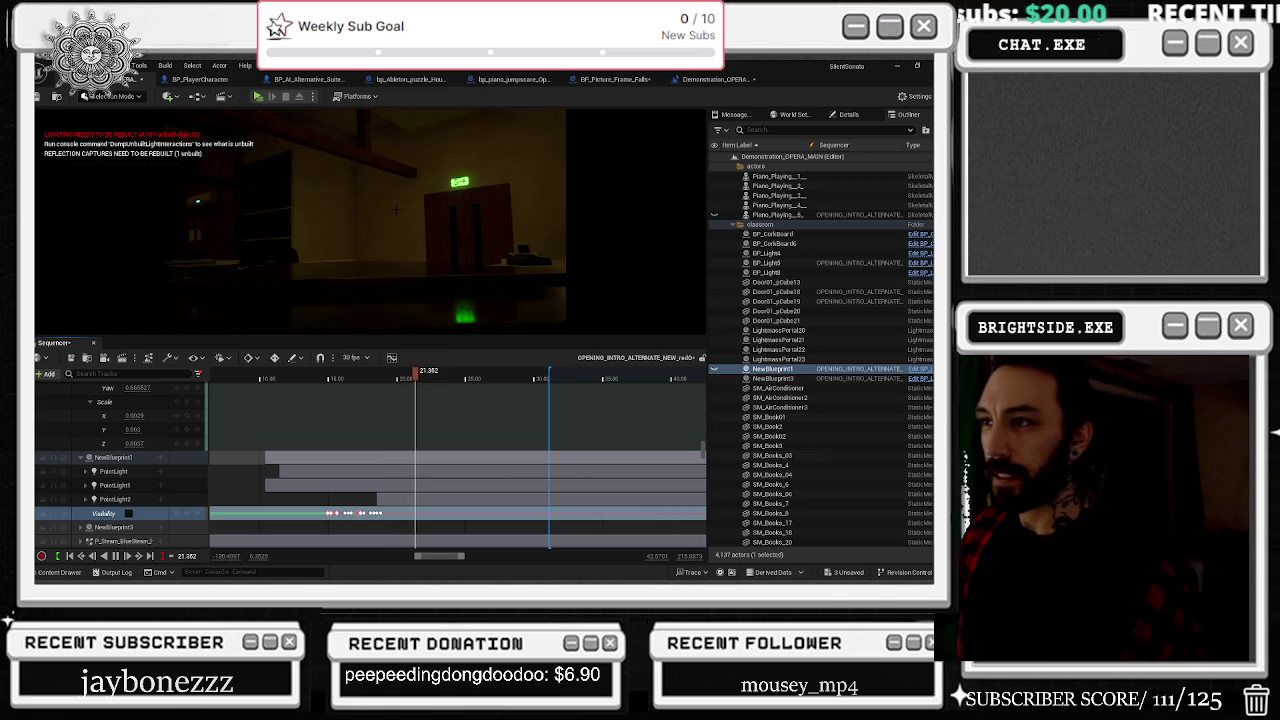
{"action": "key", "text": "space"}
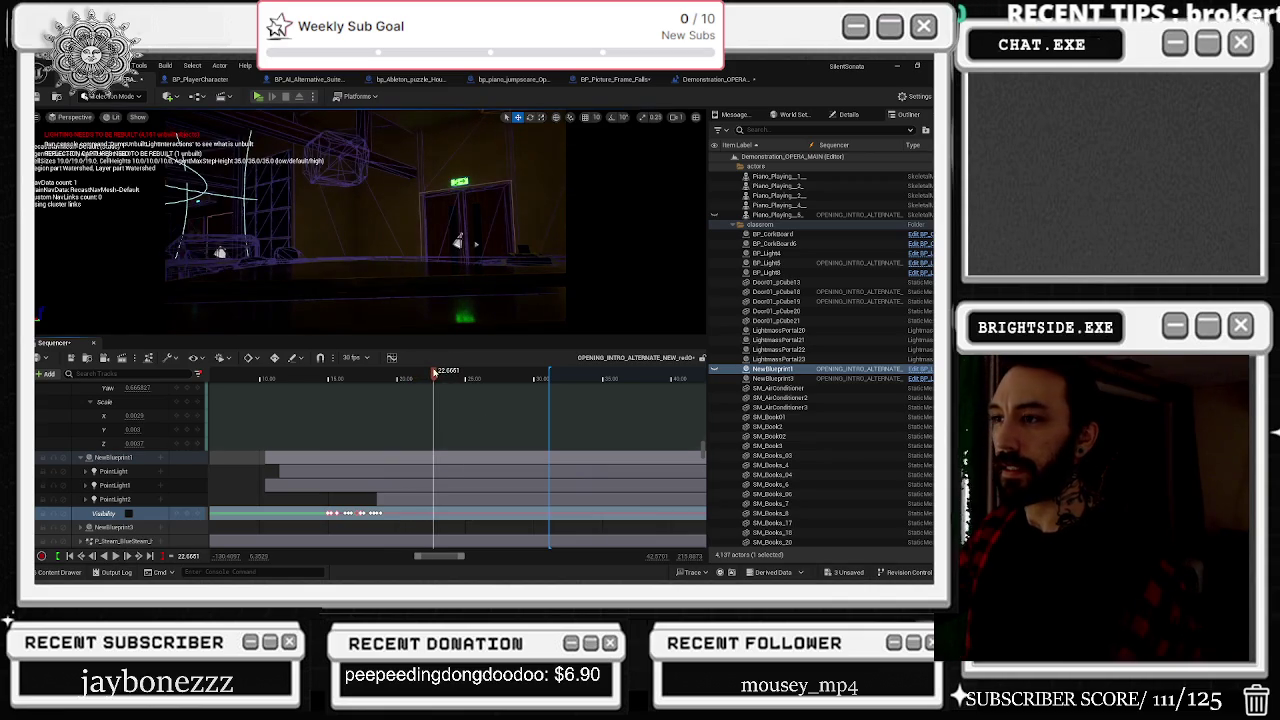
{"action": "left_click_drag", "start_coordinate": [410, 374], "coordinate": [384, 373]}
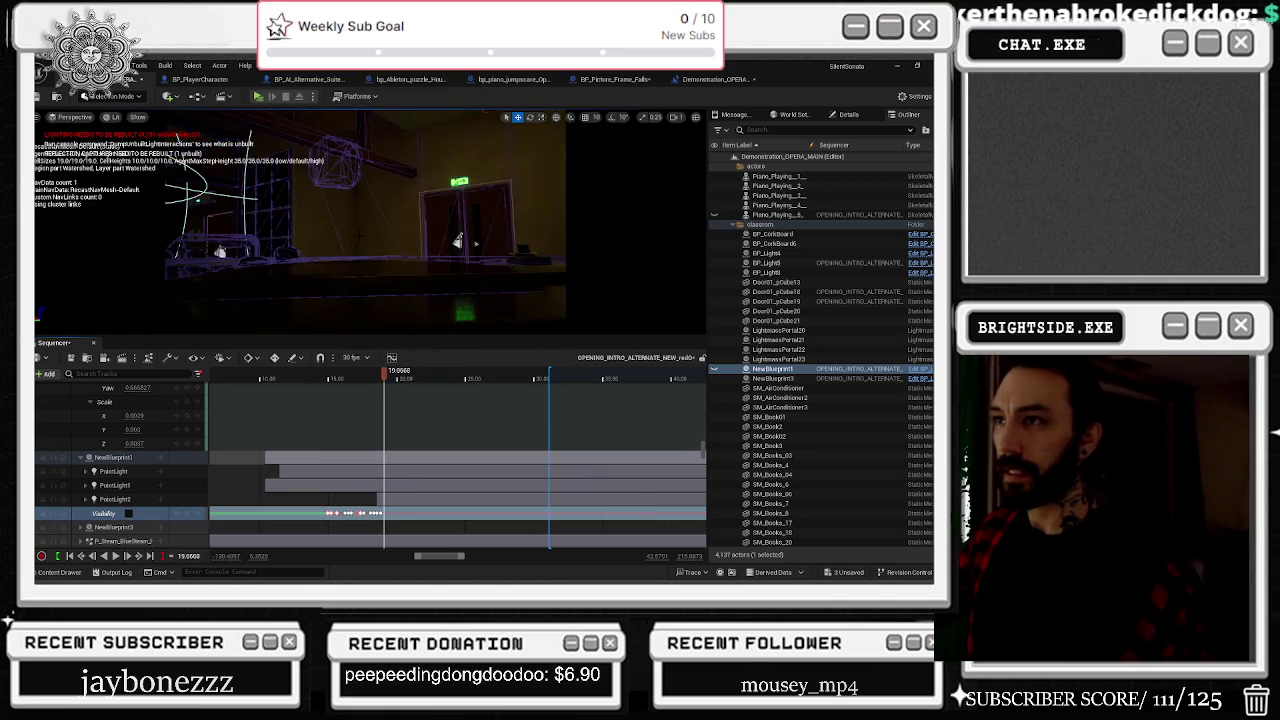
Step: Select the gizmo head object in the scene
{"action": "left_click", "coordinate": [298, 210]}
{"action": "key", "text": "e"}
{"action": "left_click", "coordinate": [330, 150]}
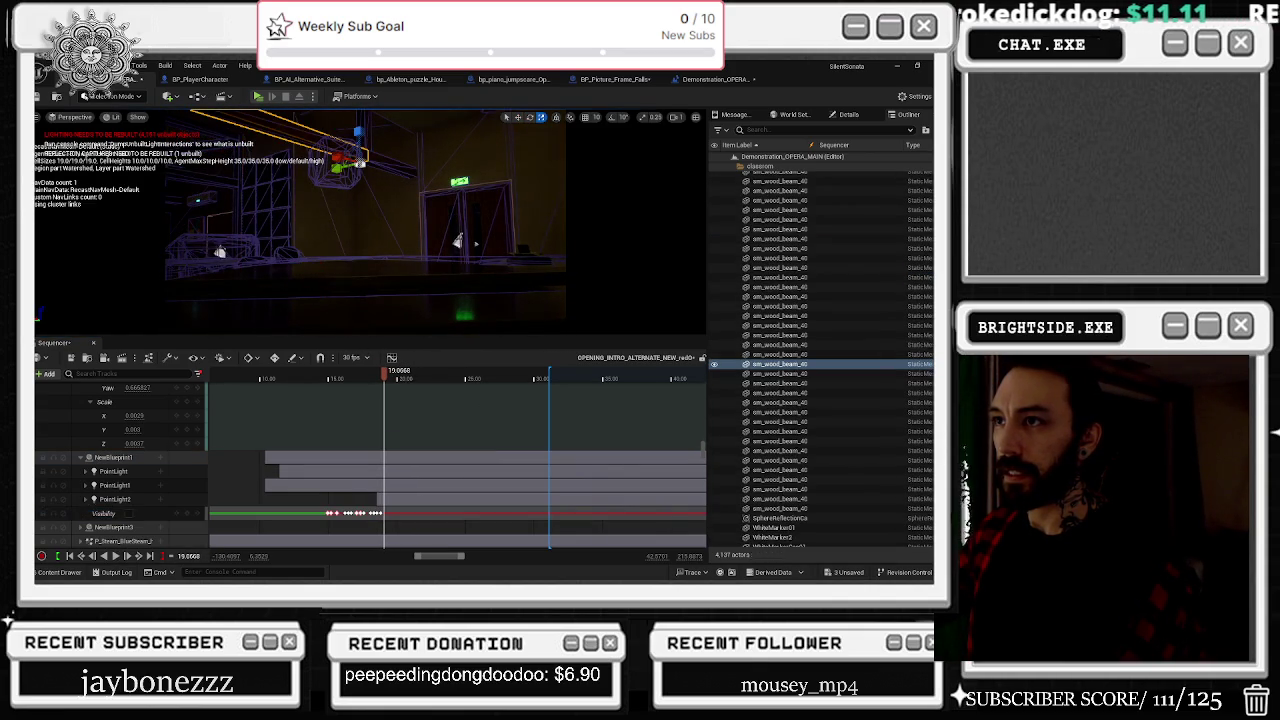
{"action": "left_click", "coordinate": [336, 156]}
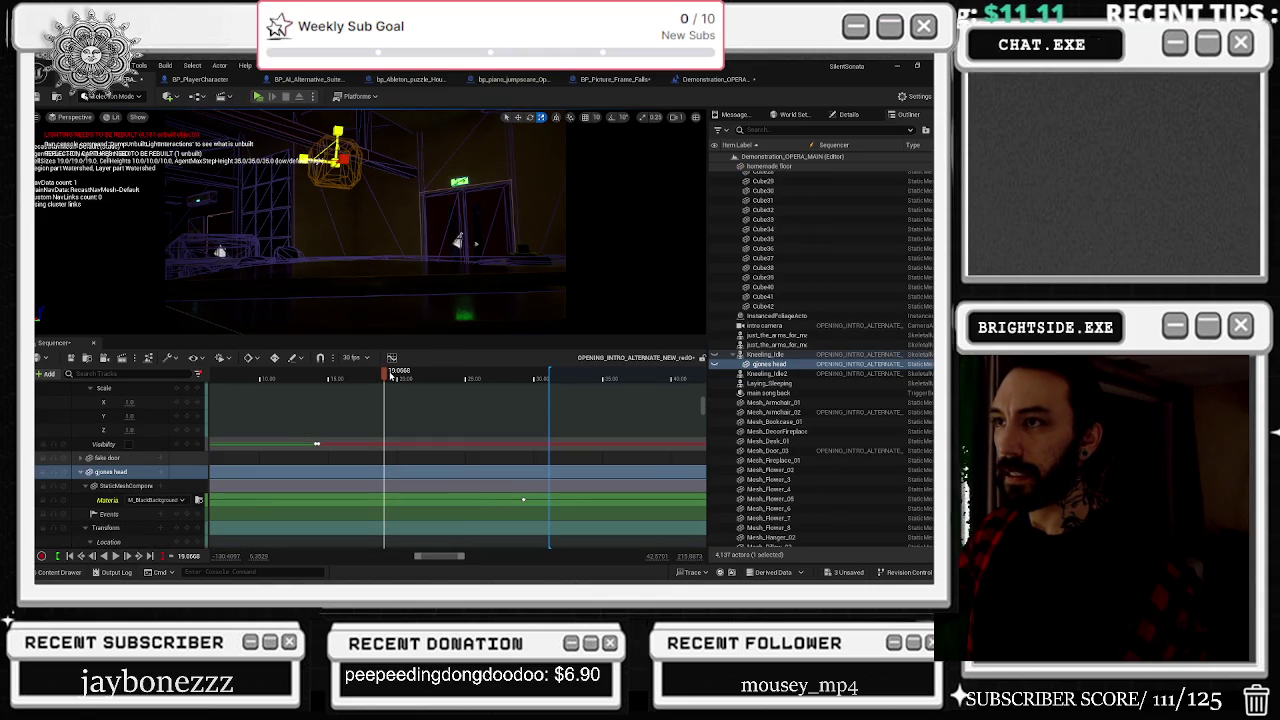
Step: Zoom the timeline to about 18.78 s and key the gizmo head's Visibility track to hidden
{"action": "scroll", "coordinate": [342, 428], "scroll_direction": "down", "scroll_amount": 5}
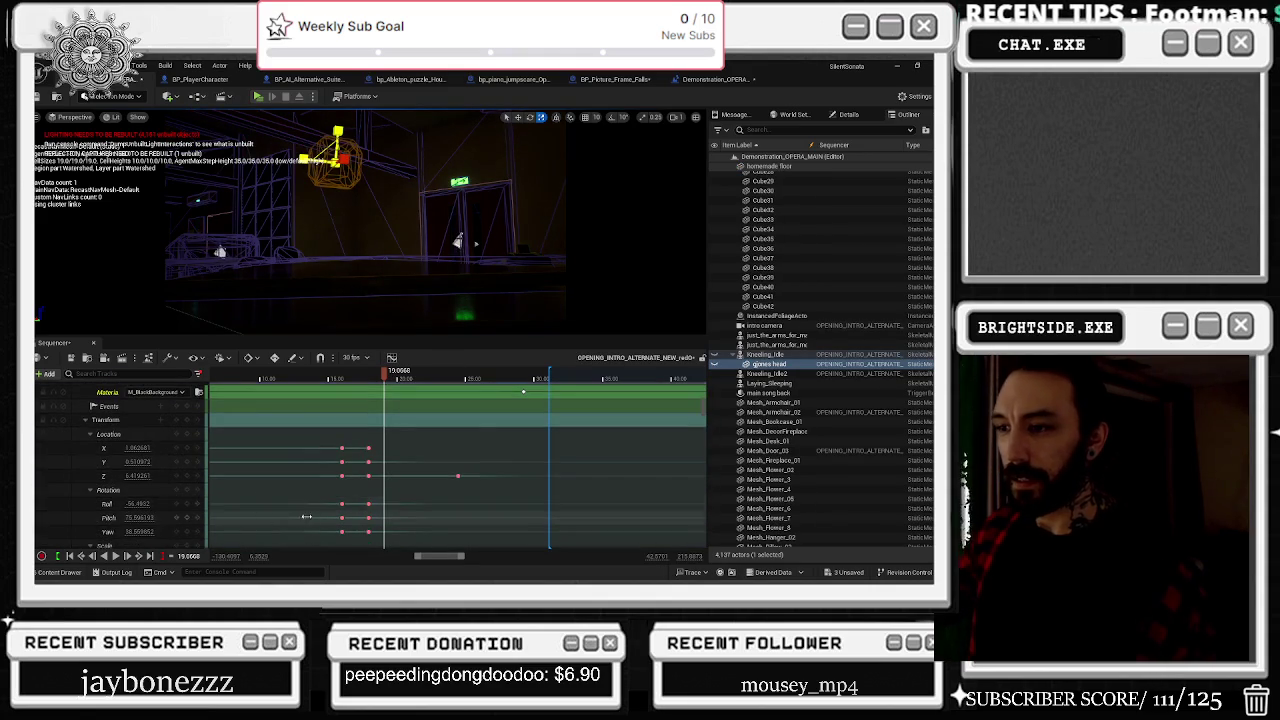
{"action": "scroll", "coordinate": [406, 509], "scroll_direction": "down", "scroll_amount": 3}
{"action": "scroll", "coordinate": [386, 400], "scroll_direction": "up", "scroll_amount": 8, "text": "ctrl"}
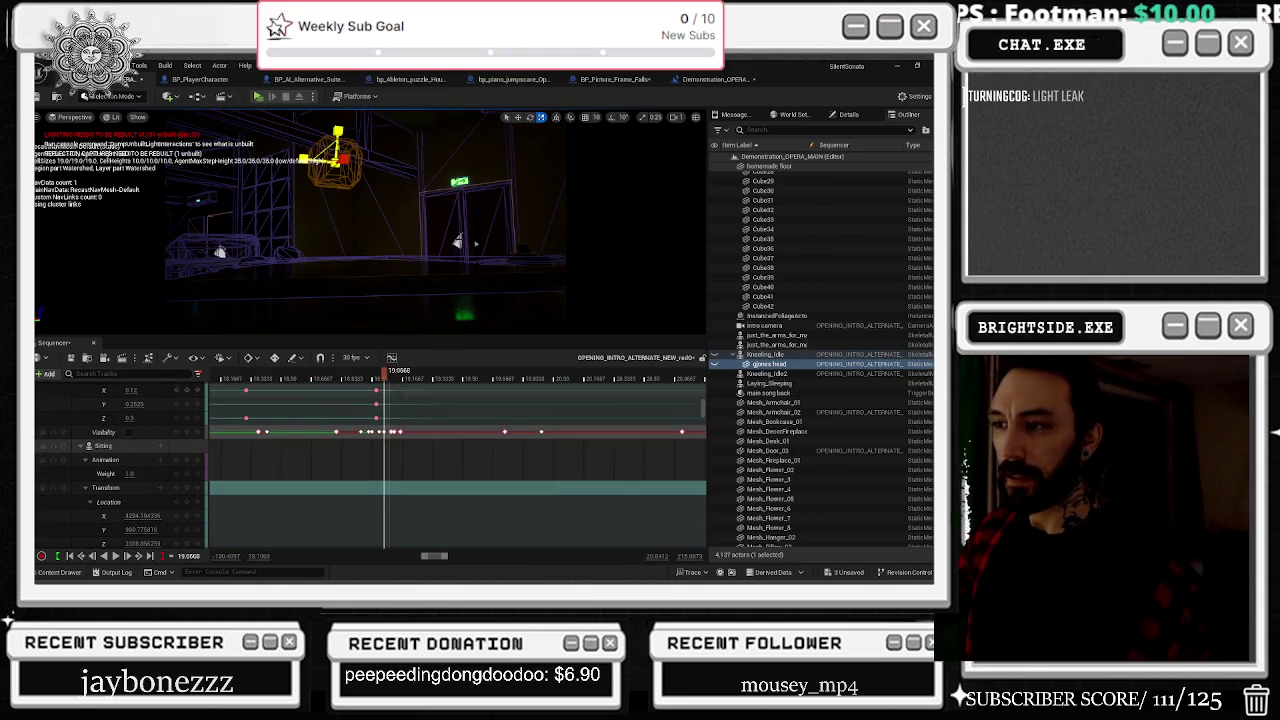
{"action": "left_click_drag", "start_coordinate": [385, 376], "coordinate": [346, 378]}
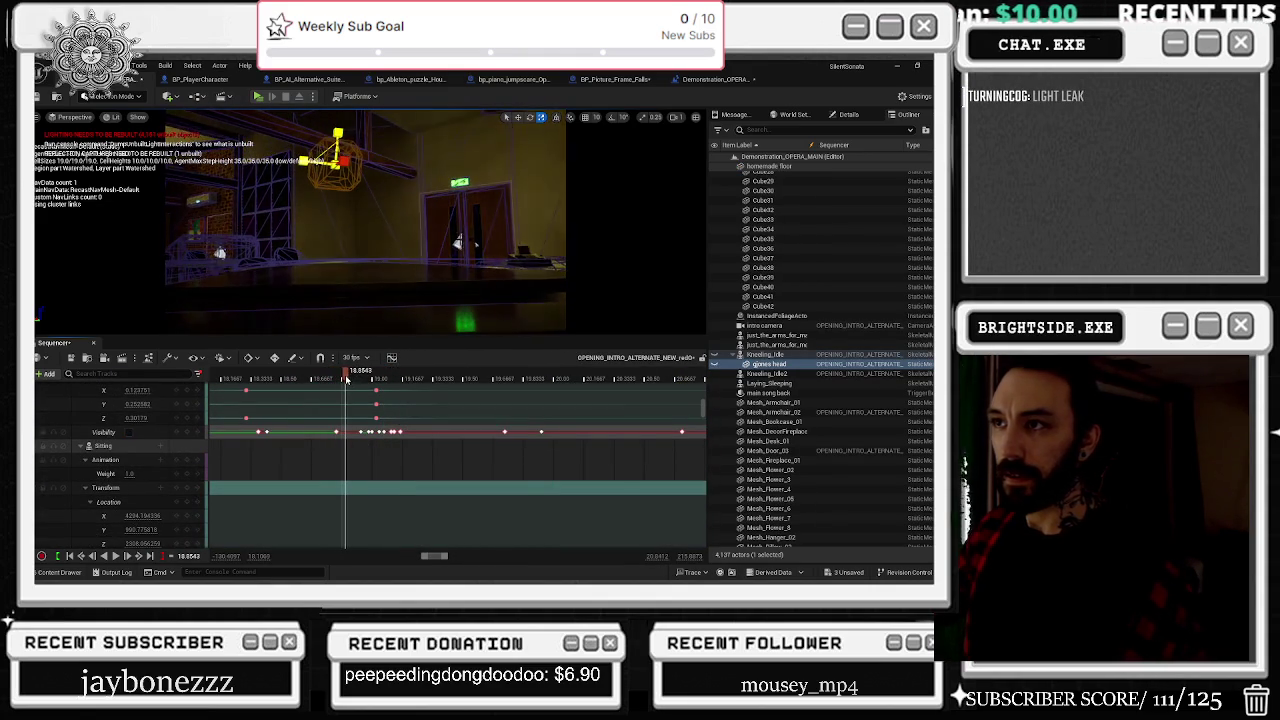
{"action": "scroll", "coordinate": [346, 378], "scroll_direction": "up", "scroll_amount": 3}
{"action": "mouse_move", "coordinate": [343, 378]}
{"action": "left_mouse_down"}
{"action": "mouse_move", "coordinate": [288, 375]}
{"action": "mouse_move", "coordinate": [305, 376]}
{"action": "left_mouse_up"}
{"action": "scroll", "coordinate": [304, 378], "scroll_direction": "up", "scroll_amount": 2}
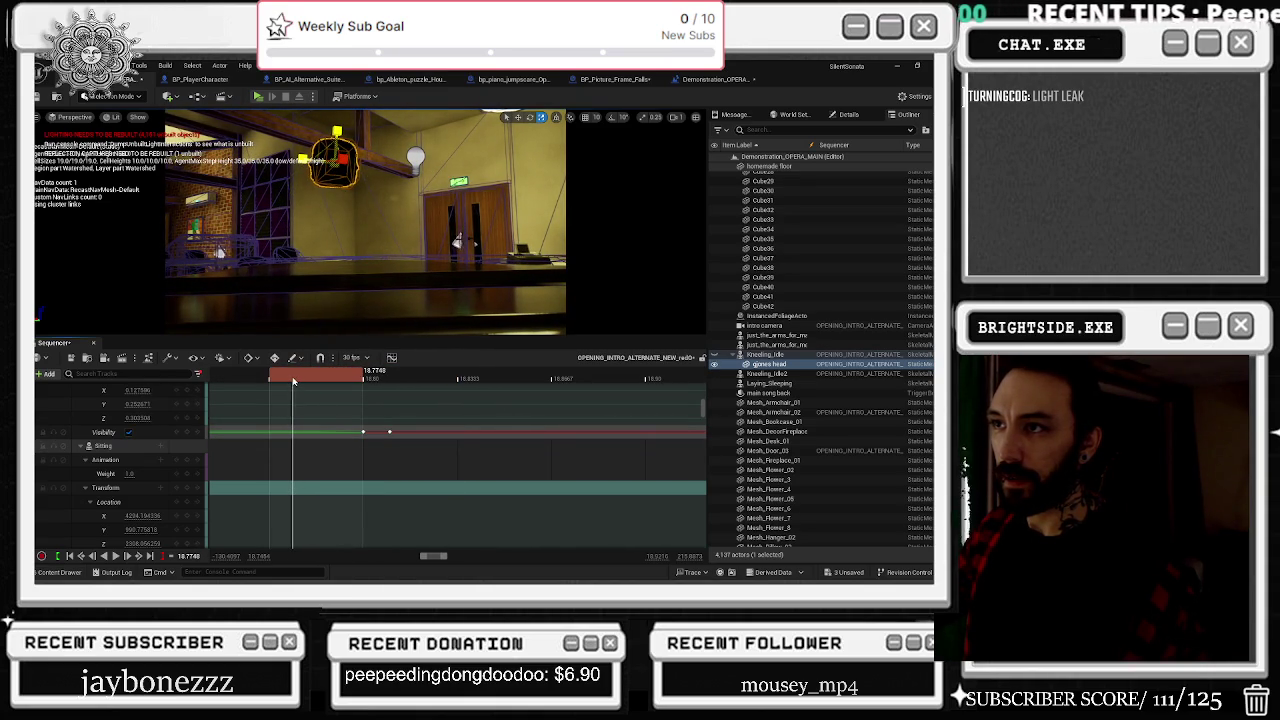
{"action": "left_click", "coordinate": [128, 432]}
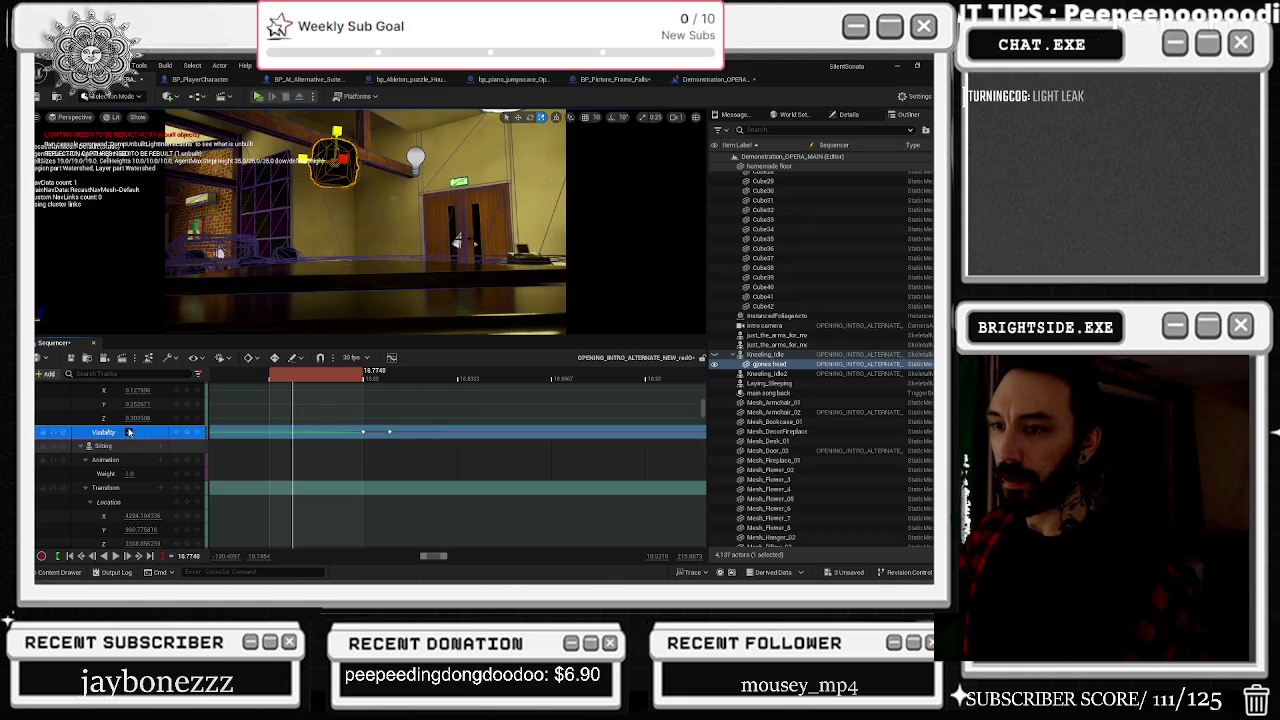
{"action": "left_click", "coordinate": [129, 432]}
Step: Nudge the time slightly later and play the sequence to check the flicker
{"action": "left_click_drag", "start_coordinate": [293, 378], "coordinate": [665, 395]}
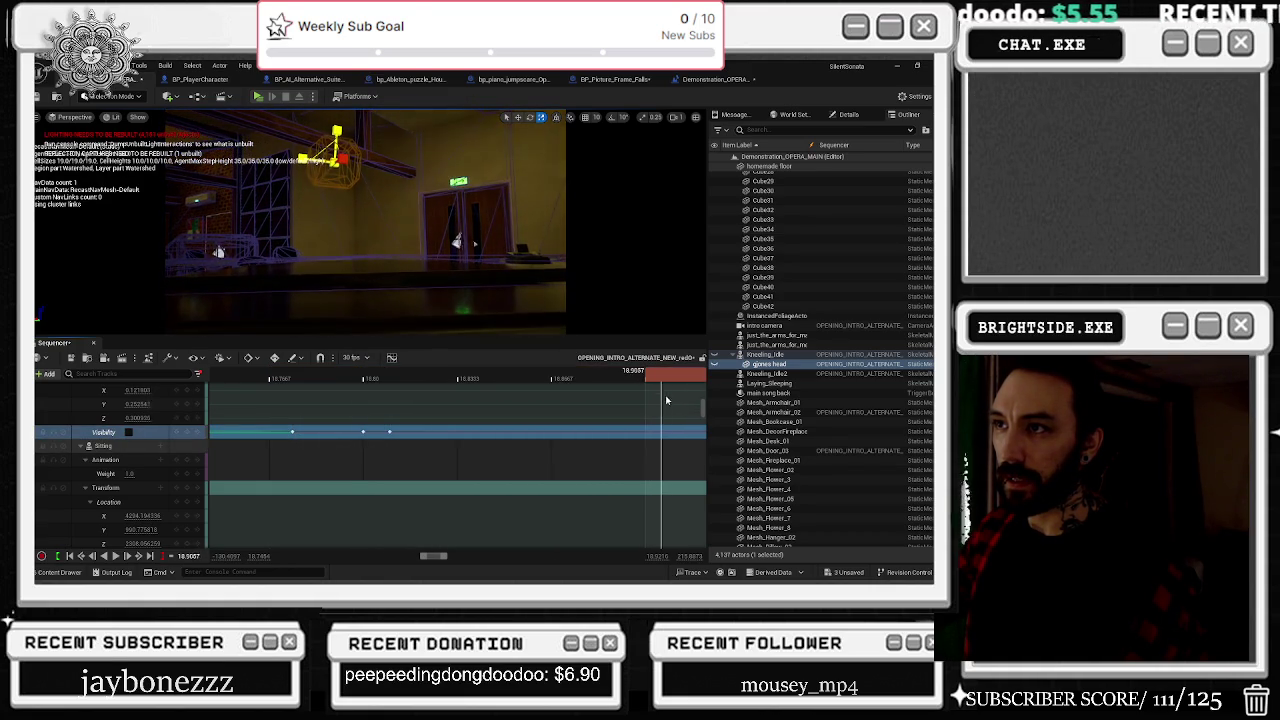
{"action": "scroll", "coordinate": [390, 385], "scroll_direction": "down", "scroll_amount": 5}
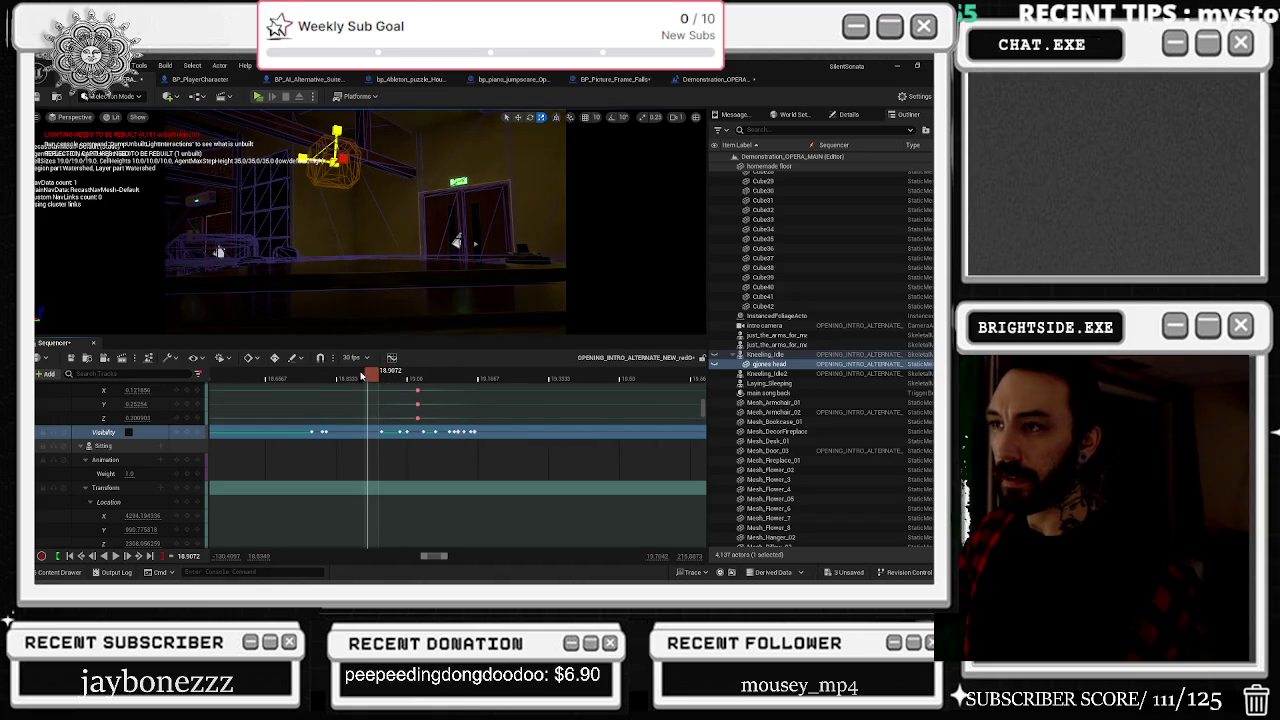
{"action": "key", "text": "space"}
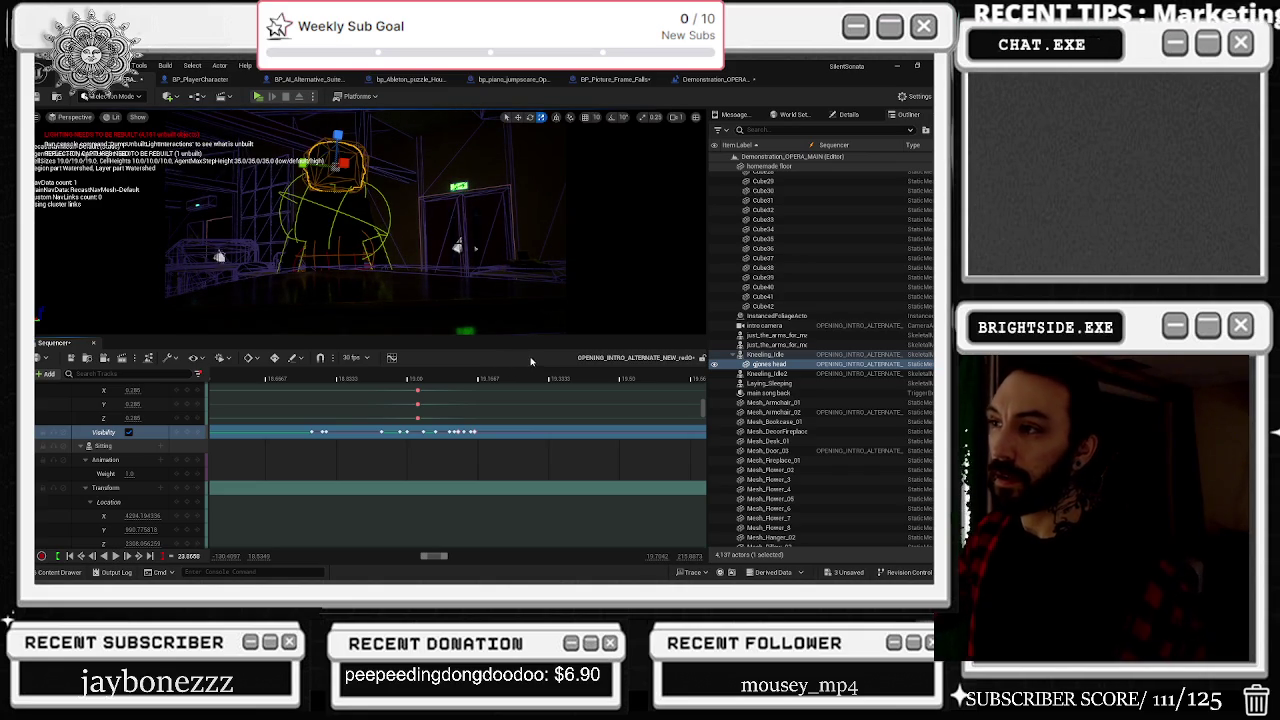
{"action": "scroll", "coordinate": [510, 426], "scroll_direction": "down", "scroll_amount": 5}
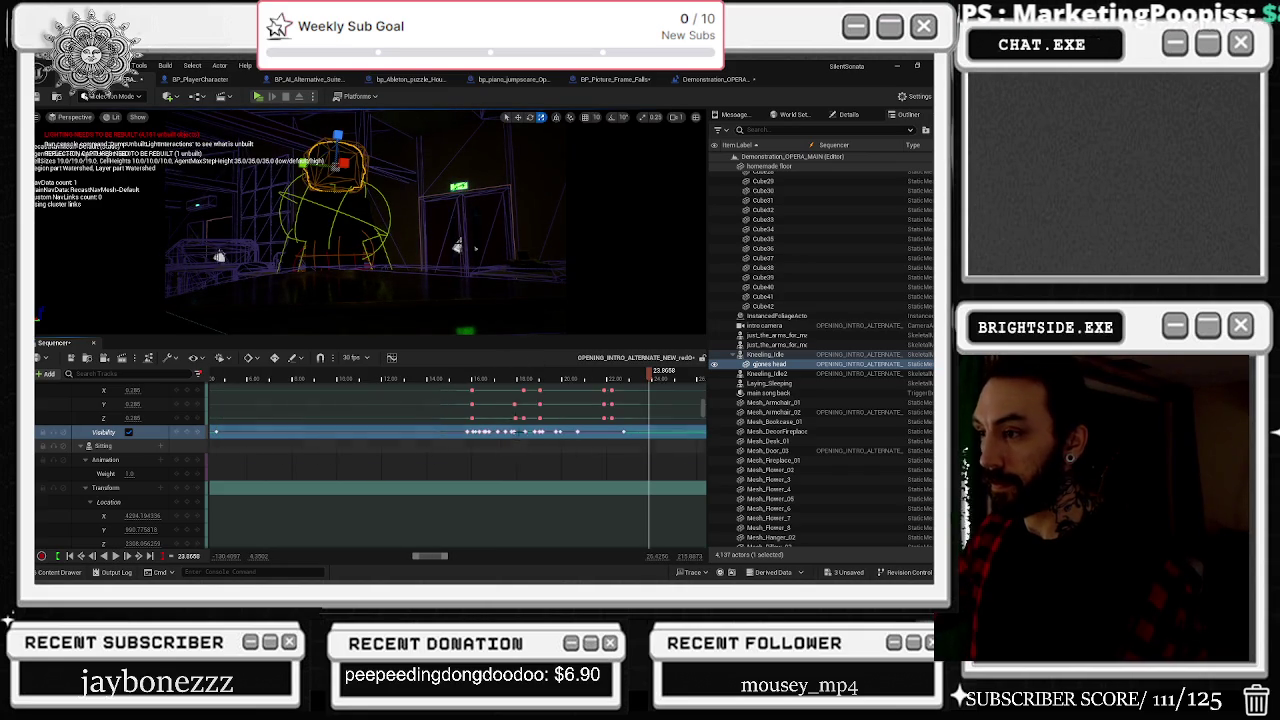
{"action": "key", "text": "space"}
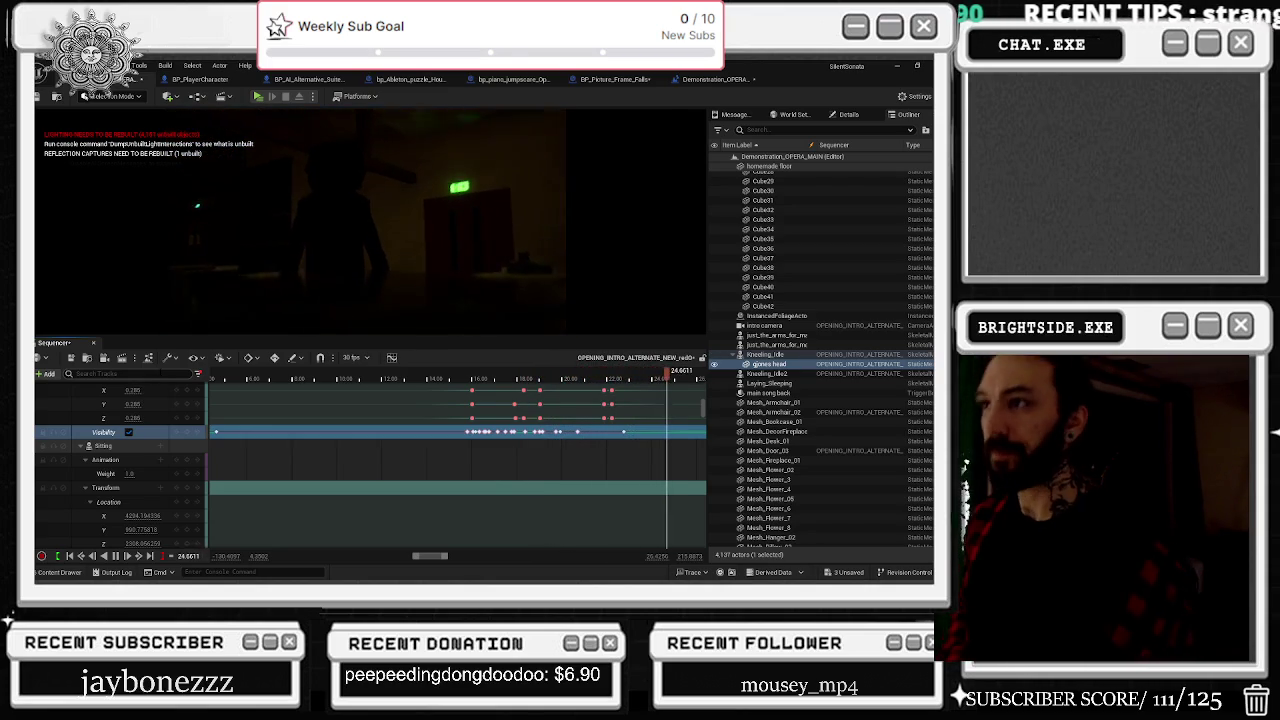
{"action": "scroll", "coordinate": [600, 482], "scroll_direction": "down", "scroll_amount": 3}
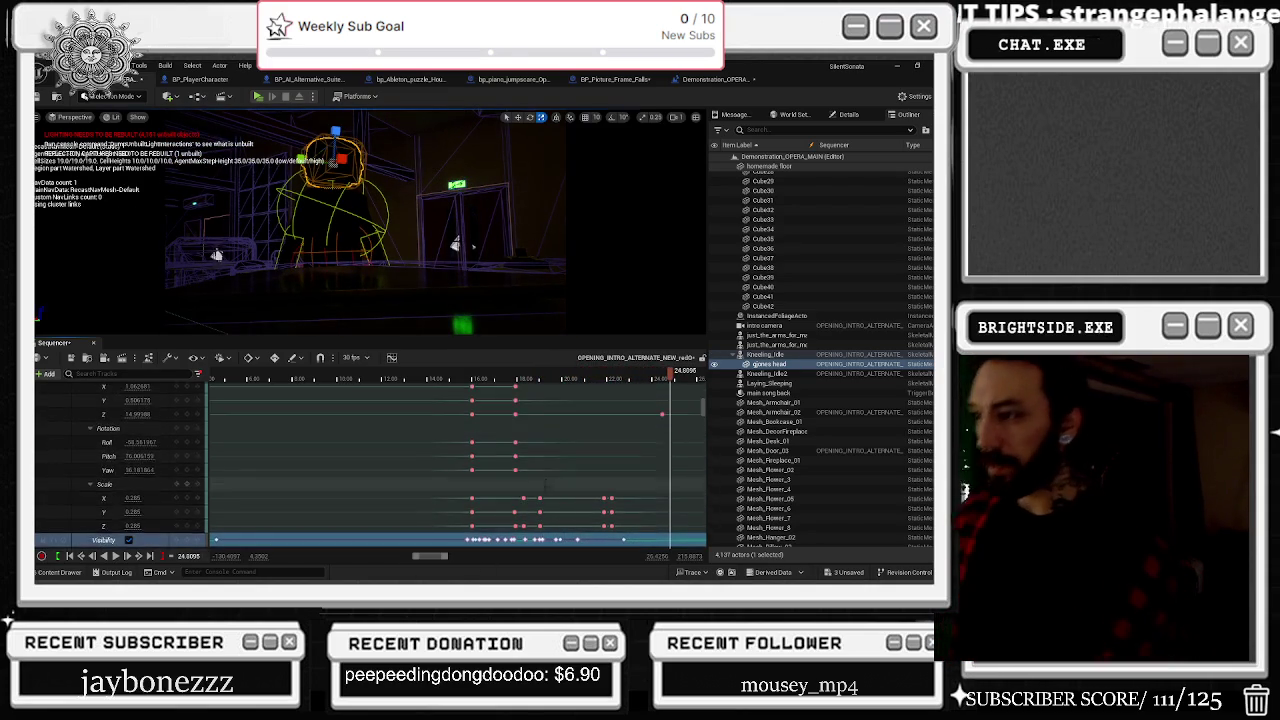
{"action": "scroll", "coordinate": [600, 482], "scroll_direction": "up", "scroll_amount": 5}
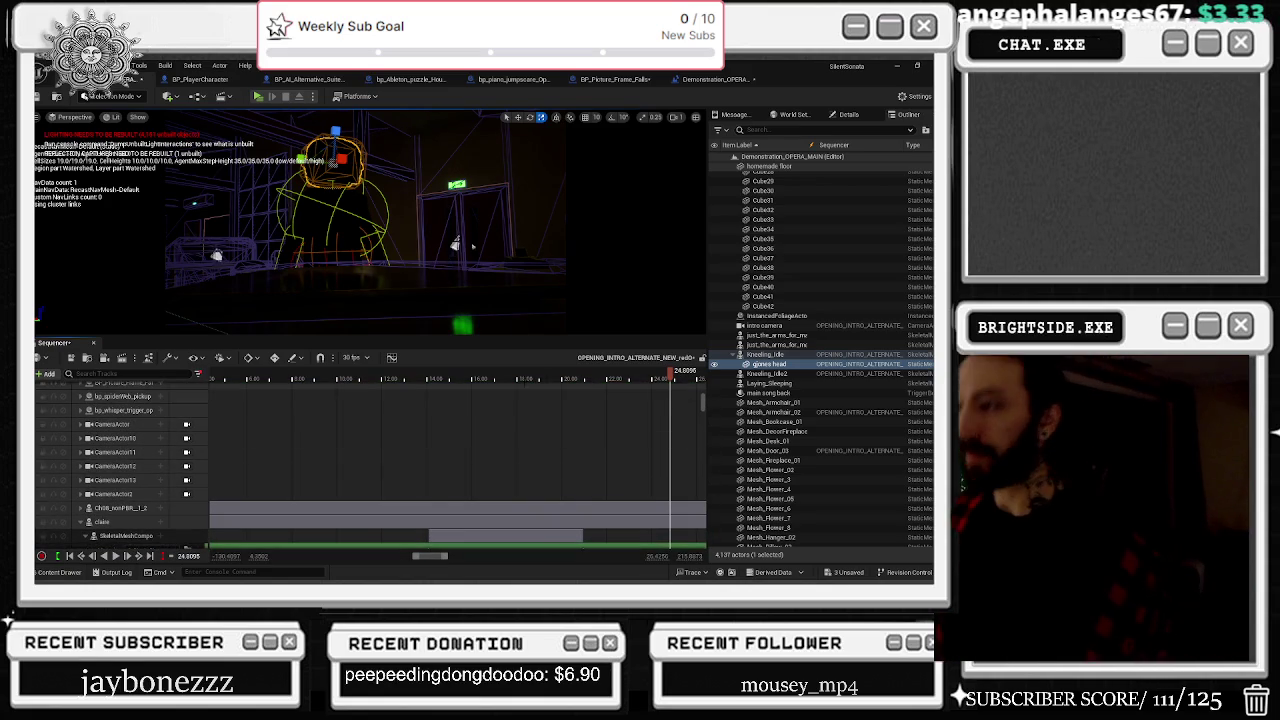
{"action": "left_click", "coordinate": [372, 376]}
{"action": "key", "text": "space"}
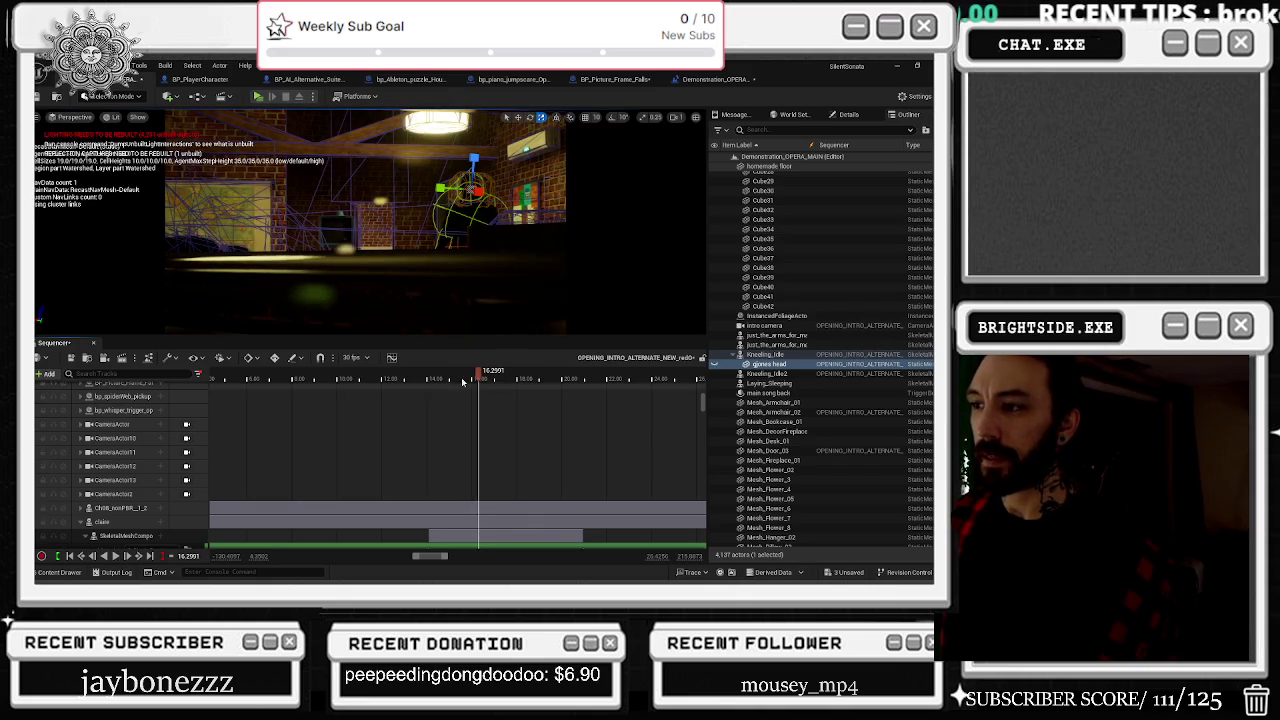
Step: Jump to about 17.19 s and inspect NewBlueprint1's point light properties
{"action": "left_click", "coordinate": [498, 374]}
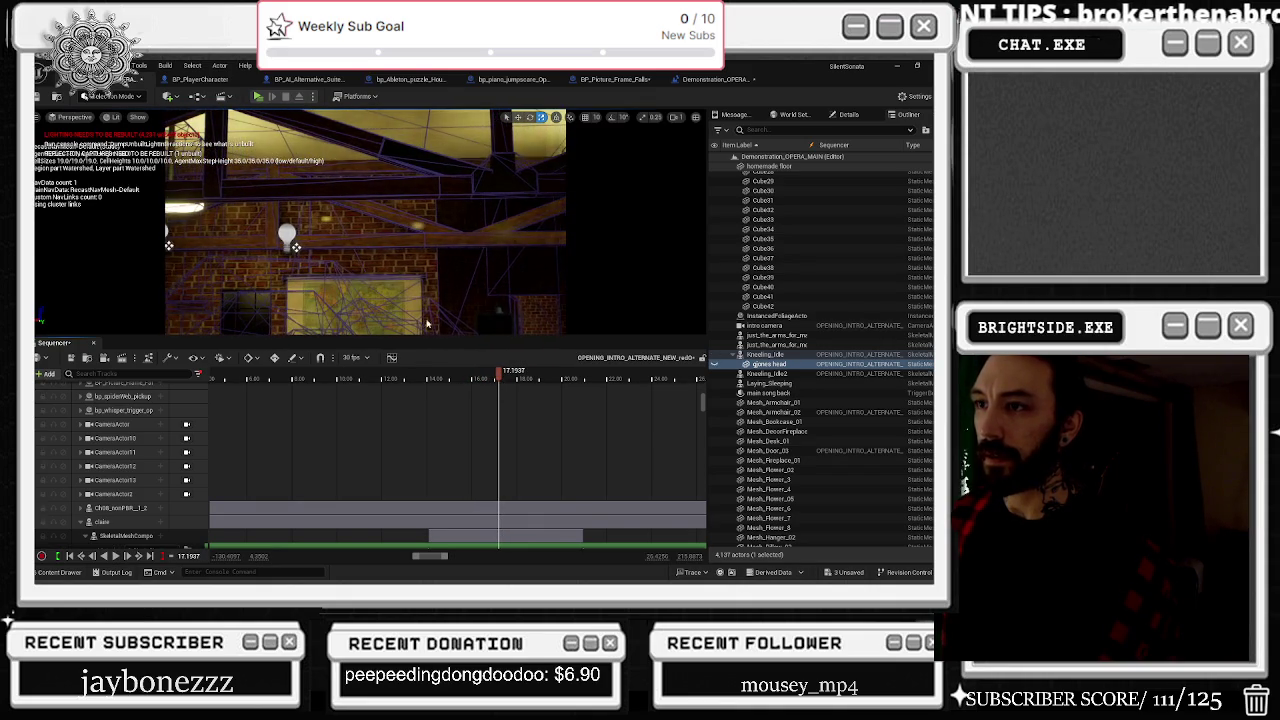
{"action": "left_click", "coordinate": [780, 364]}
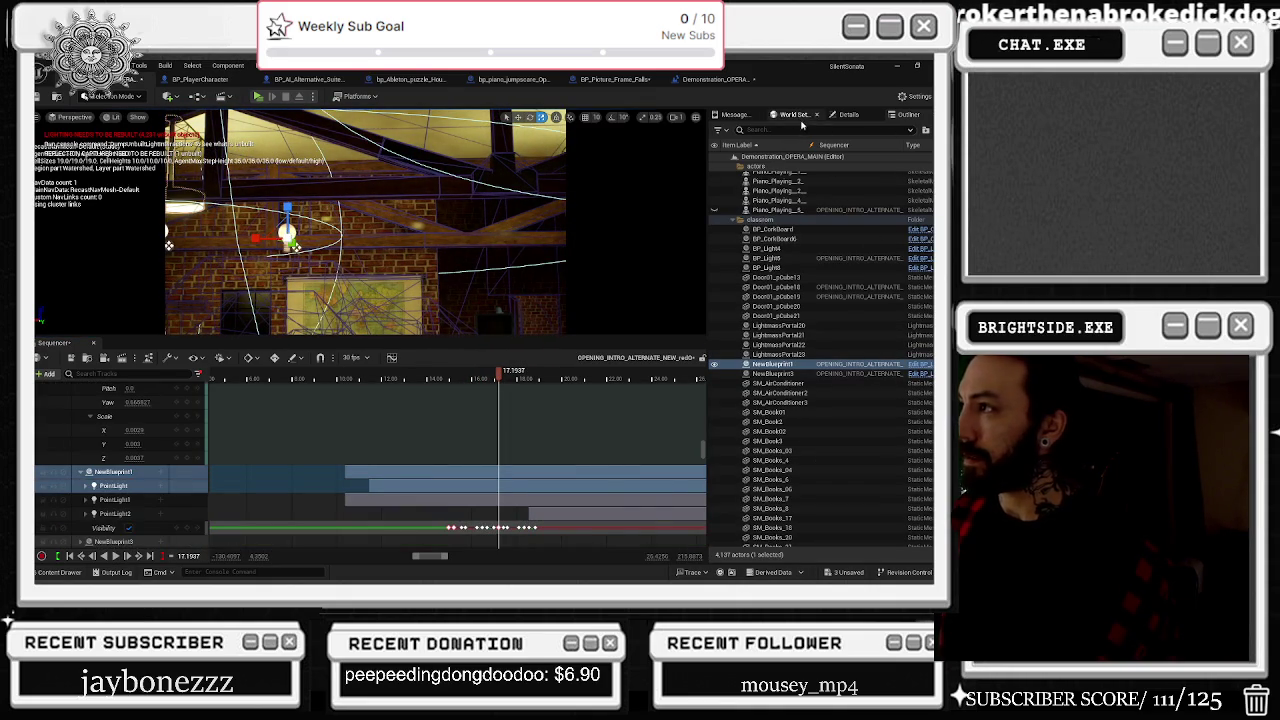
{"action": "left_click", "coordinate": [852, 118]}
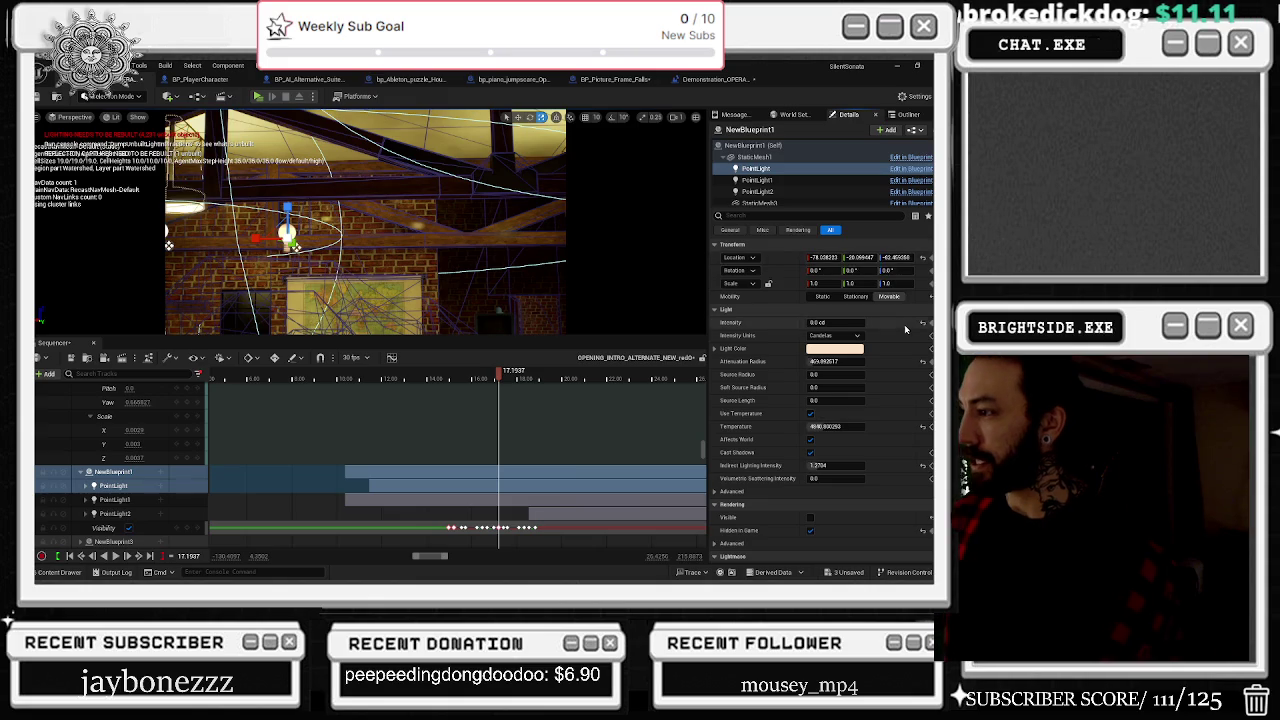
{"action": "scroll", "coordinate": [883, 364], "scroll_direction": "down", "scroll_amount": 10}
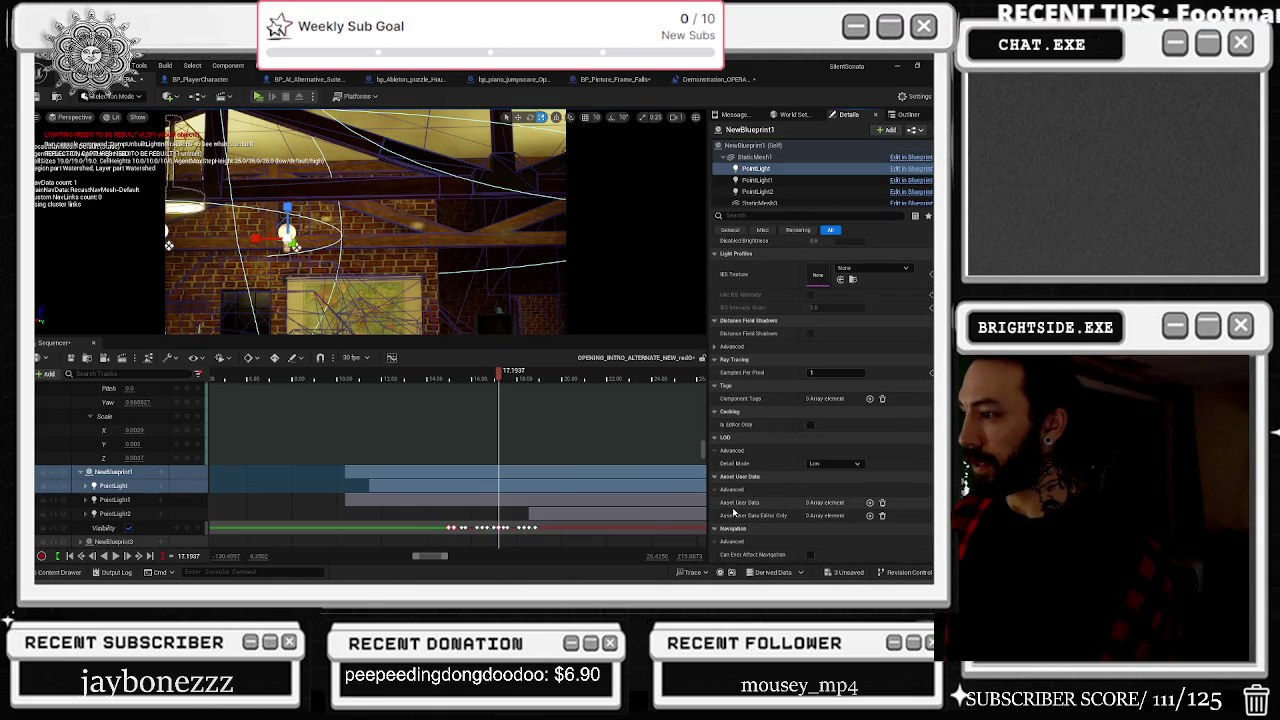
{"action": "scroll", "coordinate": [715, 349], "scroll_direction": "up", "scroll_amount": 5}
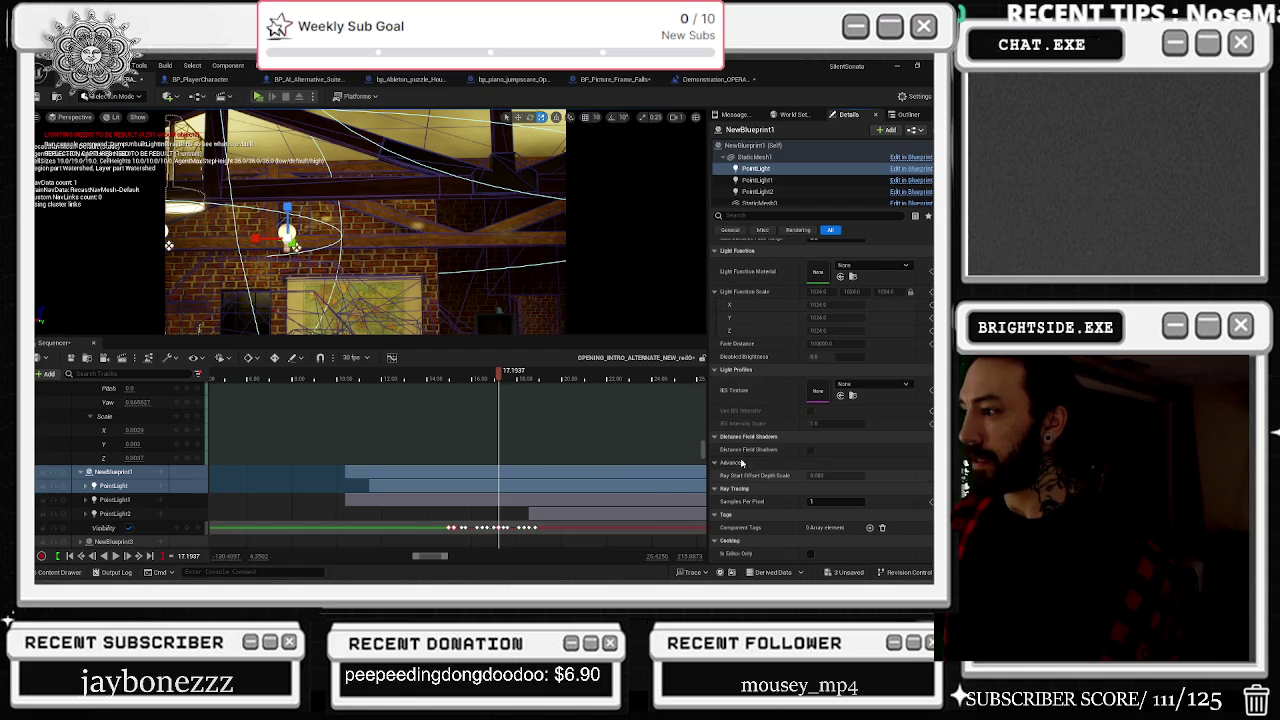
{"action": "scroll", "coordinate": [765, 430], "scroll_direction": "up", "scroll_amount": 7}
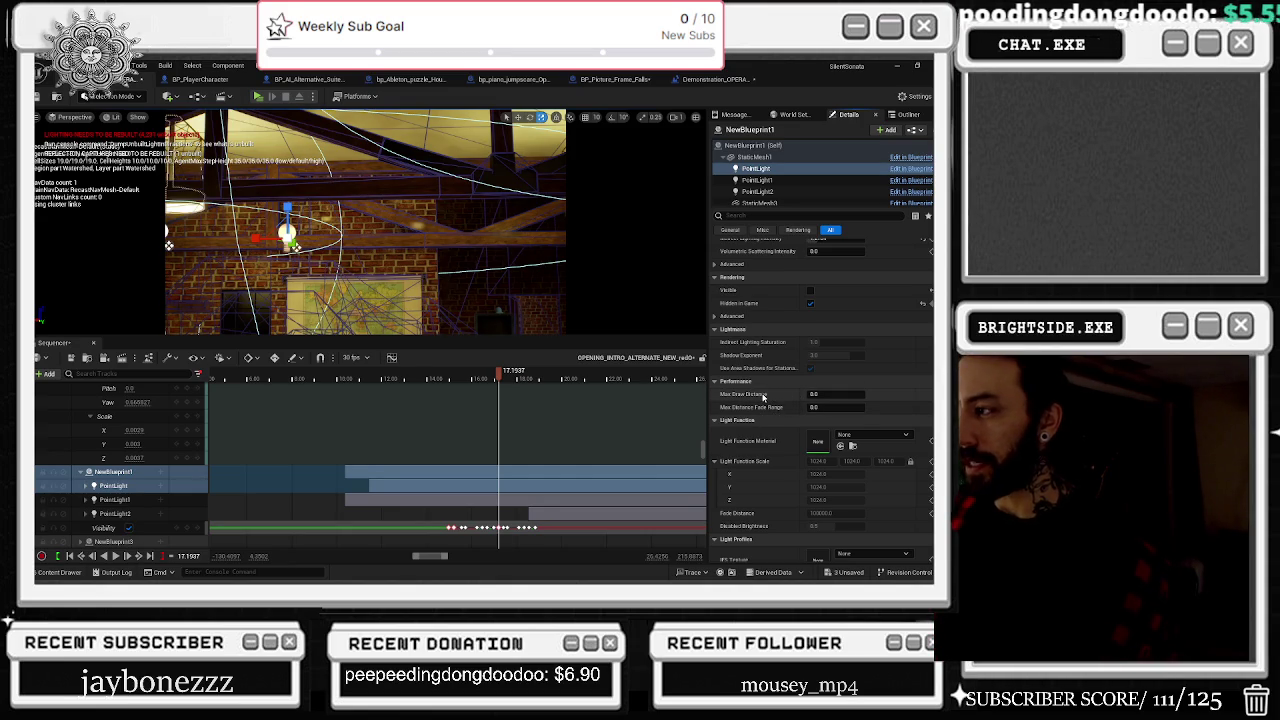
{"action": "scroll", "coordinate": [841, 308], "scroll_direction": "up", "scroll_amount": 2}
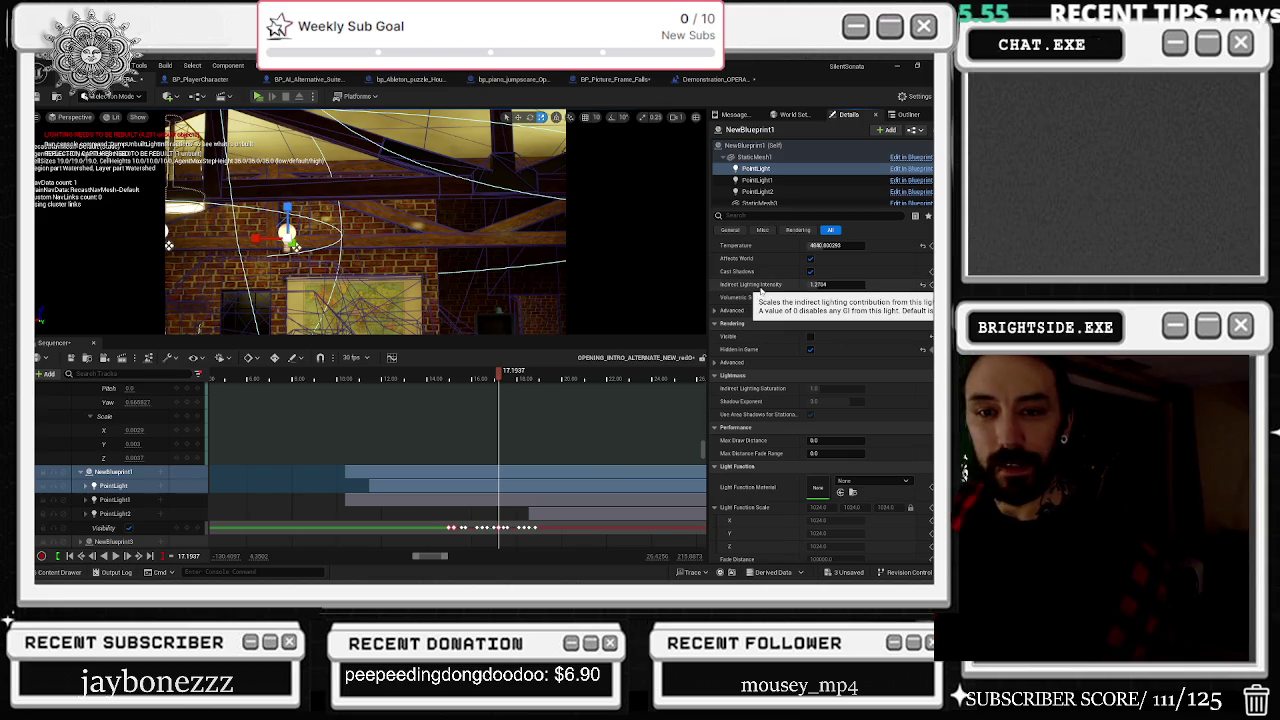
{"action": "scroll", "coordinate": [840, 305], "scroll_direction": "up", "scroll_amount": 5}
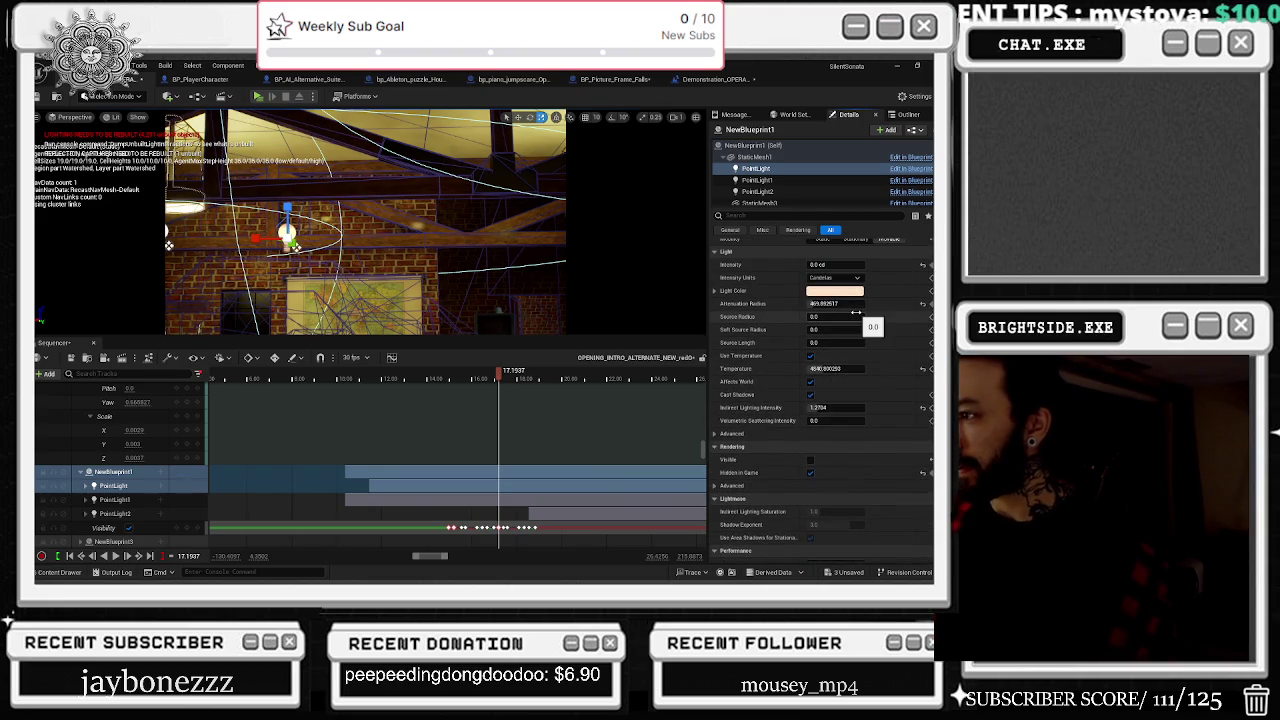
{"action": "scroll", "coordinate": [893, 318], "scroll_direction": "up", "scroll_amount": 1}
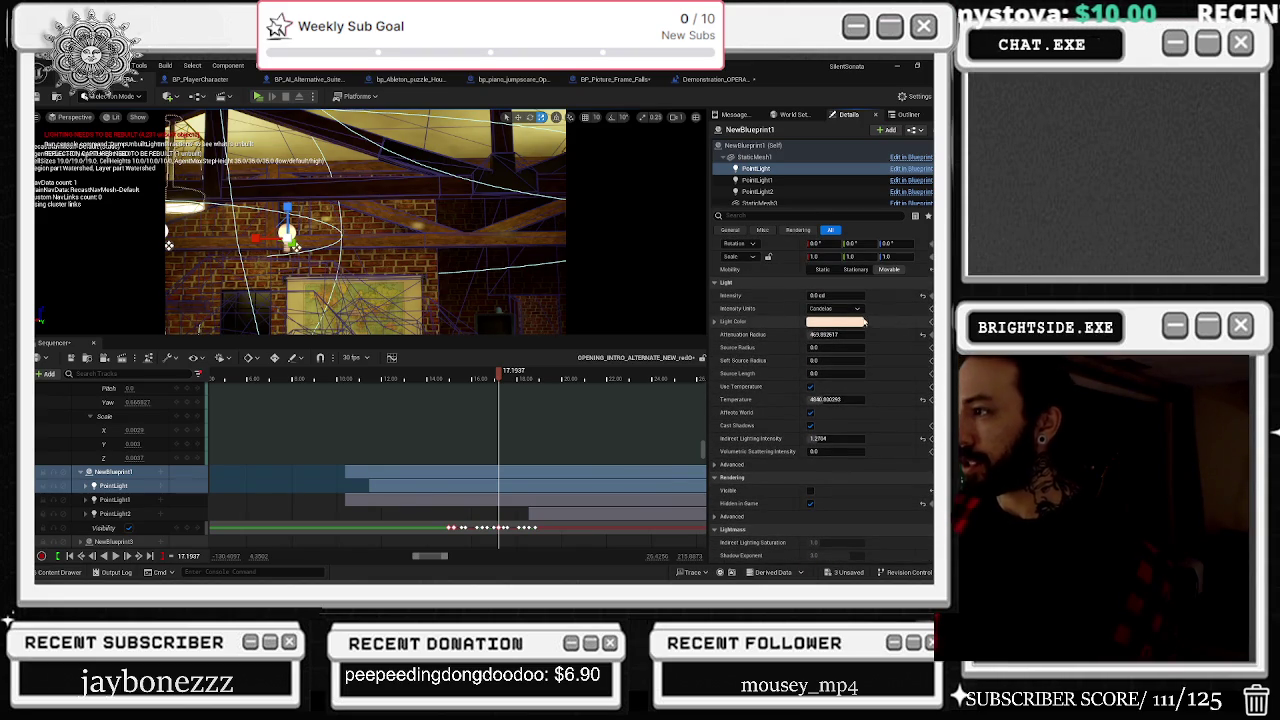
Step: Reveal the light's advanced settings, then switch to the BP_PlayerCharacter Blueprint
{"action": "left_click", "coordinate": [730, 464]}
{"action": "scroll", "coordinate": [840, 450], "scroll_direction": "down", "scroll_amount": 2}
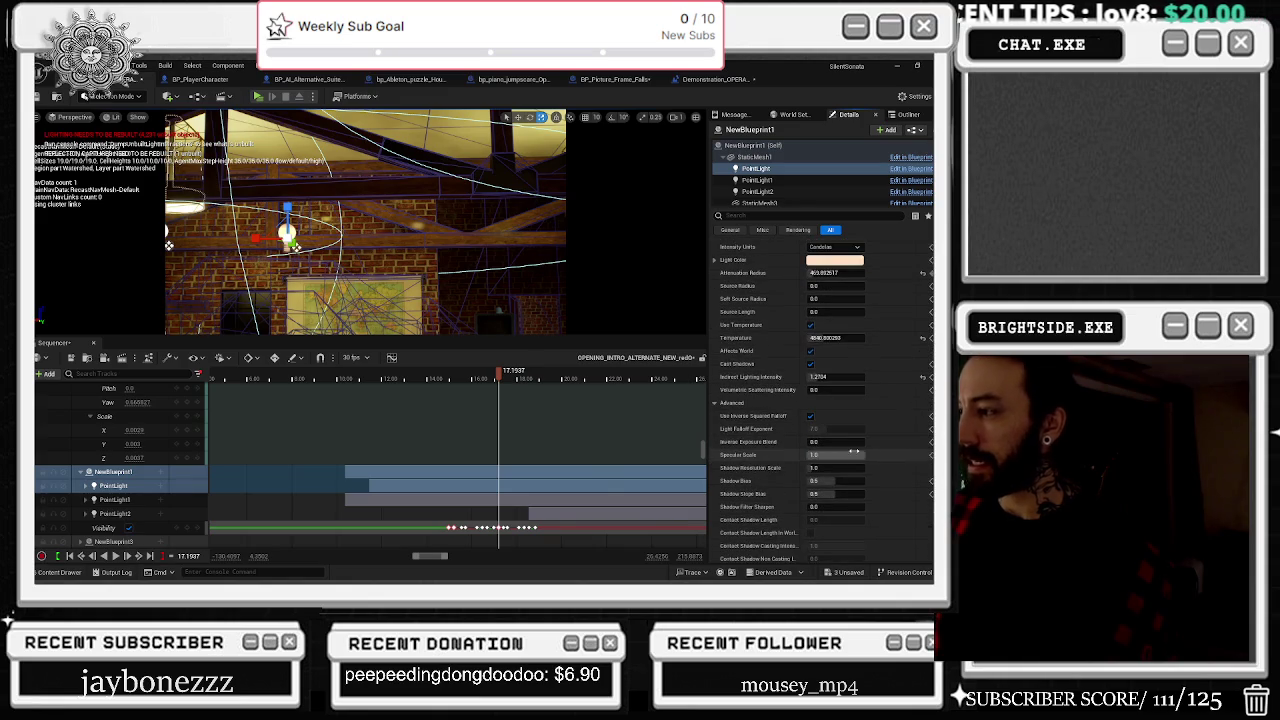
{"action": "scroll", "coordinate": [869, 453], "scroll_direction": "down", "scroll_amount": 2}
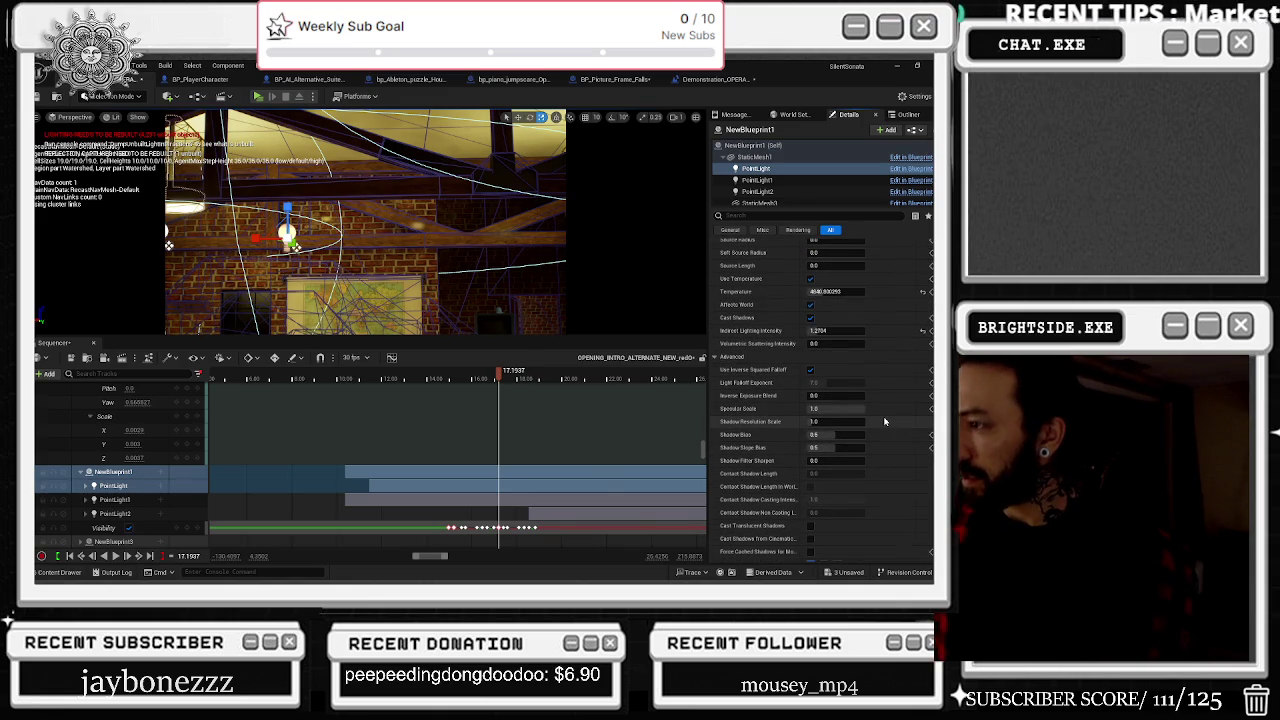
{"action": "scroll", "coordinate": [870, 415], "scroll_direction": "down", "scroll_amount": 1}
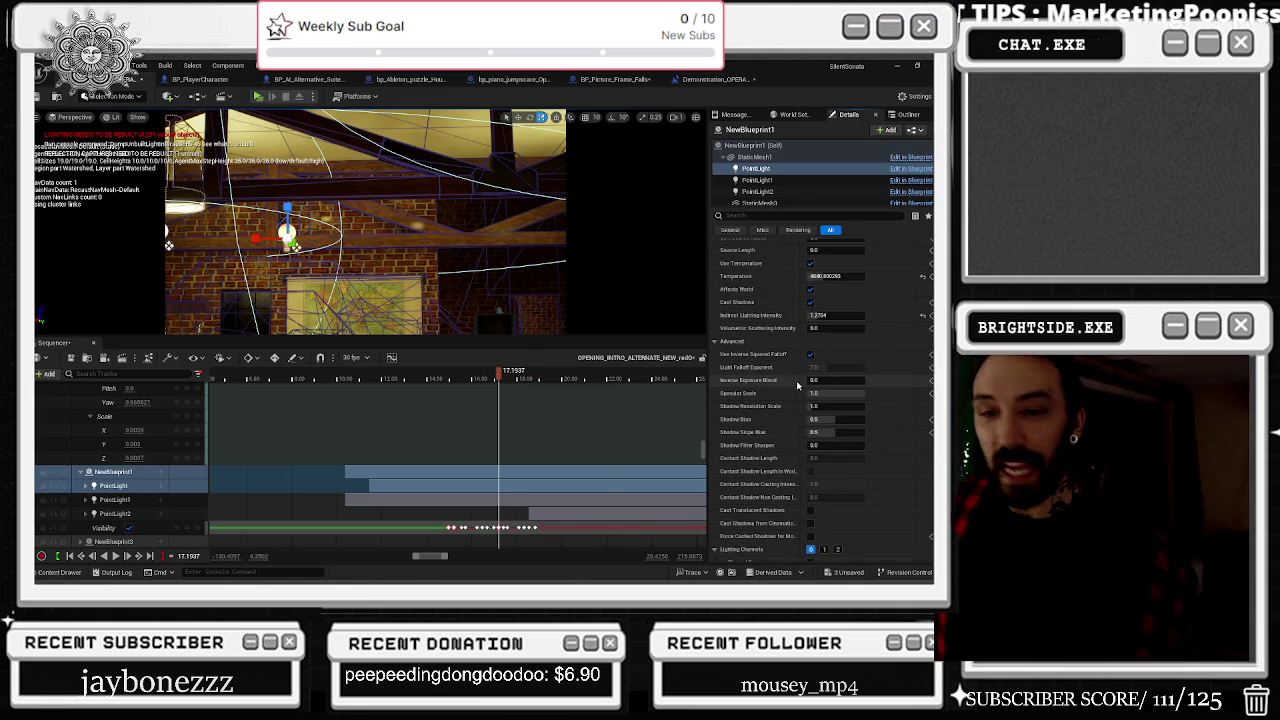
{"action": "key", "text": "ctrl+Tab"}
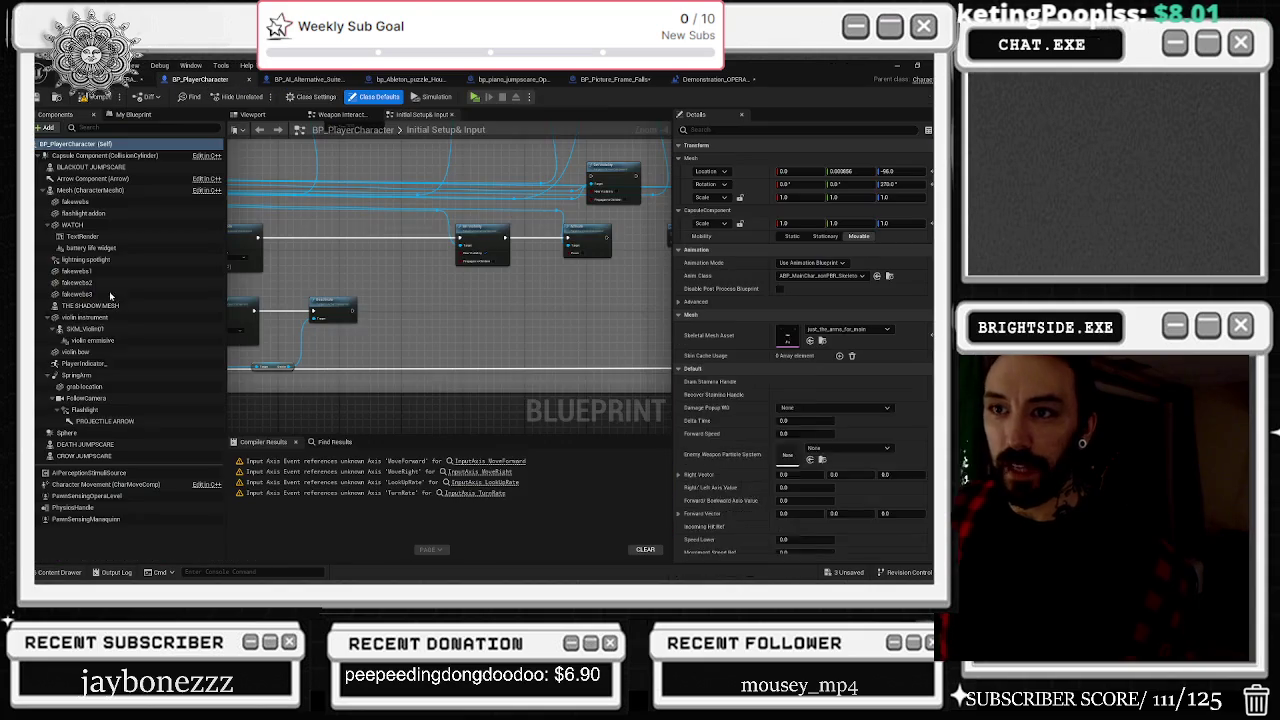
Step: Select the Flashlight component and show its falloff and shadow settings
{"action": "left_click", "coordinate": [117, 409]}
{"action": "scroll", "coordinate": [859, 345], "scroll_direction": "down", "scroll_amount": 2}
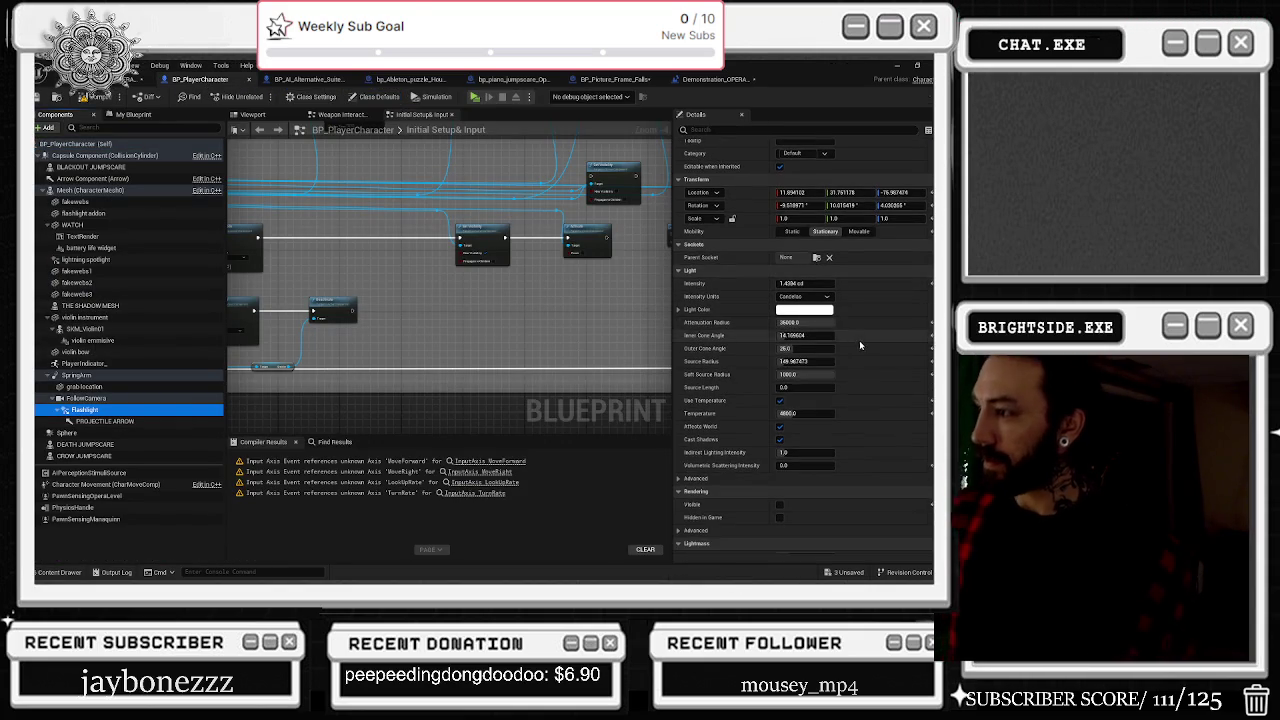
{"action": "scroll", "coordinate": [865, 350], "scroll_direction": "down", "scroll_amount": 2}
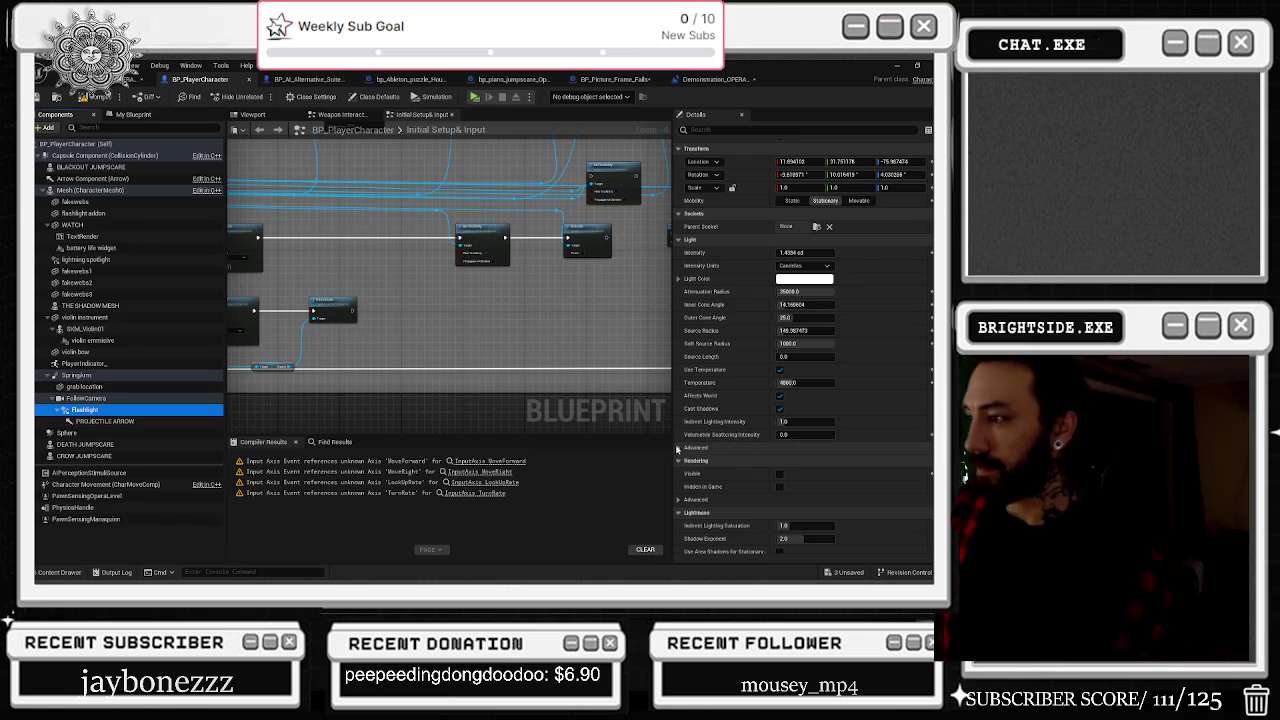
{"action": "left_click", "coordinate": [683, 448]}
{"action": "scroll", "coordinate": [731, 428], "scroll_direction": "down", "scroll_amount": 2}
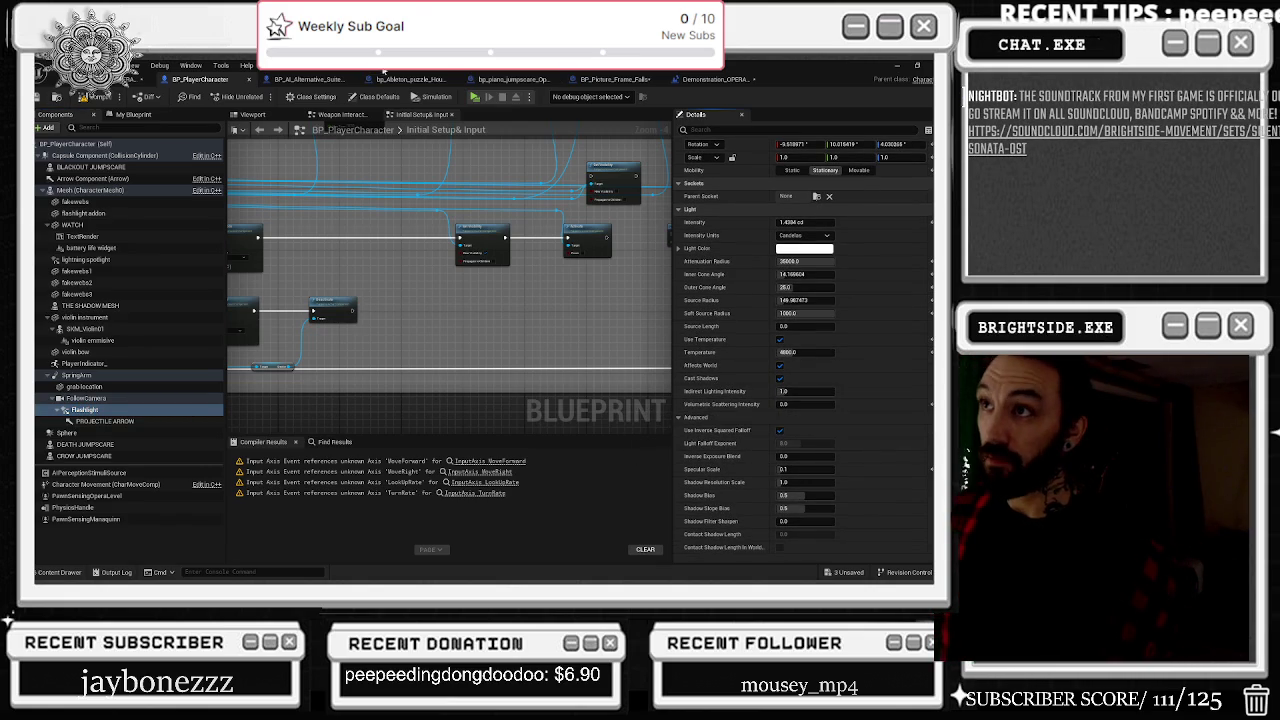
Step: Glance back at the level, then review the full flashlight settings in BP_PlayerCharacter
{"action": "left_click", "coordinate": [120, 85]}
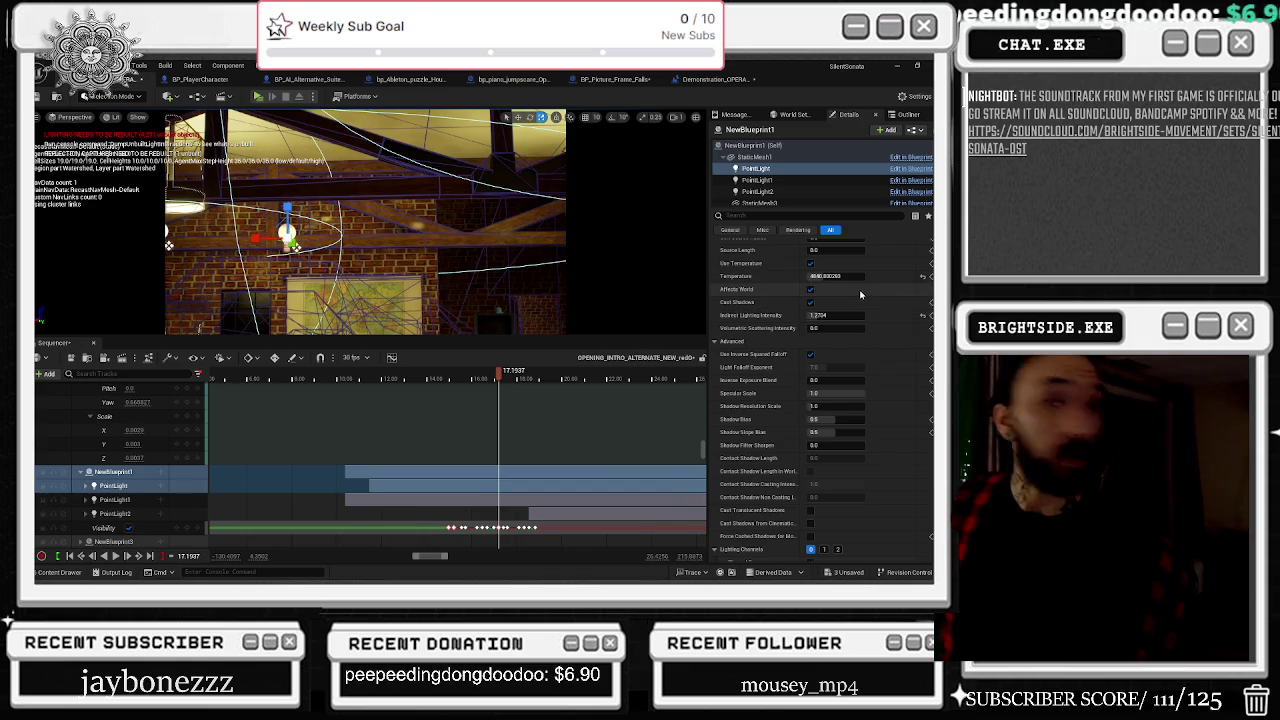
{"action": "scroll", "coordinate": [875, 288], "scroll_direction": "up", "scroll_amount": 3}
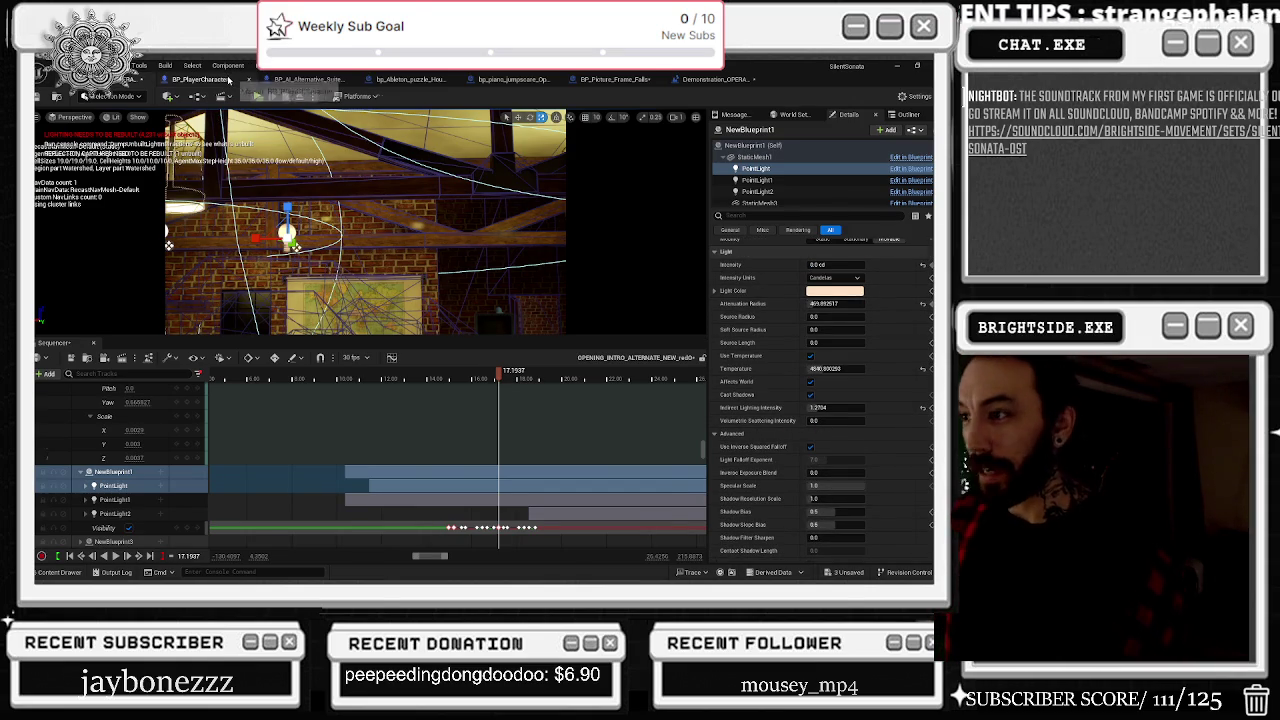
{"action": "left_click", "coordinate": [228, 79]}
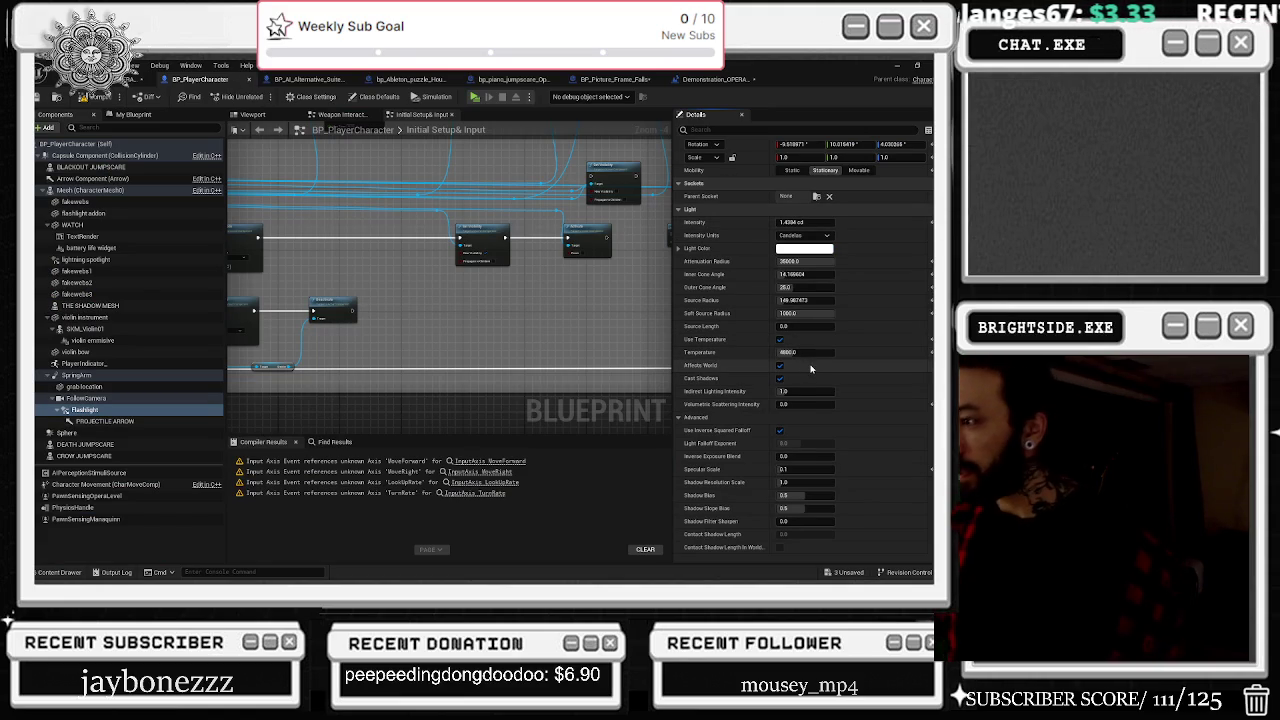
{"action": "scroll", "coordinate": [813, 370], "scroll_direction": "down", "scroll_amount": 1}
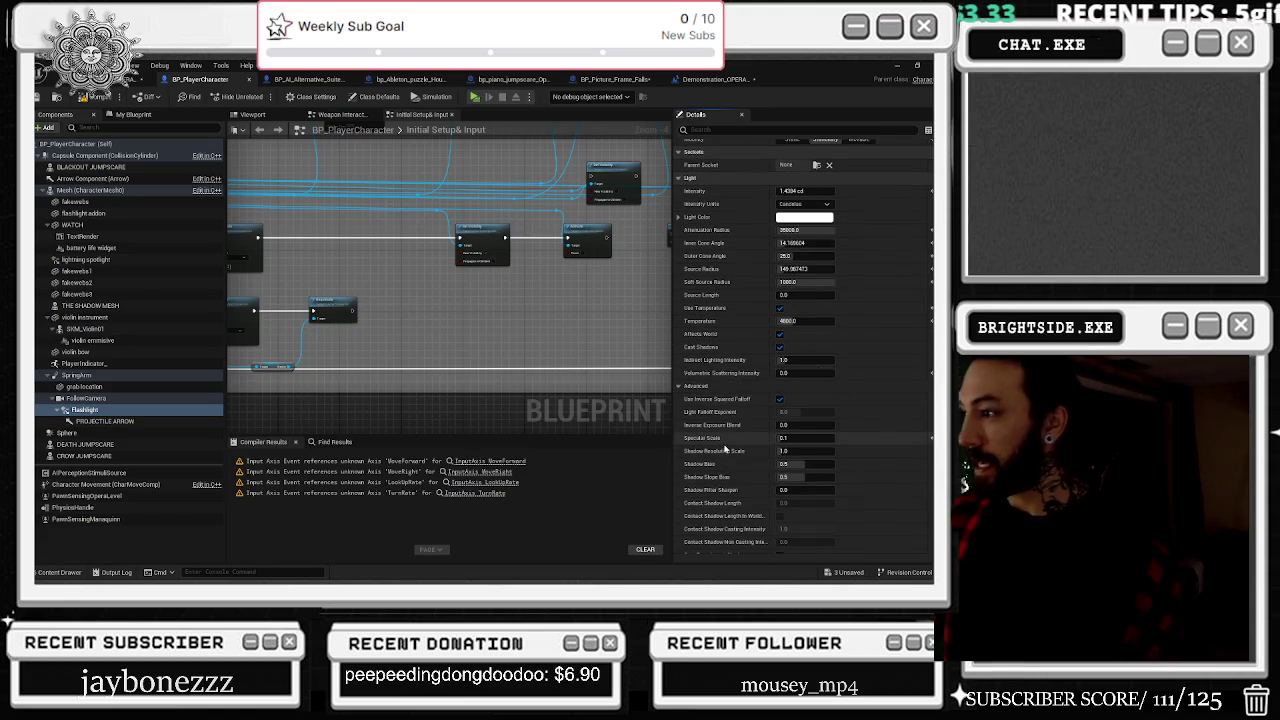
{"action": "scroll", "coordinate": [871, 416], "scroll_direction": "down", "scroll_amount": 1}
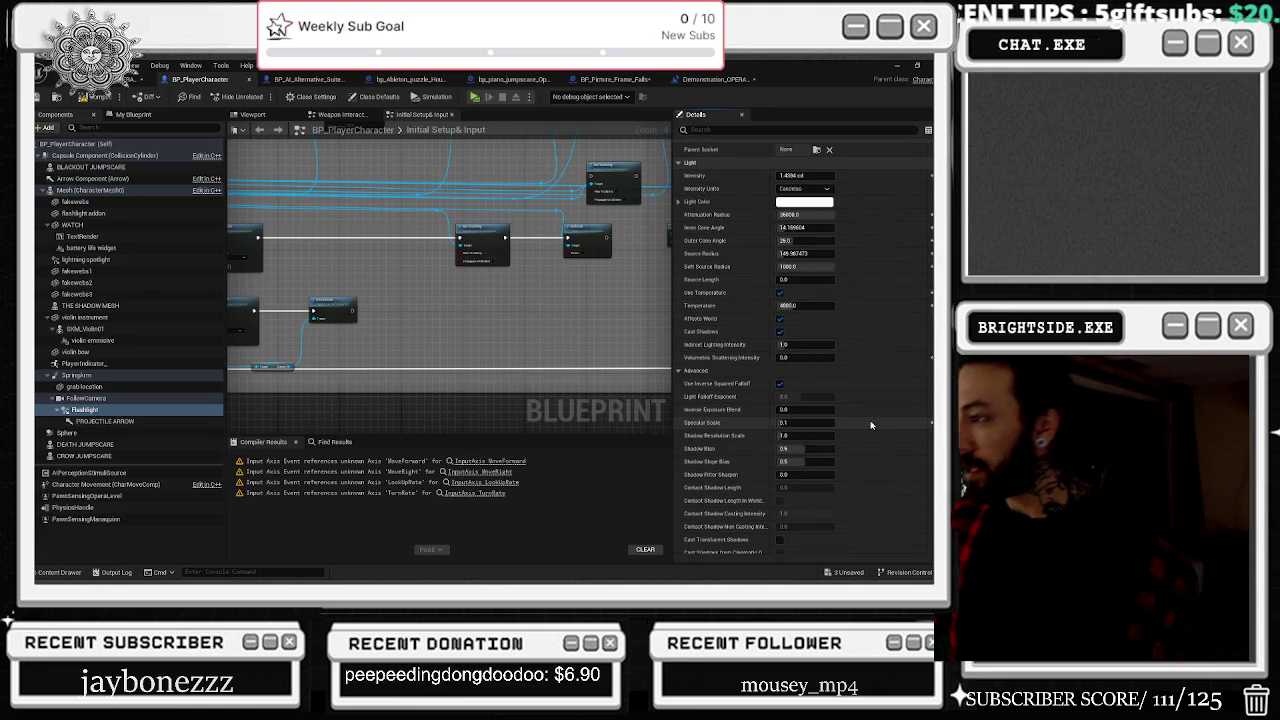
{"action": "scroll", "coordinate": [805, 425], "scroll_direction": "down", "scroll_amount": 1}
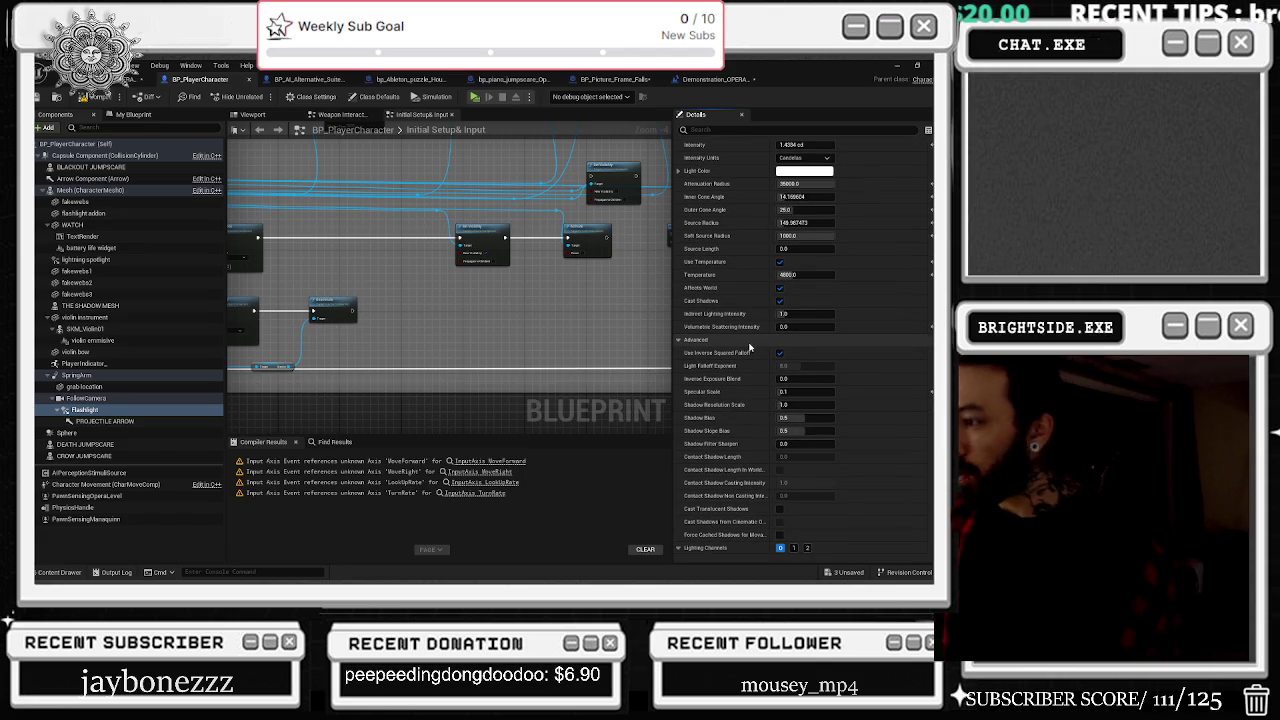
{"action": "scroll", "coordinate": [753, 343], "scroll_direction": "down", "scroll_amount": 1}
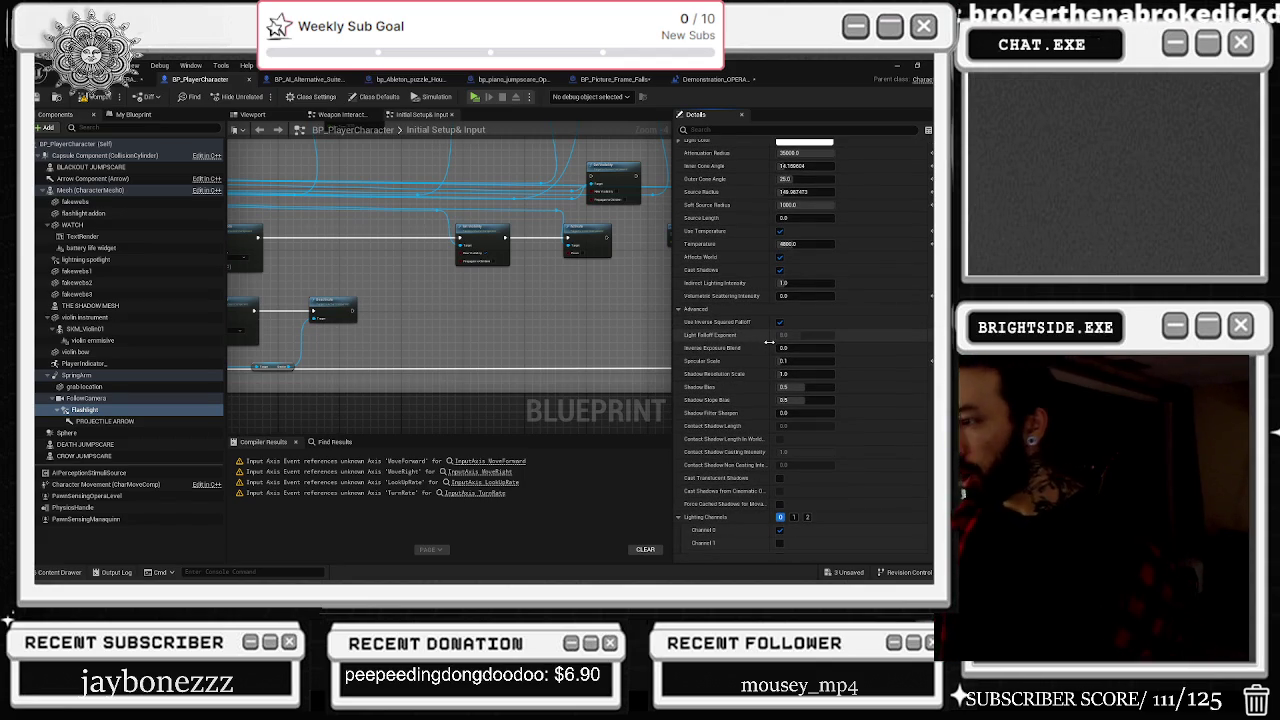
{"action": "scroll", "coordinate": [782, 359], "scroll_direction": "down", "scroll_amount": 8}
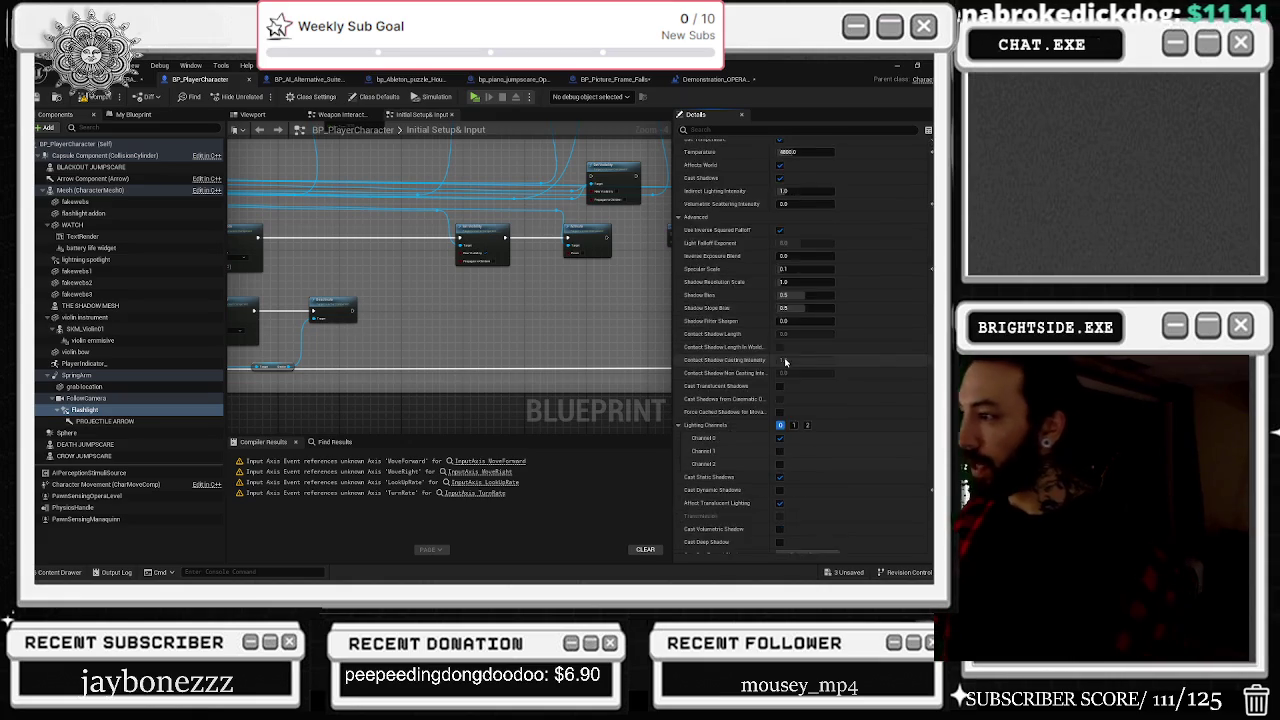
{"action": "scroll", "coordinate": [788, 361], "scroll_direction": "down", "scroll_amount": 2}
{"action": "scroll", "coordinate": [794, 363], "scroll_direction": "down", "scroll_amount": 6}
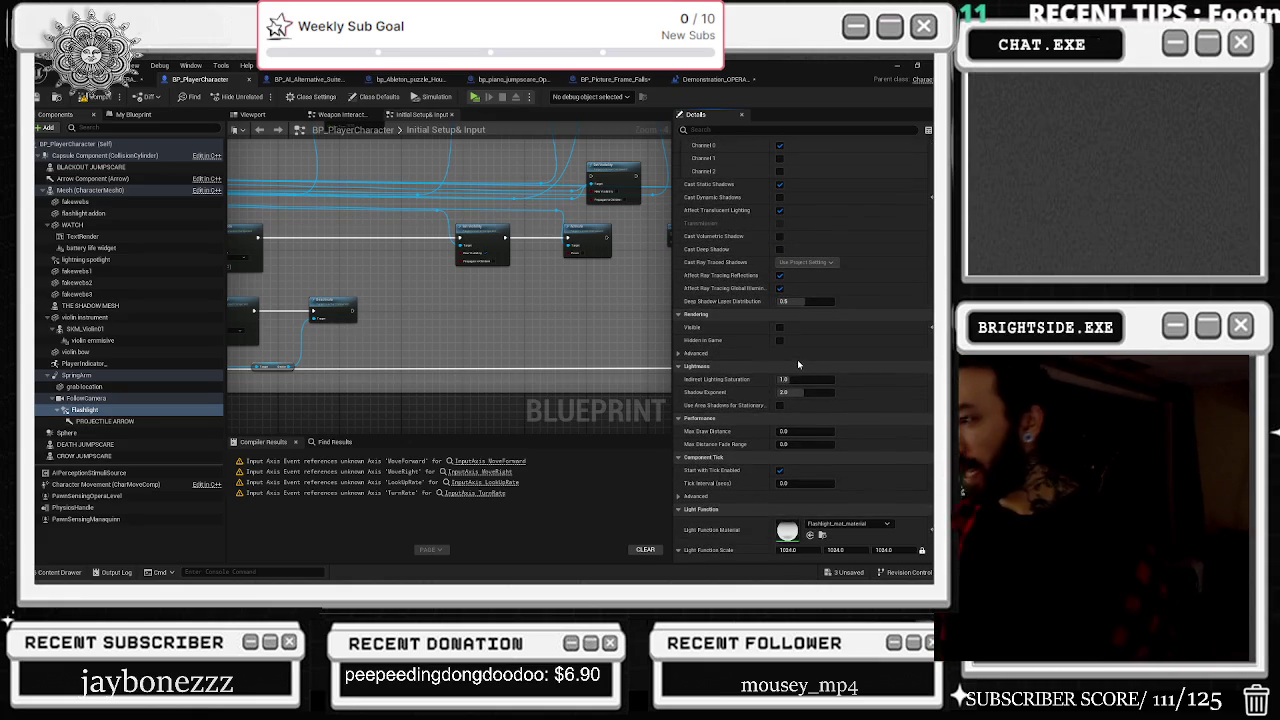
{"action": "scroll", "coordinate": [799, 372], "scroll_direction": "down", "scroll_amount": 1}
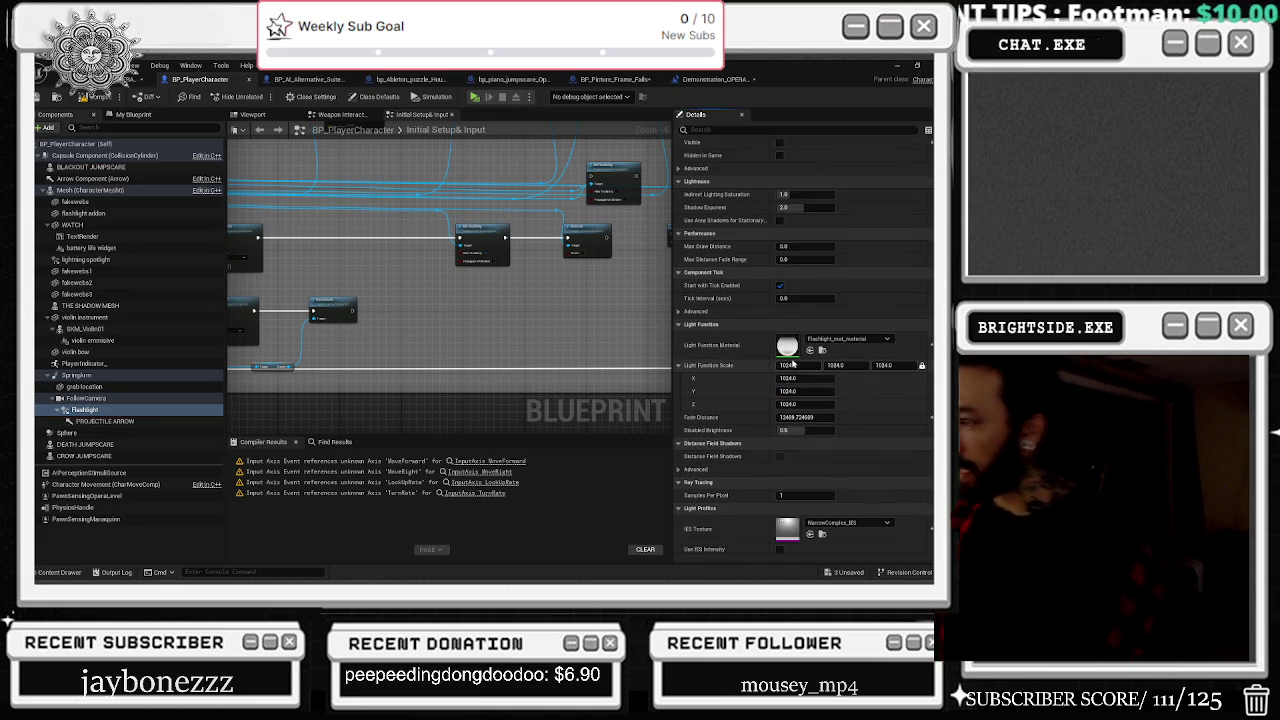
{"action": "scroll", "coordinate": [794, 368], "scroll_direction": "down", "scroll_amount": 3}
{"action": "scroll", "coordinate": [804, 370], "scroll_direction": "down", "scroll_amount": 5}
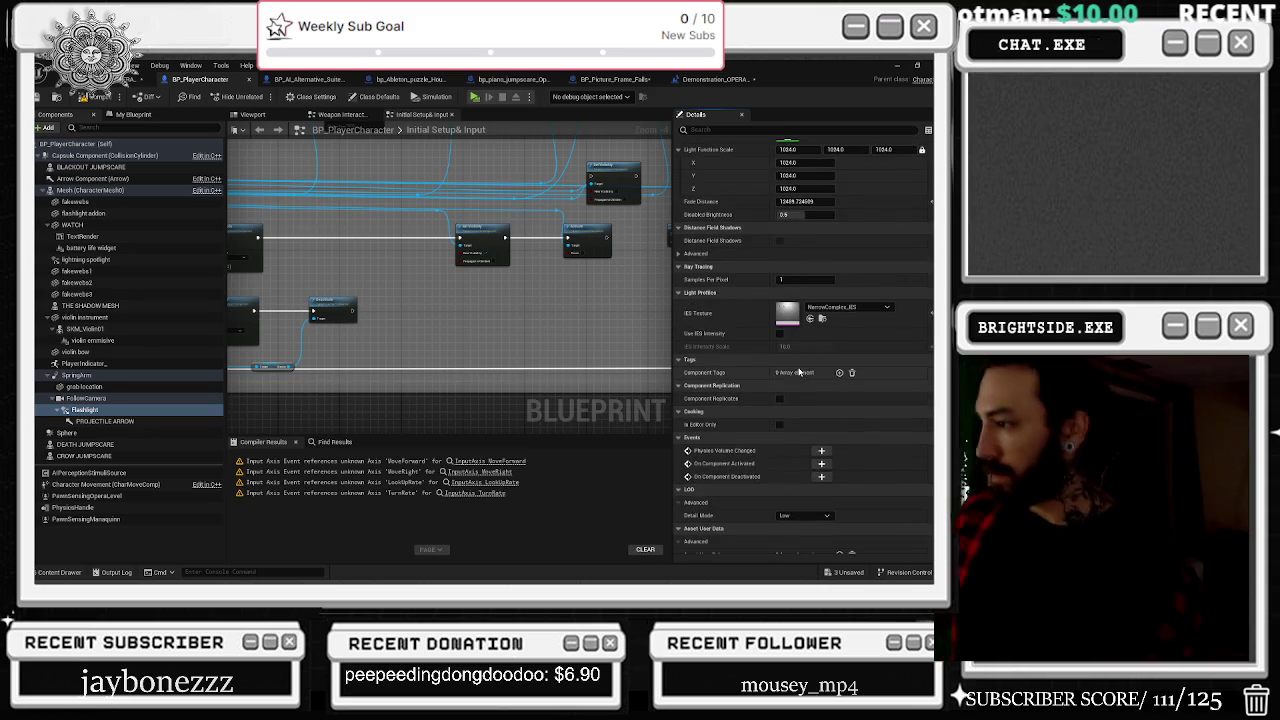
{"action": "scroll", "coordinate": [790, 370], "scroll_direction": "up", "scroll_amount": 9}
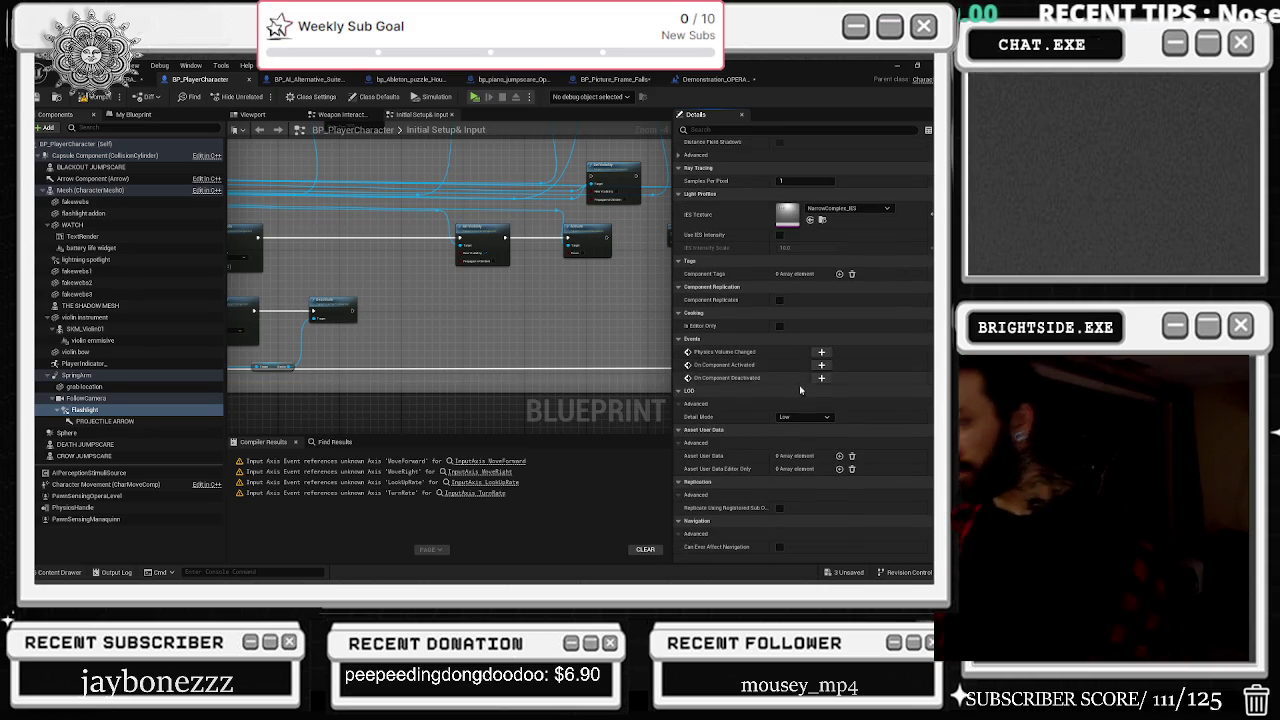
{"action": "scroll", "coordinate": [755, 425], "scroll_direction": "up", "scroll_amount": 5}
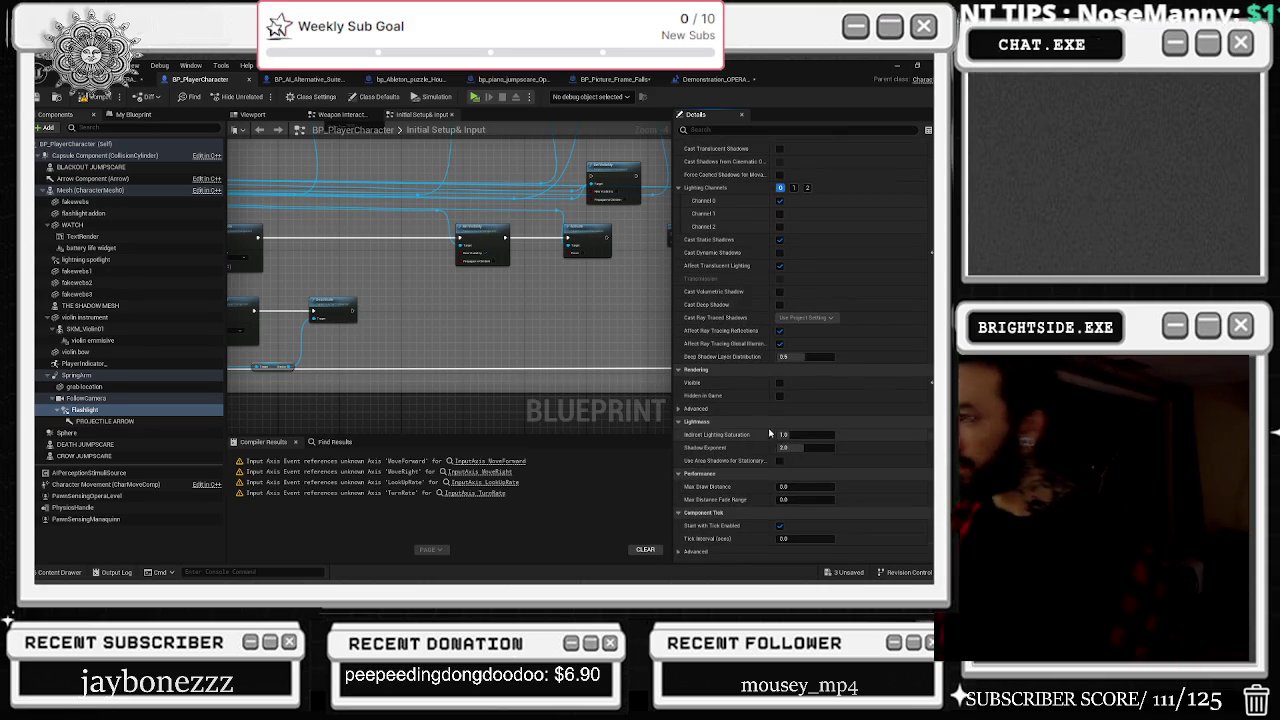
{"action": "scroll", "coordinate": [795, 430], "scroll_direction": "up", "scroll_amount": 10}
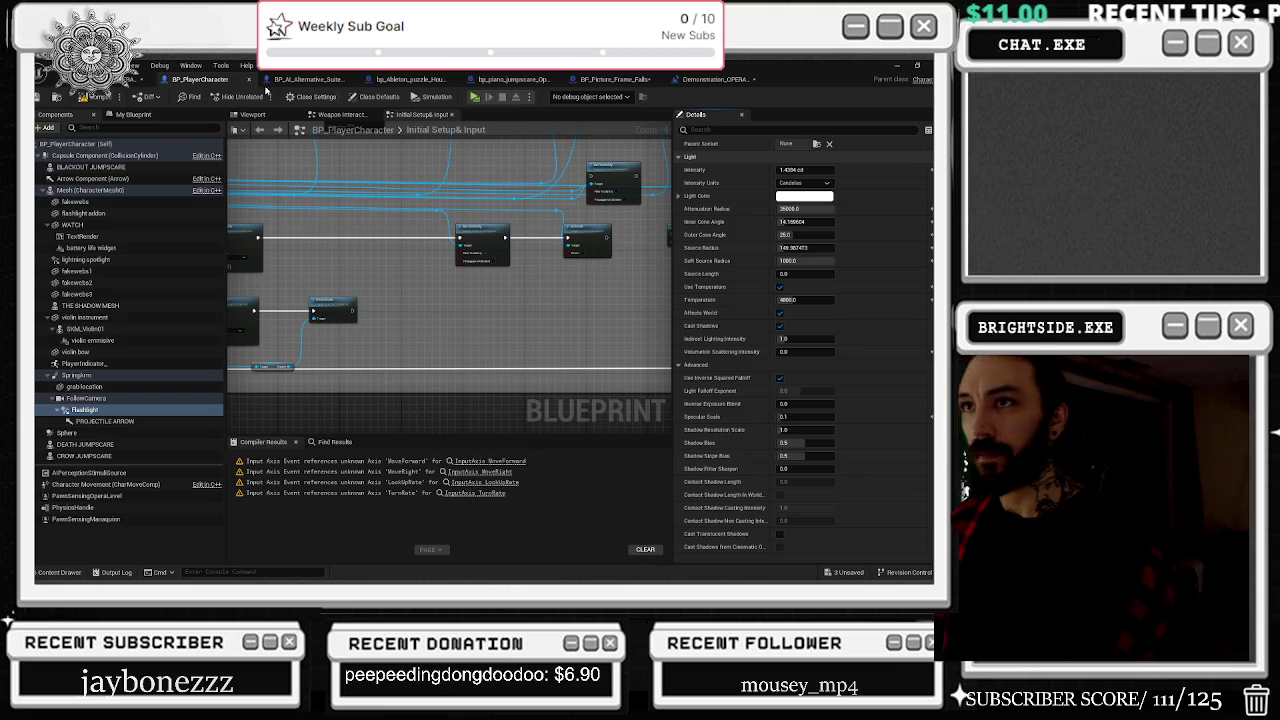
Step: Compare the level point light's falloff and shadow settings against the Blueprint
{"action": "left_click", "coordinate": [100, 79]}
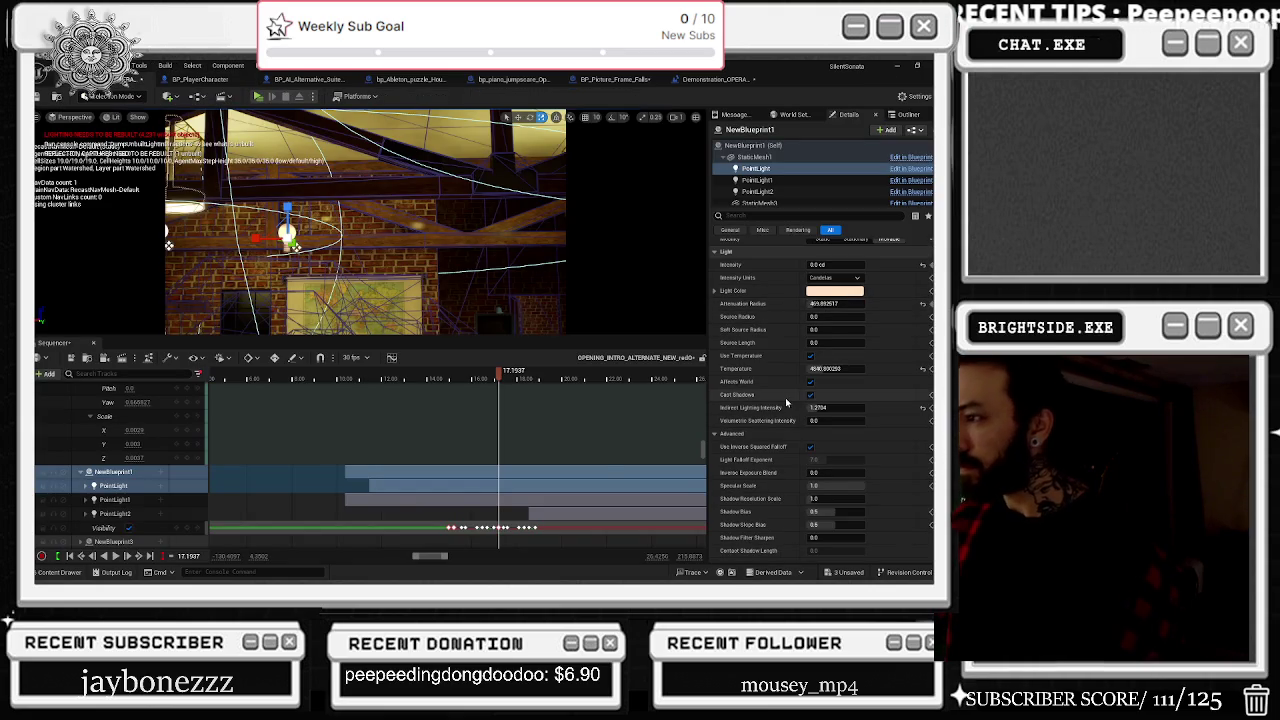
{"action": "left_click", "coordinate": [766, 434]}
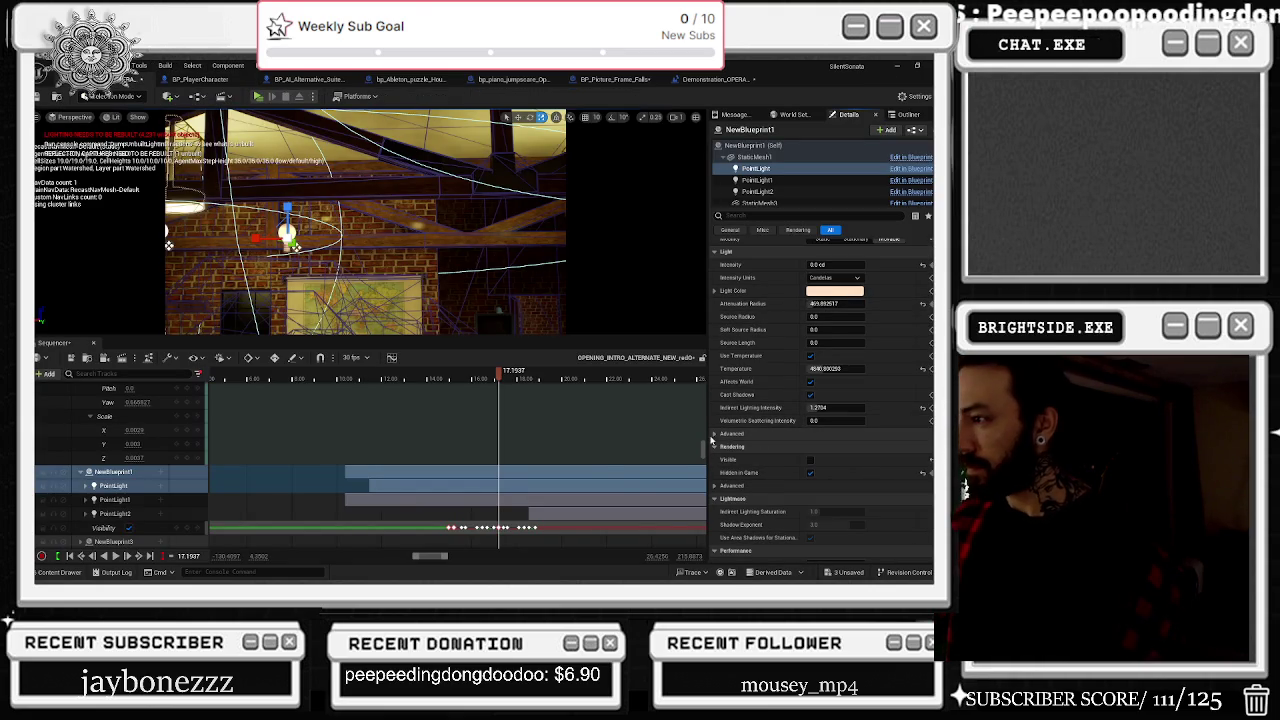
{"action": "left_click", "coordinate": [801, 435]}
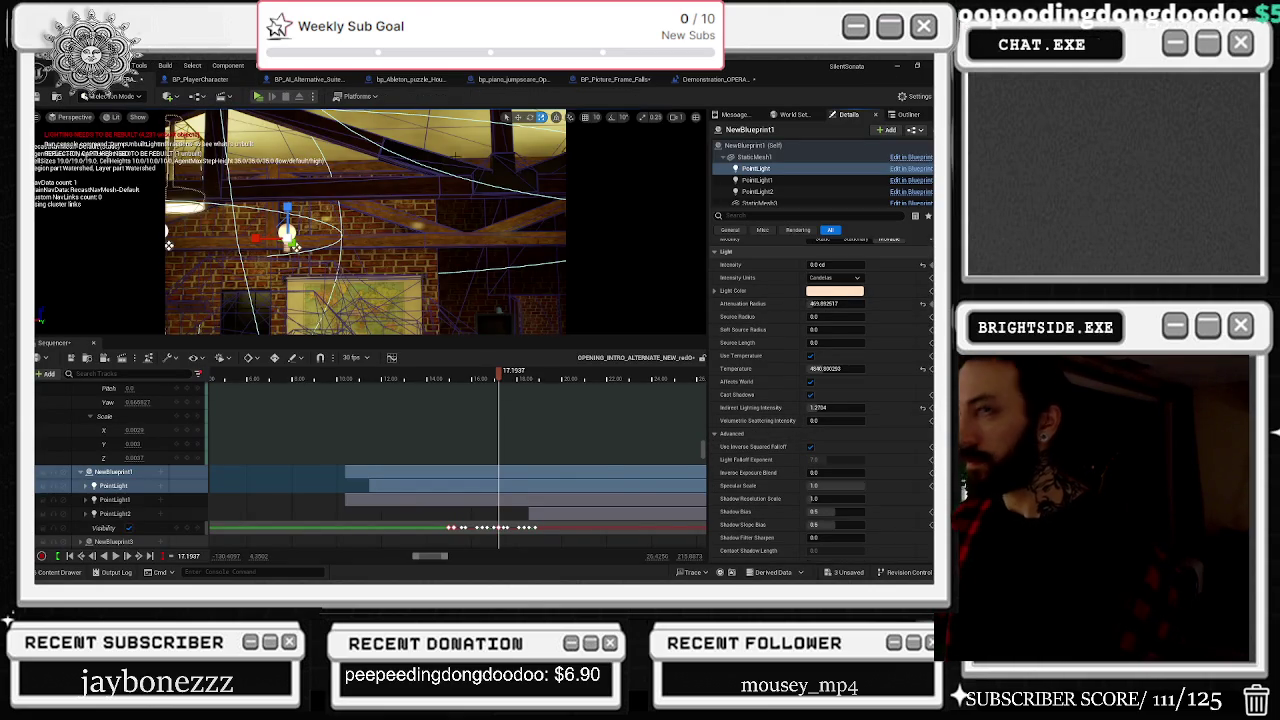
{"action": "left_click", "coordinate": [200, 79]}
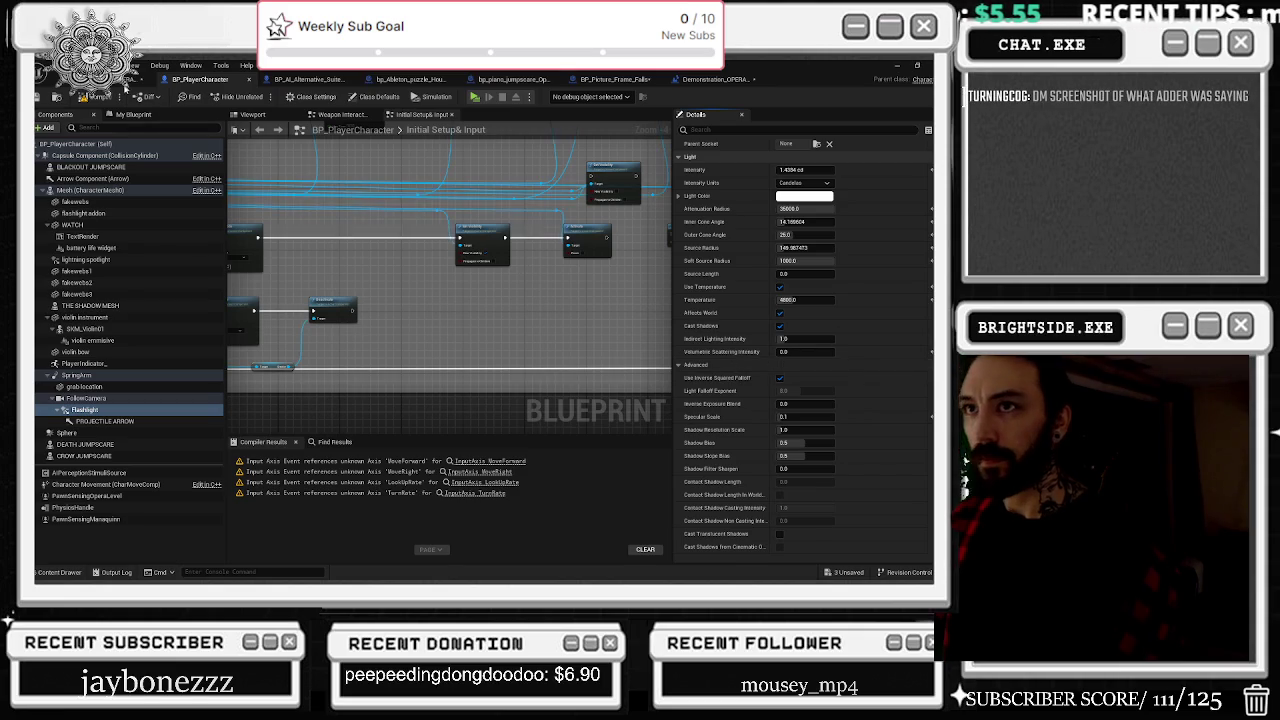
{"action": "key", "text": "ctrl+Tab"}
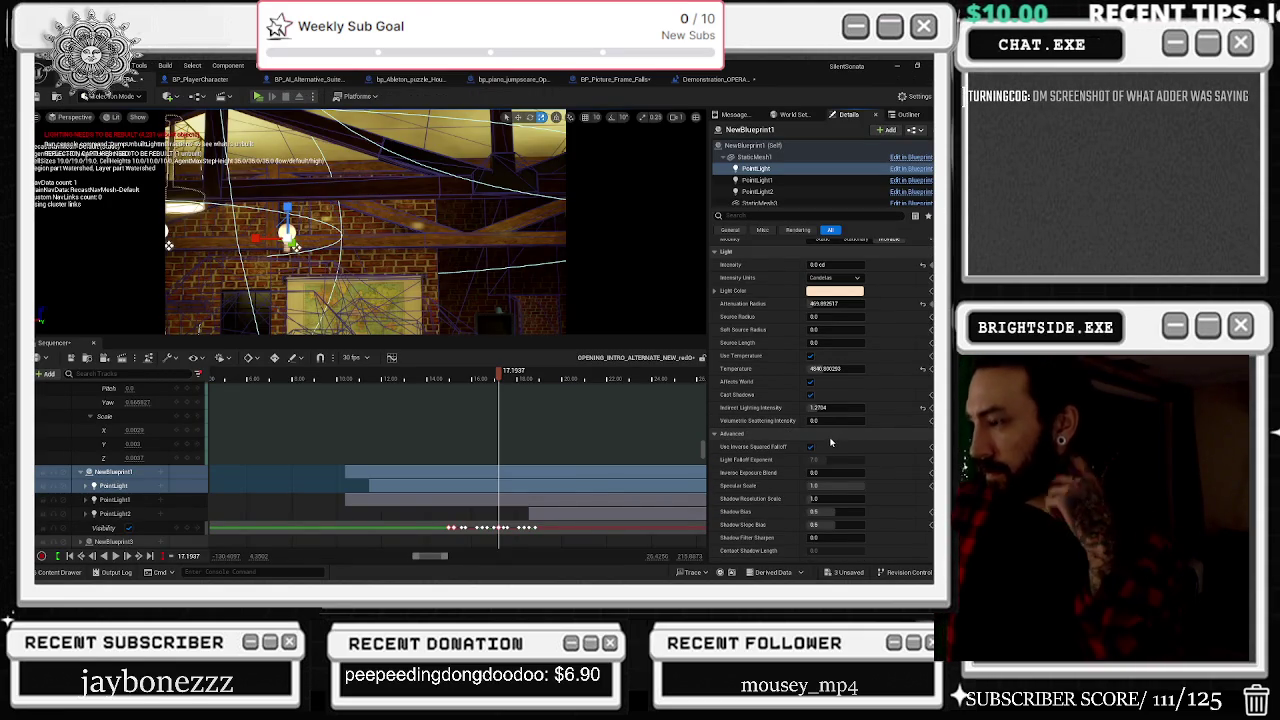
{"action": "scroll", "coordinate": [829, 455], "scroll_direction": "down", "scroll_amount": 1}
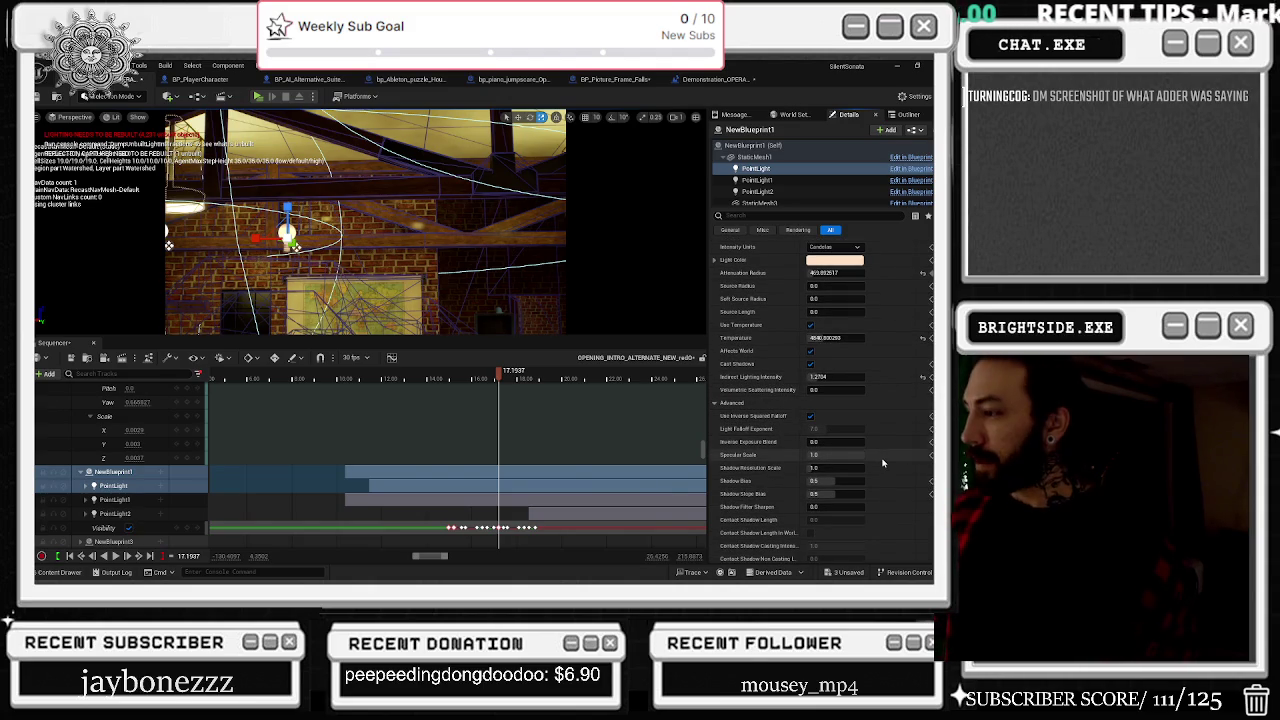
{"action": "scroll", "coordinate": [884, 461], "scroll_direction": "down", "scroll_amount": 1}
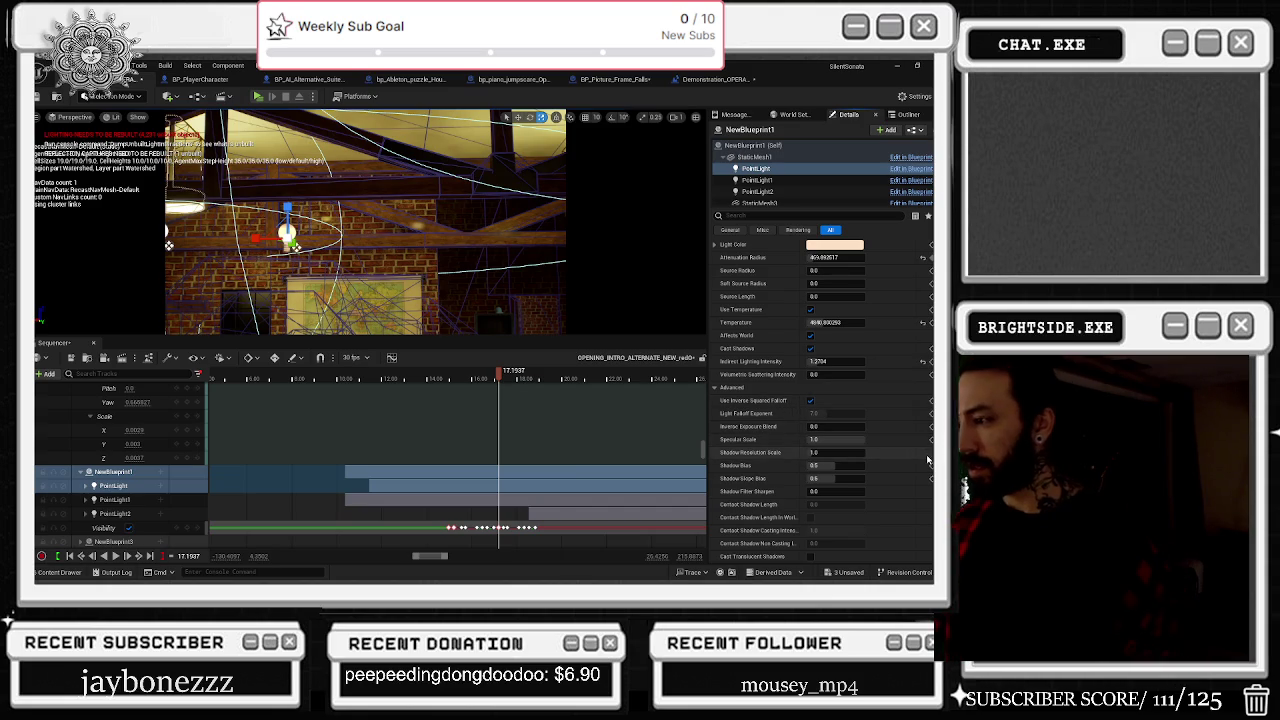
Step: Recheck the flashlight settings, then return to the level with the opera sequence
{"action": "left_click", "coordinate": [200, 79]}
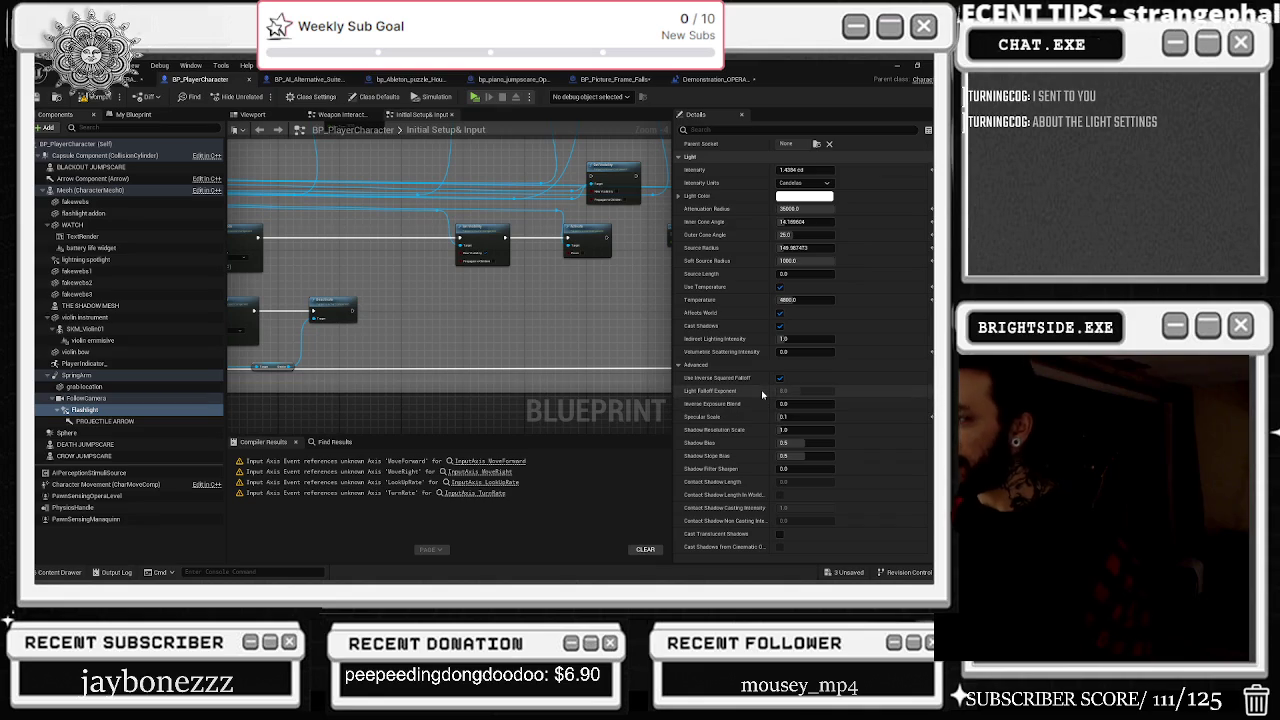
{"action": "scroll", "coordinate": [752, 395], "scroll_direction": "down", "scroll_amount": 3}
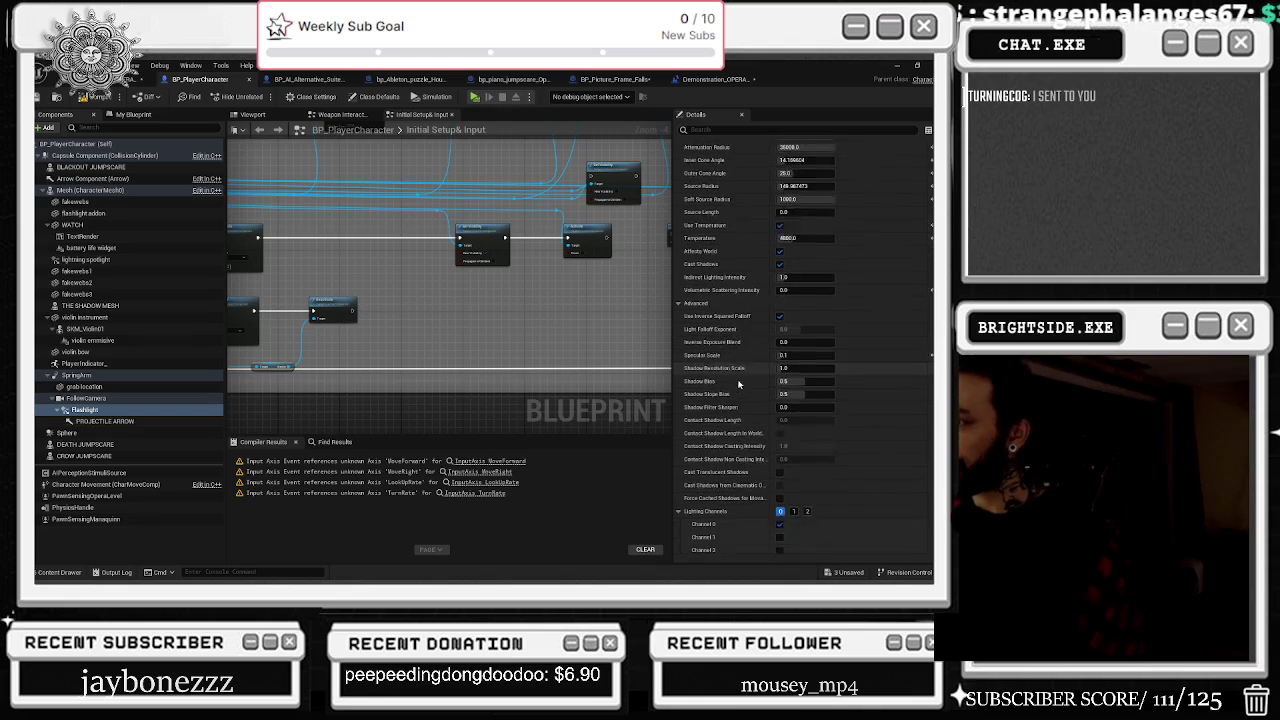
{"action": "scroll", "coordinate": [743, 390], "scroll_direction": "down", "scroll_amount": 2}
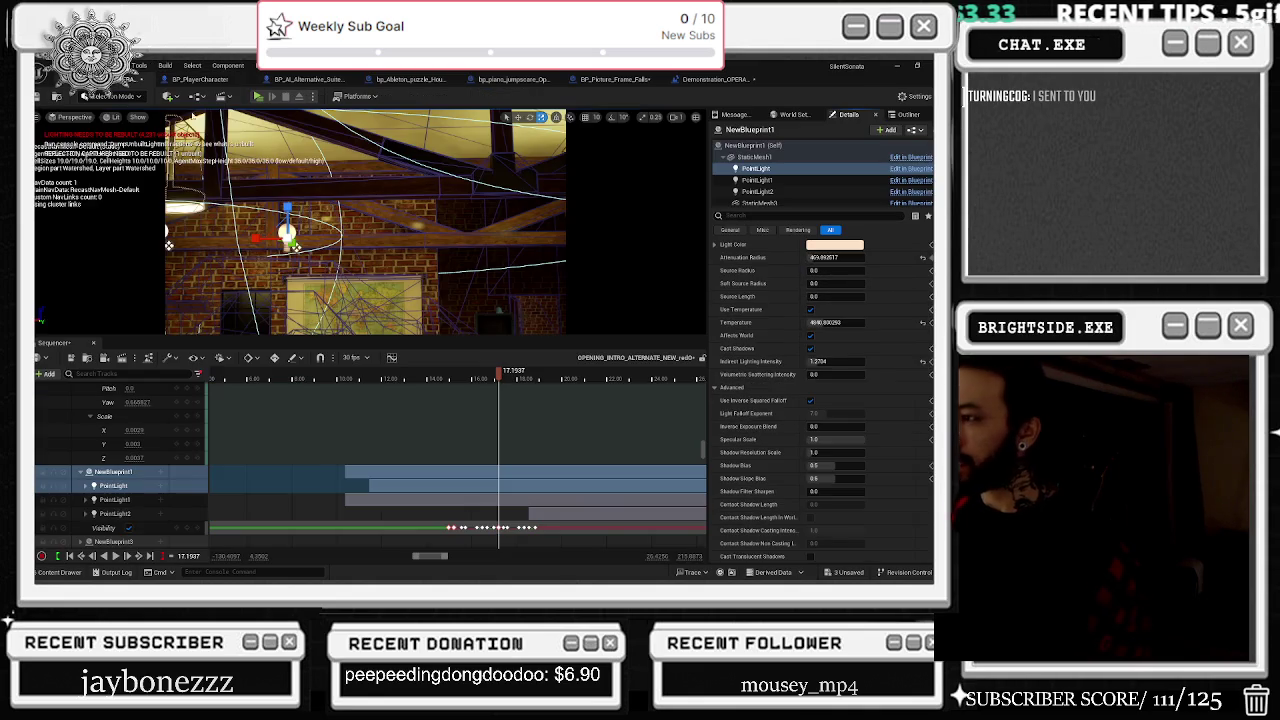
{"action": "left_click", "coordinate": [120, 79]}
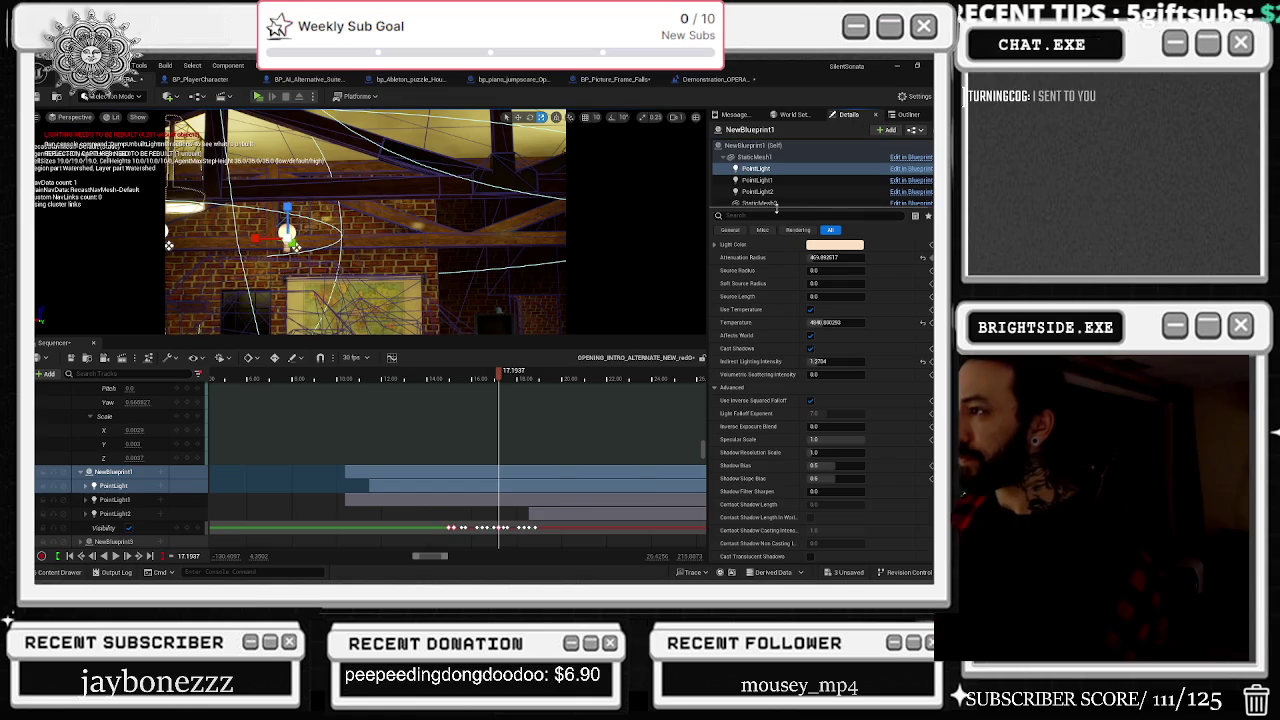
Step: Set NewBlueprint1 PointLight's Specular Scale to 0.1, then select PointLight1
{"action": "left_click_drag", "start_coordinate": [776, 207], "coordinate": [776, 208]}
{"action": "type", "text": "spe"}
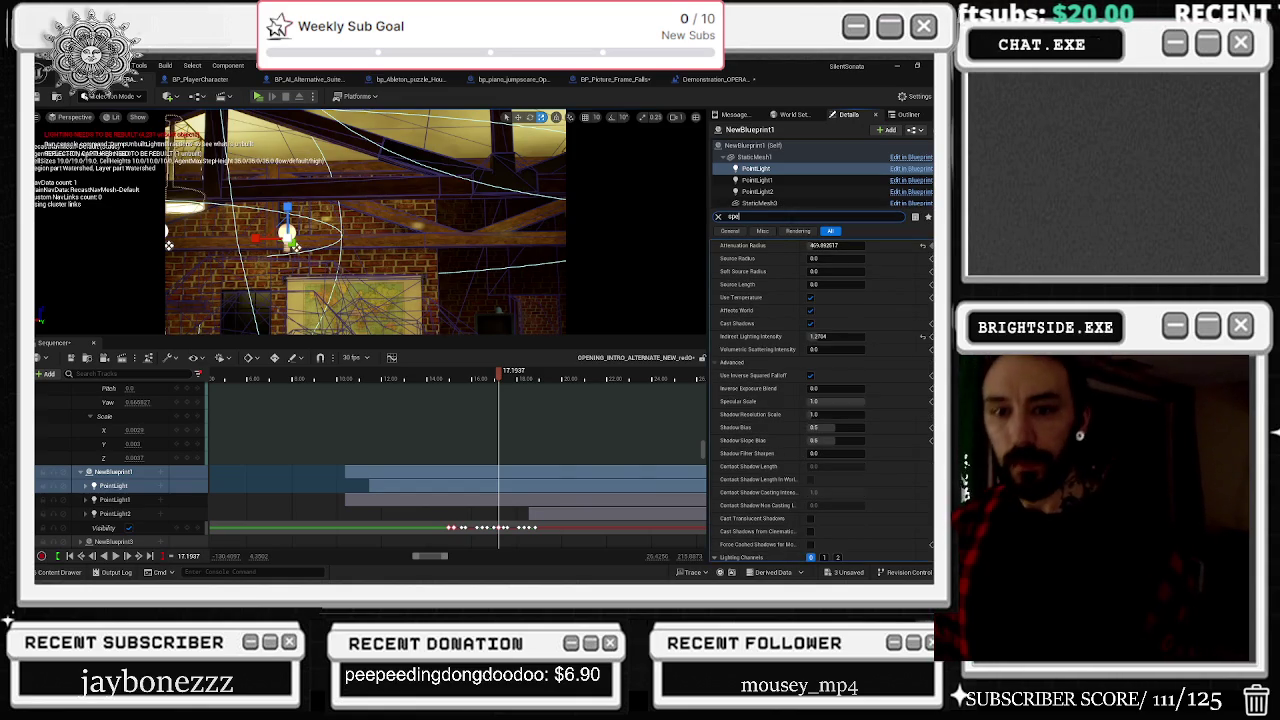
{"action": "type", "text": "c"}
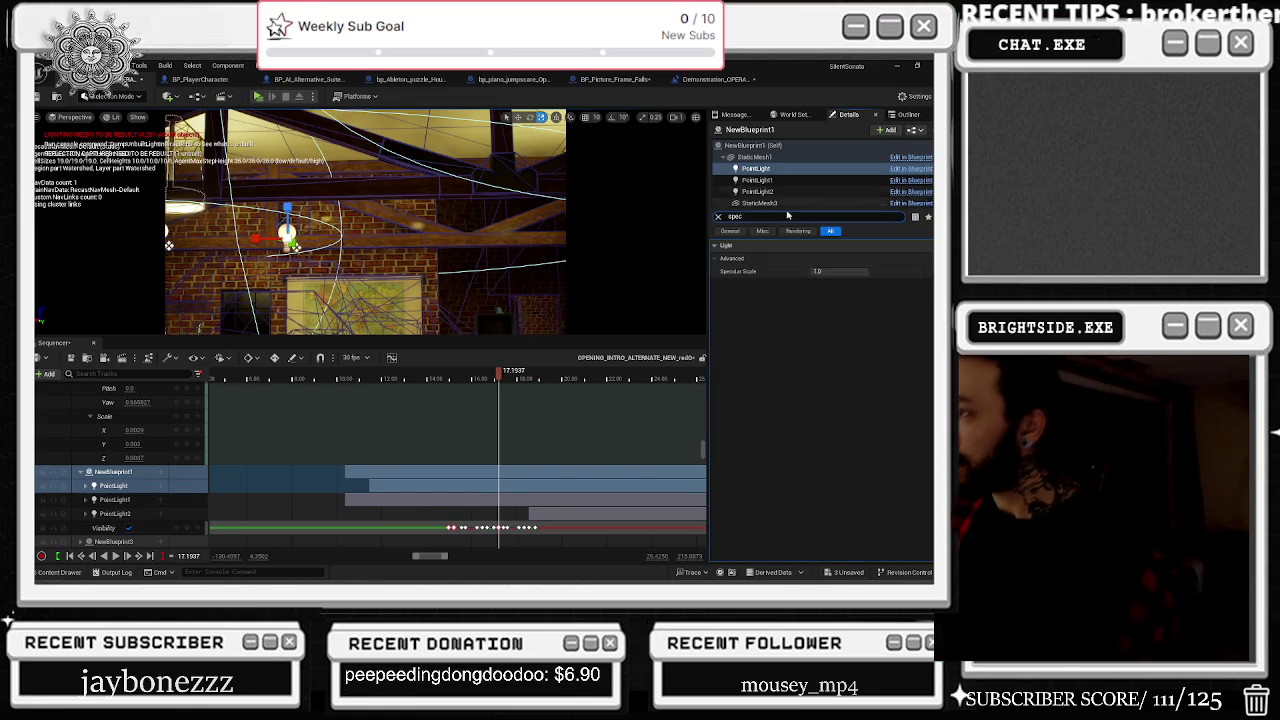
{"action": "left_click", "coordinate": [828, 282]}
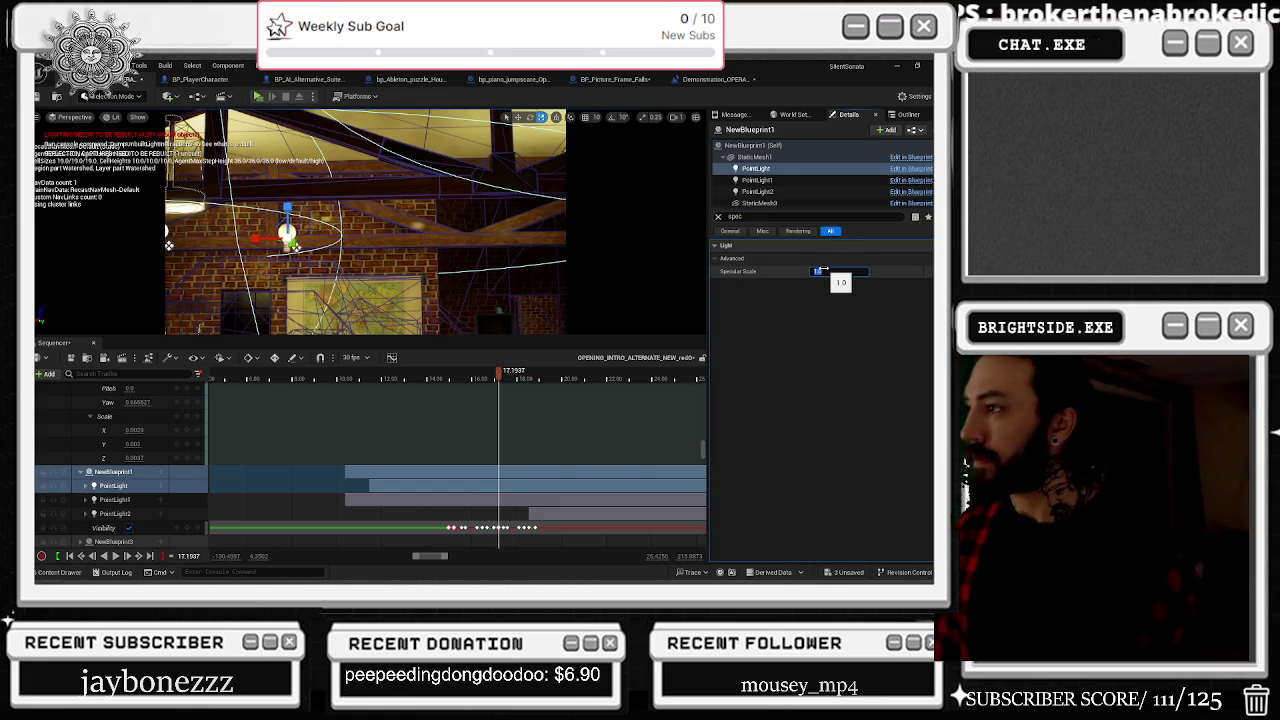
{"action": "key", "text": "Return"}
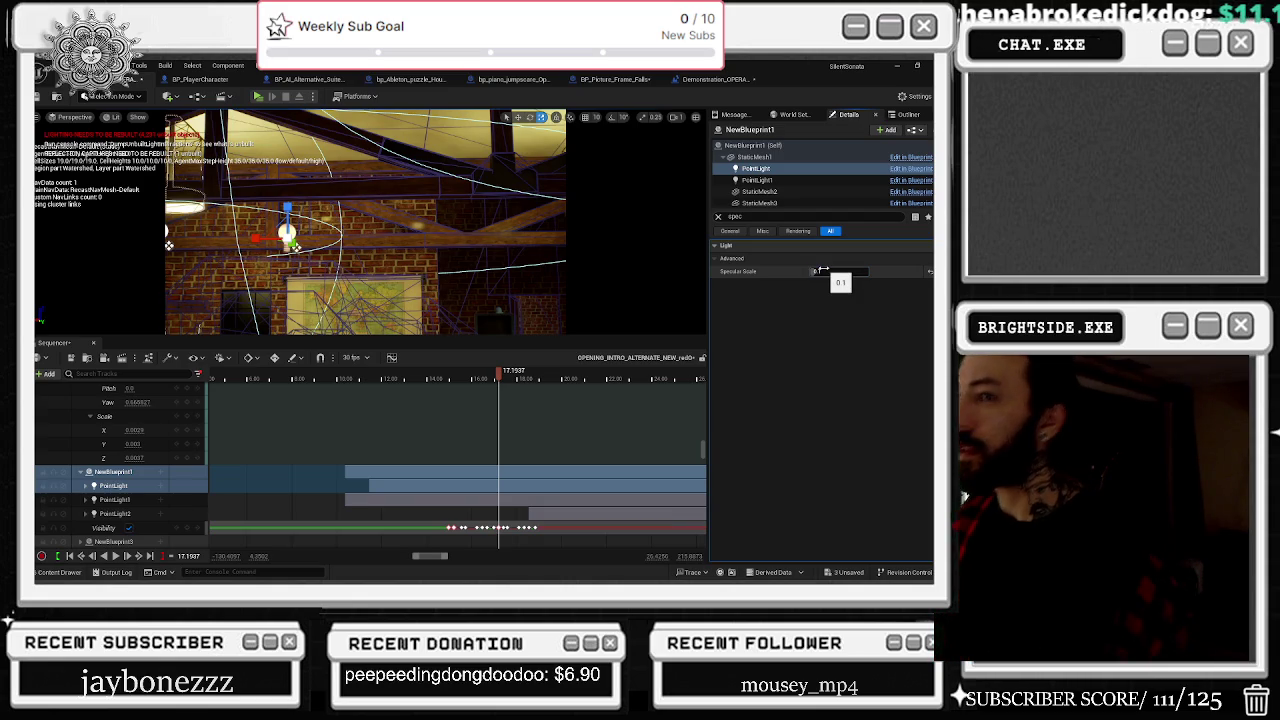
{"action": "left_click", "coordinate": [796, 181]}
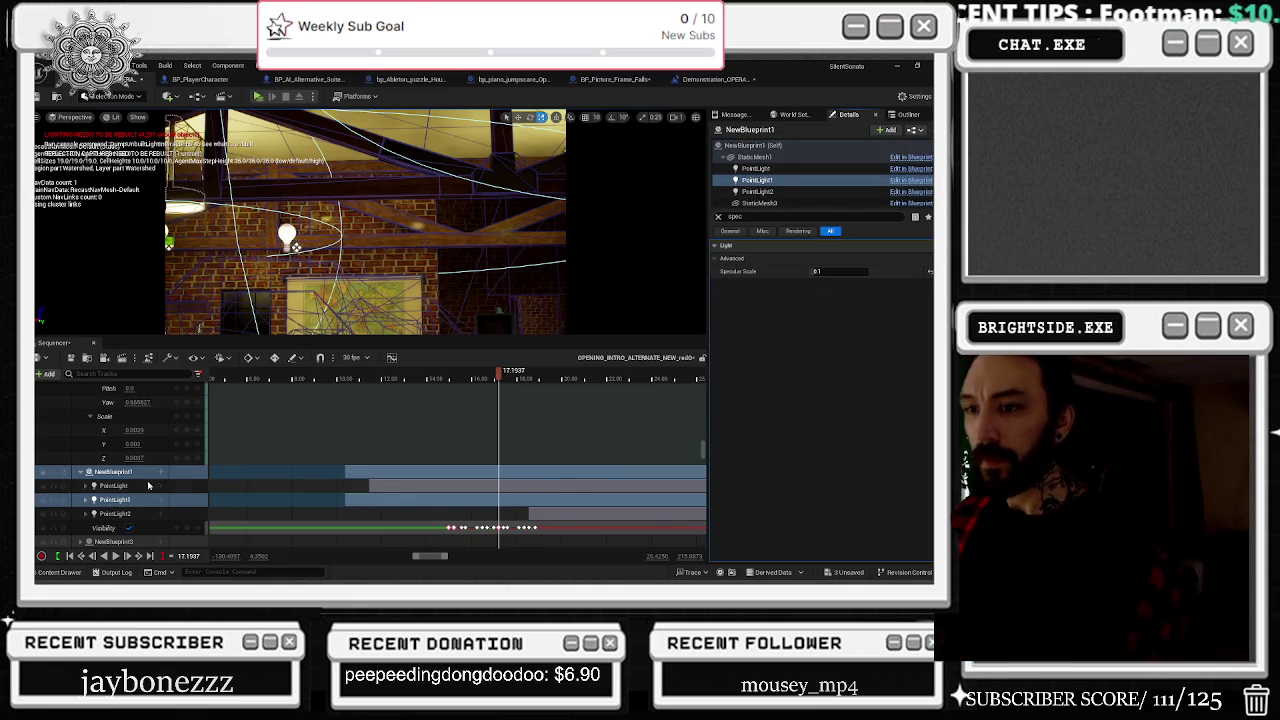
{"action": "left_click", "coordinate": [82, 475]}
Step: Add a Visibility track to NewBlueprint3
{"action": "left_click", "coordinate": [81, 473]}
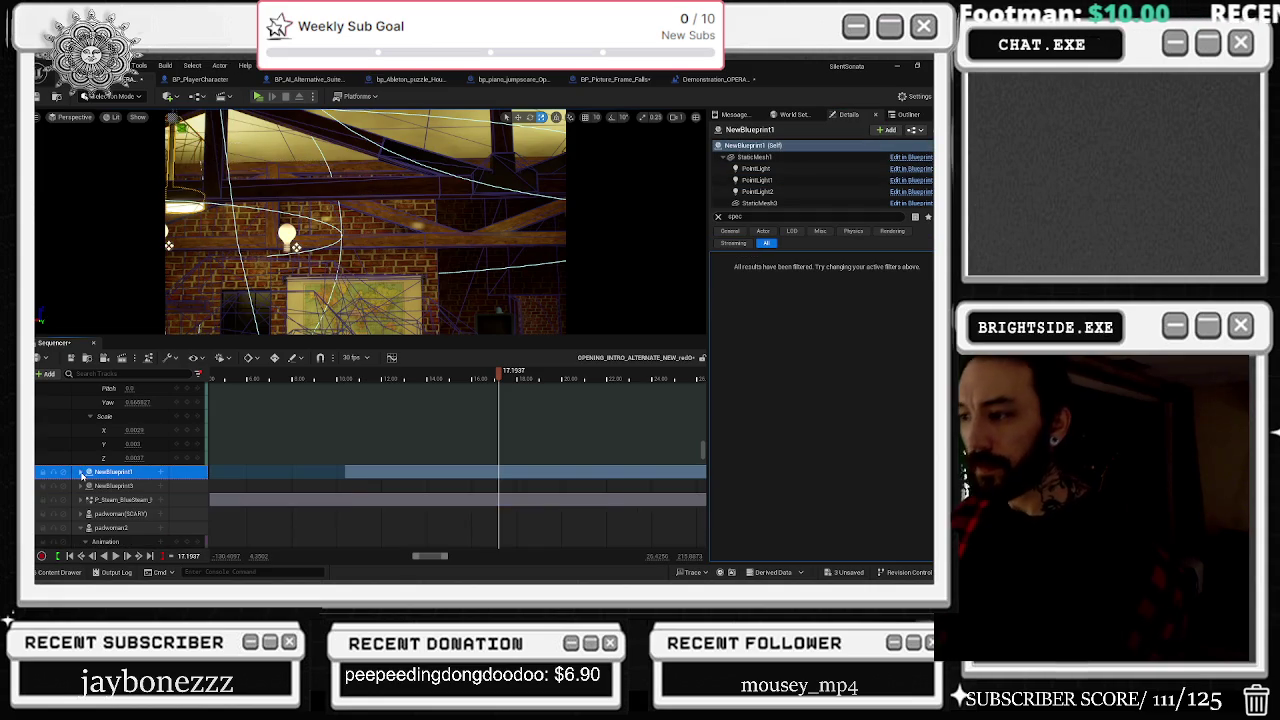
{"action": "left_click", "coordinate": [81, 486]}
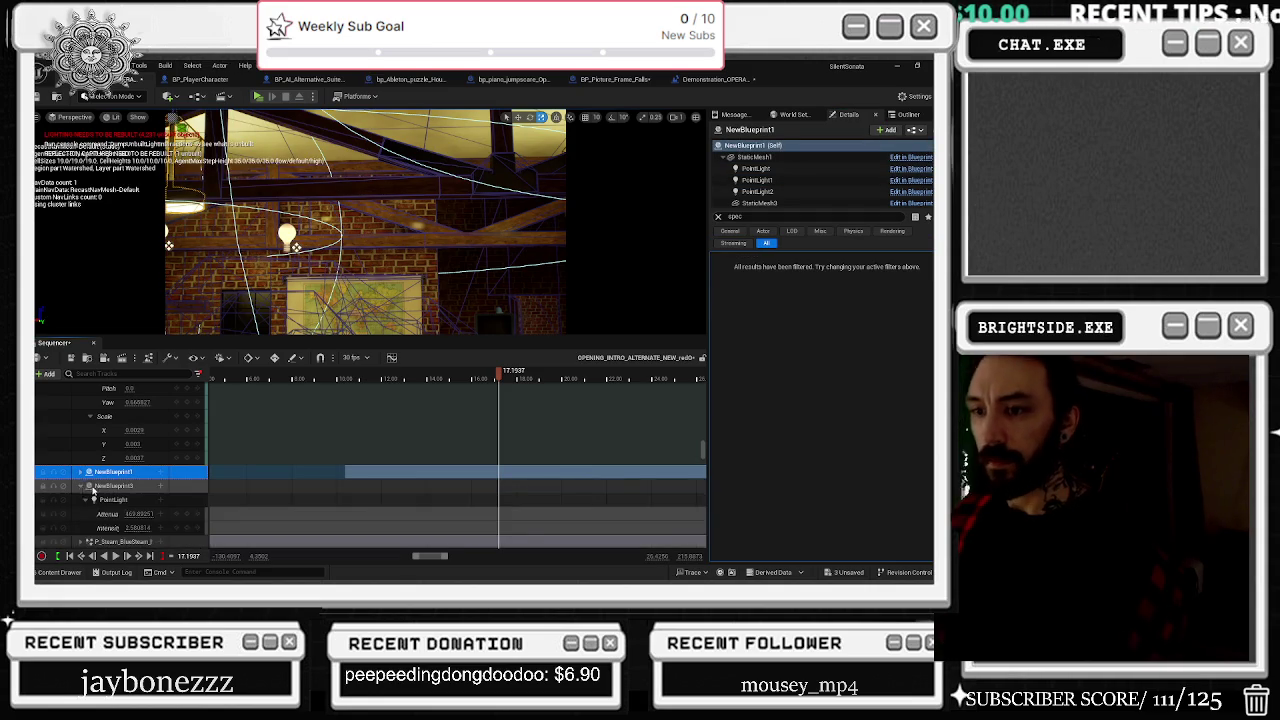
{"action": "scroll", "coordinate": [90, 480], "scroll_direction": "down", "scroll_amount": 2}
{"action": "left_click", "coordinate": [160, 424]}
{"action": "left_click", "coordinate": [186, 456]}
Step: Copy NewBlueprint1's Visibility keys onto NewBlueprint3's Visibility track and play from about 11 s
{"action": "left_click", "coordinate": [81, 411]}
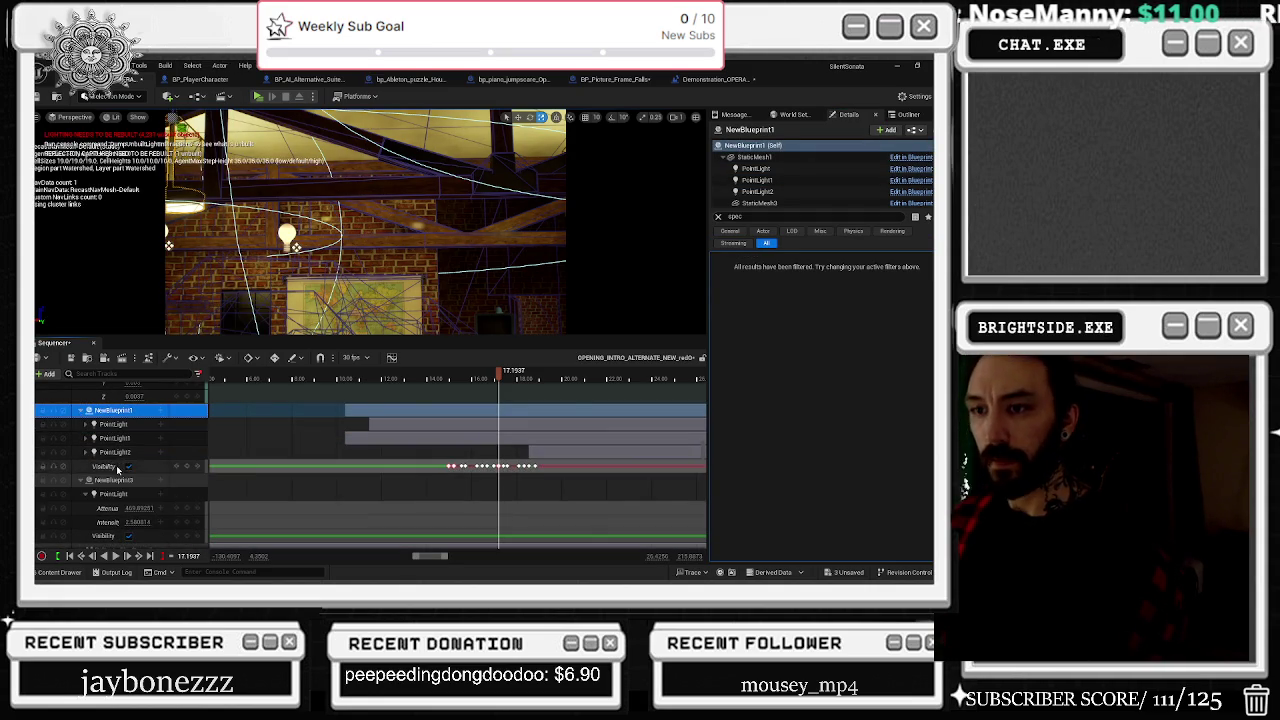
{"action": "left_click", "coordinate": [104, 466]}
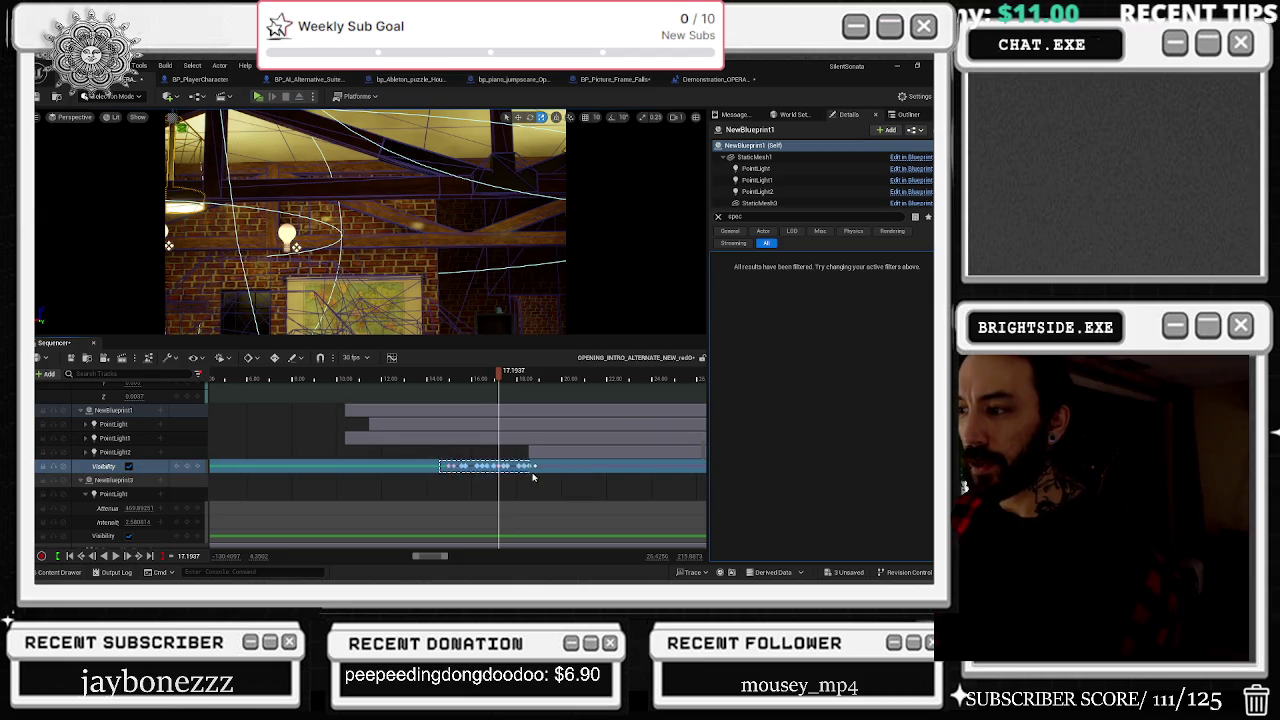
{"action": "left_click_drag", "start_coordinate": [530, 477], "coordinate": [530, 476]}
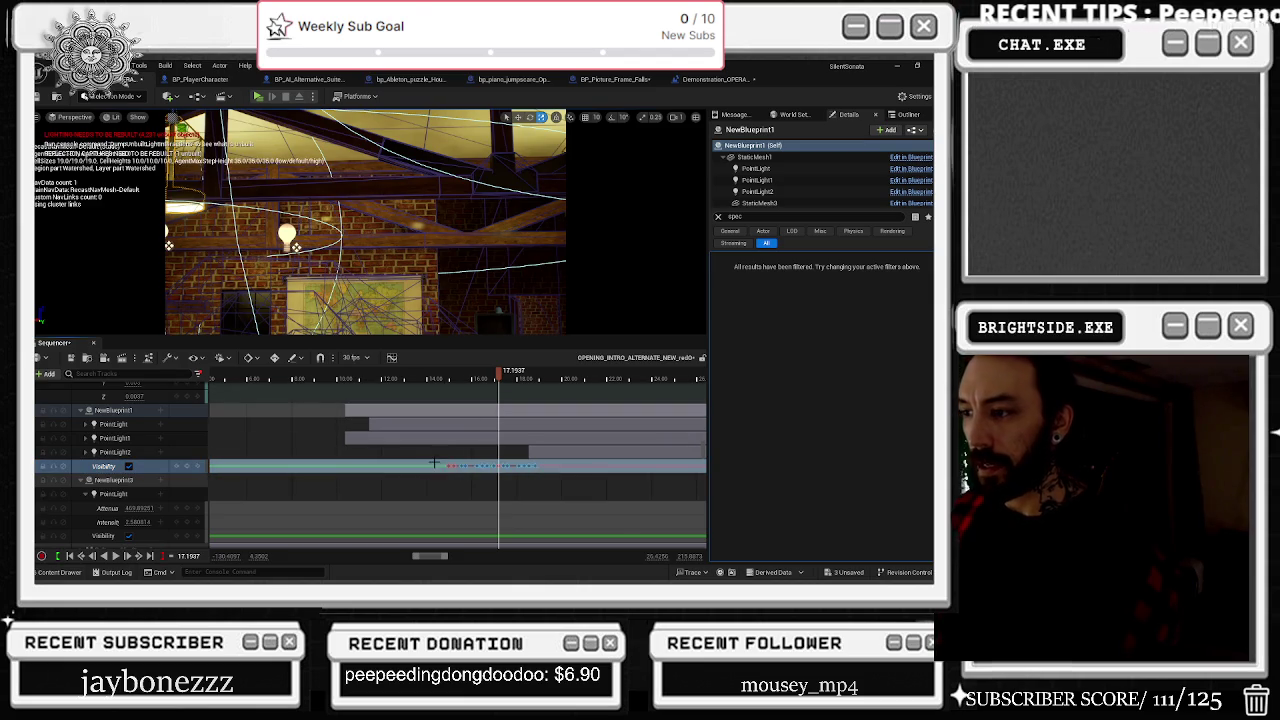
{"action": "left_click", "coordinate": [452, 466]}
{"action": "scroll", "coordinate": [168, 505], "scroll_direction": "down", "scroll_amount": 1}
{"action": "scroll", "coordinate": [168, 505], "scroll_direction": "down", "scroll_amount": 1}
{"action": "left_click", "coordinate": [168, 490]}
{"action": "left_click", "coordinate": [333, 384]}
{"action": "key", "text": "space"}
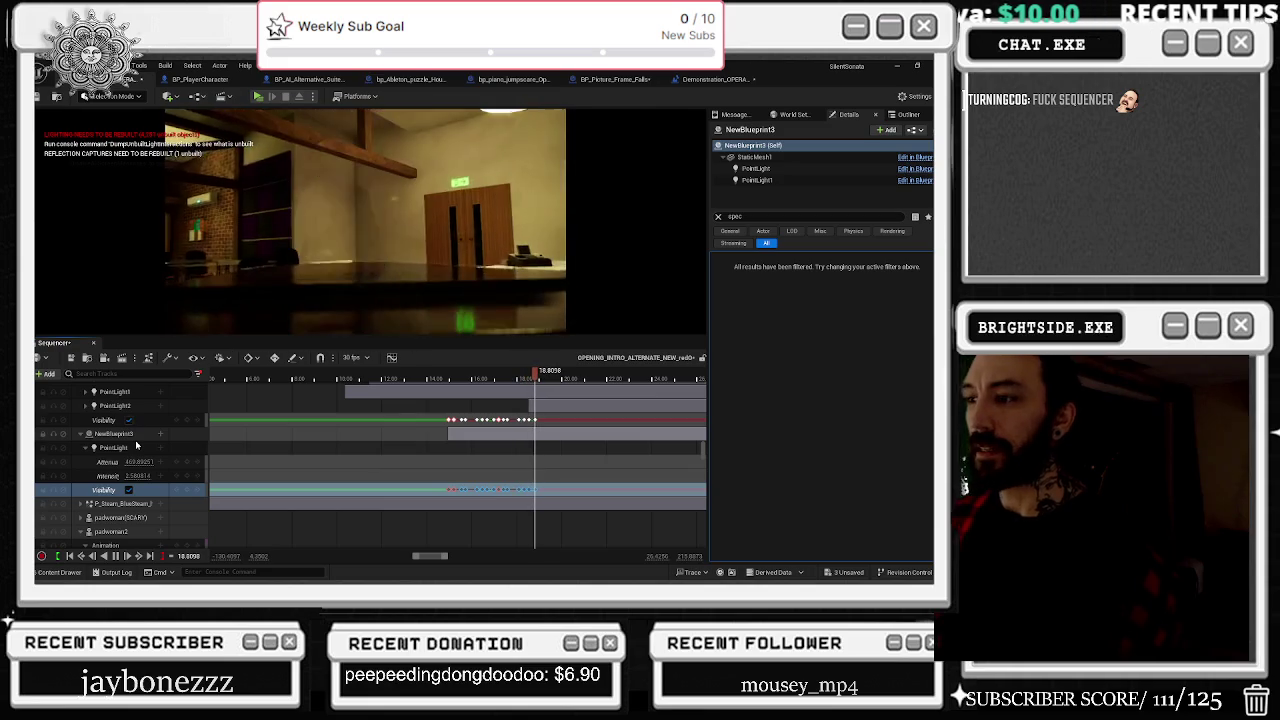
Step: Set NewBlueprint3 PointLight's Specular Scale to 0.1, select PointLight1, save, and move to 13 s
{"action": "left_click", "coordinate": [756, 168]}
{"action": "left_click", "coordinate": [795, 275]}
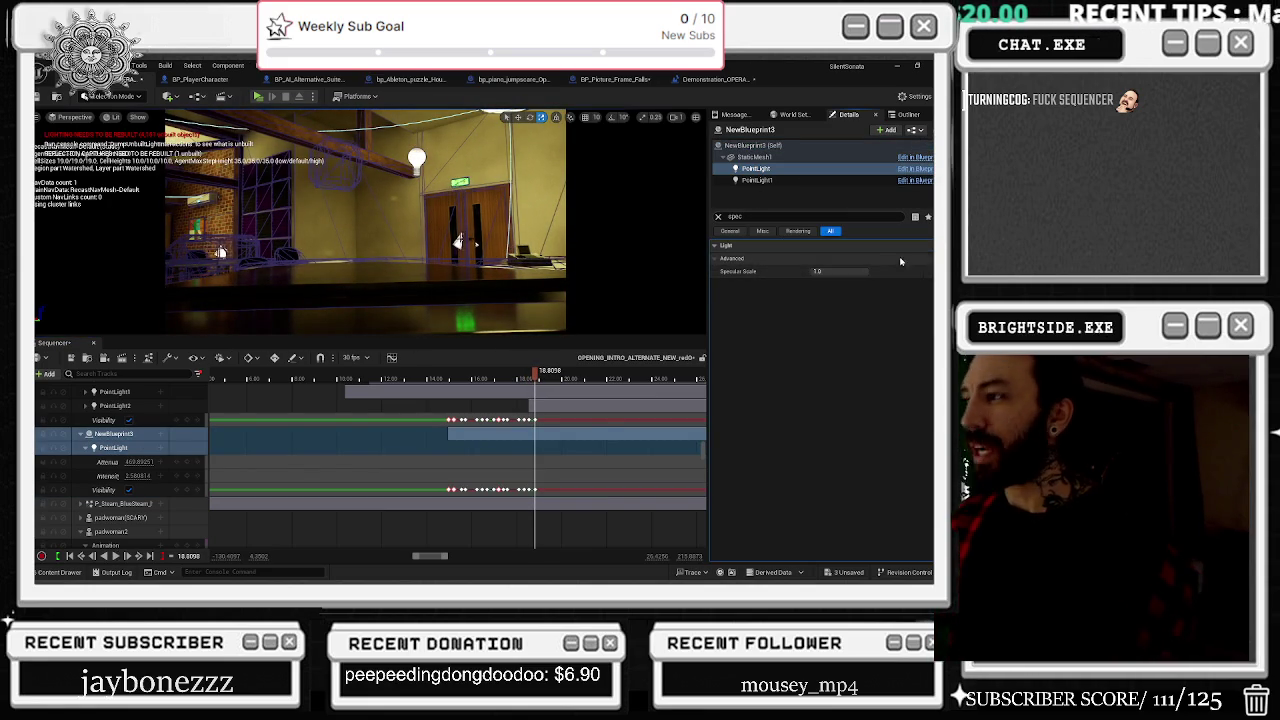
{"action": "type", "text": "0.1"}
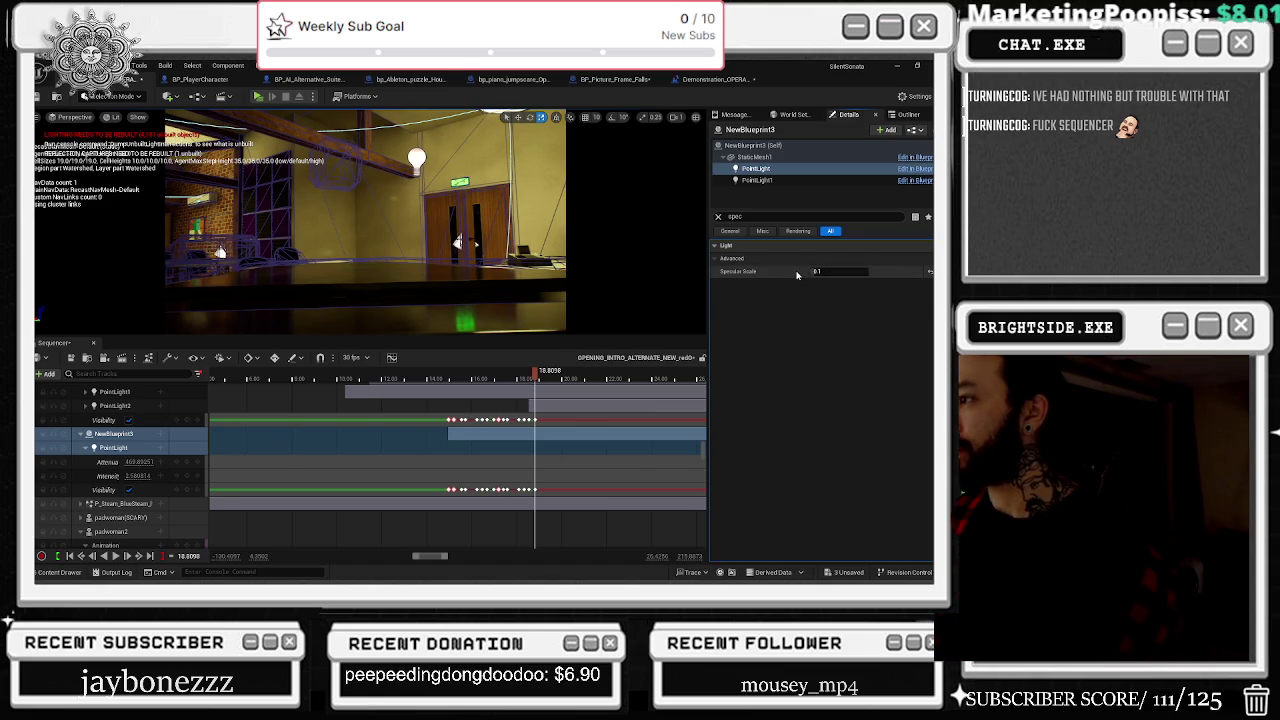
{"action": "left_click", "coordinate": [790, 170]}
{"action": "left_click", "coordinate": [760, 180]}
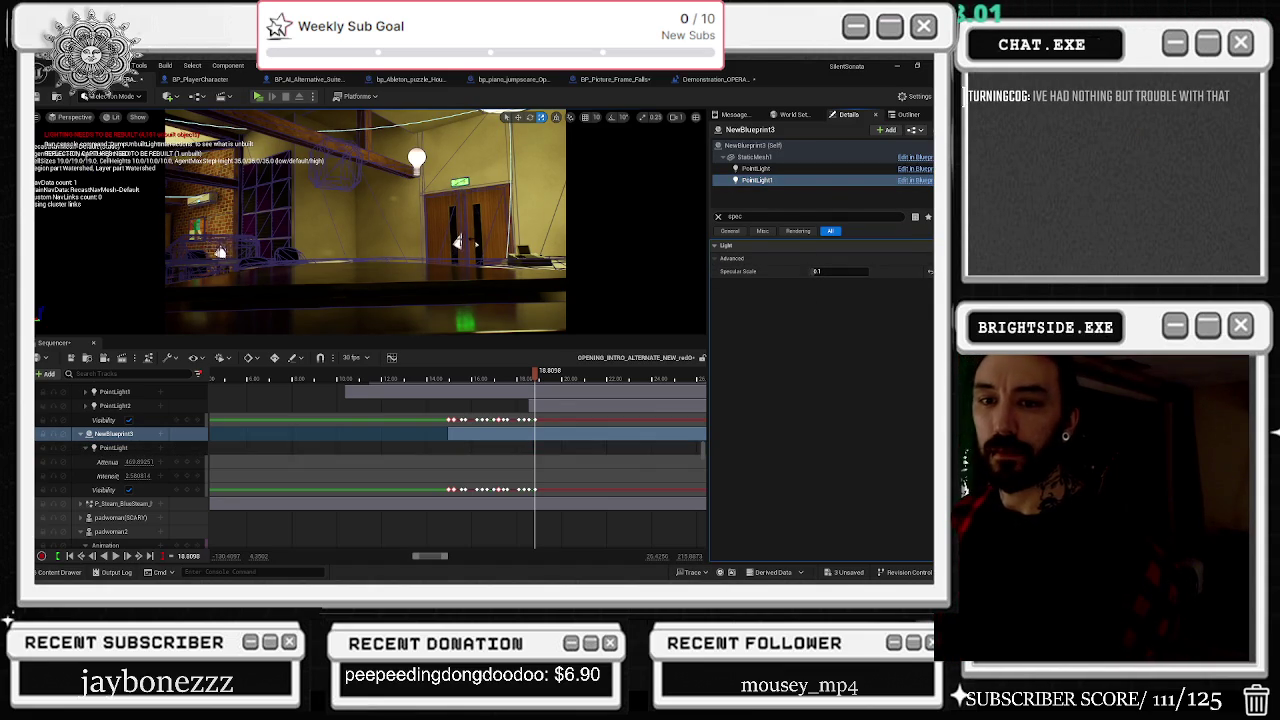
{"action": "left_click", "coordinate": [86, 358]}
{"action": "left_click", "coordinate": [408, 377]}
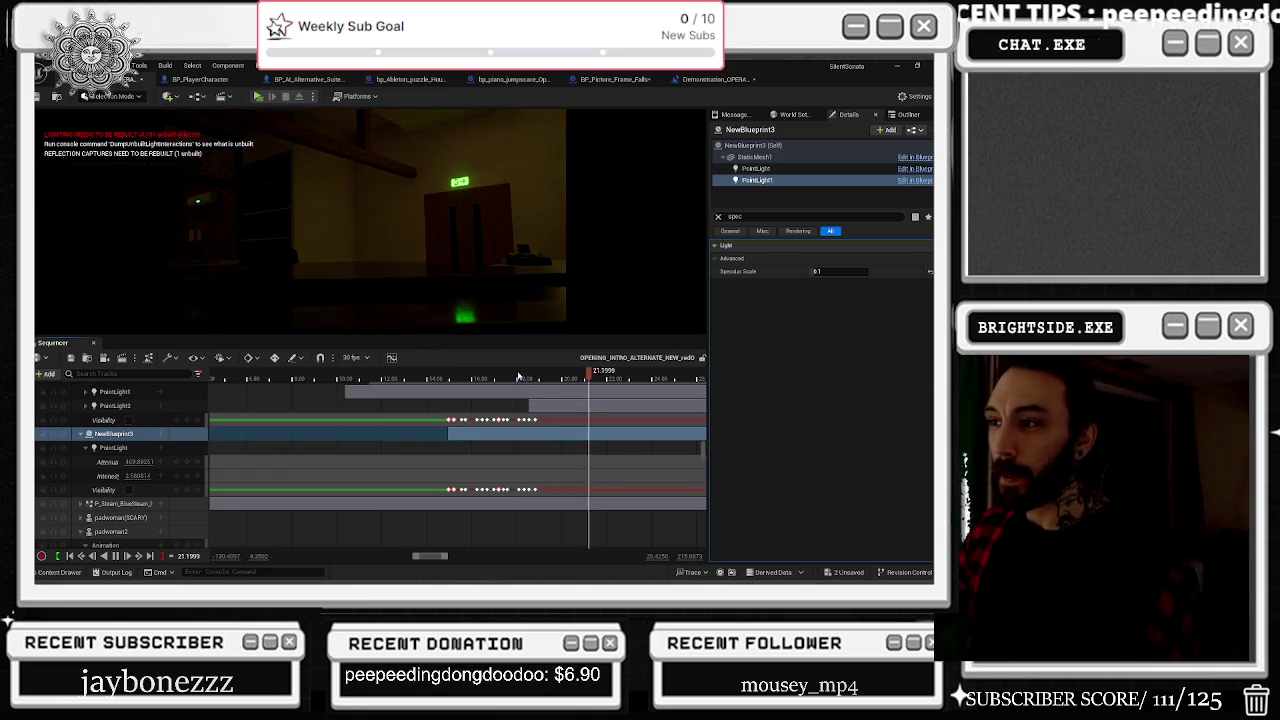
Step: Rewind to about 18 s and play the cinematic, zooming the timeline
{"action": "scroll", "coordinate": [518, 376], "scroll_direction": "down", "scroll_amount": 8}
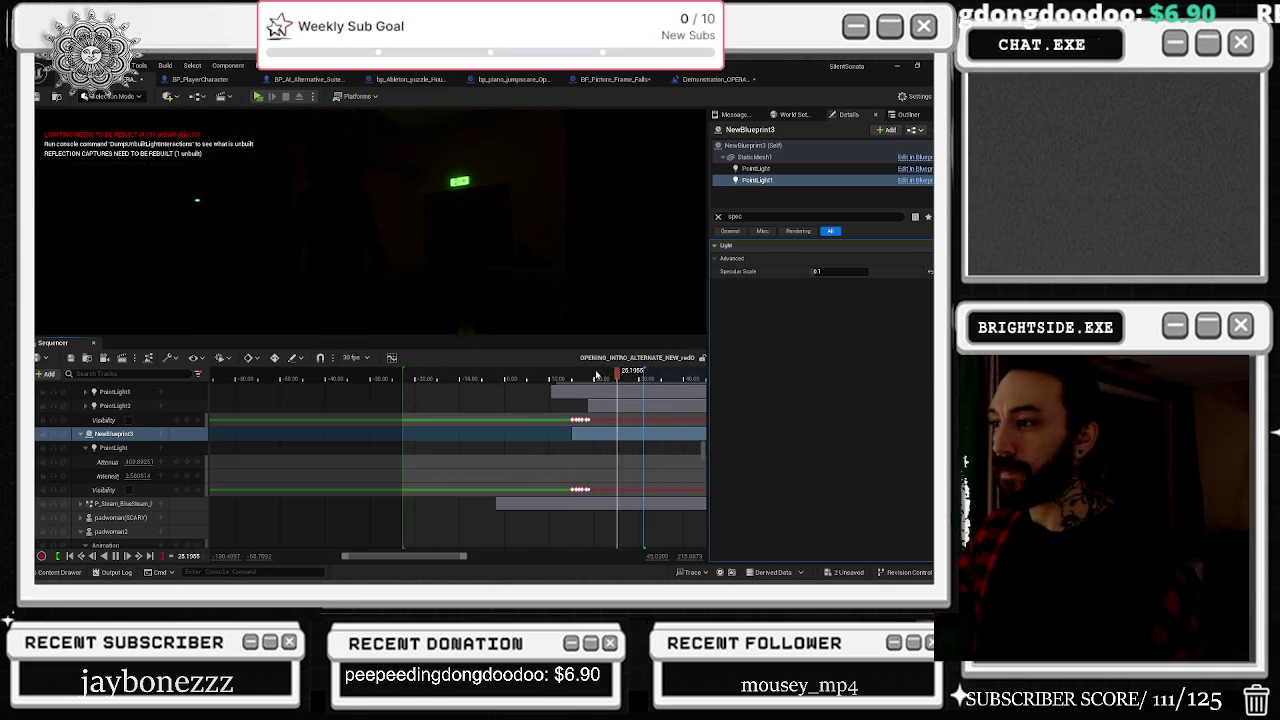
{"action": "left_click_drag", "start_coordinate": [598, 380], "coordinate": [586, 378]}
{"action": "key", "text": "space"}
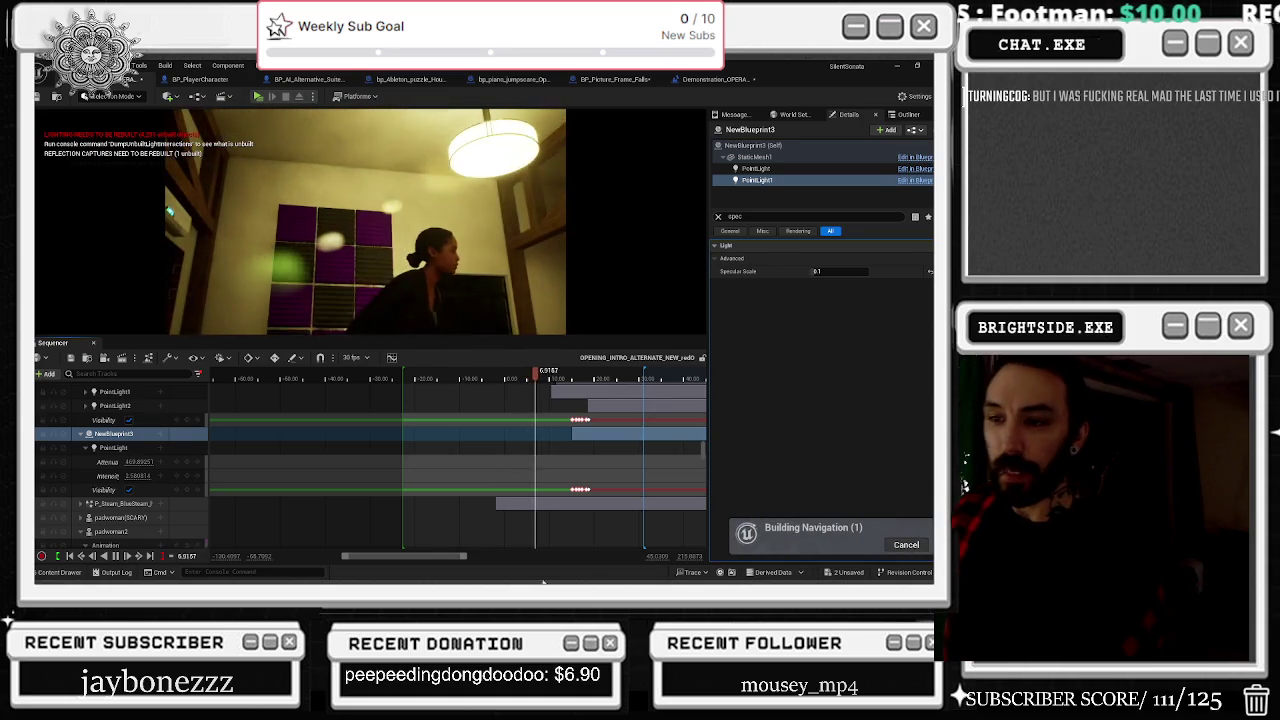
{"action": "scroll", "coordinate": [642, 503], "scroll_direction": "up", "scroll_amount": 5}
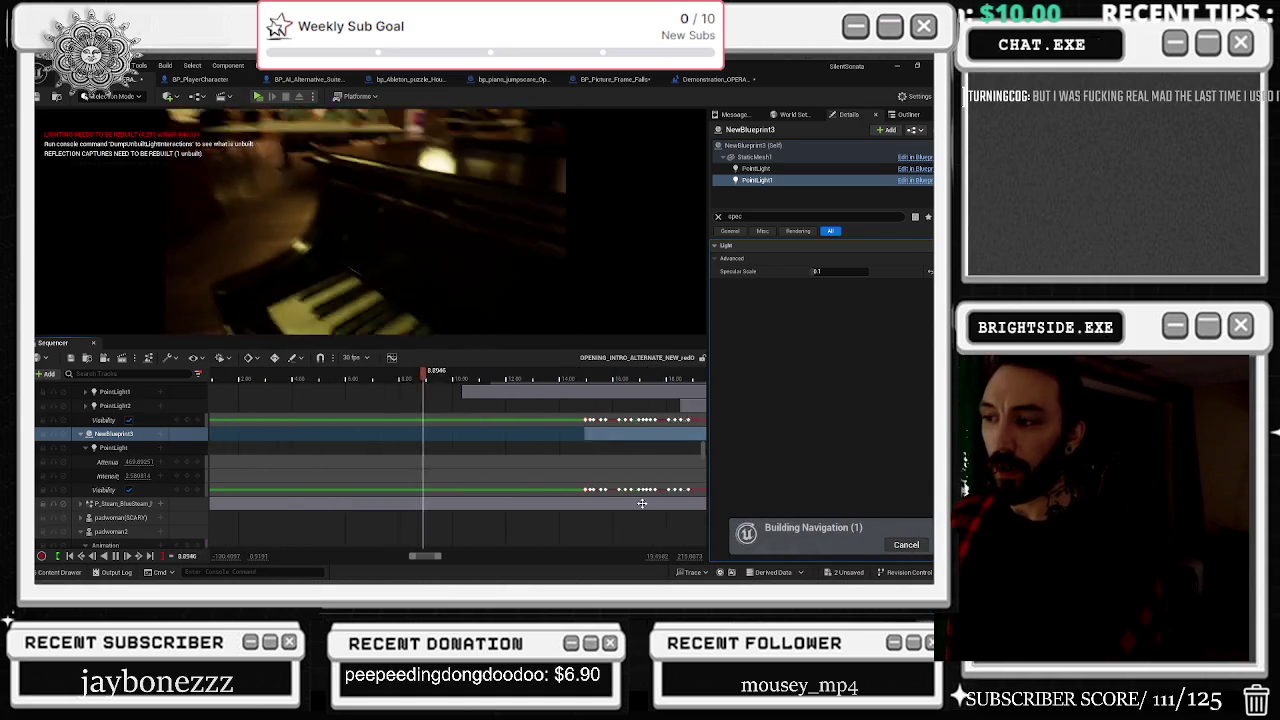
{"action": "scroll", "coordinate": [642, 503], "scroll_direction": "right", "scroll_amount": 2}
{"action": "scroll", "coordinate": [527, 491], "scroll_direction": "up", "scroll_amount": 2}
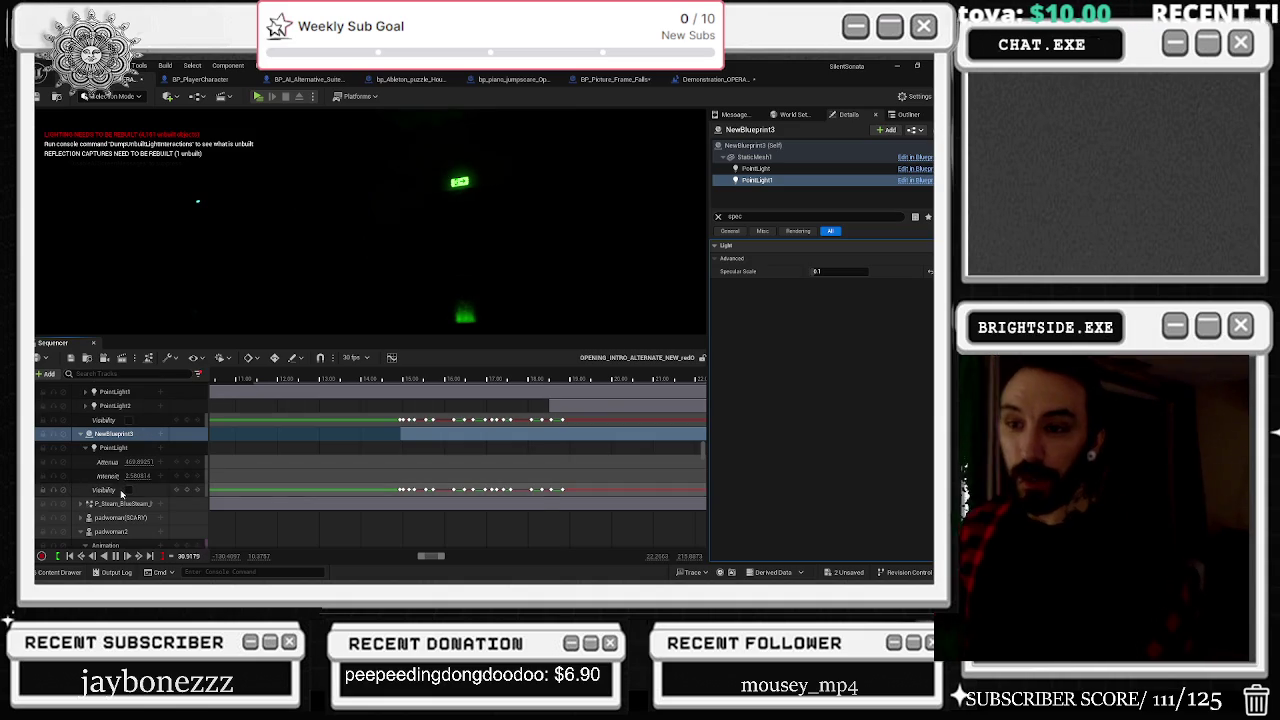
Step: Replay the flicker from about 15 s, stop near 18.5 s, and save Demonstration_OPERA_MAIN
{"action": "left_click", "coordinate": [410, 379]}
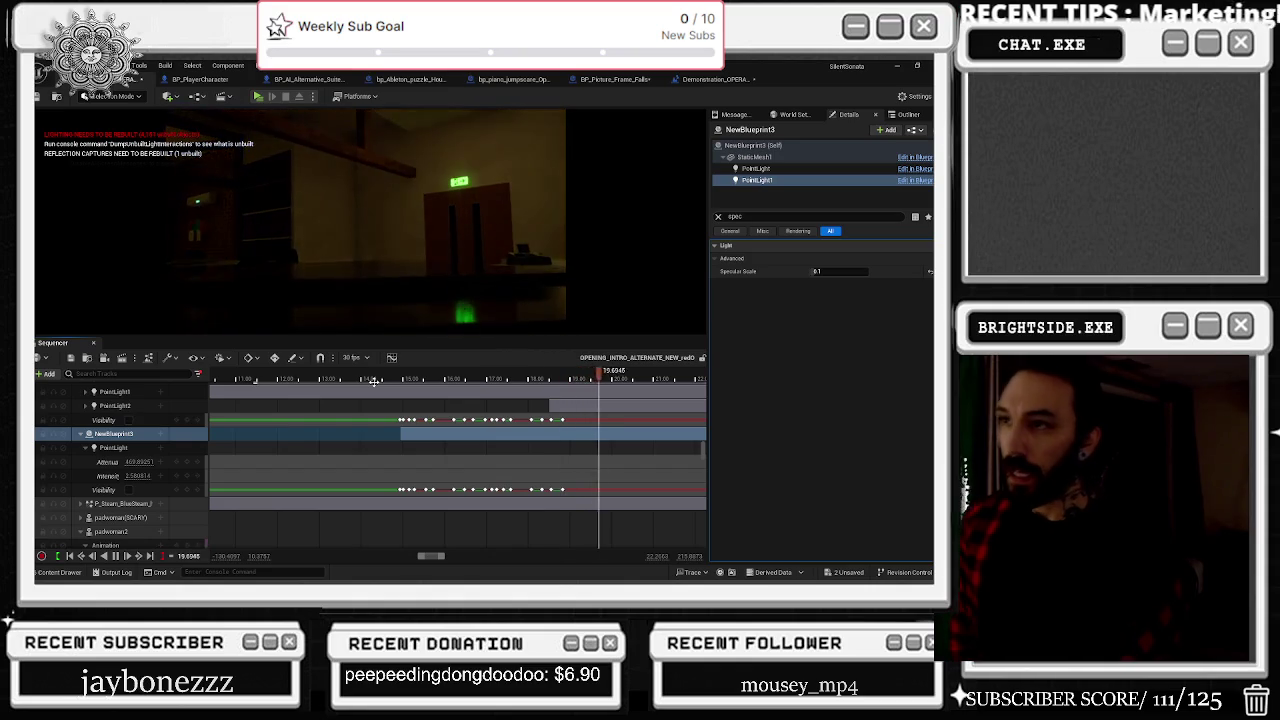
{"action": "key", "text": "space"}
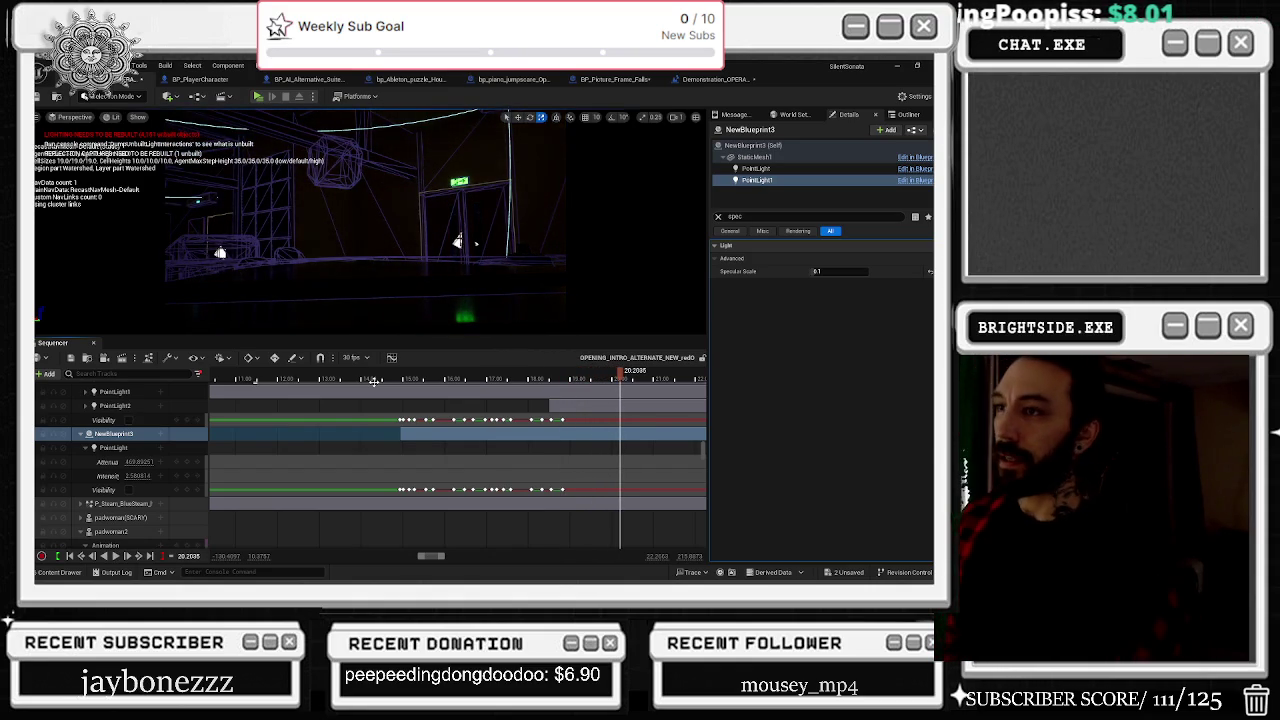
{"action": "left_click", "coordinate": [401, 378]}
{"action": "key", "text": "space"}
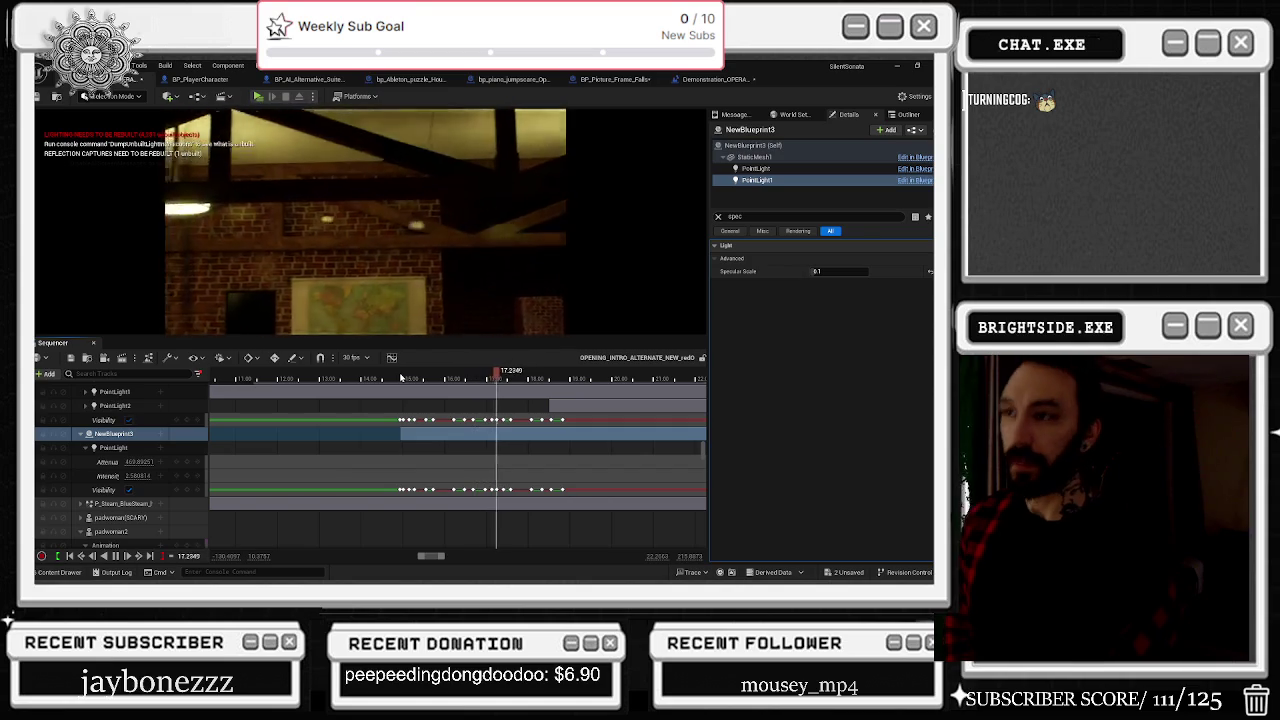
{"action": "key", "text": "space"}
{"action": "key", "text": "space"}
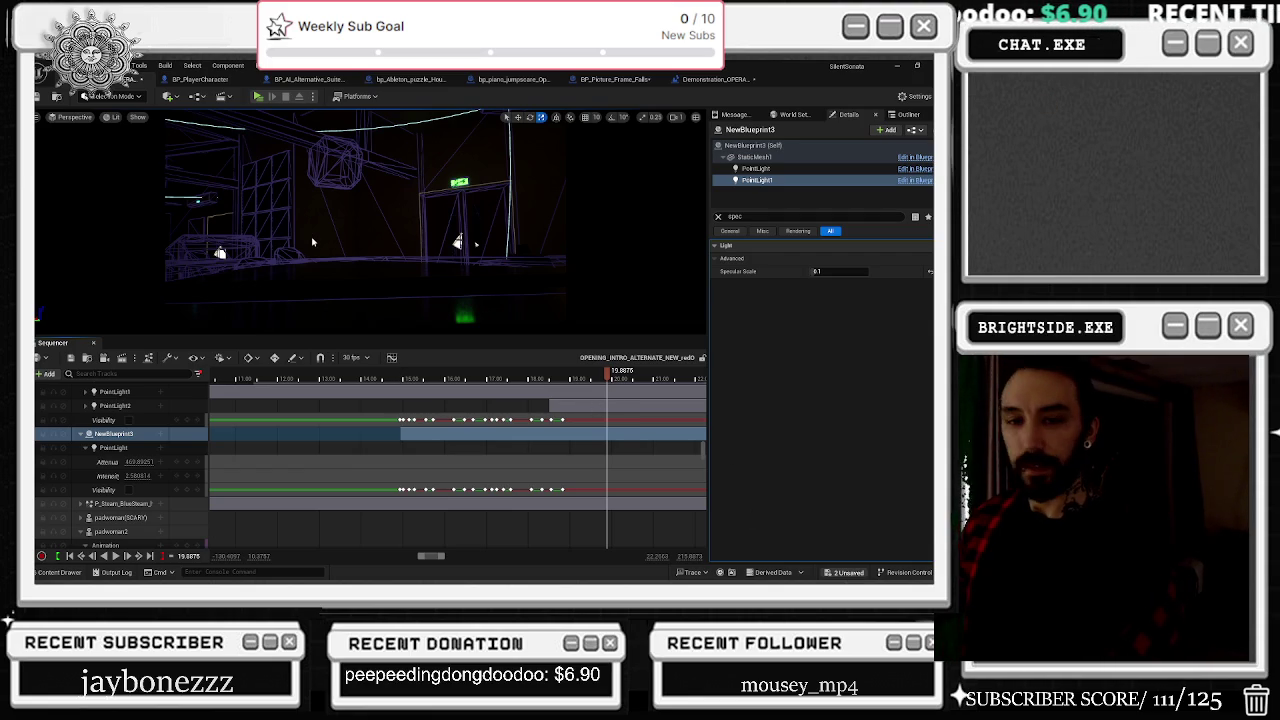
{"action": "key", "text": "ctrl+s"}
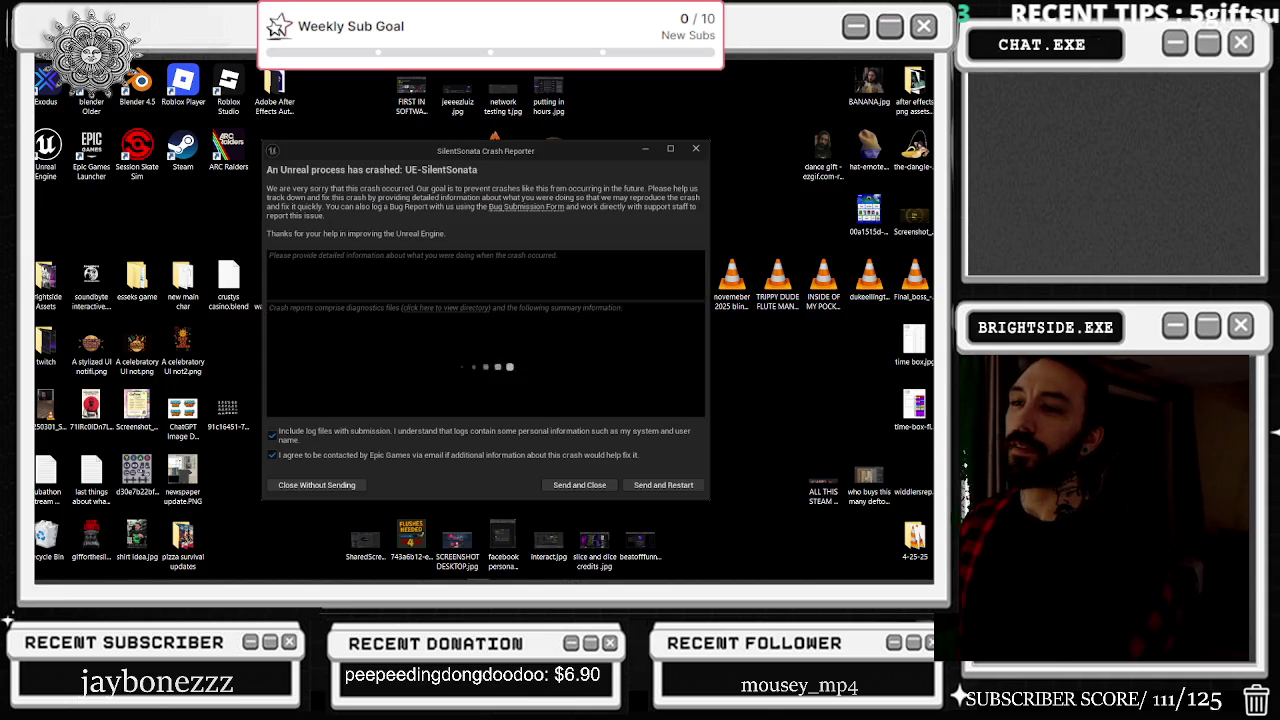
Step: Send the crash report and restart the Unreal Editor
{"action": "mouse_move", "coordinate": [387, 580]}
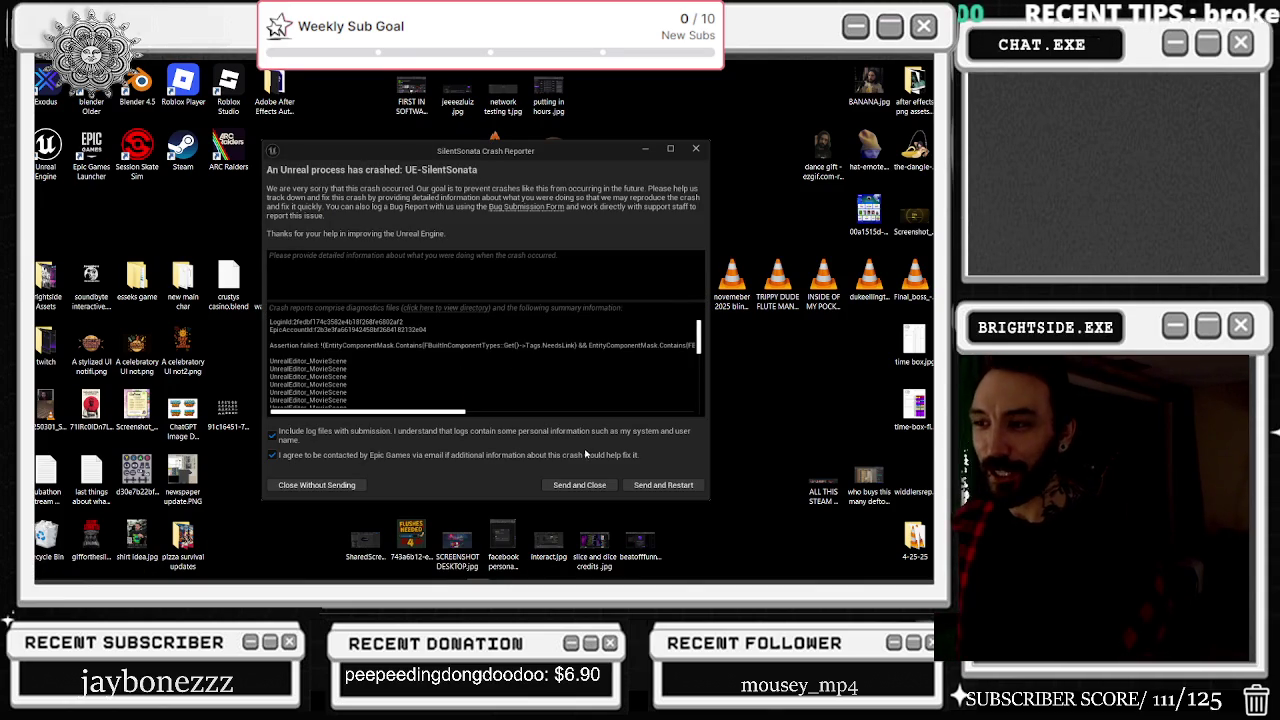
{"action": "left_click", "coordinate": [663, 485]}
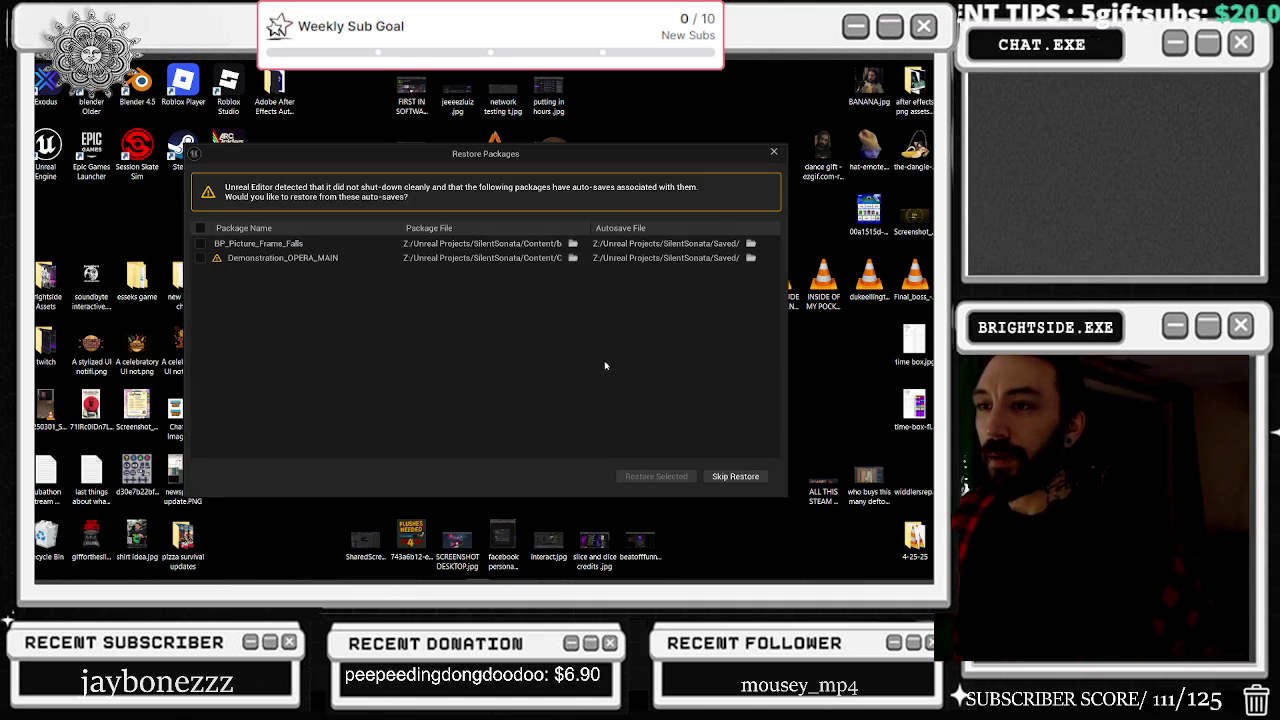
Step: Skip restoring the BP_Picture_Frame_Falls and Demonstration_OPERA_MAIN auto-saves
{"action": "left_click", "coordinate": [201, 243]}
{"action": "left_click", "coordinate": [201, 243]}
{"action": "left_click", "coordinate": [200, 228]}
{"action": "mouse_move", "coordinate": [216, 259]}
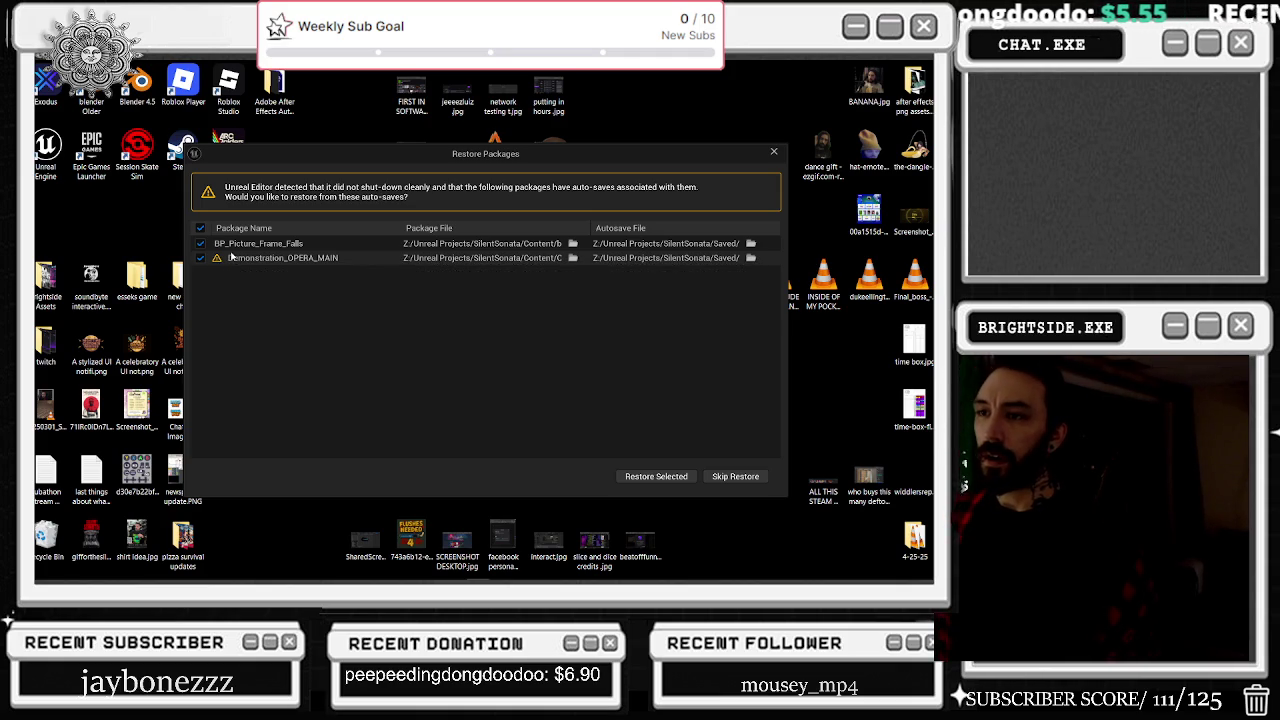
{"action": "mouse_move", "coordinate": [88, 580]}
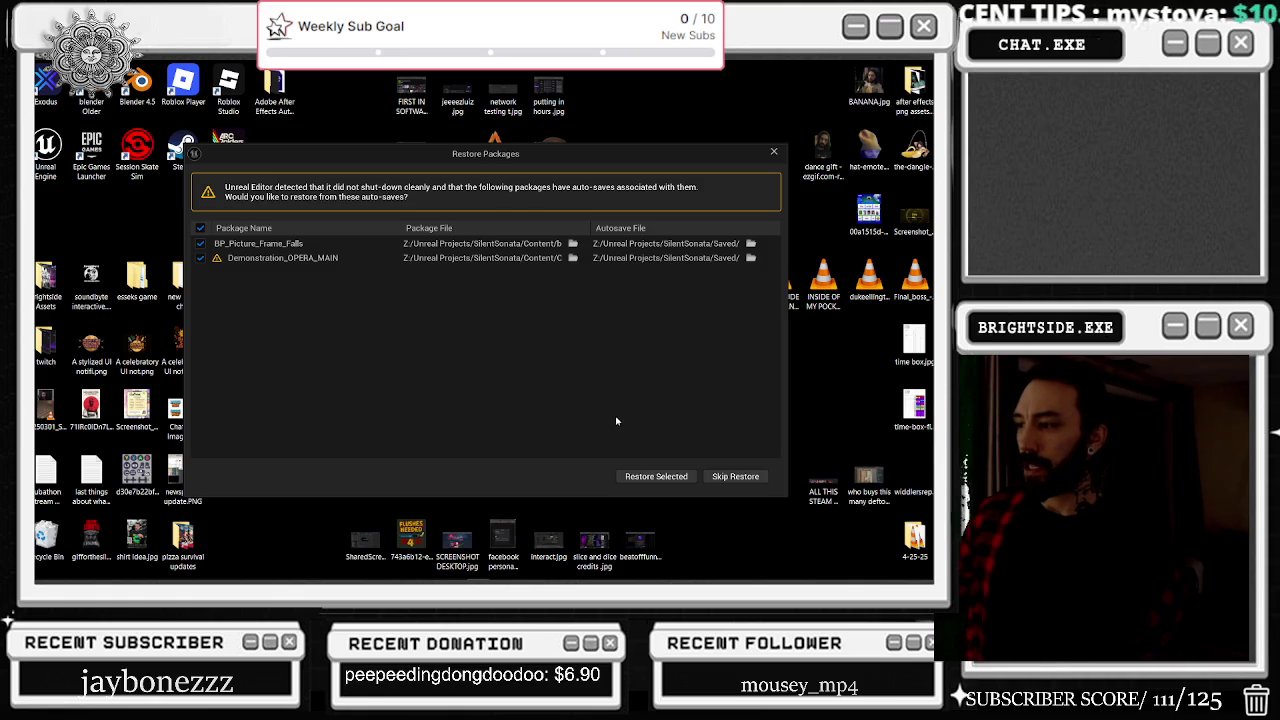
{"action": "left_click", "coordinate": [730, 476]}
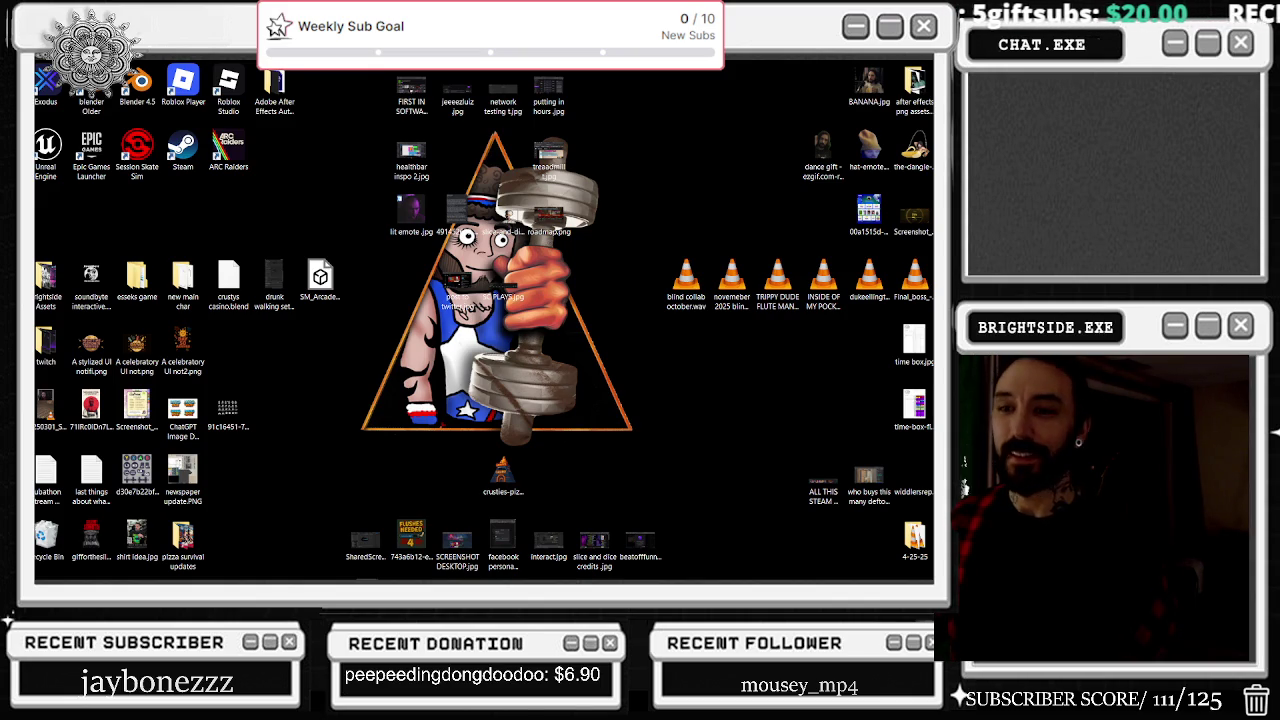
Step: Bring the reopened SilentSonata editor with the intro sequence to the front
{"action": "key", "text": "alt+Tab"}
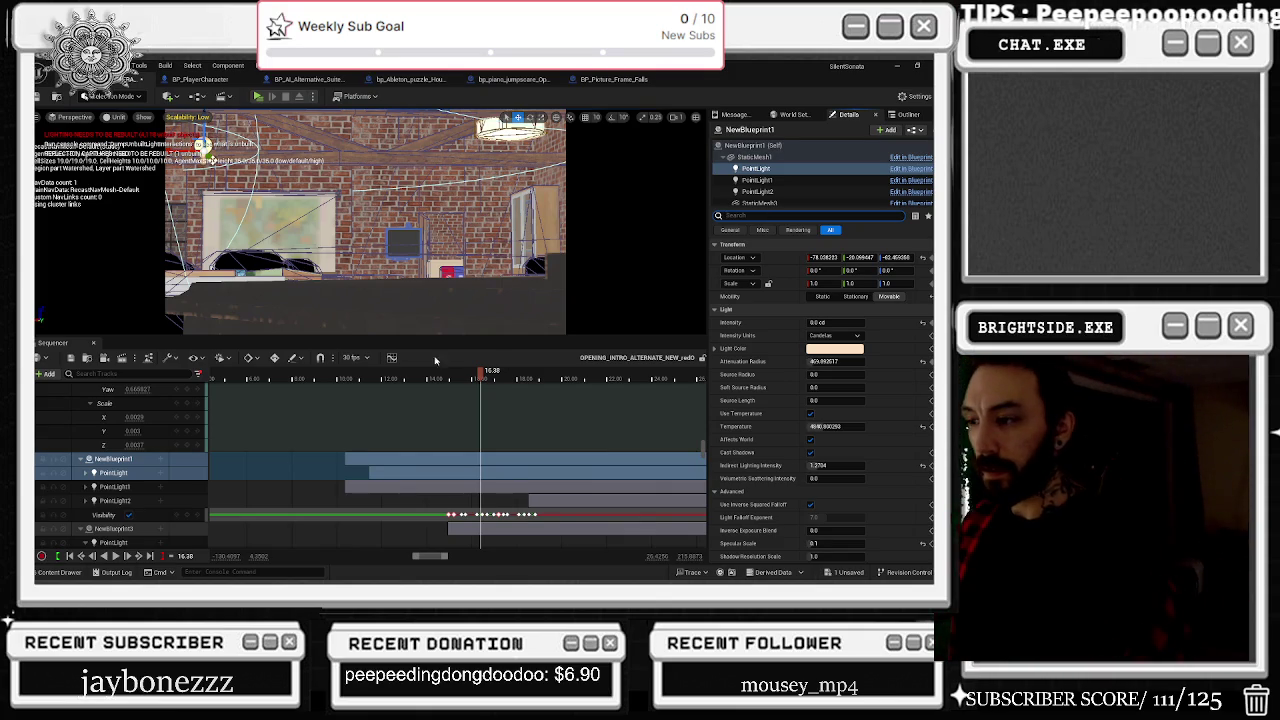
{"action": "left_click_drag", "start_coordinate": [477, 373], "coordinate": [491, 373]}
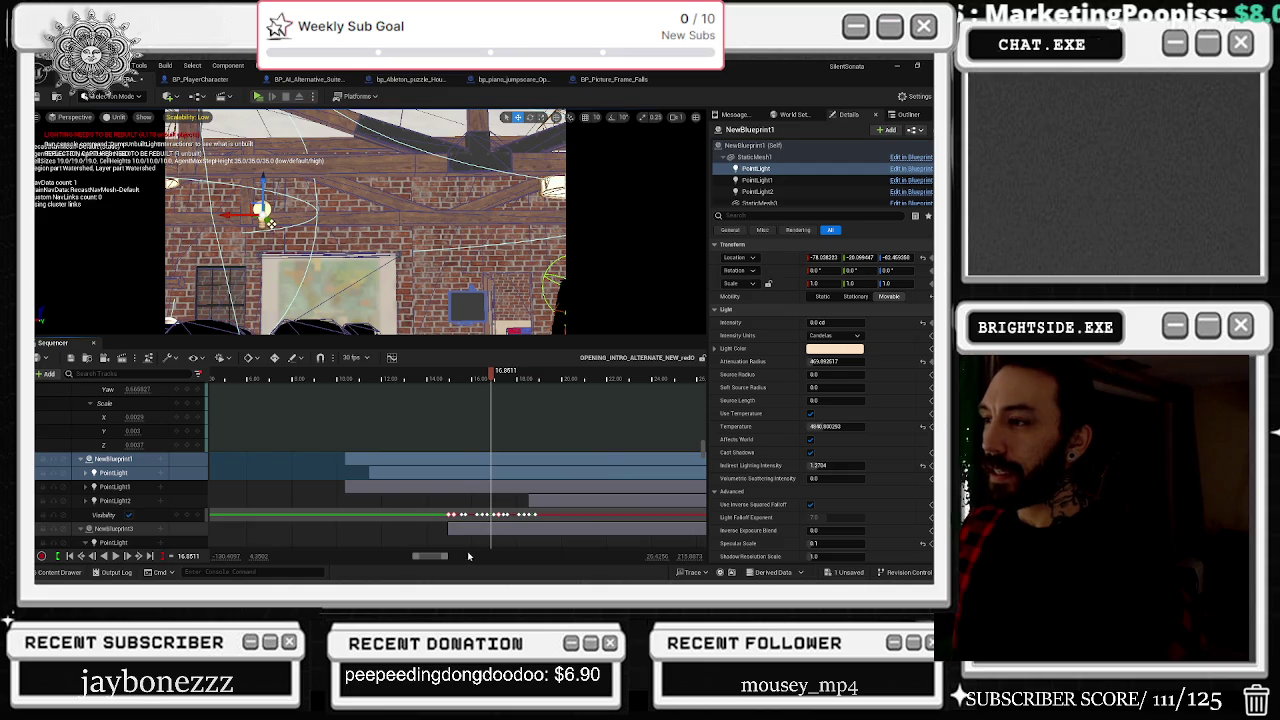
{"action": "scroll", "coordinate": [478, 545], "scroll_direction": "up", "scroll_amount": 3}
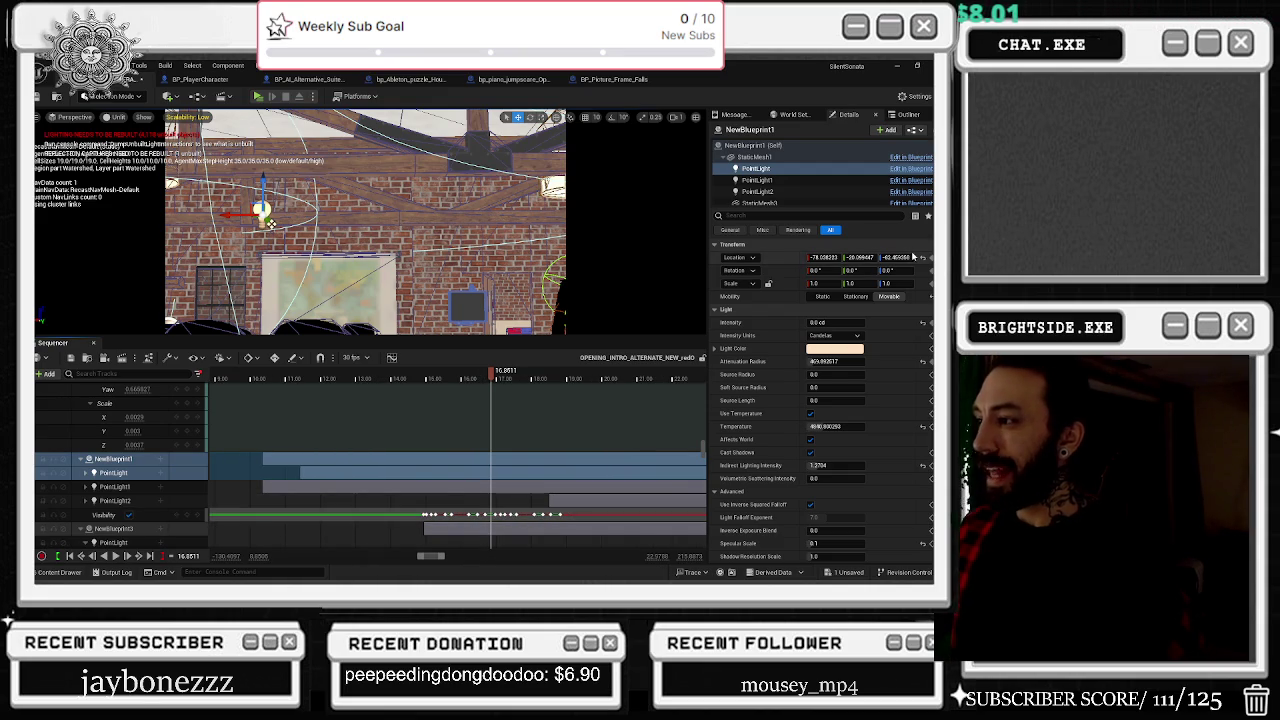
{"action": "scroll", "coordinate": [490, 370], "scroll_direction": "up", "scroll_amount": 2}
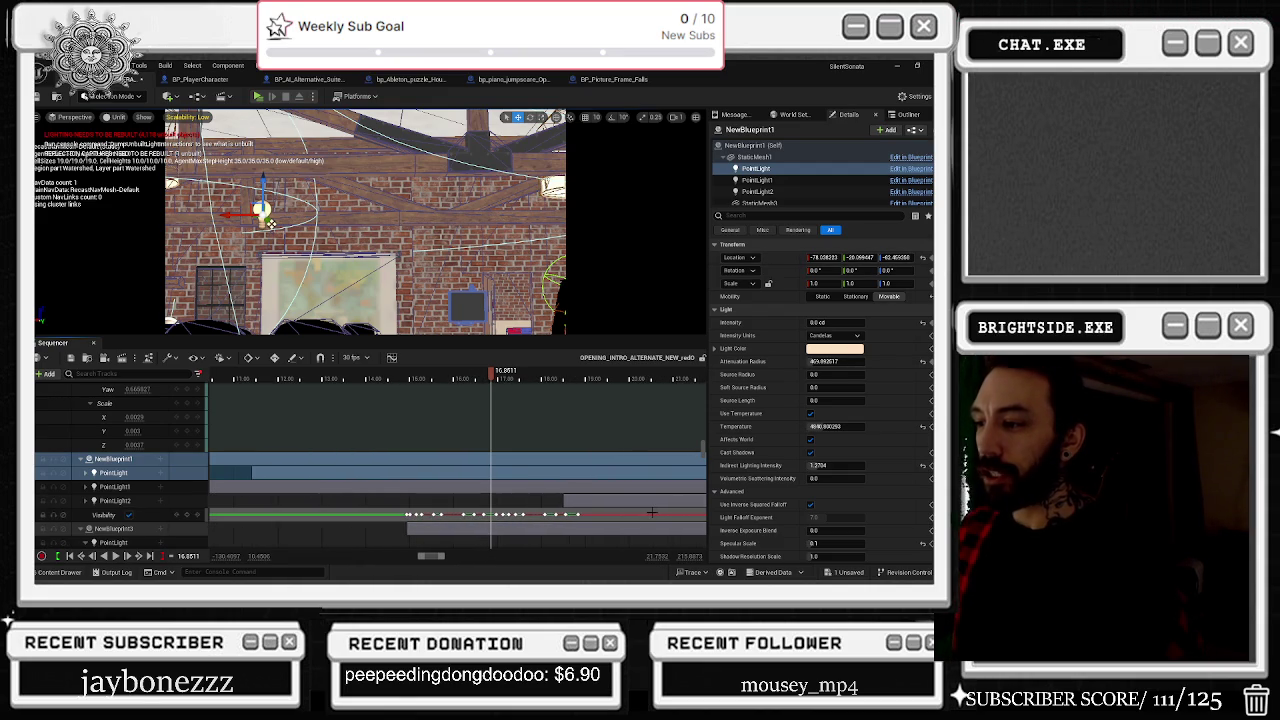
{"action": "mouse_move", "coordinate": [471, 383]}
{"action": "left_mouse_down"}
{"action": "mouse_move", "coordinate": [405, 393]}
{"action": "mouse_move", "coordinate": [456, 391]}
{"action": "left_mouse_up"}
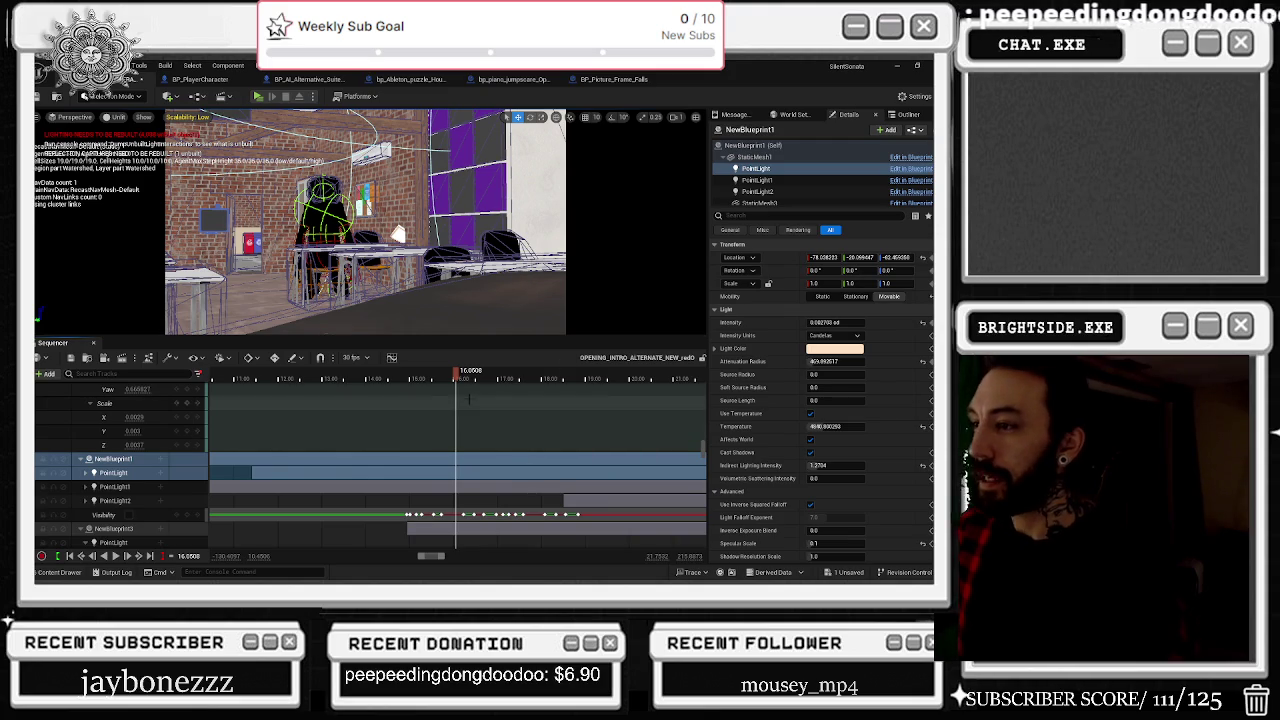
{"action": "mouse_move", "coordinate": [458, 375]}
{"action": "left_mouse_down"}
{"action": "mouse_move", "coordinate": [470, 375]}
{"action": "mouse_move", "coordinate": [405, 373]}
{"action": "mouse_move", "coordinate": [435, 372]}
{"action": "mouse_move", "coordinate": [423, 372]}
{"action": "left_mouse_up"}
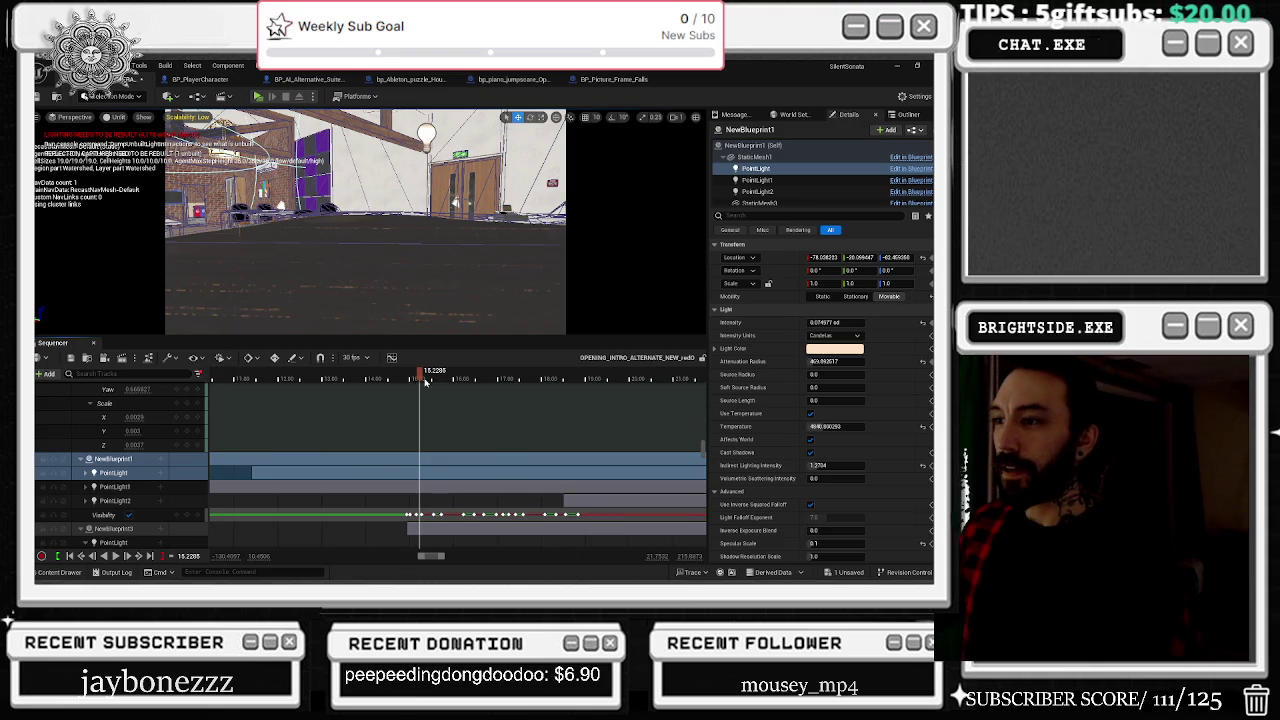
{"action": "left_click", "coordinate": [376, 379]}
{"action": "key", "text": "space"}
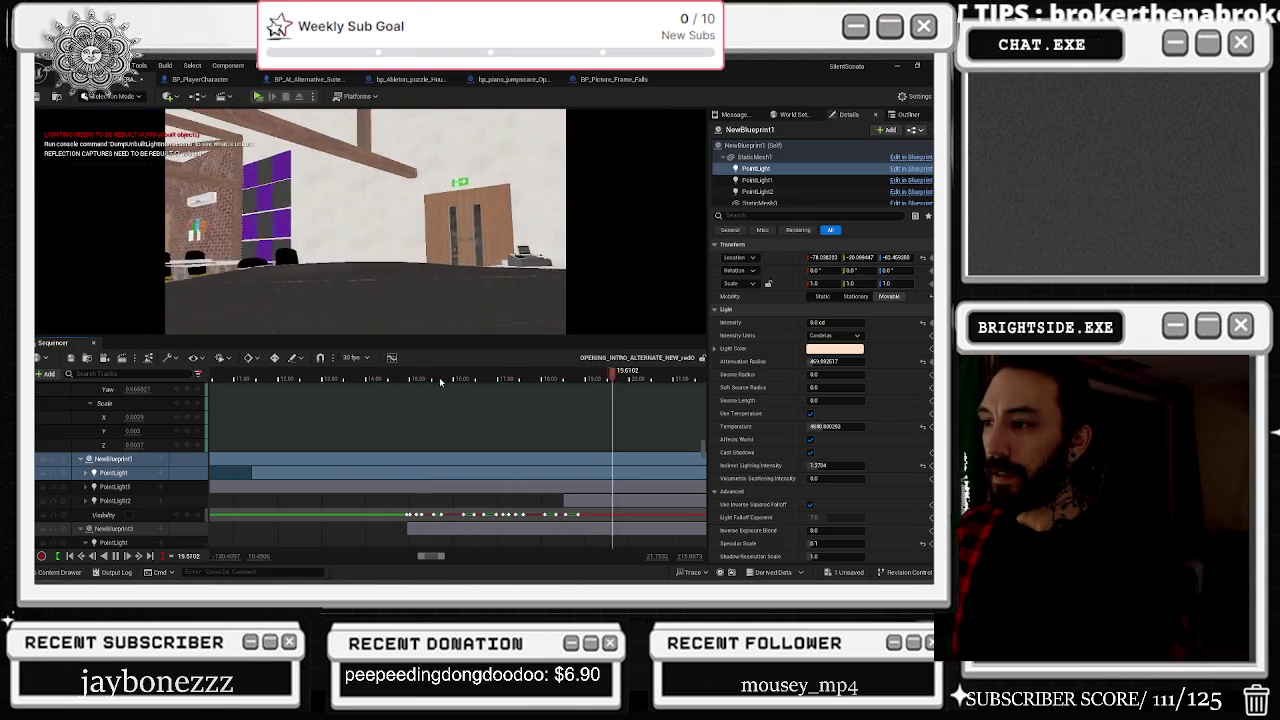
{"action": "left_click", "coordinate": [395, 378]}
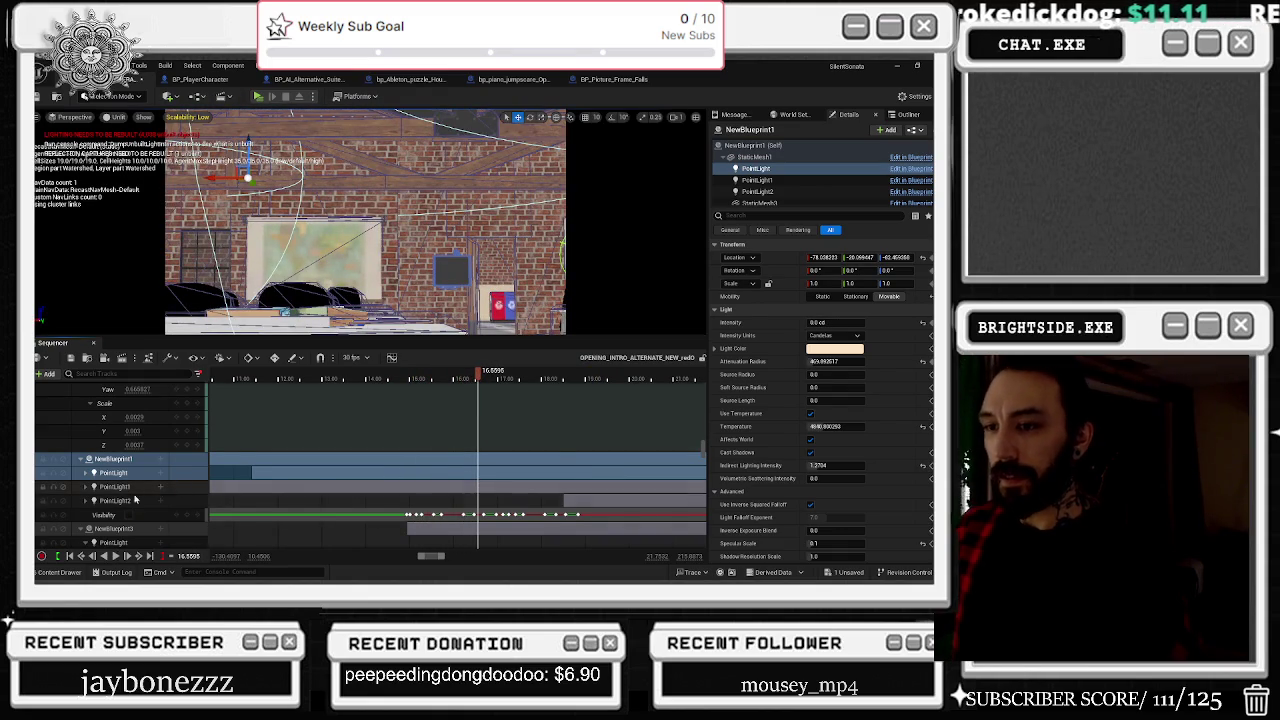
{"action": "scroll", "coordinate": [158, 491], "scroll_direction": "down", "scroll_amount": 3}
Step: Select NewBlueprint3's PointLight and scrub the intro between about 17 and 19.4 seconds to check the lights
{"action": "left_click", "coordinate": [113, 467]}
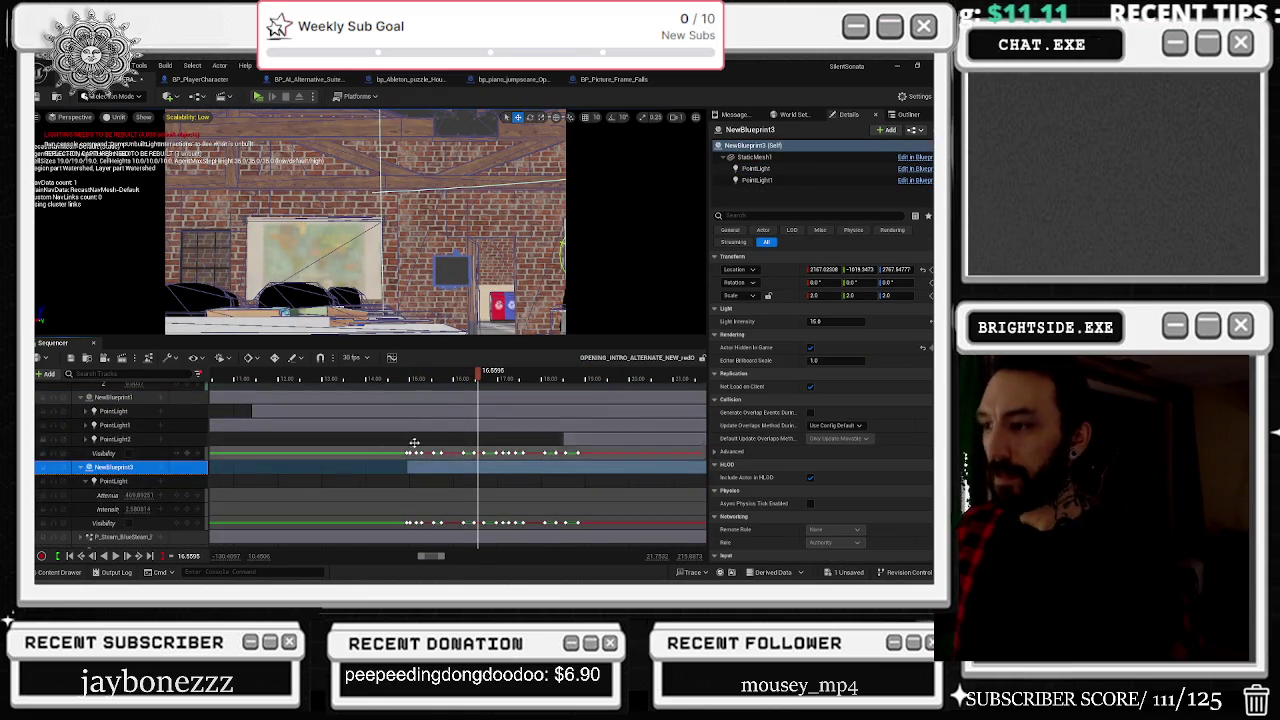
{"action": "key", "text": "space"}
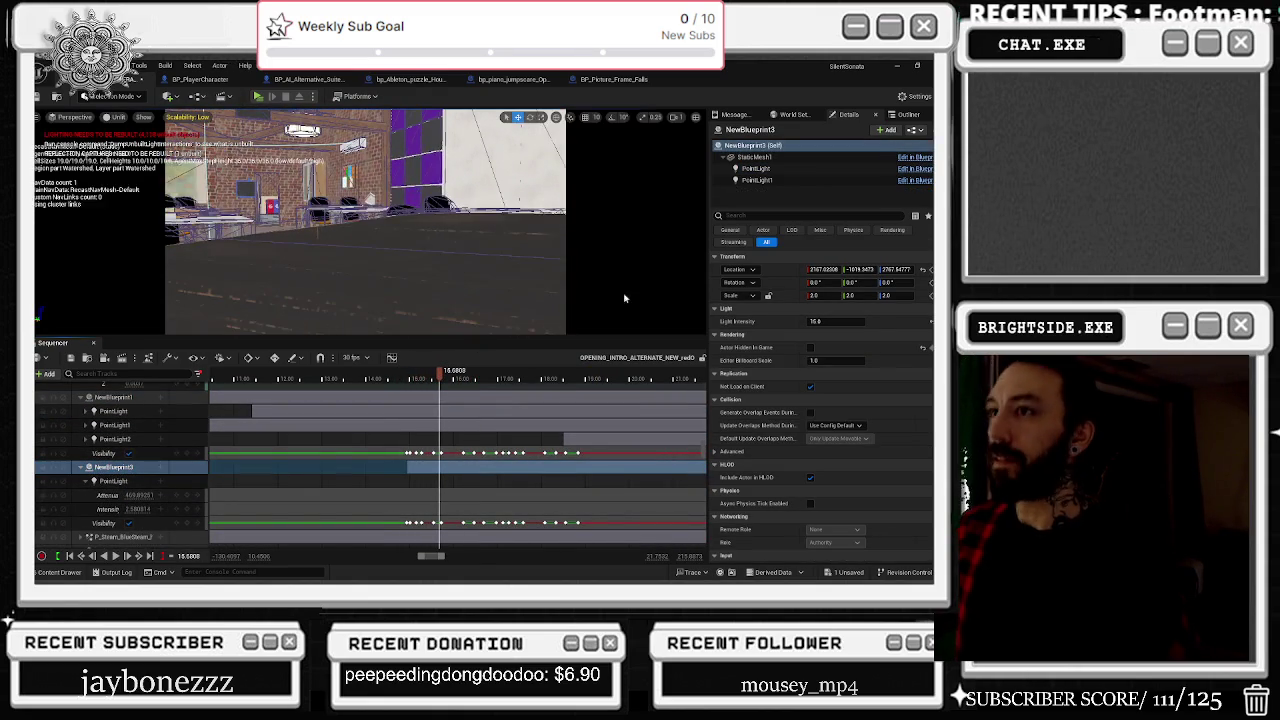
{"action": "left_click", "coordinate": [756, 168]}
{"action": "scroll", "coordinate": [893, 388], "scroll_direction": "down", "scroll_amount": 1}
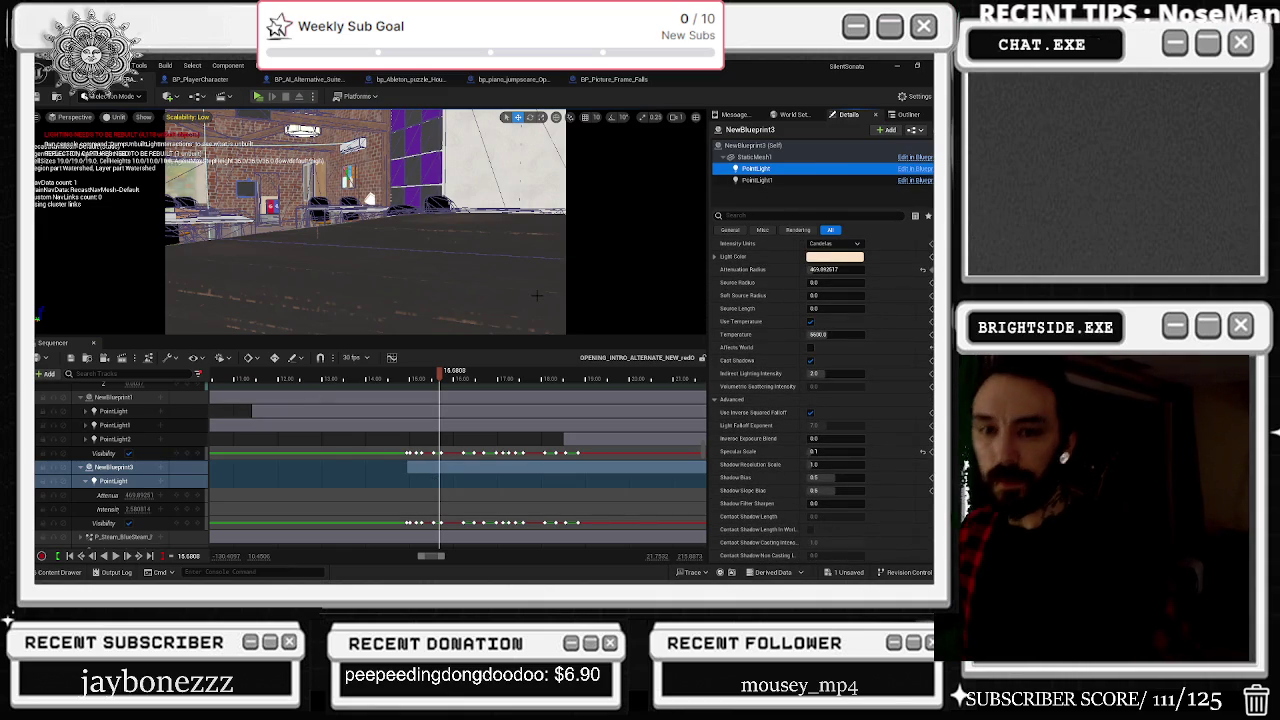
{"action": "left_click_drag", "start_coordinate": [457, 372], "coordinate": [545, 396]}
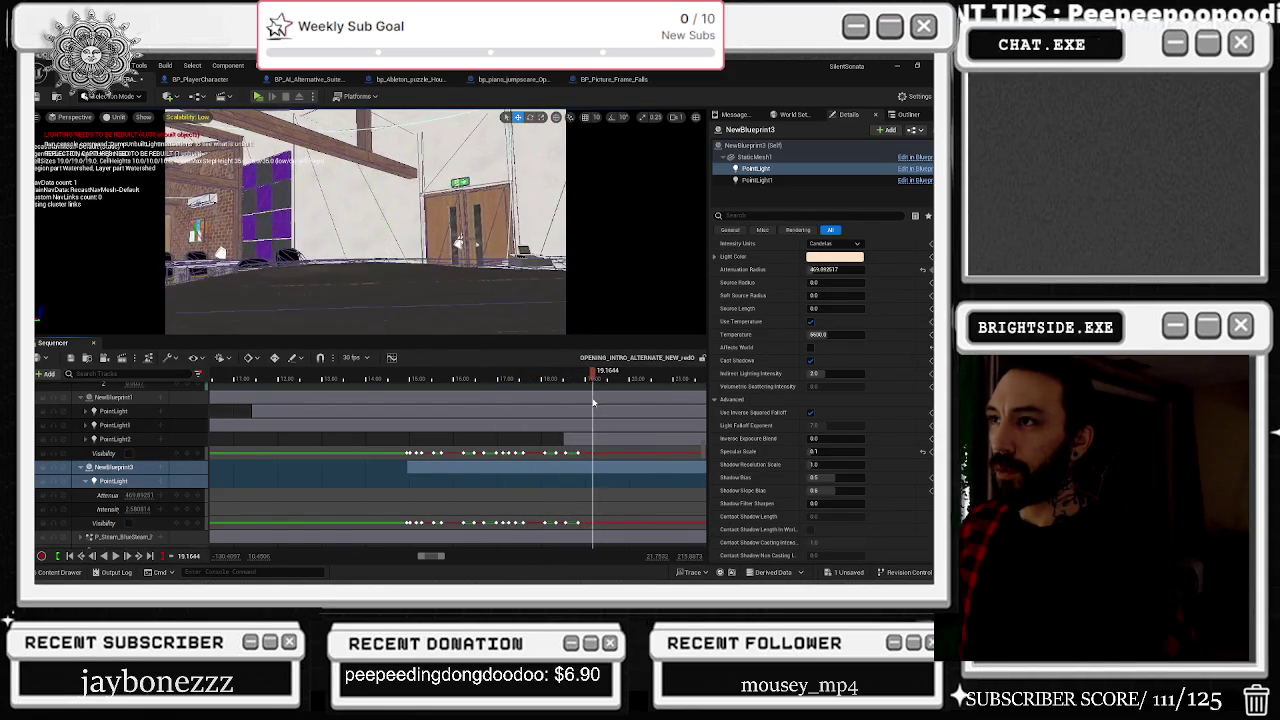
{"action": "mouse_move", "coordinate": [599, 402]}
{"action": "left_mouse_down"}
{"action": "mouse_move", "coordinate": [655, 411]}
{"action": "mouse_move", "coordinate": [538, 427]}
{"action": "mouse_move", "coordinate": [590, 452]}
{"action": "left_mouse_up"}
{"action": "mouse_move", "coordinate": [559, 382]}
{"action": "left_mouse_down"}
{"action": "mouse_move", "coordinate": [589, 437]}
{"action": "mouse_move", "coordinate": [563, 437]}
{"action": "mouse_move", "coordinate": [592, 452]}
{"action": "left_mouse_up"}
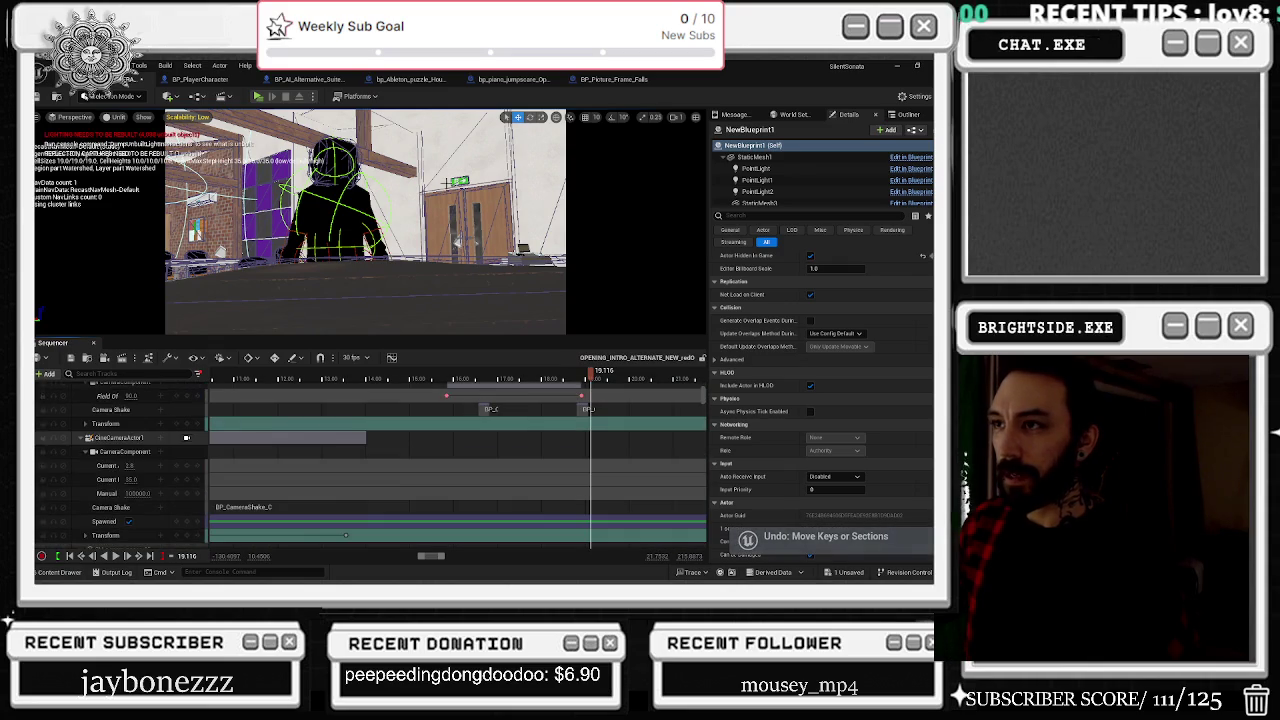
{"action": "left_click", "coordinate": [576, 373]}
{"action": "mouse_move", "coordinate": [576, 373]}
{"action": "left_mouse_down"}
{"action": "mouse_move", "coordinate": [532, 373]}
{"action": "mouse_move", "coordinate": [549, 374]}
{"action": "left_mouse_up"}
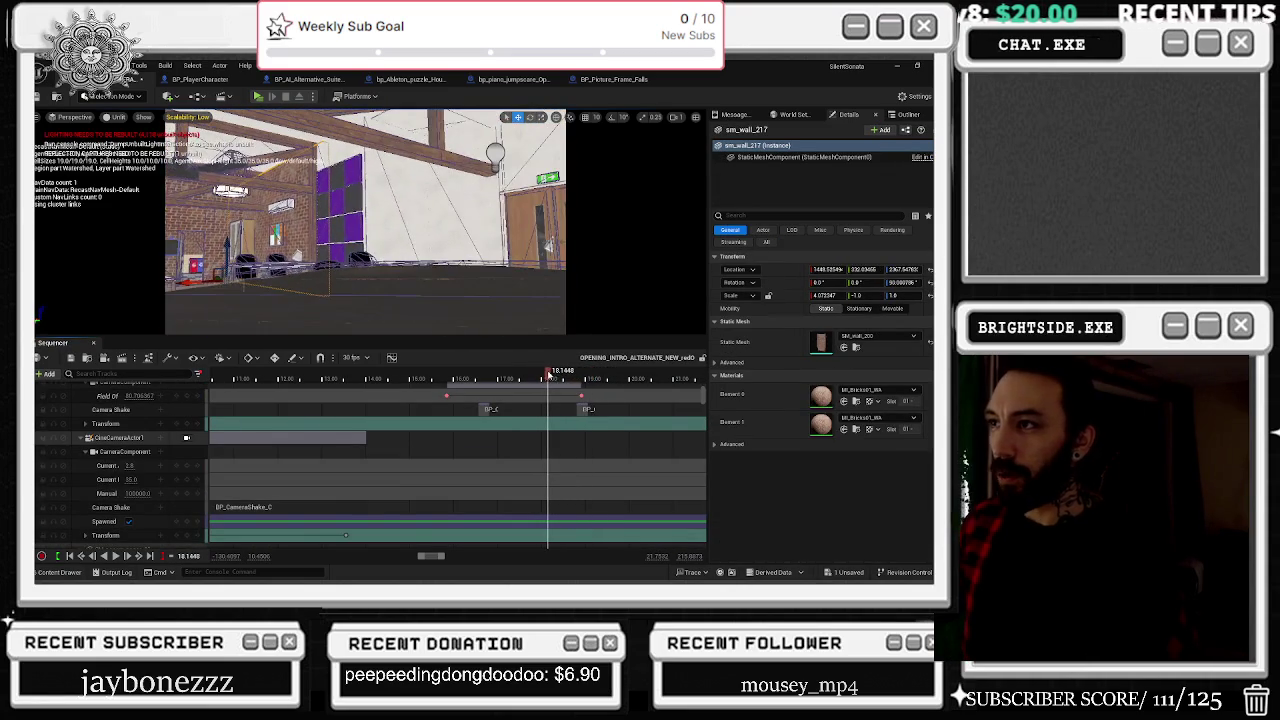
{"action": "scroll", "coordinate": [592, 442], "scroll_direction": "down", "scroll_amount": 5}
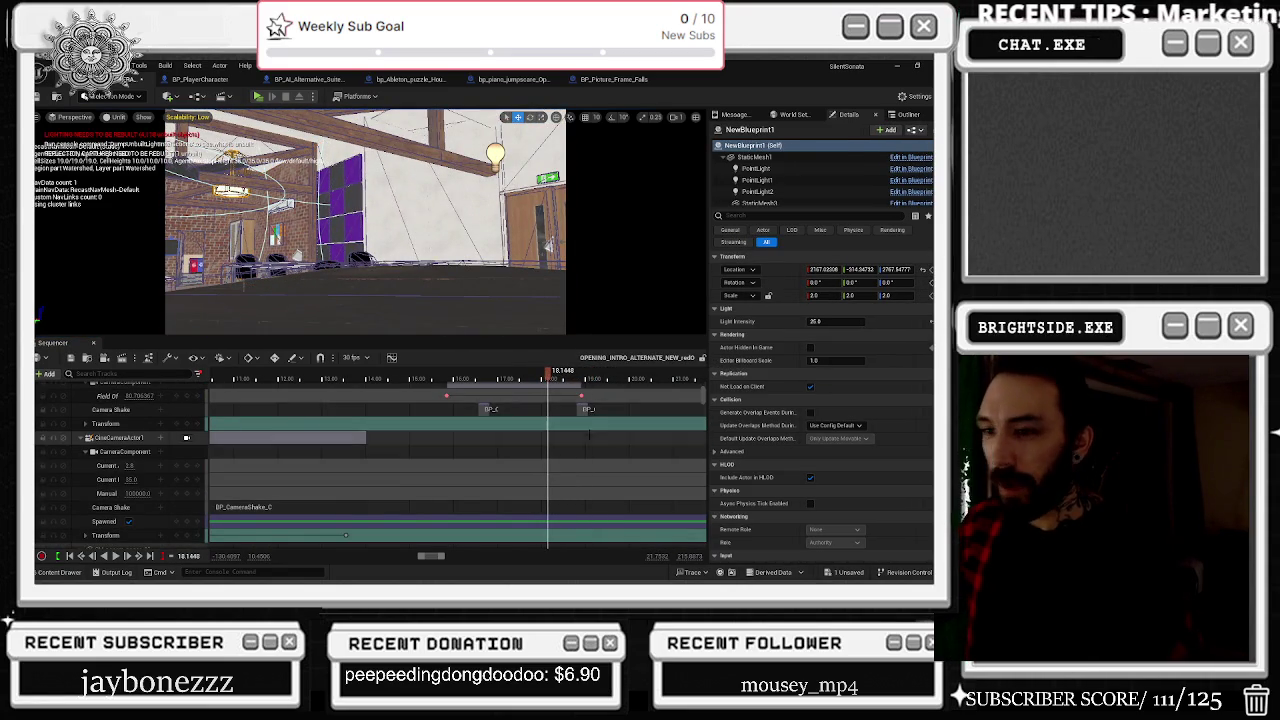
{"action": "scroll", "coordinate": [590, 440], "scroll_direction": "down", "scroll_amount": 10}
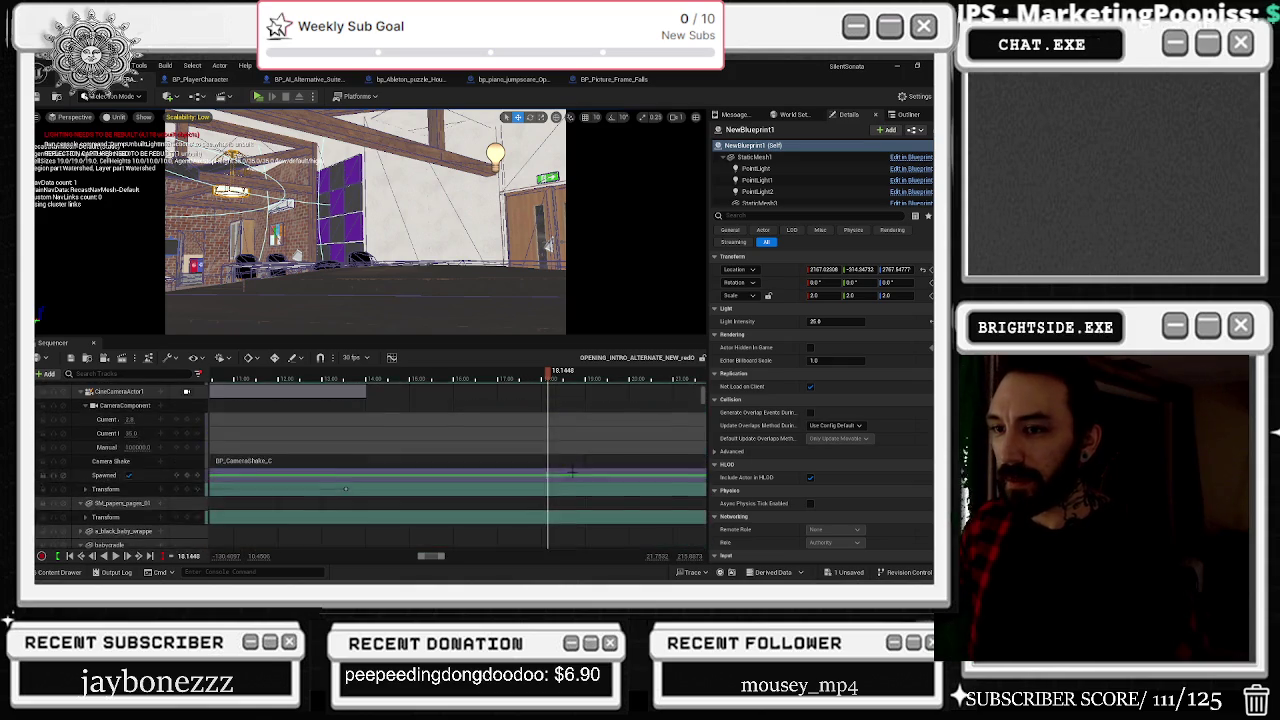
{"action": "scroll", "coordinate": [572, 465], "scroll_direction": "up", "scroll_amount": 10}
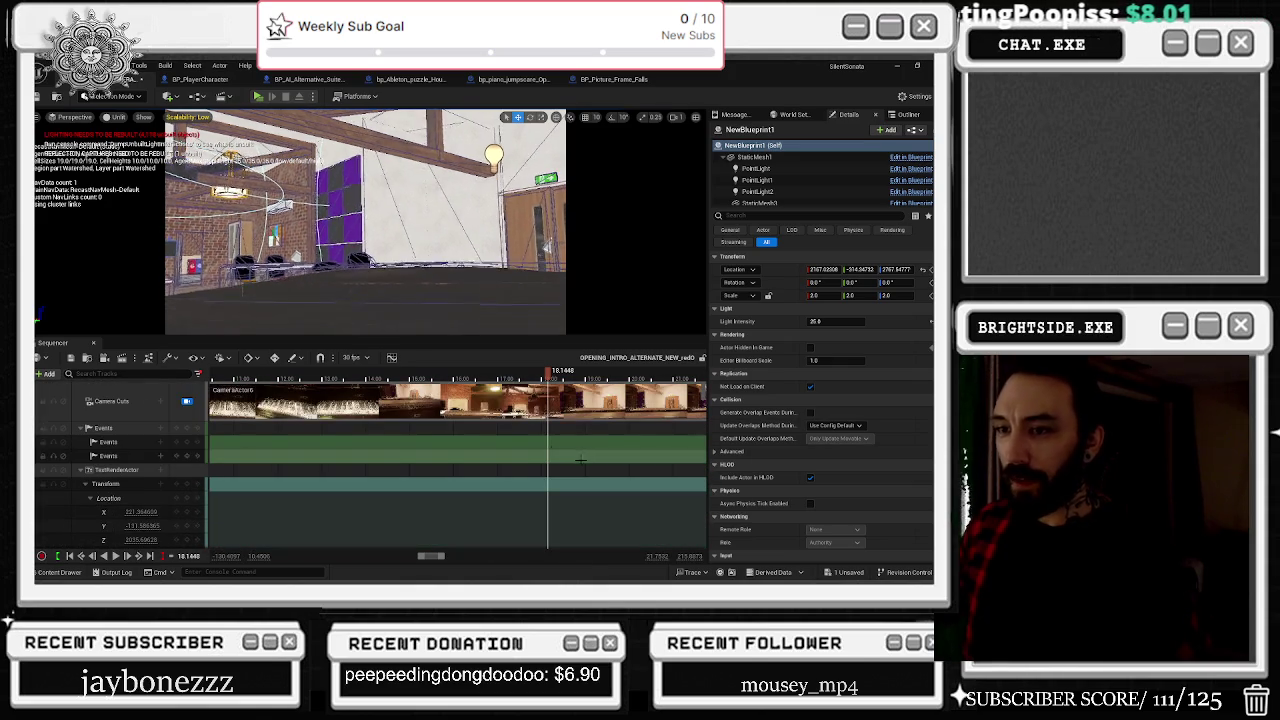
{"action": "scroll", "coordinate": [418, 443], "scroll_direction": "down", "scroll_amount": 3}
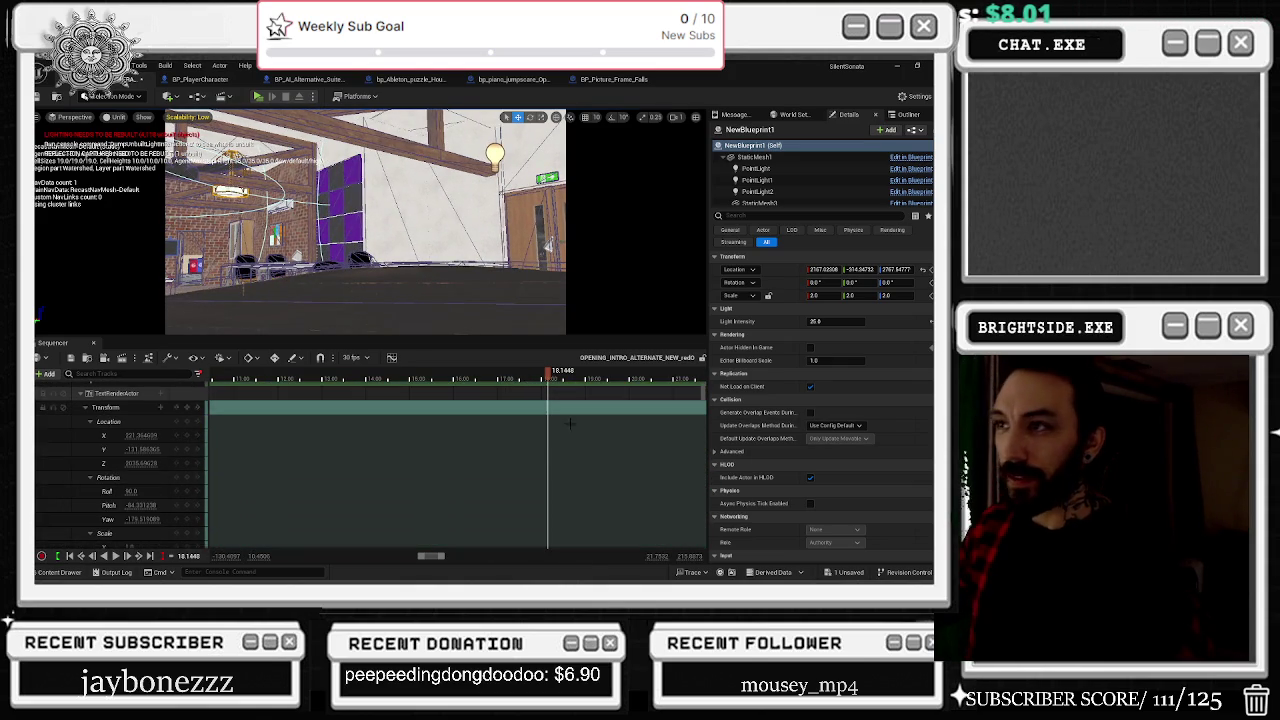
{"action": "scroll", "coordinate": [418, 443], "scroll_direction": "up", "scroll_amount": 3}
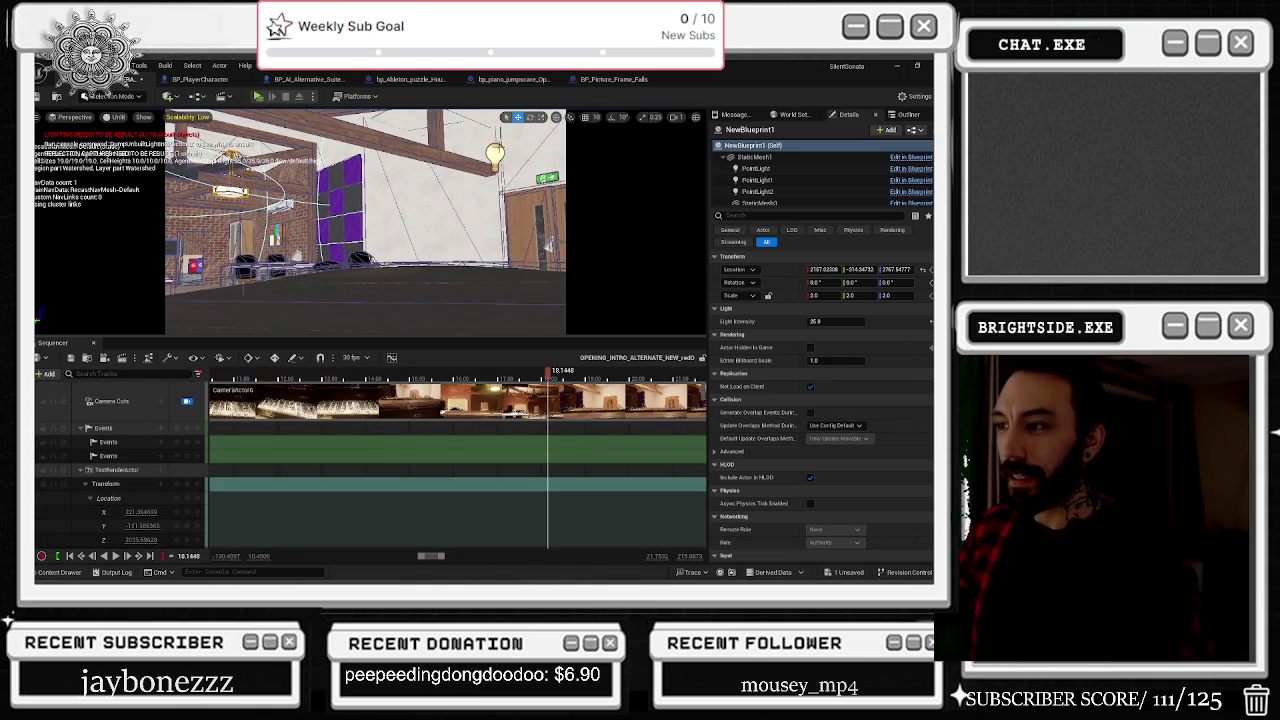
{"action": "left_click", "coordinate": [494, 153]}
{"action": "left_click", "coordinate": [503, 241]}
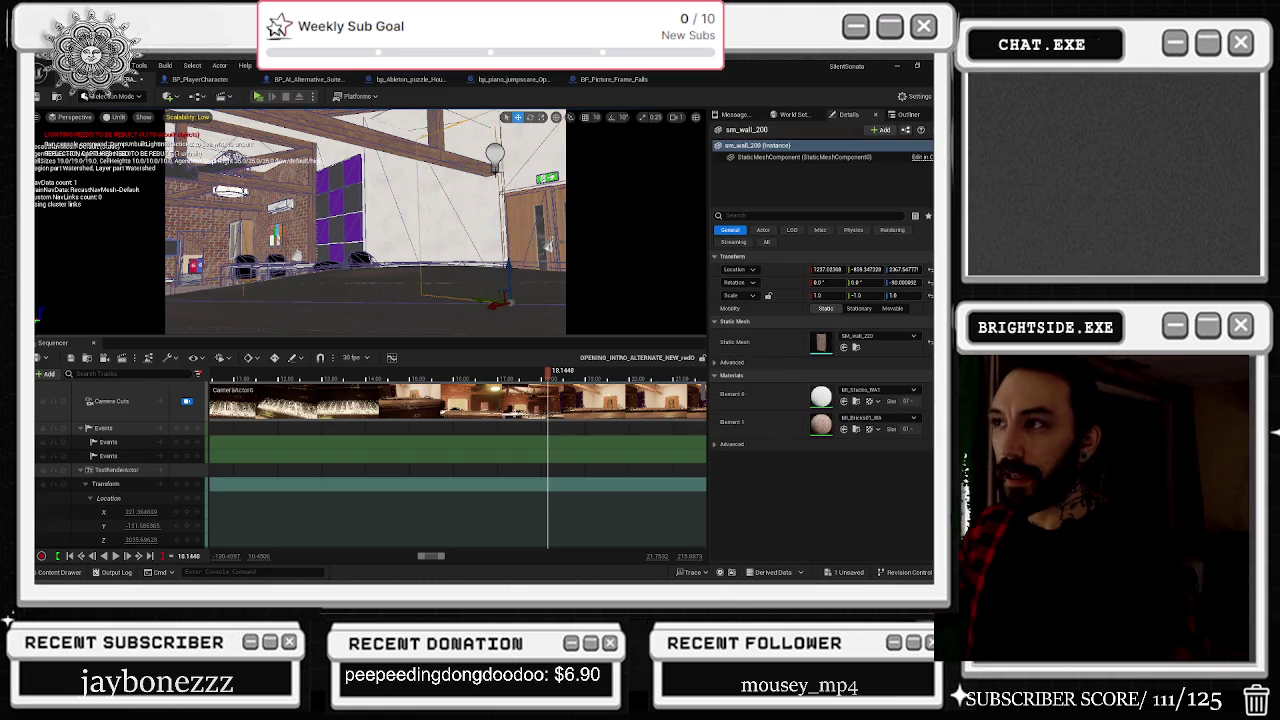
{"action": "left_click", "coordinate": [494, 153]}
{"action": "scroll", "coordinate": [581, 472], "scroll_direction": "down", "scroll_amount": 2}
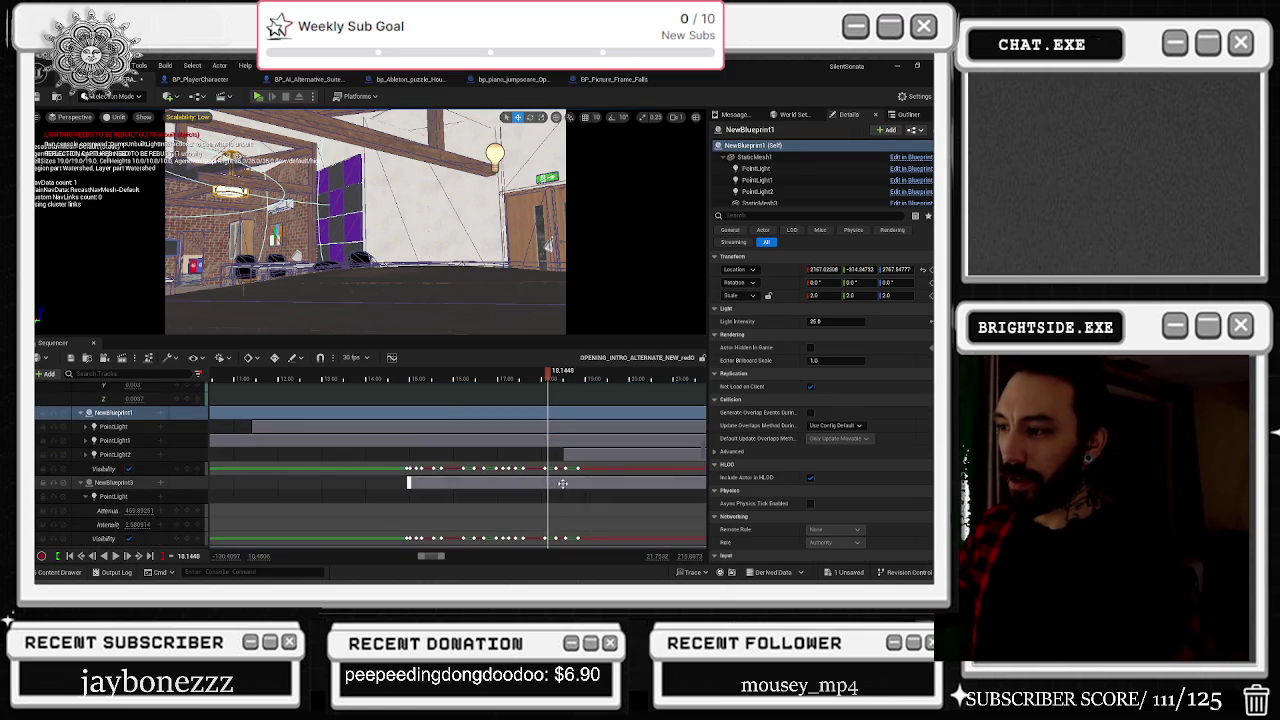
{"action": "scroll", "coordinate": [581, 472], "scroll_direction": "up", "scroll_amount": 3}
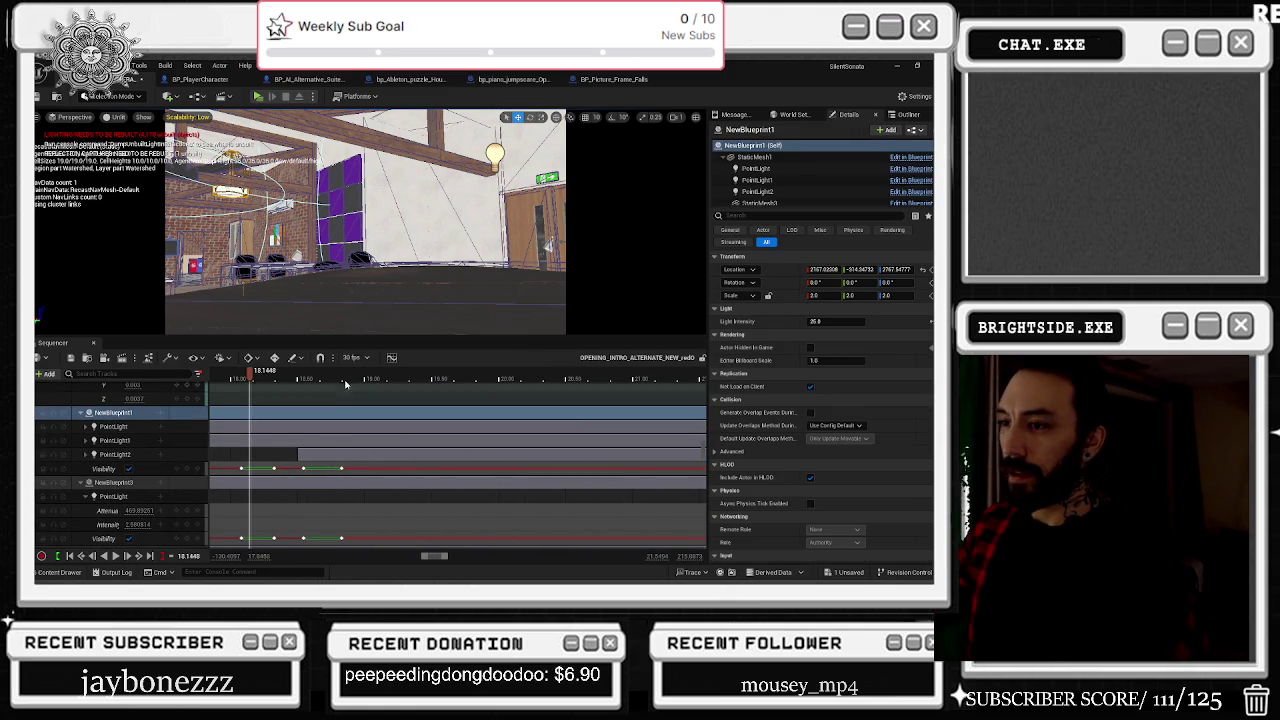
Step: Push NewBlueprint1's and NewBlueprint3's last Visibility keys later to about 19.93 seconds
{"action": "left_click", "coordinate": [343, 378]}
{"action": "left_click_drag", "start_coordinate": [343, 378], "coordinate": [386, 378]}
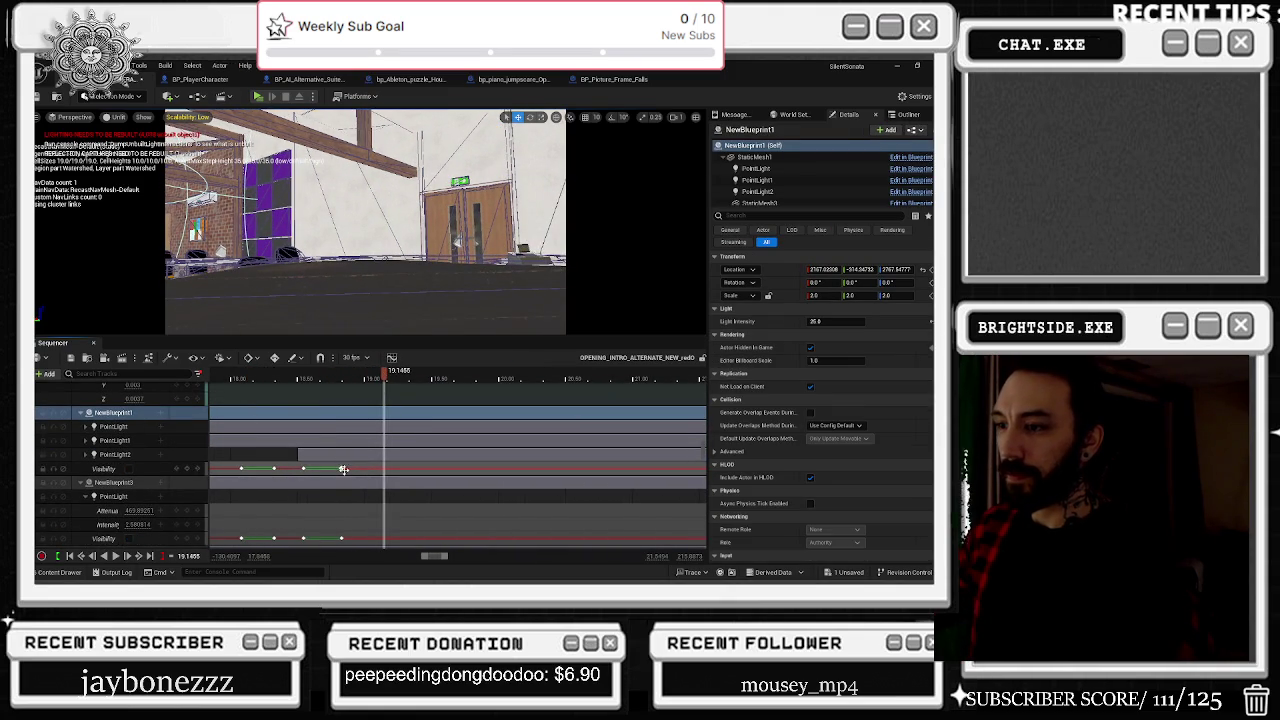
{"action": "left_click_drag", "start_coordinate": [342, 467], "coordinate": [488, 468]}
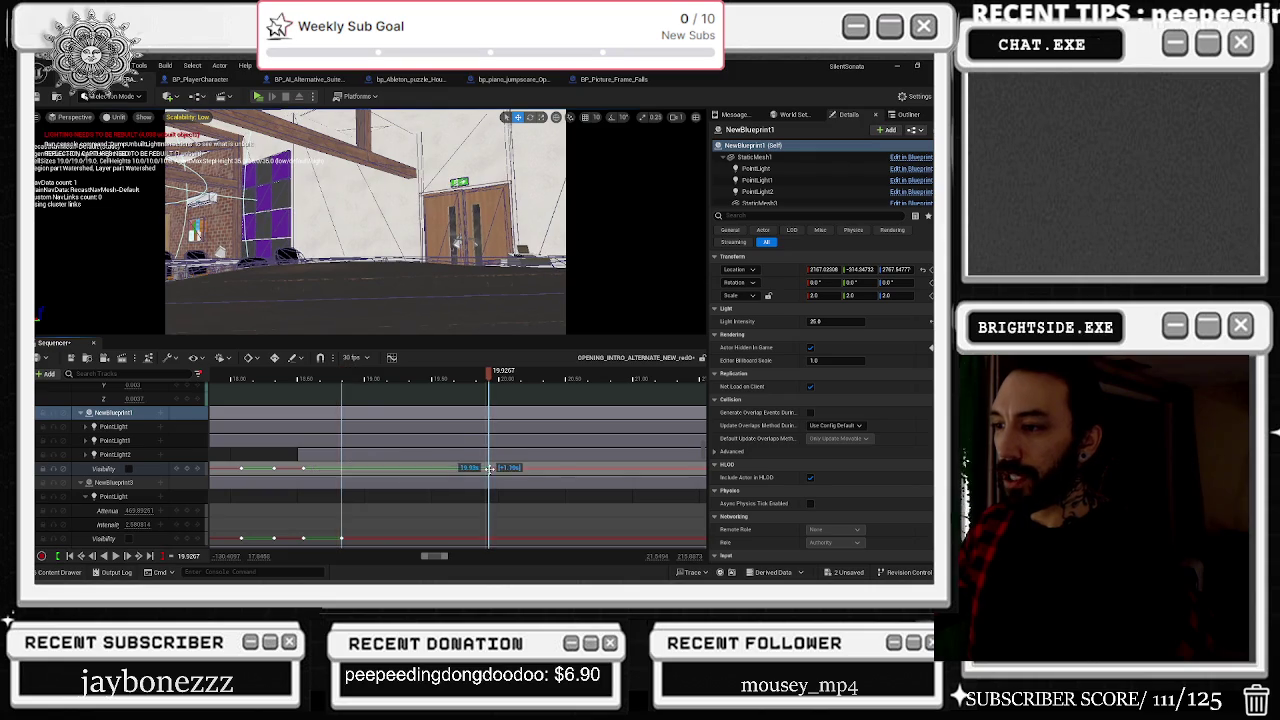
{"action": "left_click_drag", "start_coordinate": [341, 538], "coordinate": [540, 538]}
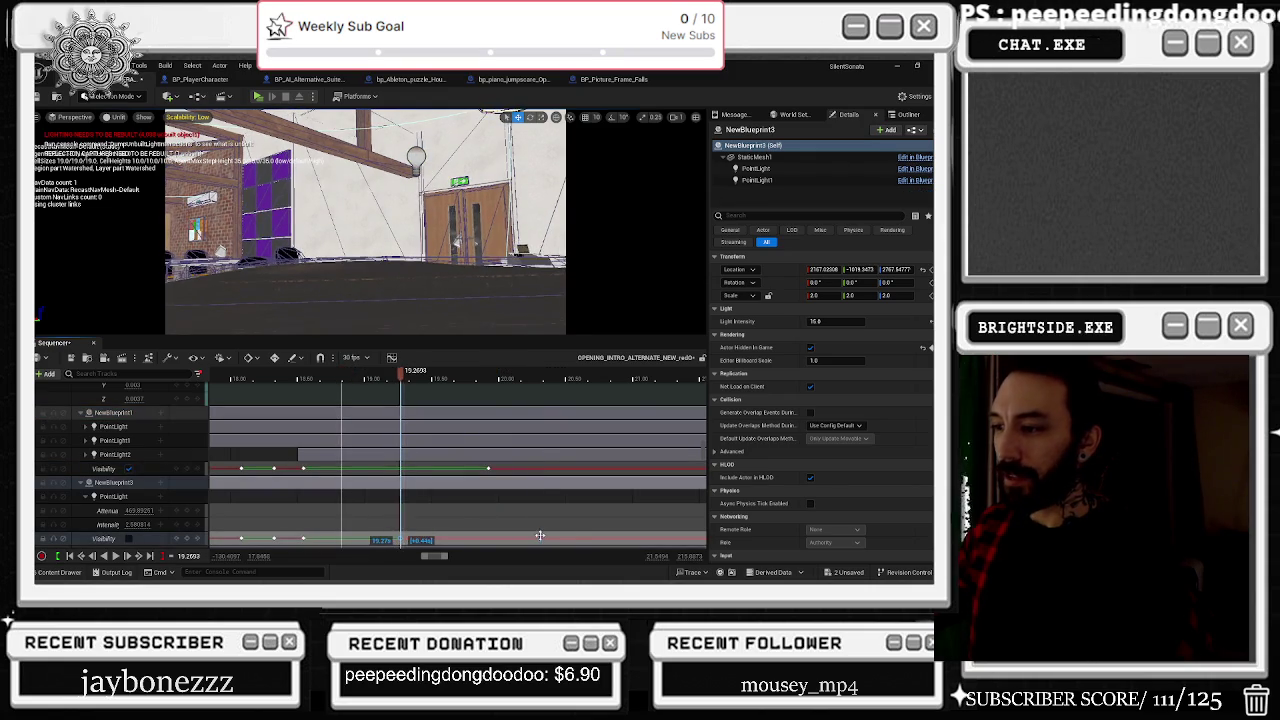
Step: Rewind to about 18 seconds and play back to check the new light timing
{"action": "left_click_drag", "start_coordinate": [305, 378], "coordinate": [262, 378]}
{"action": "key", "text": "space"}
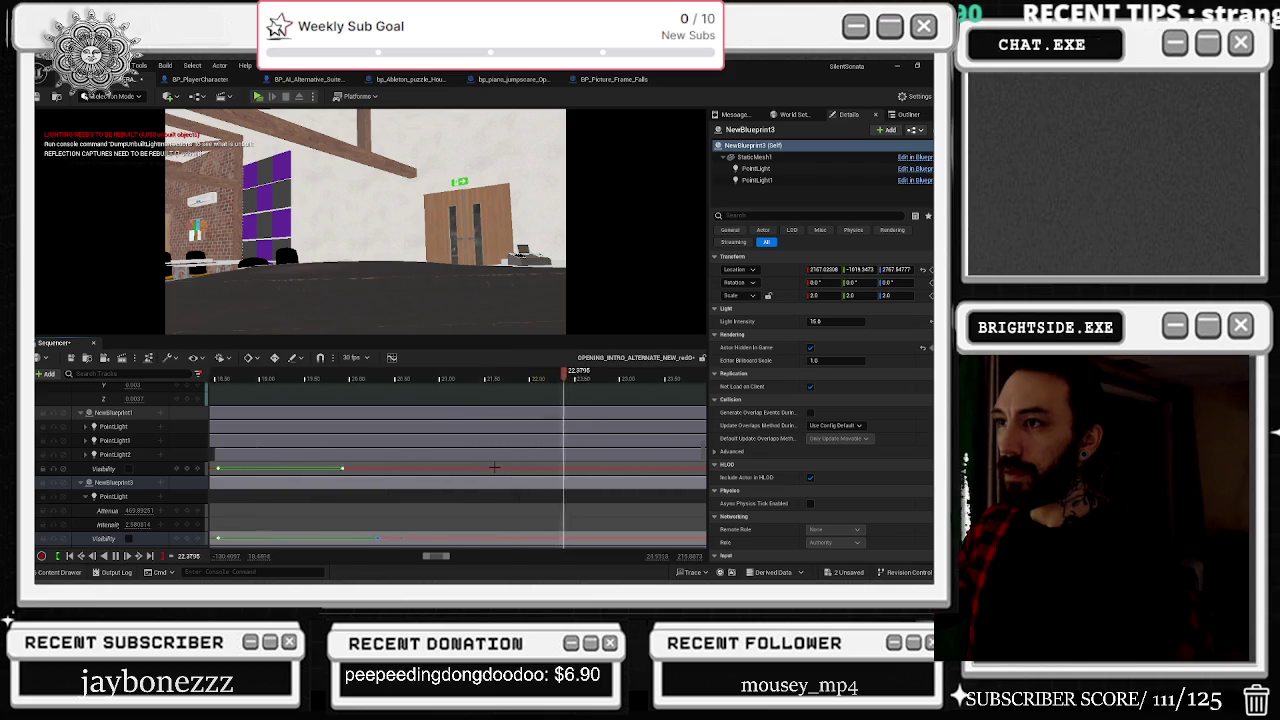
{"action": "scroll", "coordinate": [494, 467], "scroll_direction": "down", "scroll_amount": 5}
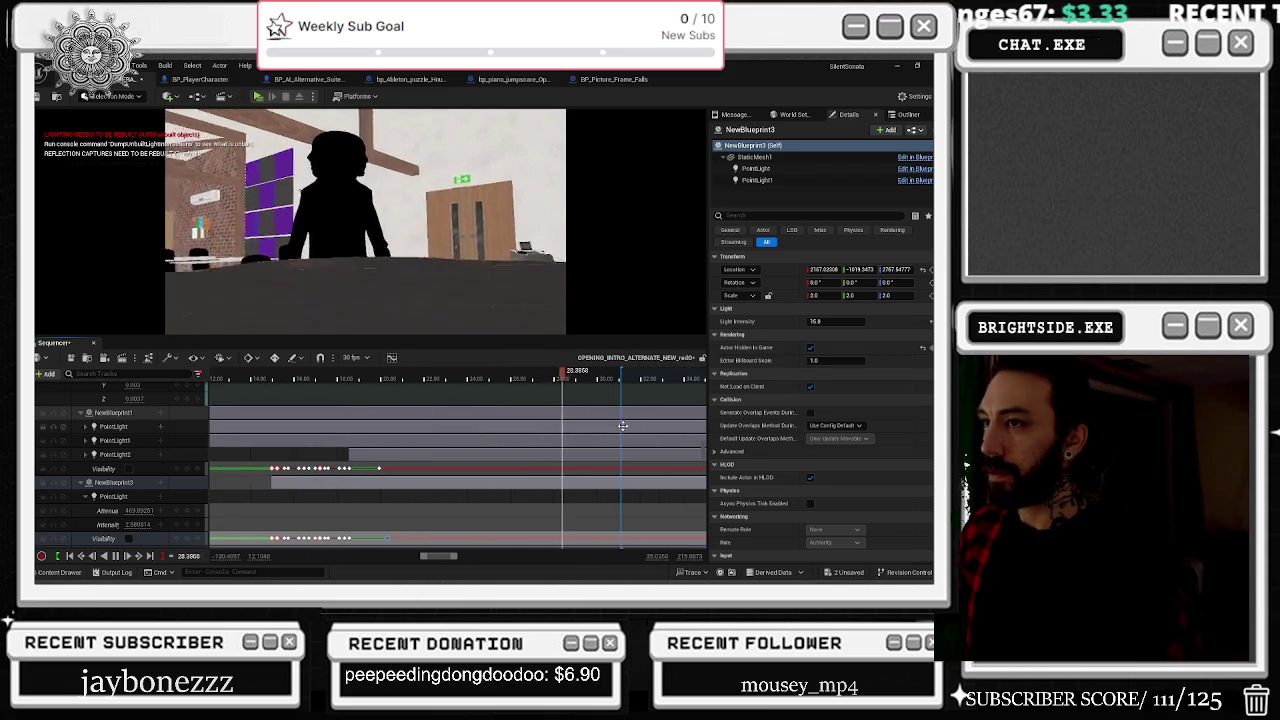
{"action": "left_click", "coordinate": [264, 383]}
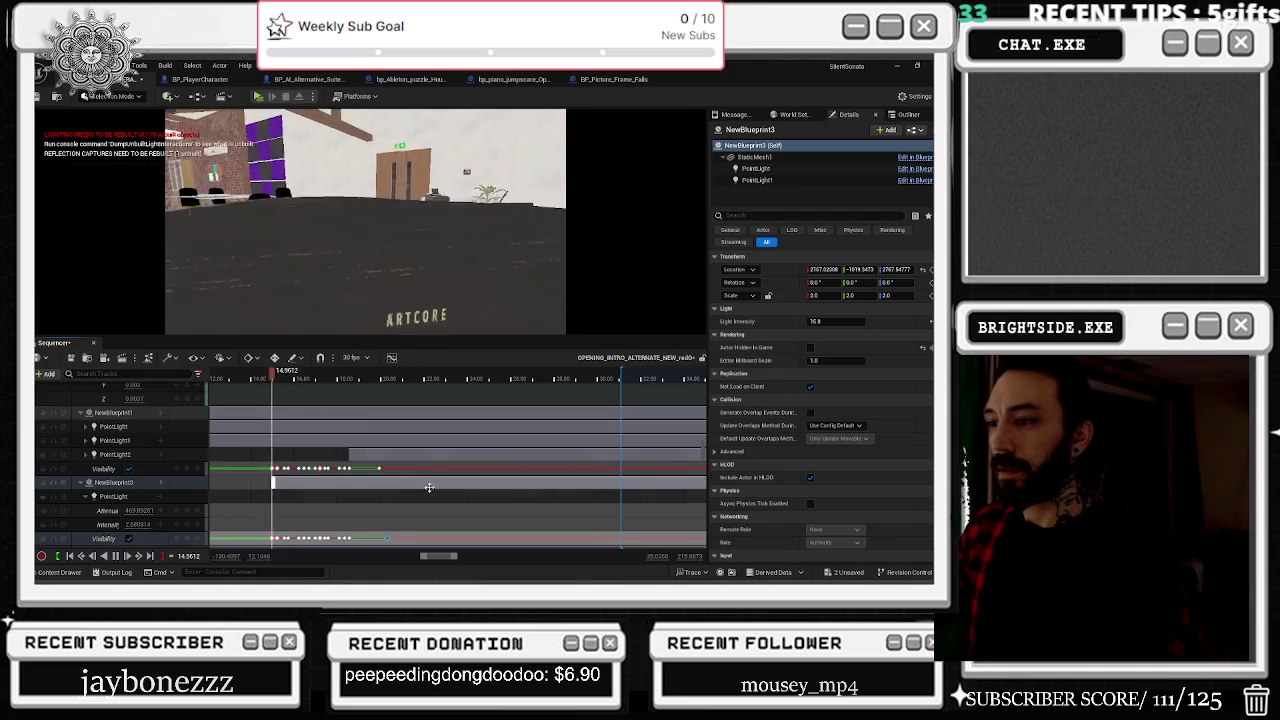
Step: Nudge both lights' last Visibility keys slightly later, then replay from about 17 seconds and stop
{"action": "left_click", "coordinate": [380, 467]}
{"action": "left_click_drag", "start_coordinate": [380, 467], "coordinate": [392, 467]}
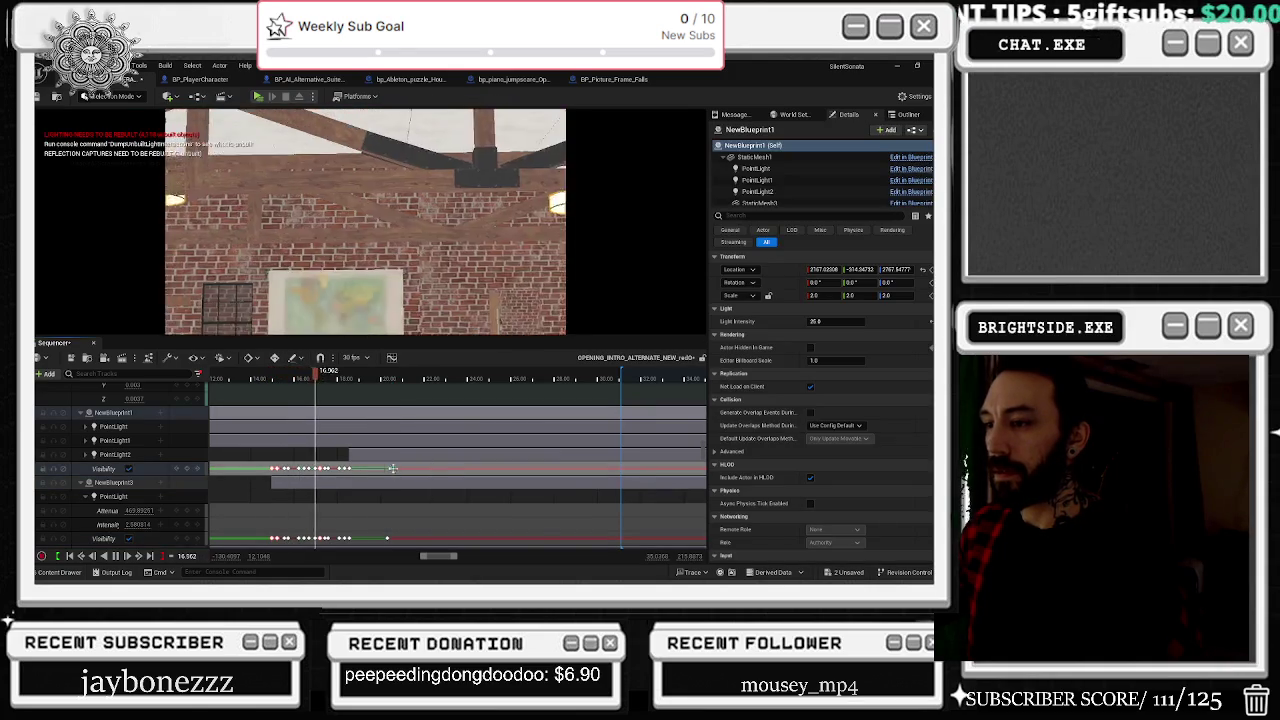
{"action": "left_click_drag", "start_coordinate": [387, 538], "coordinate": [403, 538]}
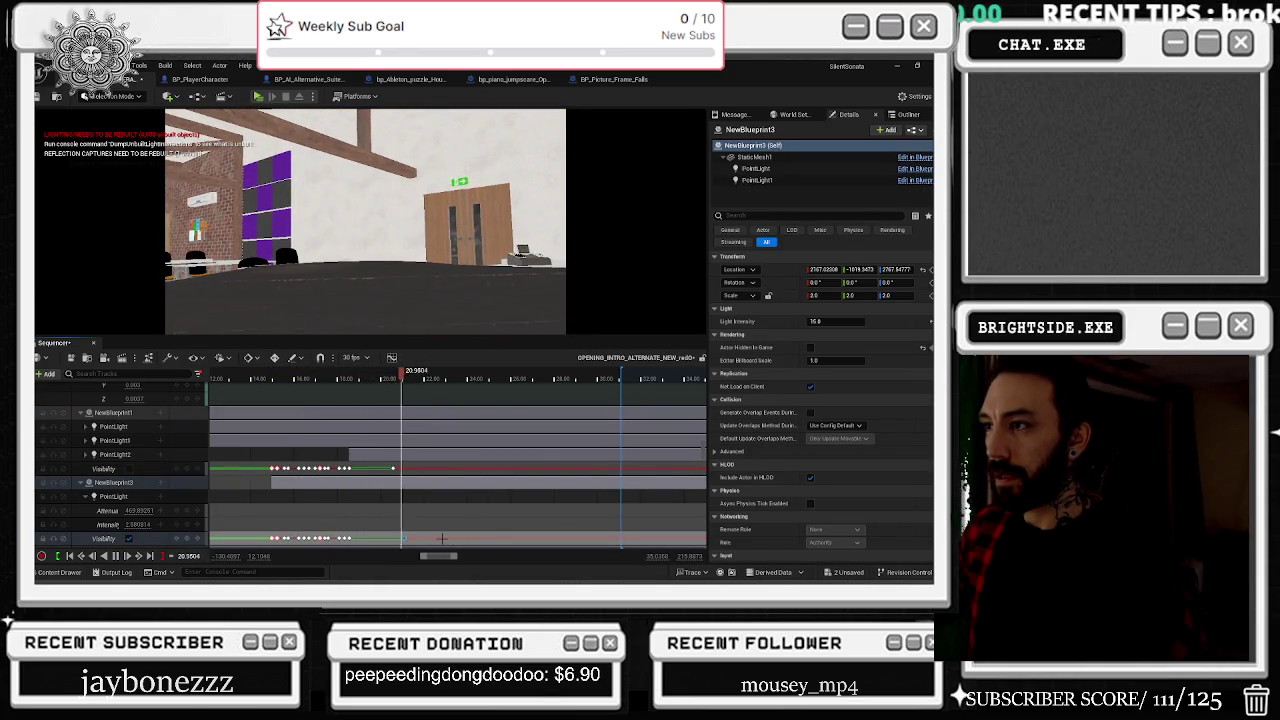
{"action": "left_click", "coordinate": [414, 466]}
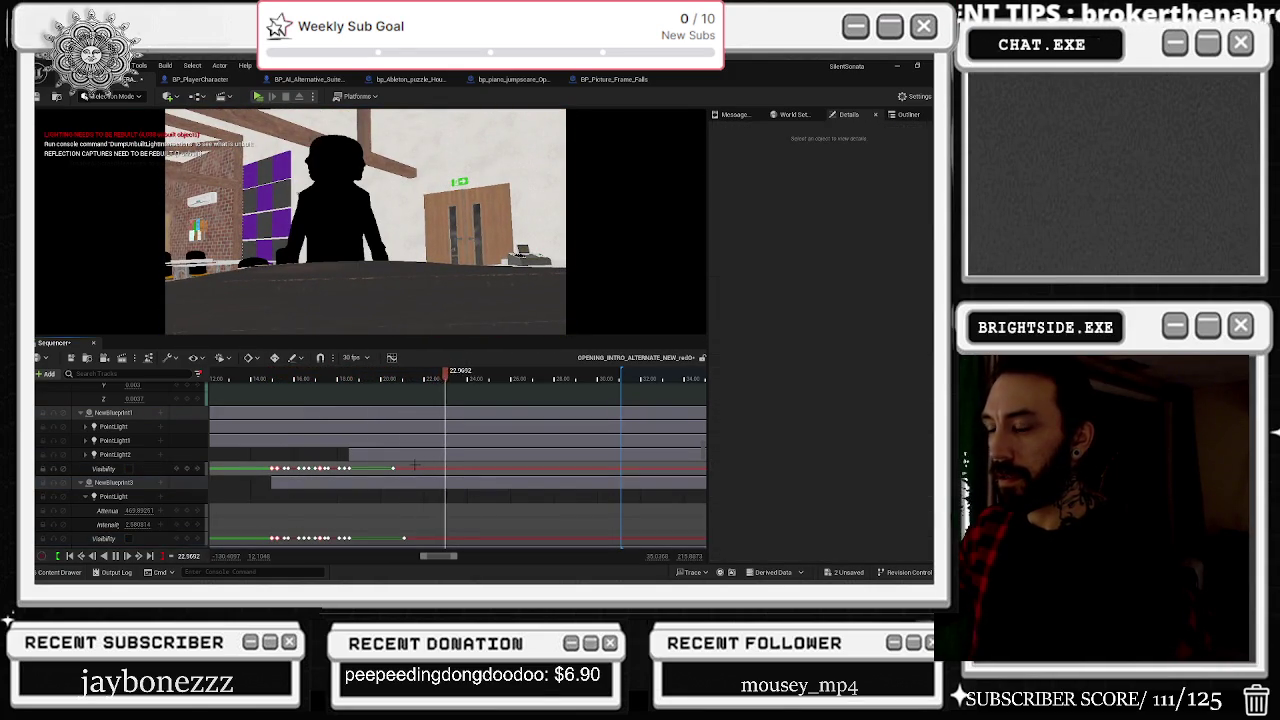
{"action": "left_click", "coordinate": [319, 379]}
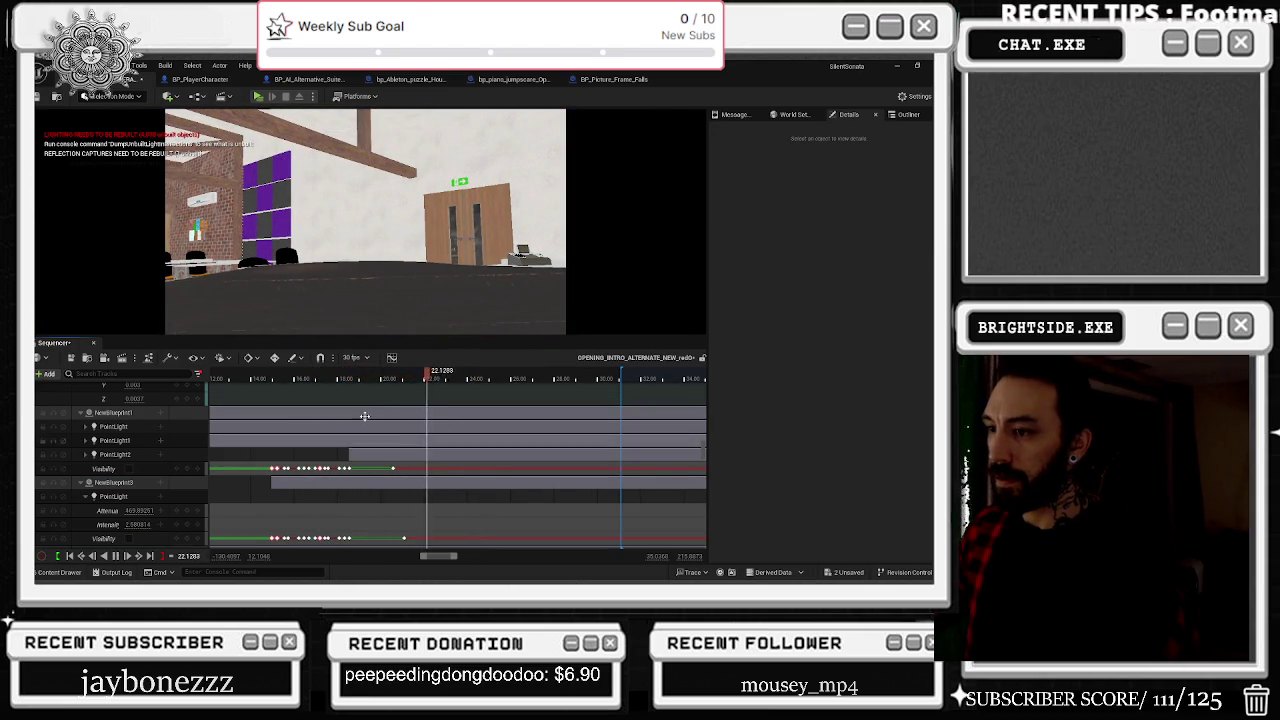
{"action": "left_click", "coordinate": [340, 378]}
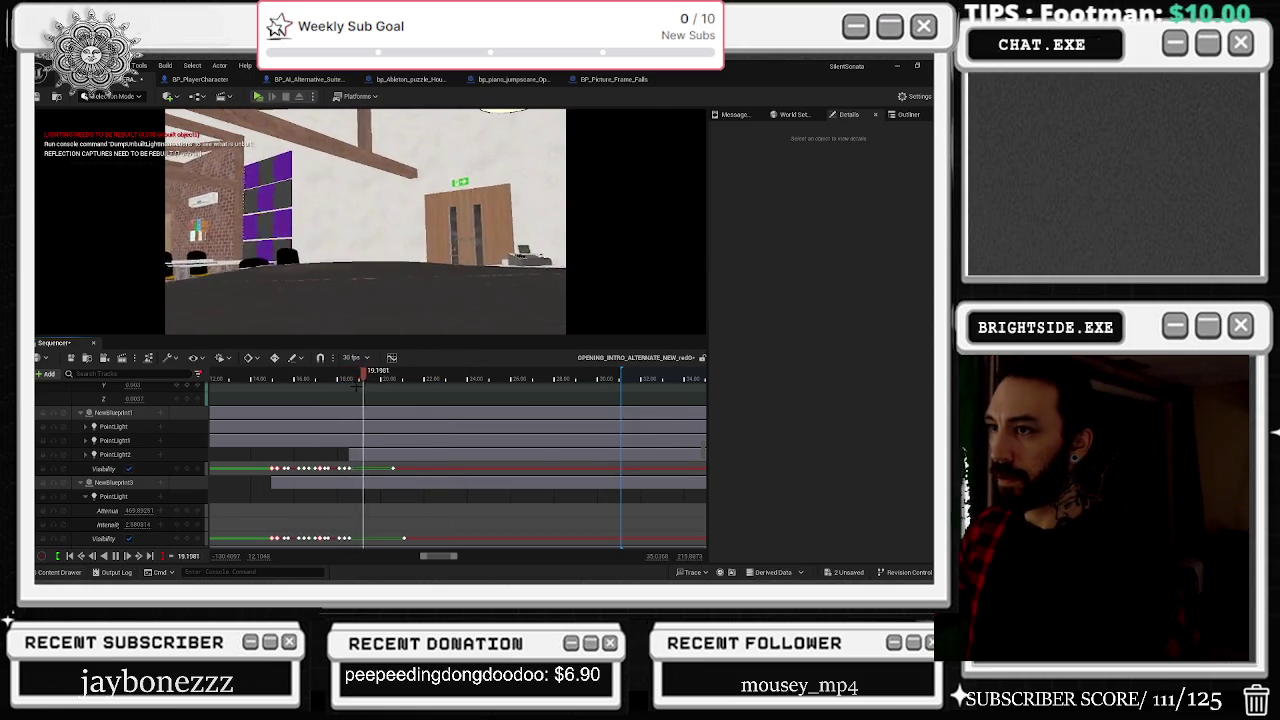
{"action": "key", "text": "space"}
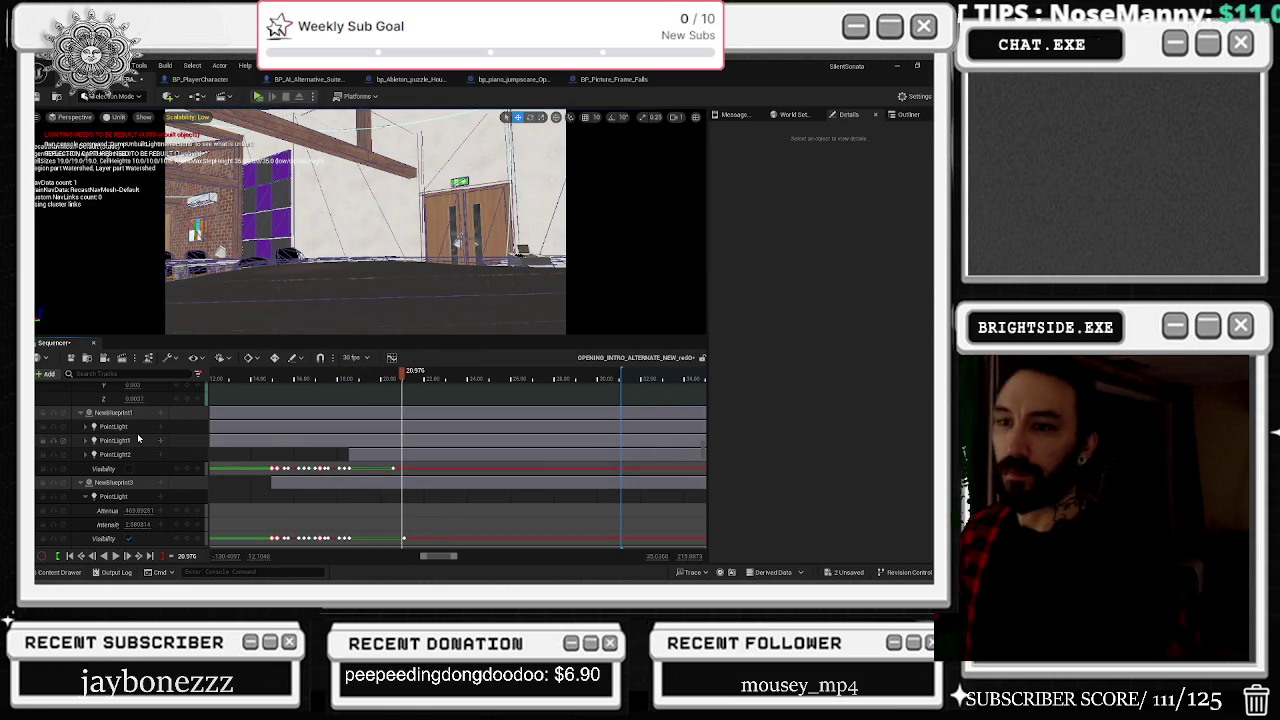
Step: Select NewBlueprint1's PointLight track and replay the light cue from about 17 to 18.6 seconds
{"action": "left_click", "coordinate": [176, 426]}
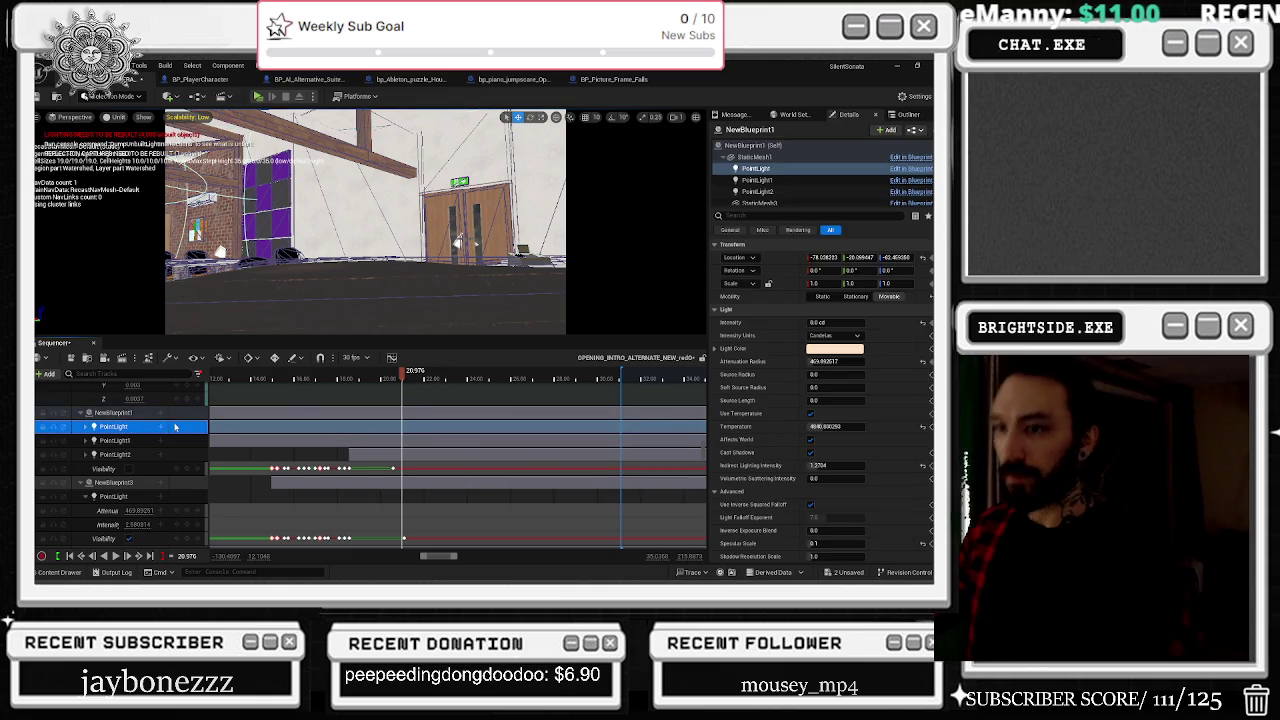
{"action": "key", "text": "space"}
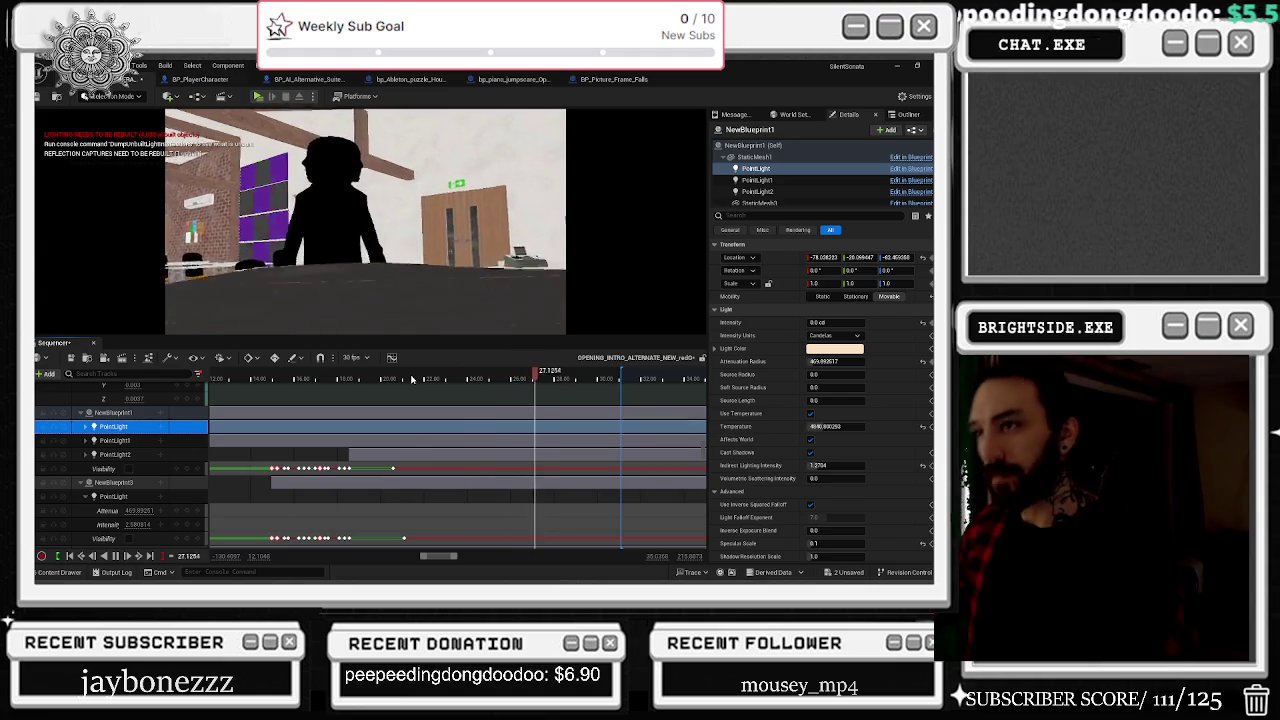
{"action": "left_click", "coordinate": [282, 378]}
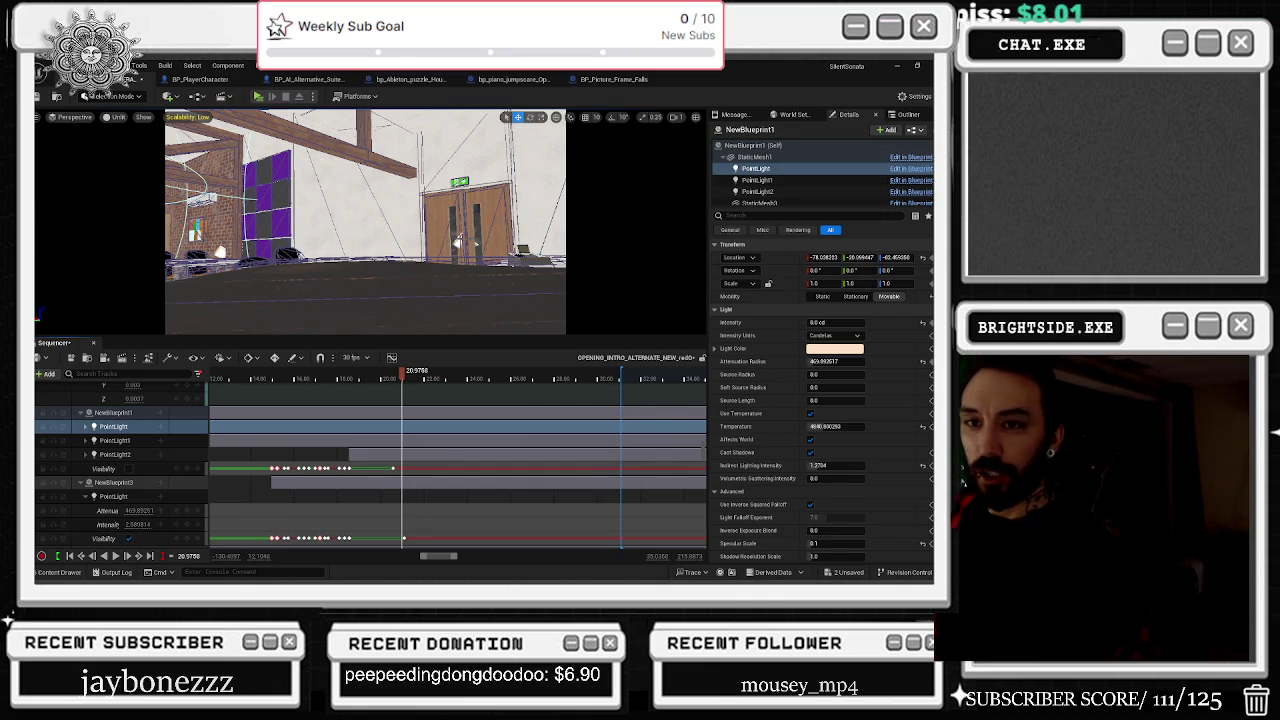
{"action": "mouse_move", "coordinate": [378, 373]}
{"action": "left_mouse_down"}
{"action": "mouse_move", "coordinate": [324, 376]}
{"action": "mouse_move", "coordinate": [365, 384]}
{"action": "left_mouse_up"}
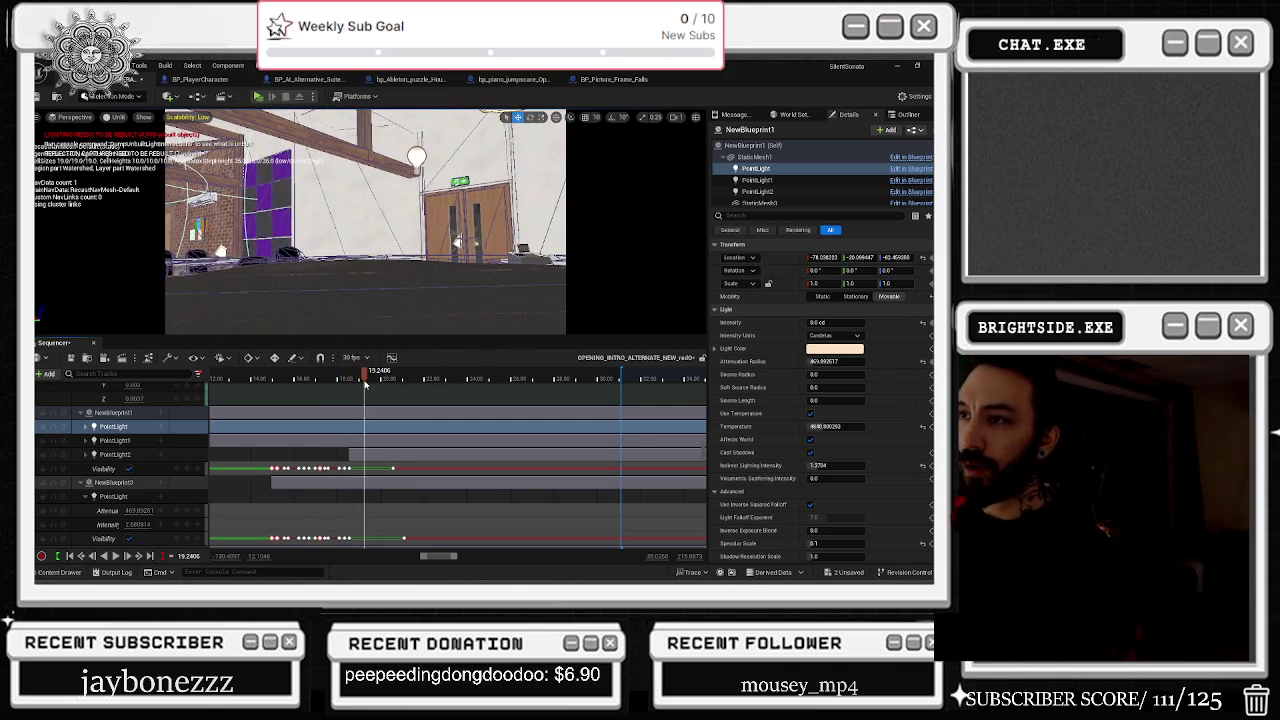
Step: Save the Demonstration_OPERA_MAIN map and OPENING_INTRO_ALTERNATE sequence, then resume previewing from about 18 seconds
{"action": "left_click", "coordinate": [831, 573]}
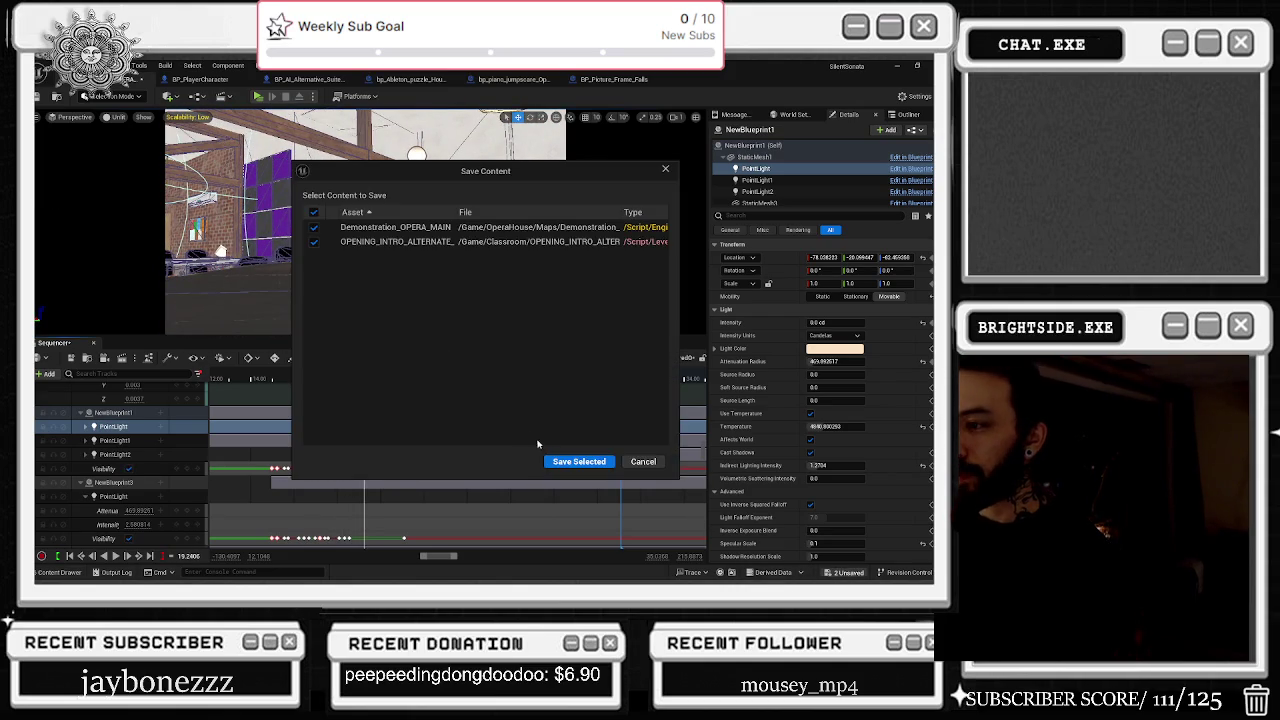
{"action": "left_click", "coordinate": [575, 458]}
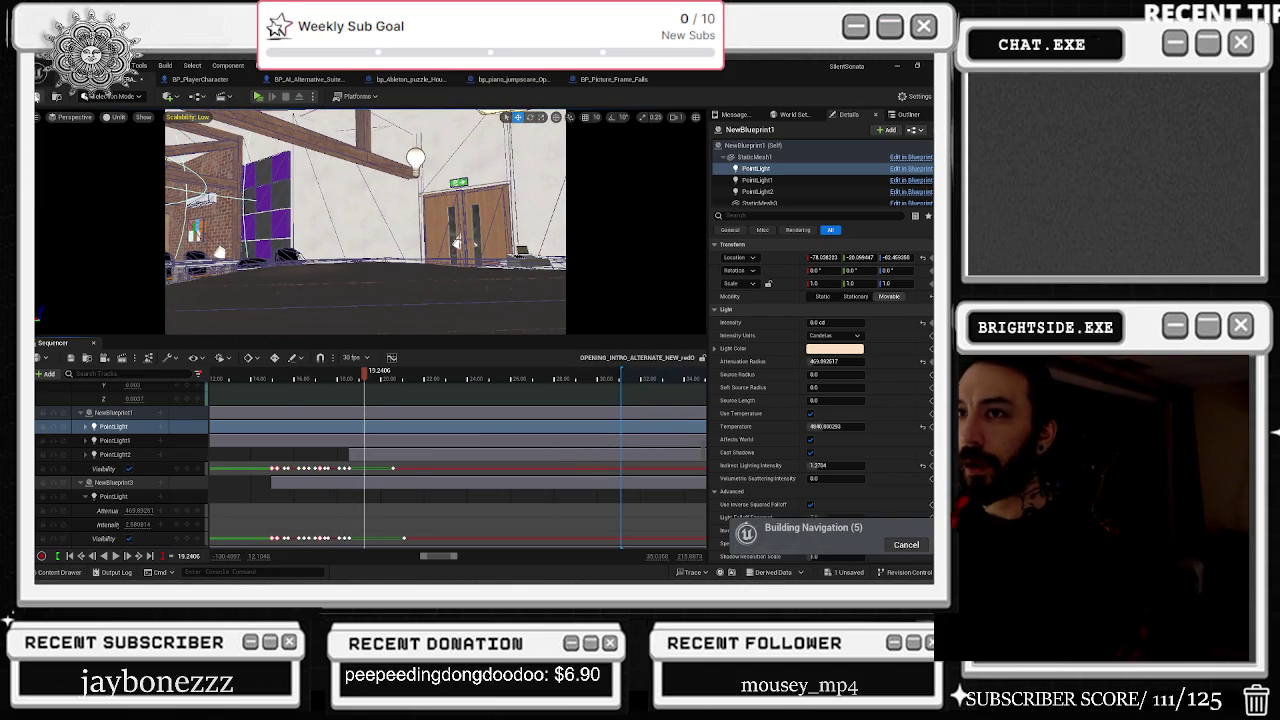
{"action": "key", "text": "ctrl+s"}
{"action": "left_click_drag", "start_coordinate": [361, 380], "coordinate": [318, 380]}
{"action": "key", "text": "space"}
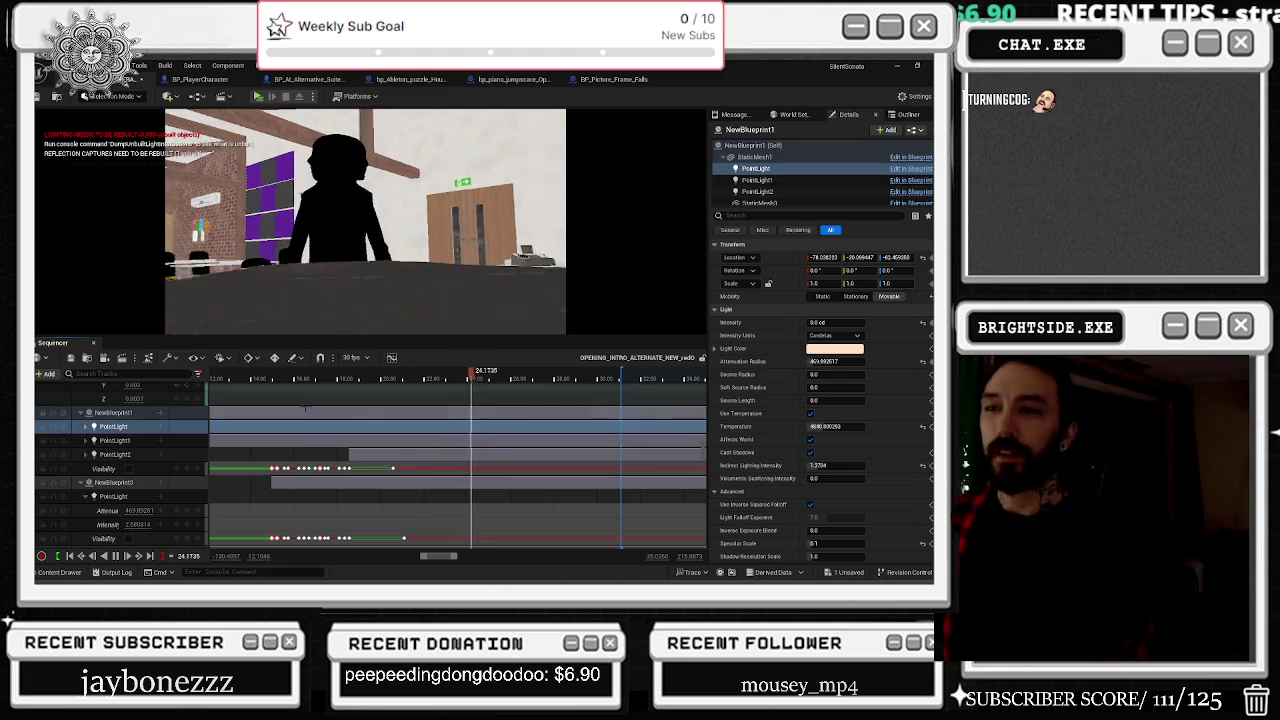
{"action": "left_click", "coordinate": [262, 380]}
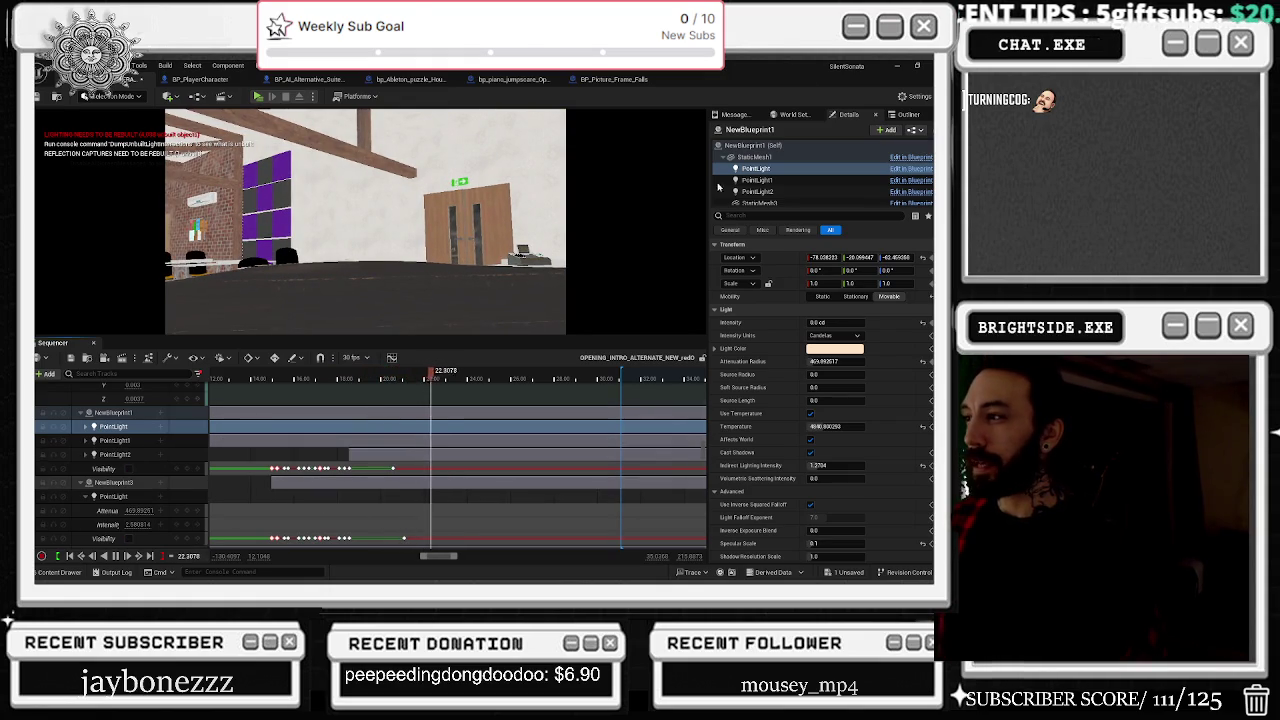
{"action": "left_click", "coordinate": [325, 380]}
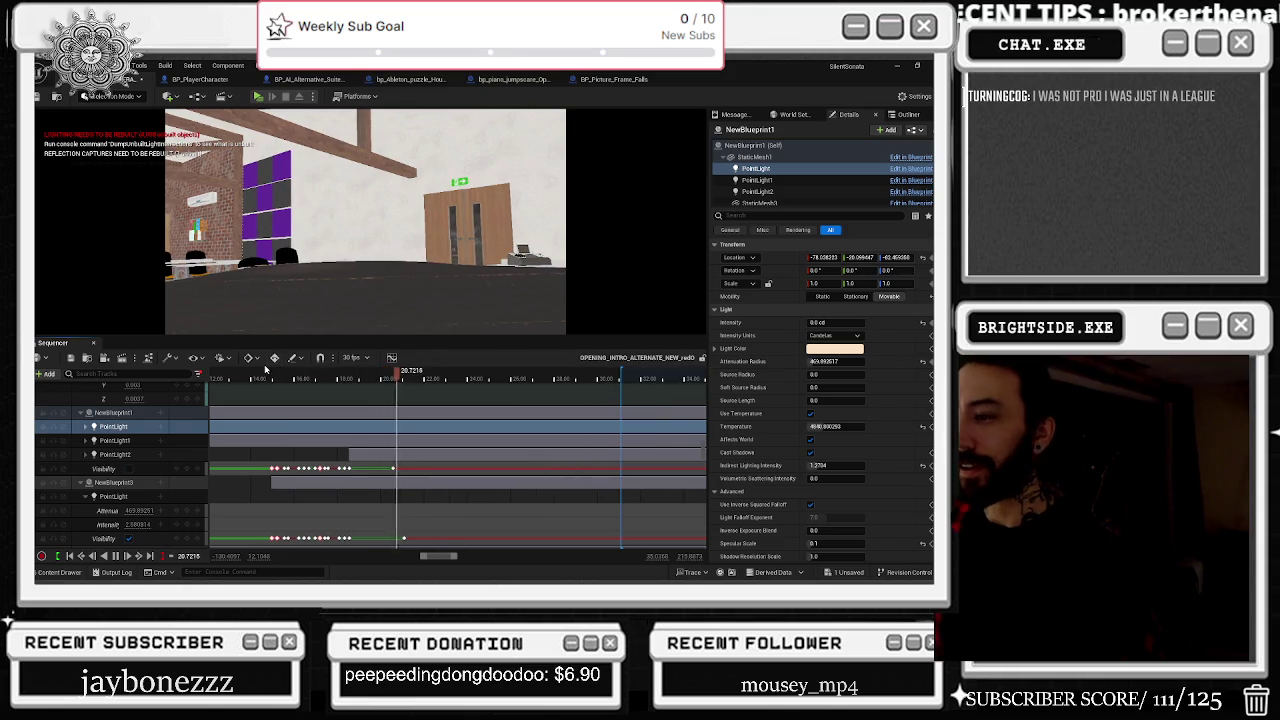
{"action": "left_click", "coordinate": [327, 378]}
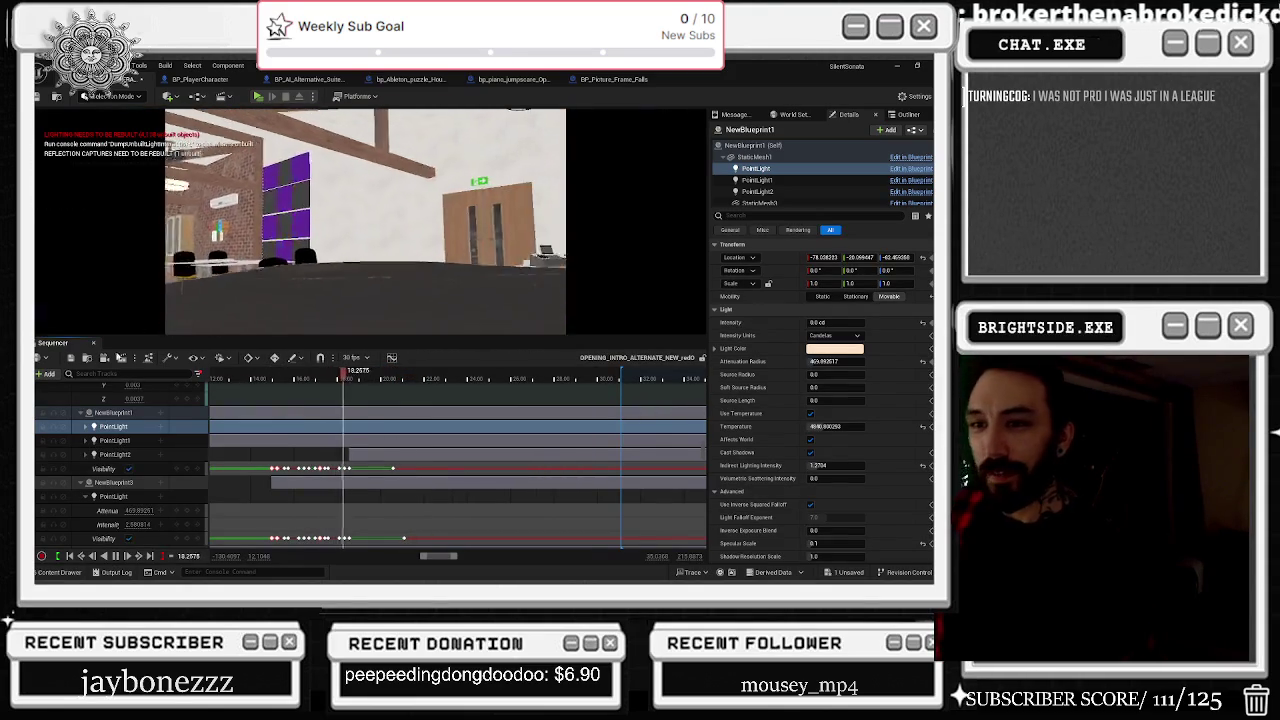
{"action": "left_click", "coordinate": [384, 372]}
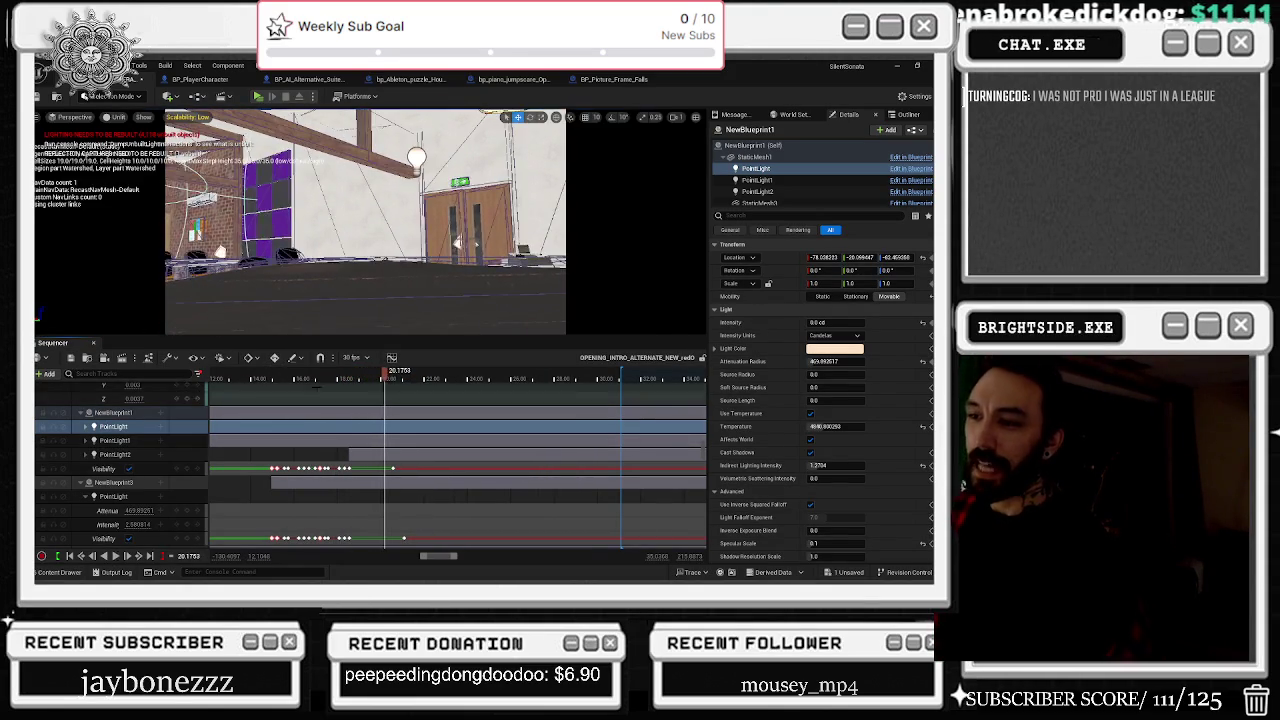
{"action": "left_click", "coordinate": [355, 373]}
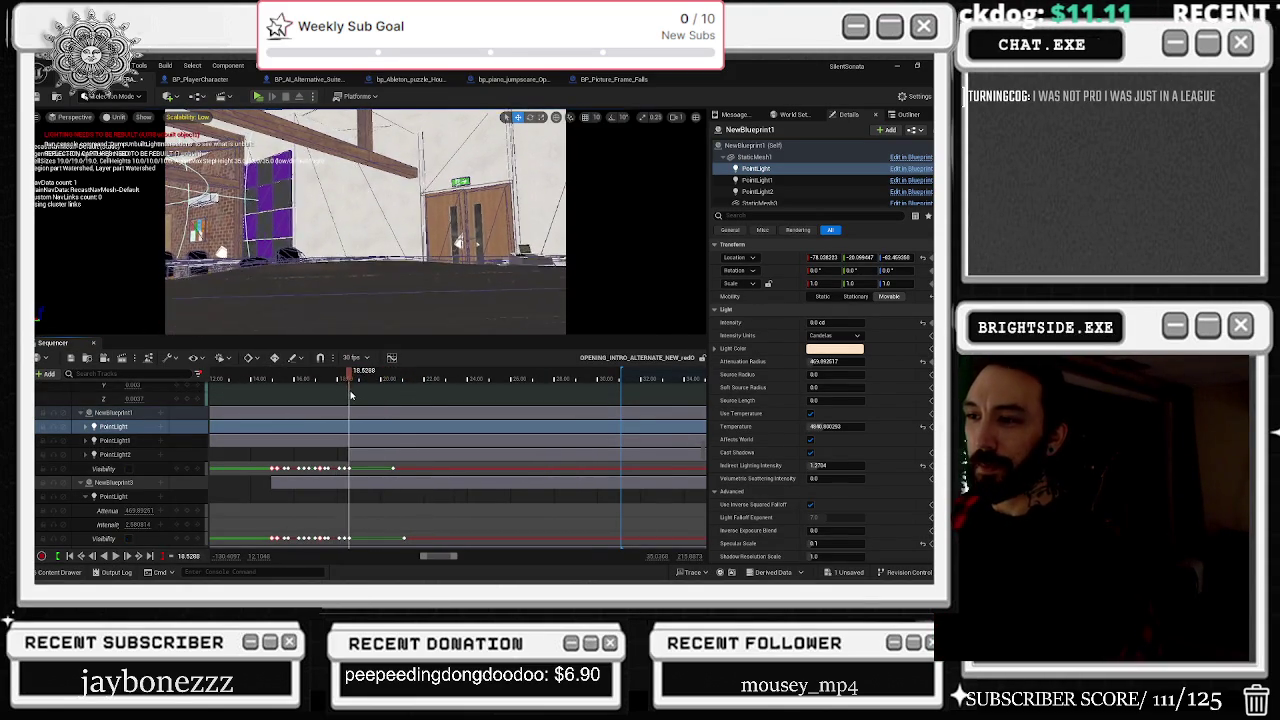
Step: Save Demonstration_OPERA_MAIN through Save Selected and switch to the BP_Picture_Frame_Falls blueprint
{"action": "left_click", "coordinate": [849, 572]}
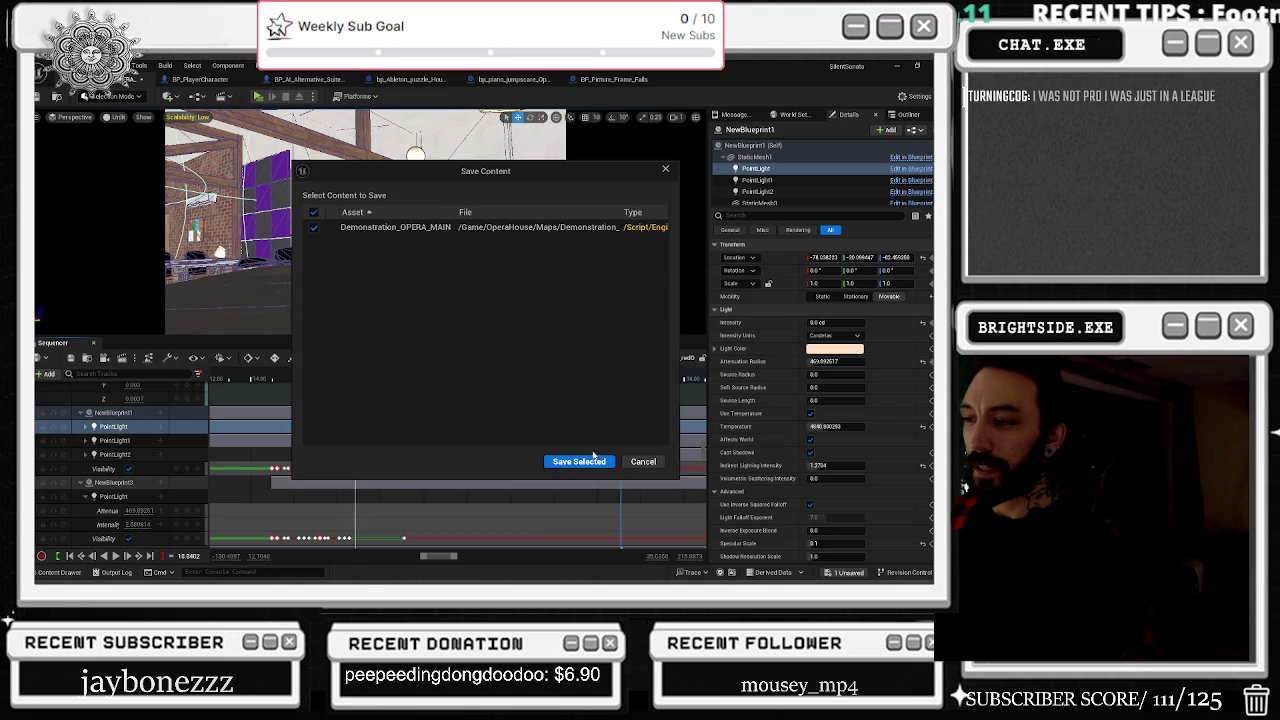
{"action": "left_click", "coordinate": [580, 461]}
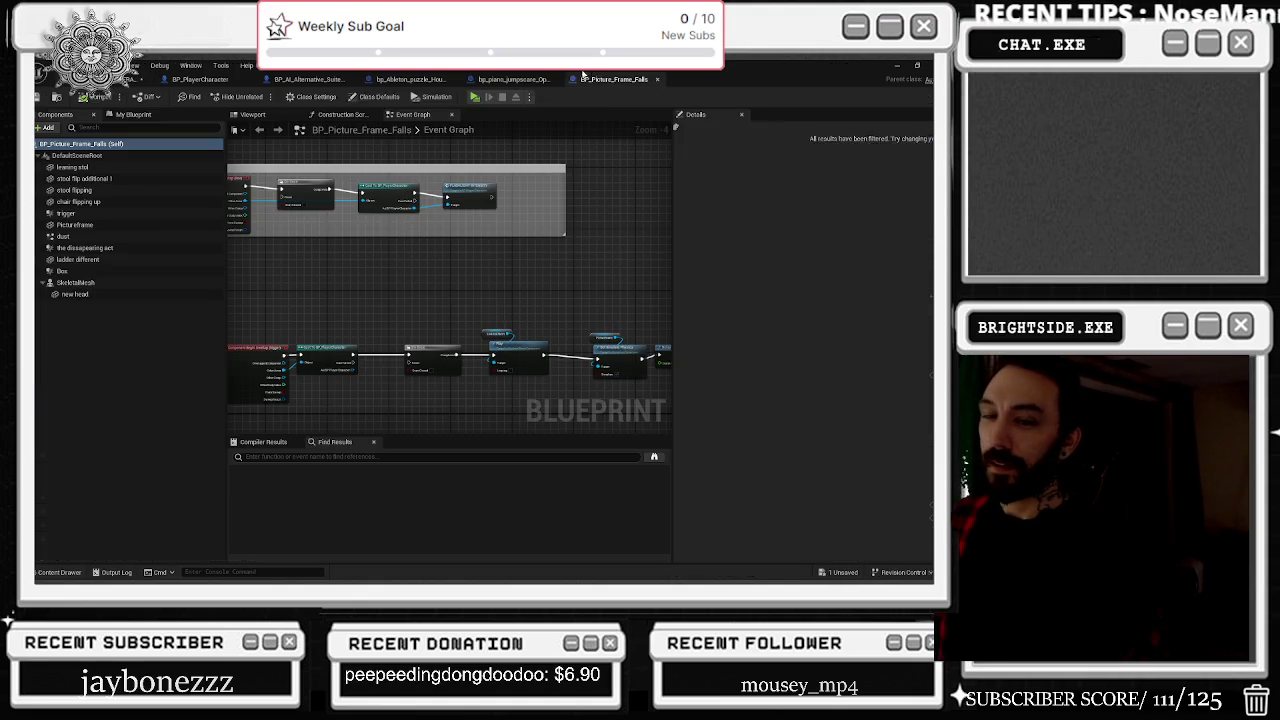
{"action": "left_click", "coordinate": [610, 79]}
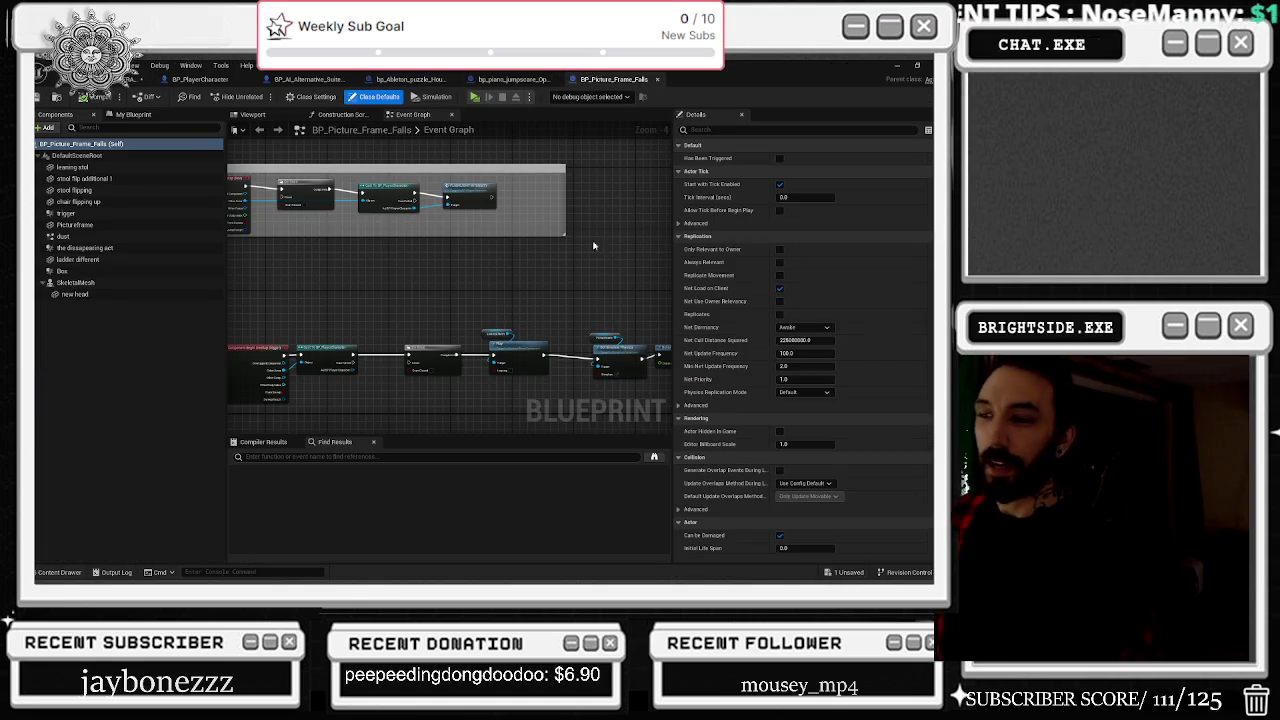
Step: Select the Set Simulate Physics node, close the Discord window, and return to the level
{"action": "mouse_move", "coordinate": [559, 299]}
{"action": "left_mouse_down"}
{"action": "mouse_move", "coordinate": [389, 286]}
{"action": "mouse_move", "coordinate": [425, 358]}
{"action": "mouse_move", "coordinate": [441, 341]}
{"action": "mouse_move", "coordinate": [389, 311]}
{"action": "left_mouse_up"}
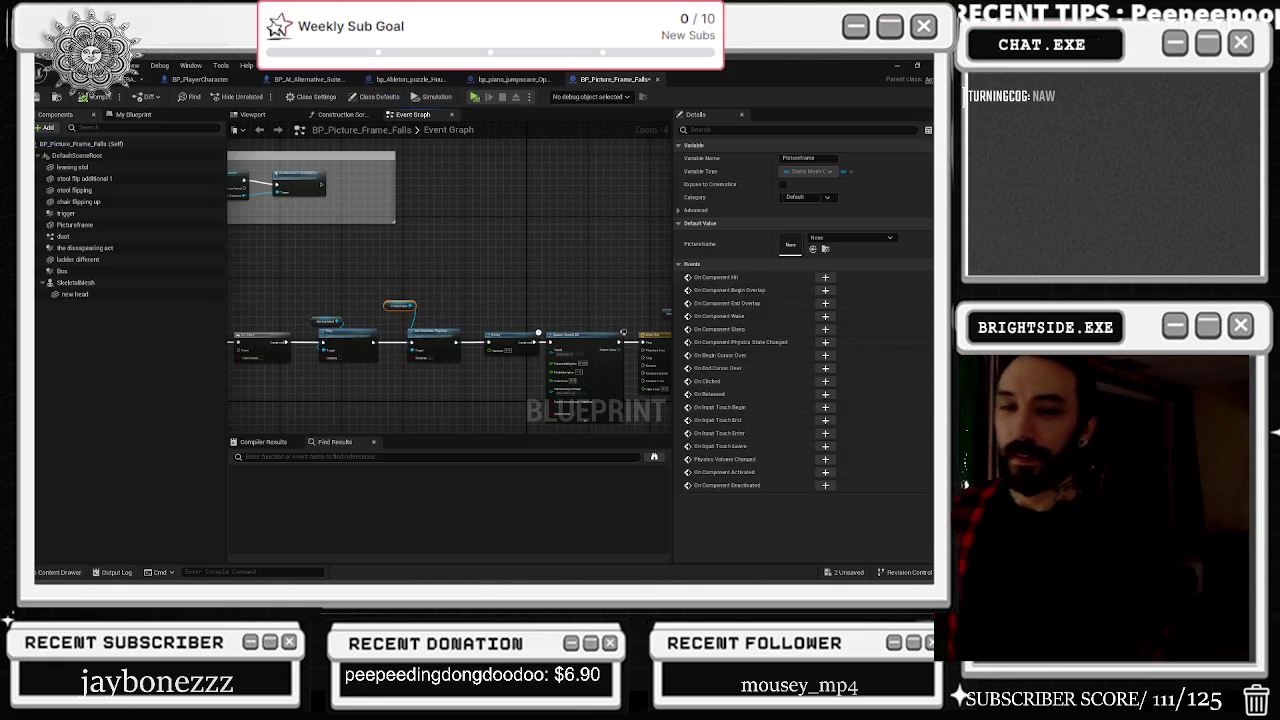
{"action": "key", "text": "alt+Tab"}
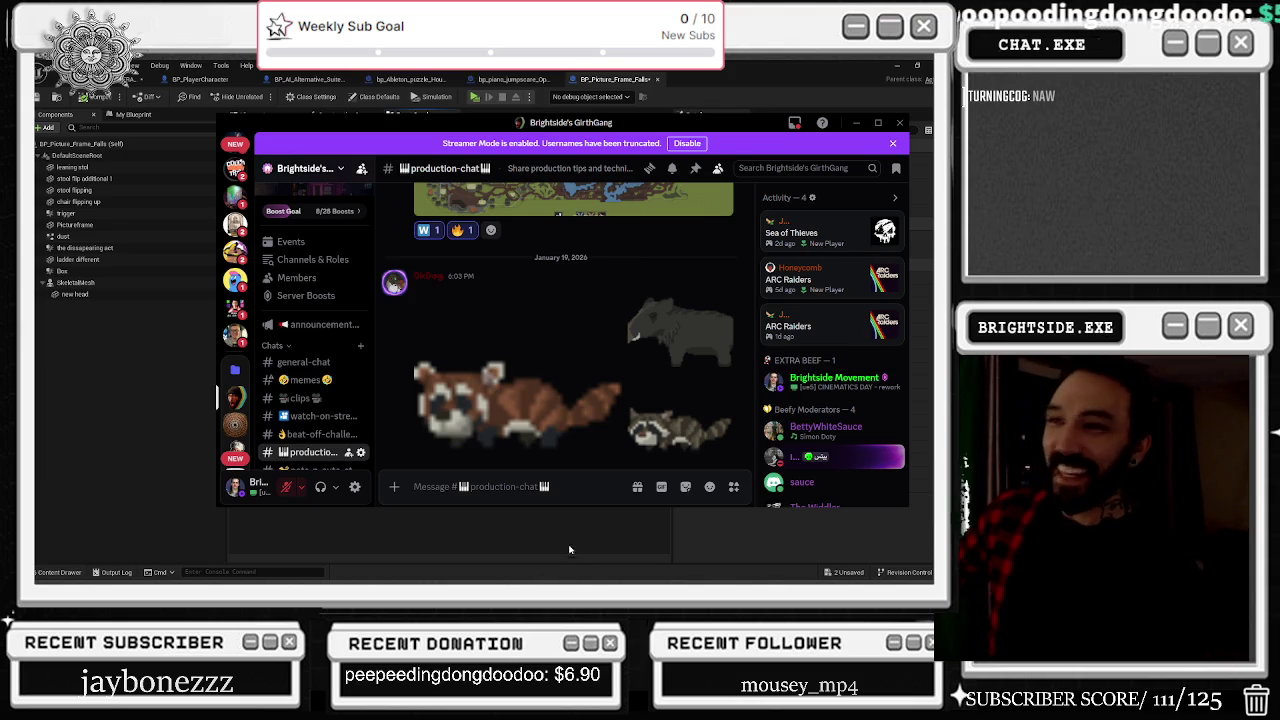
{"action": "left_click", "coordinate": [898, 126]}
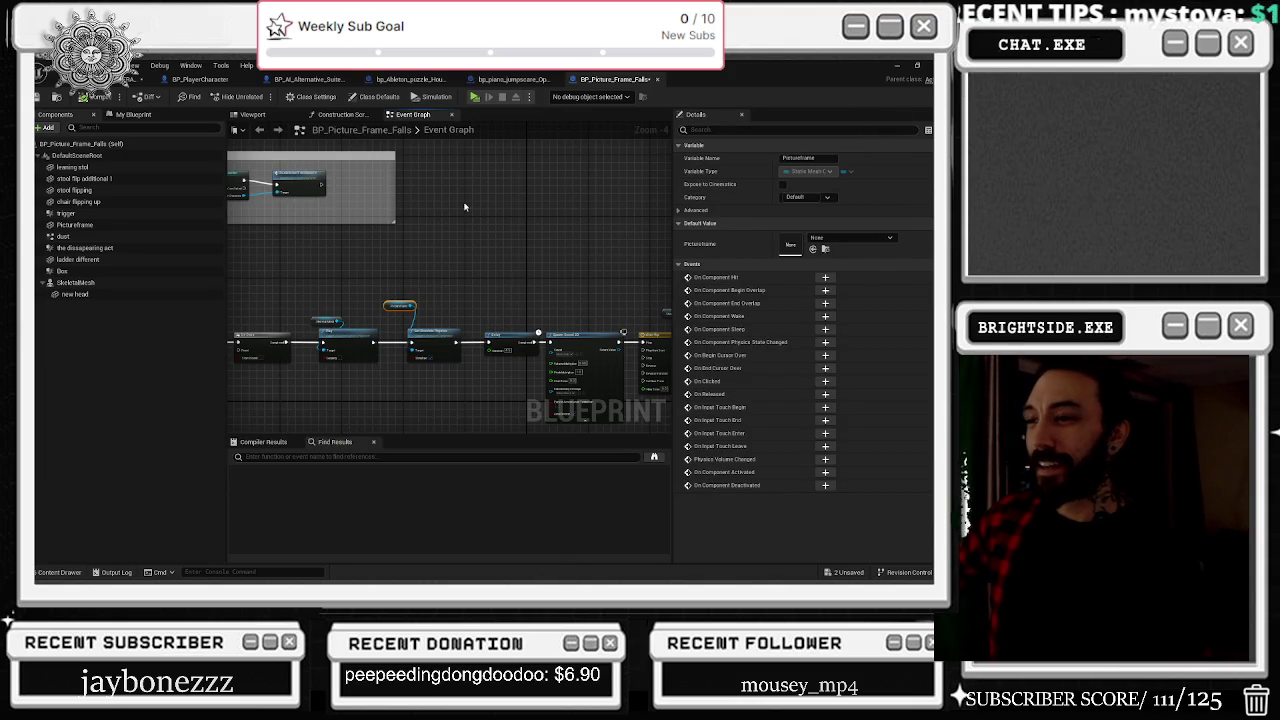
{"action": "left_click", "coordinate": [88, 82]}
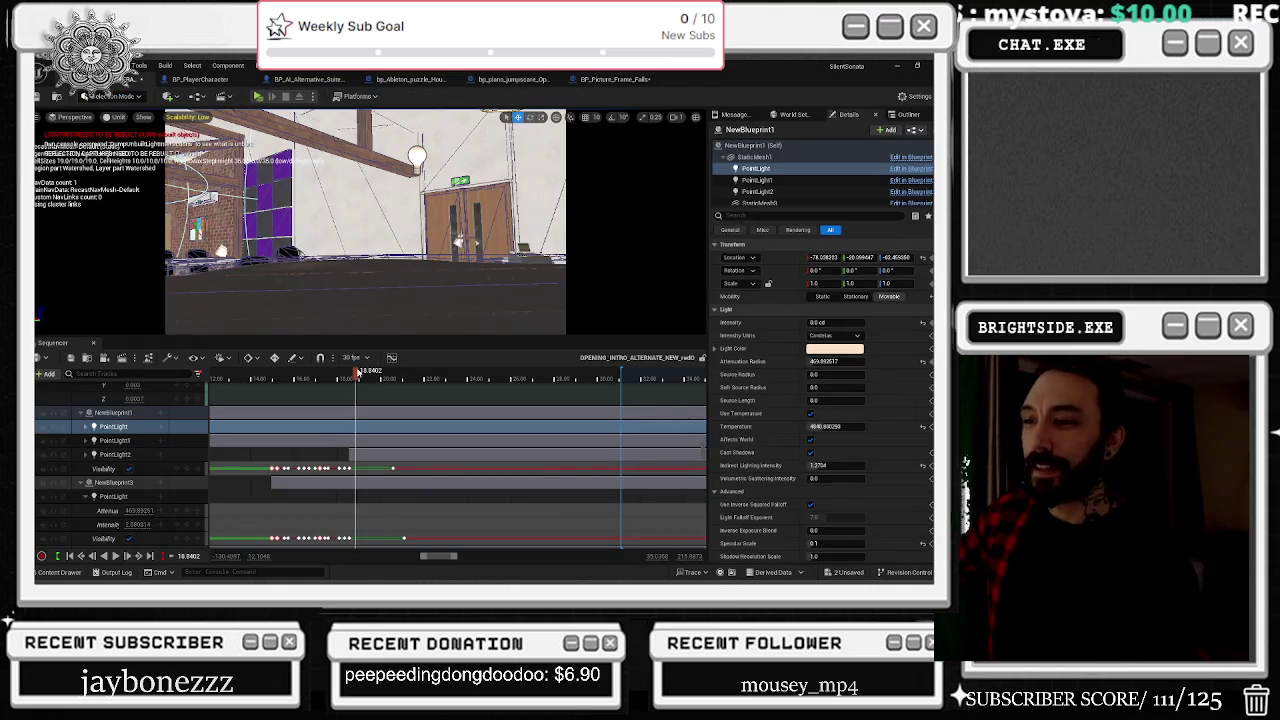
Step: Preview NewBlueprint1's light flicker between about 15 and 19 seconds, then stop playback
{"action": "mouse_move", "coordinate": [358, 378]}
{"action": "left_mouse_down"}
{"action": "mouse_move", "coordinate": [398, 396]}
{"action": "mouse_move", "coordinate": [262, 406]}
{"action": "left_mouse_up"}
{"action": "key", "text": "space"}
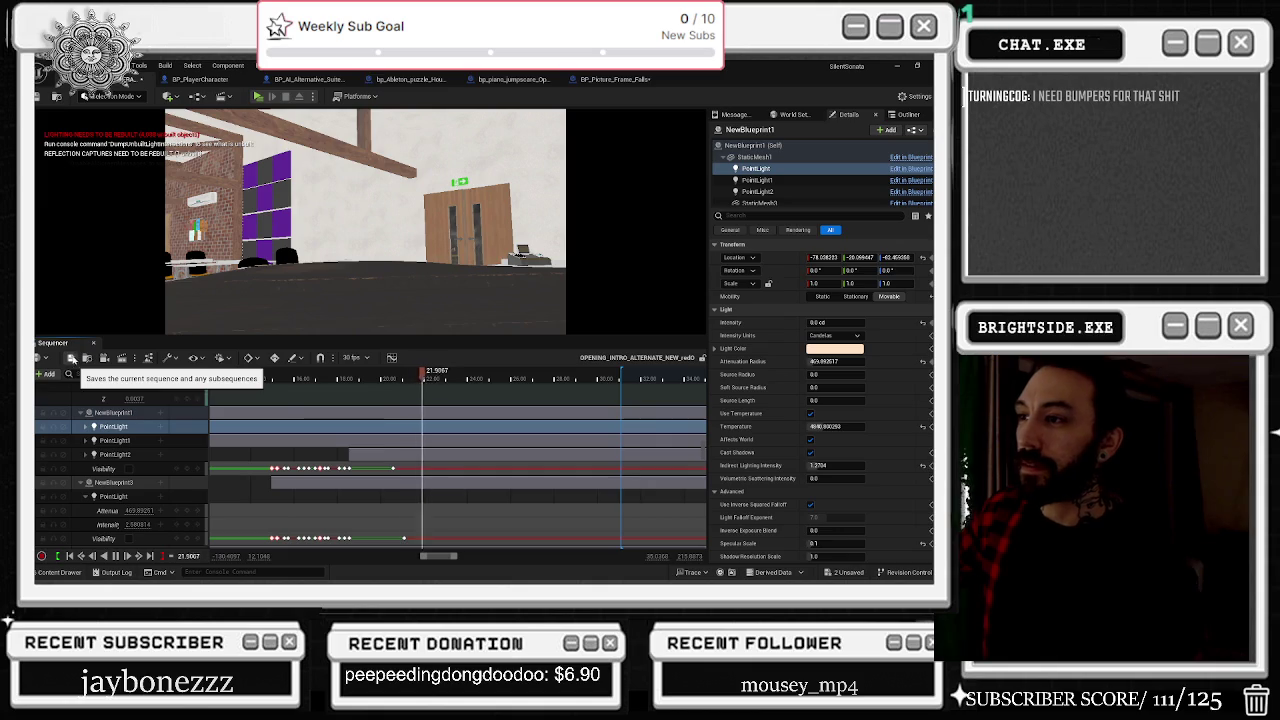
{"action": "mouse_move", "coordinate": [424, 375]}
{"action": "left_mouse_down"}
{"action": "mouse_move", "coordinate": [262, 378]}
{"action": "mouse_move", "coordinate": [357, 382]}
{"action": "left_mouse_up"}
{"action": "key", "text": "space"}
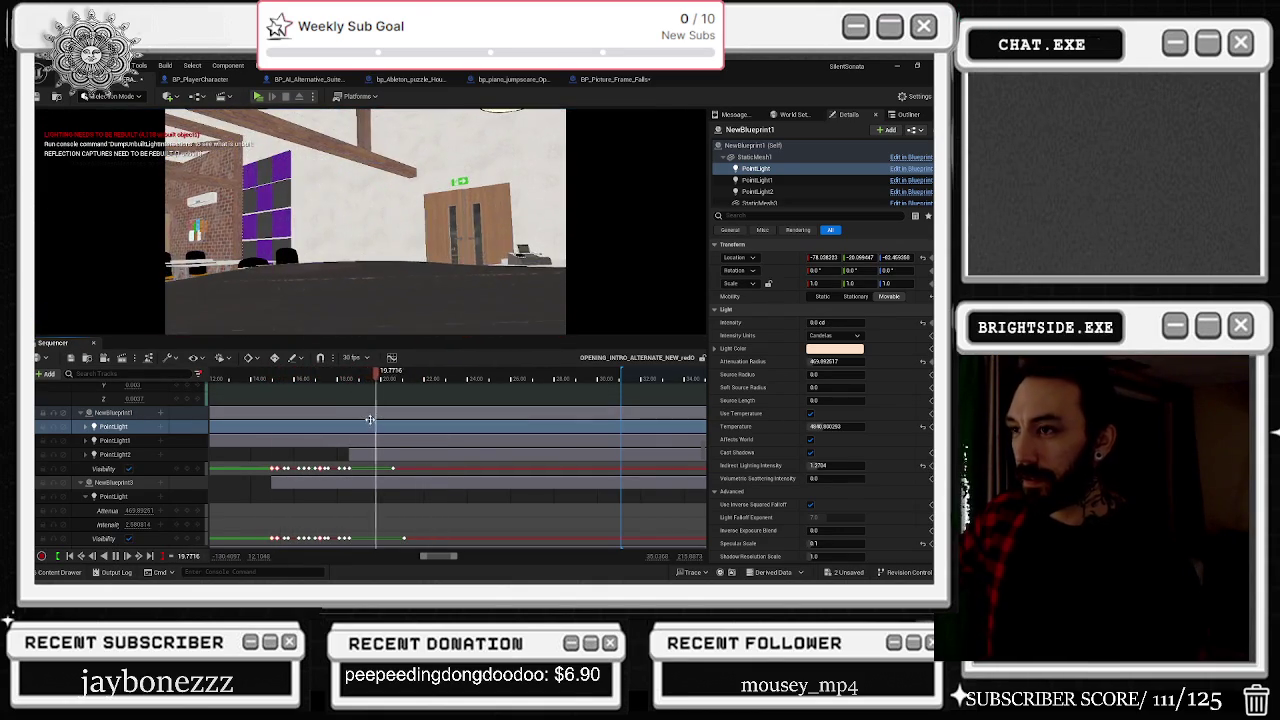
{"action": "left_click", "coordinate": [320, 378]}
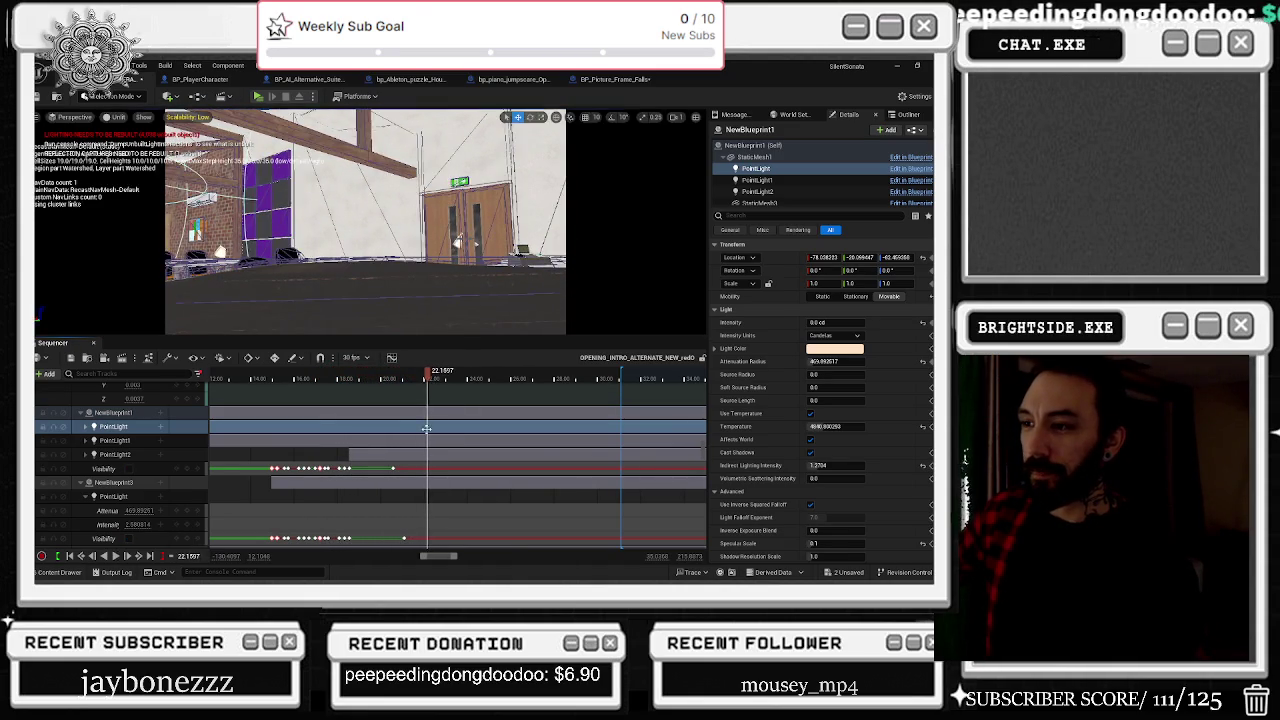
{"action": "key", "text": "space"}
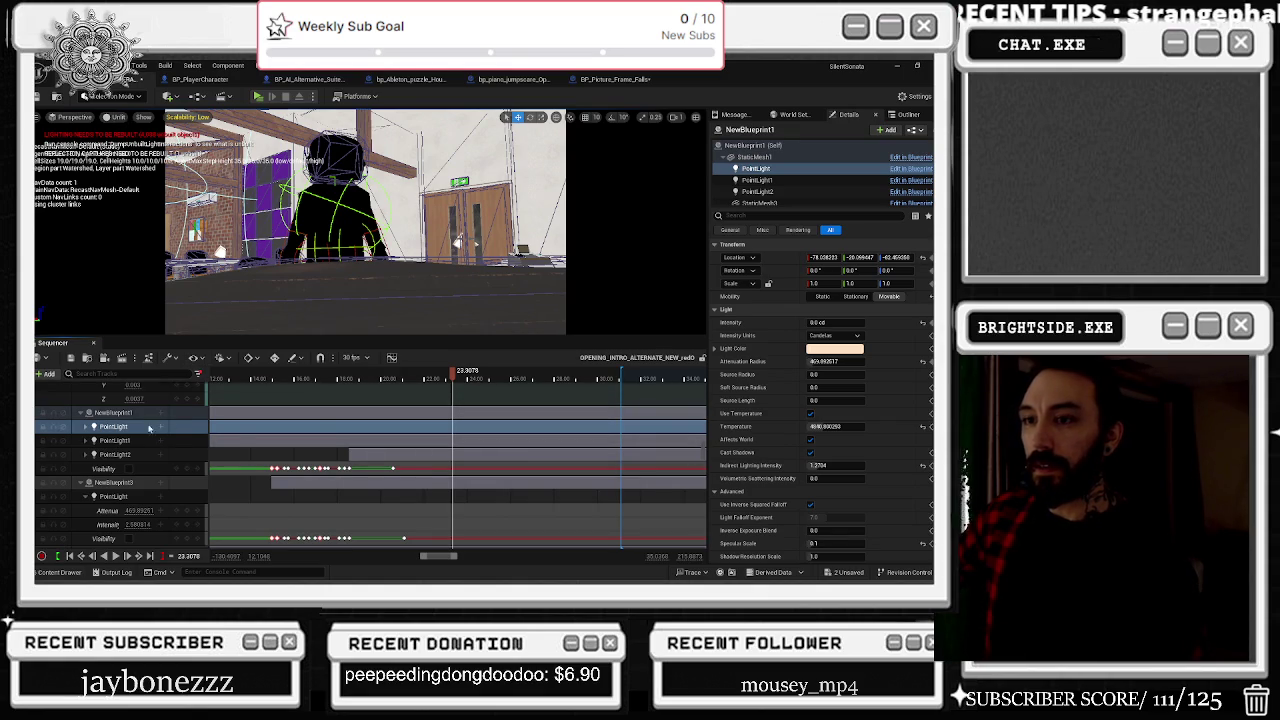
Step: Unlock the viewport, move the playhead to about 23.18 seconds, and relock it to the sequence cameras
{"action": "scroll", "coordinate": [450, 460], "scroll_direction": "up", "scroll_amount": 10}
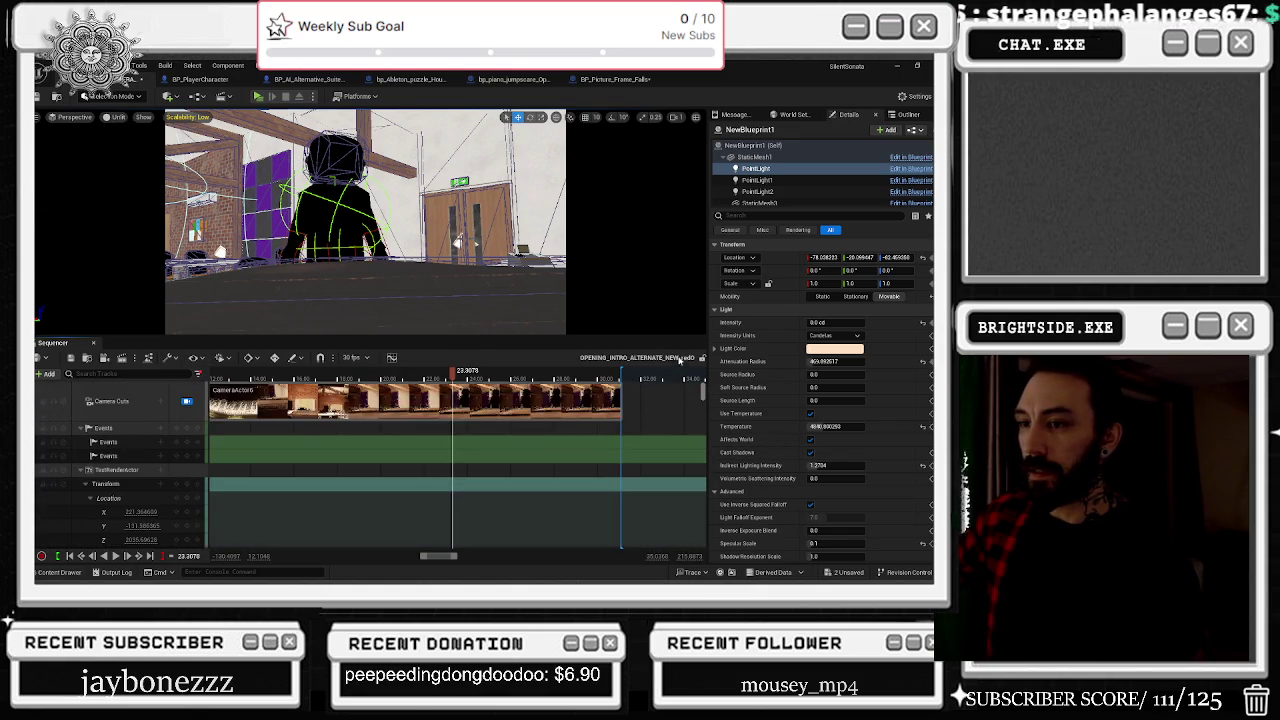
{"action": "left_click", "coordinate": [187, 401]}
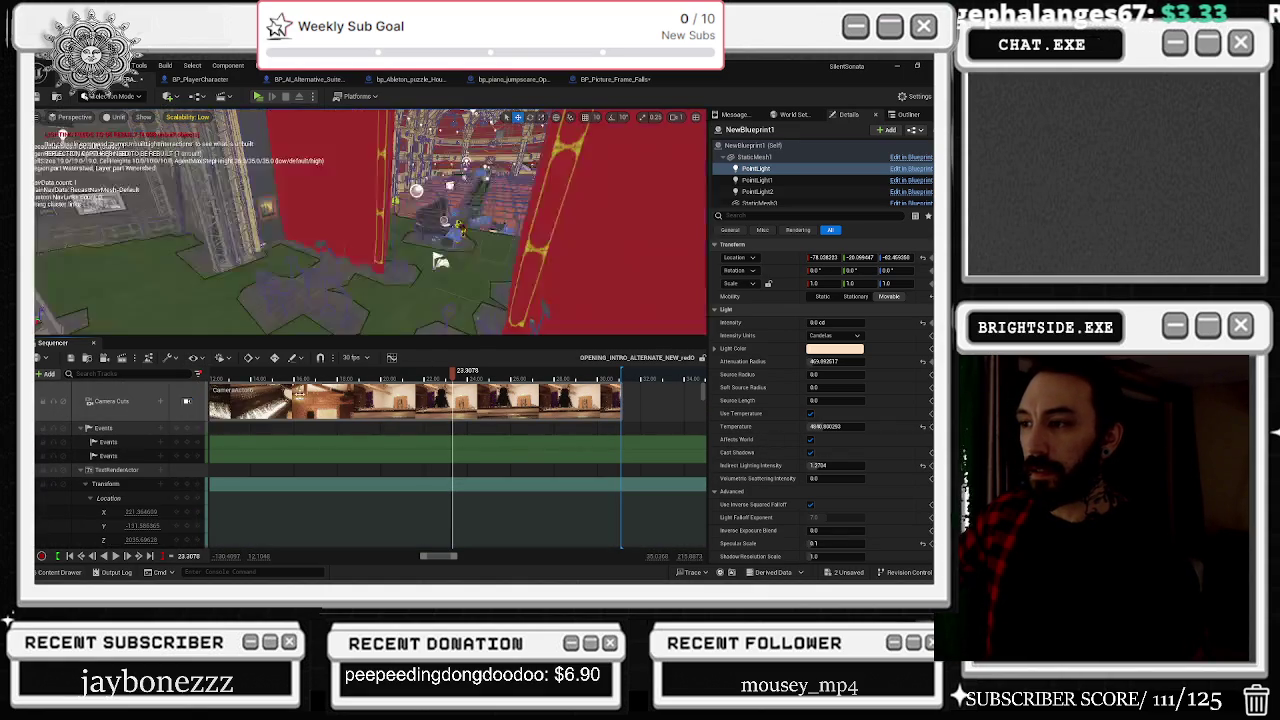
{"action": "left_click", "coordinate": [450, 372]}
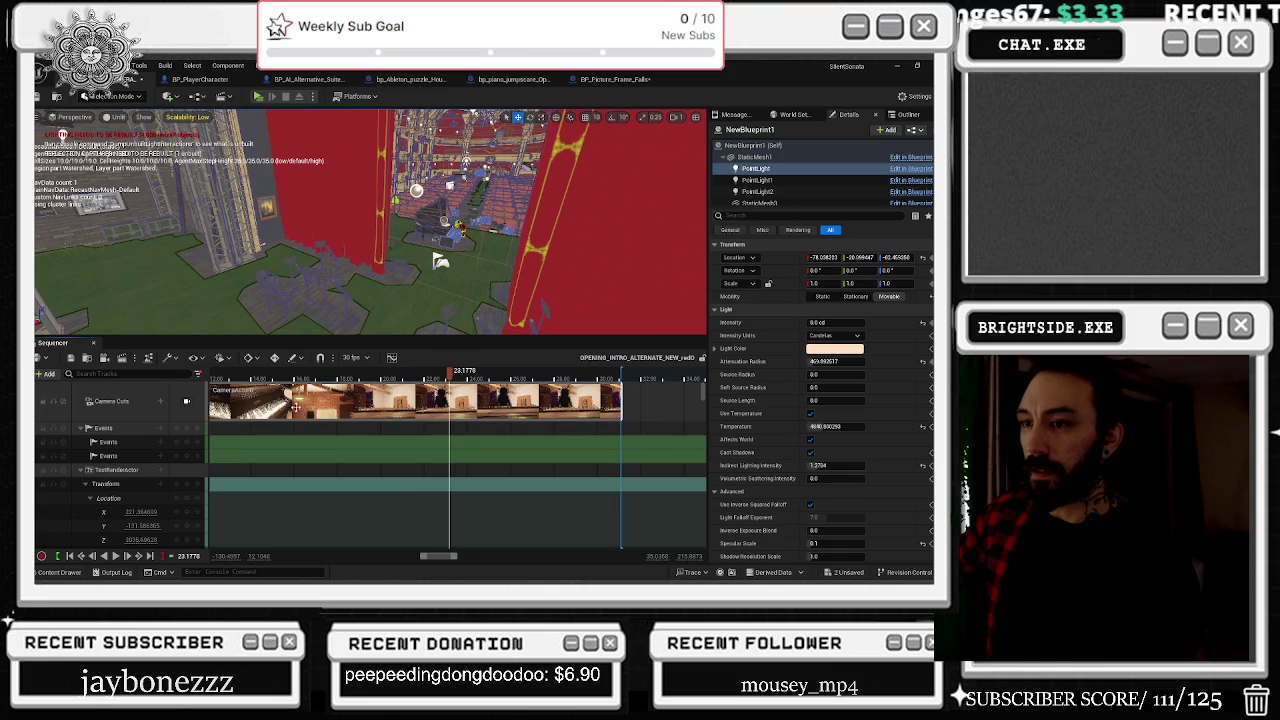
{"action": "left_click", "coordinate": [186, 401]}
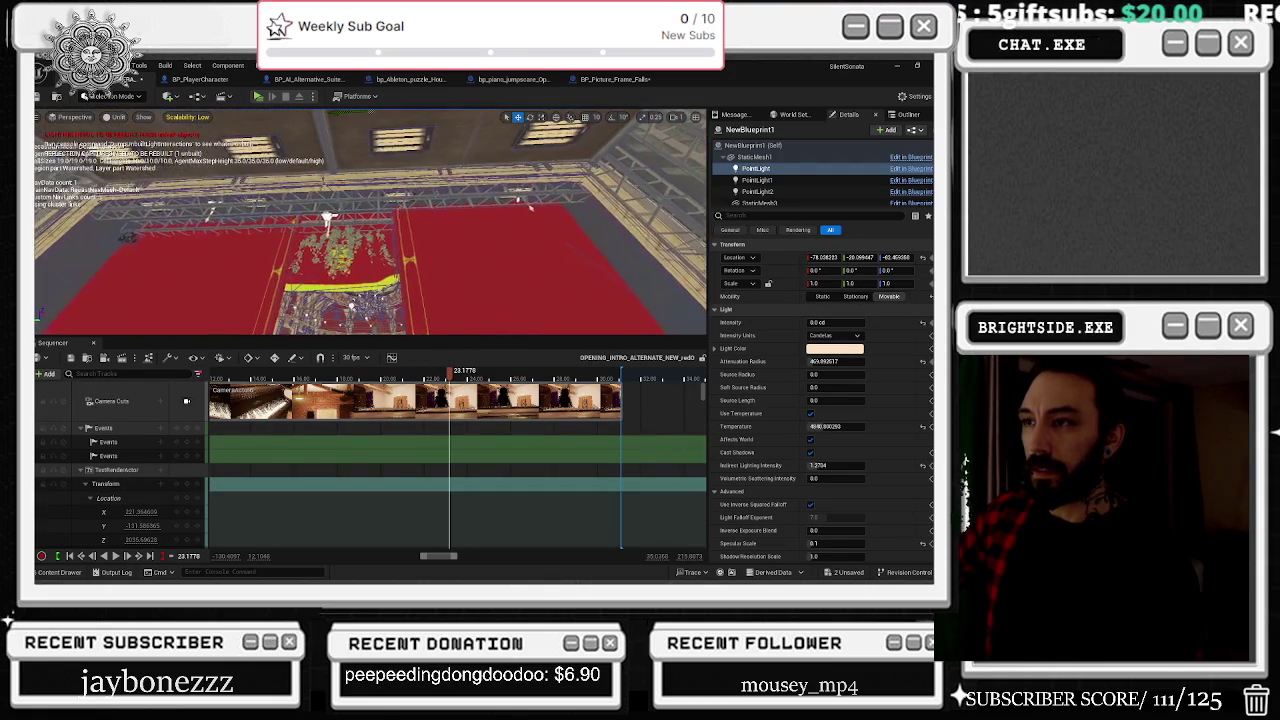
Step: Select CameraActor6's binding from the current camera cut and fit the timeline to its keys
{"action": "right_click", "coordinate": [462, 408]}
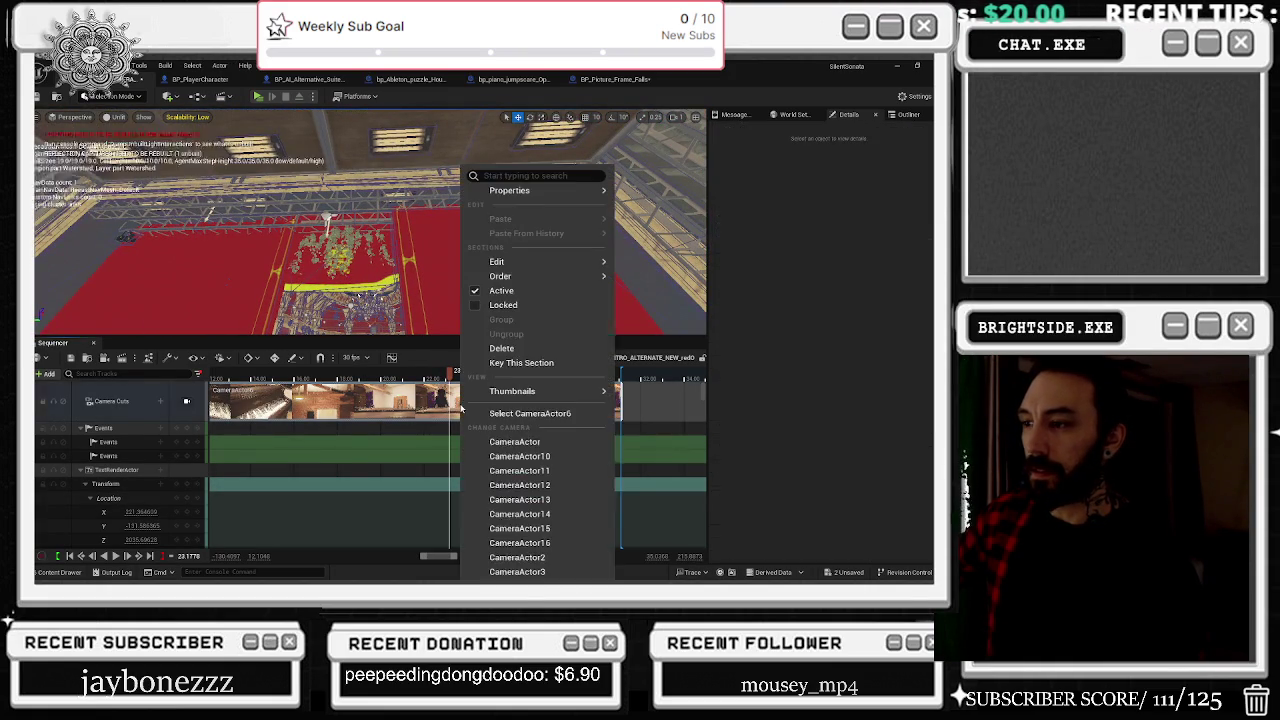
{"action": "left_click", "coordinate": [520, 417]}
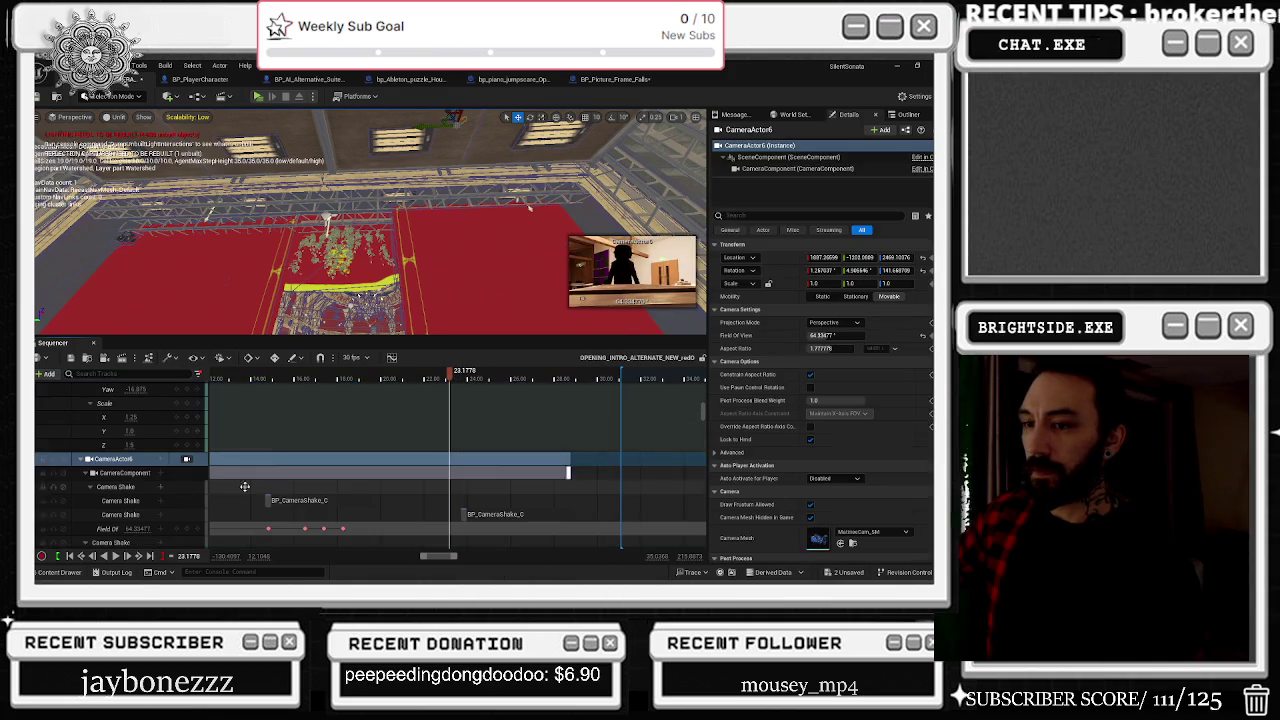
{"action": "left_click", "coordinate": [113, 458]}
{"action": "key", "text": "f"}
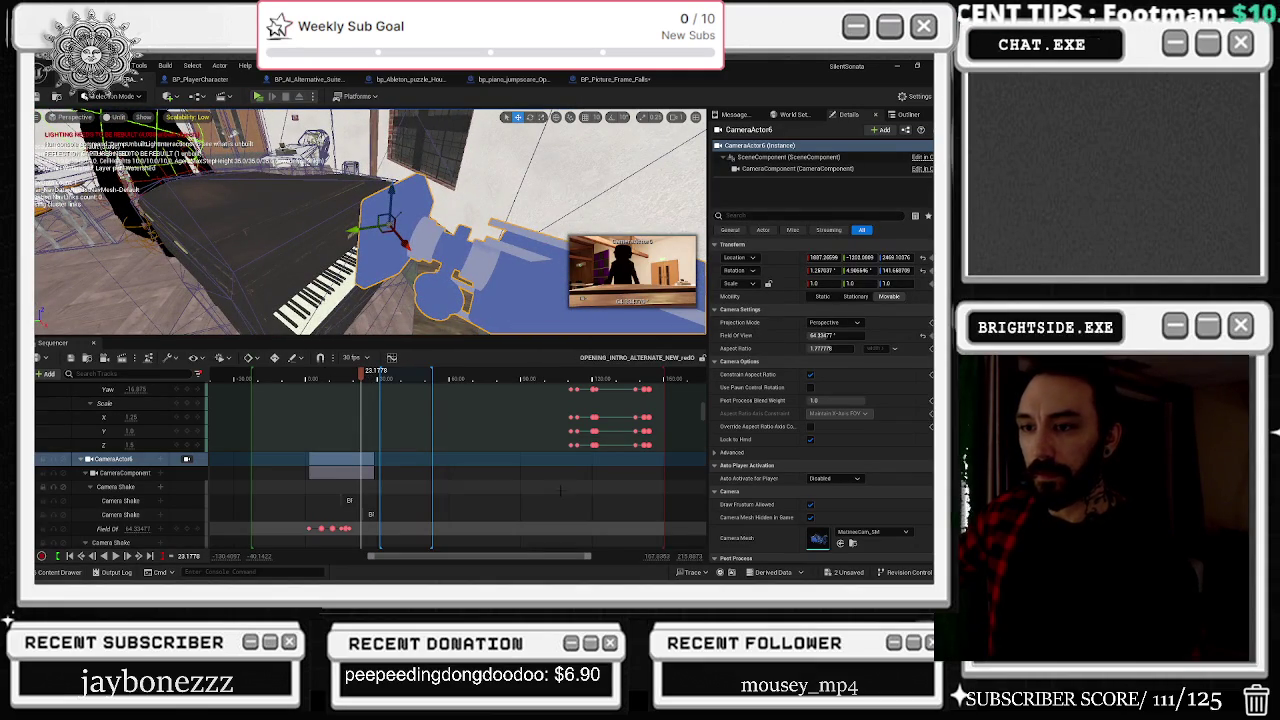
Step: Preview CameraActor6's shot from 23 to 27 seconds, then scrub back to about 18.8 seconds
{"action": "left_click_drag", "start_coordinate": [362, 383], "coordinate": [360, 396]}
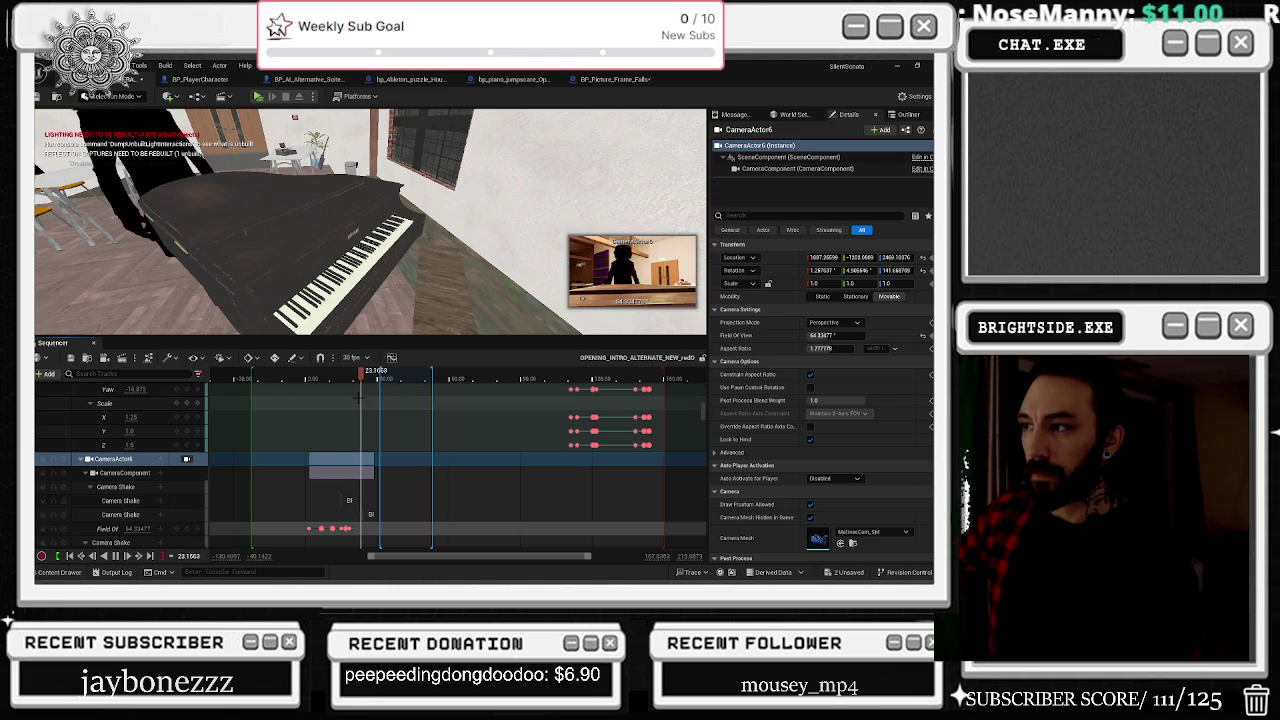
{"action": "key", "text": "space"}
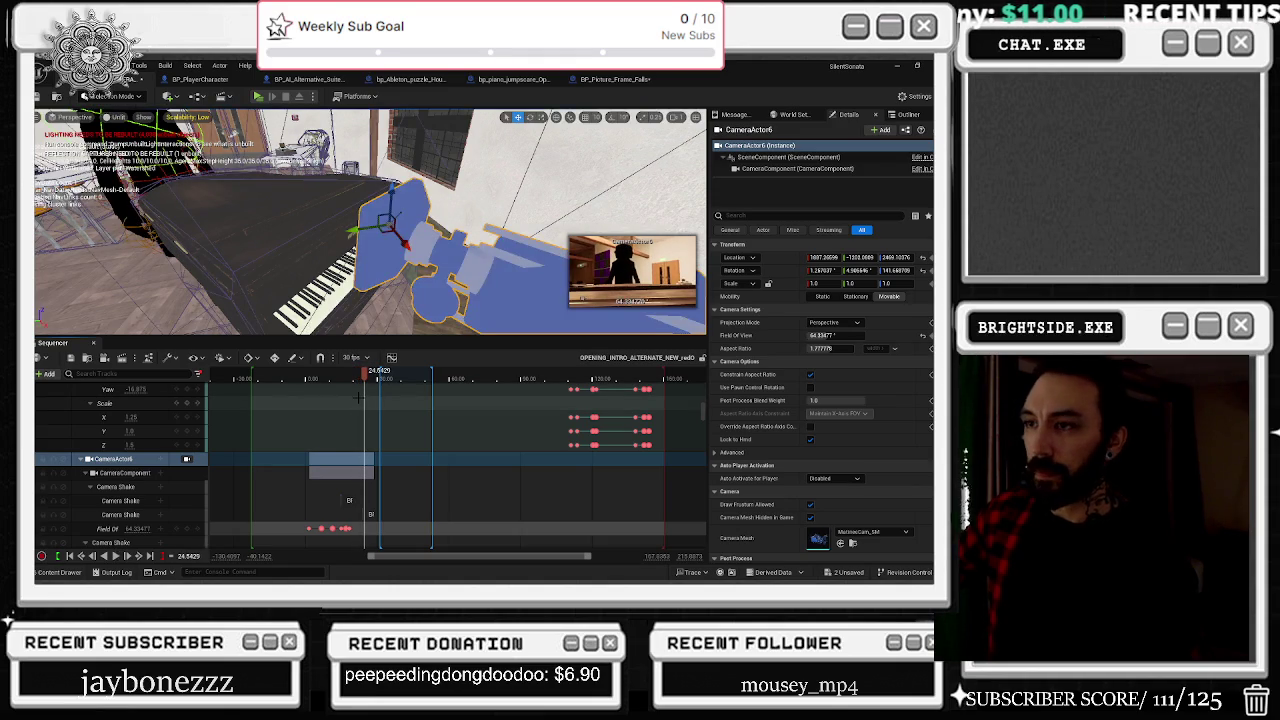
{"action": "left_click", "coordinate": [357, 374]}
{"action": "left_click_drag", "start_coordinate": [357, 374], "coordinate": [360, 385]}
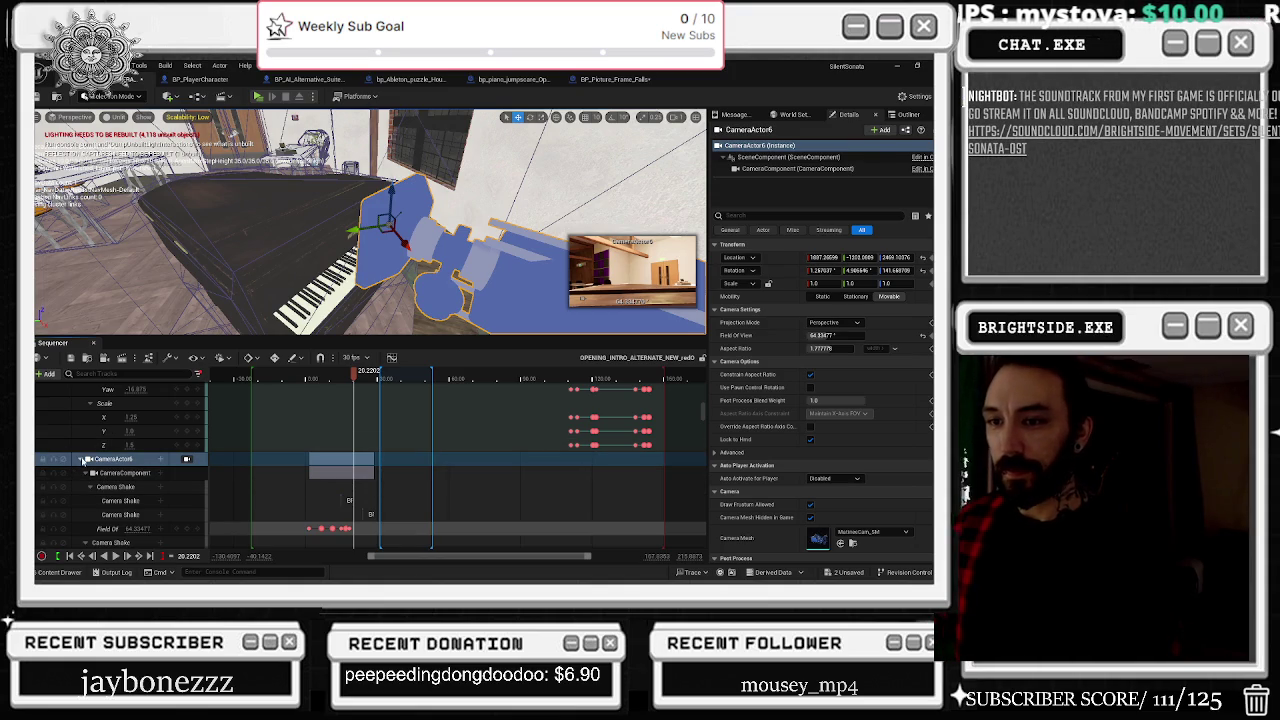
{"action": "left_click_drag", "start_coordinate": [354, 375], "coordinate": [349, 375]}
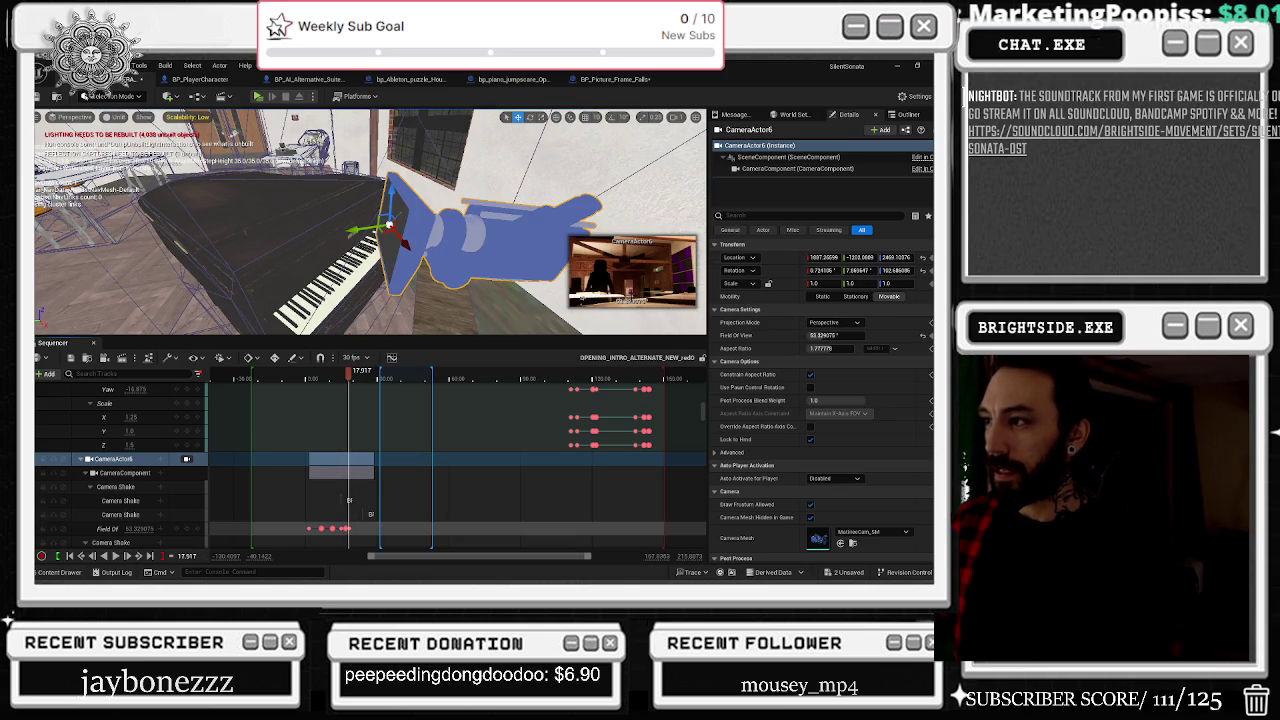
Step: Undo an accidental wall selection near 18.3 seconds and switch to another window
{"action": "left_click", "coordinate": [640, 180]}
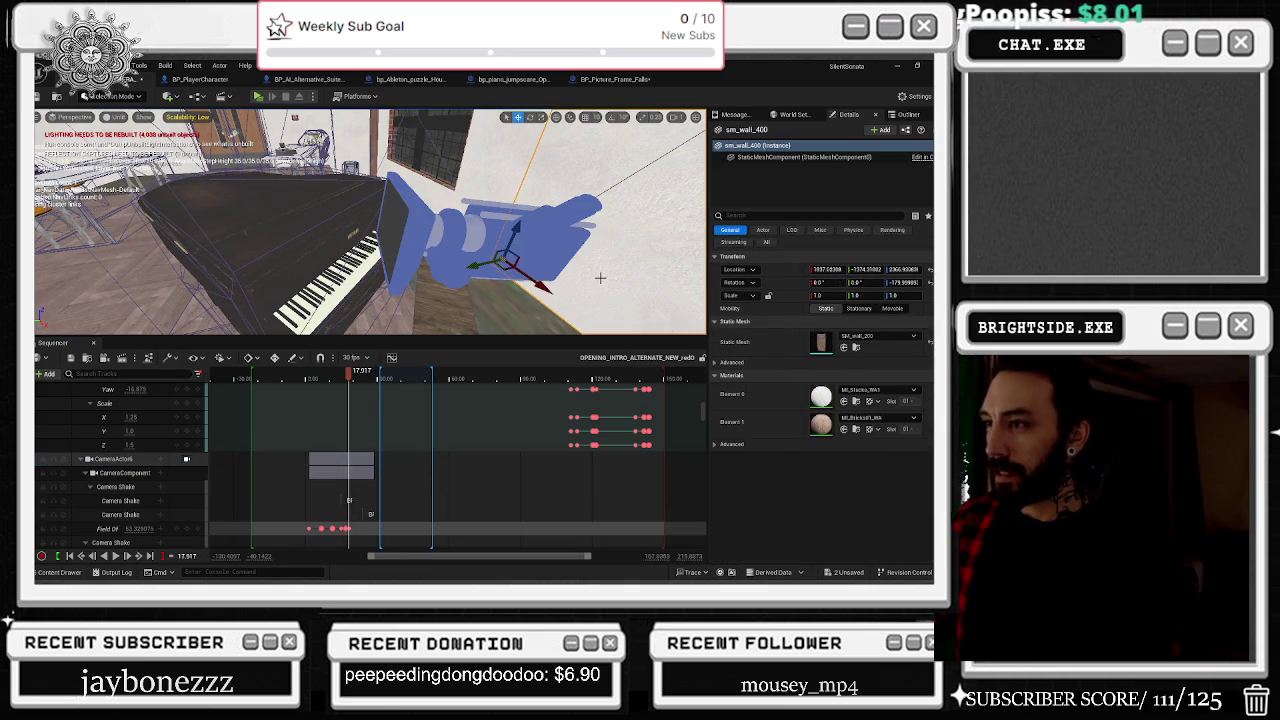
{"action": "left_click_drag", "start_coordinate": [343, 374], "coordinate": [351, 374]}
{"action": "key", "text": "ctrl+z"}
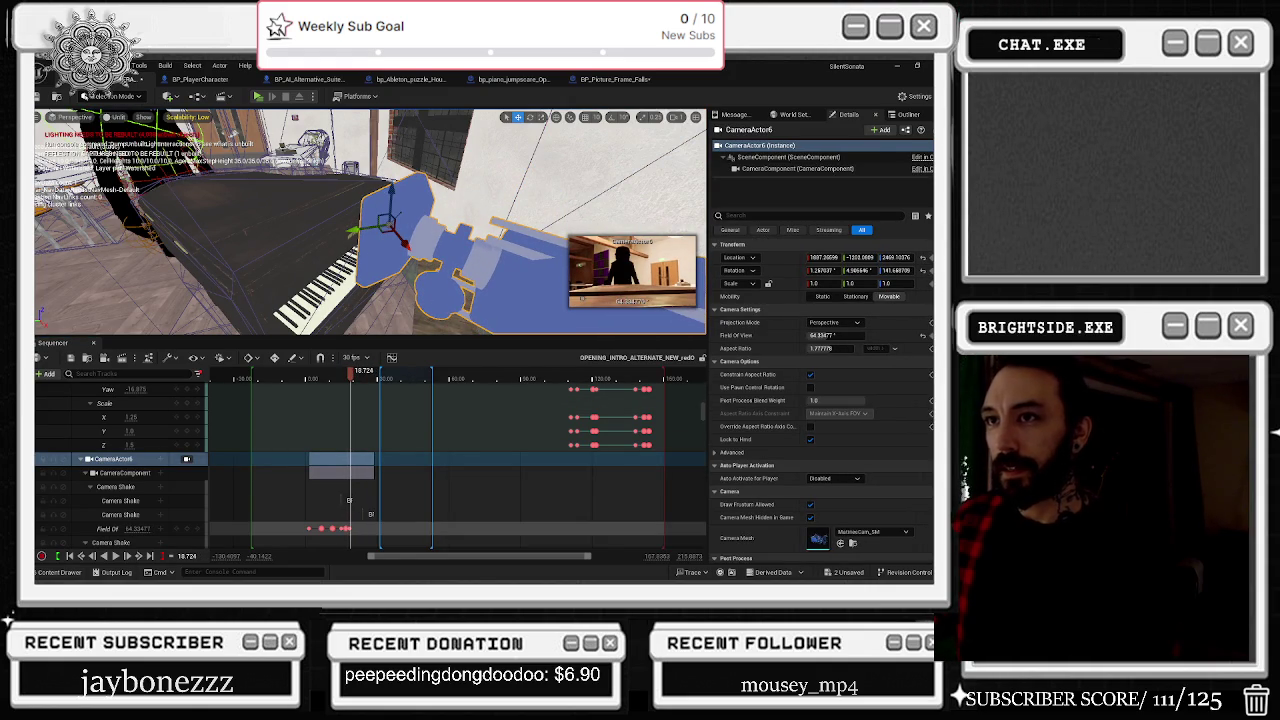
{"action": "key", "text": "ctrl+z"}
{"action": "key", "text": "alt+Tab"}
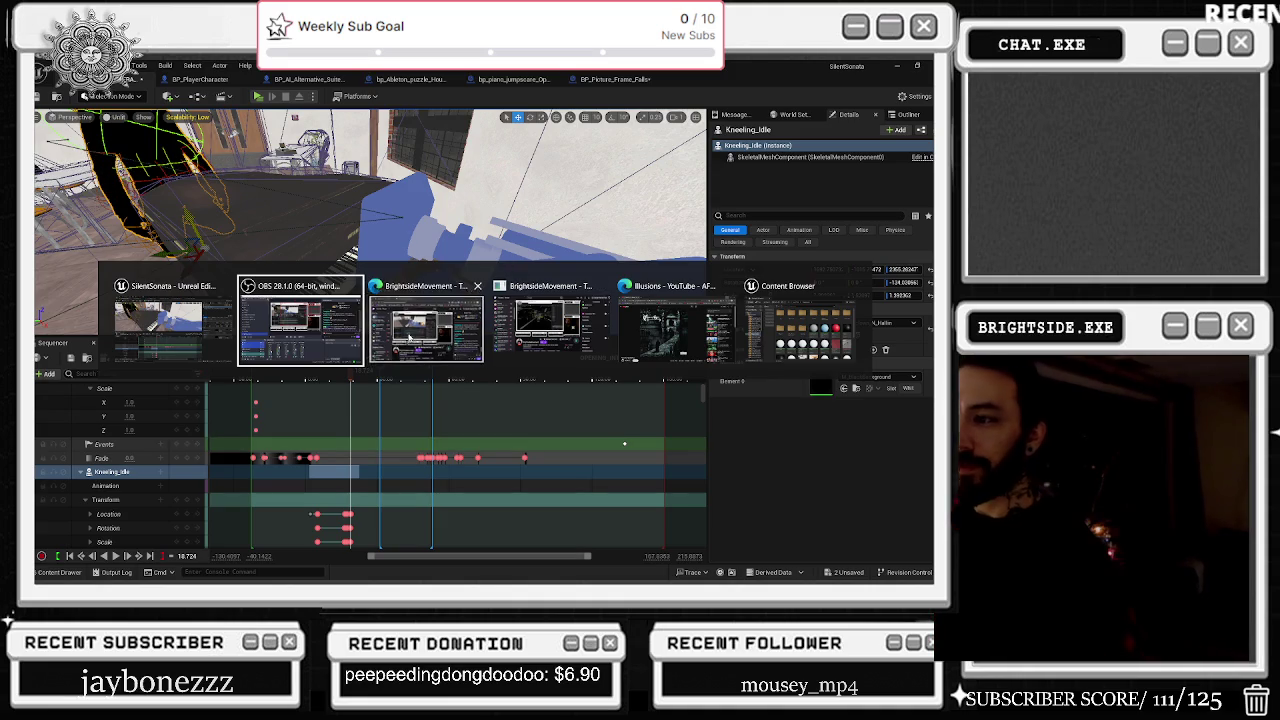
Step: Back on YouTube, rewind 'Illusions' by 20 seconds, keep it playing, and minimize the browser
{"action": "key", "text": "Escape"}
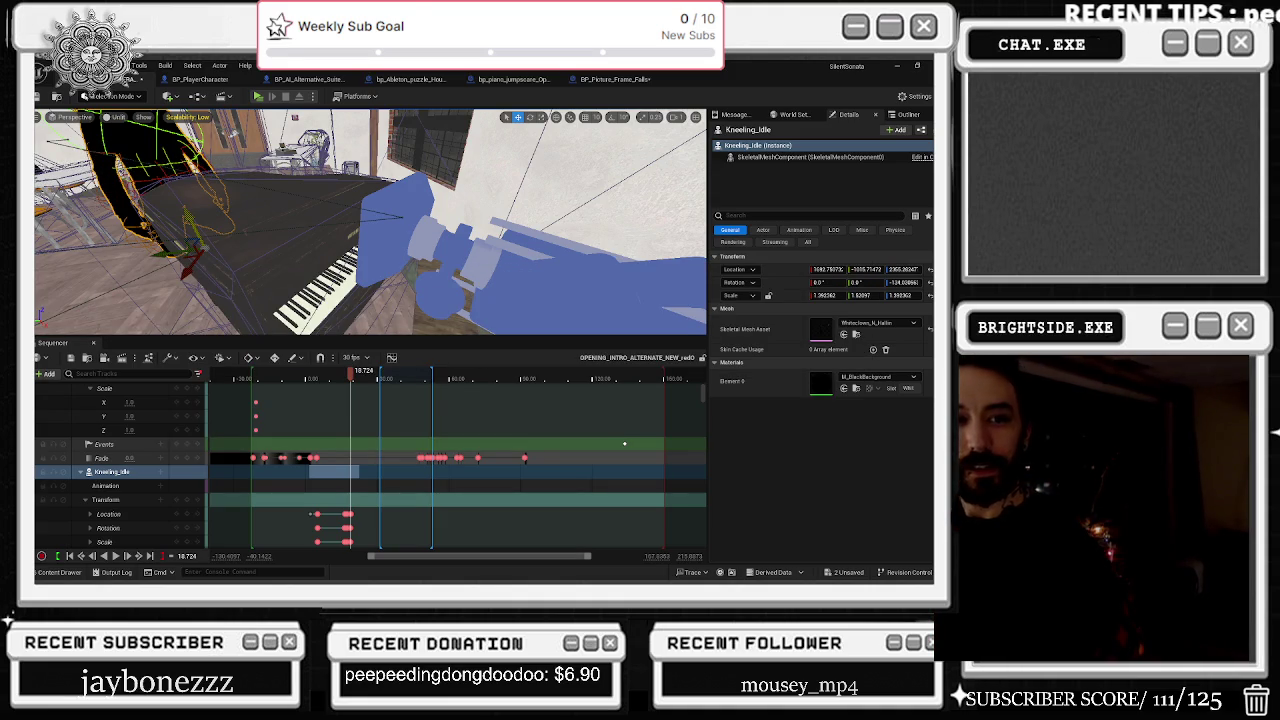
{"action": "key", "text": "alt+Tab"}
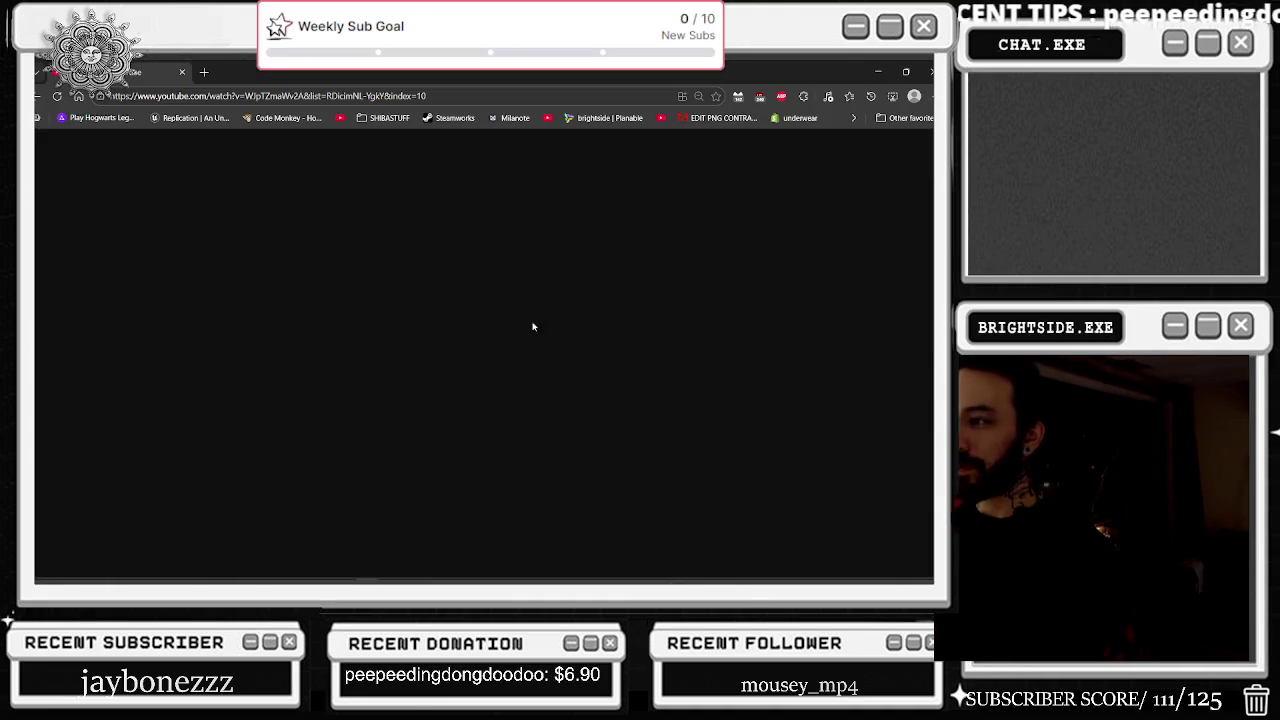
{"action": "key", "text": "k"}
{"action": "key", "text": "j"}
{"action": "key", "text": "j"}
{"action": "key", "text": "k"}
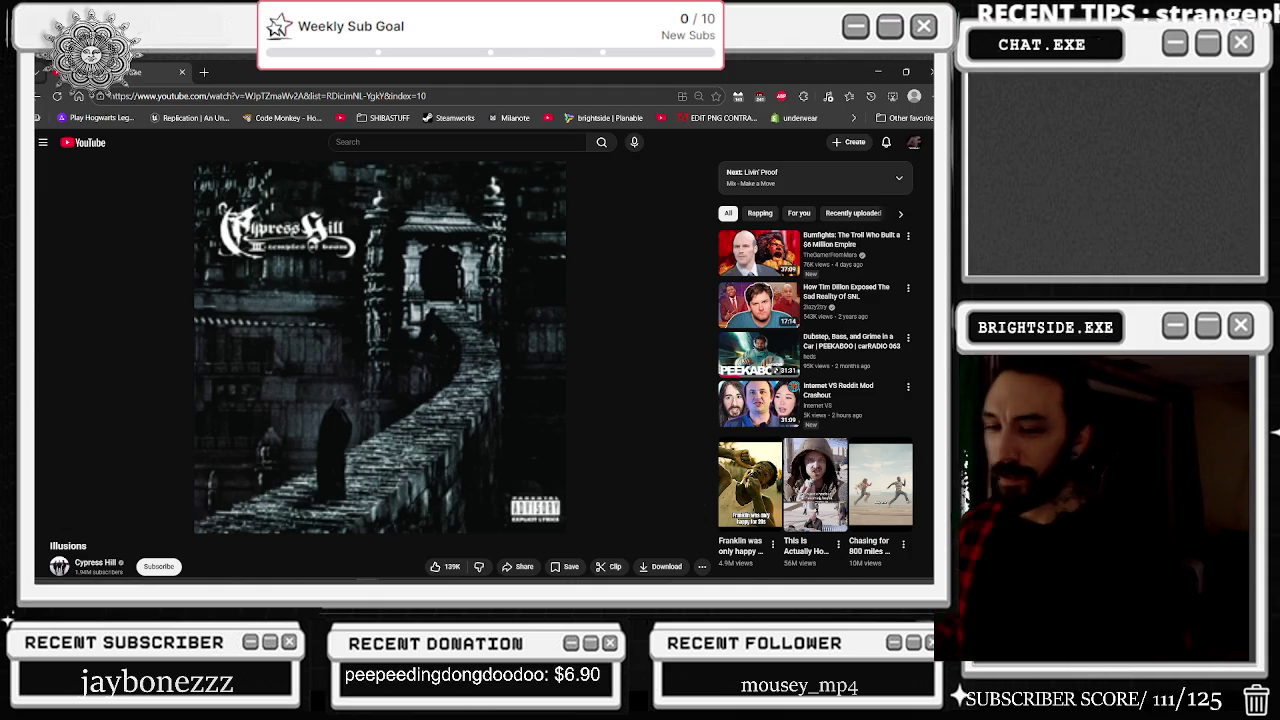
{"action": "mouse_move", "coordinate": [379, 185]}
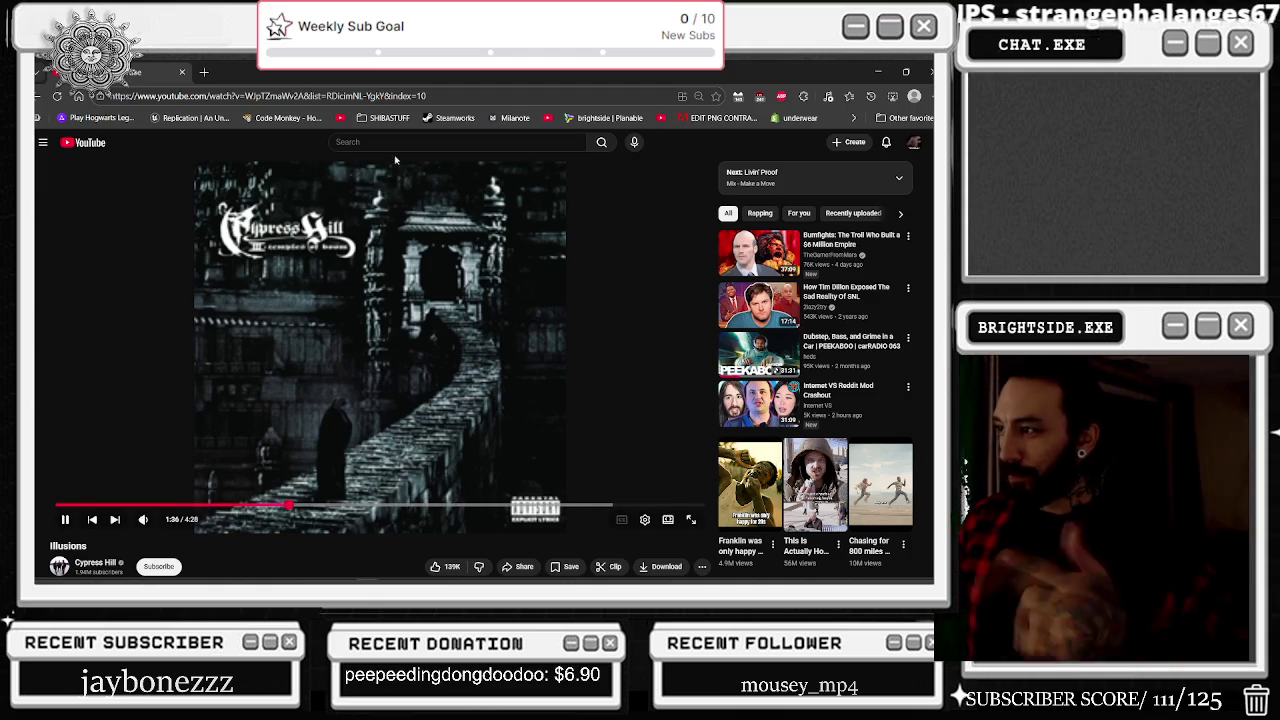
{"action": "left_click", "coordinate": [888, 70]}
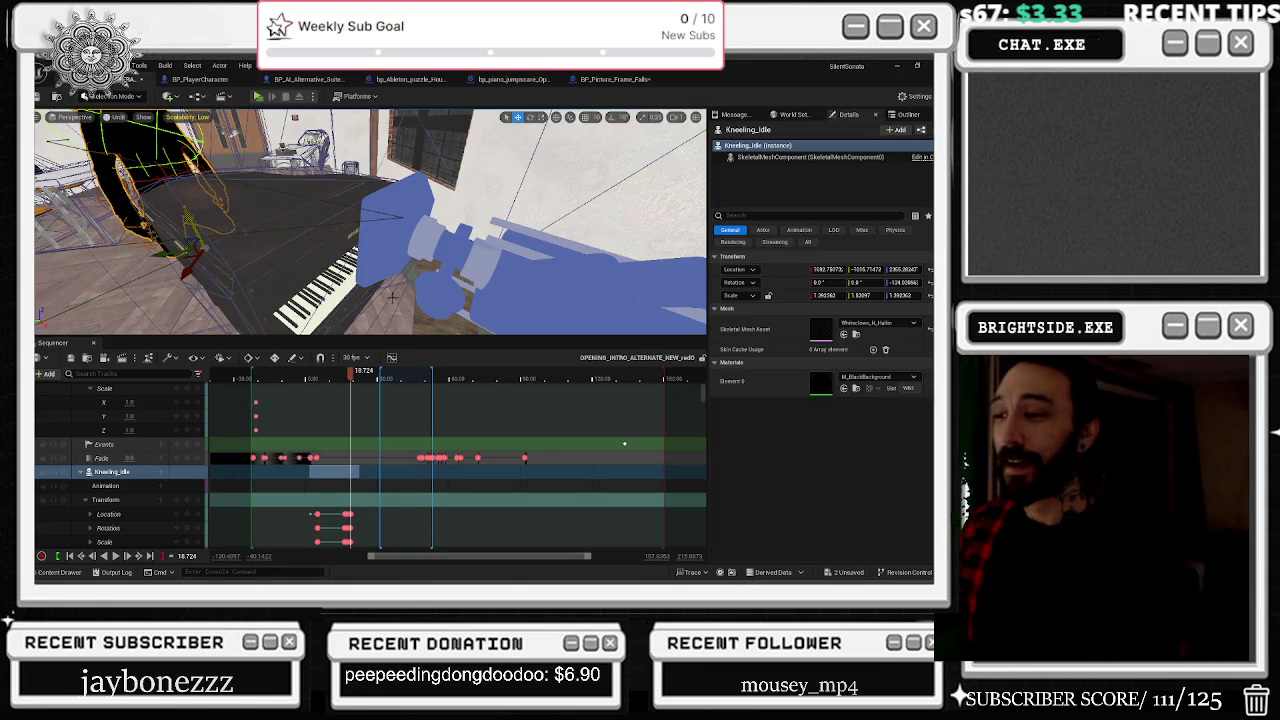
Step: At about 17.9 seconds, turn off looping on the kneeling character's animation
{"action": "left_click_drag", "start_coordinate": [344, 381], "coordinate": [353, 390]}
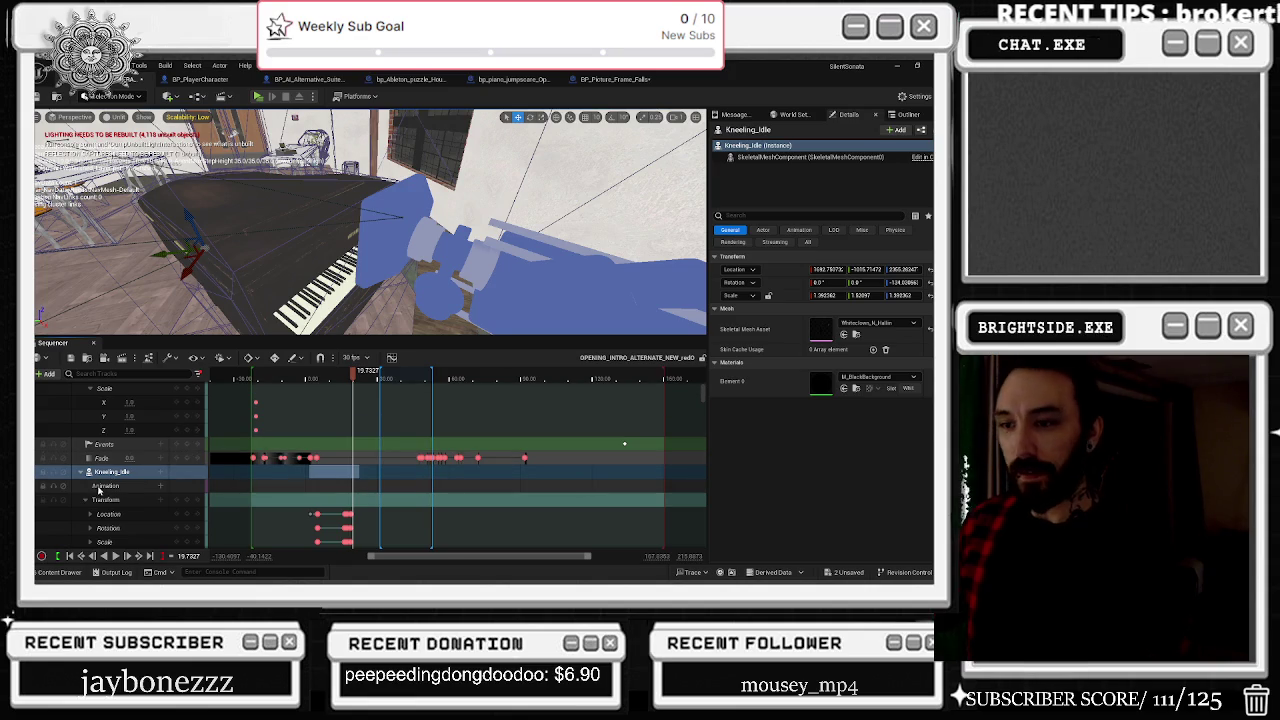
{"action": "scroll", "coordinate": [128, 488], "scroll_direction": "down", "scroll_amount": 2}
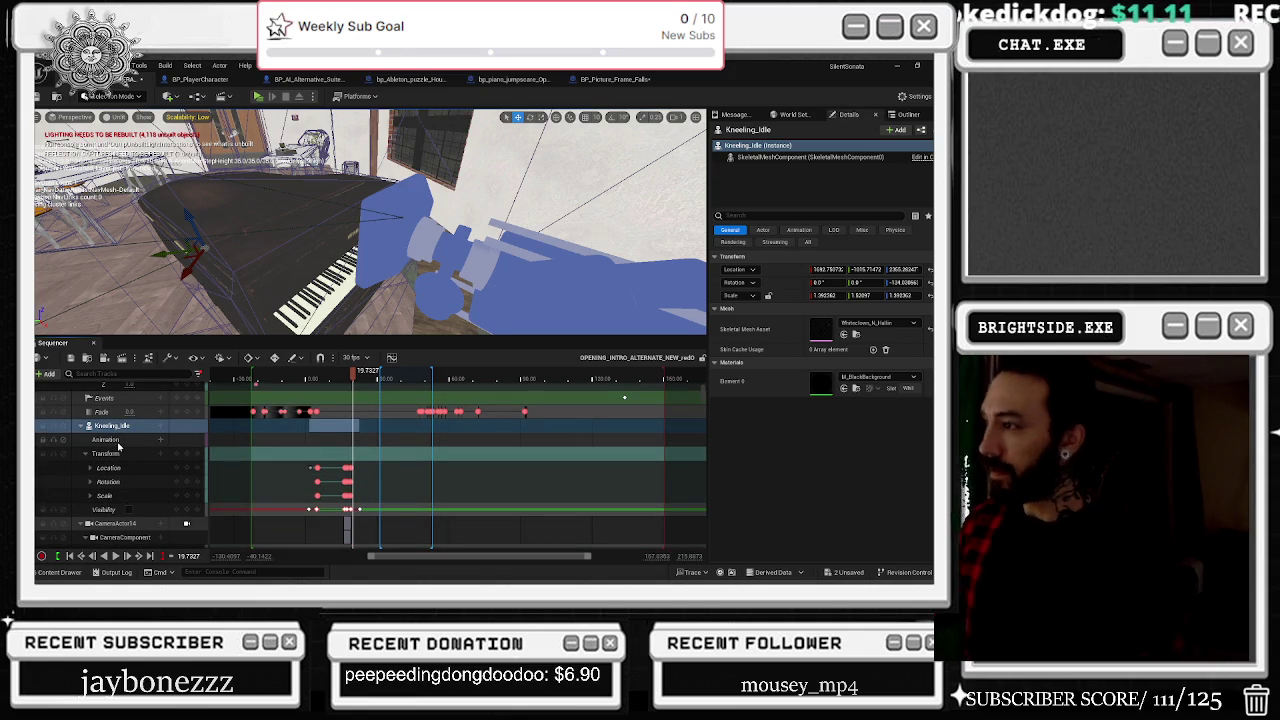
{"action": "left_click", "coordinate": [810, 157]}
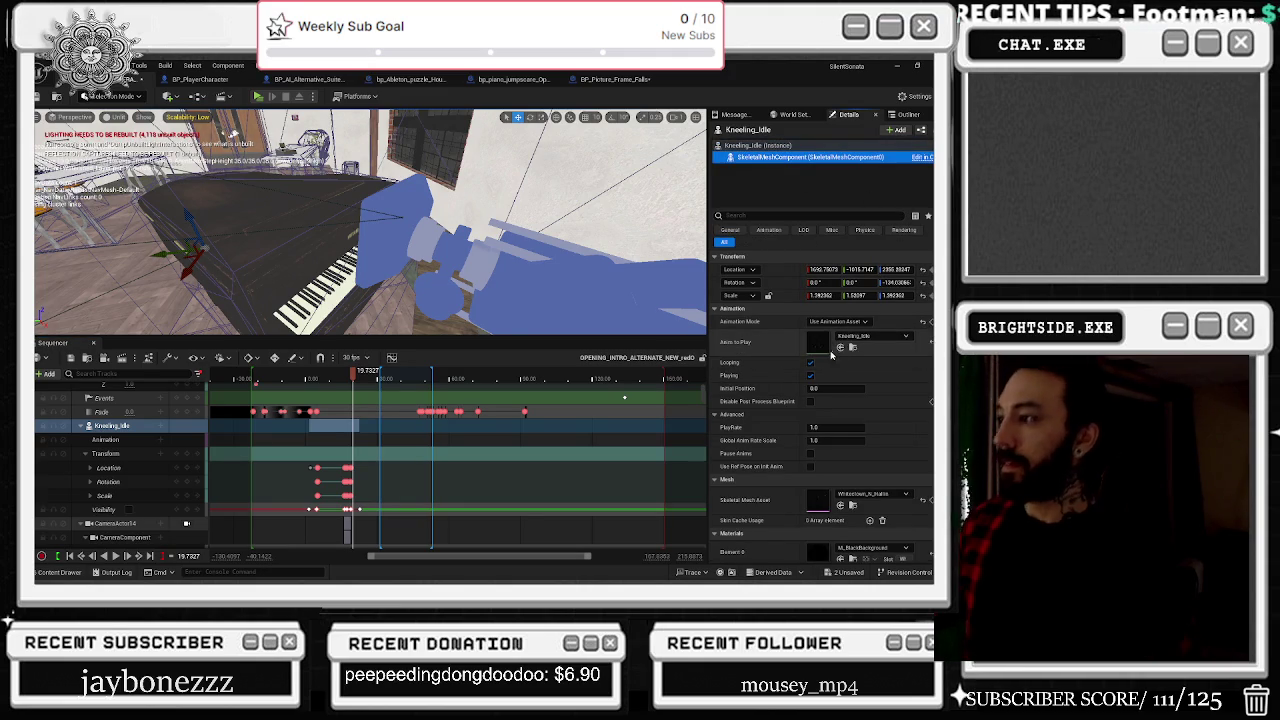
{"action": "left_click", "coordinate": [810, 362]}
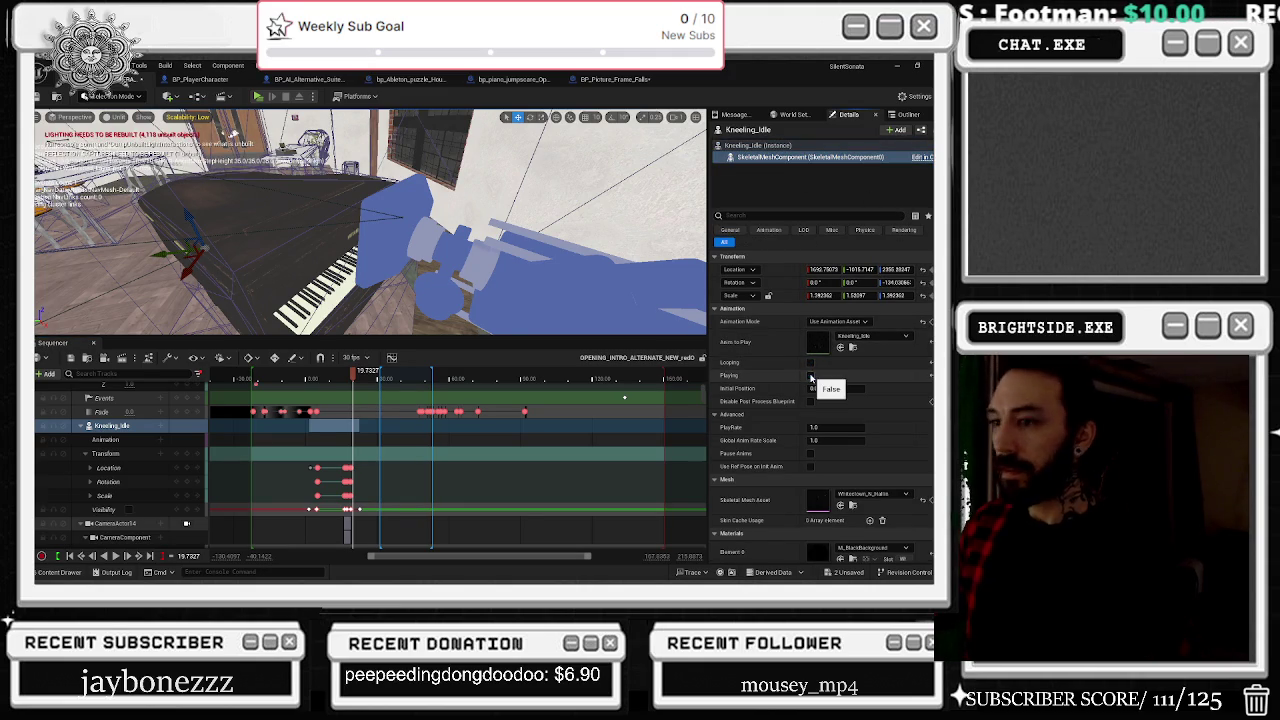
Step: Add the Kneeling_Idle animation to the kneeling character's Animation track
{"action": "scroll", "coordinate": [342, 458], "scroll_direction": "up", "scroll_amount": 5}
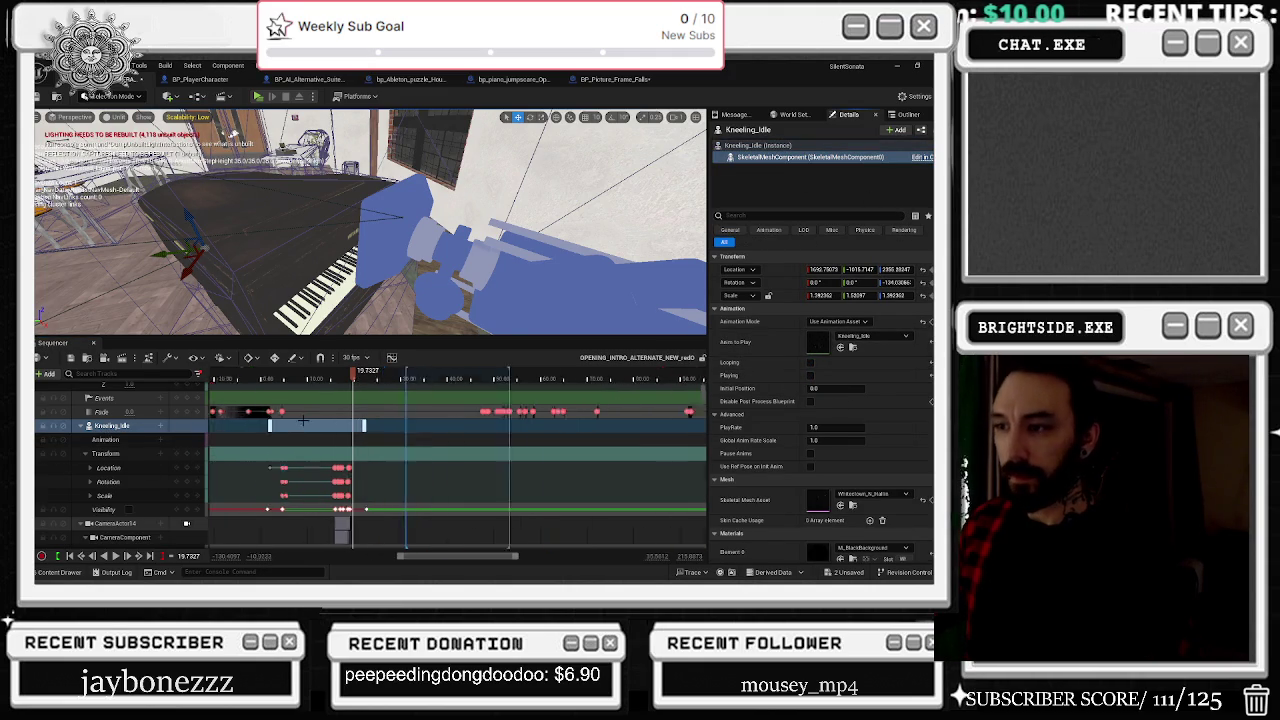
{"action": "scroll", "coordinate": [342, 458], "scroll_direction": "left", "scroll_amount": 4}
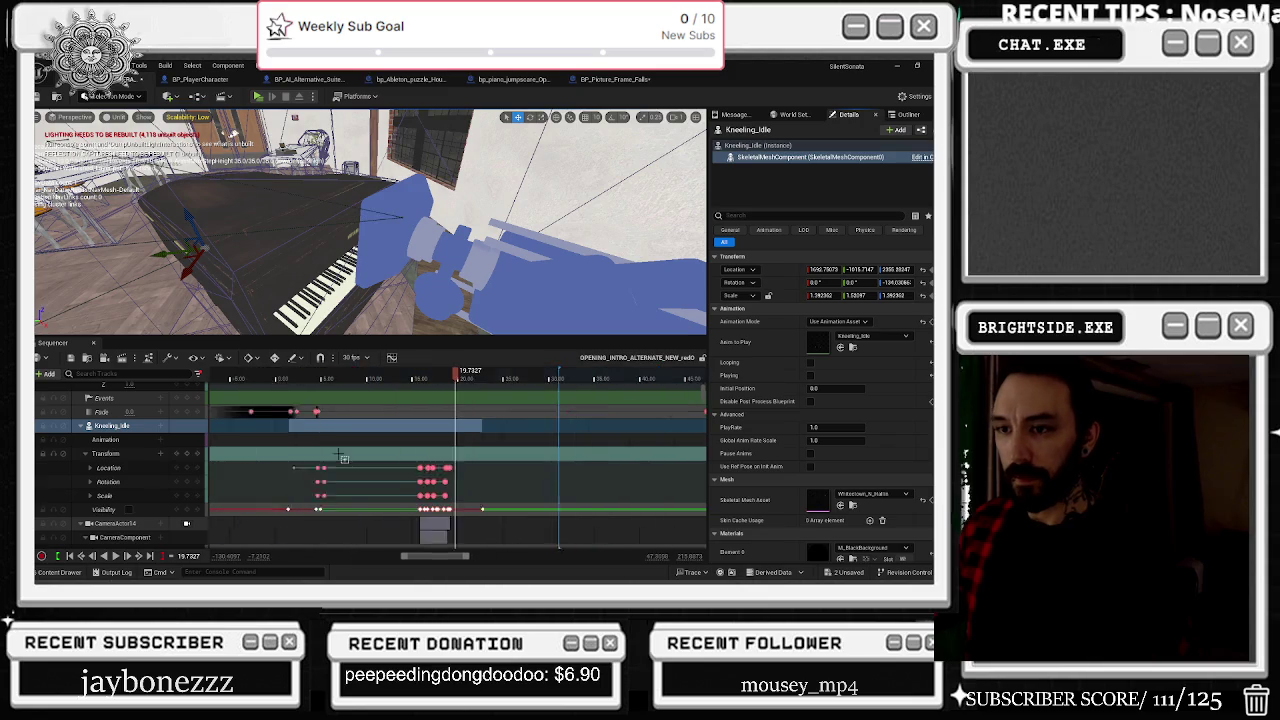
{"action": "left_click", "coordinate": [159, 439]}
{"action": "left_click", "coordinate": [177, 439]}
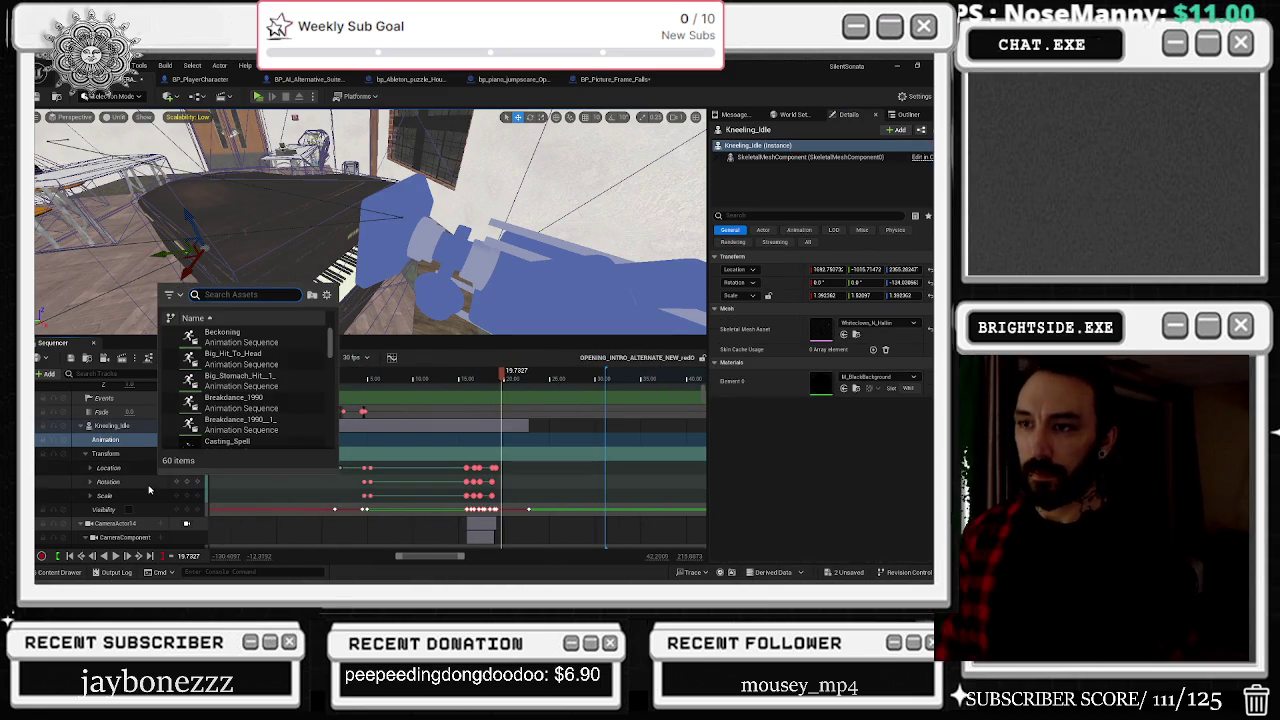
{"action": "type", "text": "kneel"}
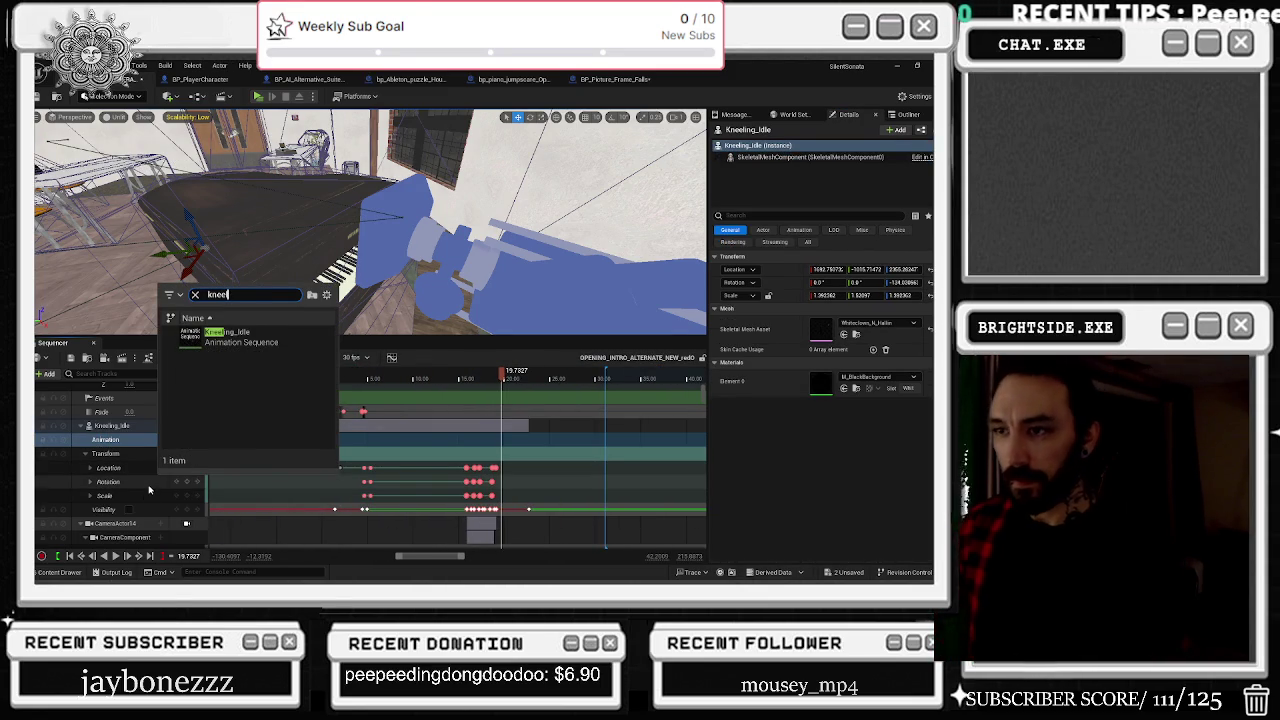
{"action": "left_click", "coordinate": [228, 334]}
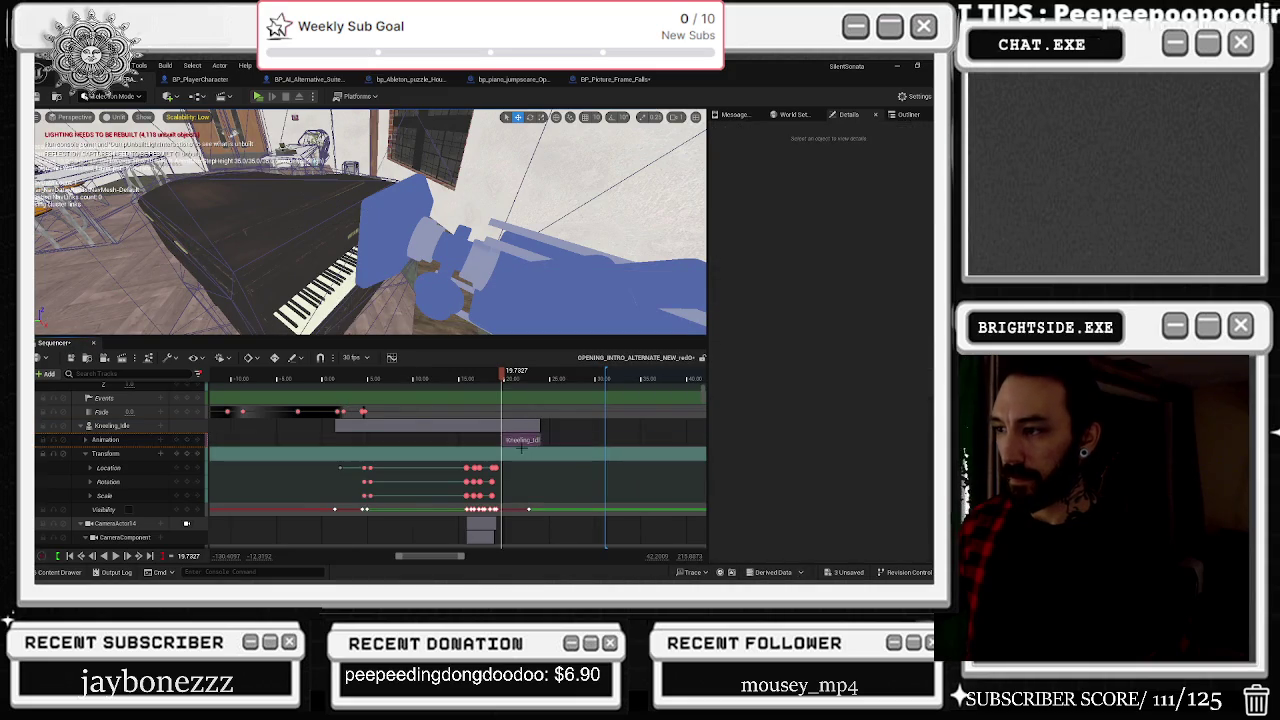
Step: Undo the Kneeling_Idle section move, then lengthen the section by about 5.24 seconds
{"action": "mouse_move", "coordinate": [520, 448]}
{"action": "left_mouse_down"}
{"action": "mouse_move", "coordinate": [355, 440]}
{"action": "mouse_move", "coordinate": [411, 438]}
{"action": "left_mouse_up"}
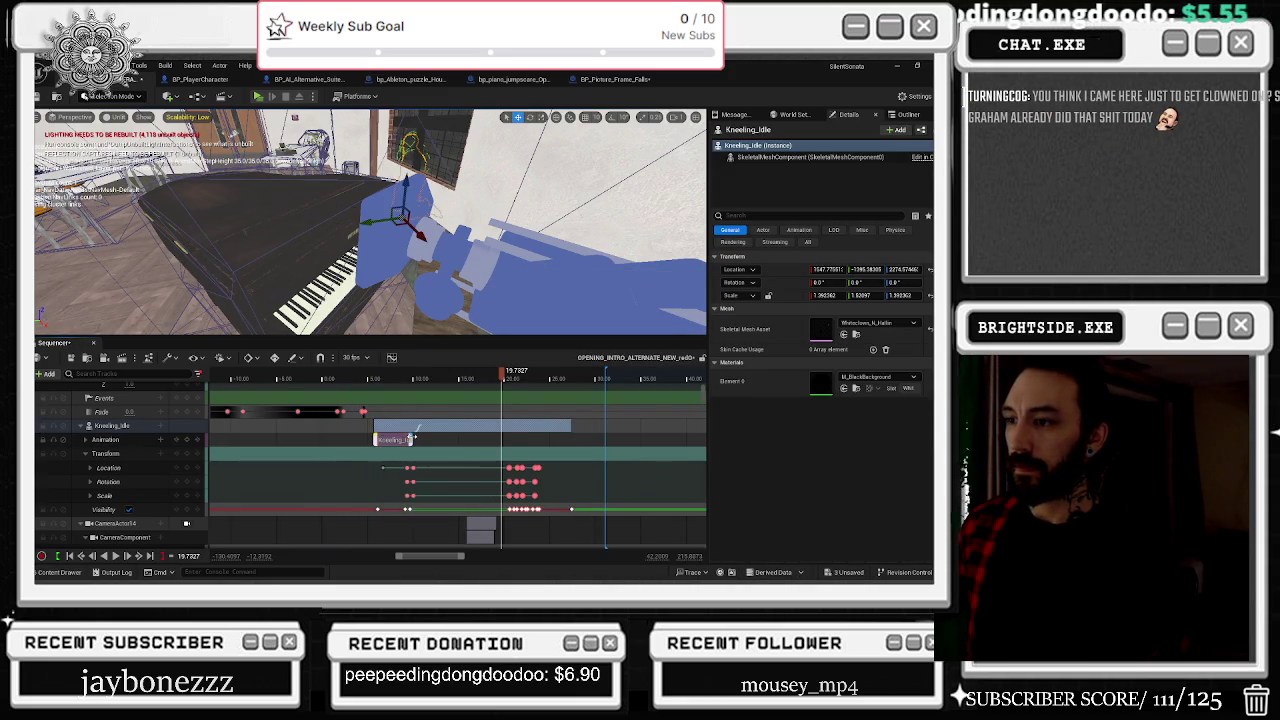
{"action": "key", "text": "ctrl+z"}
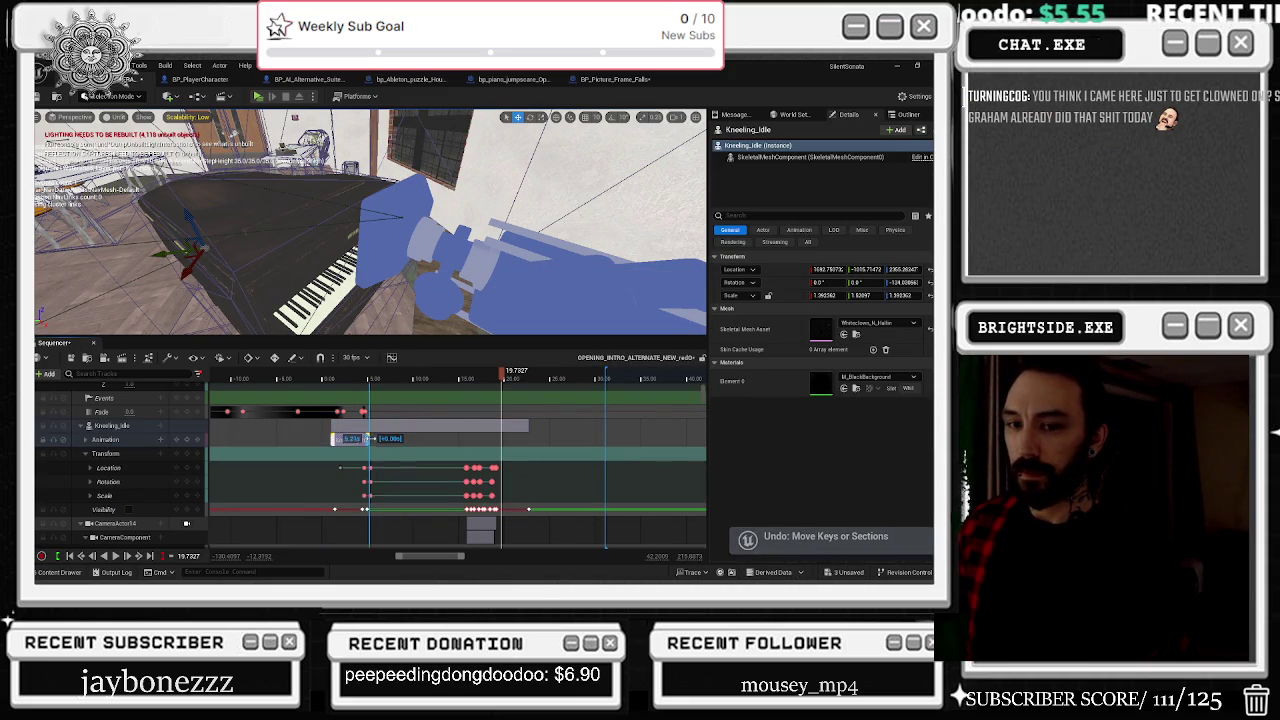
{"action": "left_click_drag", "start_coordinate": [370, 440], "coordinate": [493, 447]}
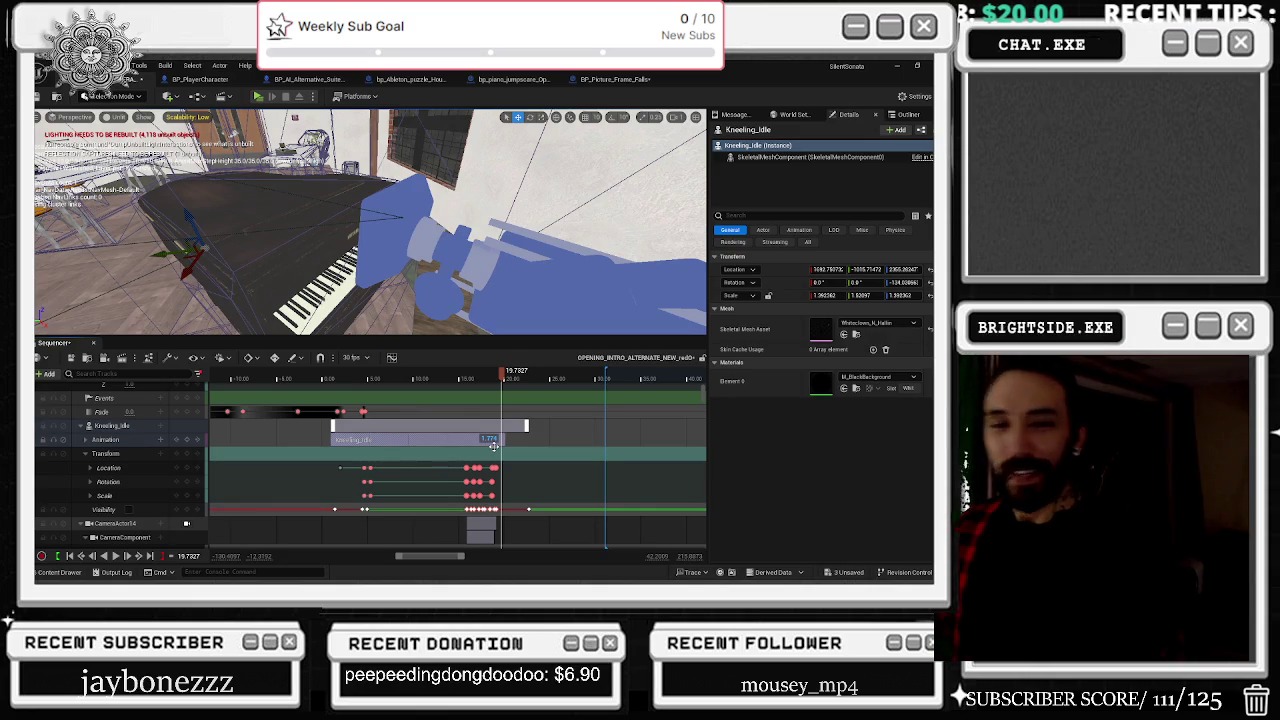
{"action": "key", "text": "alt+Tab"}
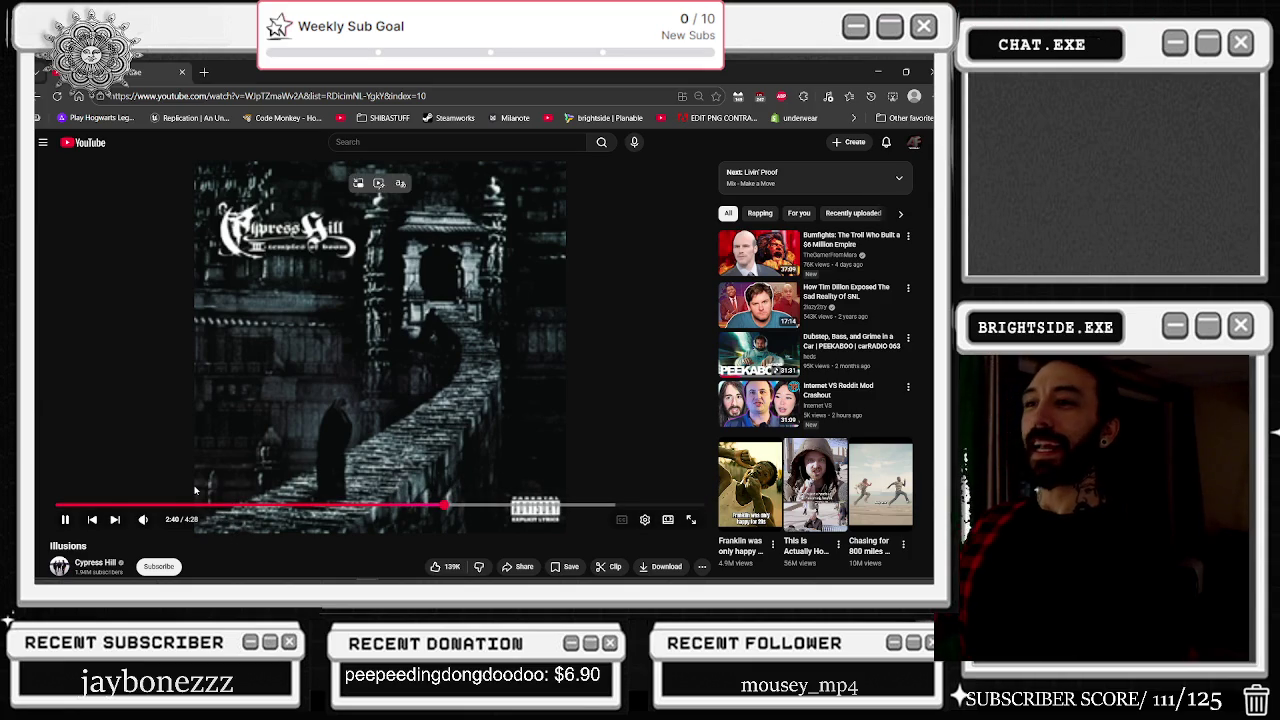
{"action": "scroll", "coordinate": [668, 291], "scroll_direction": "down", "scroll_amount": 3}
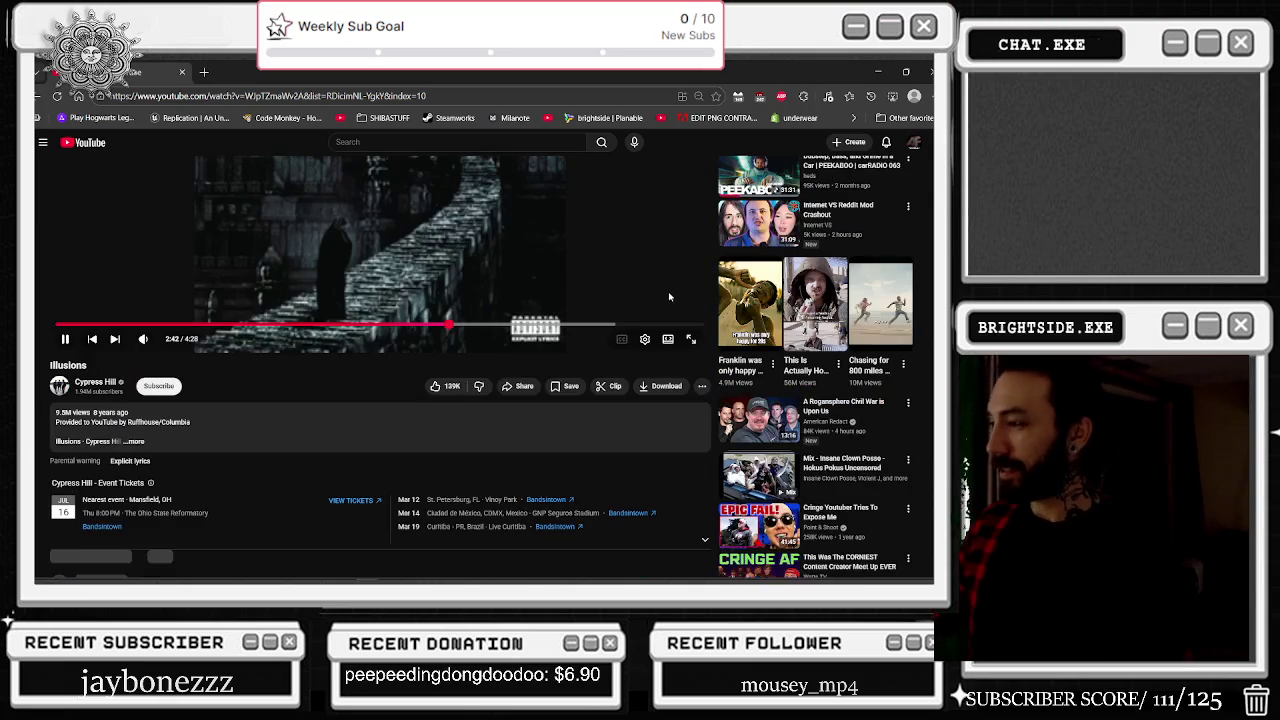
{"action": "scroll", "coordinate": [668, 291], "scroll_direction": "down", "scroll_amount": 3}
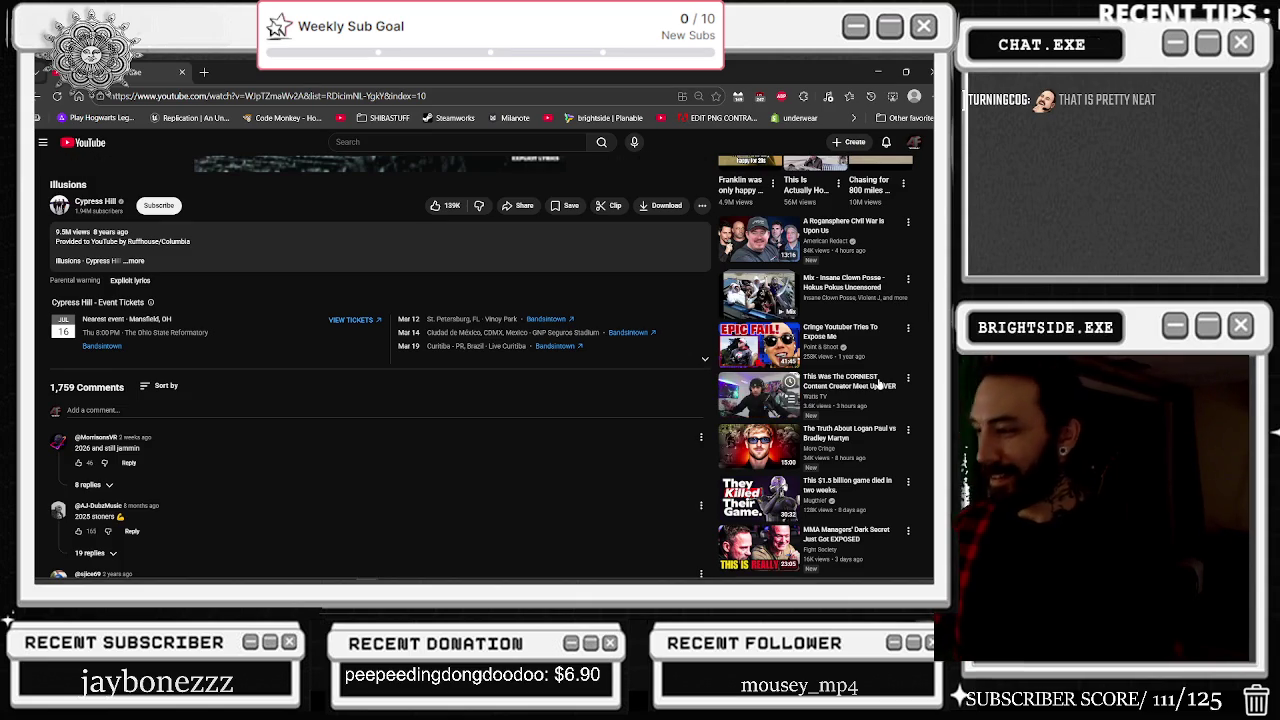
{"action": "scroll", "coordinate": [750, 410], "scroll_direction": "up", "scroll_amount": 3}
{"action": "scroll", "coordinate": [884, 311], "scroll_direction": "down", "scroll_amount": 3}
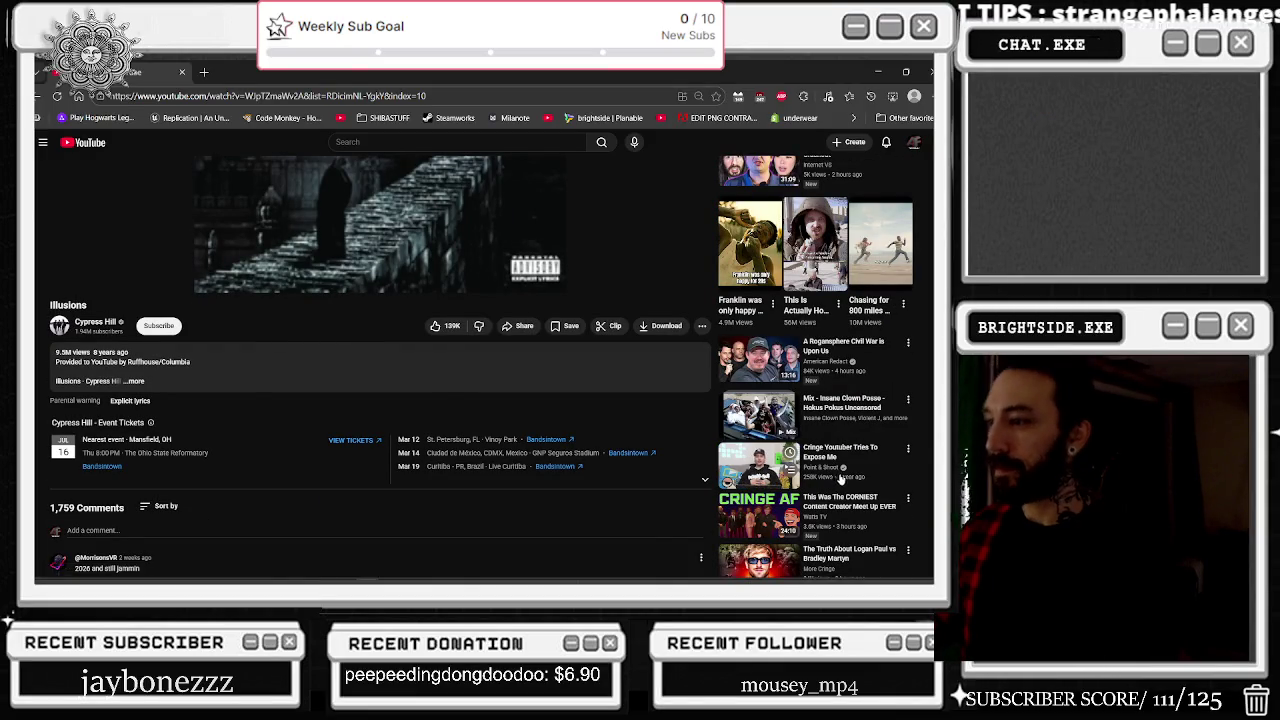
{"action": "scroll", "coordinate": [838, 480], "scroll_direction": "up", "scroll_amount": 3}
{"action": "left_click", "coordinate": [389, 146]}
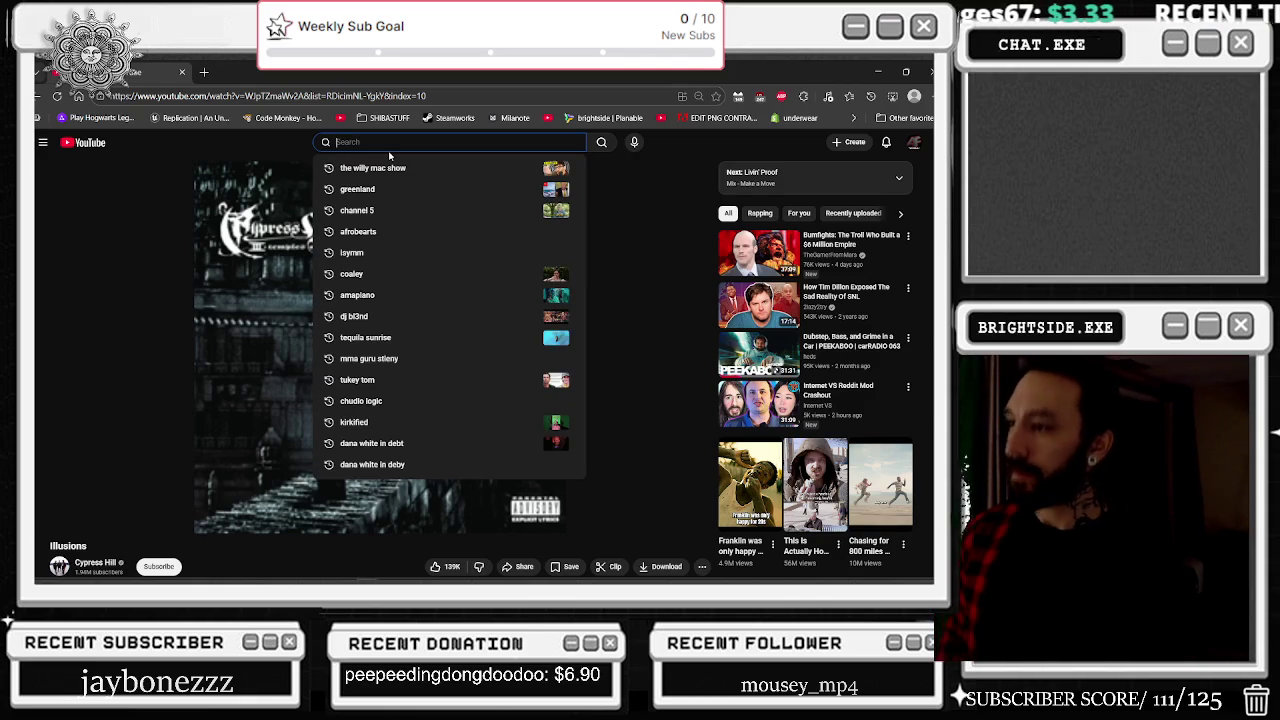
Step: Search YouTube for 'icp chicken hunting' using the suggestion under 'icp'
{"action": "type", "text": "icp"}
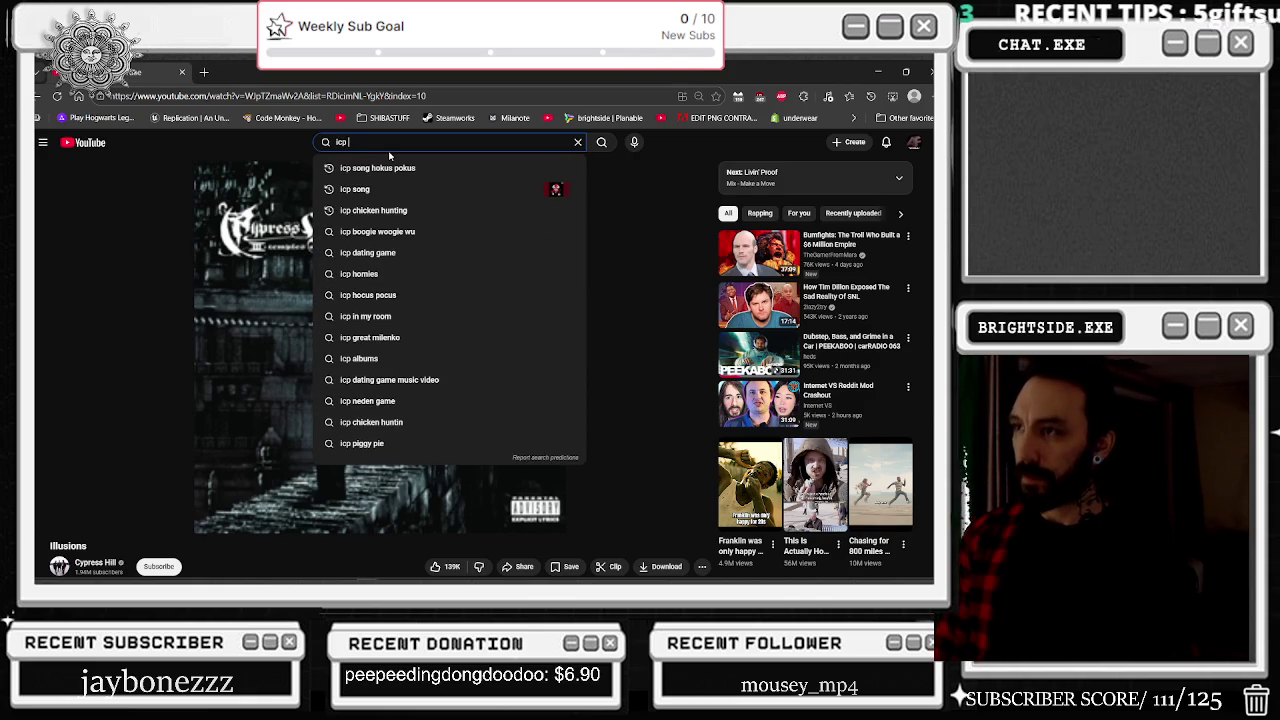
{"action": "key", "text": "Down"}
{"action": "key", "text": "Down"}
{"action": "key", "text": "Down"}
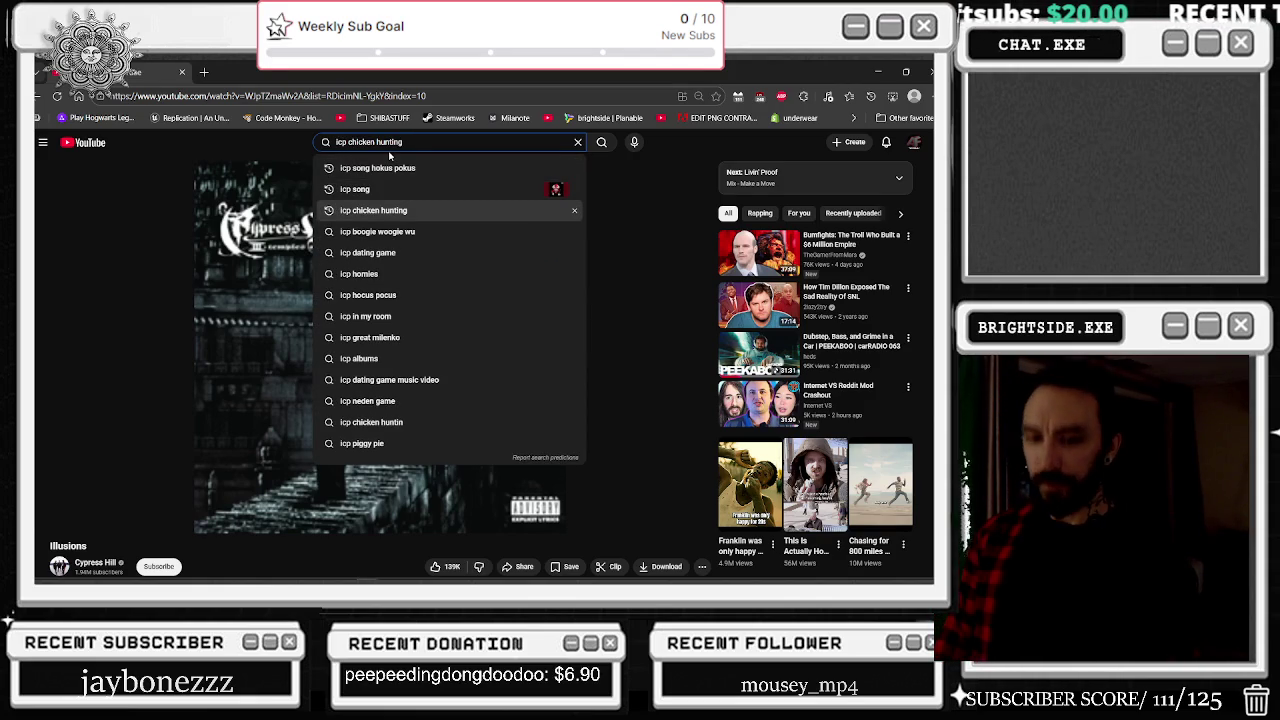
{"action": "key", "text": "Return"}
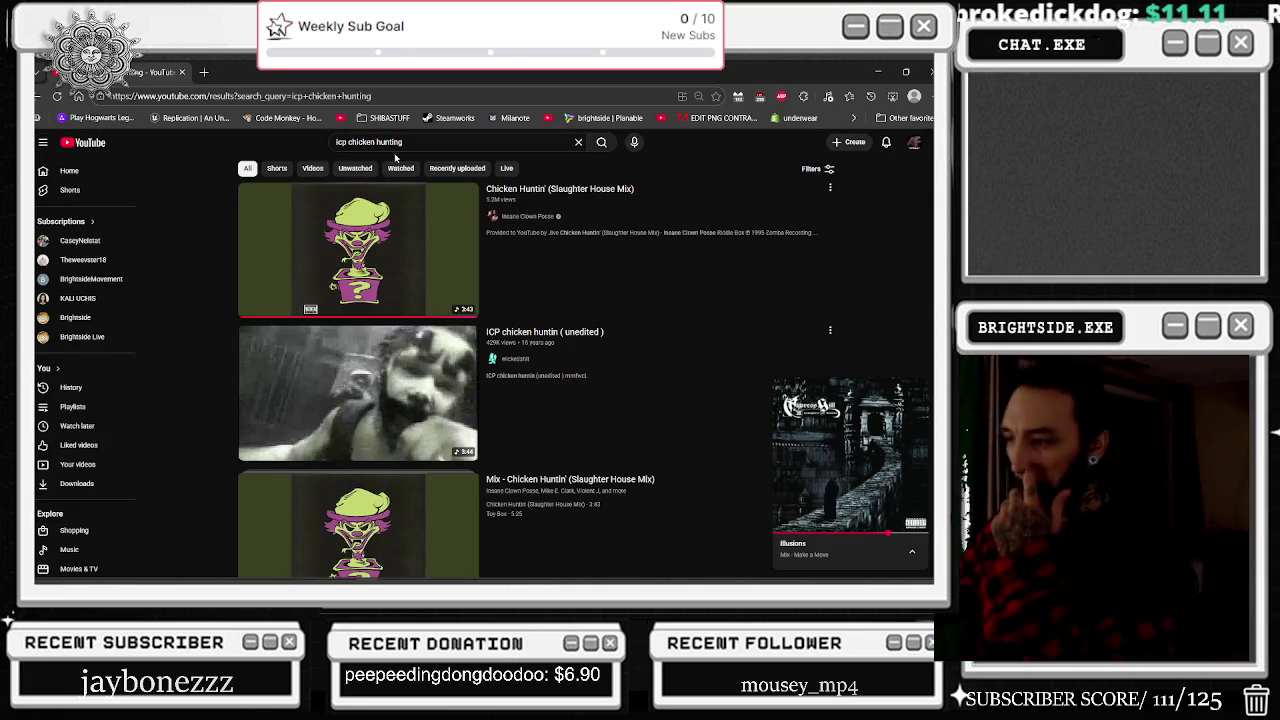
Step: Play the Chicken Huntin' (Slaughter House Mix) video from the search results
{"action": "scroll", "coordinate": [437, 168], "scroll_direction": "down", "scroll_amount": 5}
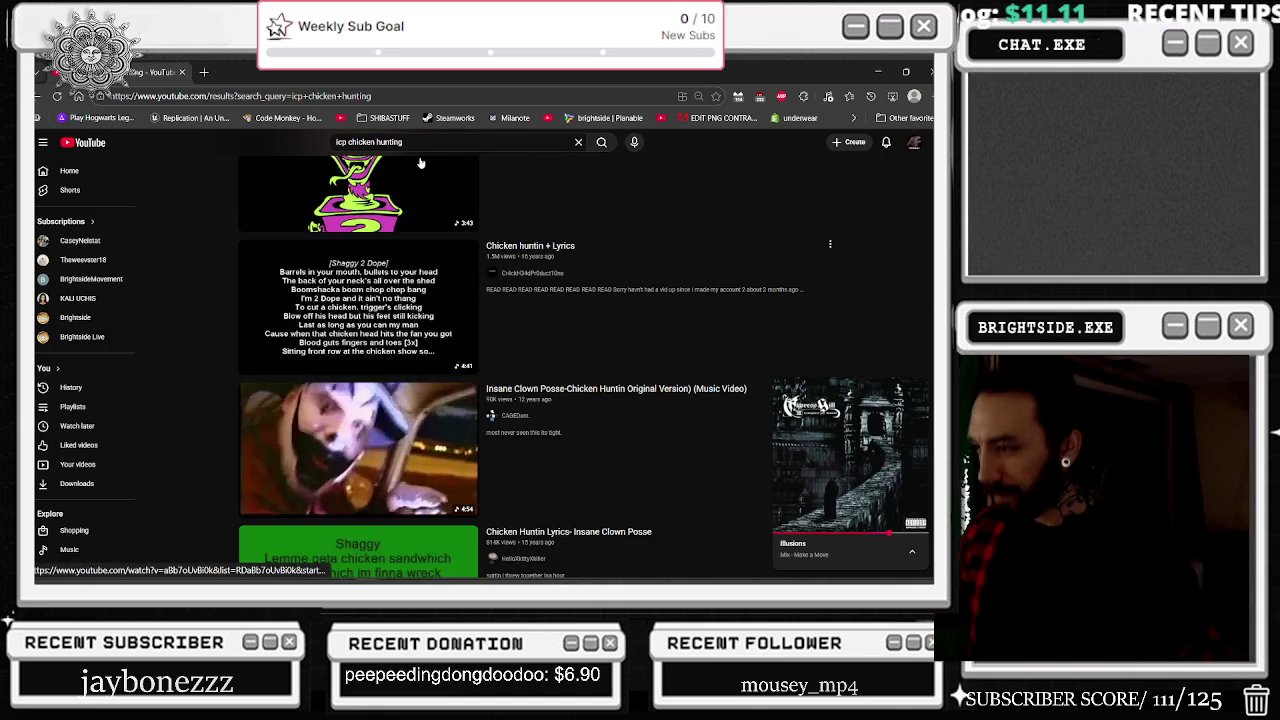
{"action": "scroll", "coordinate": [437, 188], "scroll_direction": "down", "scroll_amount": 4}
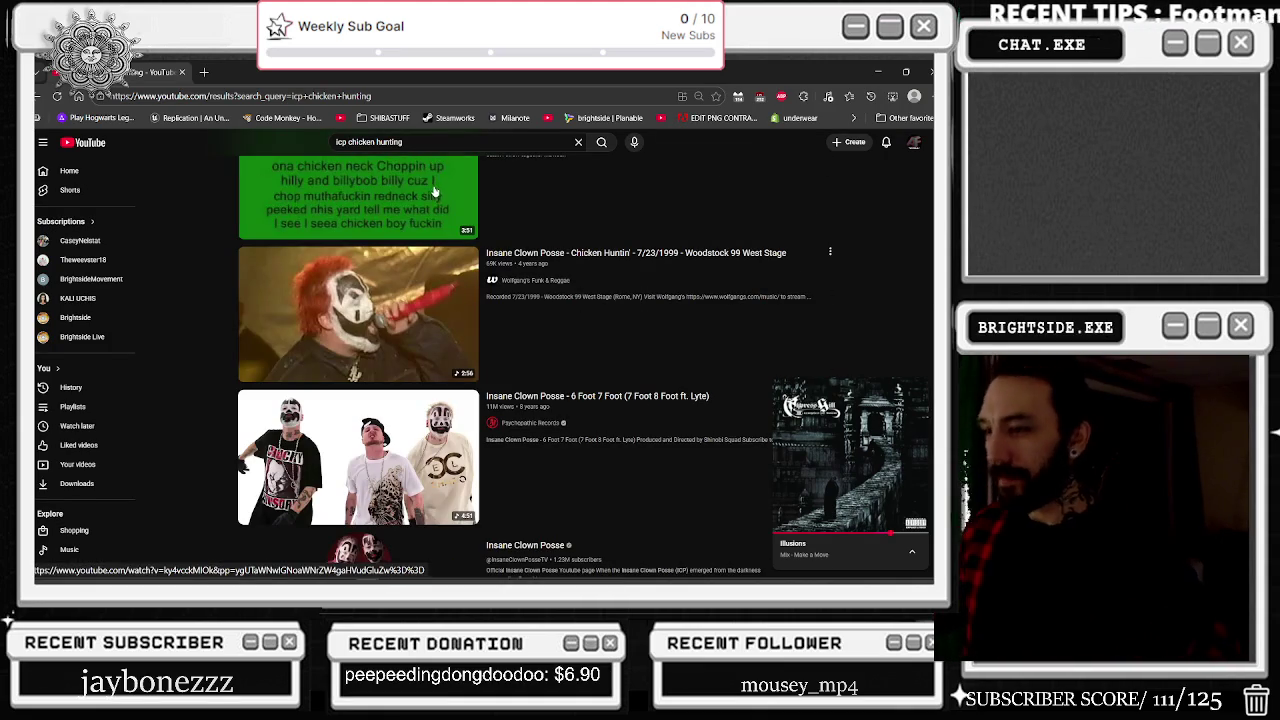
{"action": "scroll", "coordinate": [436, 190], "scroll_direction": "down", "scroll_amount": 10}
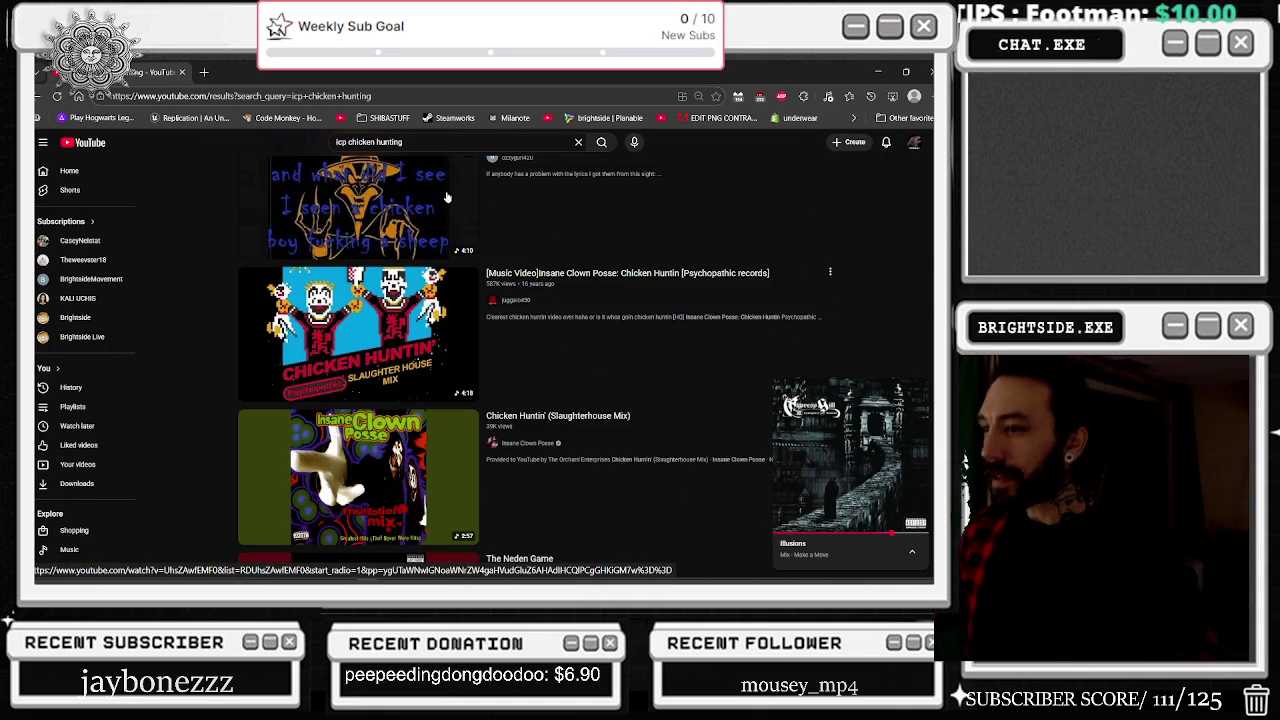
{"action": "scroll", "coordinate": [591, 222], "scroll_direction": "down", "scroll_amount": 7}
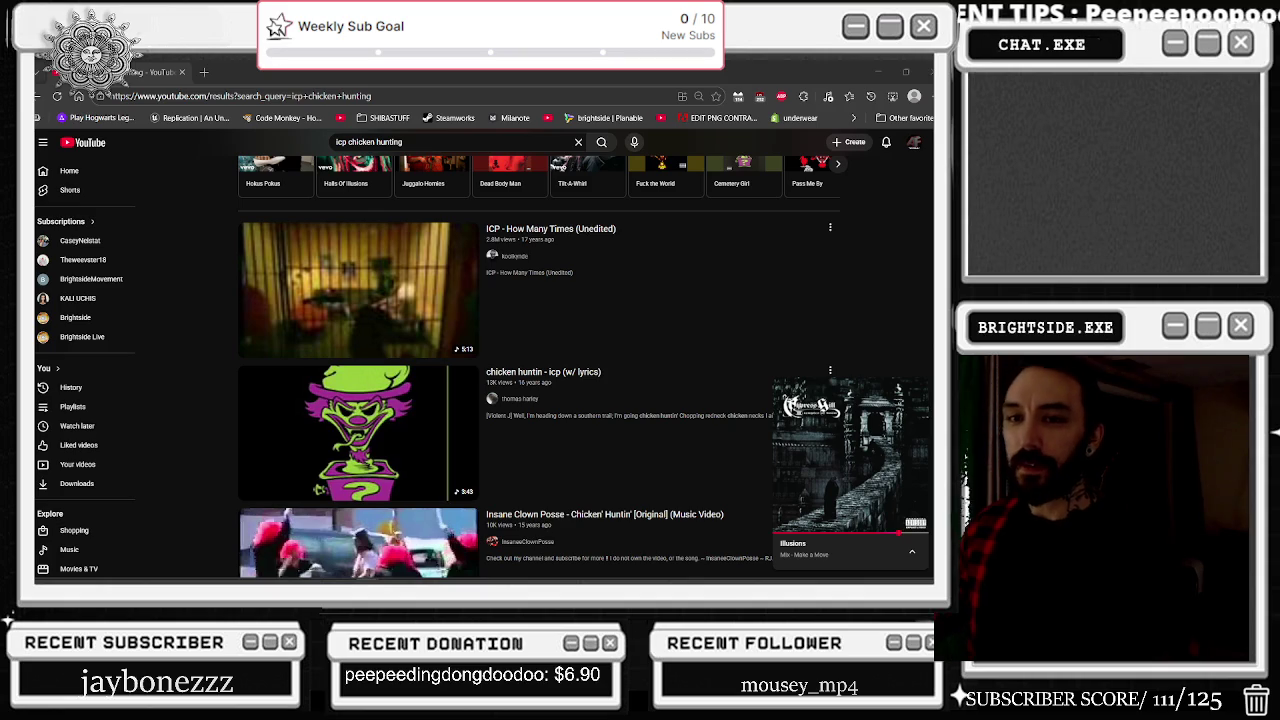
{"action": "scroll", "coordinate": [349, 302], "scroll_direction": "down", "scroll_amount": 1}
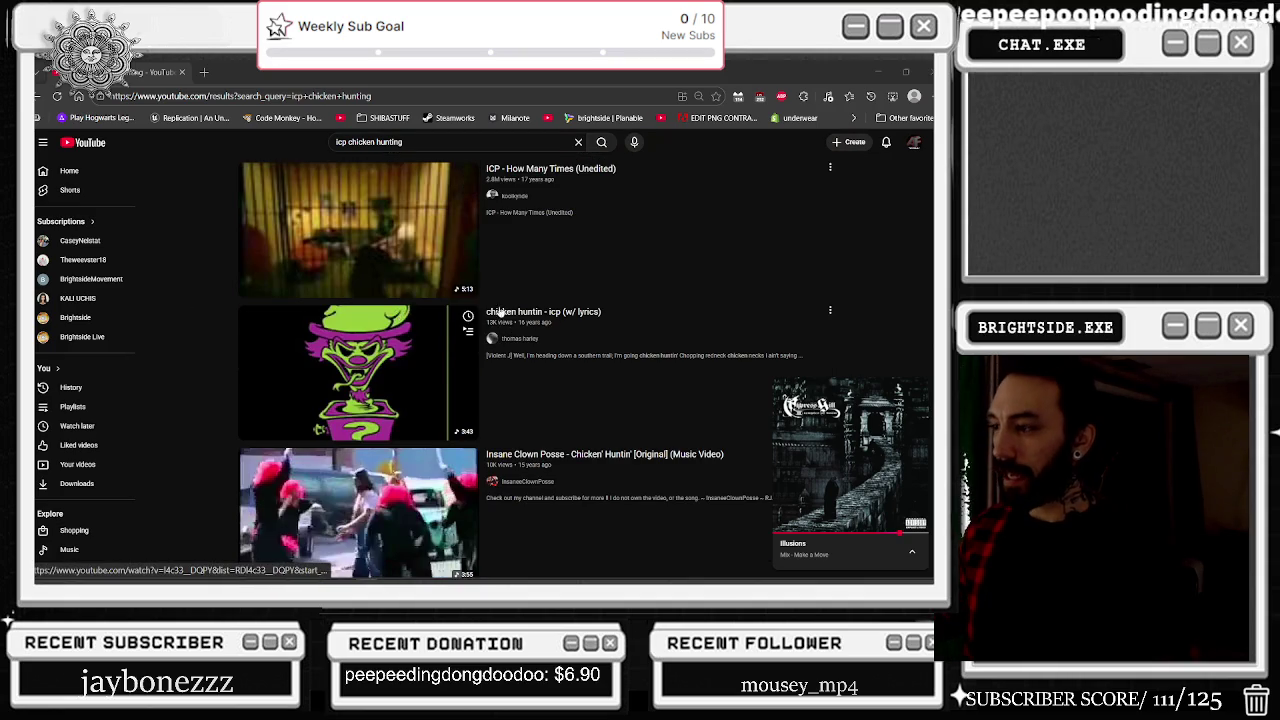
{"action": "scroll", "coordinate": [425, 288], "scroll_direction": "down", "scroll_amount": 5}
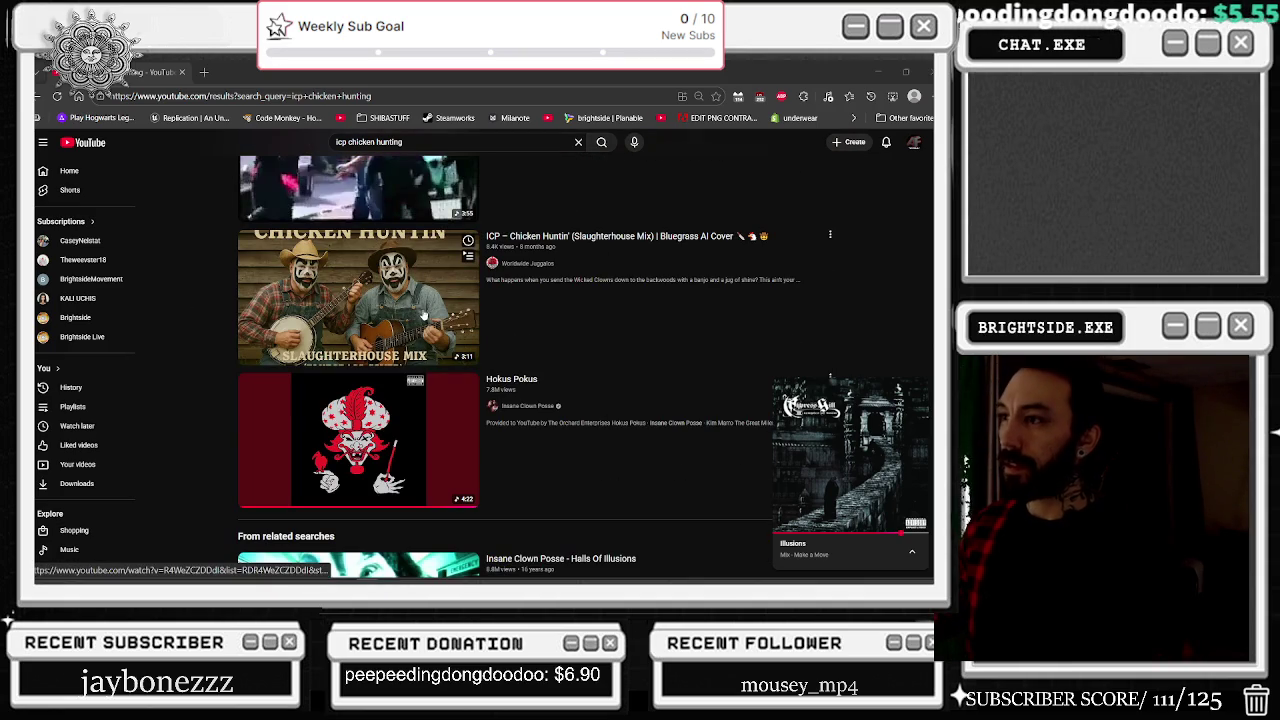
{"action": "scroll", "coordinate": [653, 366], "scroll_direction": "up", "scroll_amount": 2}
{"action": "scroll", "coordinate": [653, 366], "scroll_direction": "down", "scroll_amount": 6}
{"action": "scroll", "coordinate": [592, 440], "scroll_direction": "up", "scroll_amount": 3}
{"action": "scroll", "coordinate": [592, 440], "scroll_direction": "up", "scroll_amount": 8}
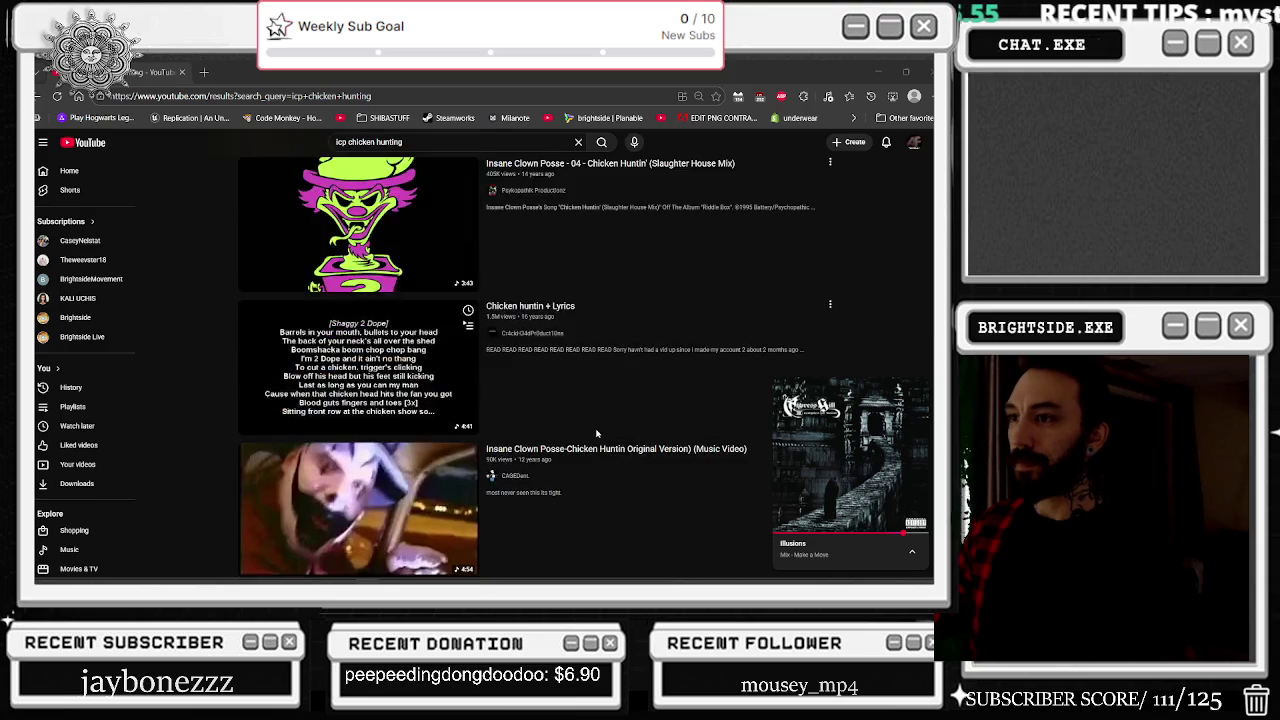
{"action": "scroll", "coordinate": [596, 433], "scroll_direction": "up", "scroll_amount": 10}
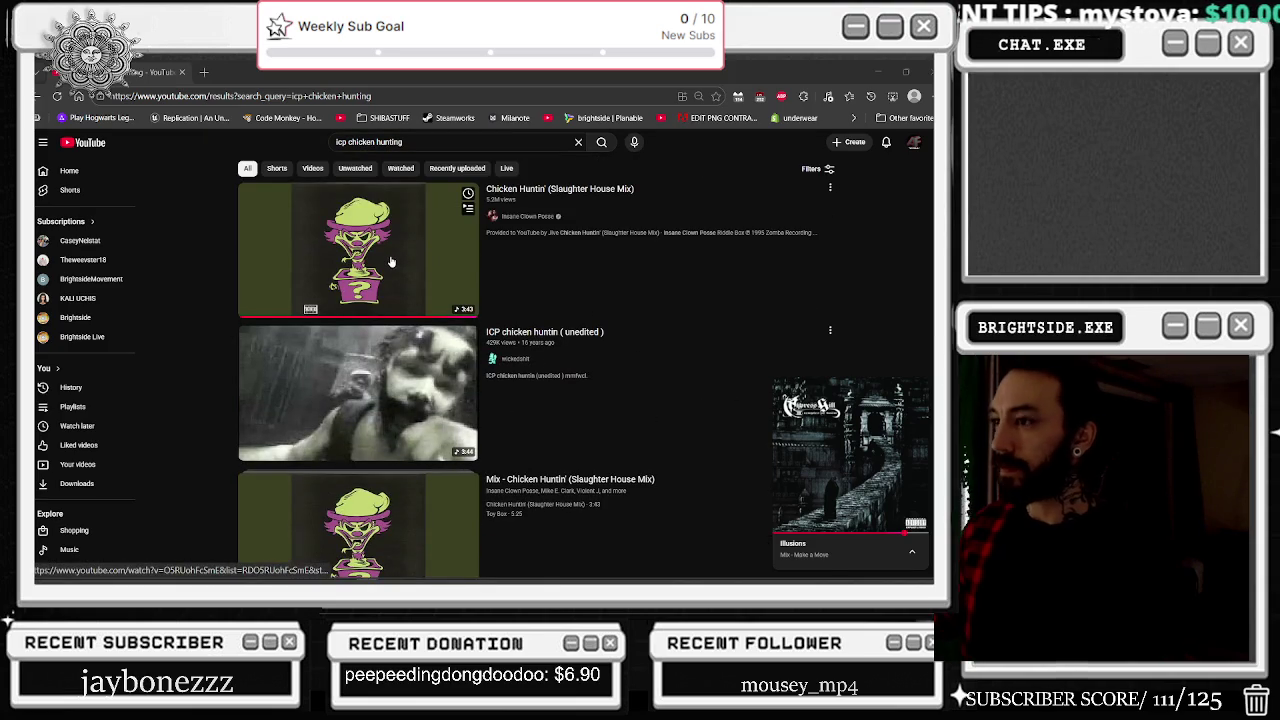
{"action": "left_click", "coordinate": [391, 261]}
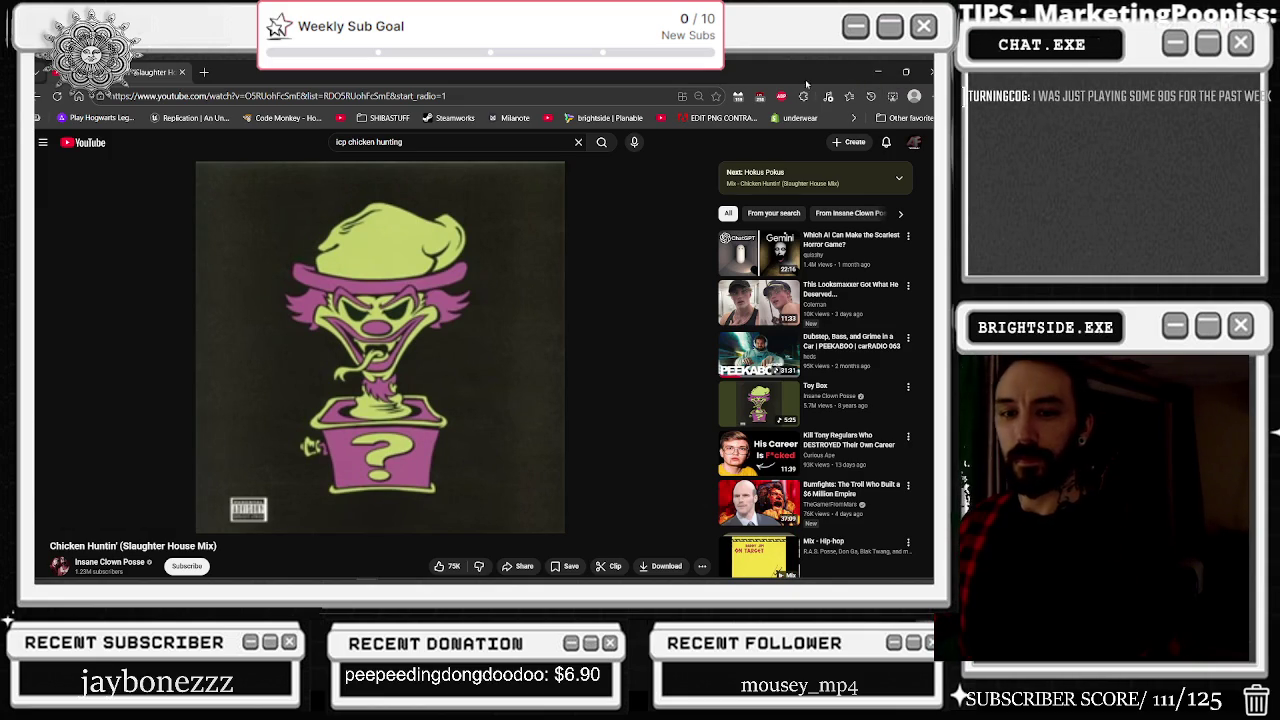
Step: Back in the editor, scrub the playhead to about 21.25 s and list Kneeling_Idle's animations
{"action": "left_click", "coordinate": [879, 71]}
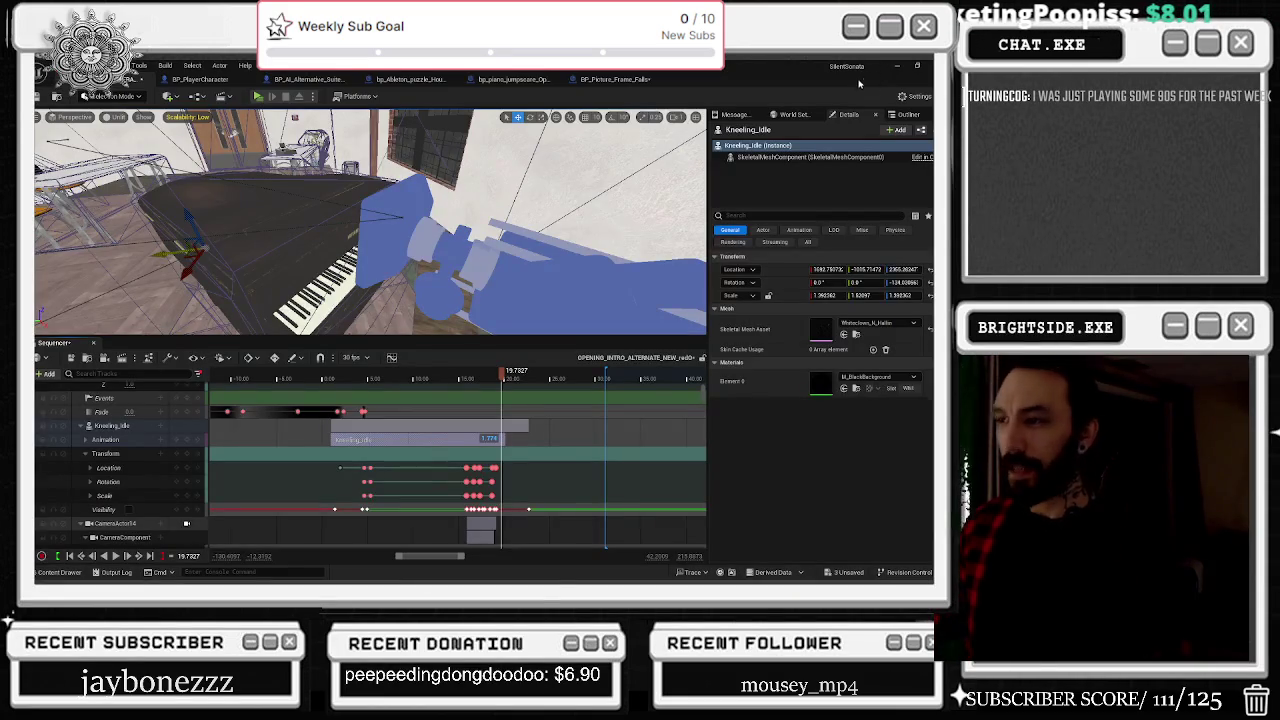
{"action": "mouse_move", "coordinate": [500, 372]}
{"action": "left_mouse_down"}
{"action": "mouse_move", "coordinate": [378, 388]}
{"action": "mouse_move", "coordinate": [516, 395]}
{"action": "left_mouse_up"}
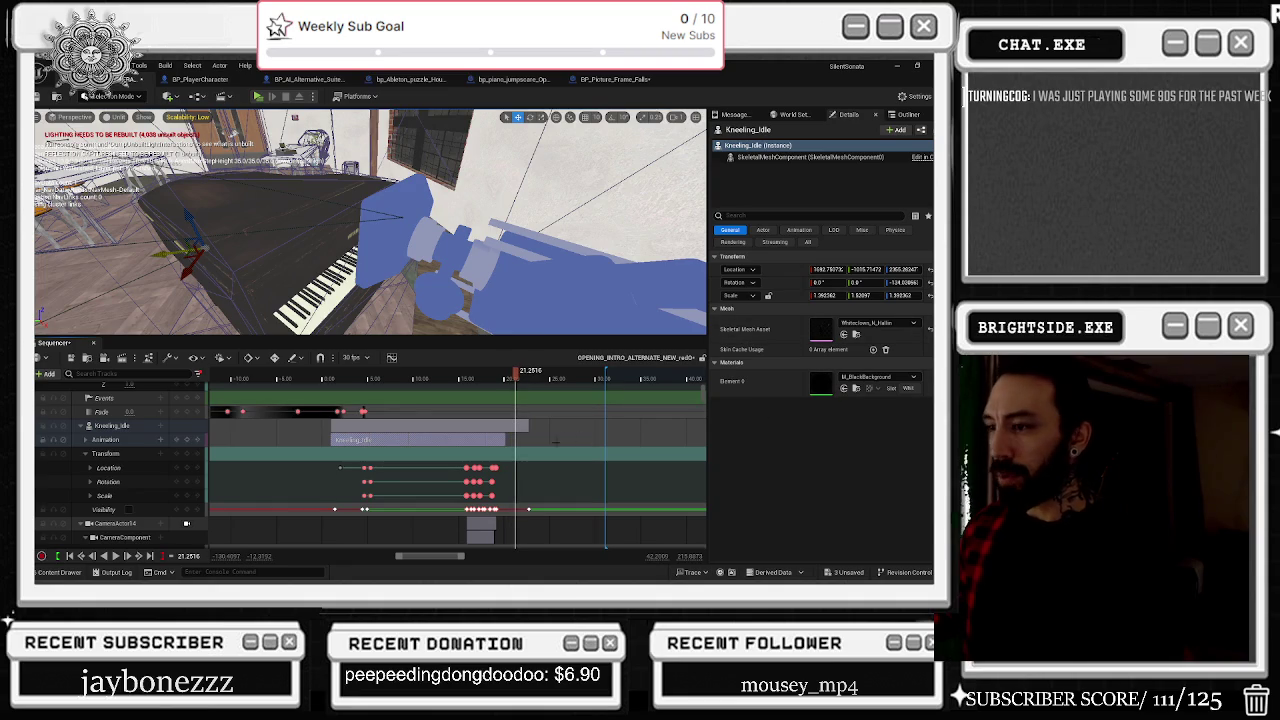
{"action": "left_click", "coordinate": [161, 439]}
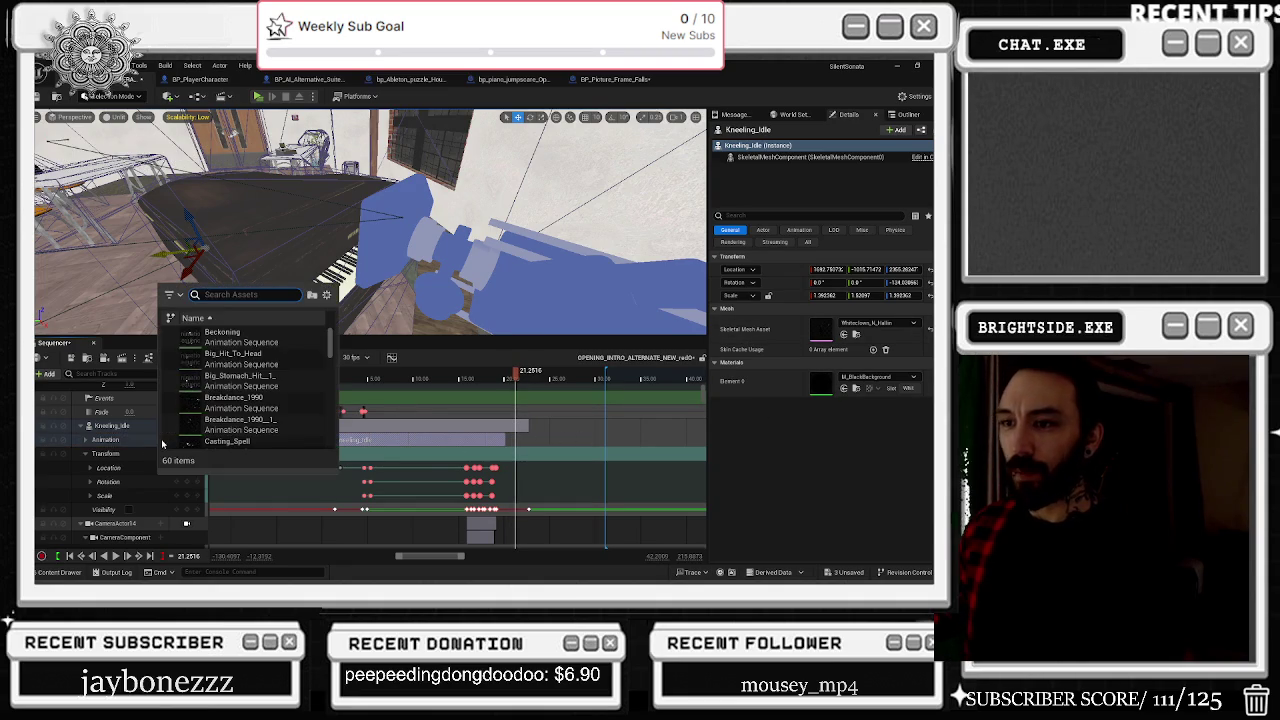
Step: Pick Surprise_Uppercut from the animation list for the Kneeling_Idle track, after the kneeling clip
{"action": "scroll", "coordinate": [314, 370], "scroll_direction": "down", "scroll_amount": 1}
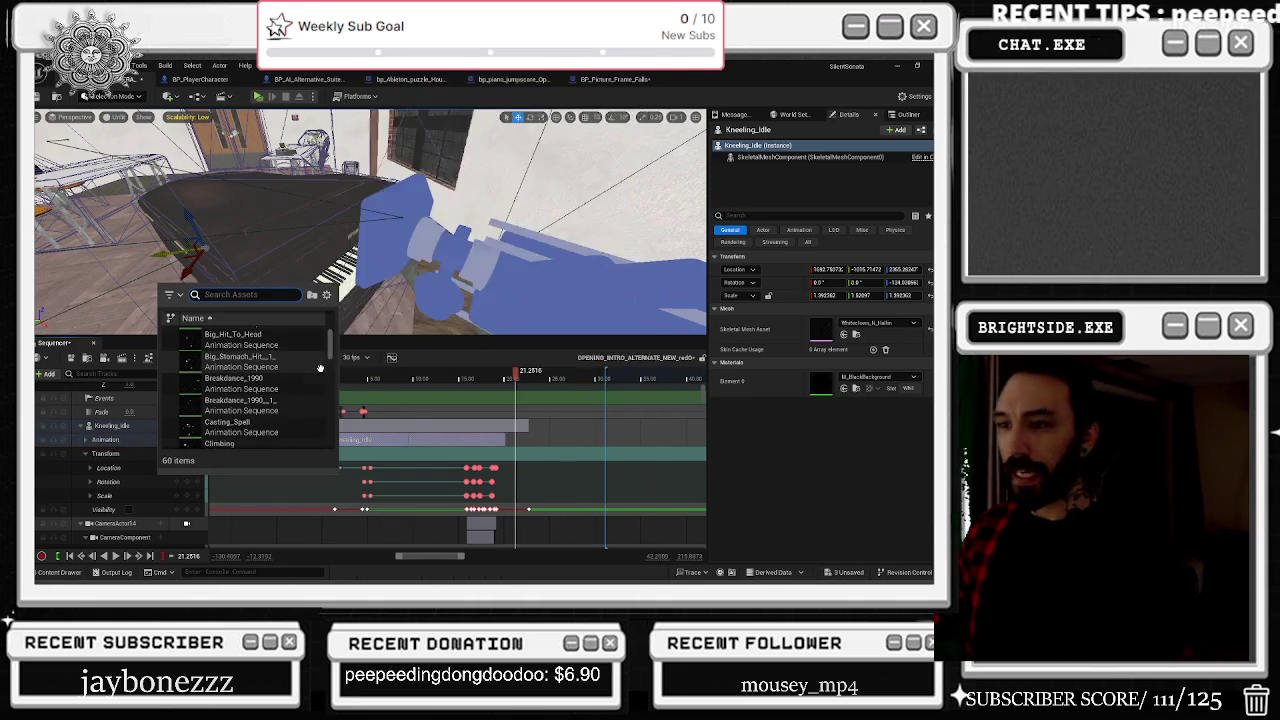
{"action": "scroll", "coordinate": [316, 380], "scroll_direction": "down", "scroll_amount": 1}
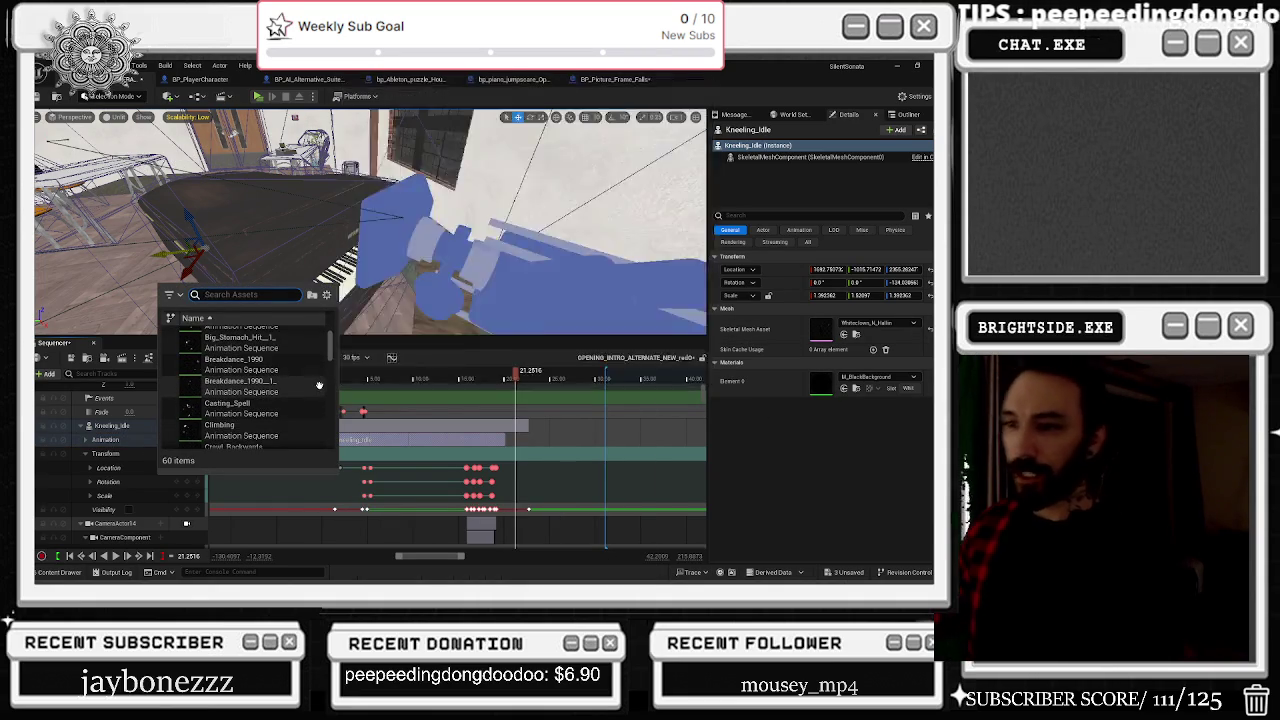
{"action": "scroll", "coordinate": [319, 387], "scroll_direction": "down", "scroll_amount": 1}
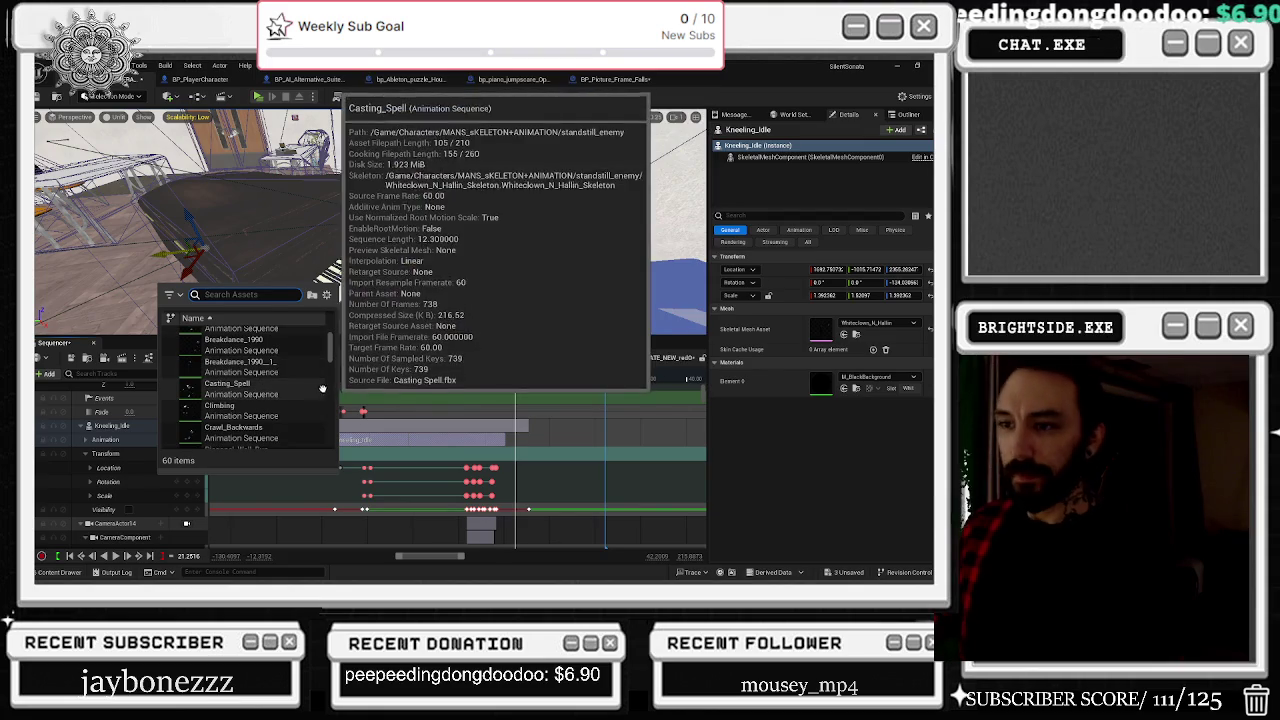
{"action": "scroll", "coordinate": [321, 395], "scroll_direction": "down", "scroll_amount": 3}
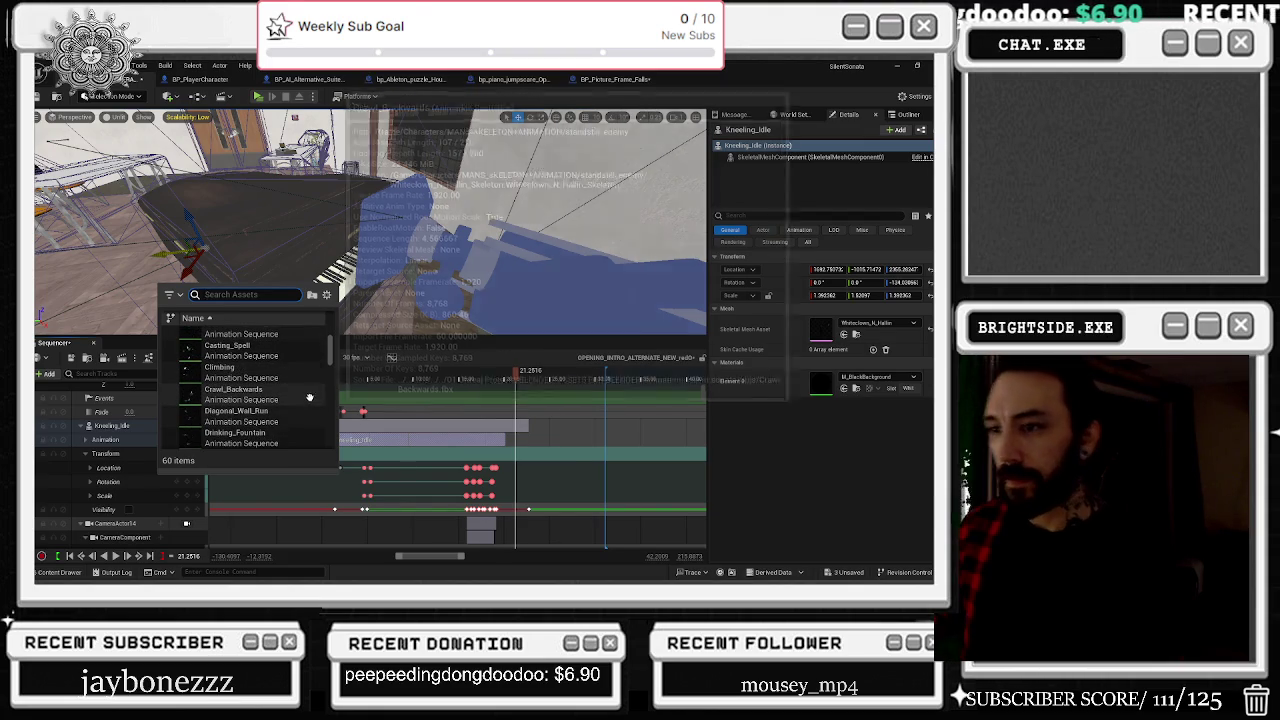
{"action": "scroll", "coordinate": [317, 404], "scroll_direction": "down", "scroll_amount": 3}
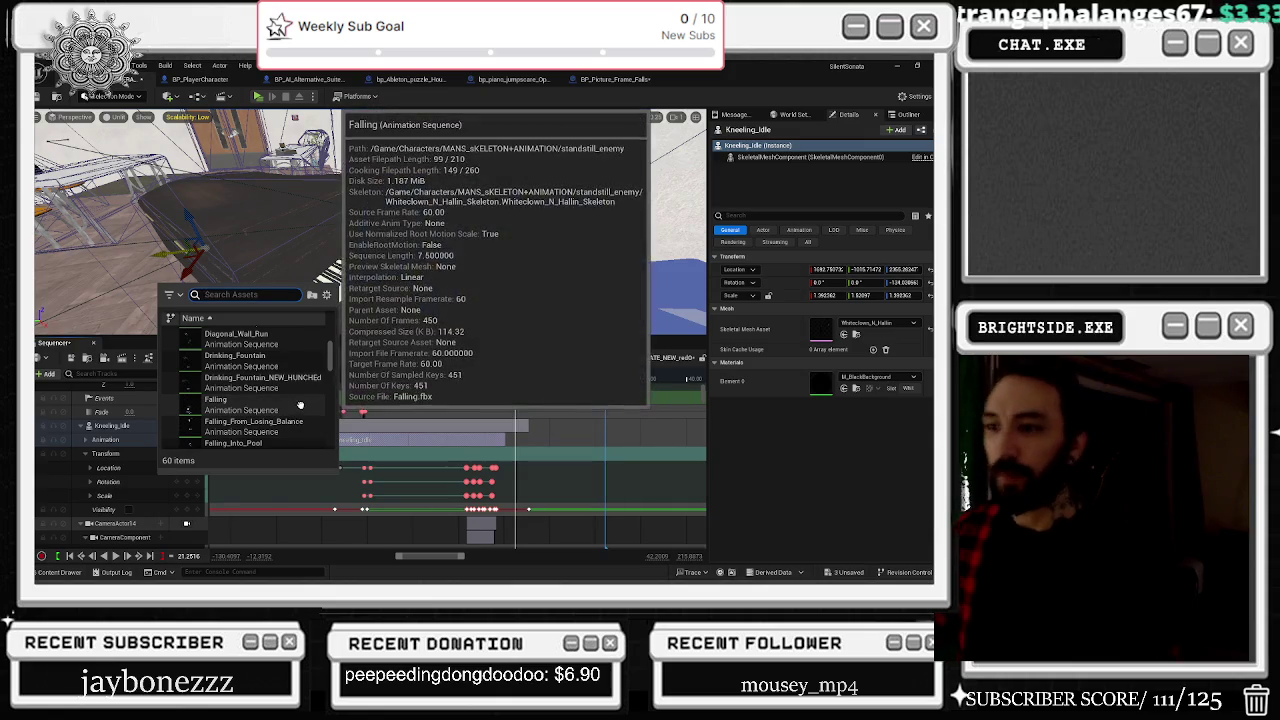
{"action": "scroll", "coordinate": [300, 406], "scroll_direction": "down", "scroll_amount": 3}
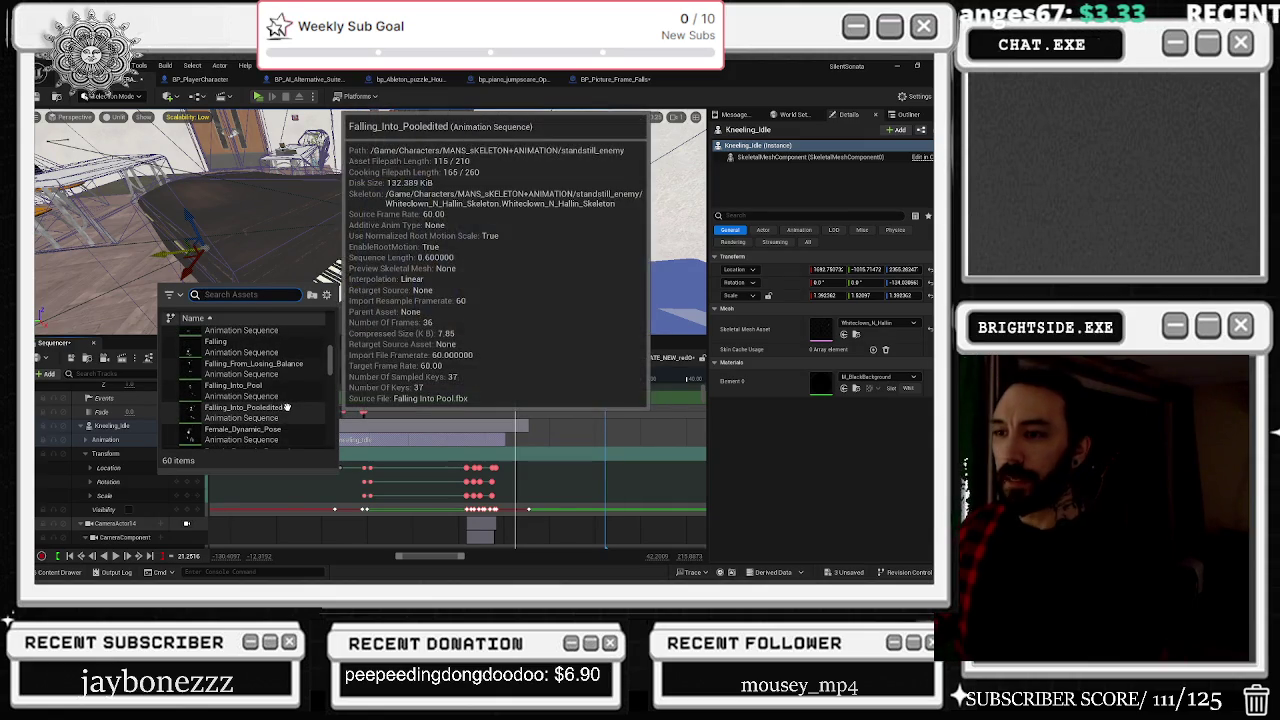
{"action": "scroll", "coordinate": [287, 405], "scroll_direction": "down", "scroll_amount": 2}
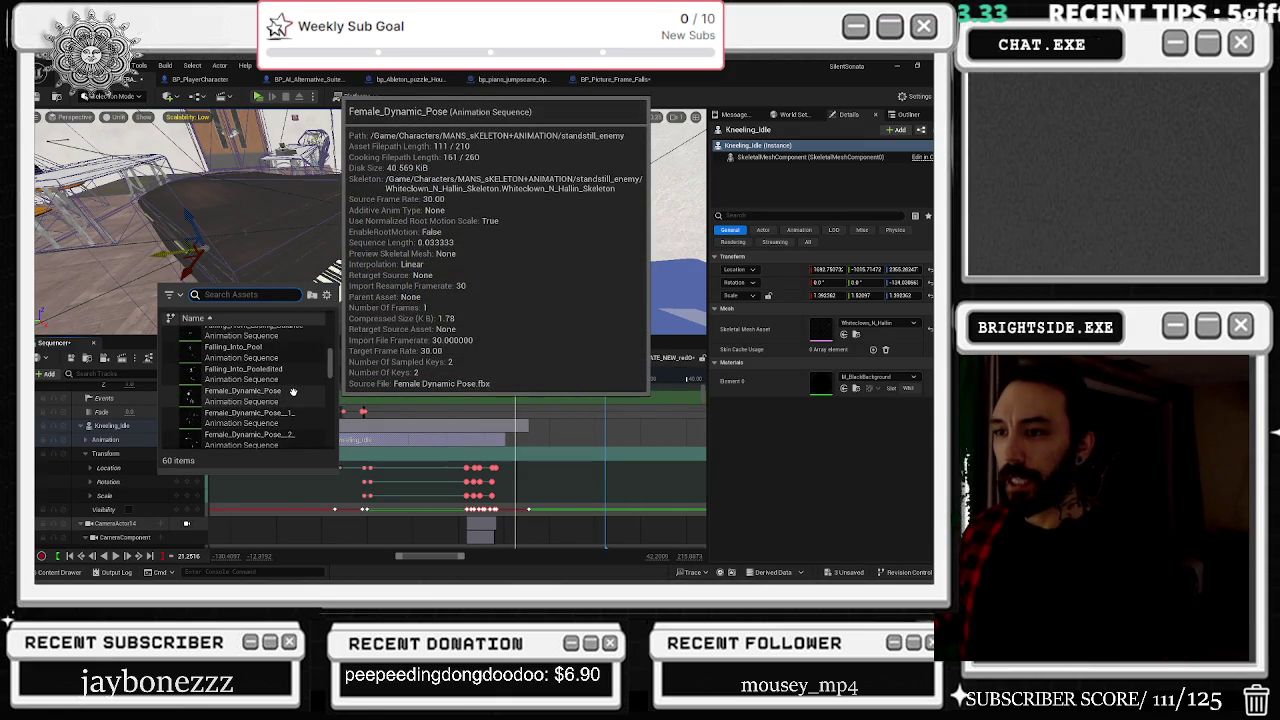
{"action": "scroll", "coordinate": [292, 391], "scroll_direction": "down", "scroll_amount": 1}
{"action": "scroll", "coordinate": [296, 395], "scroll_direction": "down", "scroll_amount": 1}
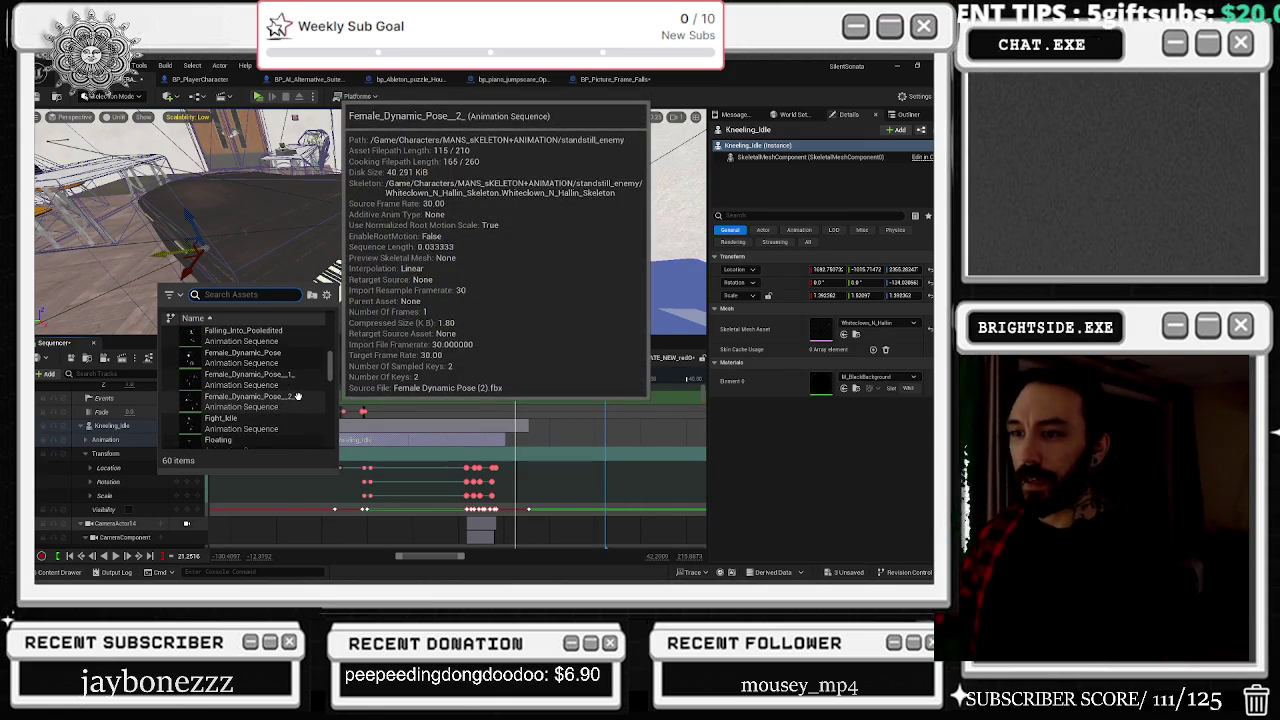
{"action": "scroll", "coordinate": [297, 396], "scroll_direction": "down", "scroll_amount": 1}
{"action": "scroll", "coordinate": [296, 397], "scroll_direction": "down", "scroll_amount": 1}
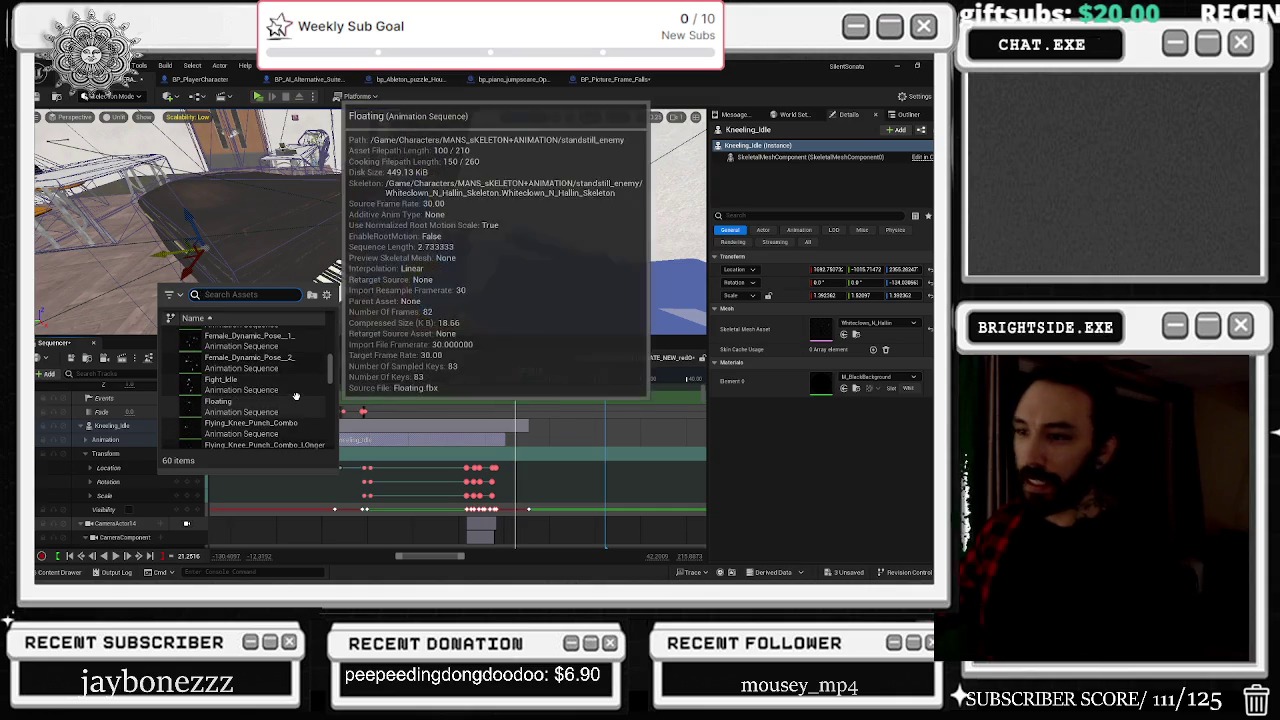
{"action": "scroll", "coordinate": [295, 400], "scroll_direction": "down", "scroll_amount": 2}
{"action": "scroll", "coordinate": [294, 403], "scroll_direction": "down", "scroll_amount": 1}
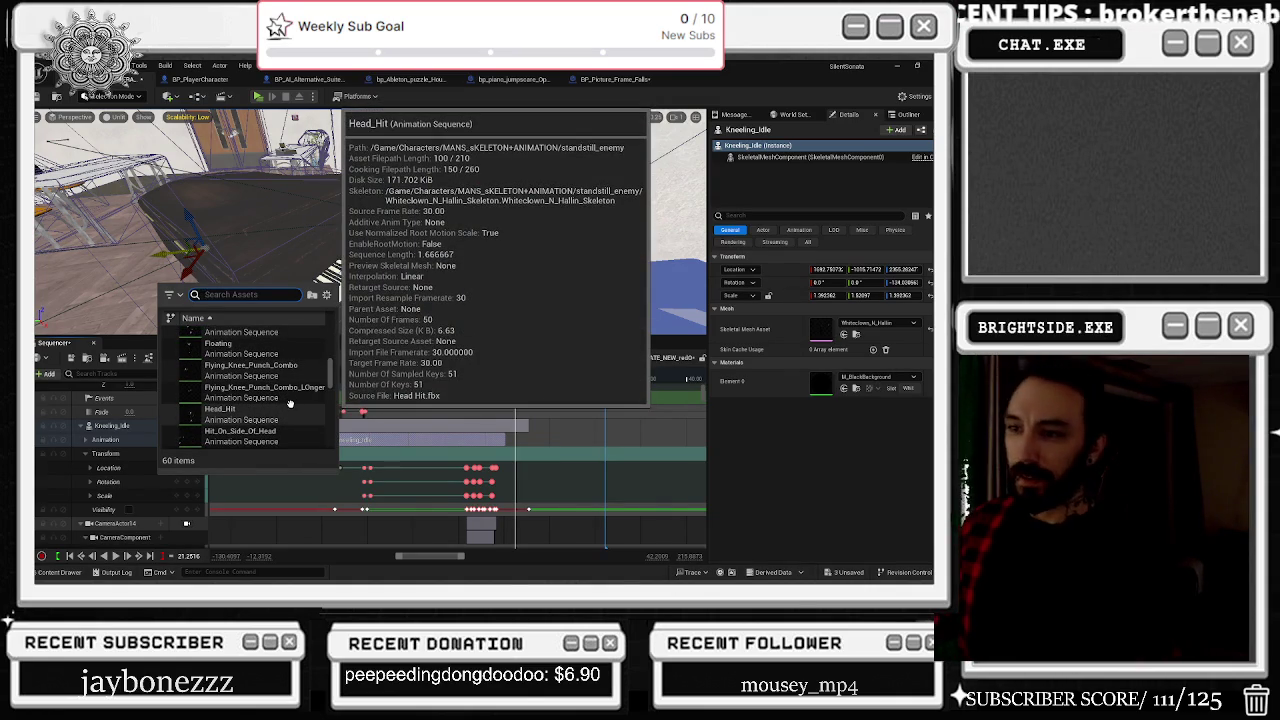
{"action": "scroll", "coordinate": [290, 403], "scroll_direction": "down", "scroll_amount": 3}
{"action": "scroll", "coordinate": [293, 409], "scroll_direction": "down", "scroll_amount": 1}
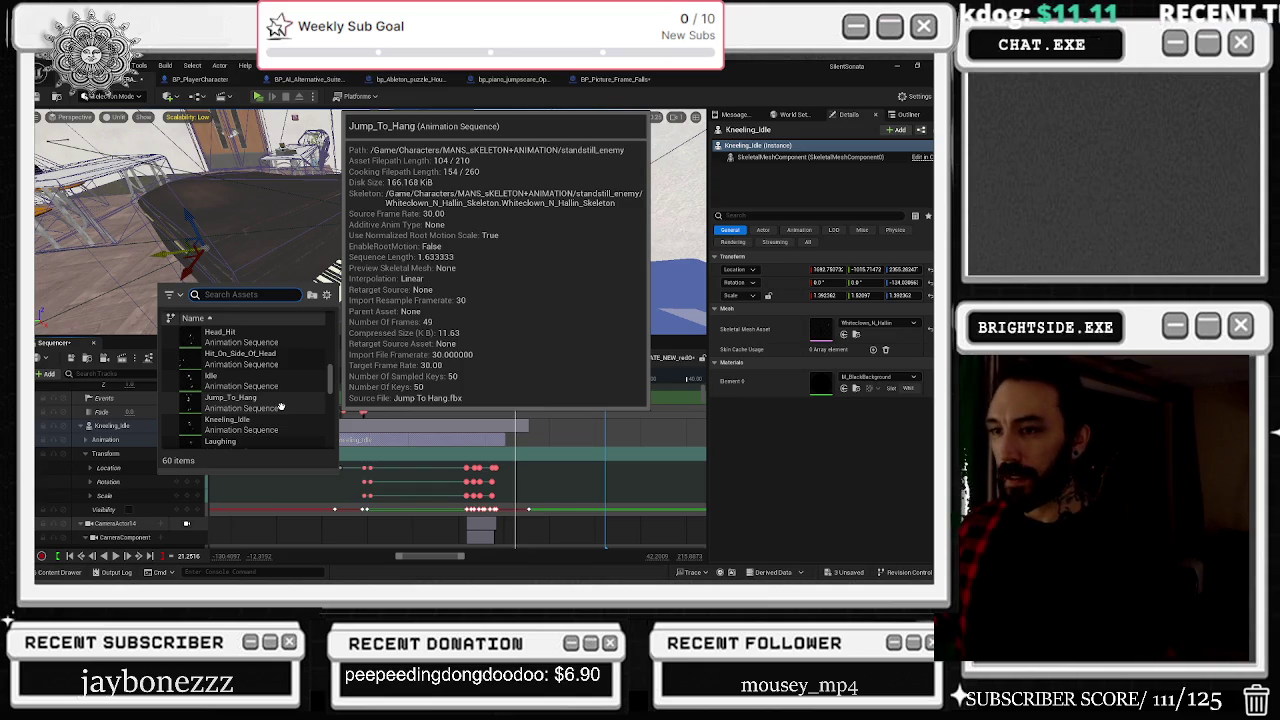
{"action": "scroll", "coordinate": [282, 406], "scroll_direction": "down", "scroll_amount": 1}
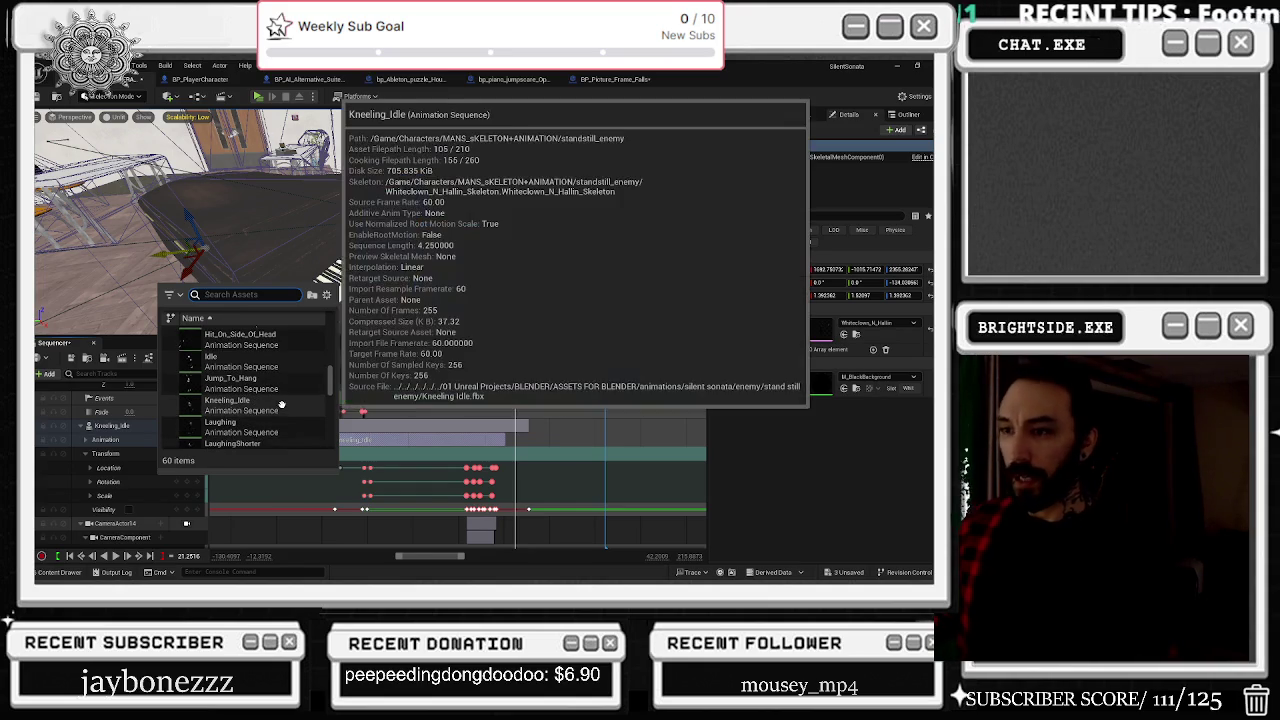
{"action": "scroll", "coordinate": [283, 405], "scroll_direction": "down", "scroll_amount": 1}
{"action": "scroll", "coordinate": [283, 405], "scroll_direction": "down", "scroll_amount": 5}
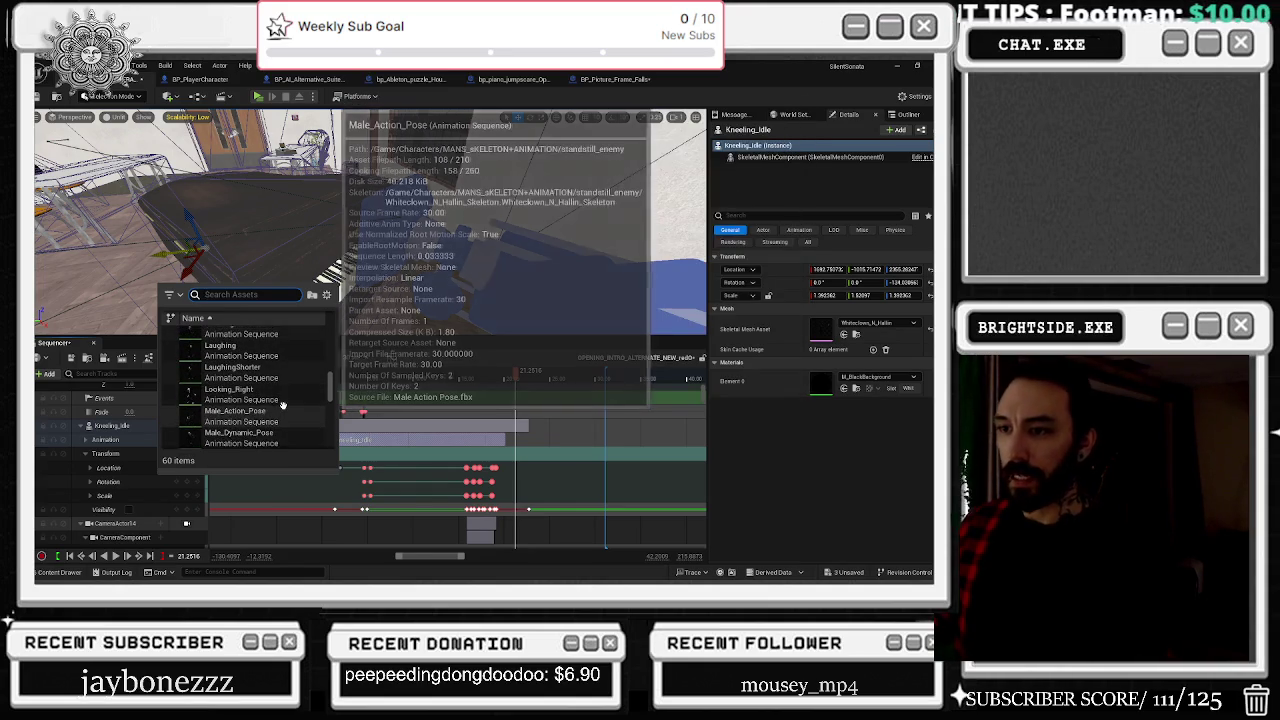
{"action": "scroll", "coordinate": [282, 406], "scroll_direction": "down", "scroll_amount": 2}
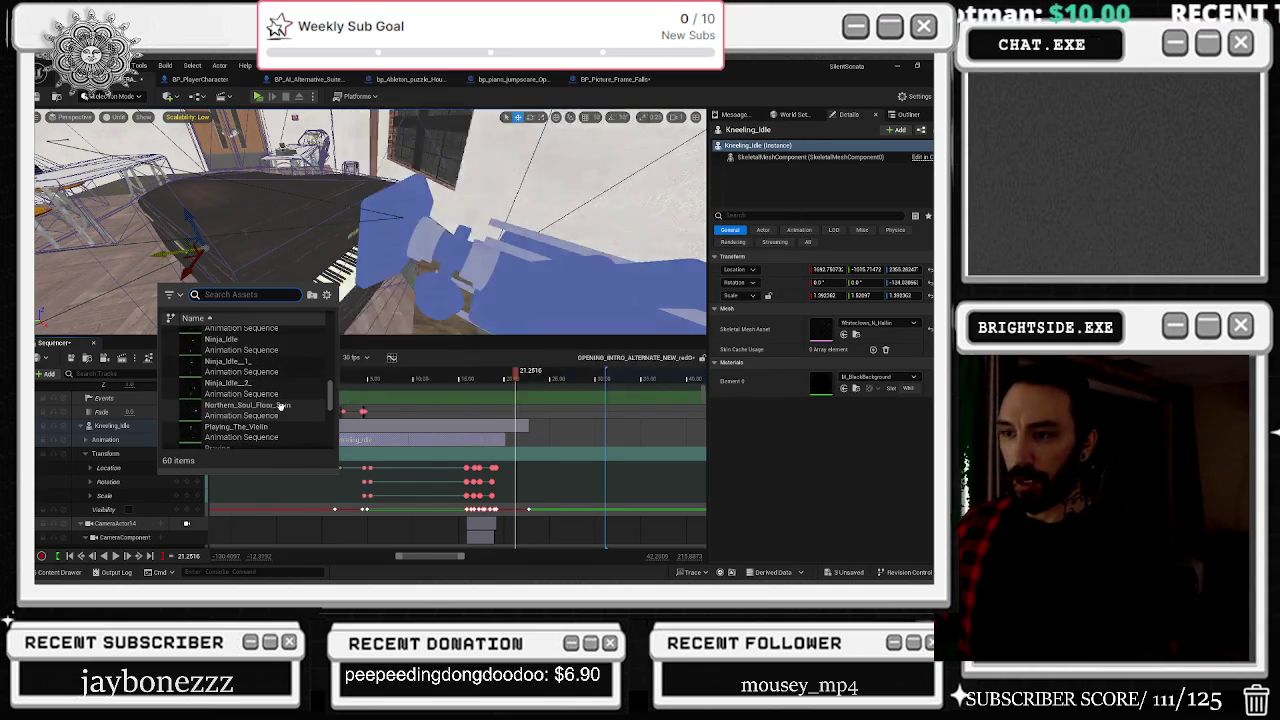
{"action": "scroll", "coordinate": [279, 401], "scroll_direction": "down", "scroll_amount": 1}
{"action": "scroll", "coordinate": [278, 400], "scroll_direction": "down", "scroll_amount": 2}
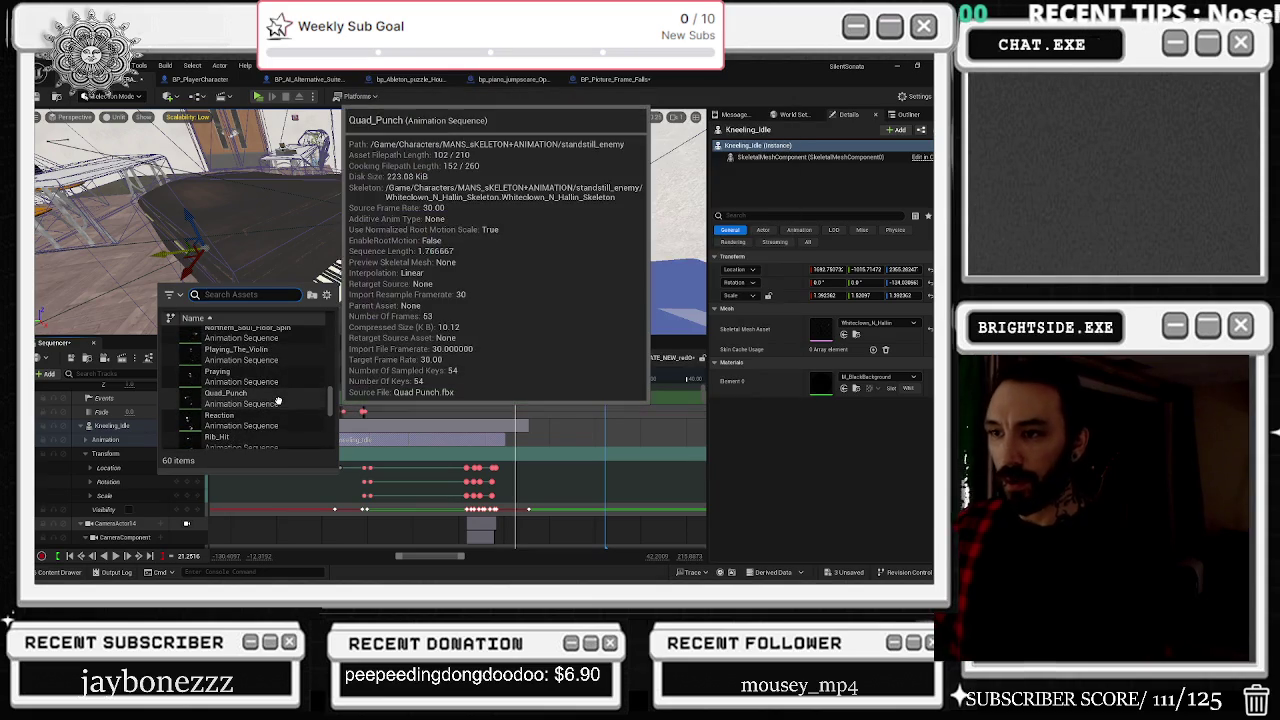
{"action": "scroll", "coordinate": [281, 413], "scroll_direction": "down", "scroll_amount": 1}
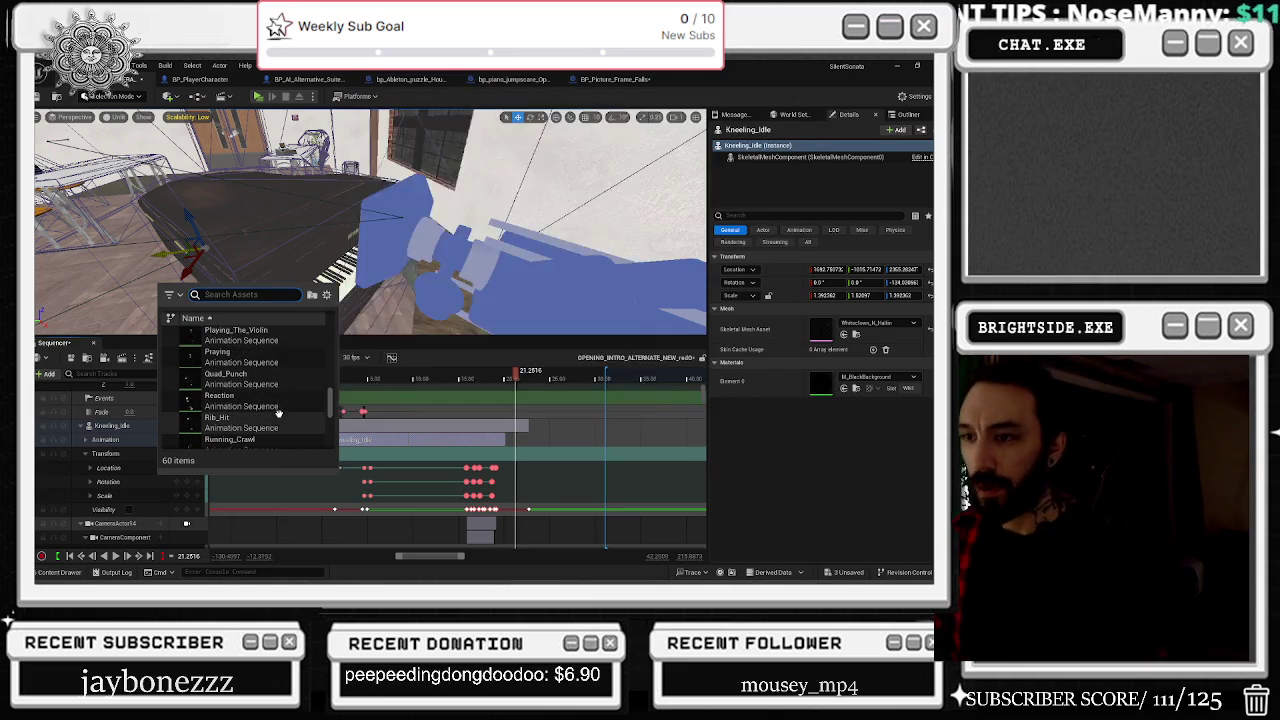
{"action": "scroll", "coordinate": [278, 410], "scroll_direction": "down", "scroll_amount": 3}
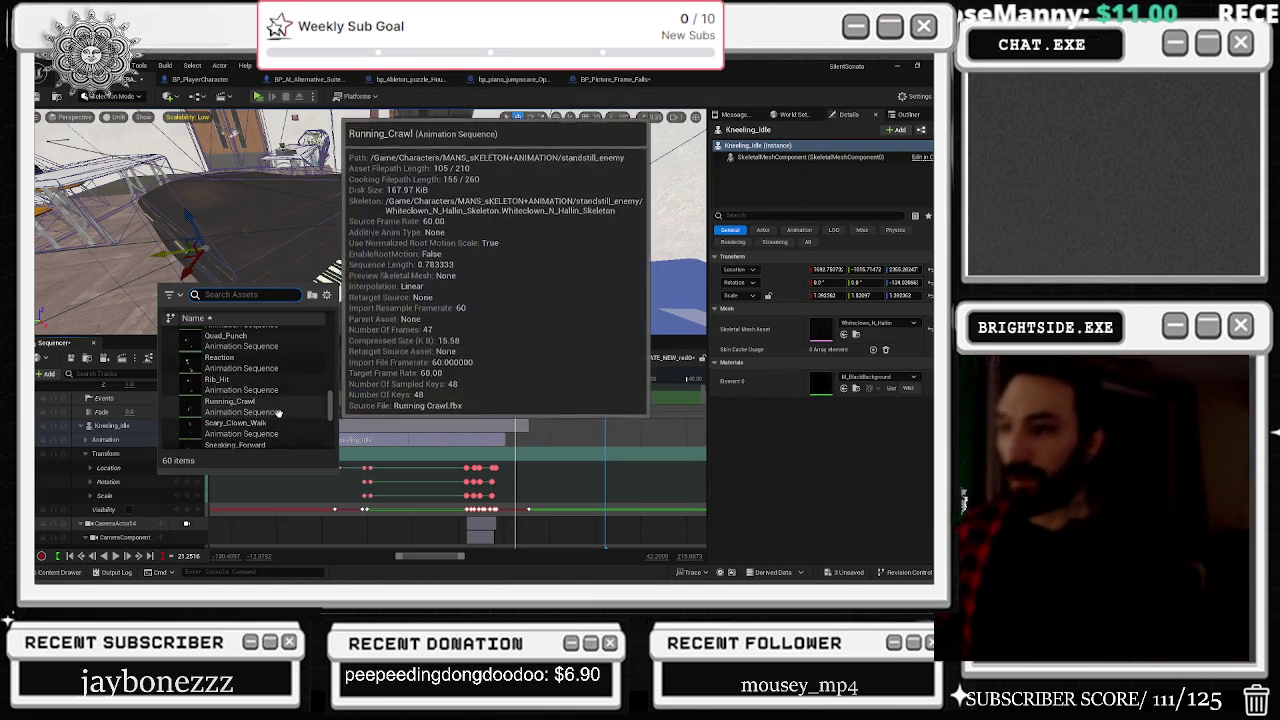
{"action": "scroll", "coordinate": [280, 406], "scroll_direction": "down", "scroll_amount": 3}
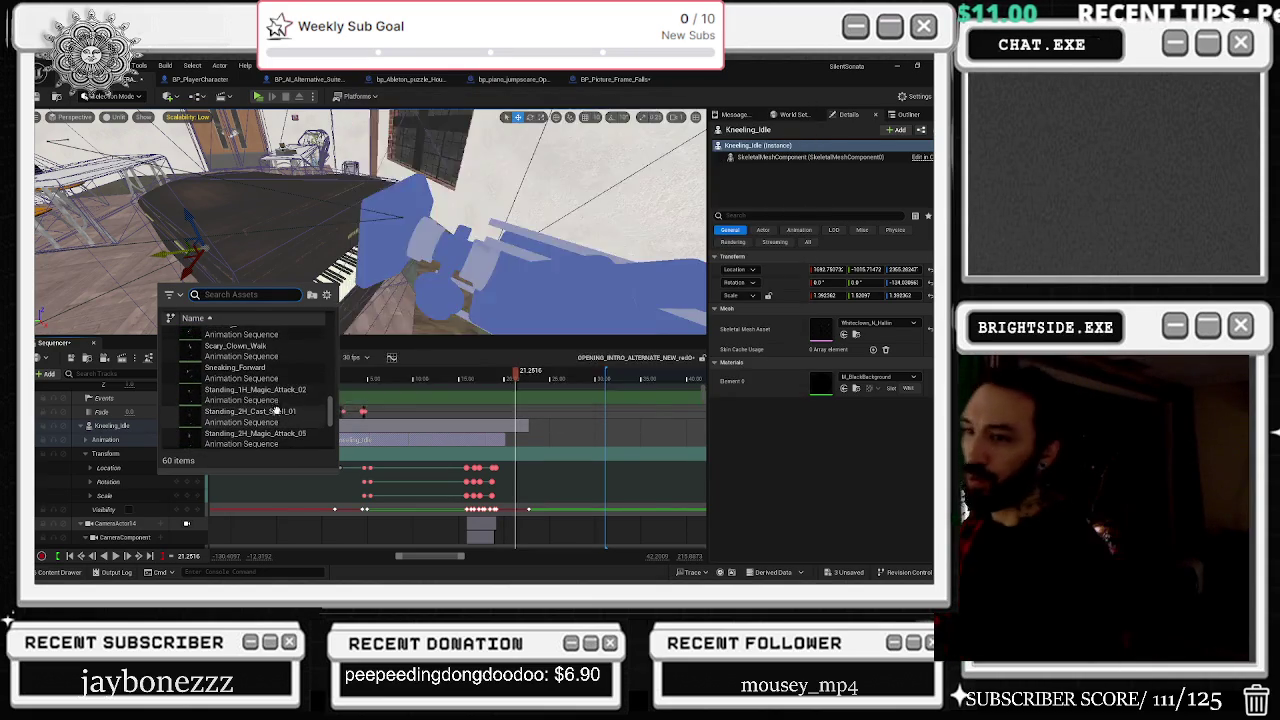
{"action": "scroll", "coordinate": [277, 404], "scroll_direction": "down", "scroll_amount": 4}
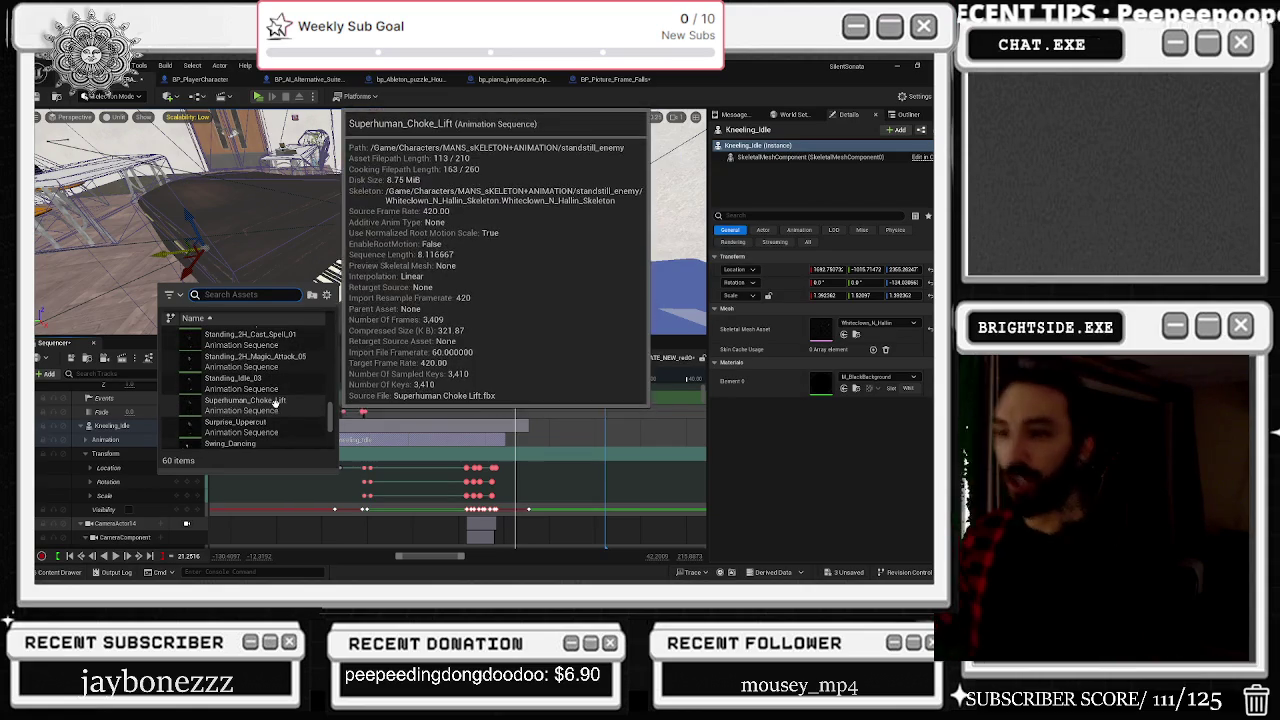
{"action": "mouse_move", "coordinate": [291, 424]}
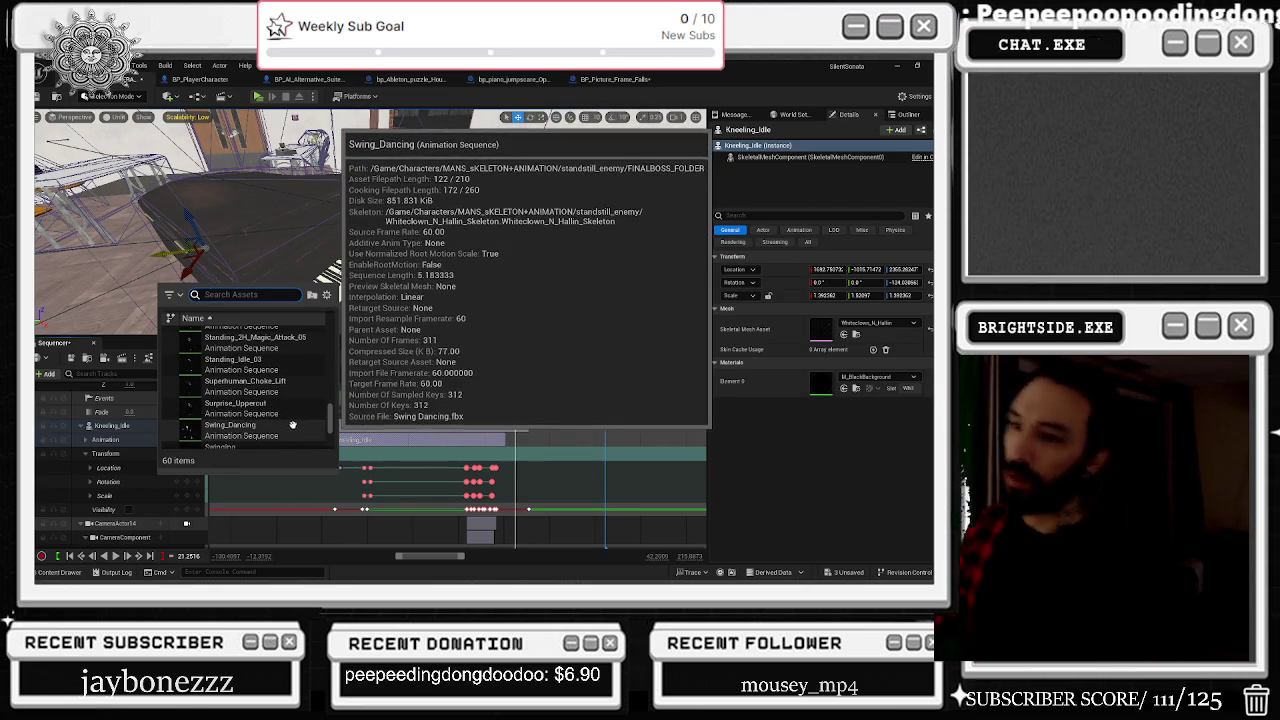
{"action": "scroll", "coordinate": [297, 427], "scroll_direction": "down", "scroll_amount": 1}
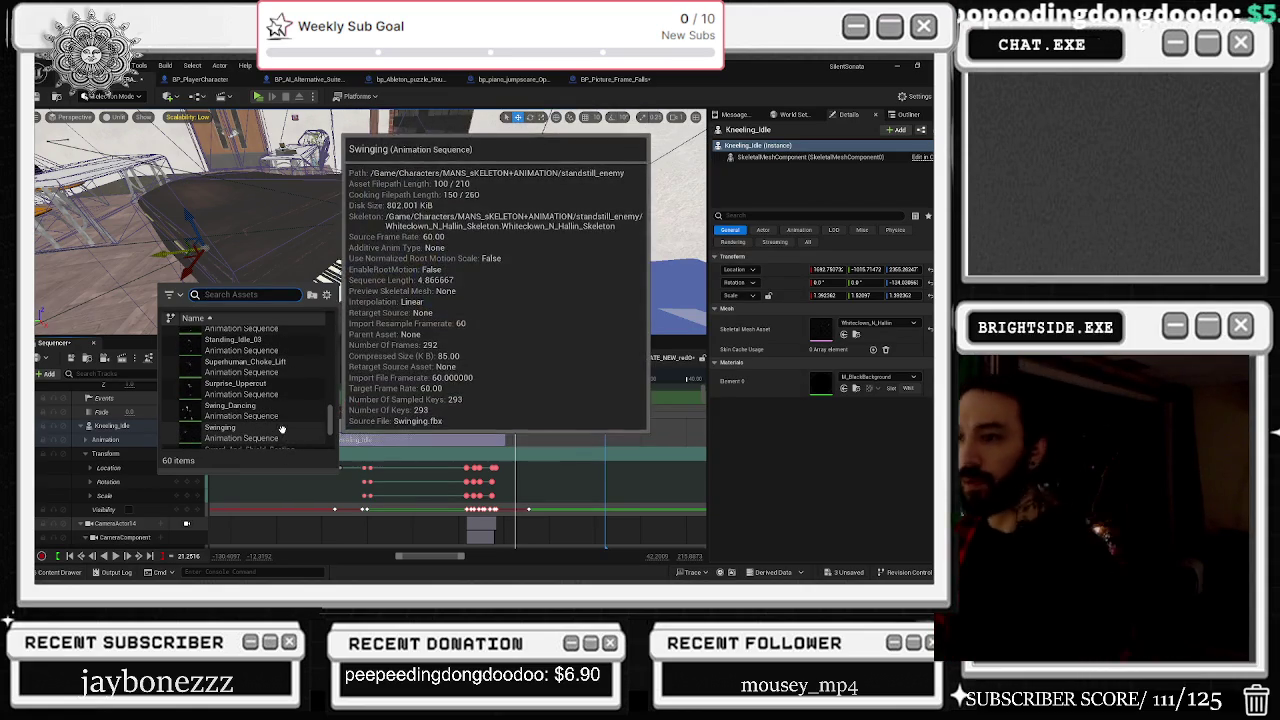
{"action": "scroll", "coordinate": [279, 428], "scroll_direction": "down", "scroll_amount": 1}
{"action": "scroll", "coordinate": [276, 412], "scroll_direction": "down", "scroll_amount": 3}
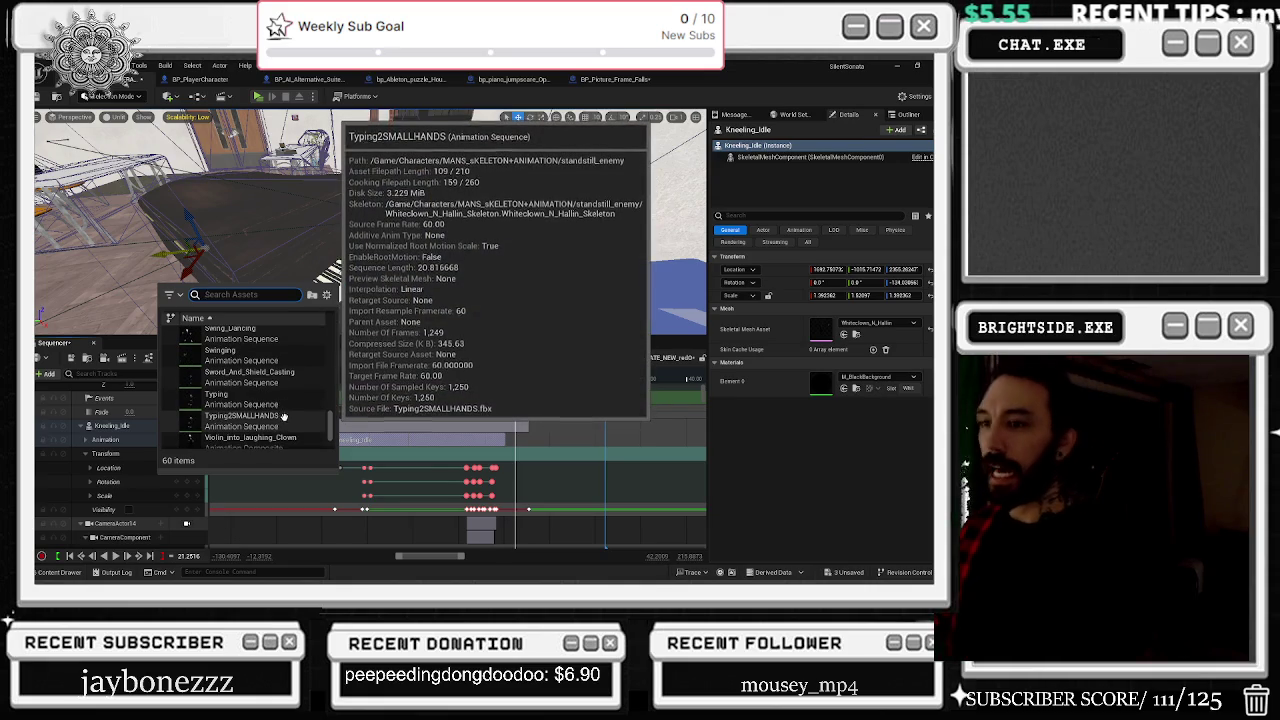
{"action": "scroll", "coordinate": [283, 414], "scroll_direction": "down", "scroll_amount": 3}
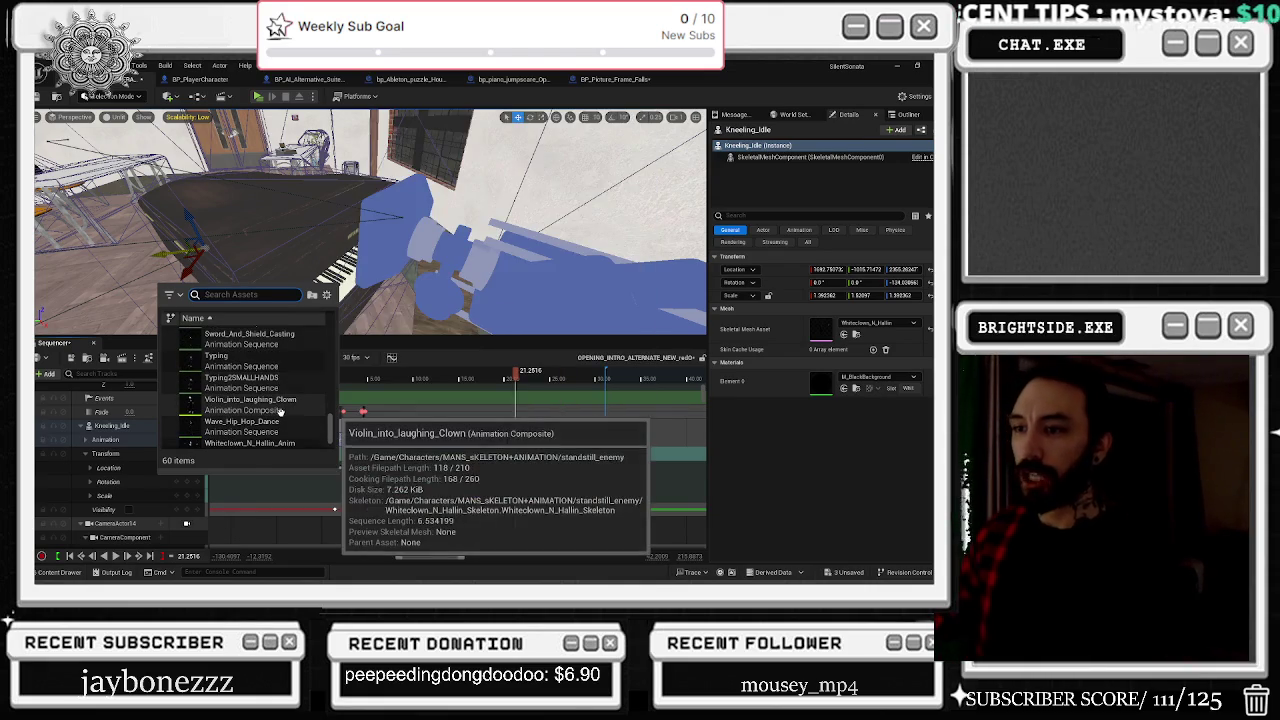
{"action": "scroll", "coordinate": [281, 410], "scroll_direction": "down", "scroll_amount": 2}
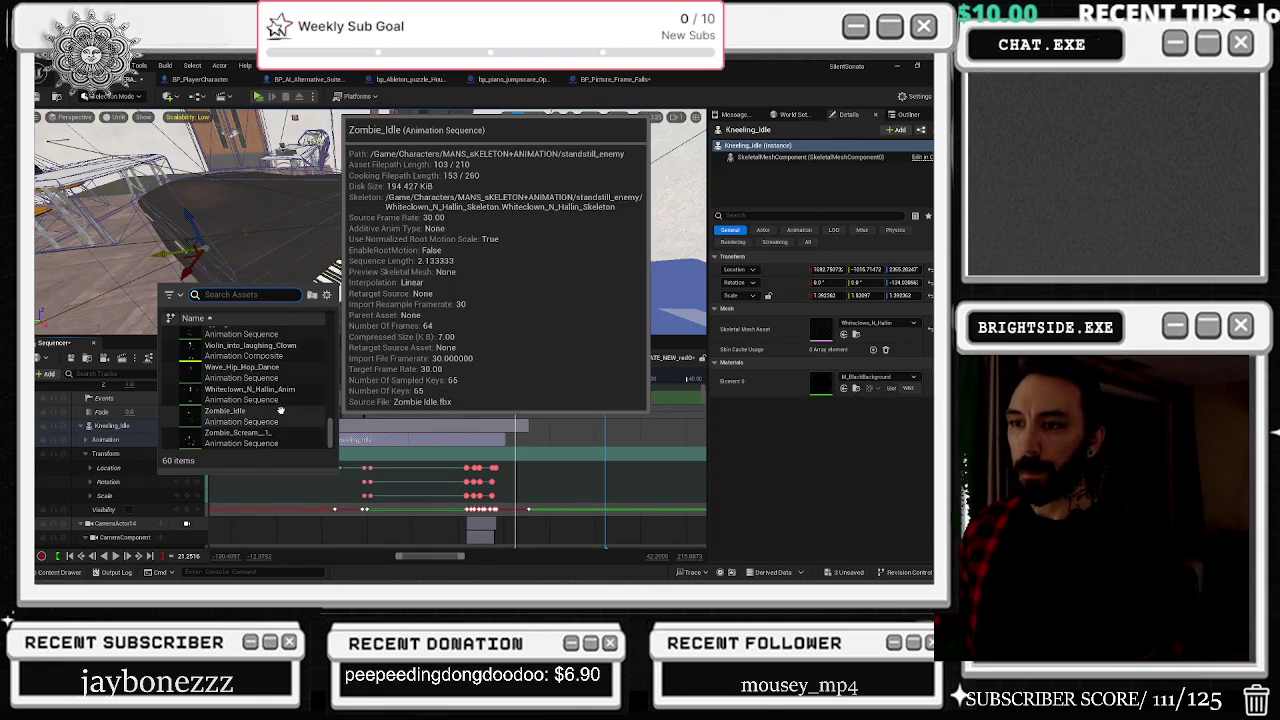
{"action": "scroll", "coordinate": [281, 411], "scroll_direction": "up", "scroll_amount": 6}
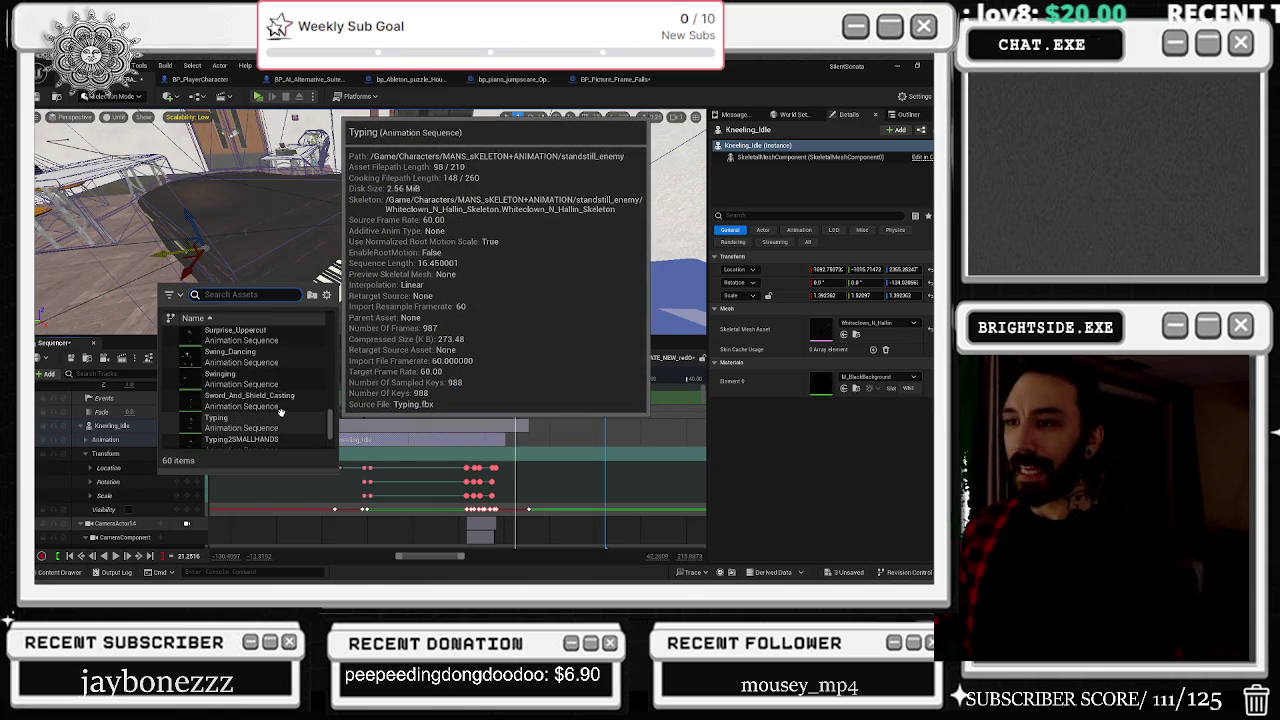
{"action": "scroll", "coordinate": [276, 400], "scroll_direction": "up", "scroll_amount": 1}
{"action": "left_click", "coordinate": [268, 353]}
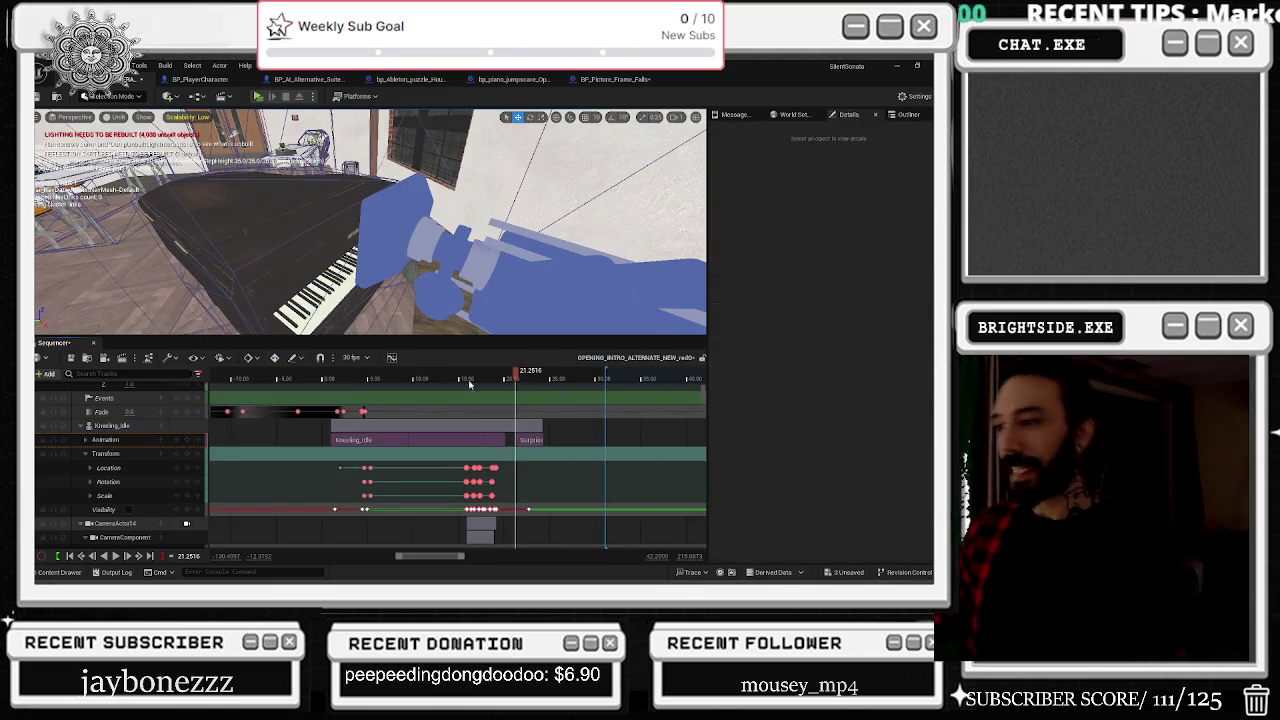
{"action": "left_click", "coordinate": [517, 377]}
{"action": "left_click_drag", "start_coordinate": [523, 378], "coordinate": [543, 378]}
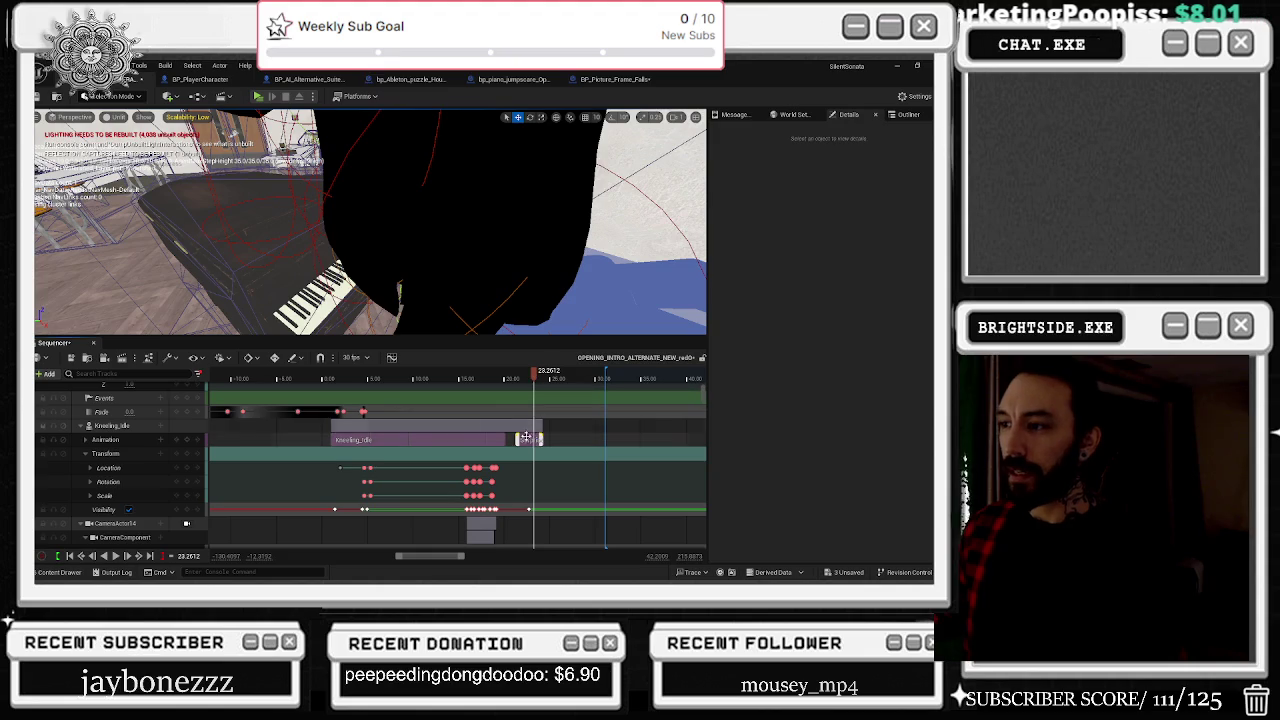
{"action": "left_click", "coordinate": [543, 440]}
{"action": "left_click", "coordinate": [520, 378]}
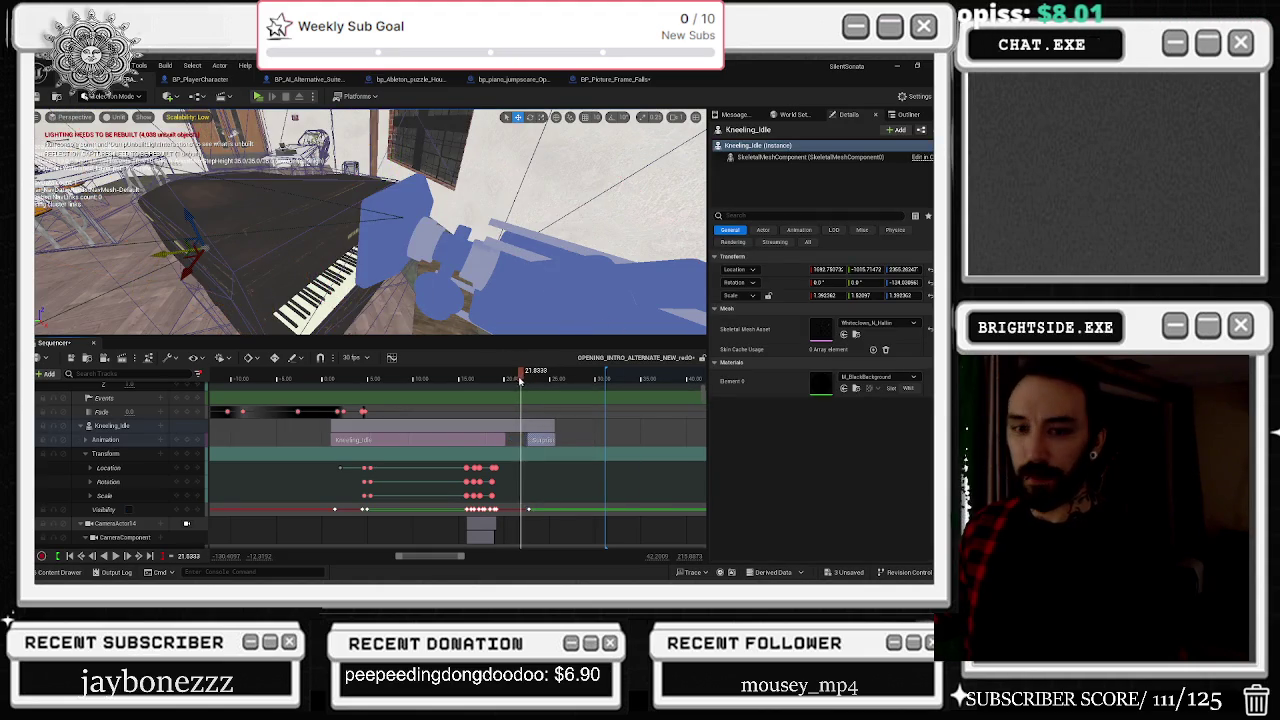
{"action": "key", "text": "space"}
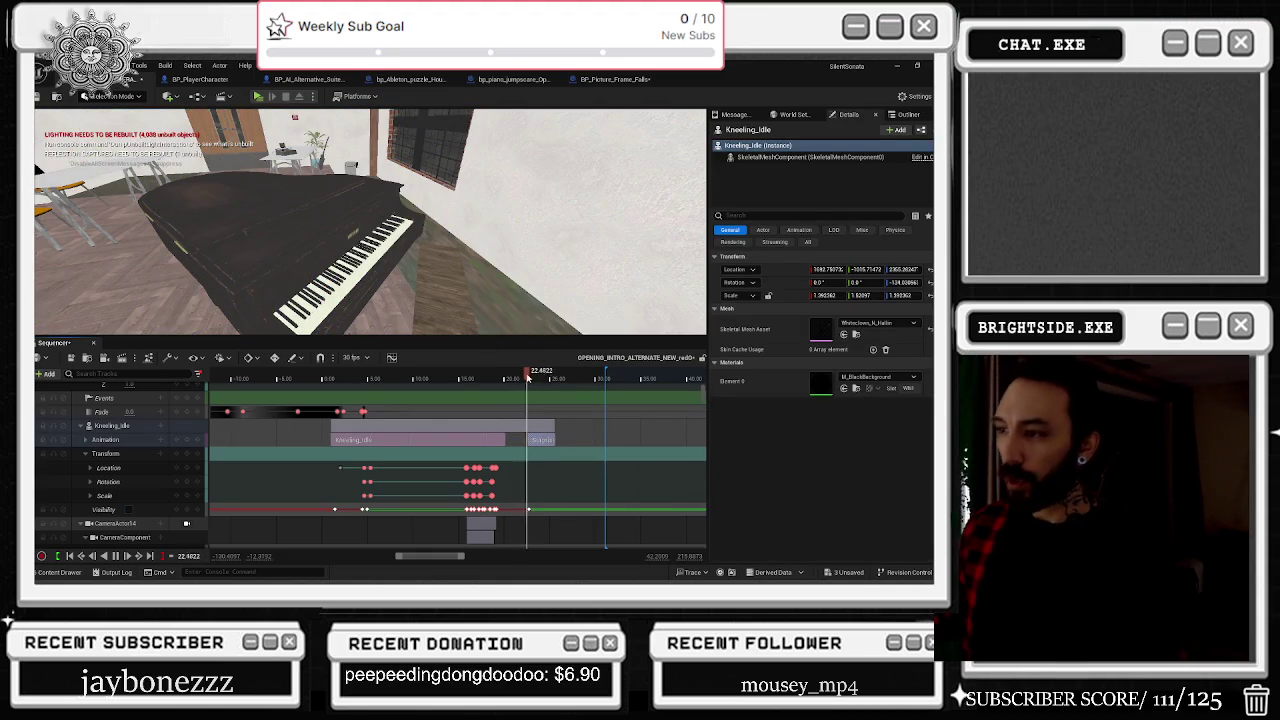
{"action": "left_click", "coordinate": [517, 378]}
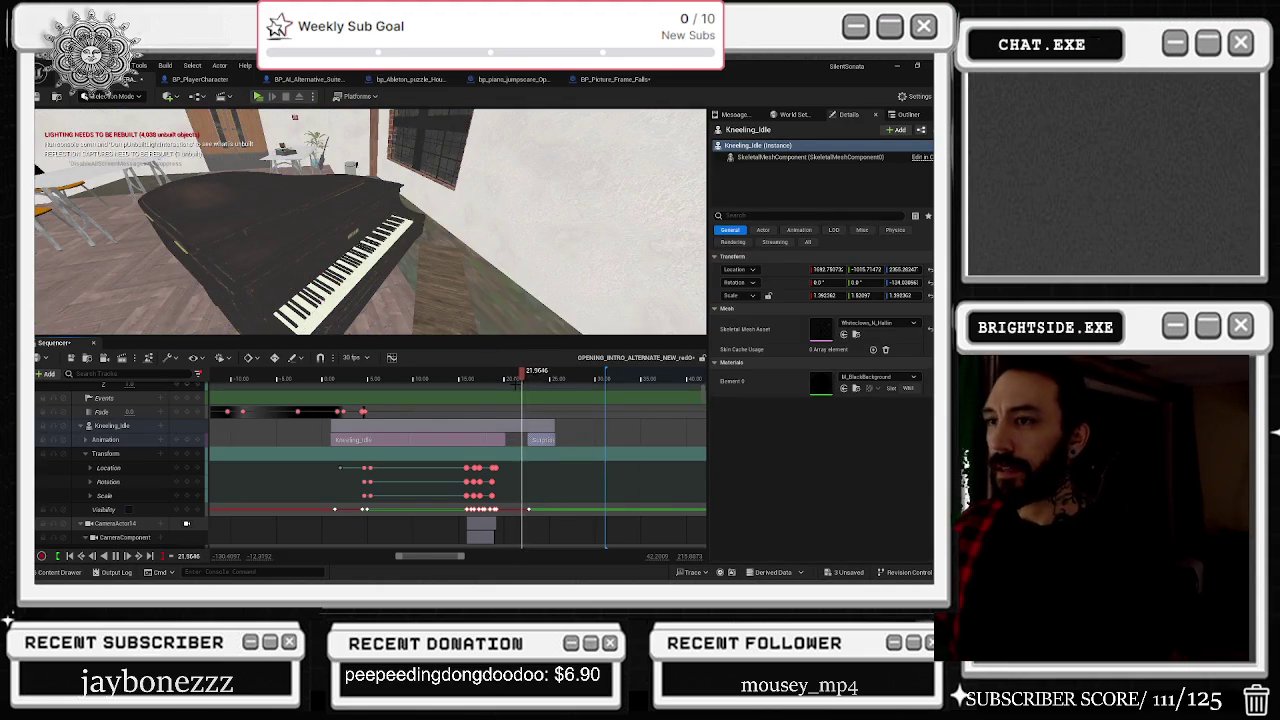
{"action": "key", "text": "space"}
{"action": "left_click", "coordinate": [518, 376]}
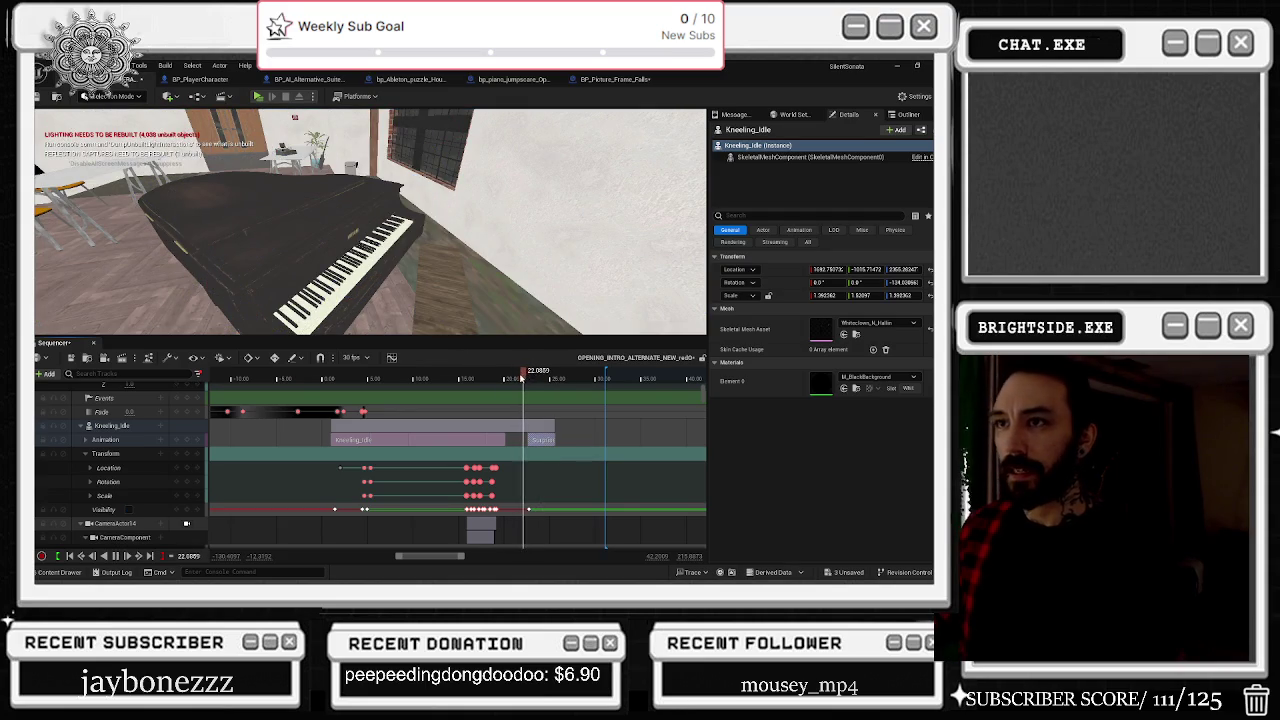
{"action": "key", "text": "space"}
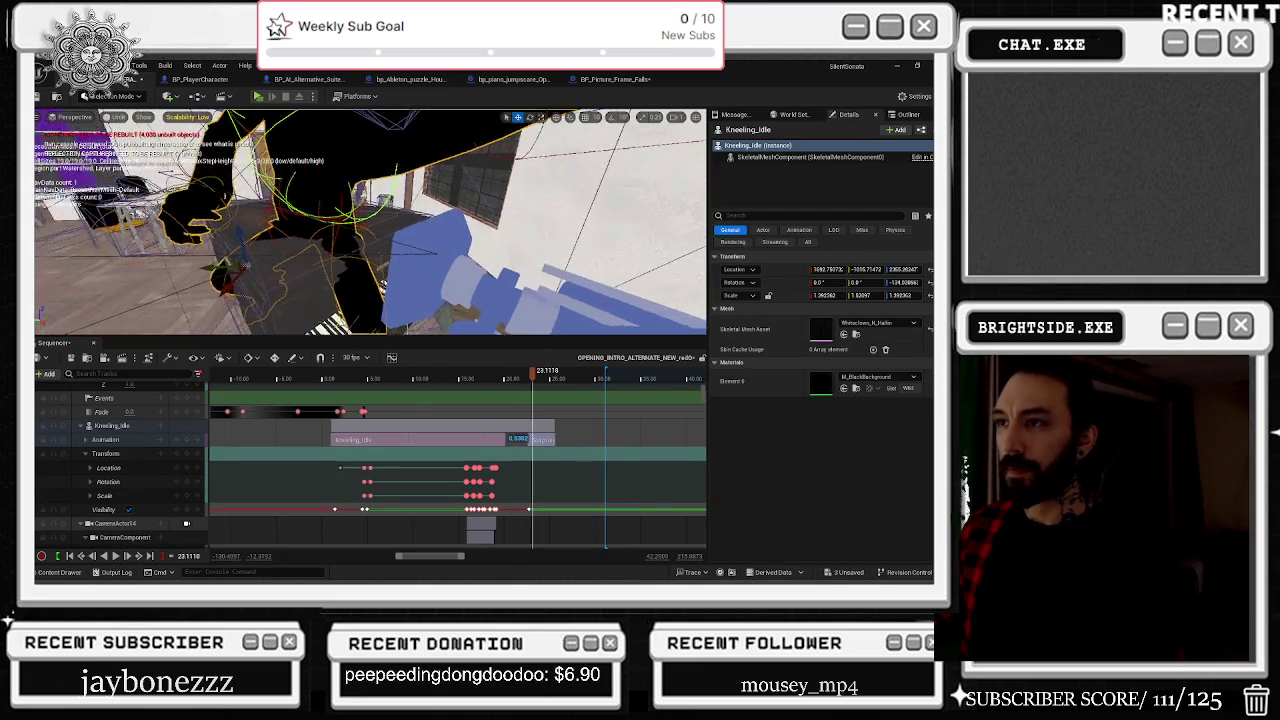
{"action": "left_click", "coordinate": [516, 375]}
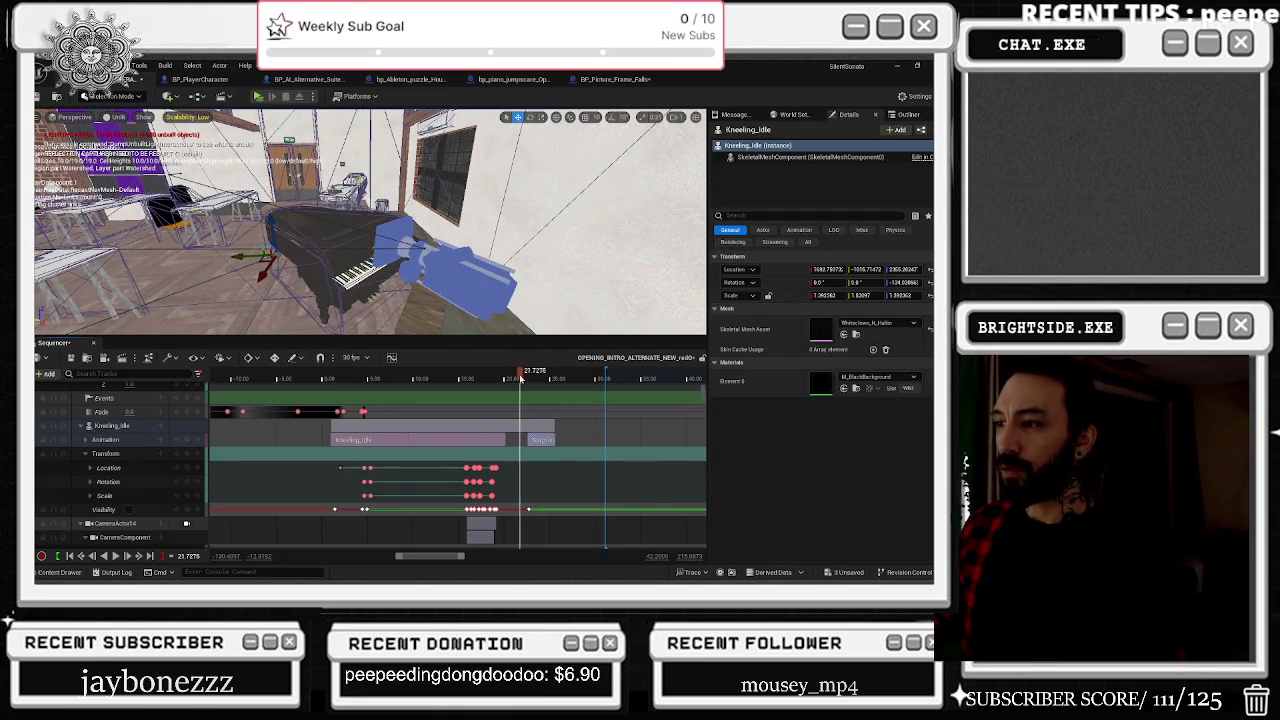
{"action": "key", "text": "space"}
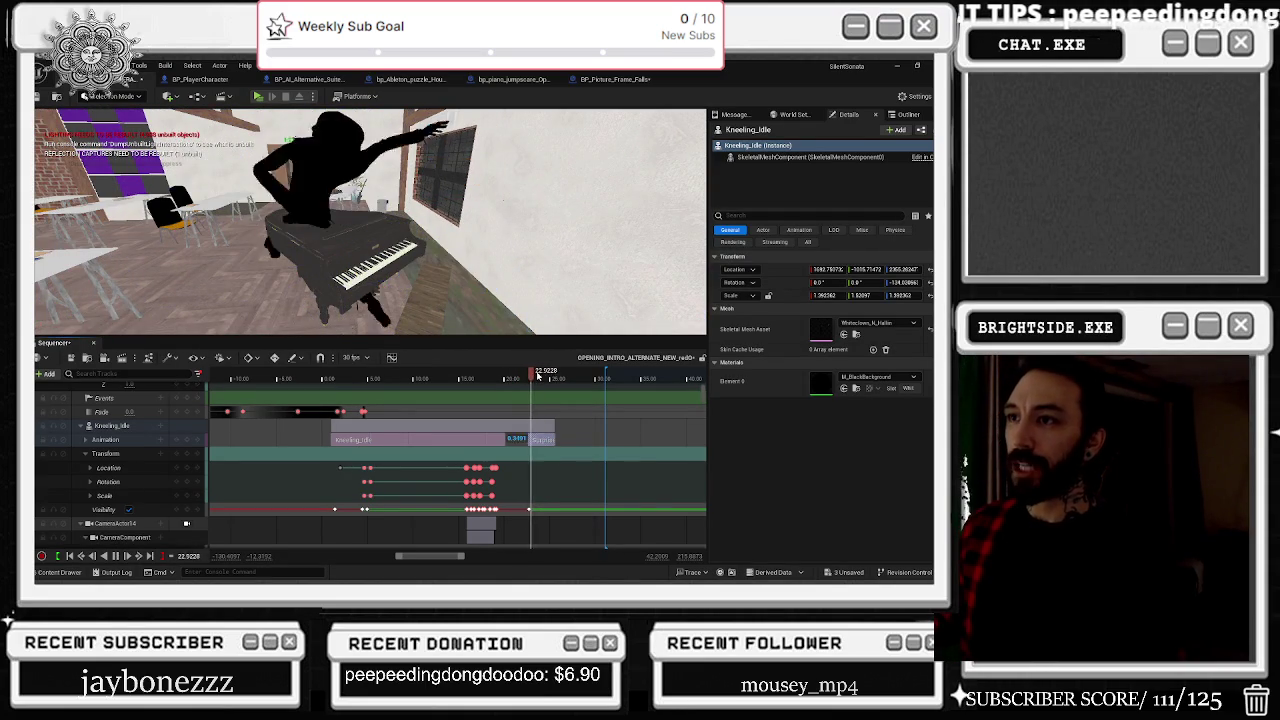
{"action": "left_click", "coordinate": [546, 377]}
{"action": "left_click", "coordinate": [516, 378]}
{"action": "key", "text": "space"}
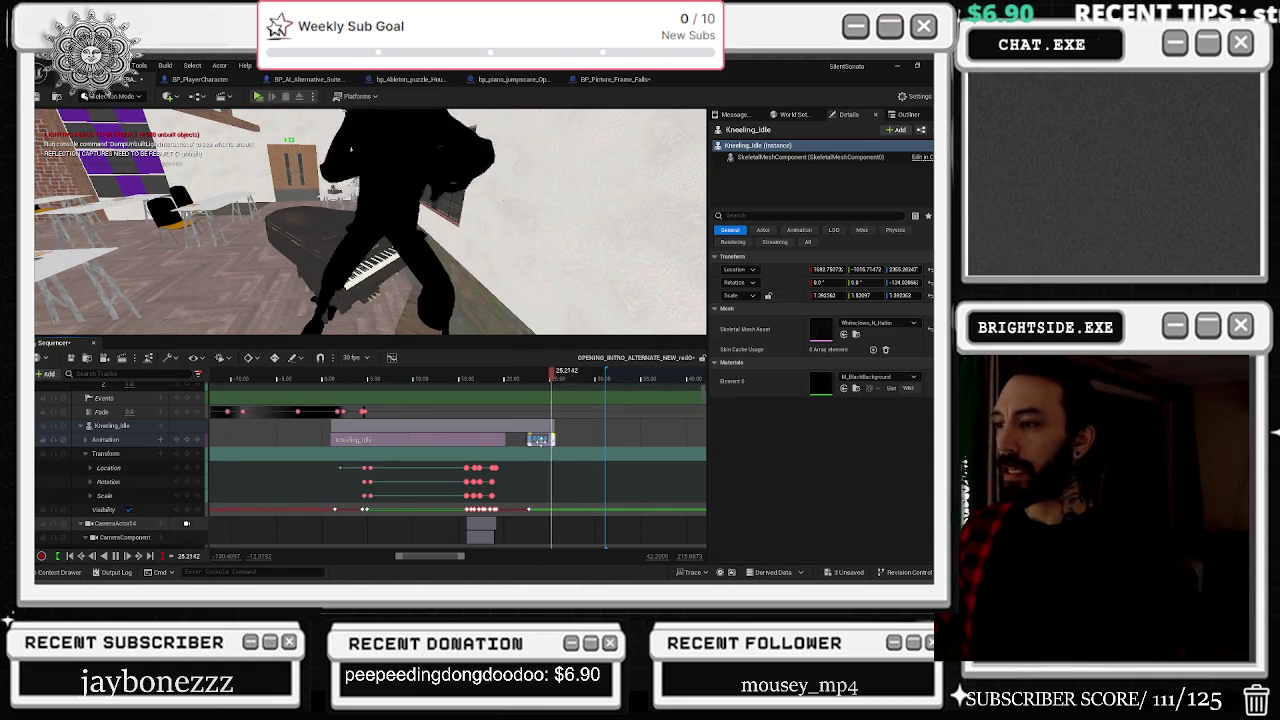
{"action": "right_click", "coordinate": [537, 439]}
{"action": "mouse_move", "coordinate": [626, 401]}
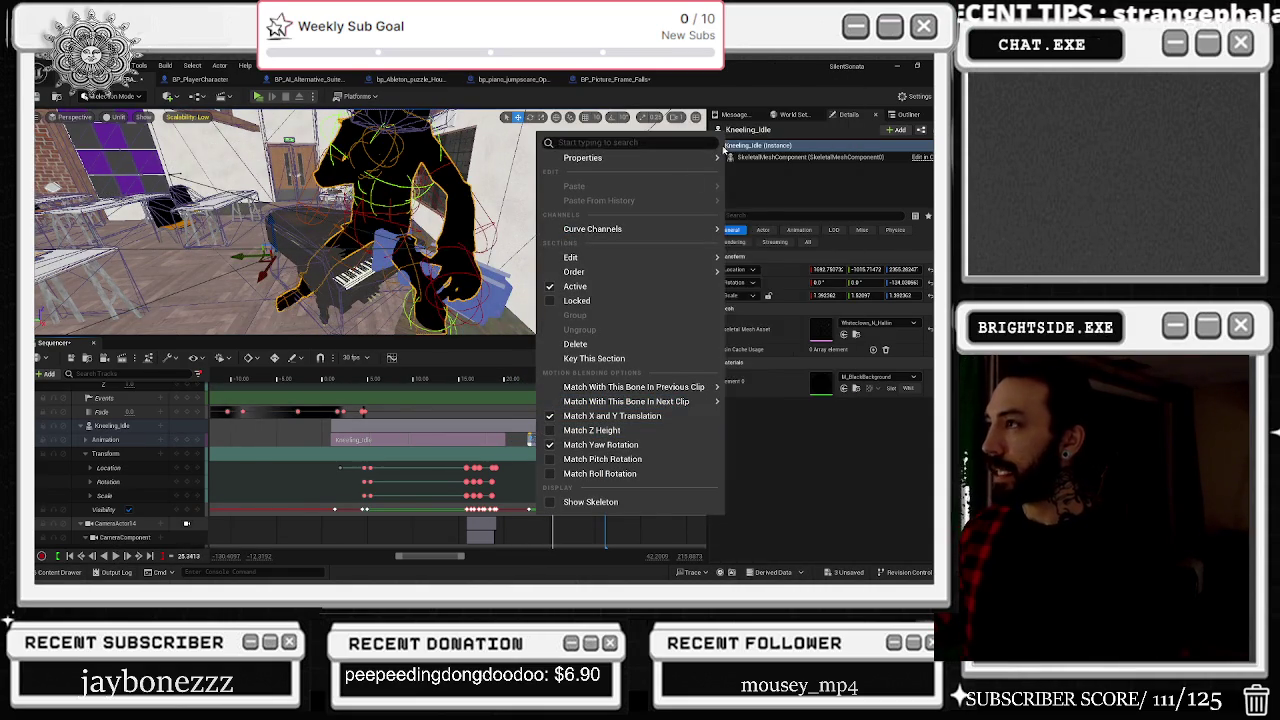
Step: Locate Surprise_Uppercut in the Content Browser, duplicate it and name the copy Suprise_jumpscare_intro
{"action": "mouse_move", "coordinate": [700, 157]}
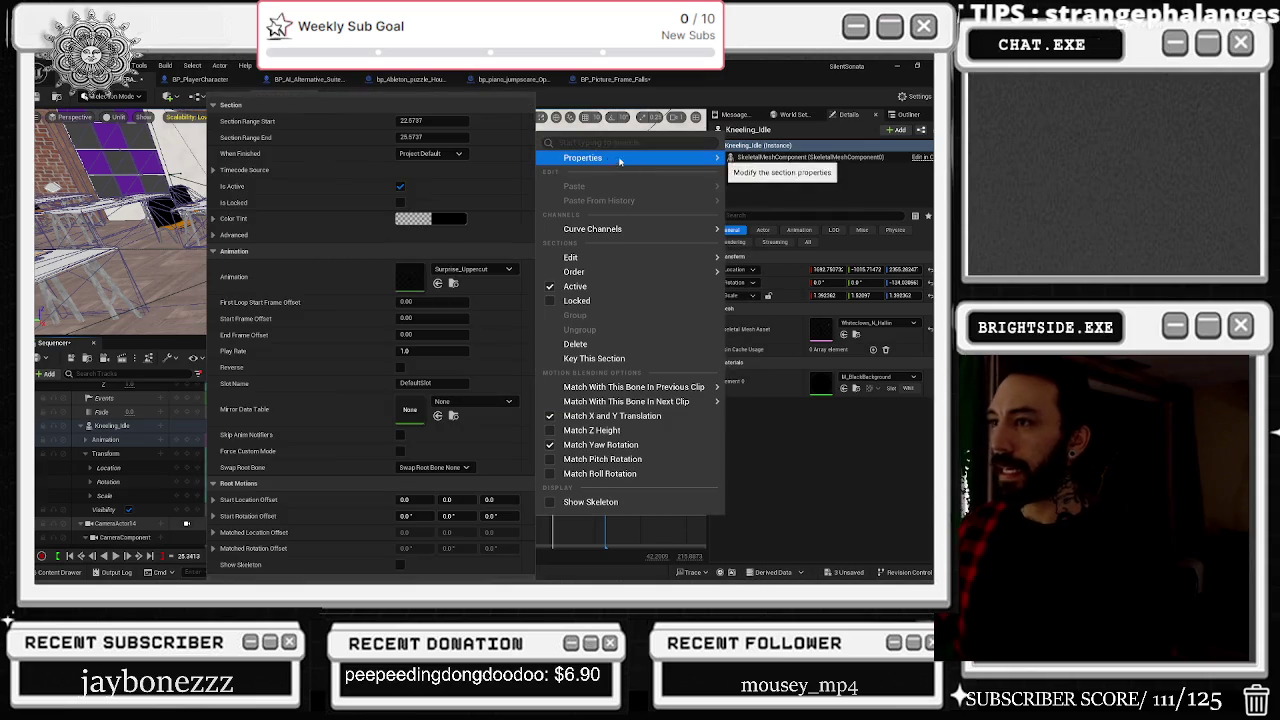
{"action": "left_click", "coordinate": [453, 287]}
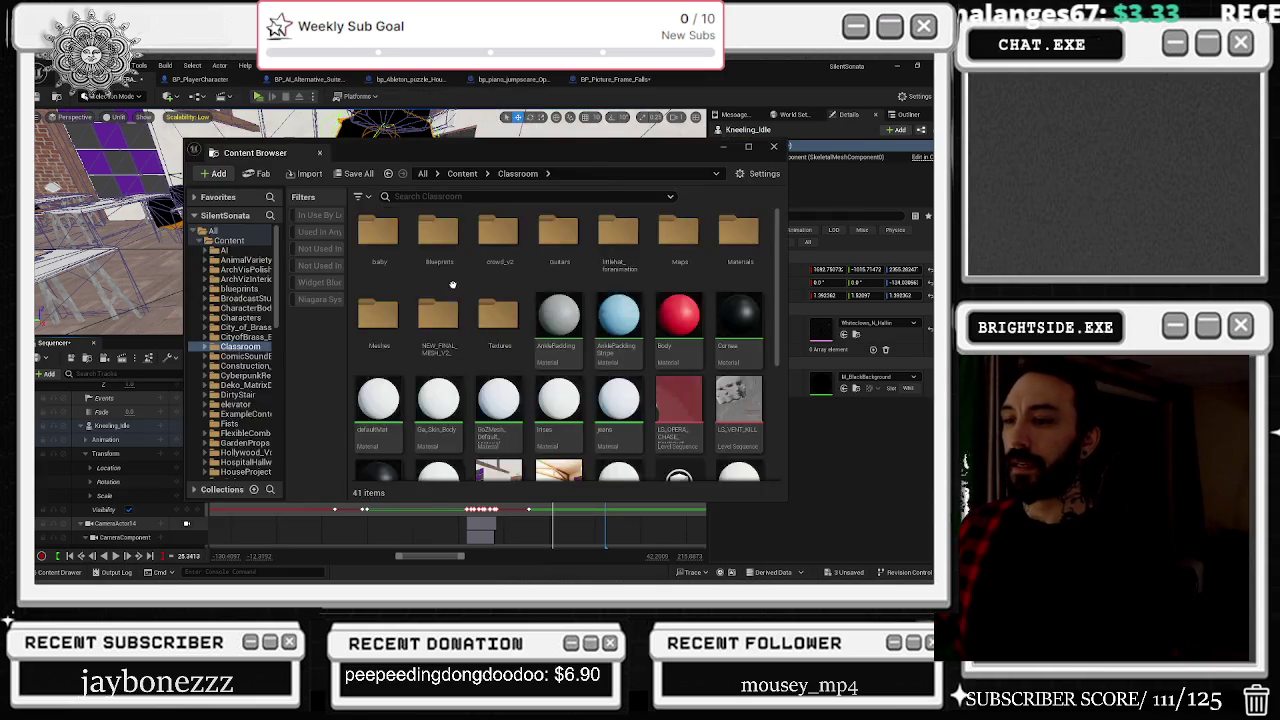
{"action": "right_click", "coordinate": [693, 381]}
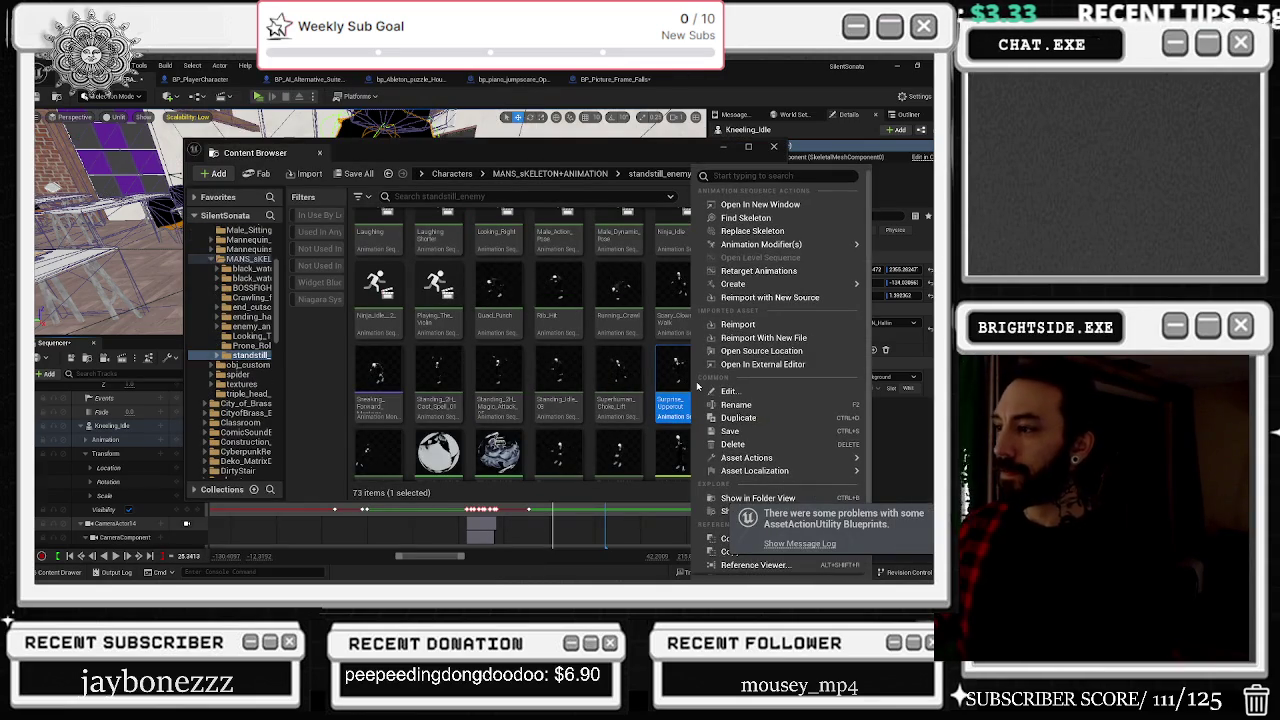
{"action": "left_click", "coordinate": [790, 412]}
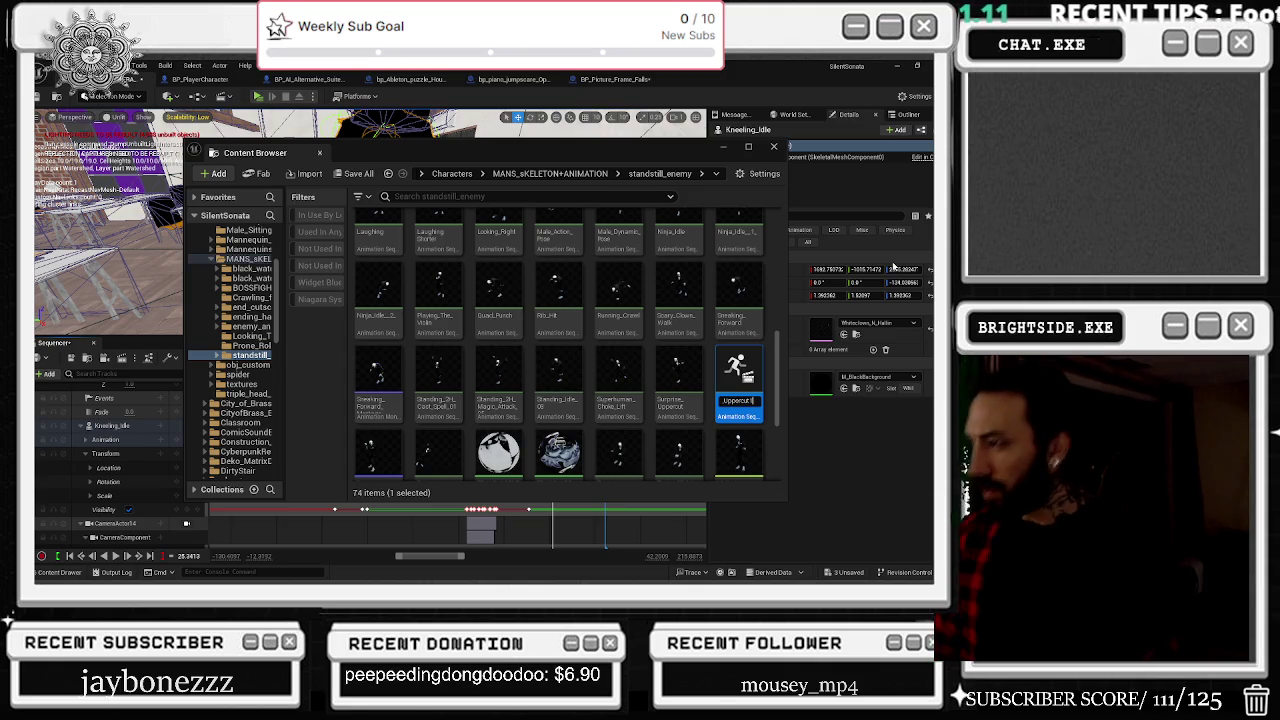
{"action": "type", "text": "Pose_"}
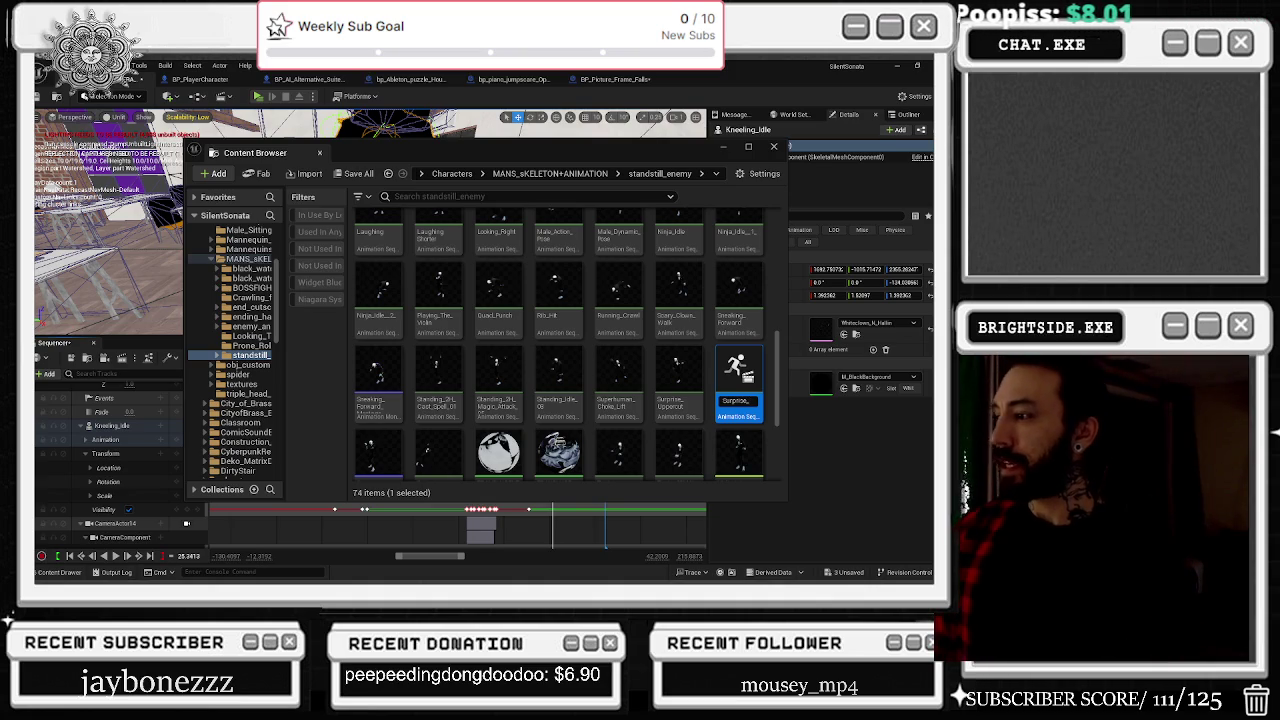
{"action": "type", "text": "St"}
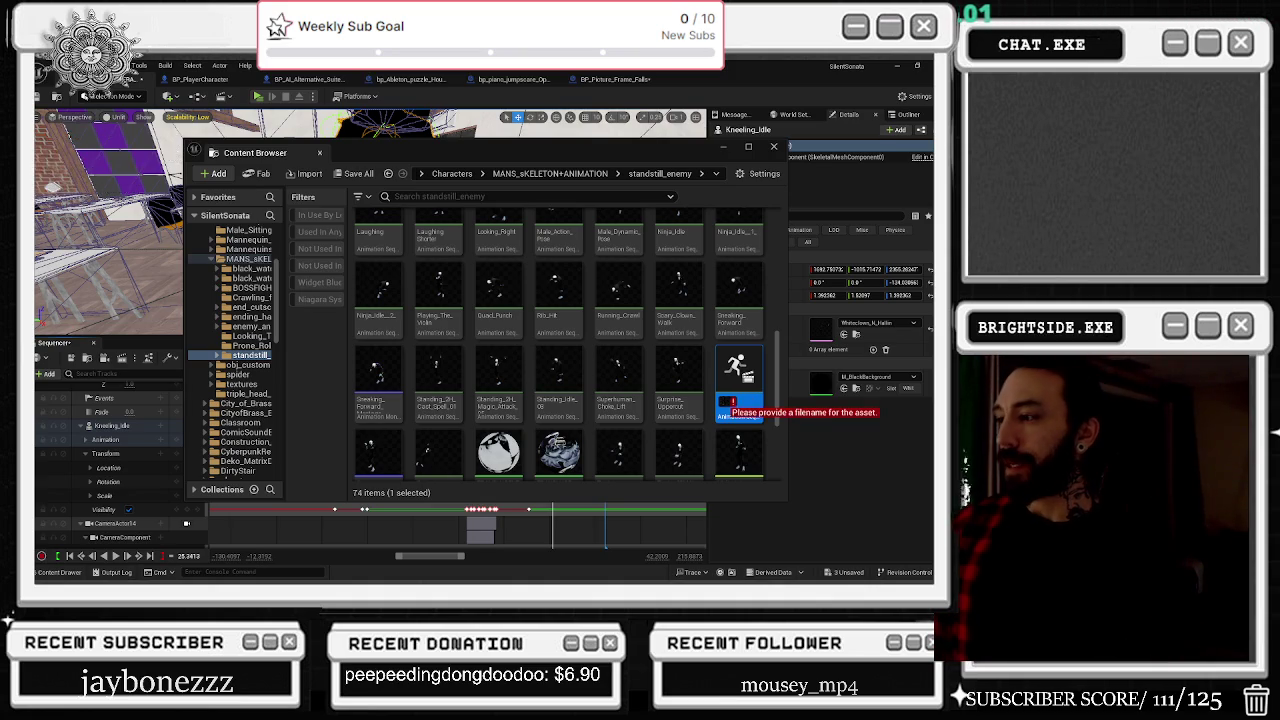
{"action": "type", "text": "e_intro"}
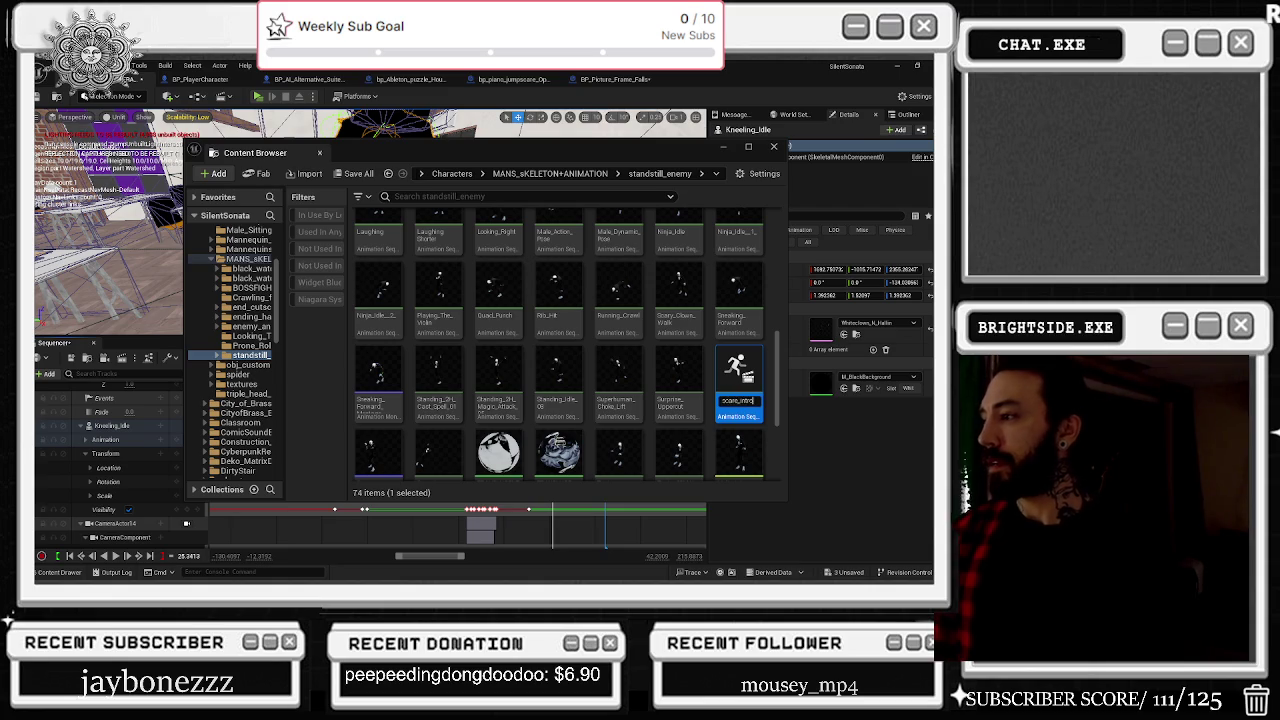
{"action": "key", "text": "Return"}
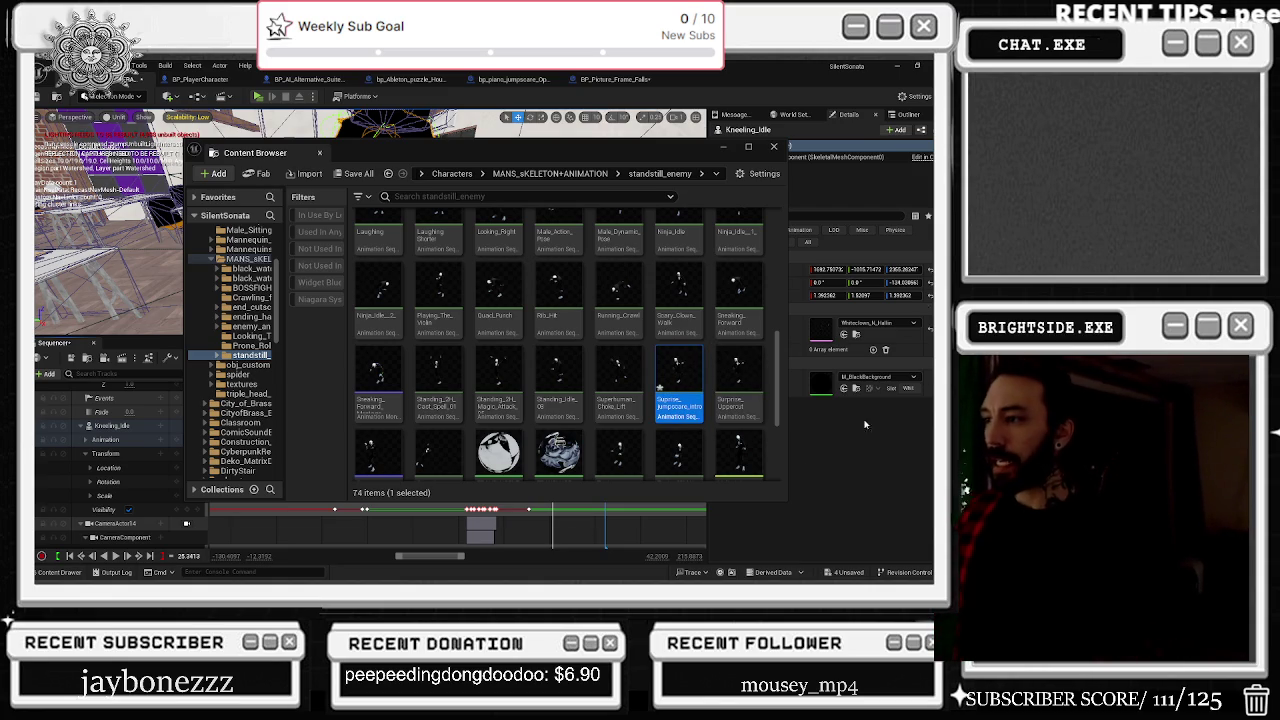
Step: Open Suprise_jumpscare_intro and lower its Rate Scale
{"action": "double_click", "coordinate": [677, 365]}
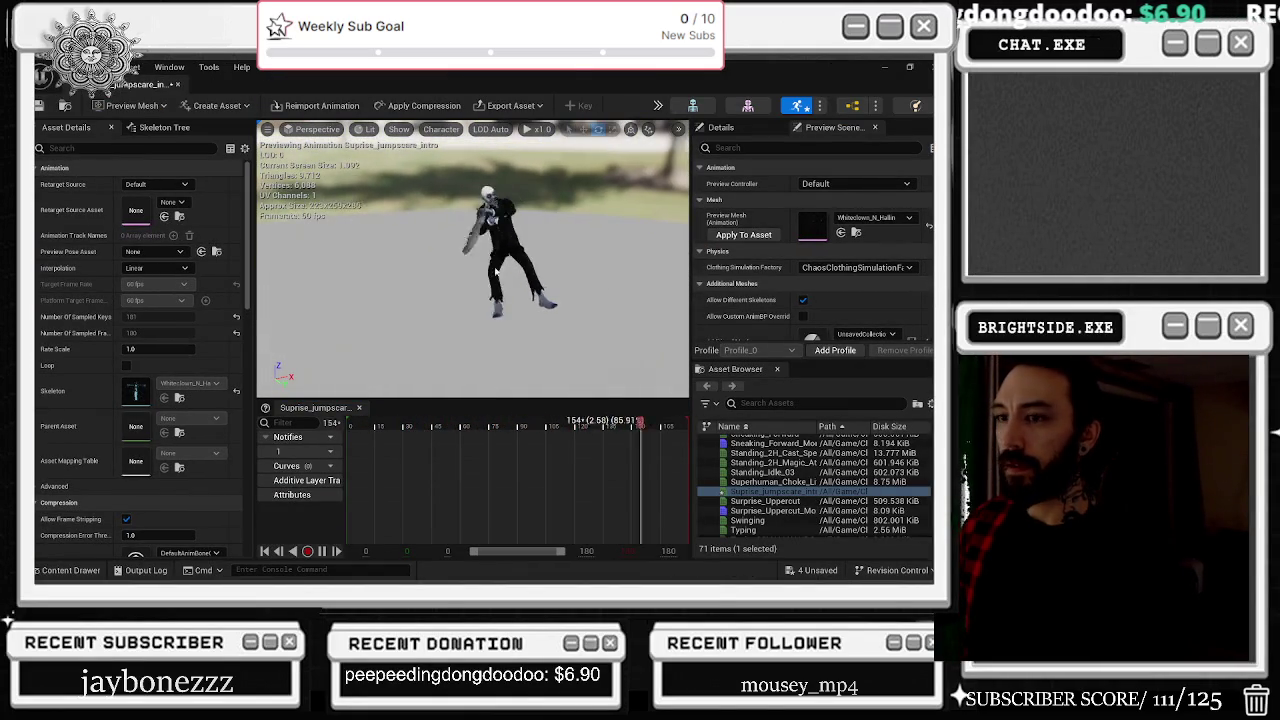
{"action": "mouse_move", "coordinate": [158, 349]}
{"action": "left_mouse_down"}
{"action": "mouse_move", "coordinate": [100, 349]}
{"action": "mouse_move", "coordinate": [115, 349]}
{"action": "left_mouse_up"}
{"action": "scroll", "coordinate": [196, 450], "scroll_direction": "down", "scroll_amount": 3}
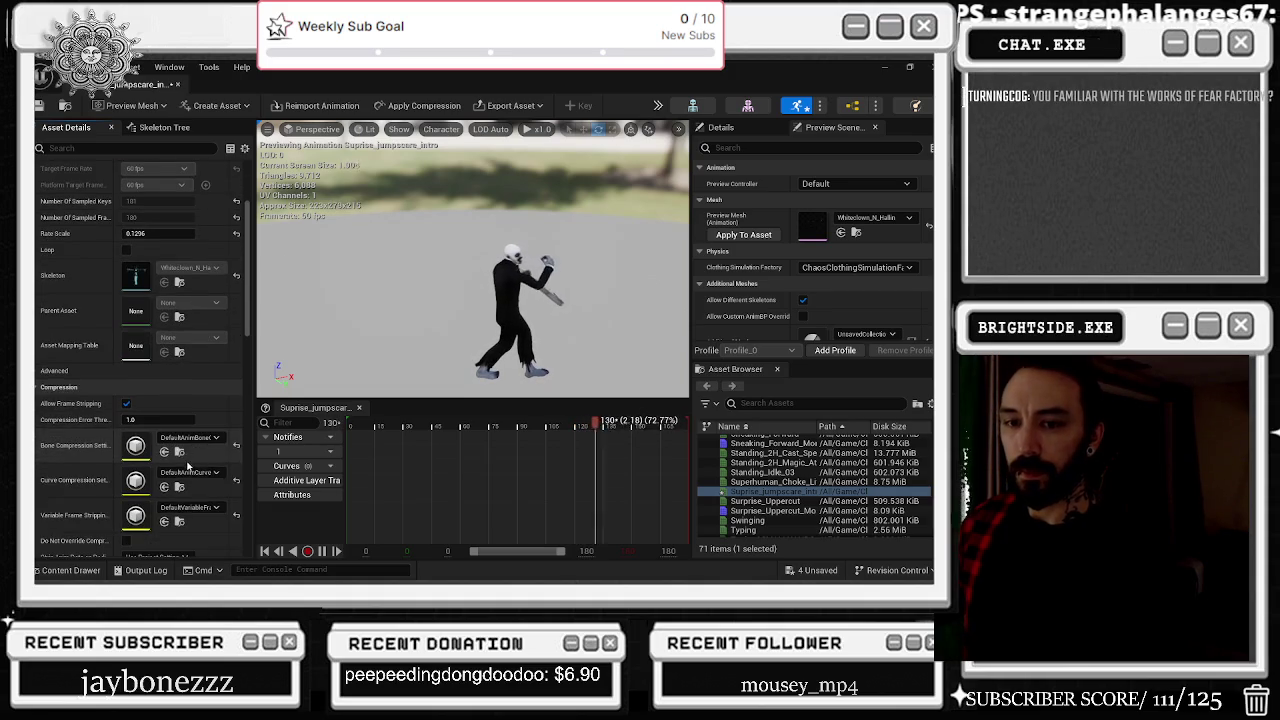
{"action": "scroll", "coordinate": [190, 420], "scroll_direction": "down", "scroll_amount": 2}
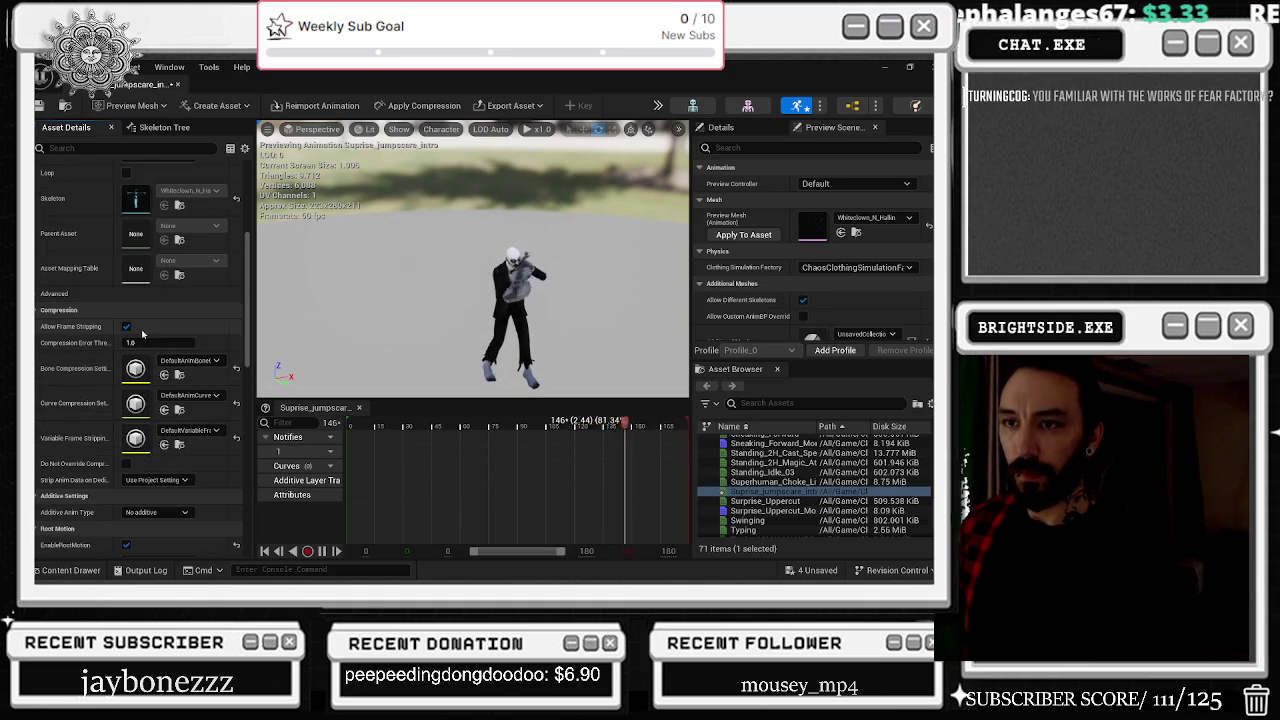
{"action": "scroll", "coordinate": [182, 342], "scroll_direction": "down", "scroll_amount": 2}
{"action": "scroll", "coordinate": [182, 342], "scroll_direction": "down", "scroll_amount": 1}
Step: Turn off EnableRootMotion, turn on Force Root Lock and Use Normalized Root Motion, then close the editor
{"action": "left_click", "coordinate": [126, 391]}
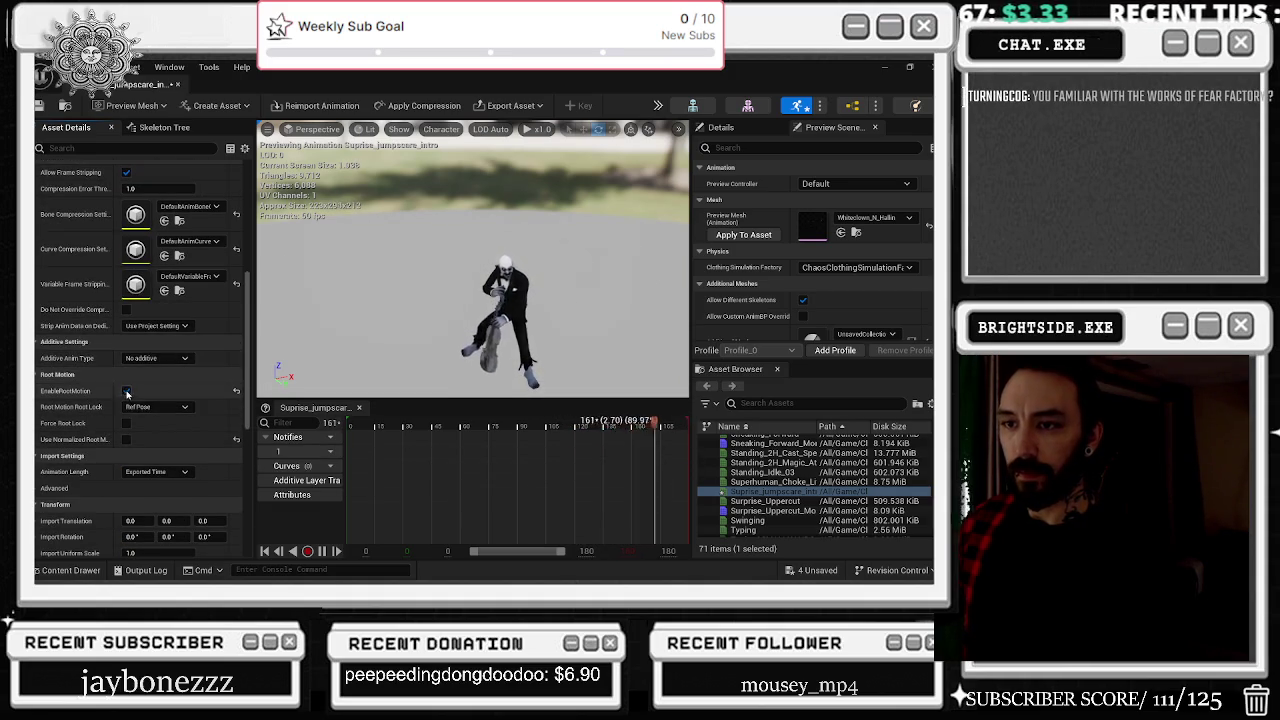
{"action": "left_click", "coordinate": [126, 423]}
{"action": "left_click", "coordinate": [126, 439]}
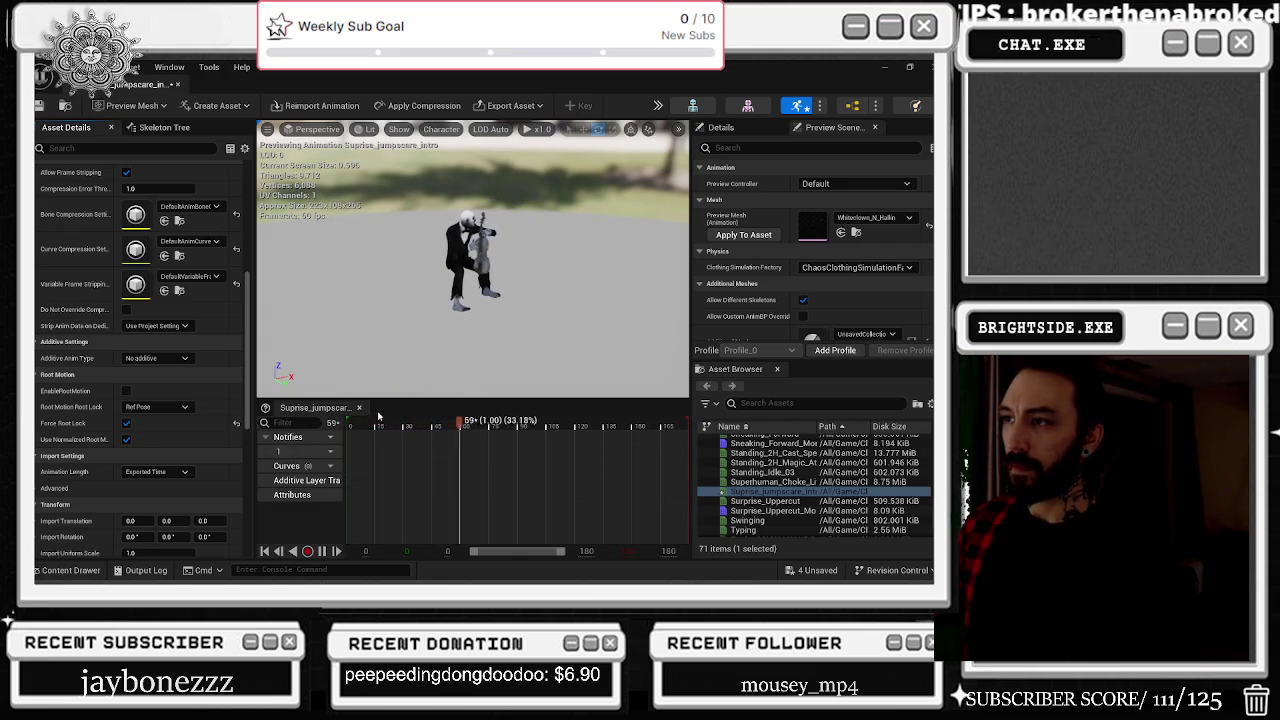
{"action": "left_click", "coordinate": [180, 86]}
{"action": "left_click", "coordinate": [922, 65]}
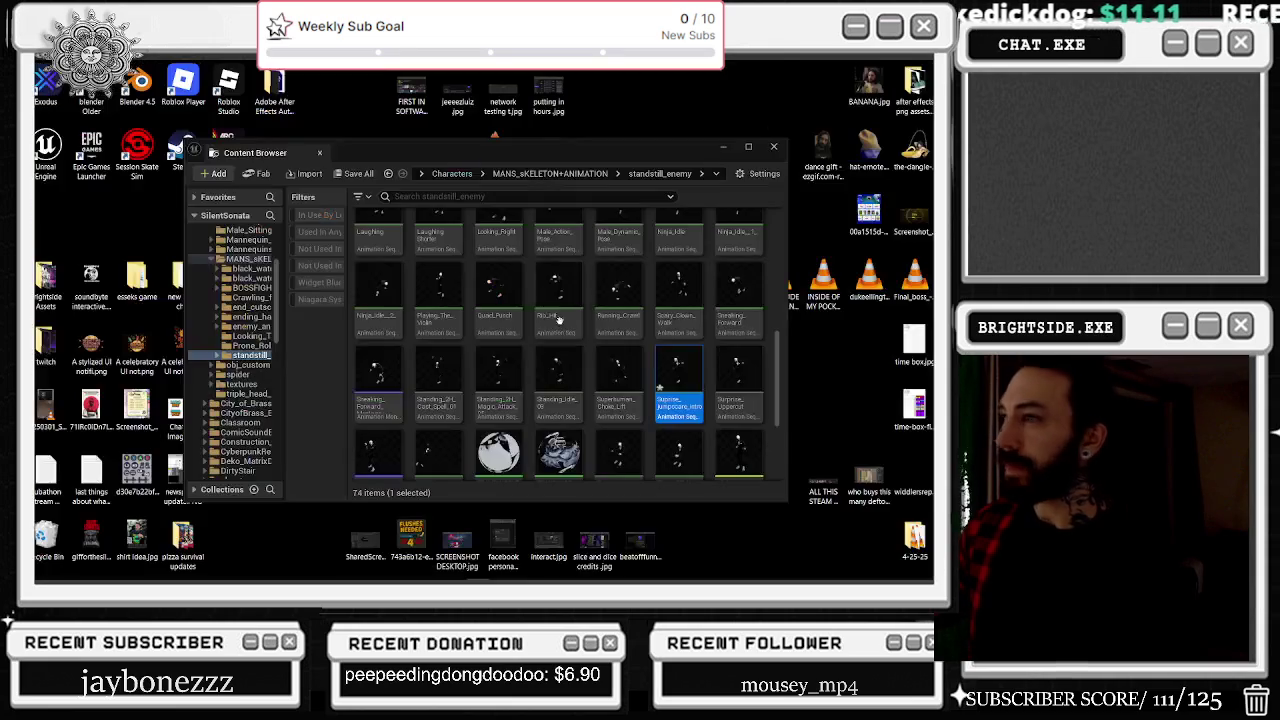
Step: Pause the current video, search YouTube for 'fear factory' and play the Fear Factory mix
{"action": "key", "text": "alt+Tab"}
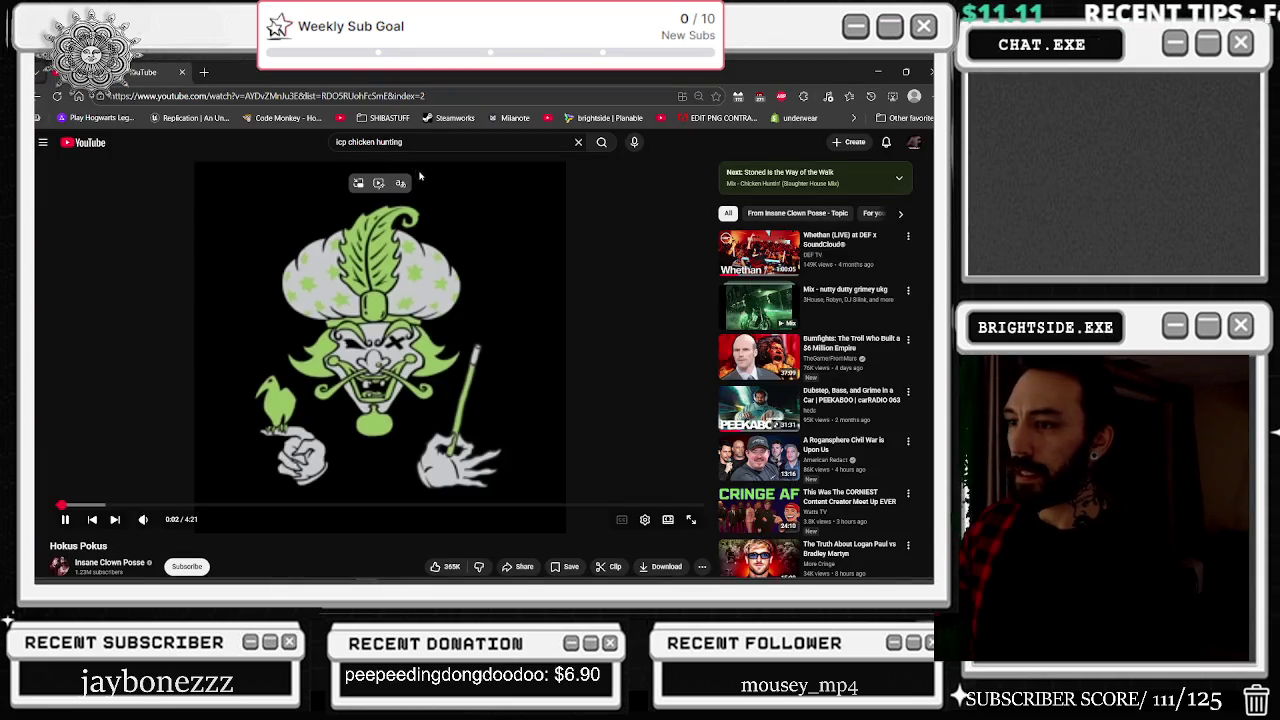
{"action": "key", "text": "space"}
{"action": "key", "text": "slash"}
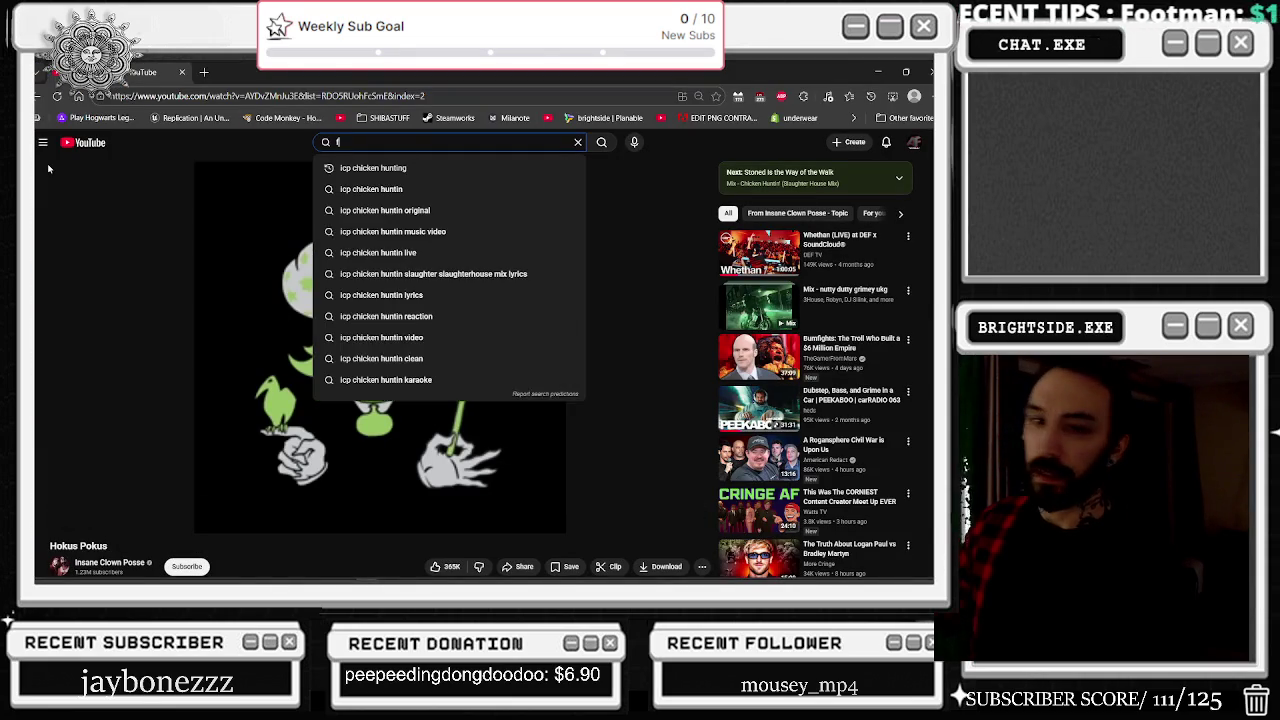
{"action": "type", "text": "fear factory"}
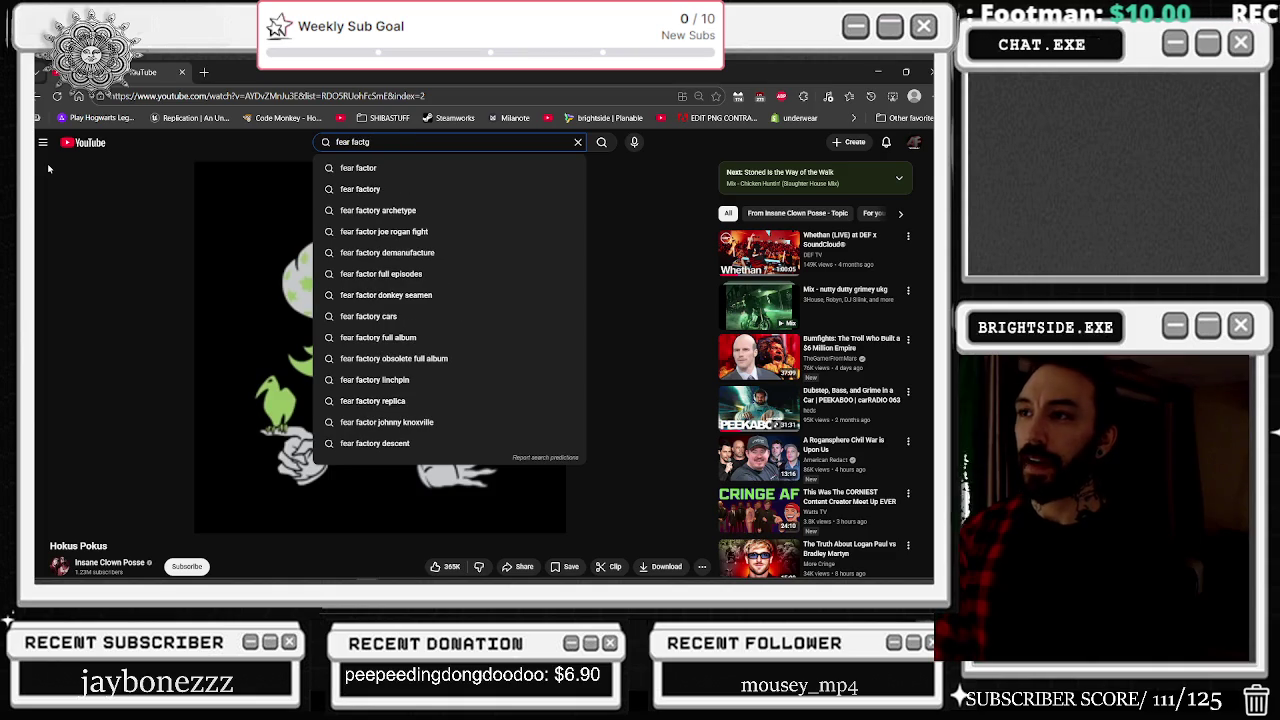
{"action": "key", "text": "Return"}
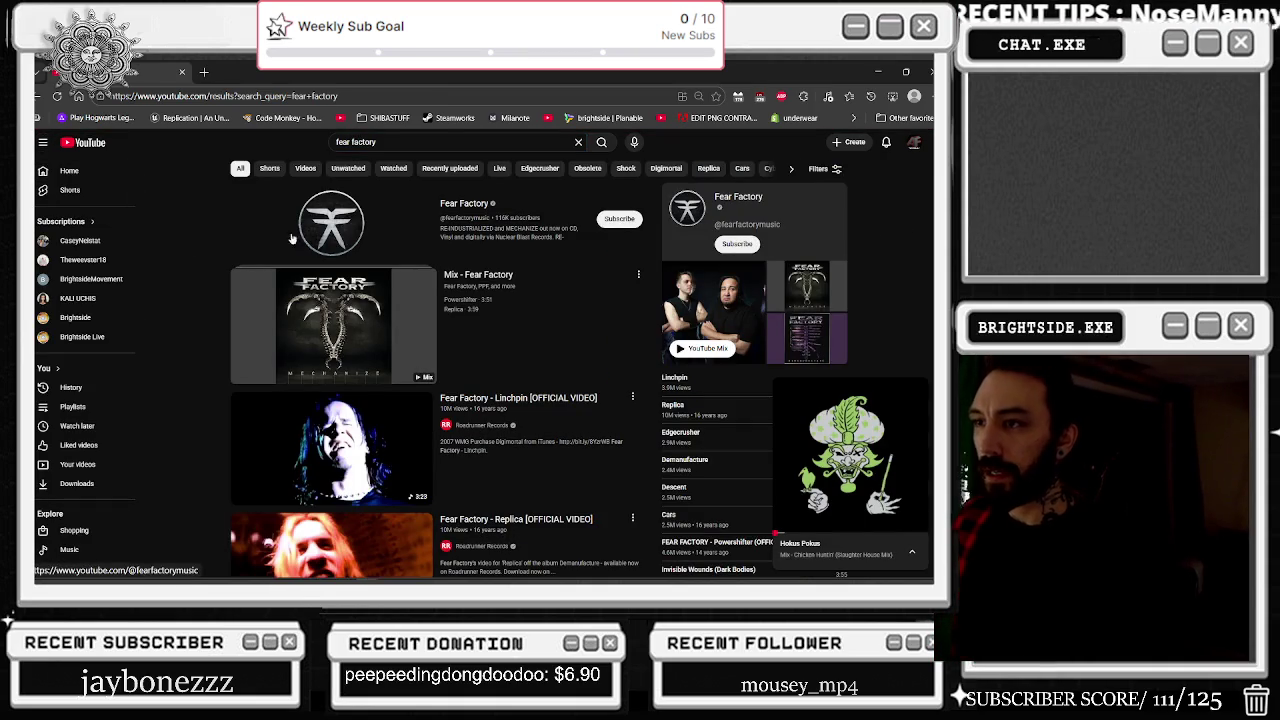
{"action": "left_click", "coordinate": [350, 325]}
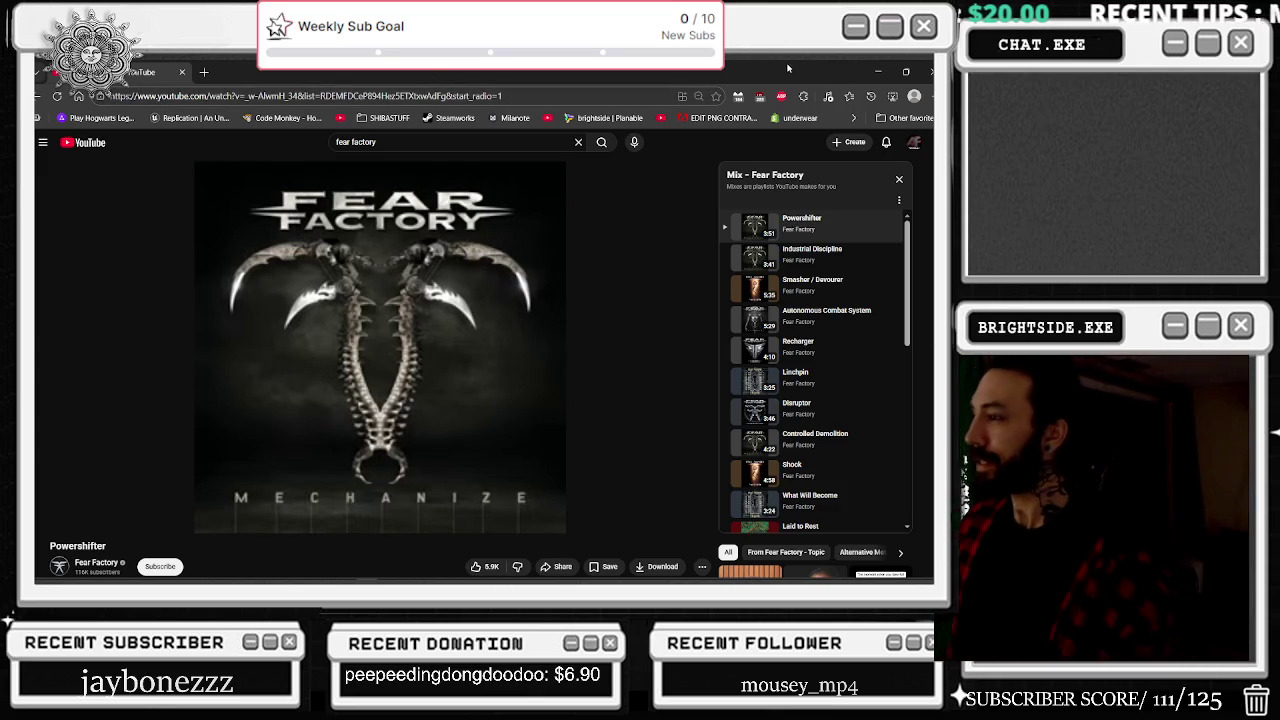
{"action": "left_click", "coordinate": [204, 74]}
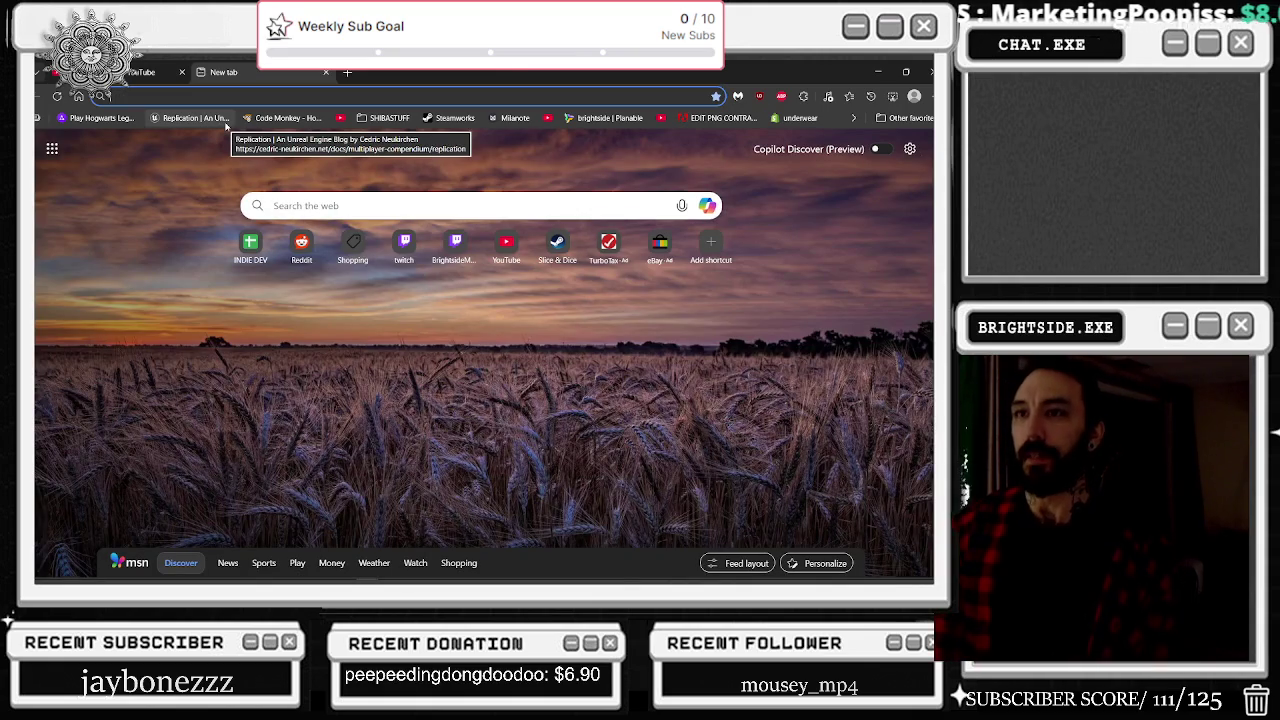
Step: Search for 'mixamo' in the new tab and open the Mixamo website
{"action": "type", "text": "mix"}
{"action": "key", "text": "BackSpace"}
{"action": "key", "text": "BackSpace"}
{"action": "key", "text": "BackSpace"}
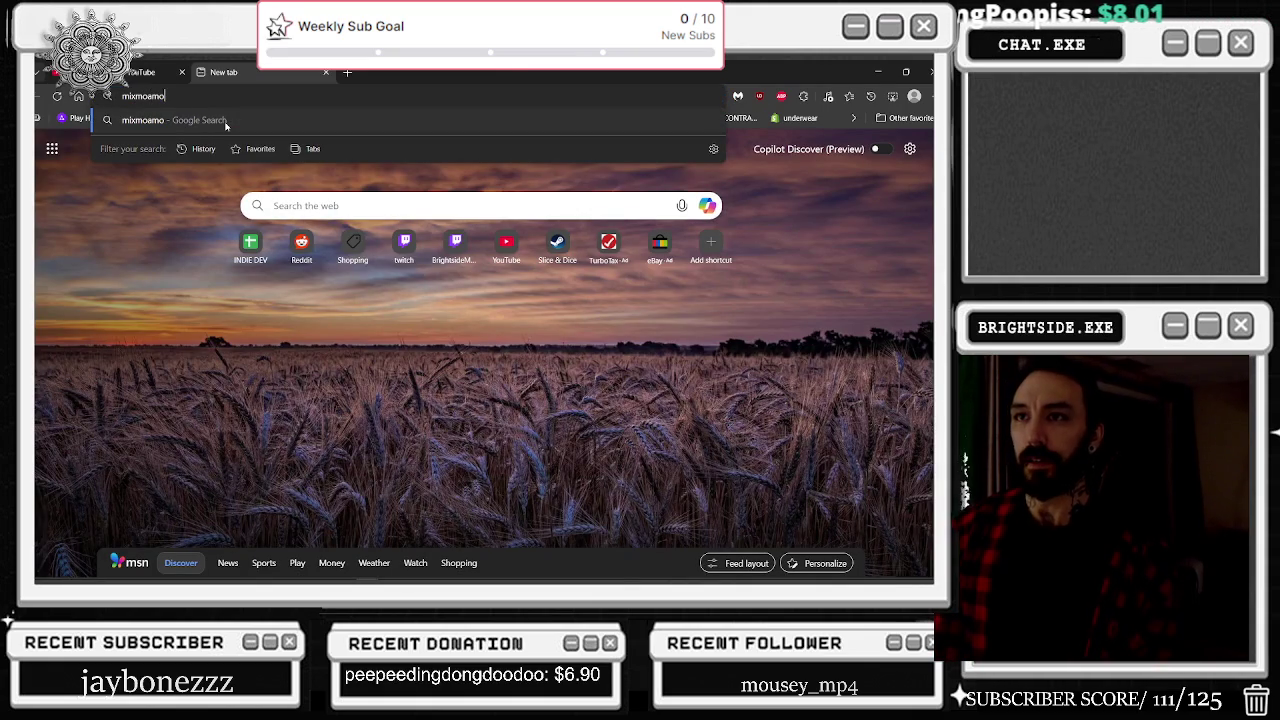
{"action": "type", "text": "mo"}
{"action": "key", "text": "Return"}
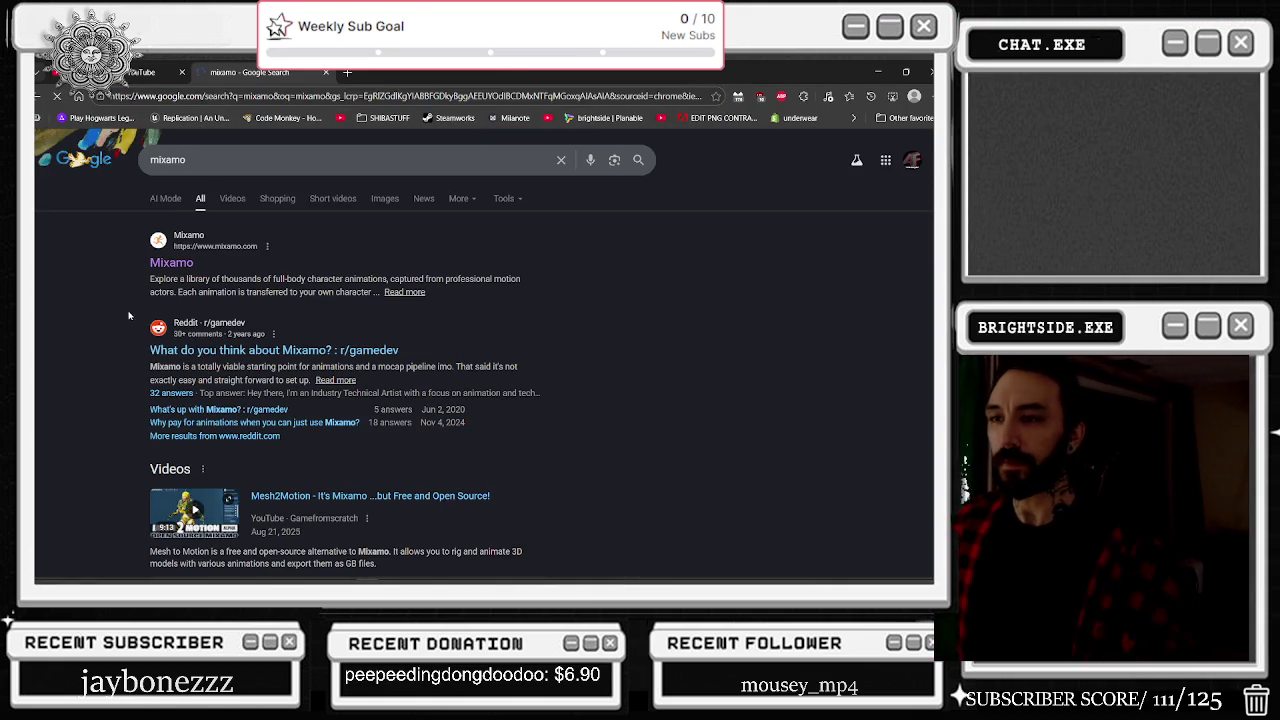
{"action": "left_click", "coordinate": [184, 264]}
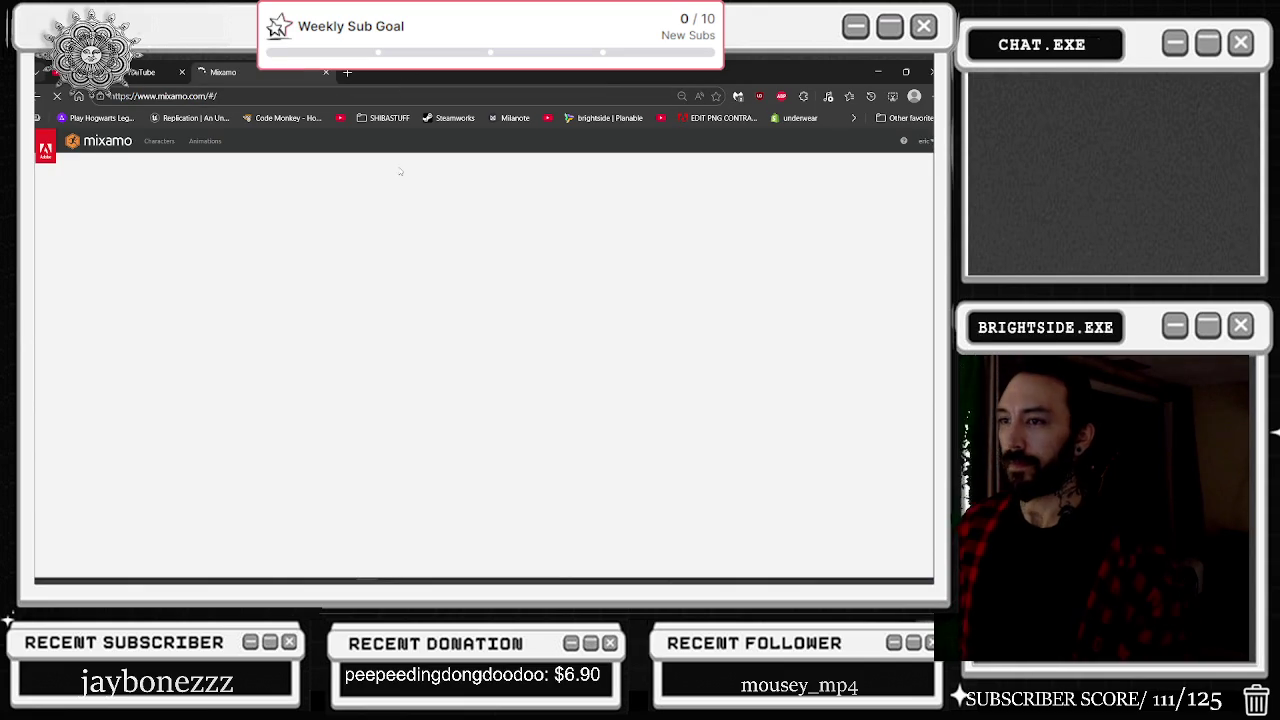
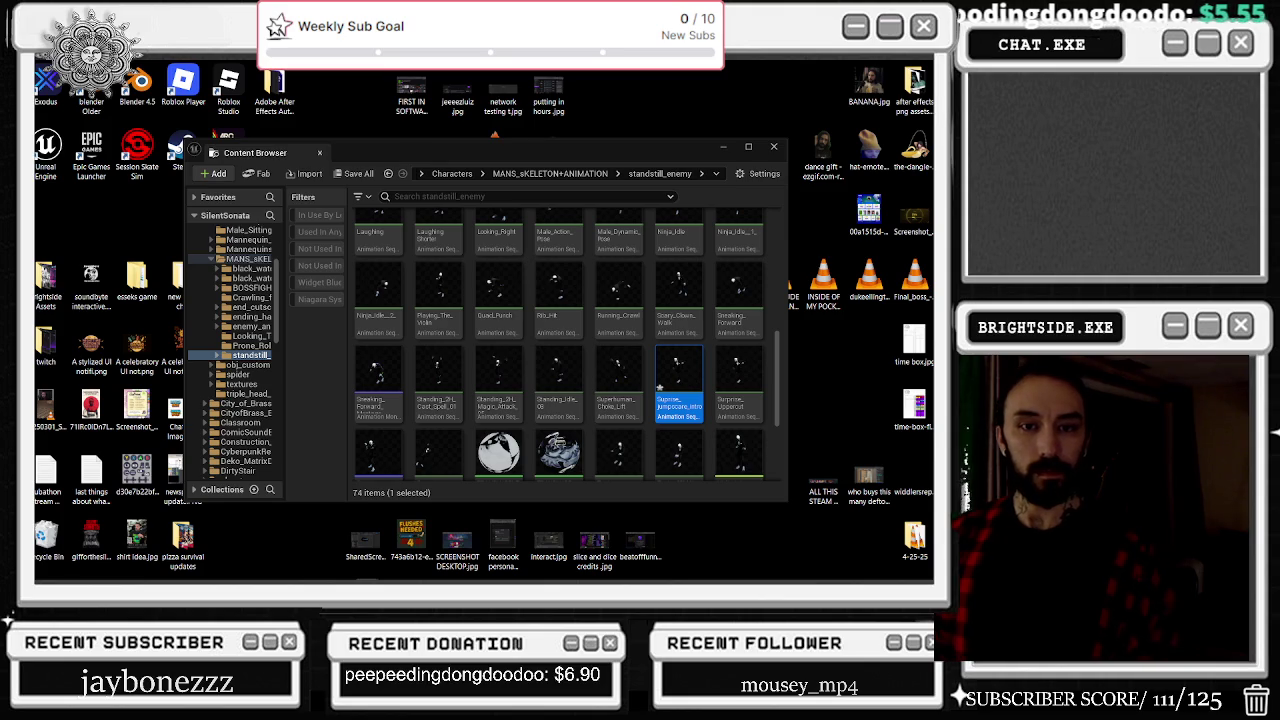
Step: Switch to Mixamo and scroll down through the grab animation search results
{"action": "key", "text": "alt+Tab"}
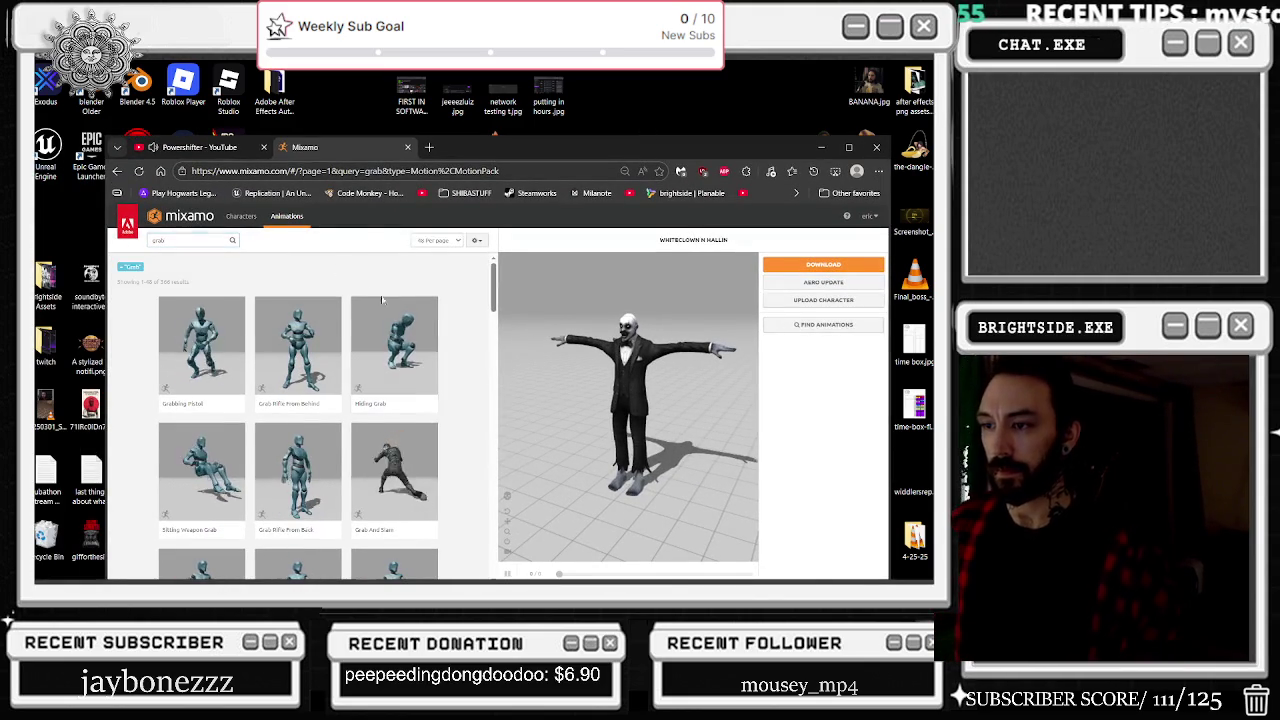
{"action": "scroll", "coordinate": [462, 334], "scroll_direction": "down", "scroll_amount": 5}
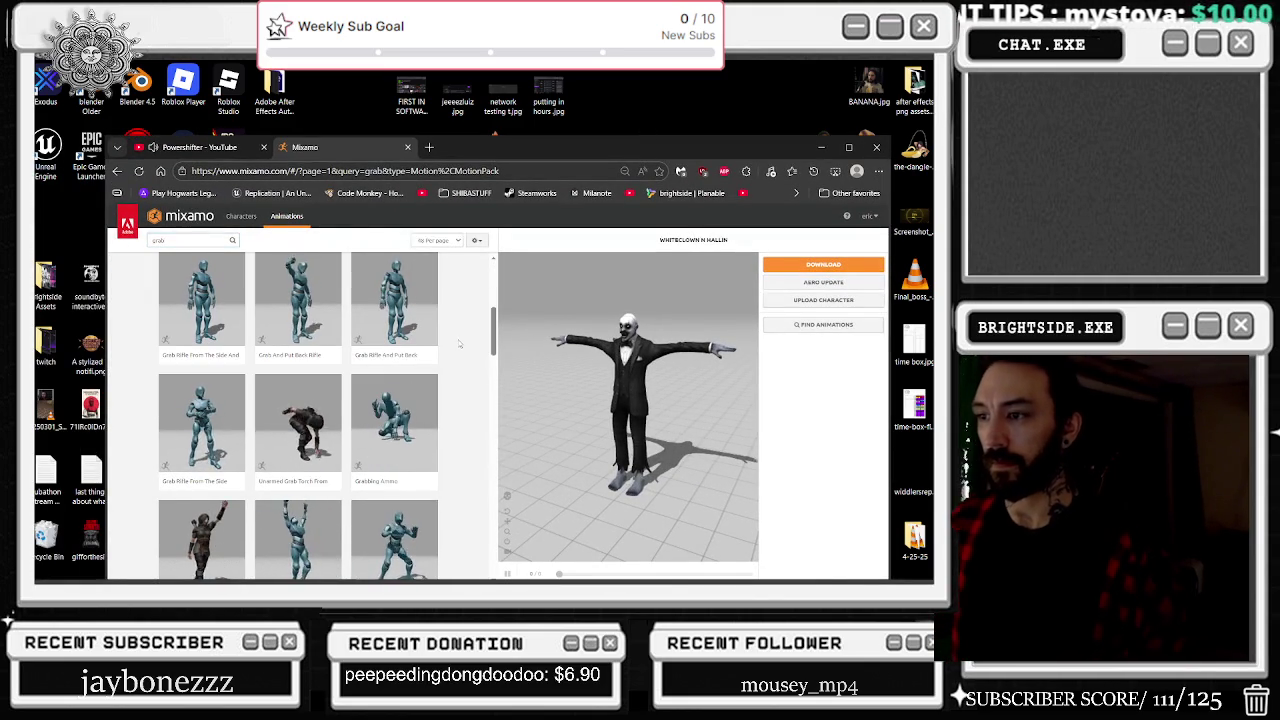
{"action": "scroll", "coordinate": [460, 340], "scroll_direction": "down", "scroll_amount": 1}
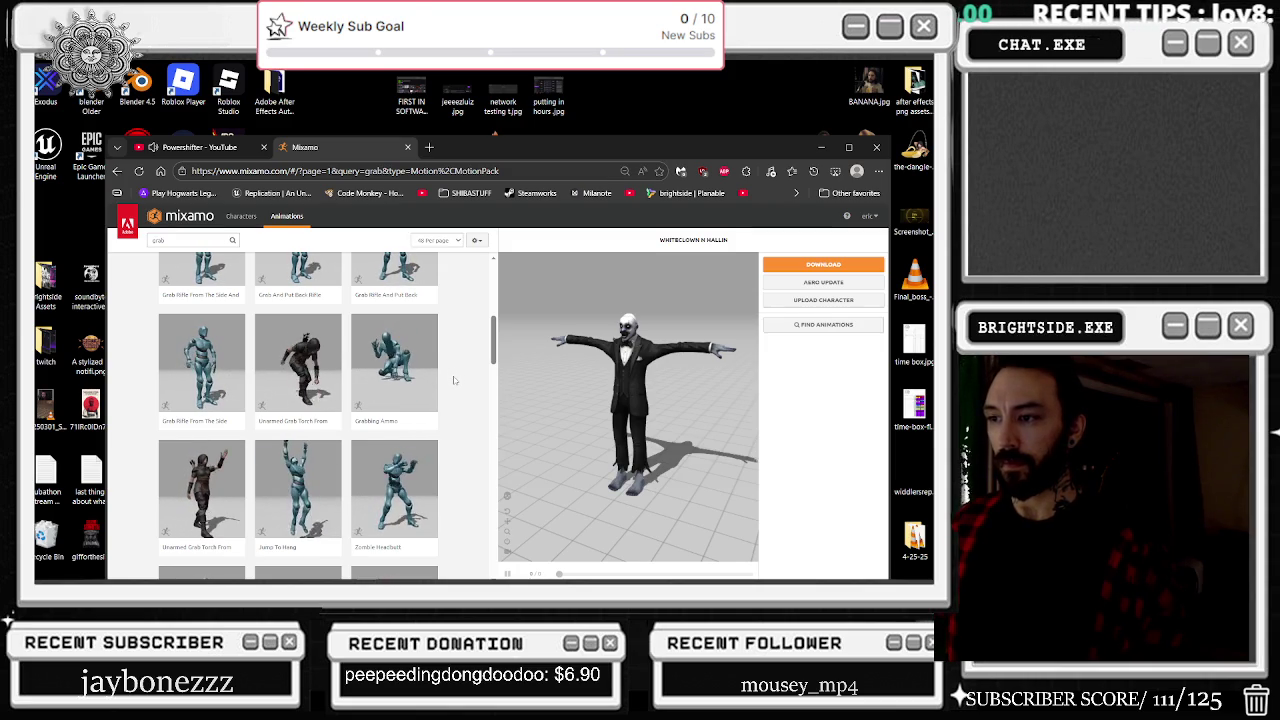
{"action": "scroll", "coordinate": [454, 380], "scroll_direction": "down", "scroll_amount": 2}
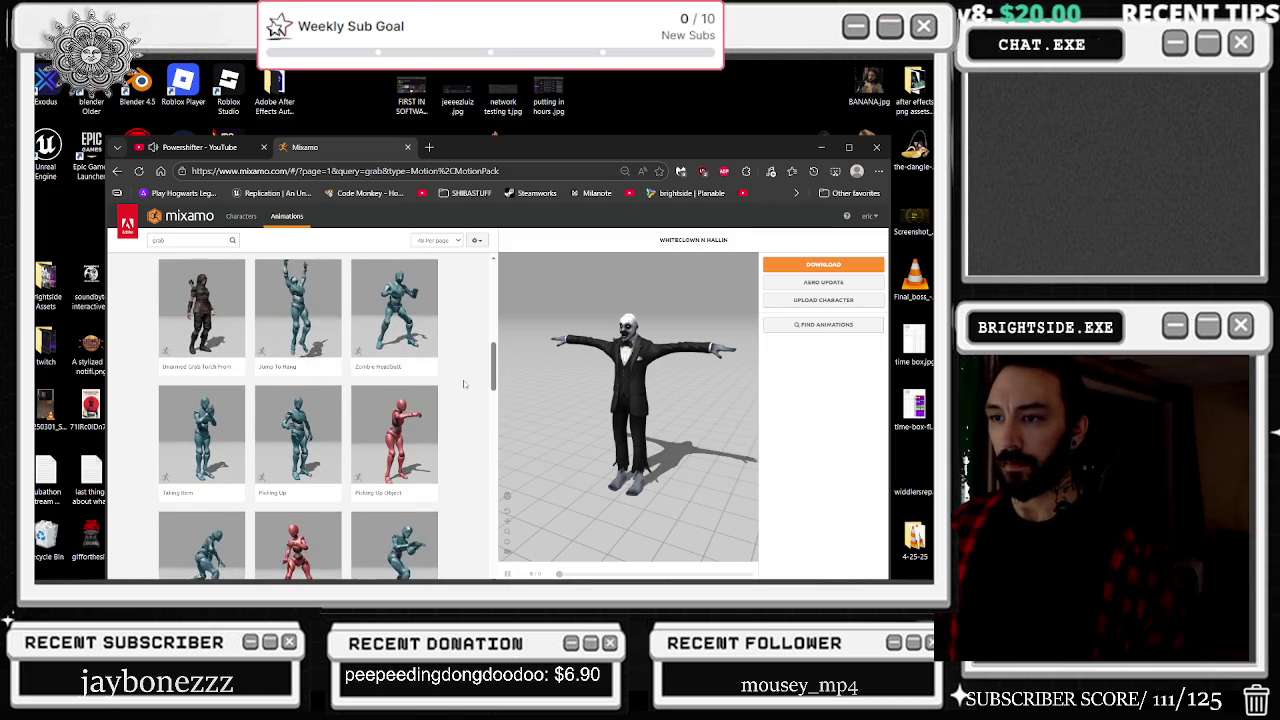
{"action": "scroll", "coordinate": [464, 383], "scroll_direction": "down", "scroll_amount": 1}
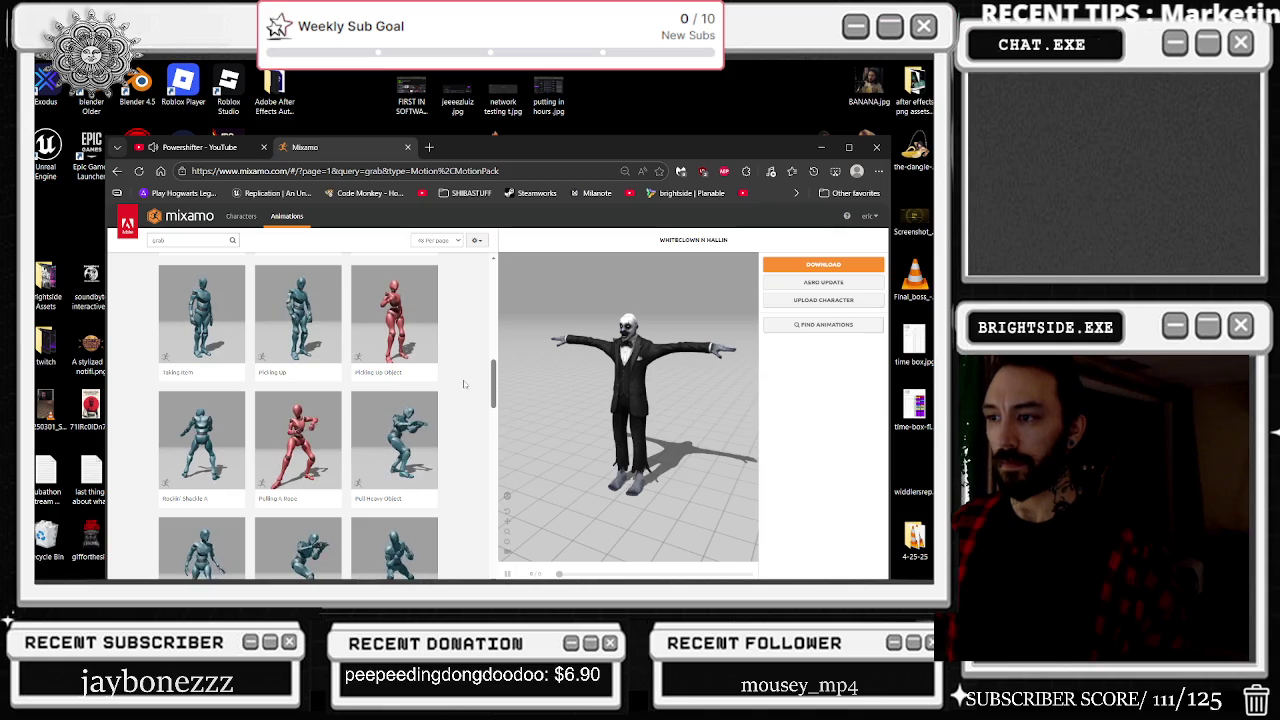
{"action": "scroll", "coordinate": [465, 384], "scroll_direction": "down", "scroll_amount": 1}
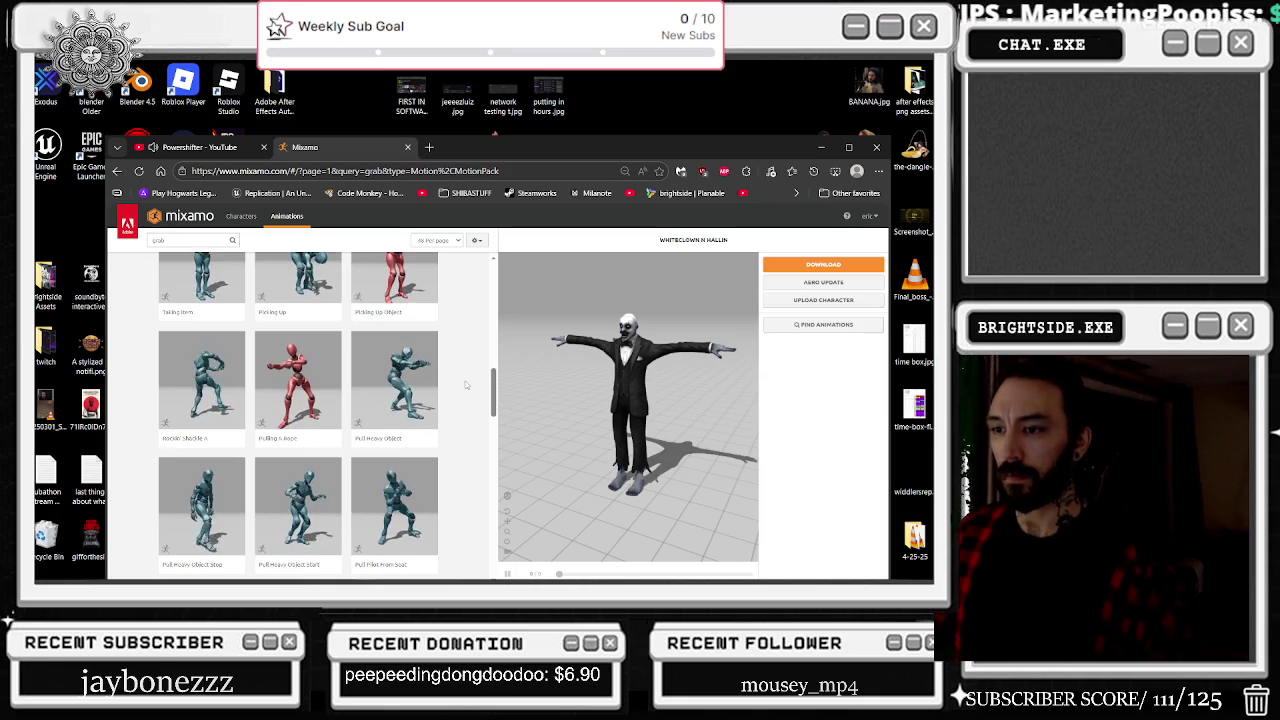
{"action": "scroll", "coordinate": [465, 384], "scroll_direction": "down", "scroll_amount": 1}
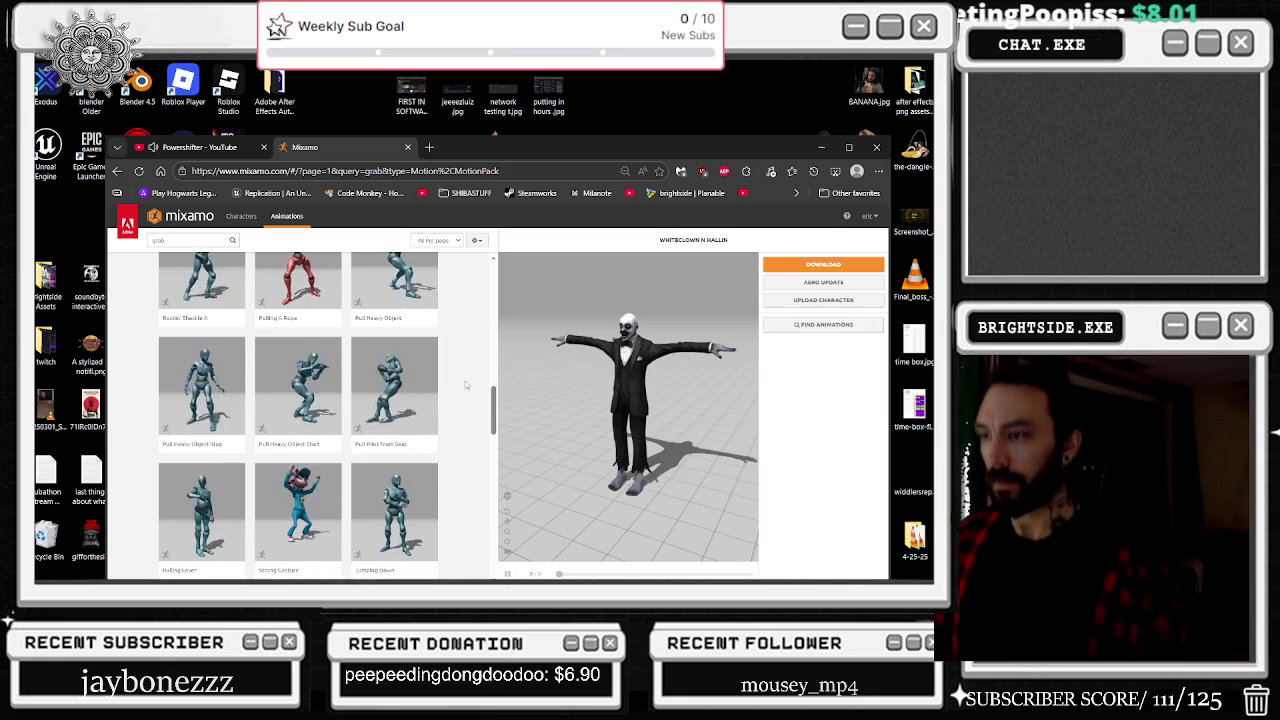
{"action": "scroll", "coordinate": [462, 363], "scroll_direction": "down", "scroll_amount": 4}
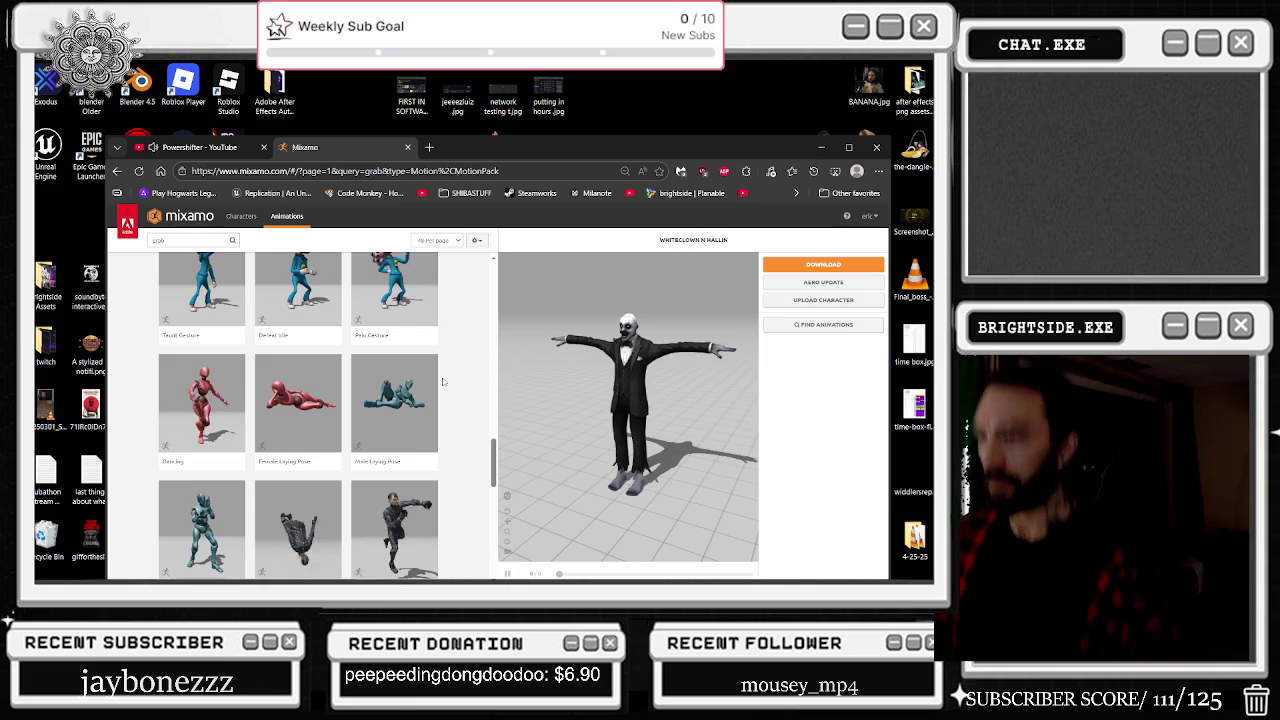
{"action": "scroll", "coordinate": [446, 384], "scroll_direction": "down", "scroll_amount": 1}
{"action": "scroll", "coordinate": [448, 393], "scroll_direction": "down", "scroll_amount": 3}
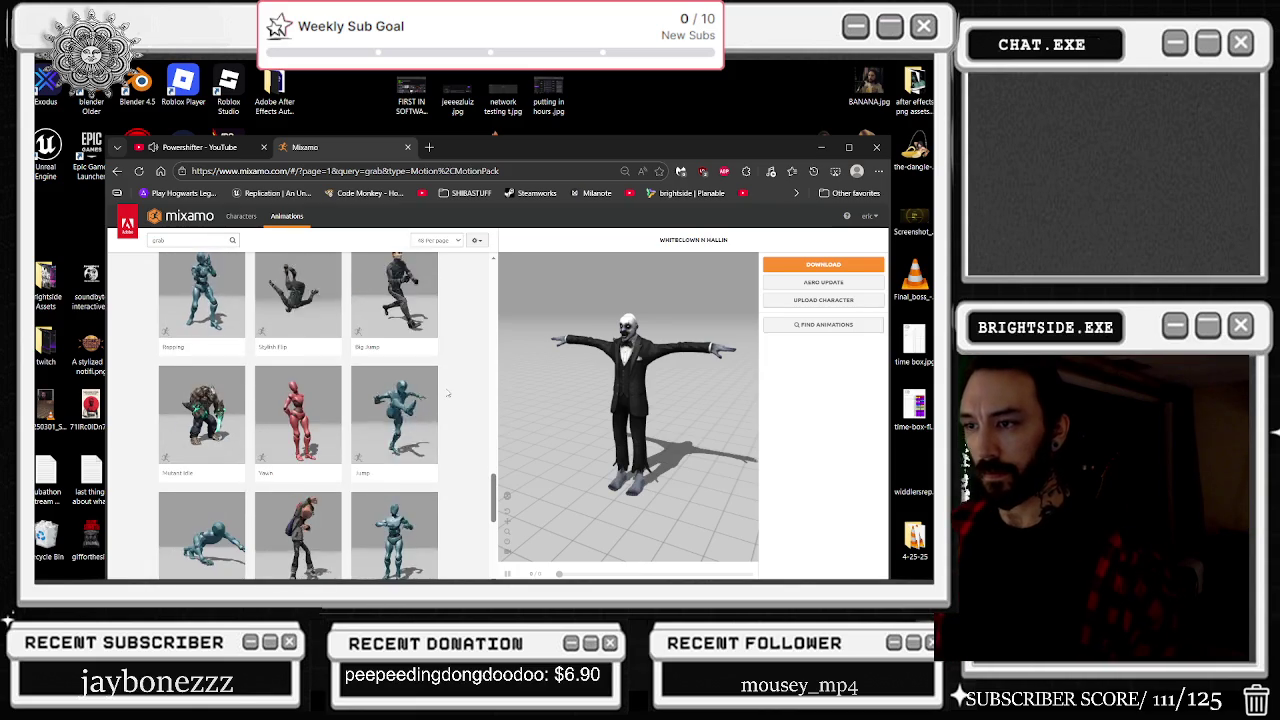
{"action": "scroll", "coordinate": [448, 393], "scroll_direction": "down", "scroll_amount": 2}
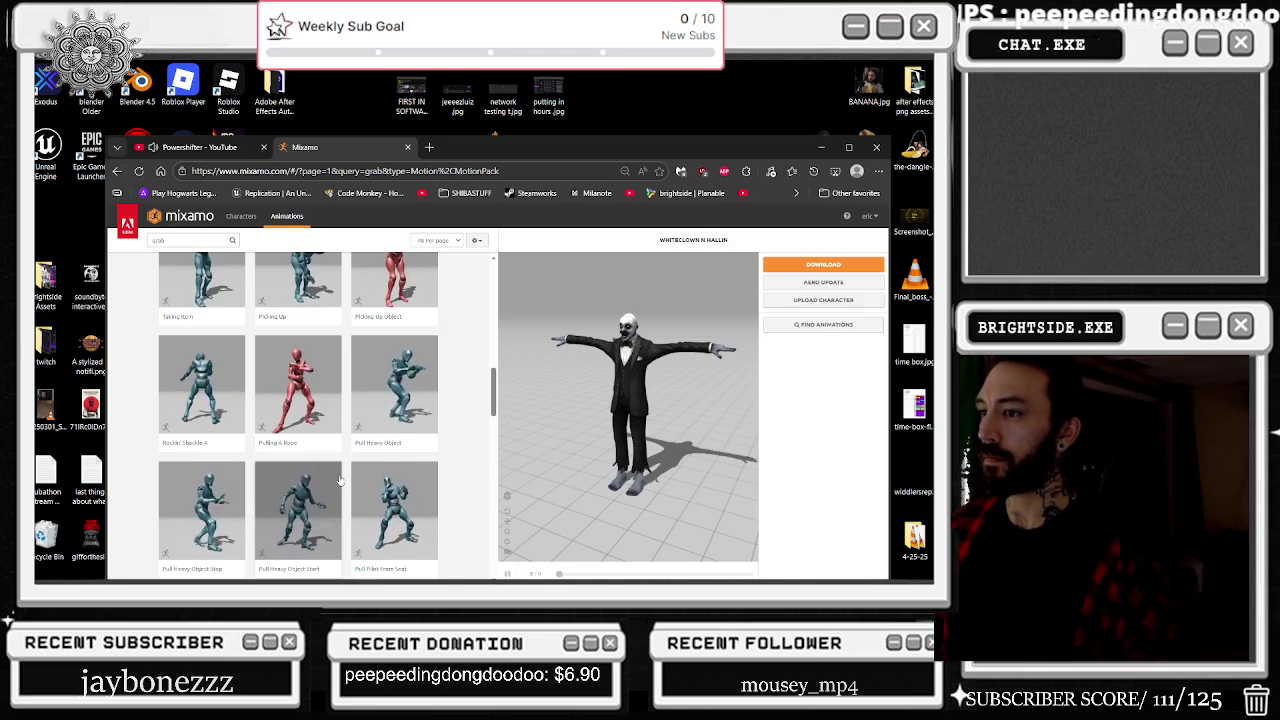
Step: Scroll back up and apply Zombie Headbutt to the clown character
{"action": "scroll", "coordinate": [358, 482], "scroll_direction": "up", "scroll_amount": 2}
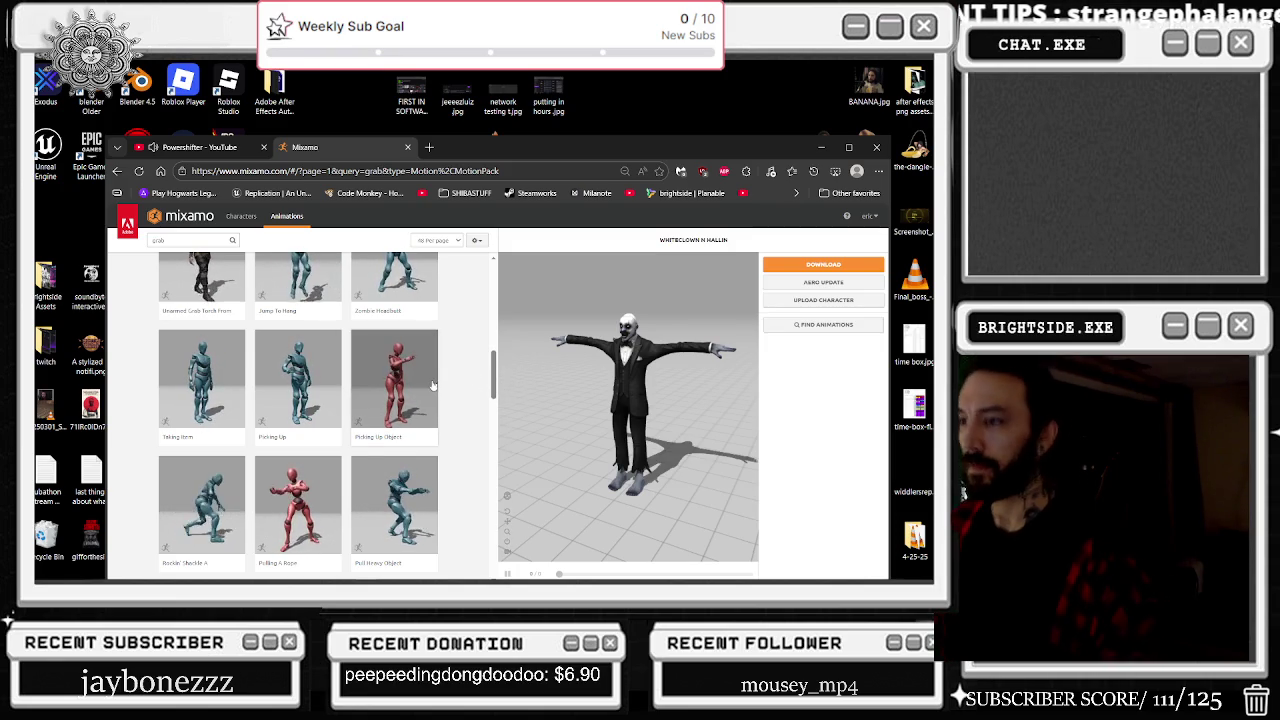
{"action": "scroll", "coordinate": [440, 415], "scroll_direction": "up", "scroll_amount": 3}
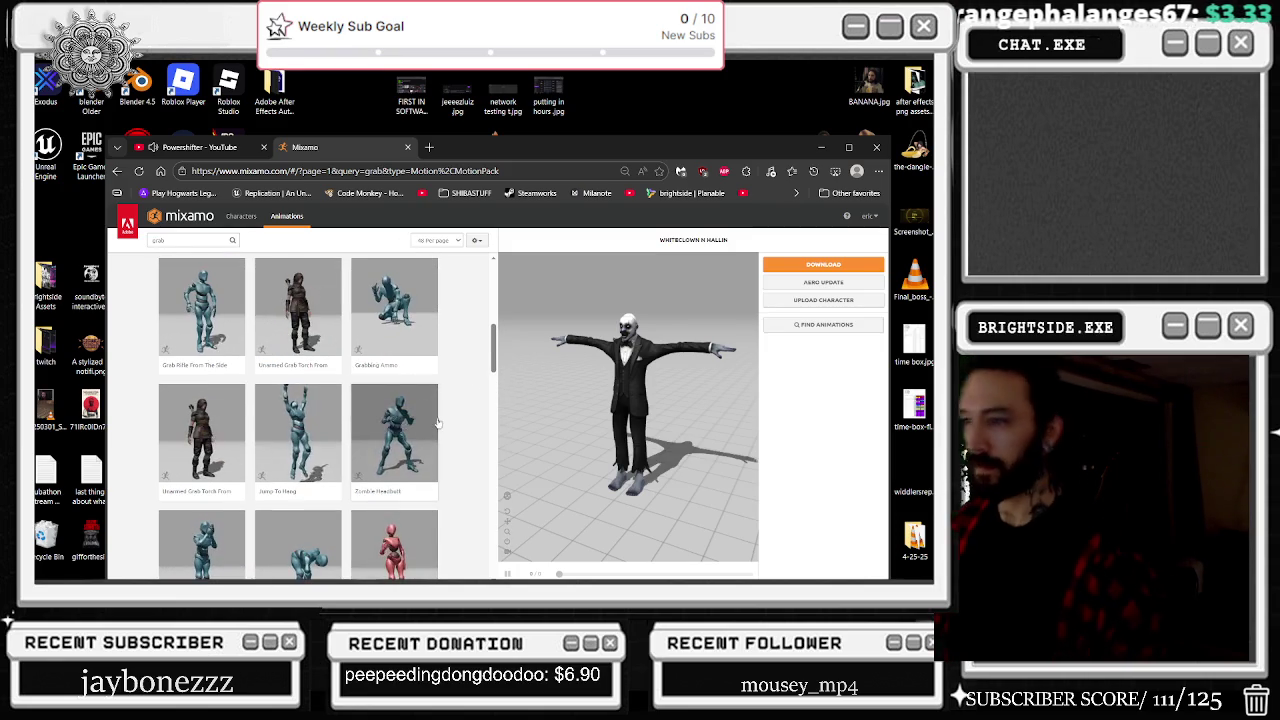
{"action": "left_click", "coordinate": [366, 420]}
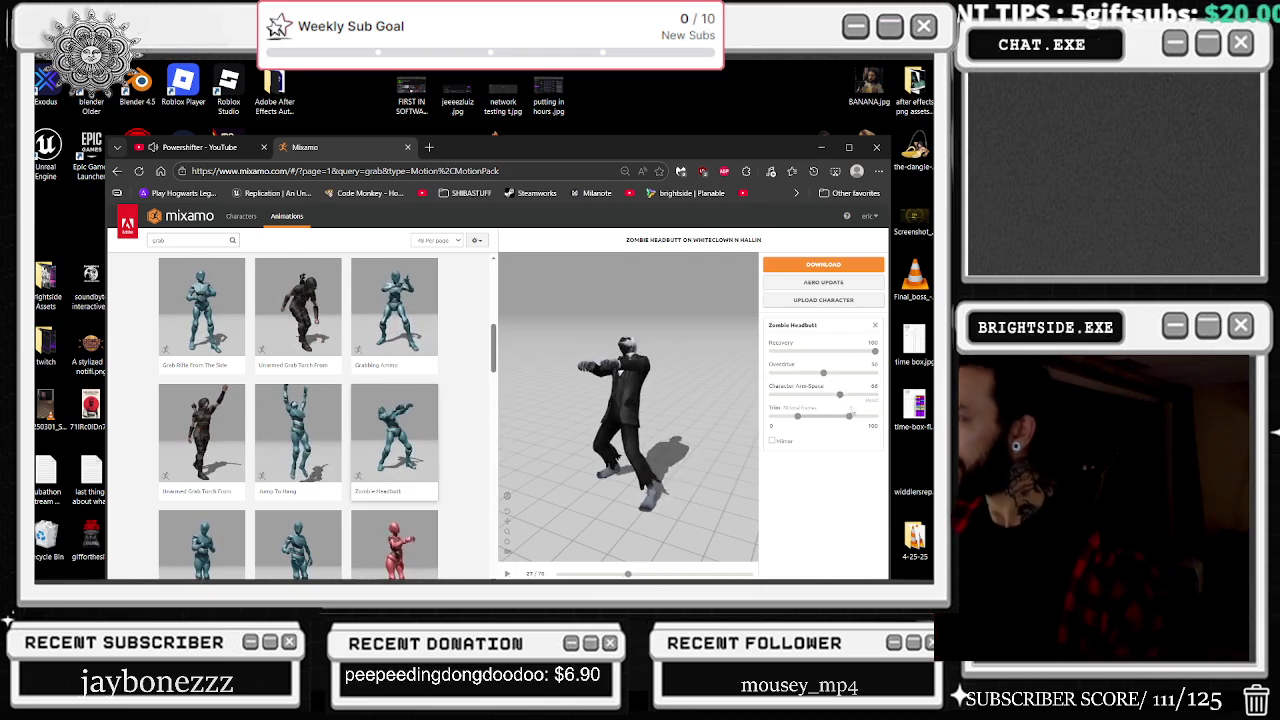
Step: Set Character Arm-Space to 54 and Overdrive to 20
{"action": "left_click_drag", "start_coordinate": [823, 394], "coordinate": [850, 394]}
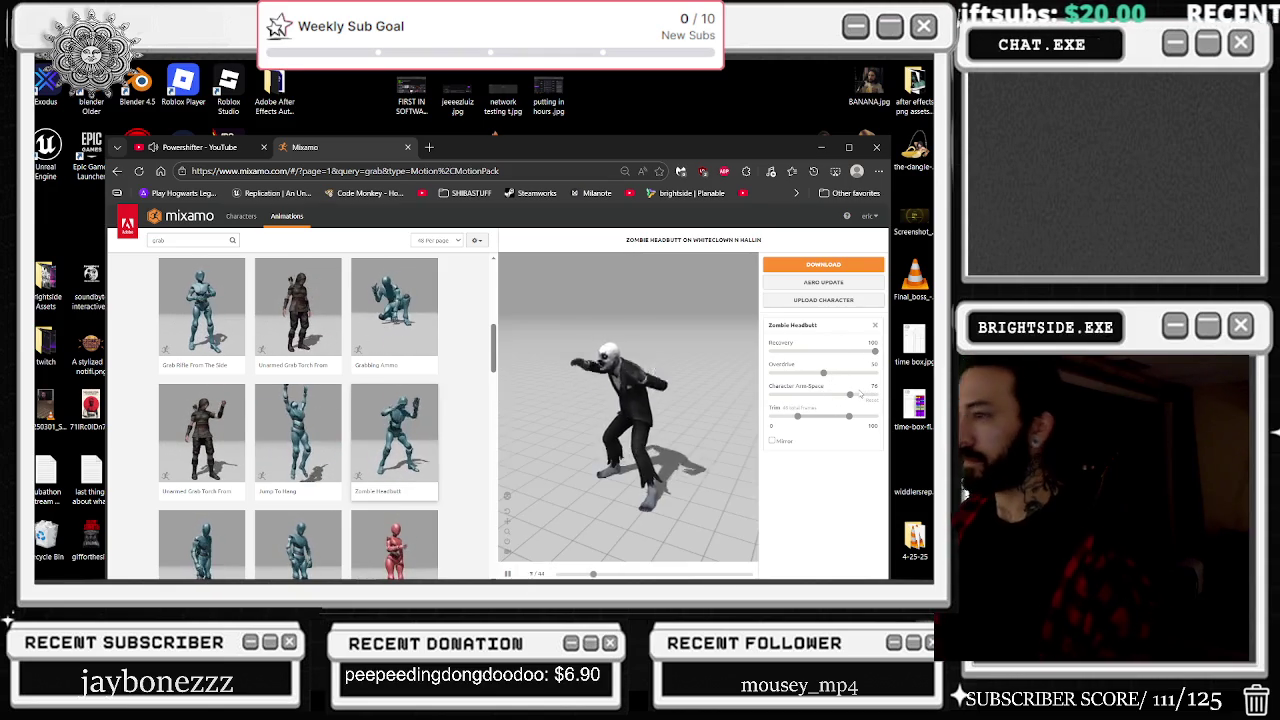
{"action": "left_click_drag", "start_coordinate": [849, 394], "coordinate": [771, 394]}
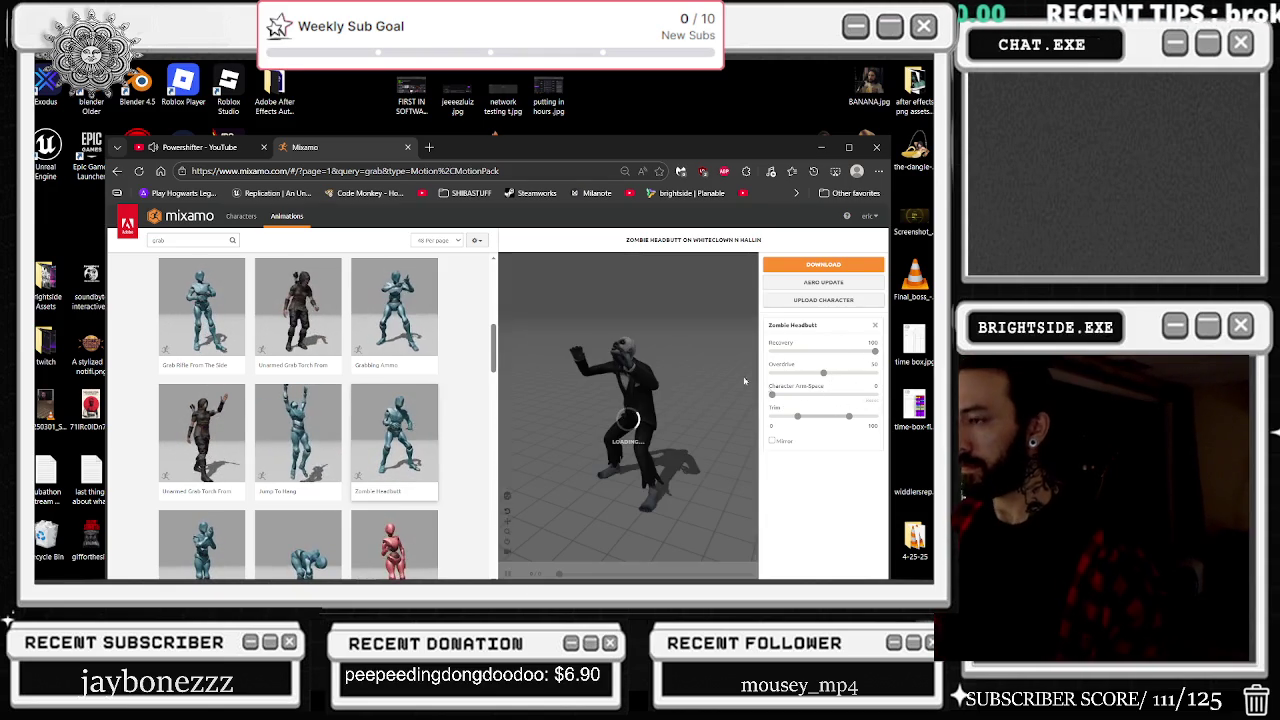
{"action": "left_click_drag", "start_coordinate": [772, 394], "coordinate": [827, 394]}
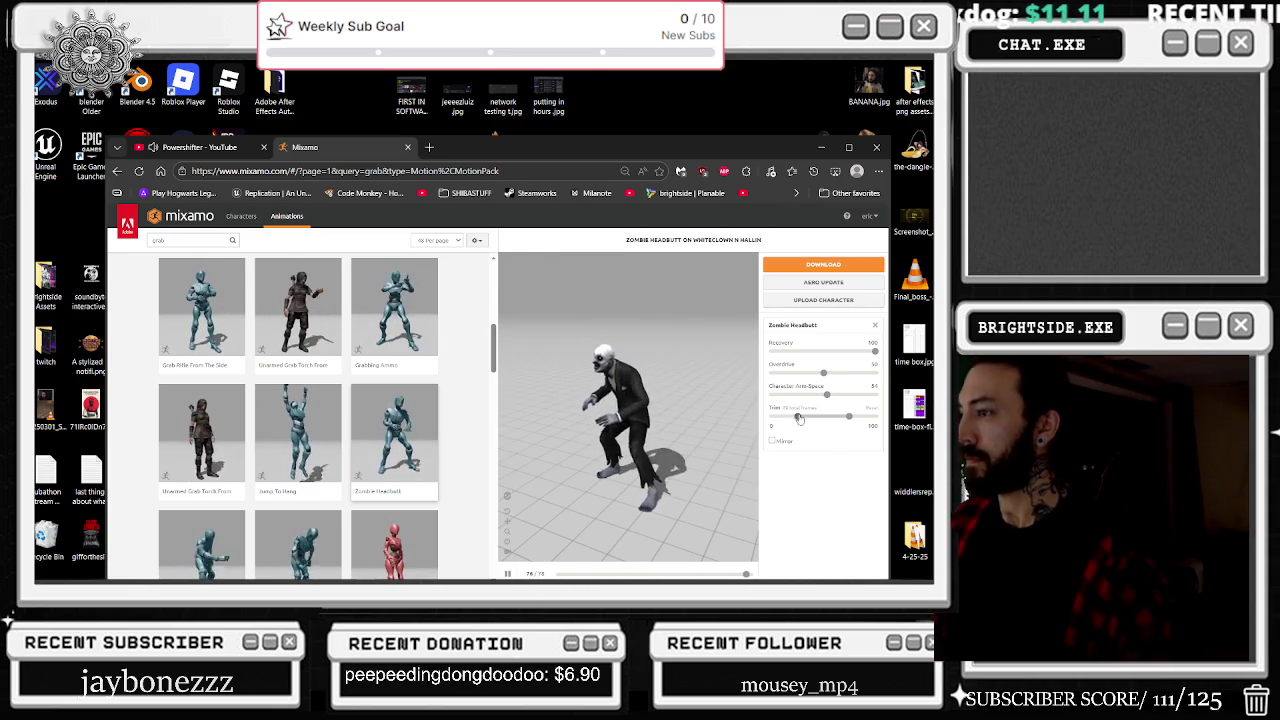
{"action": "left_click", "coordinate": [874, 372]}
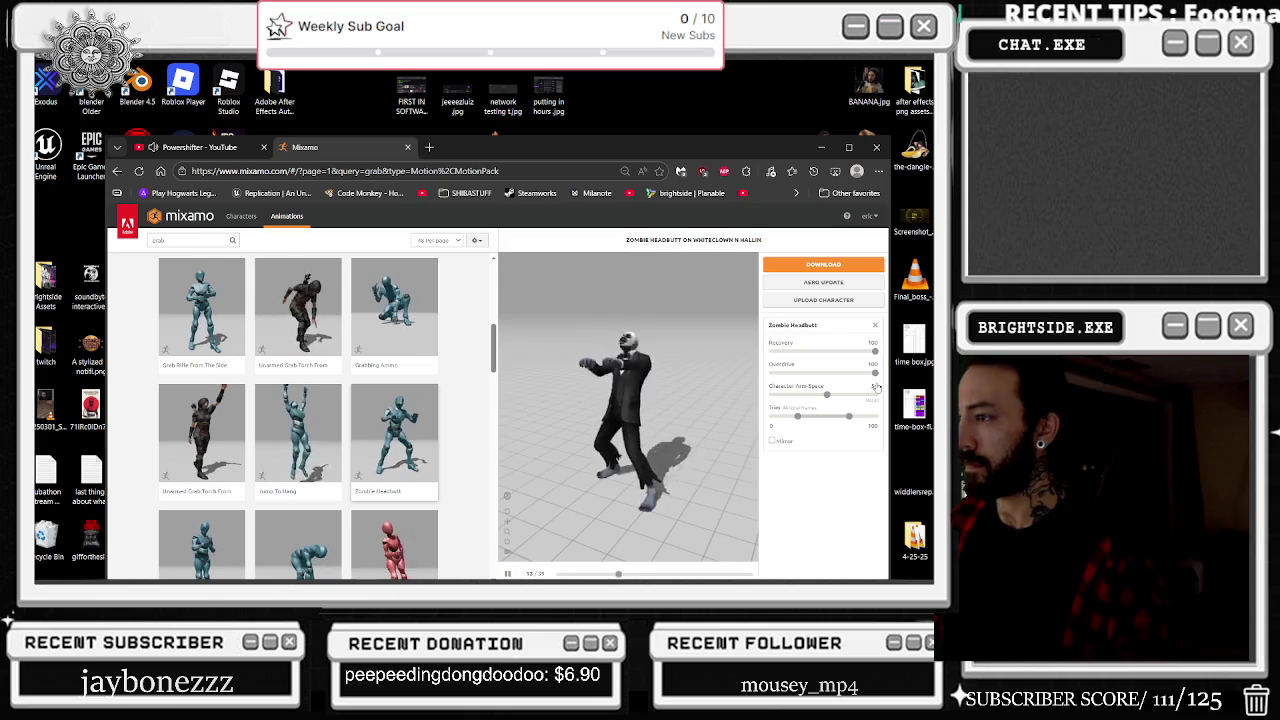
{"action": "left_click_drag", "start_coordinate": [874, 372], "coordinate": [686, 369]}
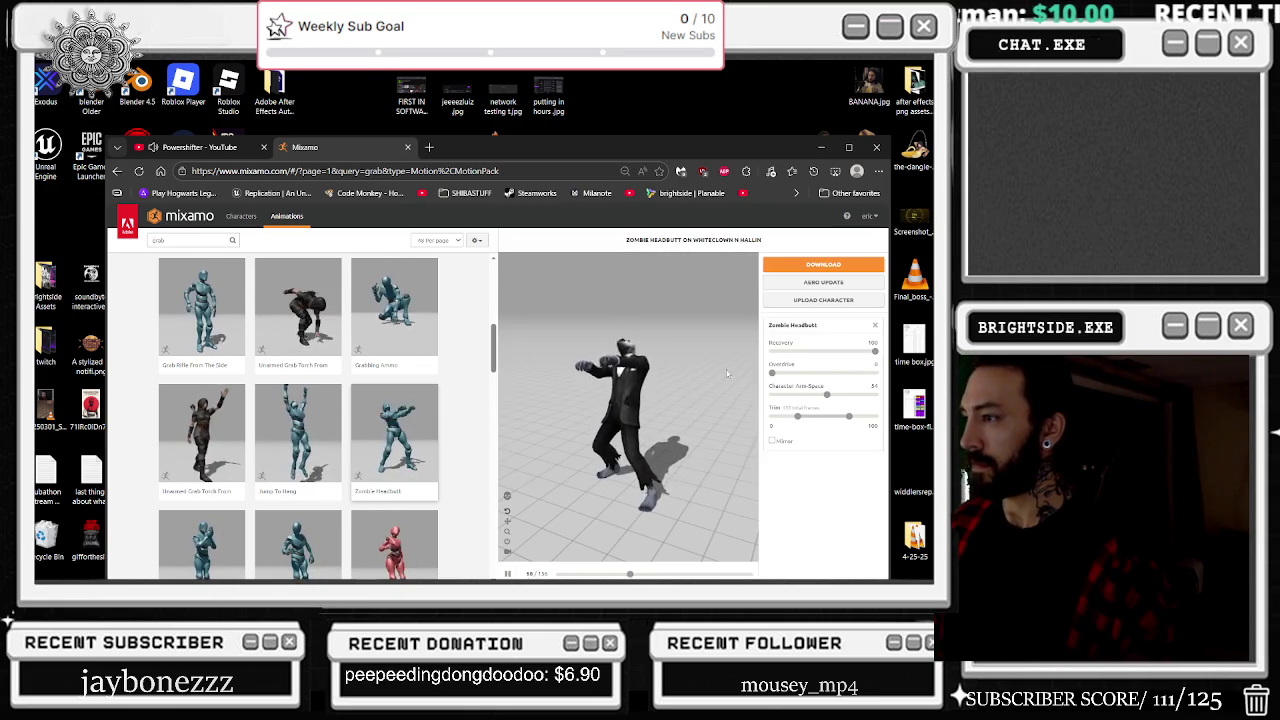
{"action": "left_click", "coordinate": [792, 373]}
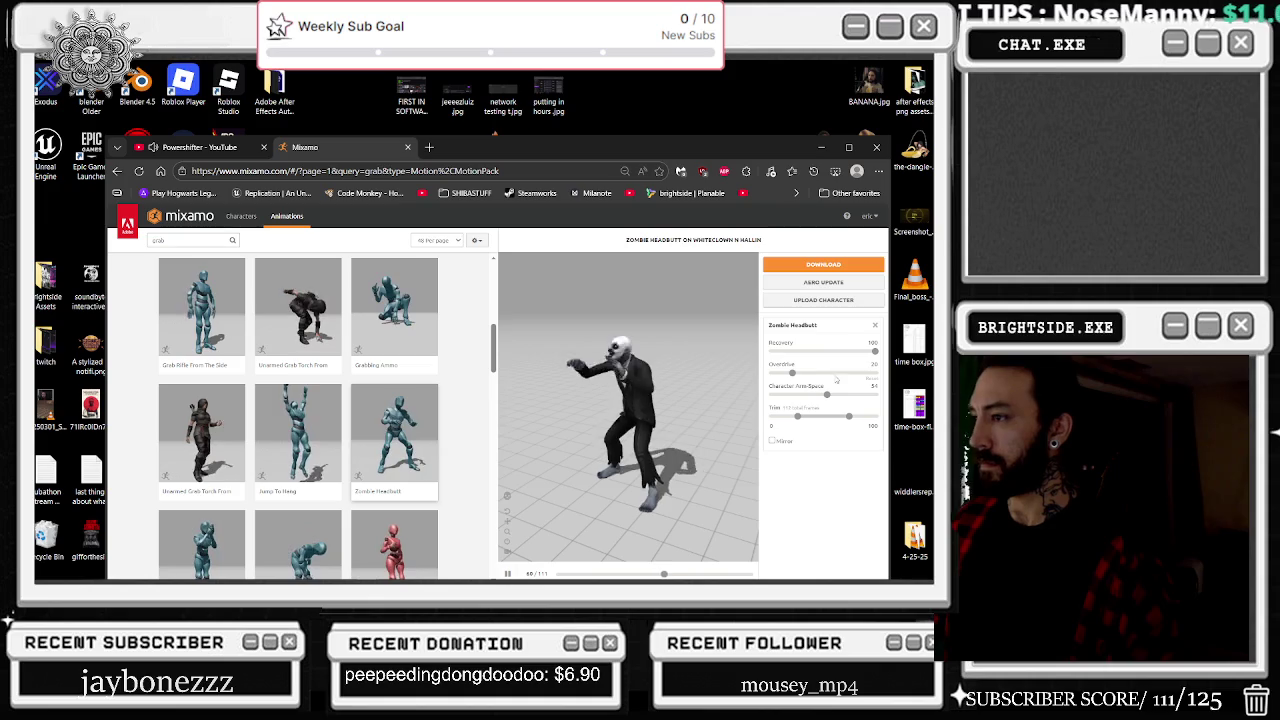
Step: Drop Recovery to 0 and move the trim start in to -8
{"action": "left_click_drag", "start_coordinate": [875, 351], "coordinate": [743, 352]}
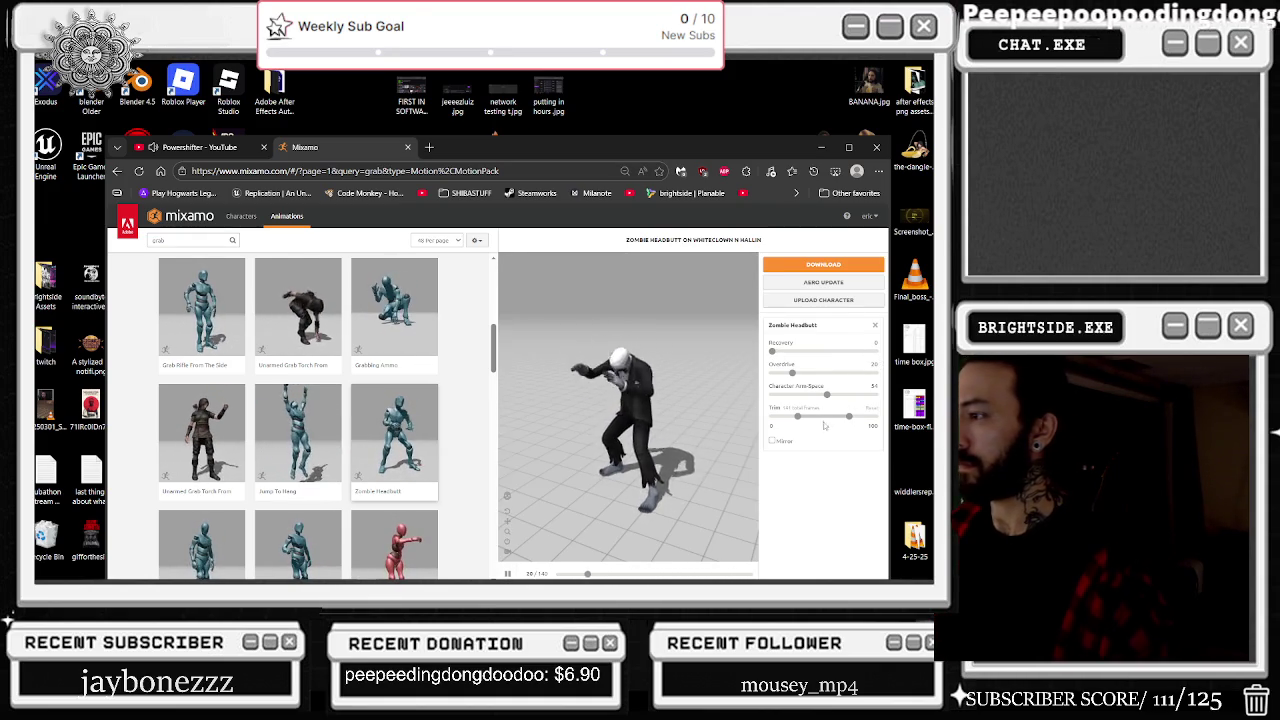
{"action": "left_click_drag", "start_coordinate": [797, 416], "coordinate": [709, 414]}
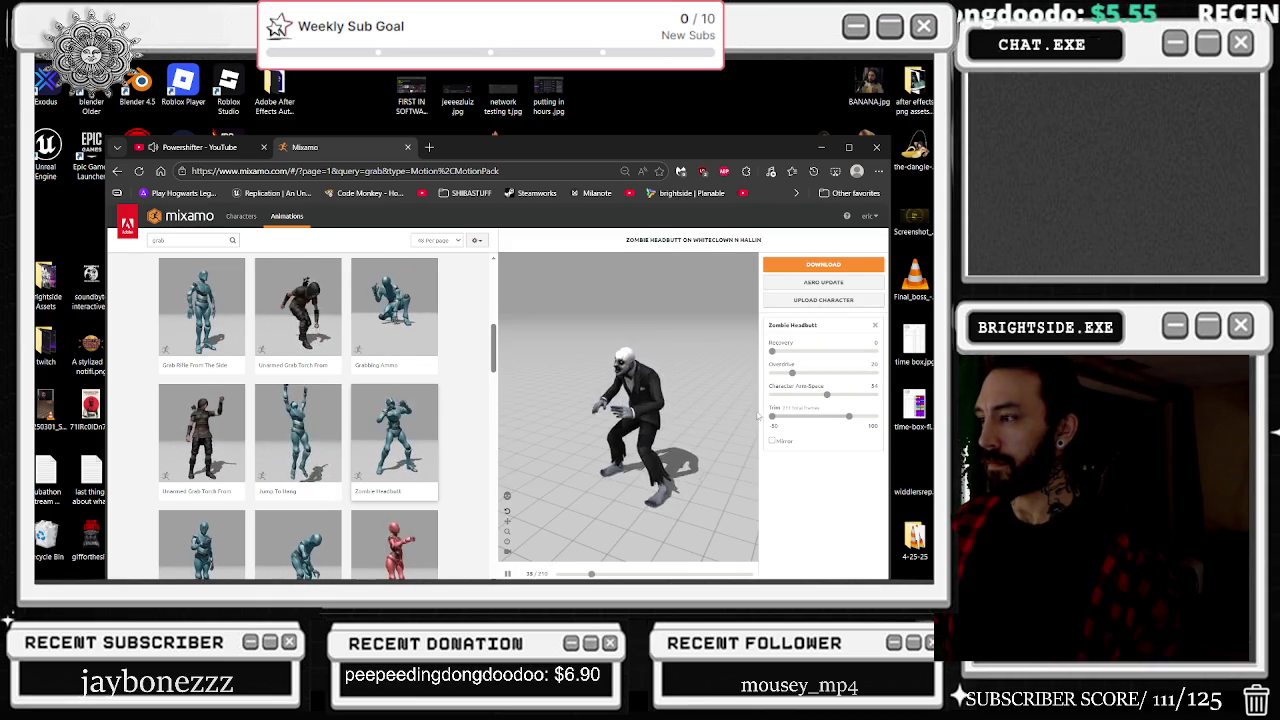
{"action": "left_click_drag", "start_coordinate": [772, 416], "coordinate": [789, 416]}
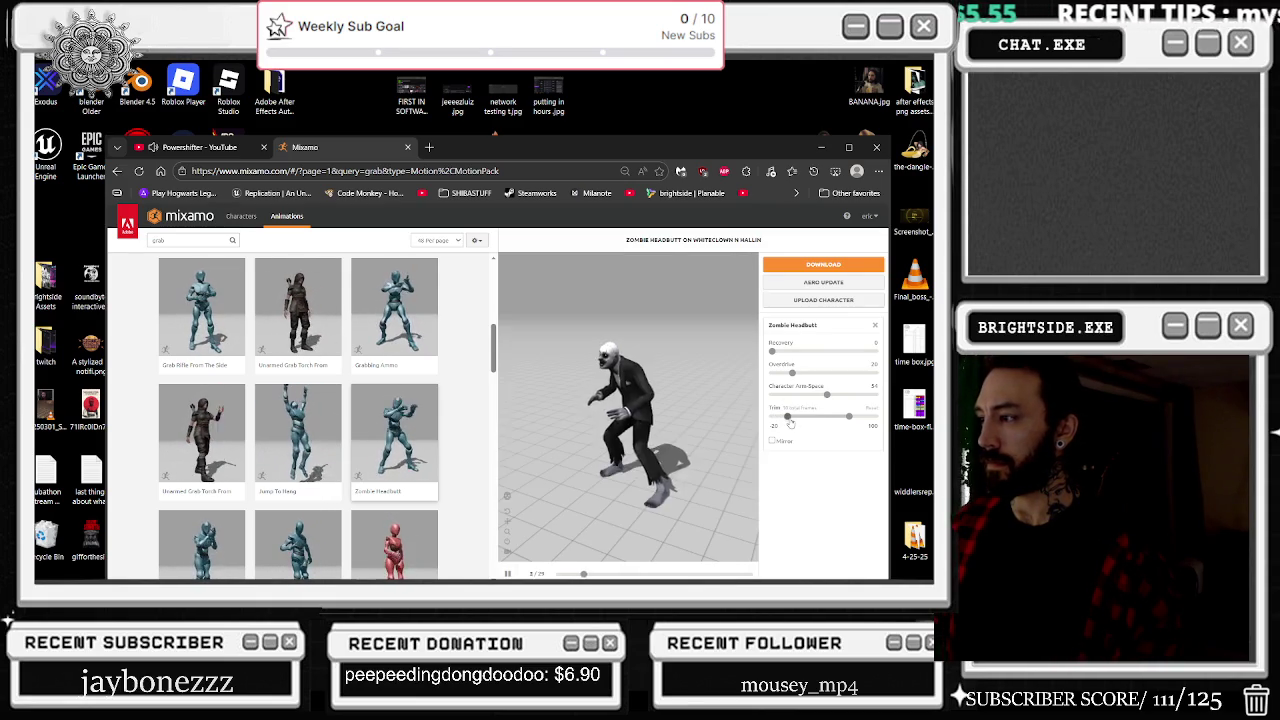
{"action": "left_click_drag", "start_coordinate": [790, 418], "coordinate": [805, 420]}
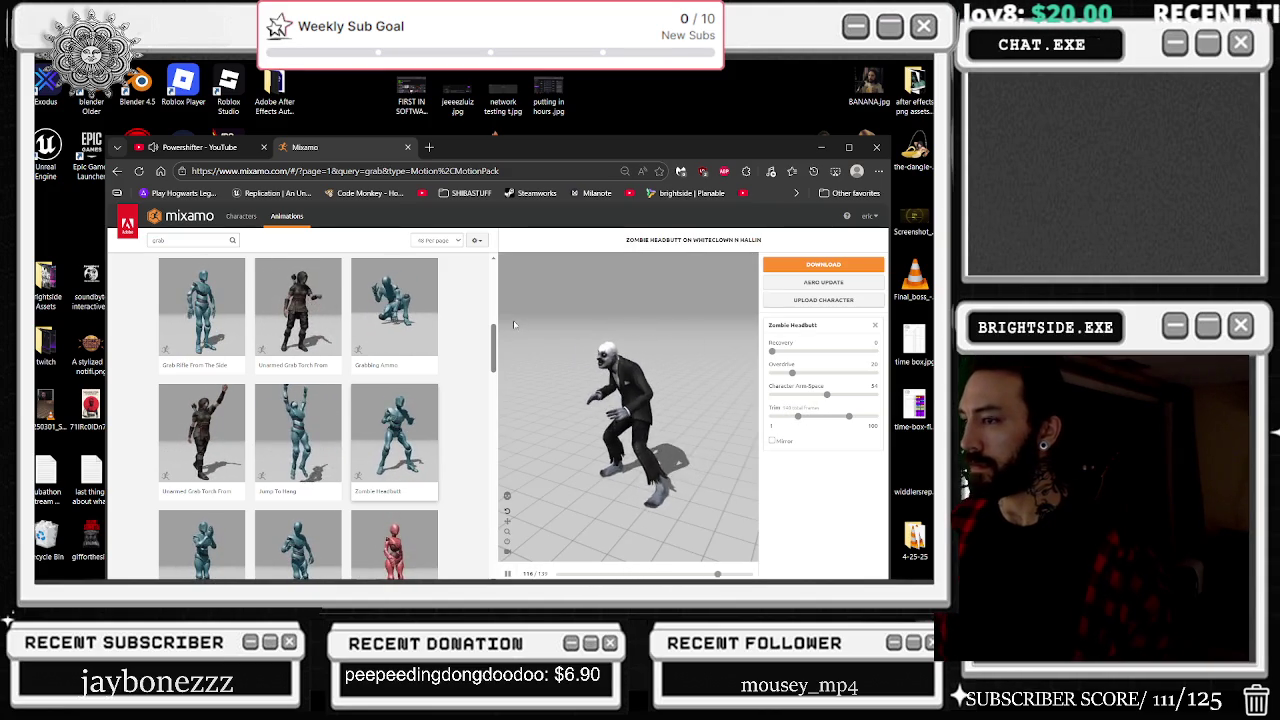
{"action": "left_click", "coordinate": [825, 265]}
{"action": "left_click", "coordinate": [579, 304]}
{"action": "left_click", "coordinate": [570, 326]}
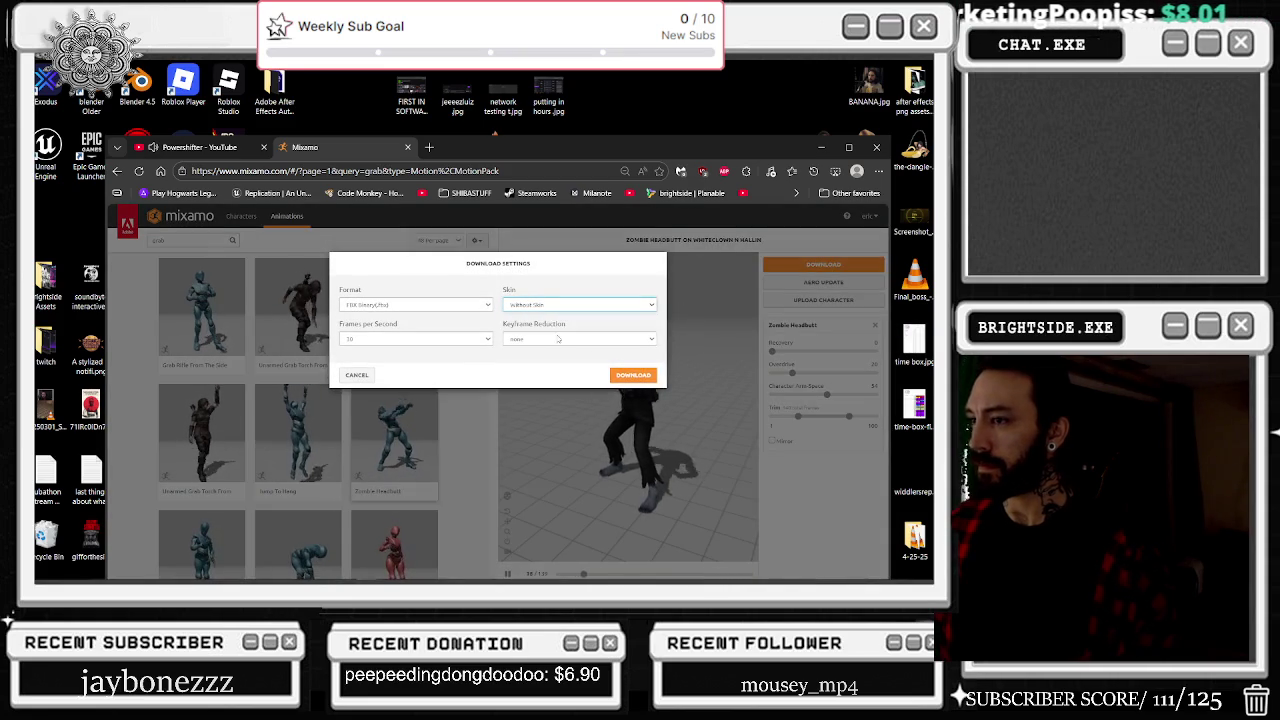
{"action": "left_click", "coordinate": [623, 380]}
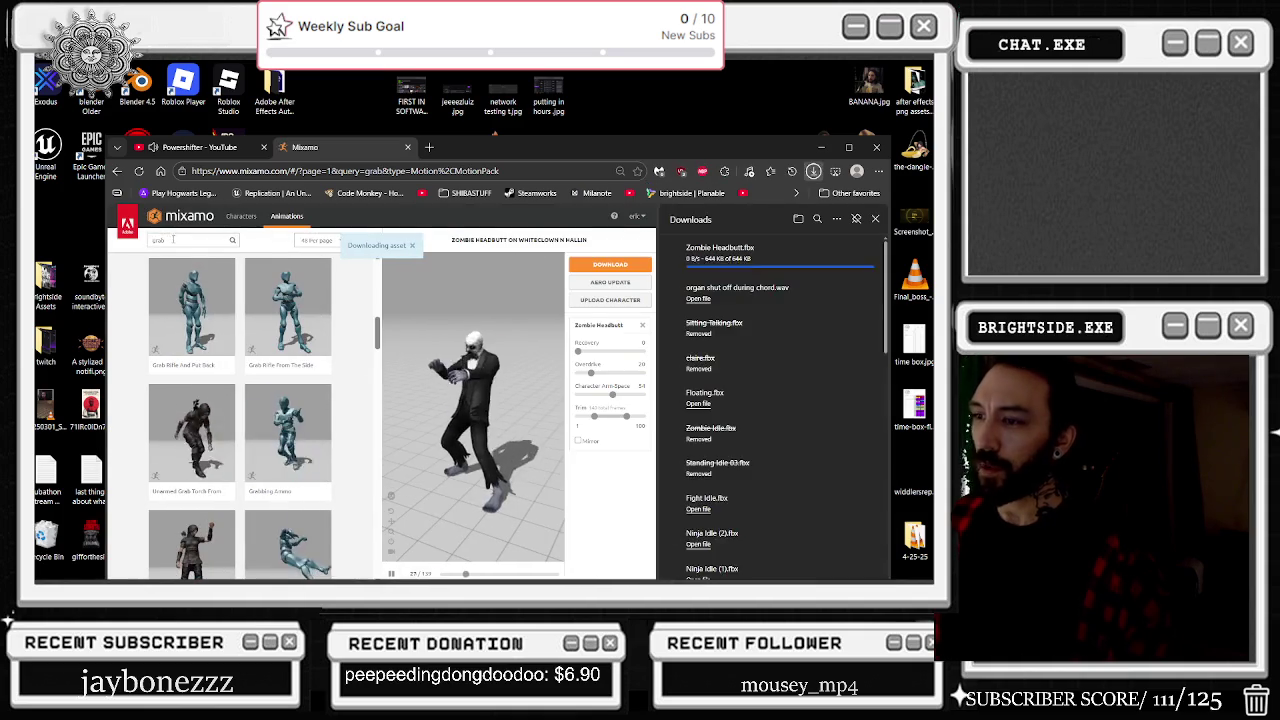
{"action": "left_click", "coordinate": [175, 240]}
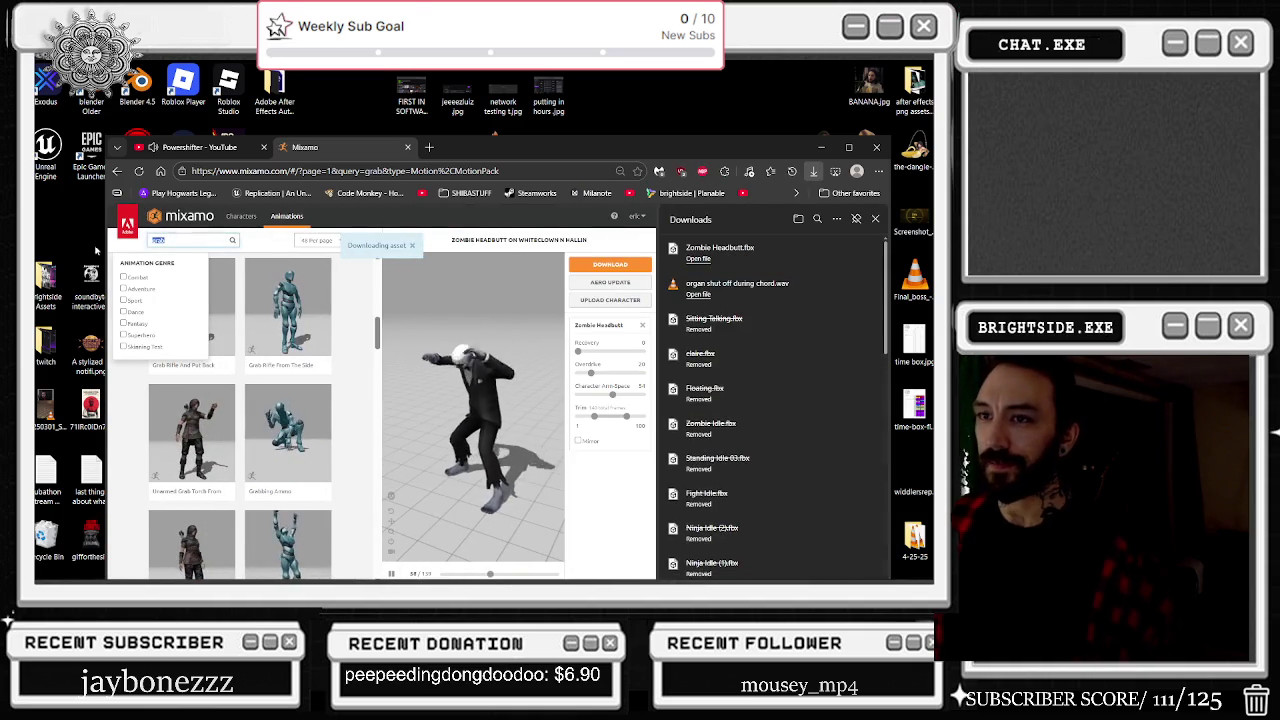
{"action": "type", "text": "scare"}
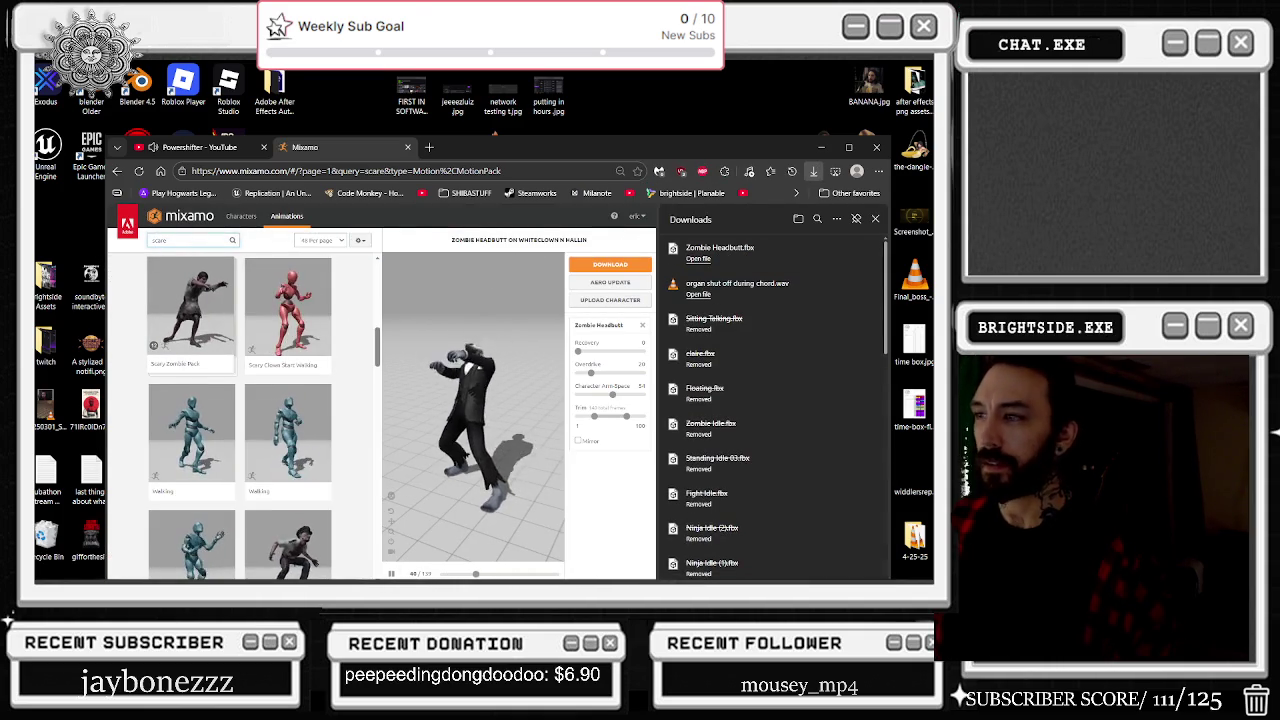
{"action": "left_click", "coordinate": [872, 218]}
{"action": "scroll", "coordinate": [429, 342], "scroll_direction": "down", "scroll_amount": 3}
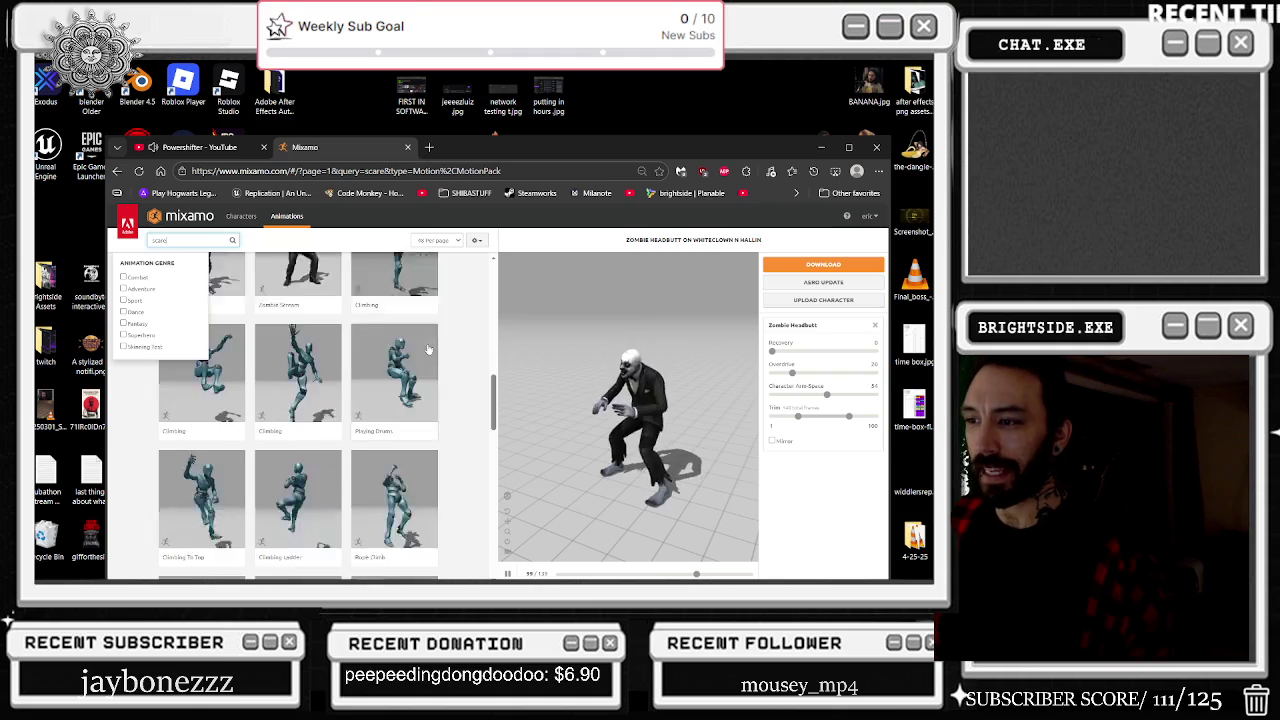
{"action": "scroll", "coordinate": [429, 342], "scroll_direction": "down", "scroll_amount": 2}
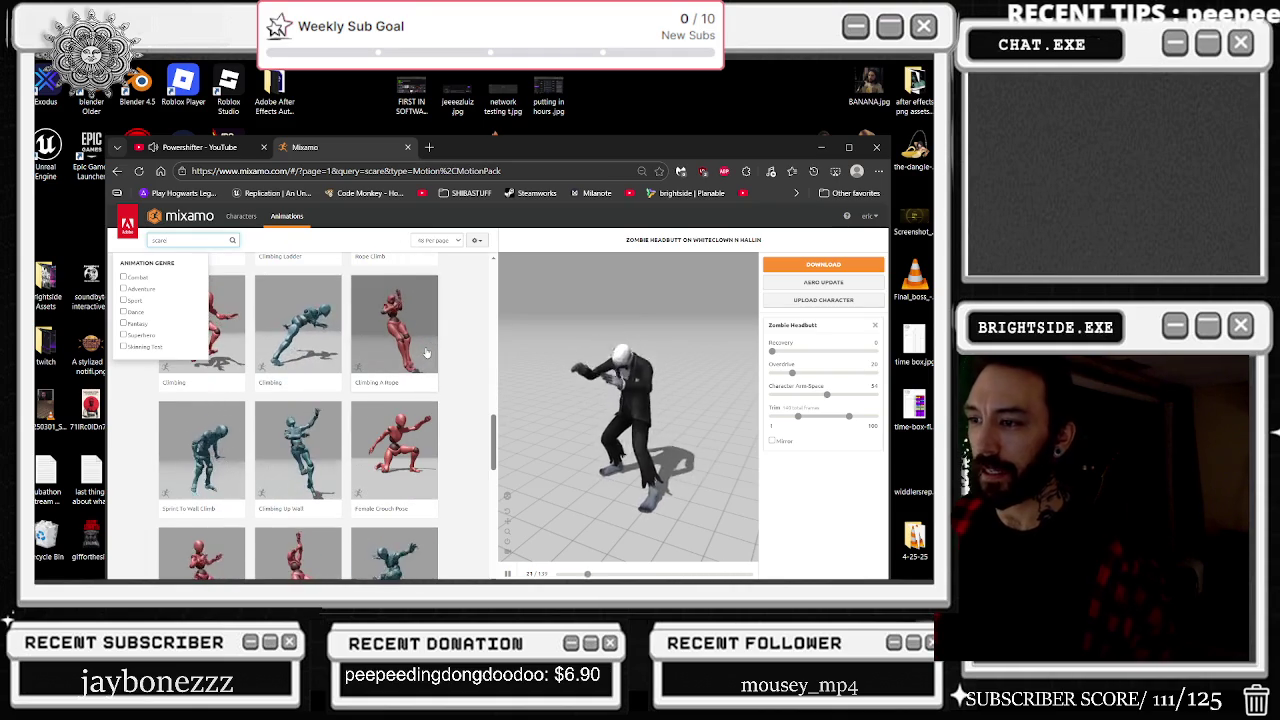
{"action": "scroll", "coordinate": [425, 350], "scroll_direction": "down", "scroll_amount": 1}
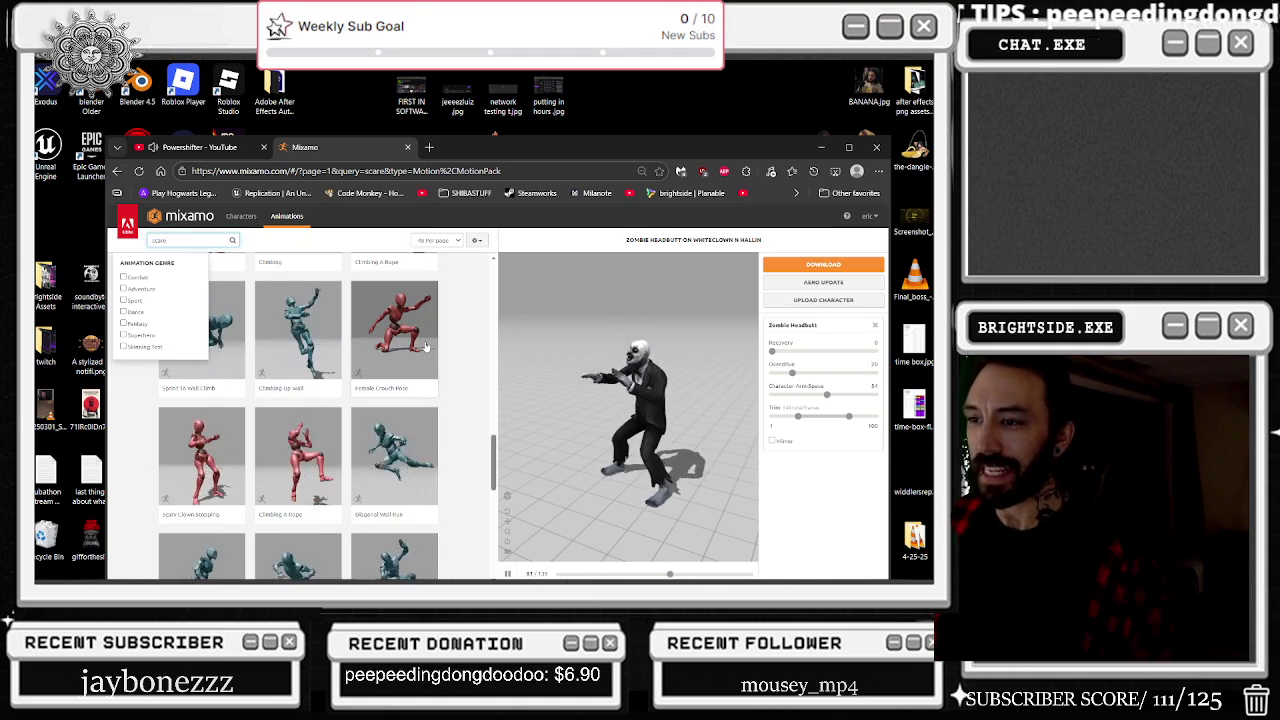
{"action": "scroll", "coordinate": [425, 347], "scroll_direction": "down", "scroll_amount": 1}
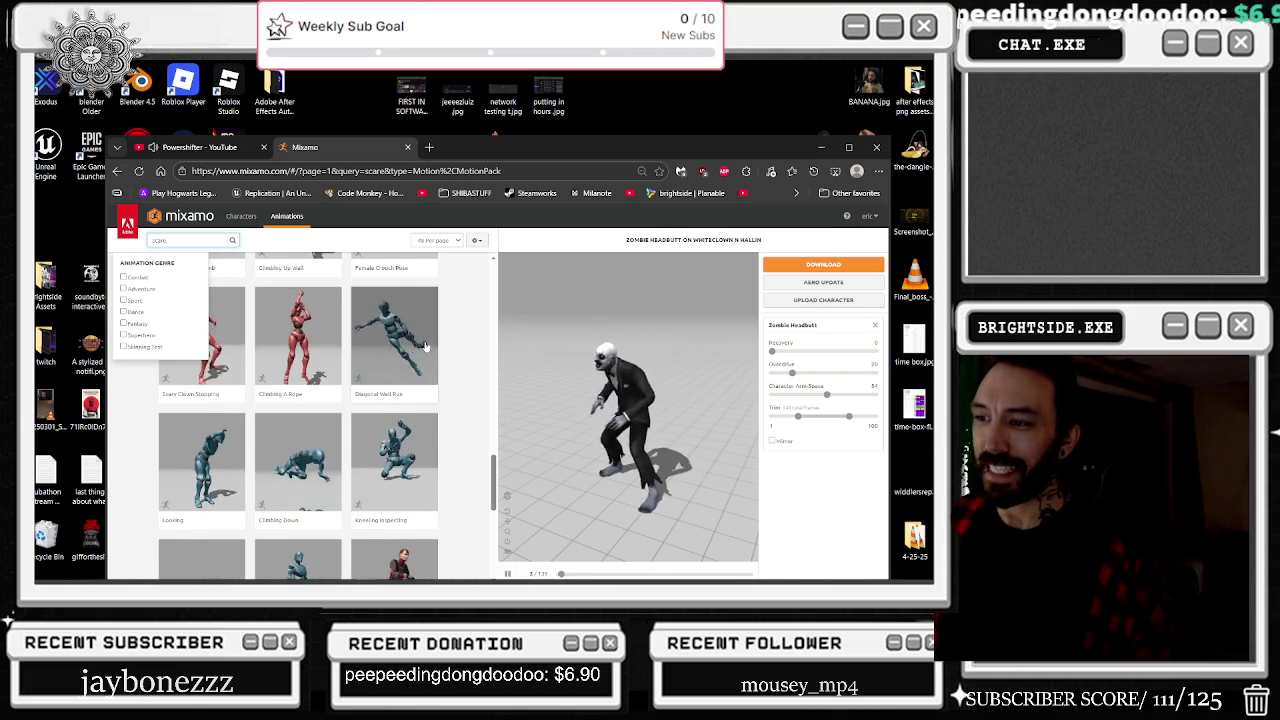
{"action": "scroll", "coordinate": [423, 348], "scroll_direction": "down", "scroll_amount": 1}
{"action": "scroll", "coordinate": [422, 350], "scroll_direction": "down", "scroll_amount": 1}
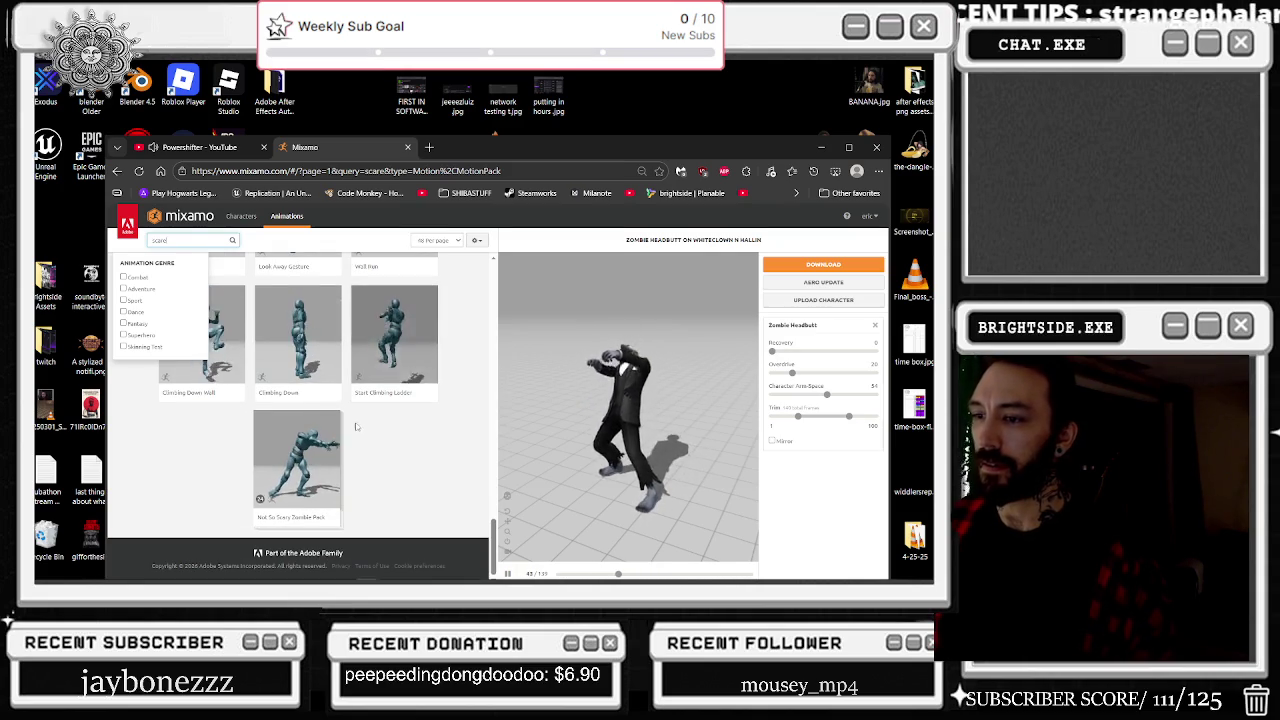
{"action": "scroll", "coordinate": [399, 485], "scroll_direction": "up", "scroll_amount": 3}
{"action": "double_click", "coordinate": [160, 240]}
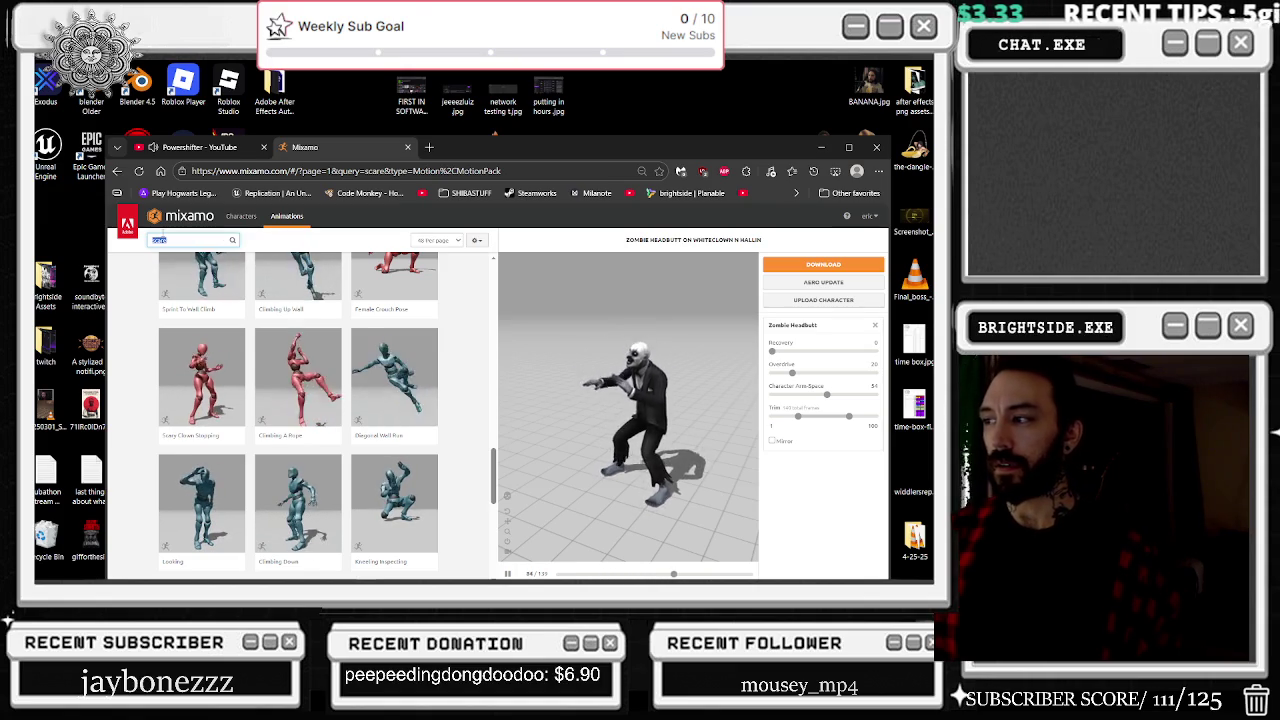
{"action": "key", "text": "alt+Tab"}
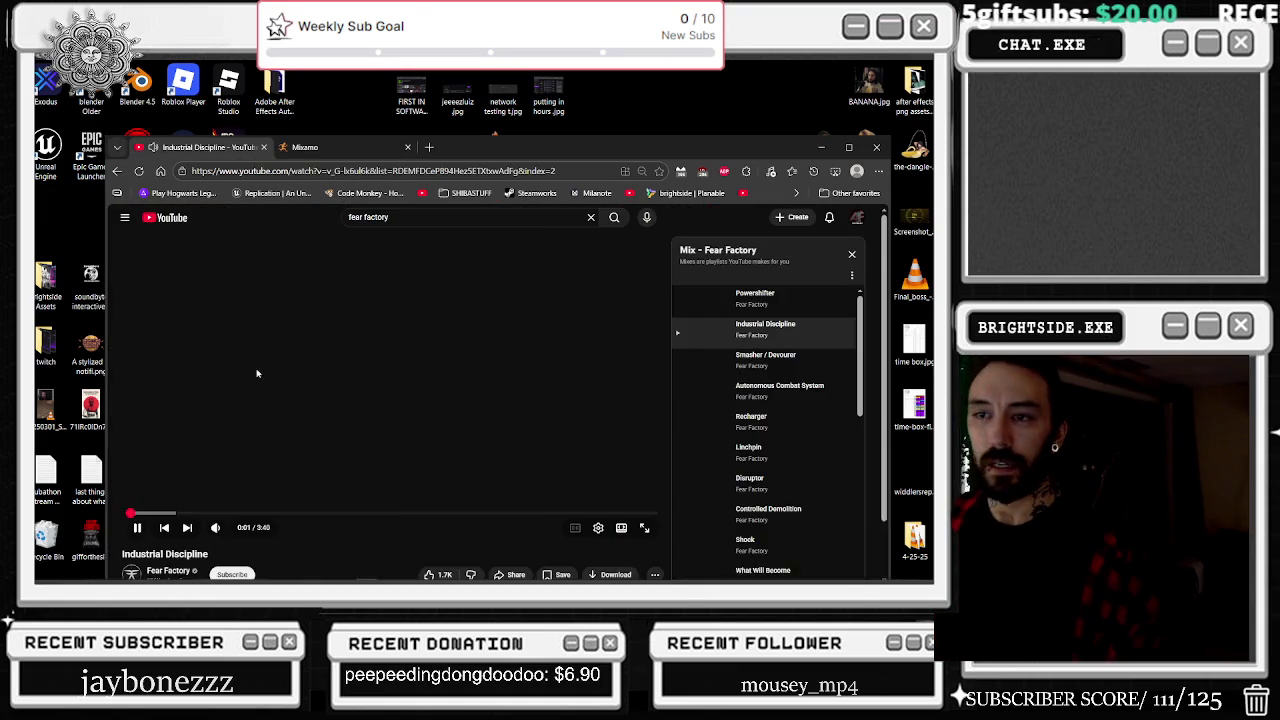
Step: Switch back to Unreal's Content Browser
{"action": "key", "text": "alt+Tab"}
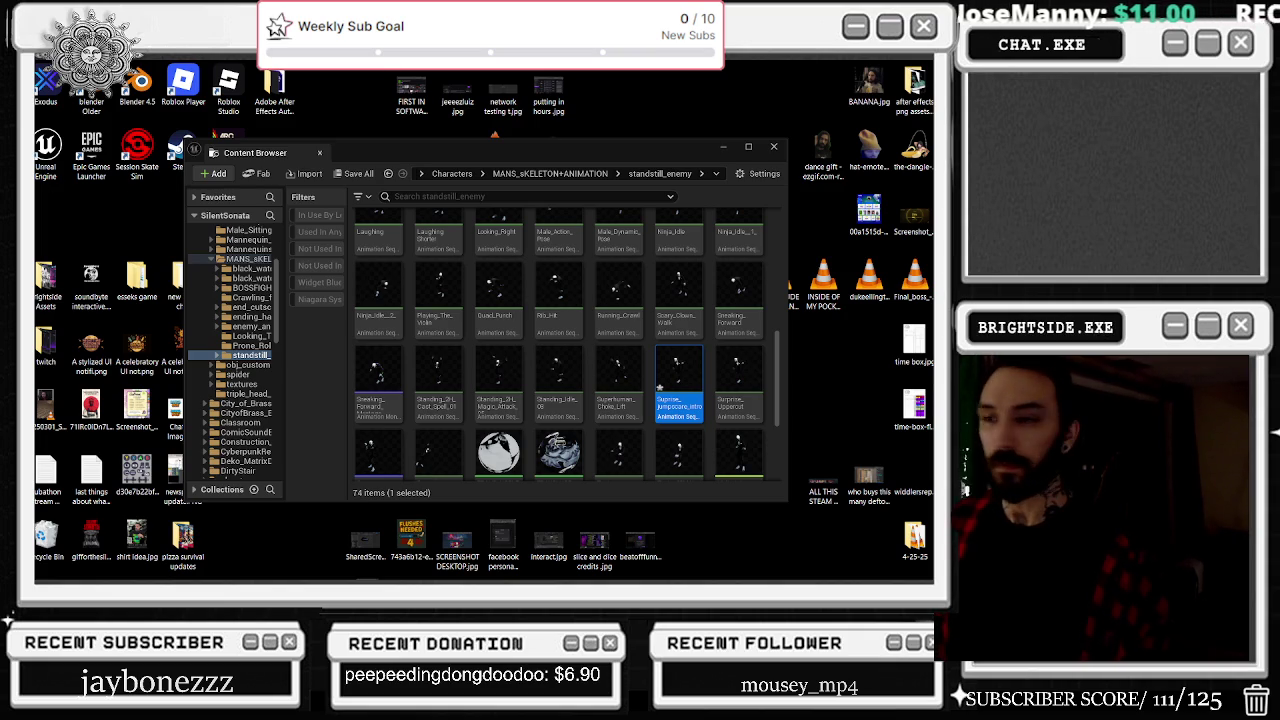
Step: Reveal the standstill_enemy folder in Explorer, drop Zombie Headbutt.fbx into it, and return to Unreal
{"action": "right_click", "coordinate": [660, 386]}
{"action": "mouse_move", "coordinate": [736, 462]}
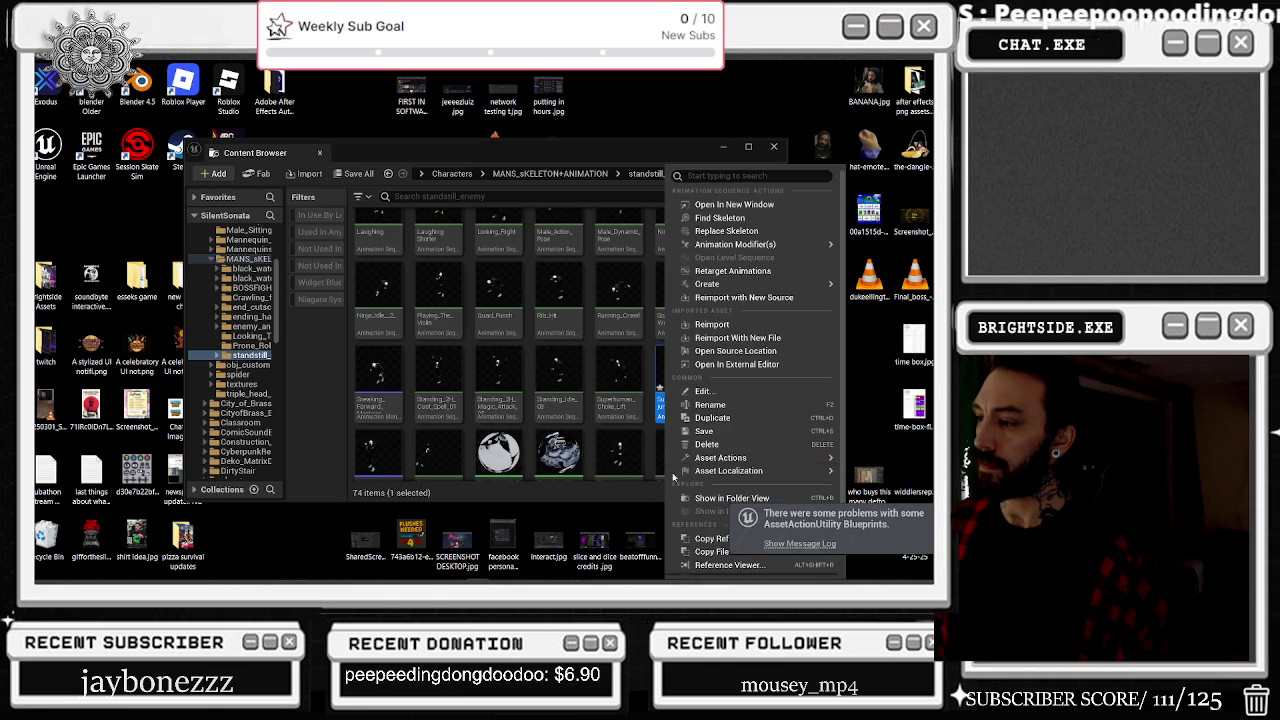
{"action": "right_click", "coordinate": [606, 365]}
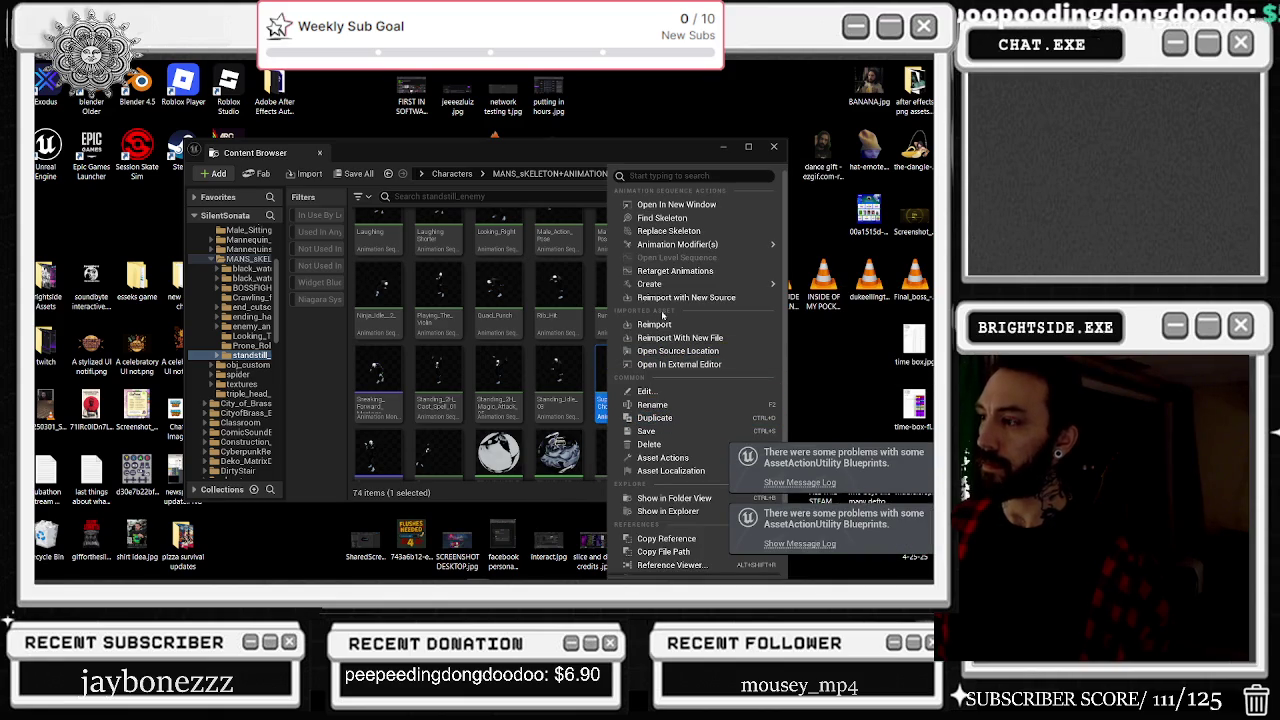
{"action": "left_click", "coordinate": [660, 514]}
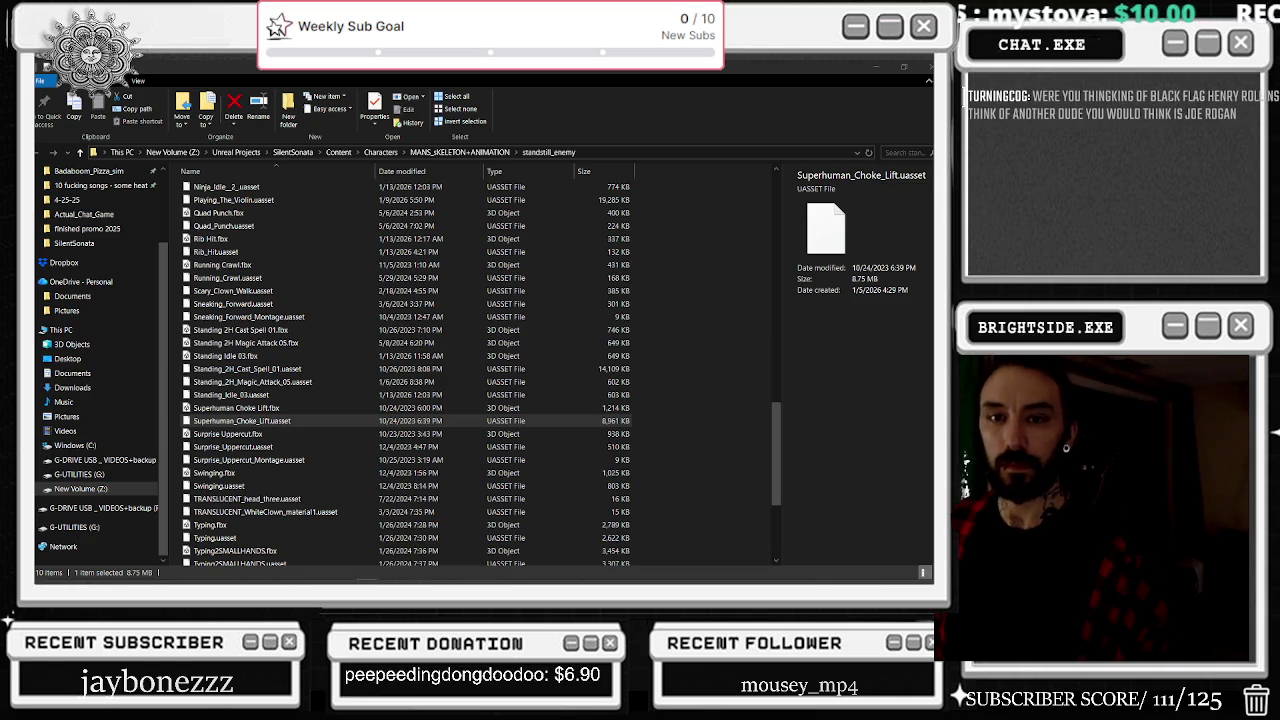
{"action": "left_click_drag", "start_coordinate": [280, 362], "coordinate": [305, 432]}
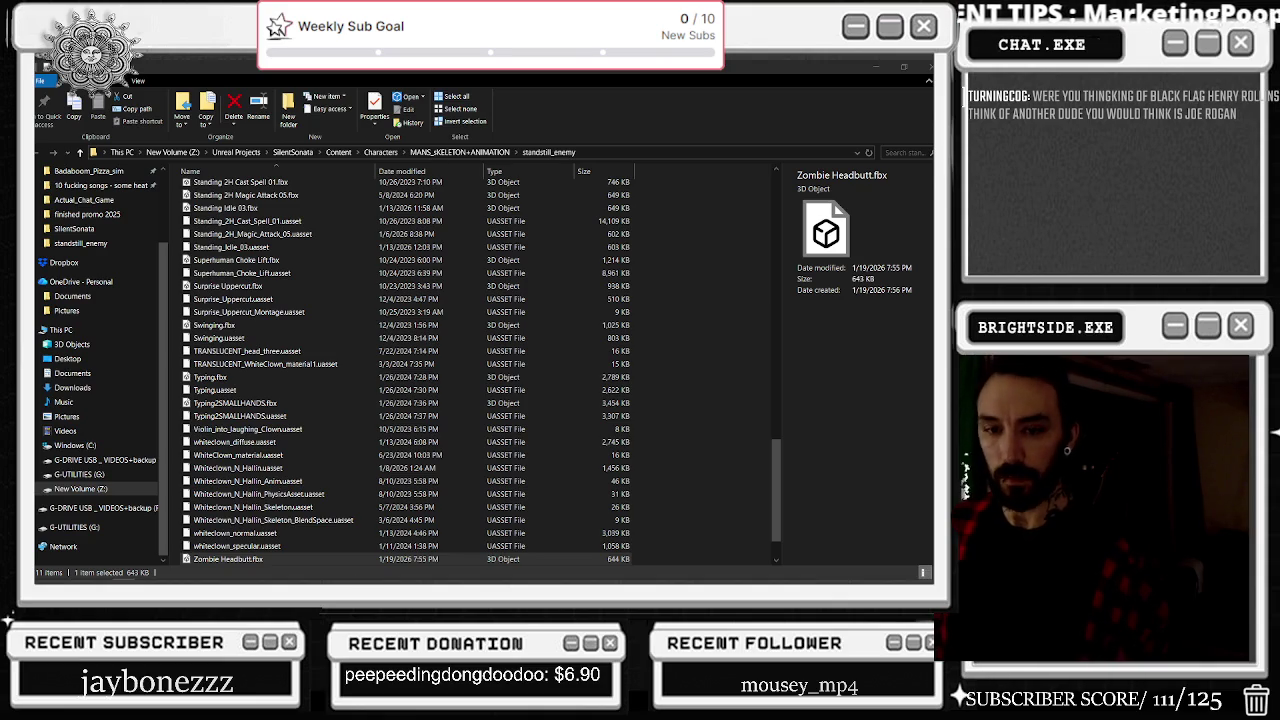
{"action": "key", "text": "alt+Tab"}
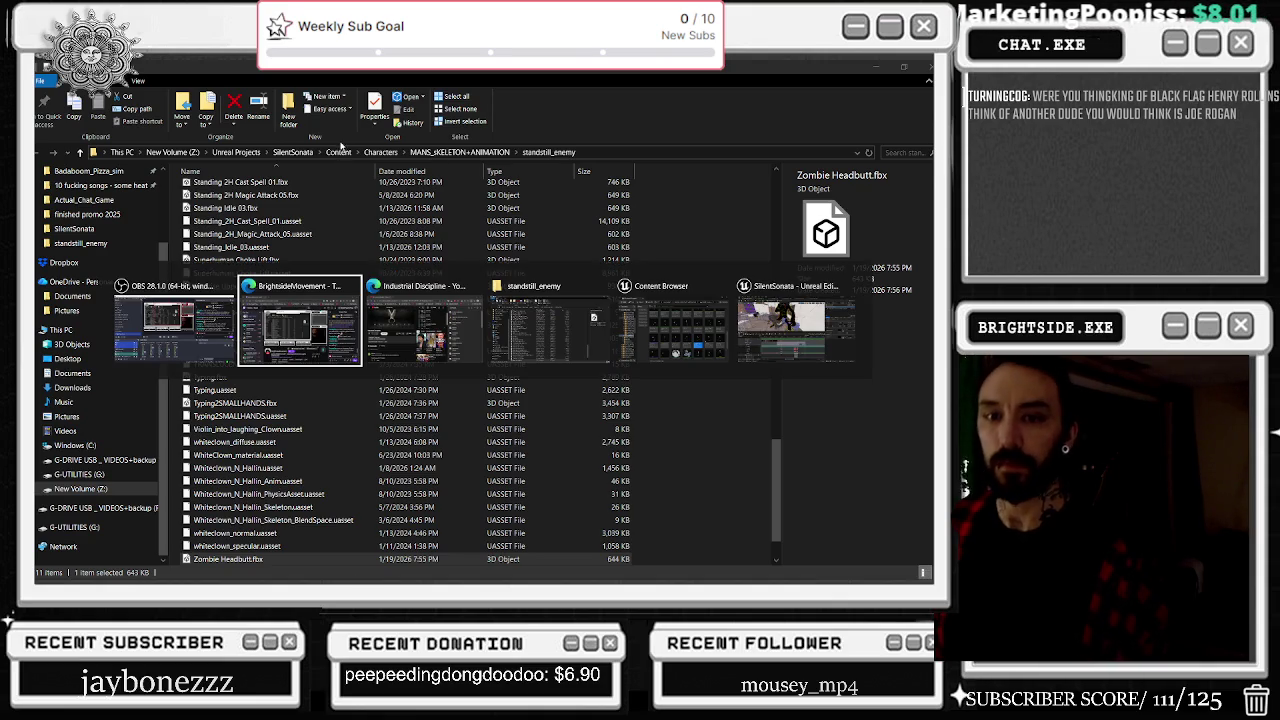
{"action": "key", "text": "alt+Tab"}
{"action": "key", "text": "alt+Tab"}
{"action": "key", "text": "alt+Tab"}
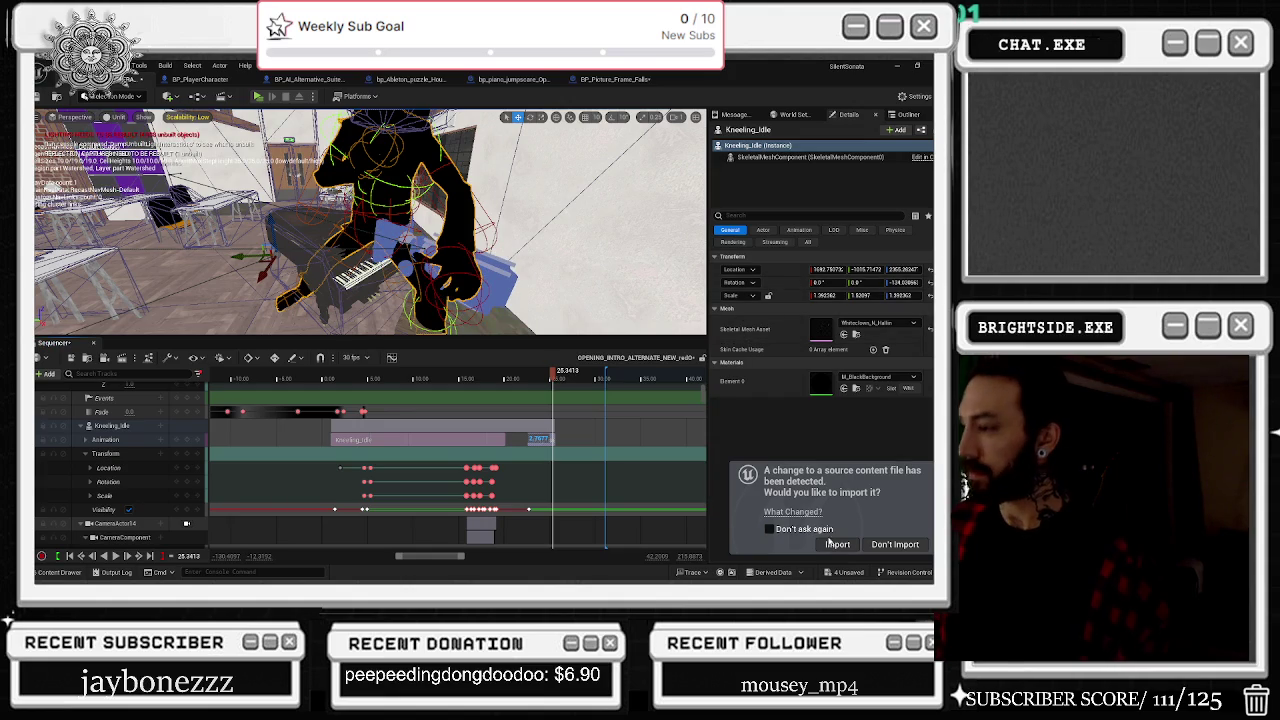
Step: Import the detected Zombie Headbutt file with Import All, then scrub the sequence to about 19.7 s
{"action": "left_click", "coordinate": [834, 545]}
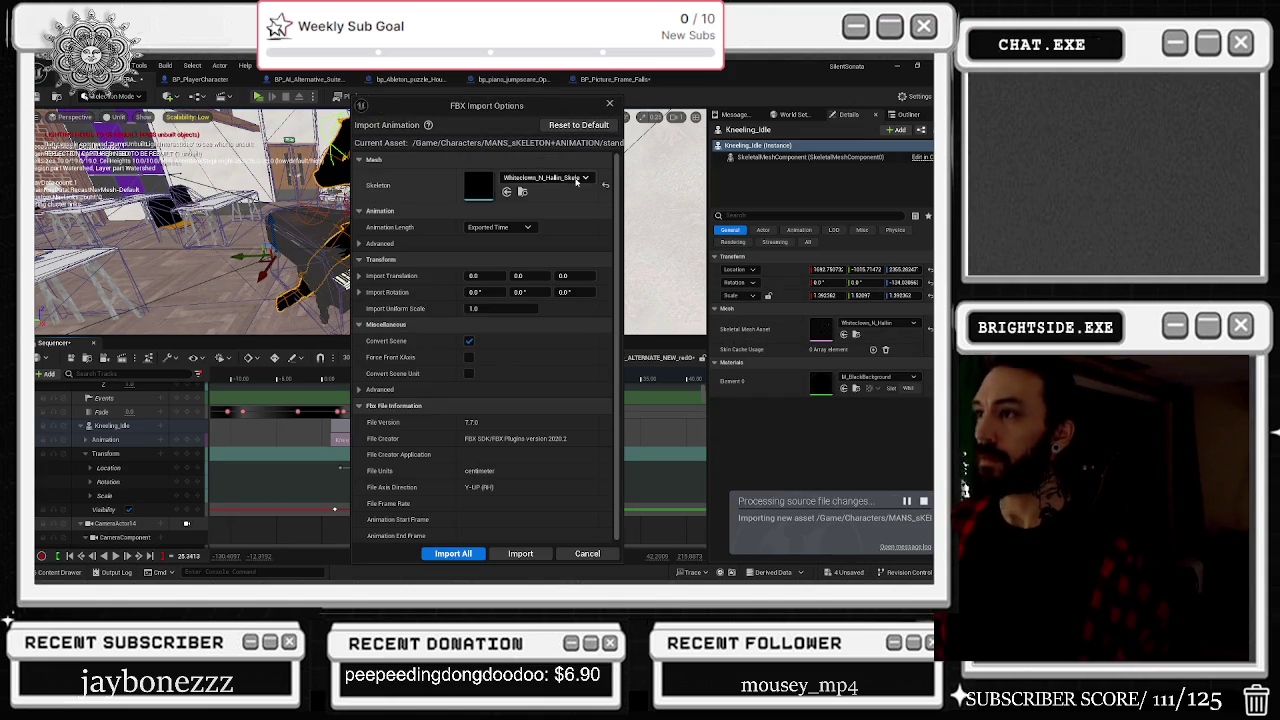
{"action": "left_click", "coordinate": [476, 554]}
{"action": "key", "text": "alt+Tab"}
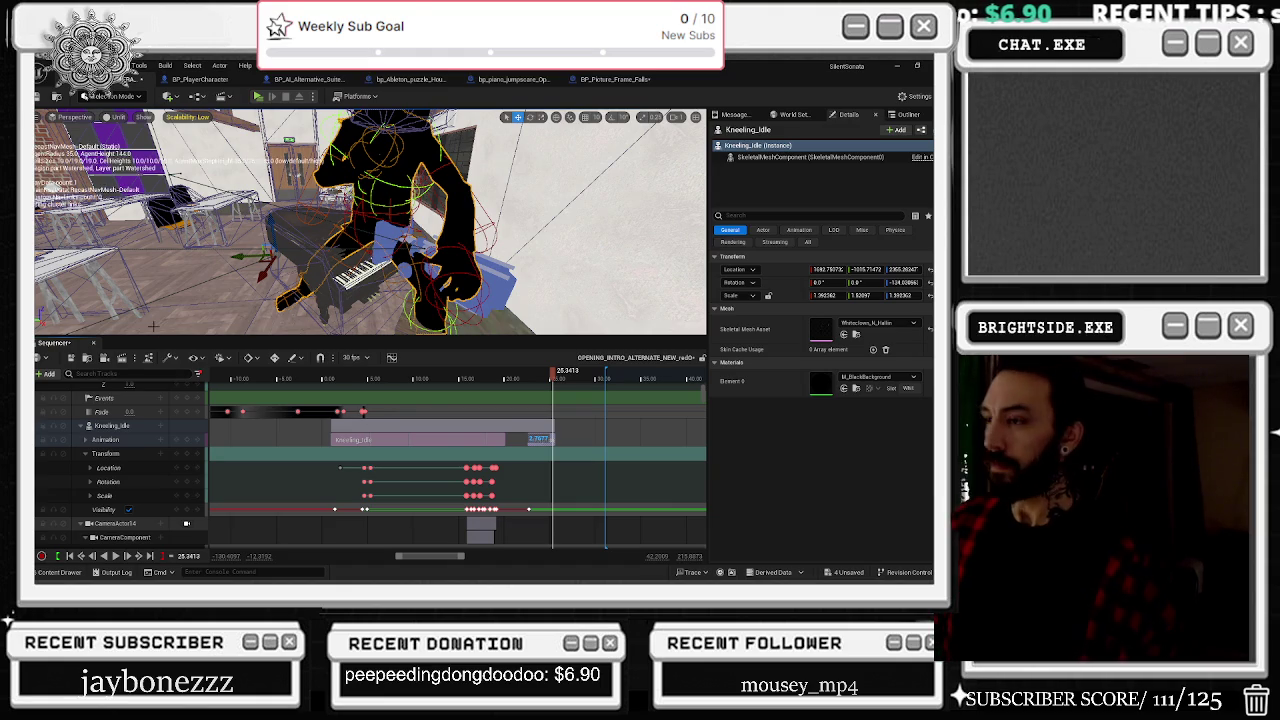
{"action": "mouse_move", "coordinate": [553, 381]}
{"action": "left_mouse_down"}
{"action": "mouse_move", "coordinate": [505, 387]}
{"action": "mouse_move", "coordinate": [520, 387]}
{"action": "left_mouse_up"}
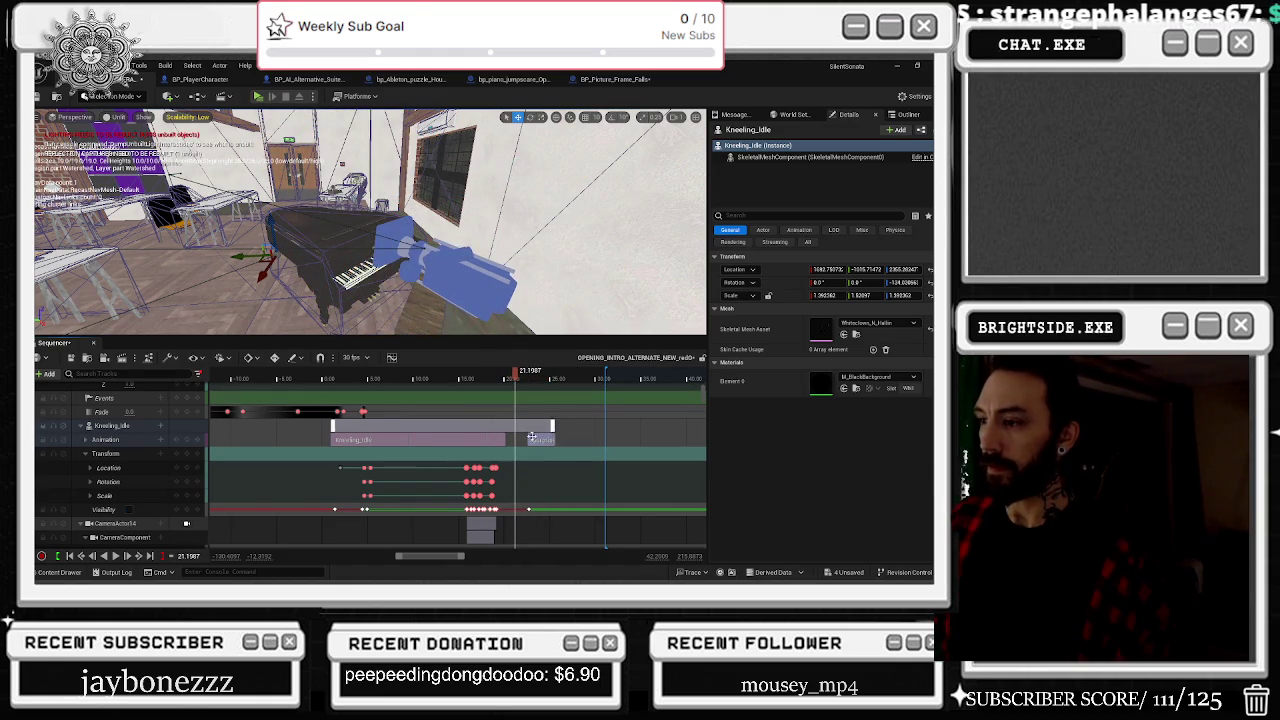
Step: Assign Zombie_Headbutt as the clown's animation section in Sequencer
{"action": "right_click", "coordinate": [535, 440]}
{"action": "mouse_move", "coordinate": [577, 160]}
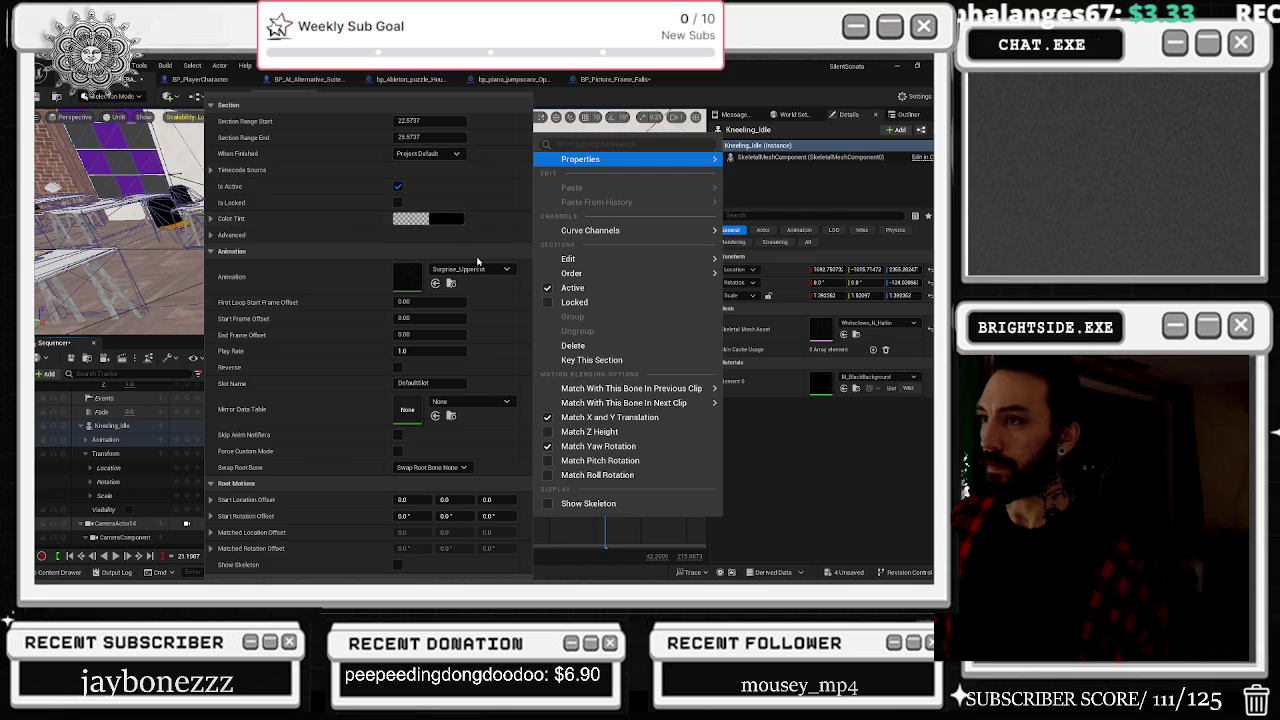
{"action": "left_click", "coordinate": [470, 268]}
{"action": "type", "text": "zo"}
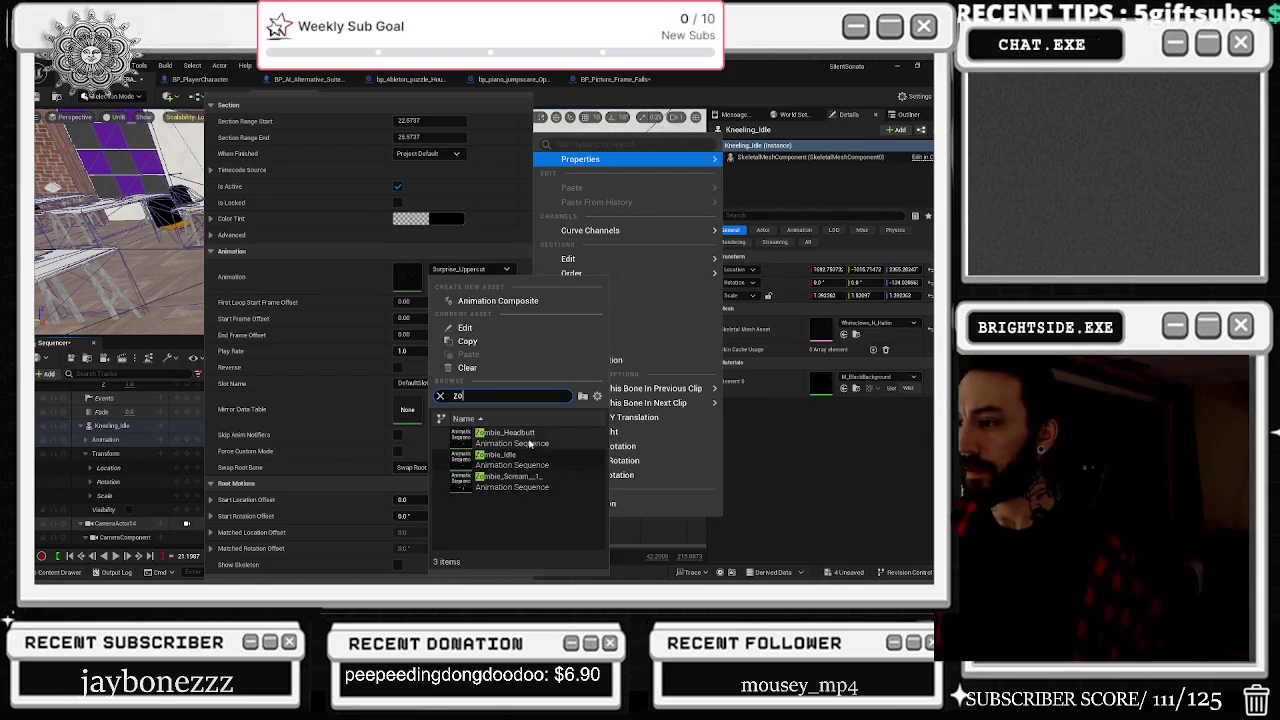
{"action": "left_click", "coordinate": [510, 437]}
{"action": "left_click", "coordinate": [510, 384]}
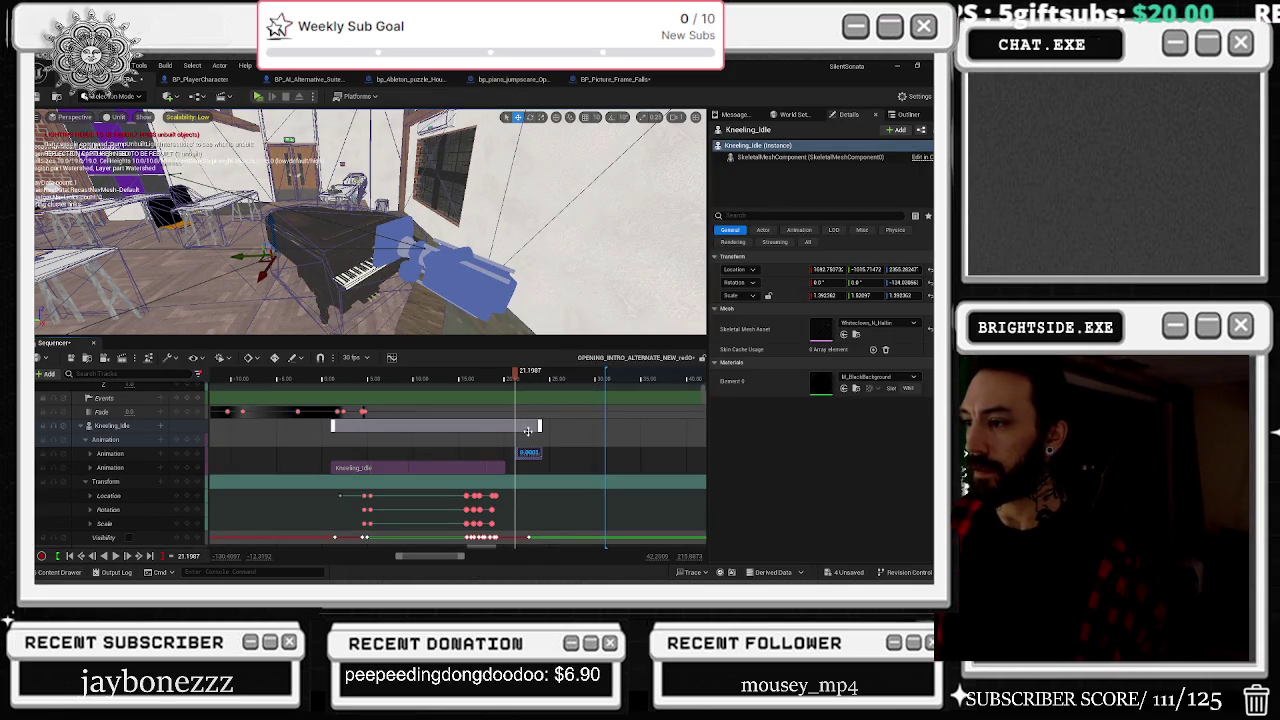
Step: Move the Zombie_Headbutt section to follow Kneeling_Idle and stop playback near 22.7 s
{"action": "key", "text": "ctrl+z"}
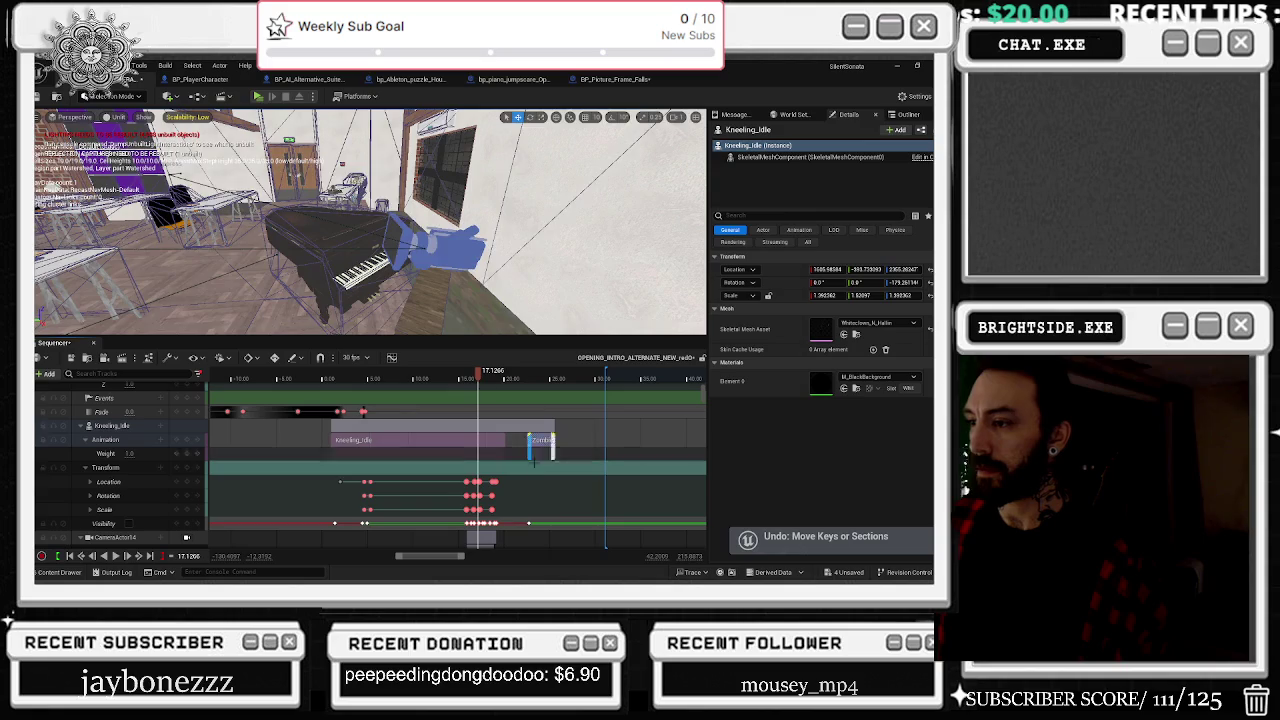
{"action": "mouse_move", "coordinate": [537, 443]}
{"action": "left_mouse_down"}
{"action": "mouse_move", "coordinate": [508, 445]}
{"action": "mouse_move", "coordinate": [536, 428]}
{"action": "mouse_move", "coordinate": [575, 430]}
{"action": "left_mouse_up"}
{"action": "left_click", "coordinate": [559, 441]}
{"action": "mouse_move", "coordinate": [559, 441]}
{"action": "left_mouse_down"}
{"action": "mouse_move", "coordinate": [545, 441]}
{"action": "mouse_move", "coordinate": [568, 440]}
{"action": "left_mouse_up"}
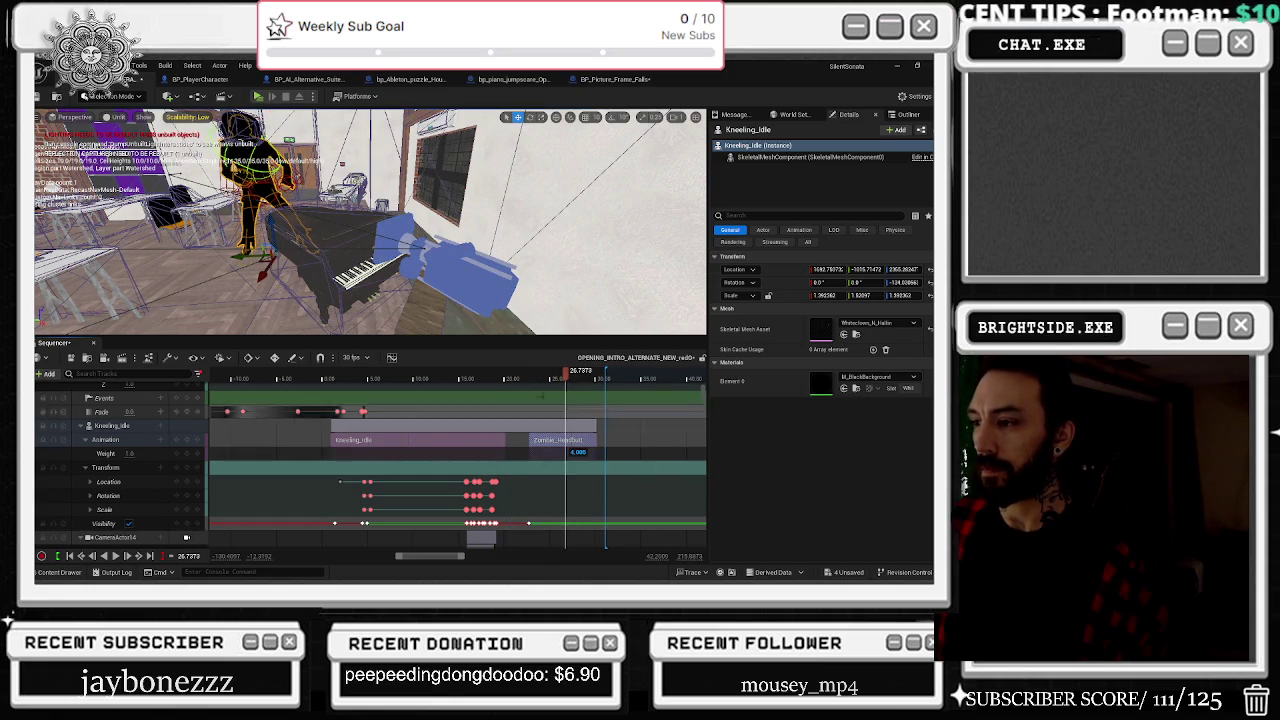
{"action": "left_click", "coordinate": [531, 378]}
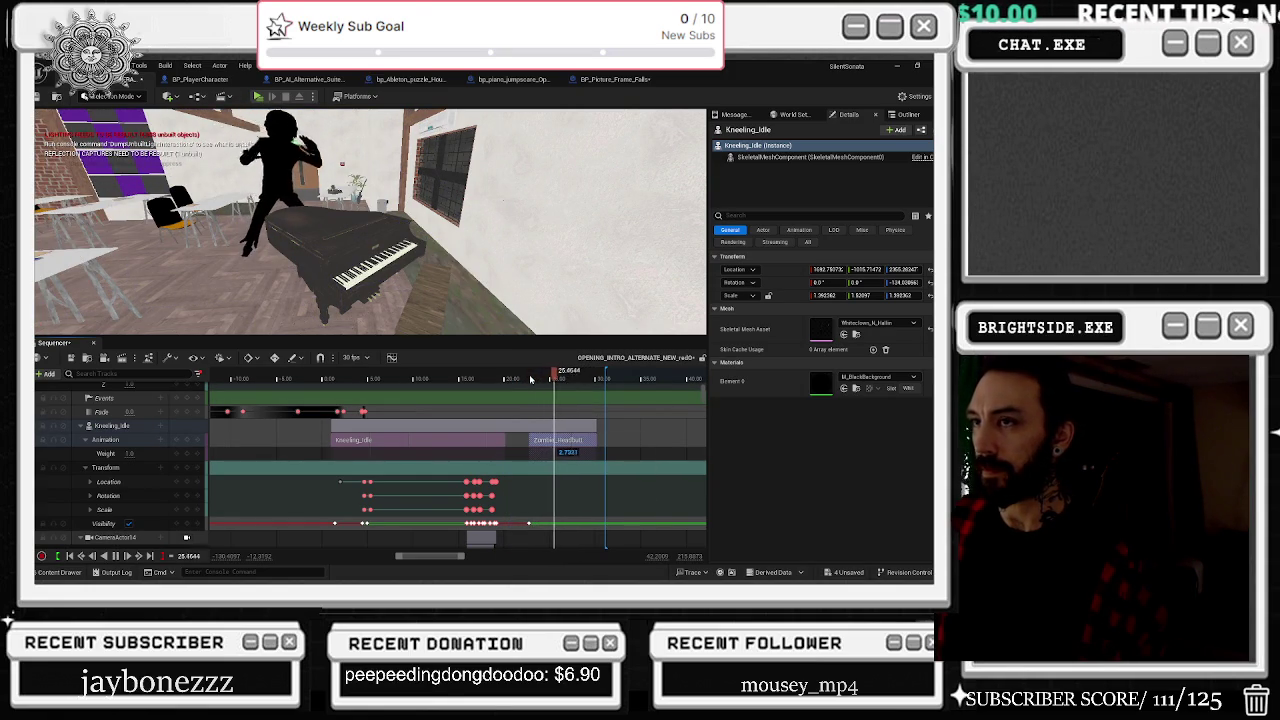
{"action": "key", "text": "space"}
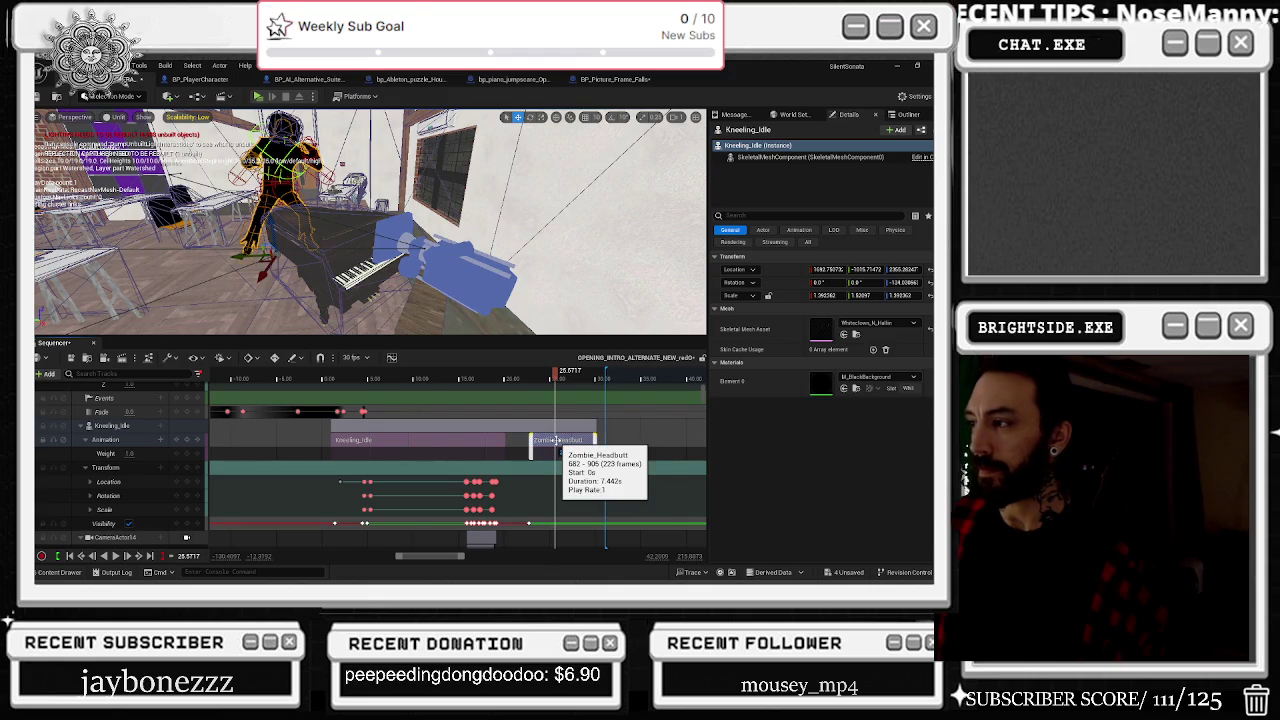
Step: Check the clown's skeletal mesh settings, then open Zombie_Headbutt in its animation editor
{"action": "double_click", "coordinate": [819, 333]}
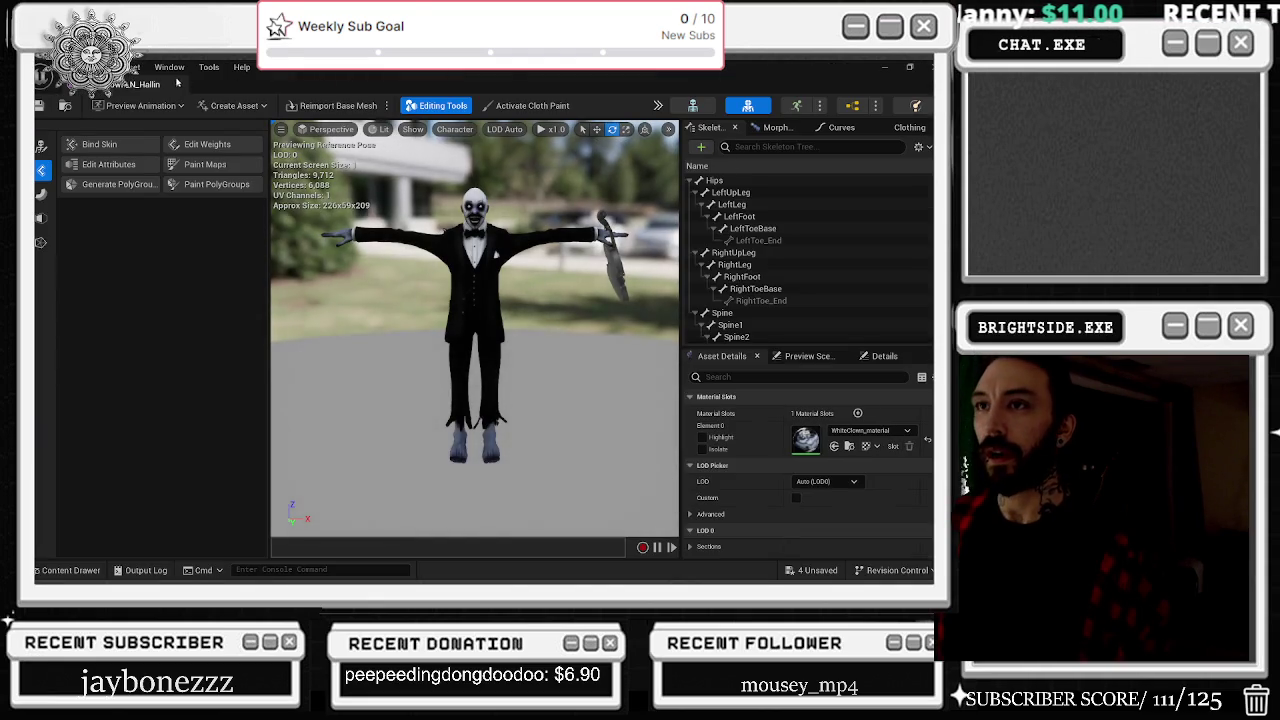
{"action": "left_click", "coordinate": [177, 85]}
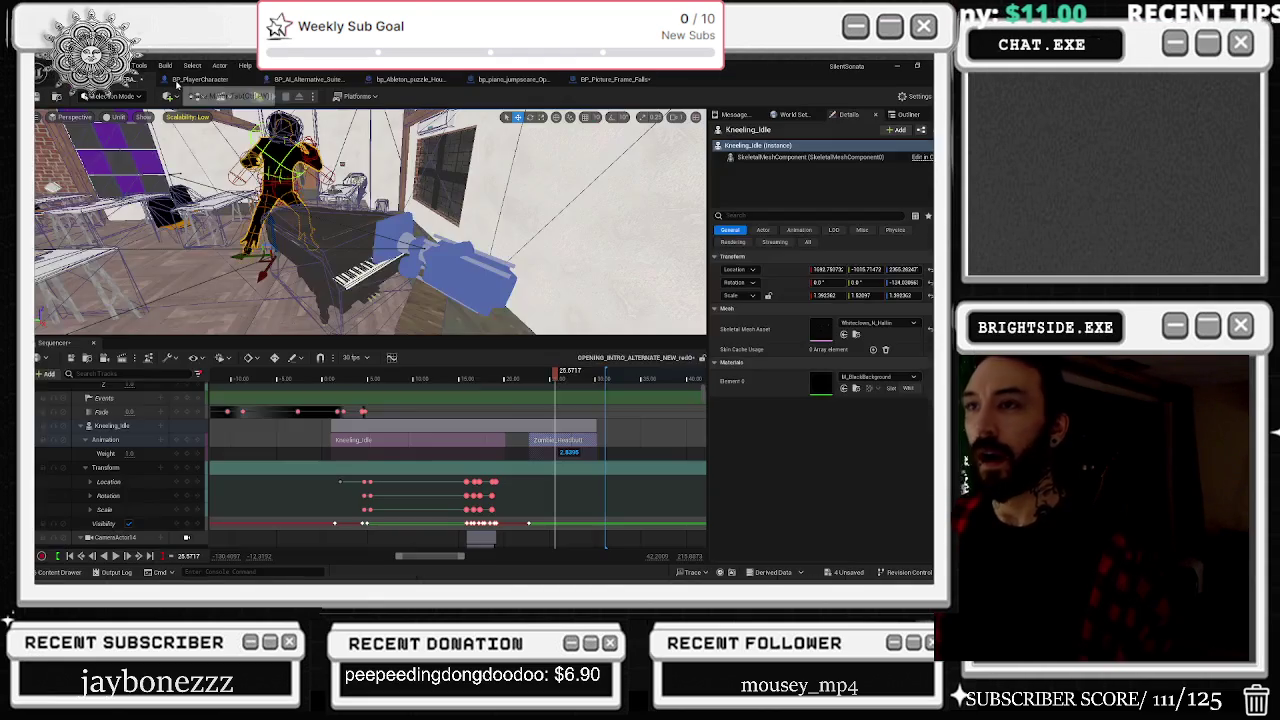
{"action": "left_click", "coordinate": [810, 157]}
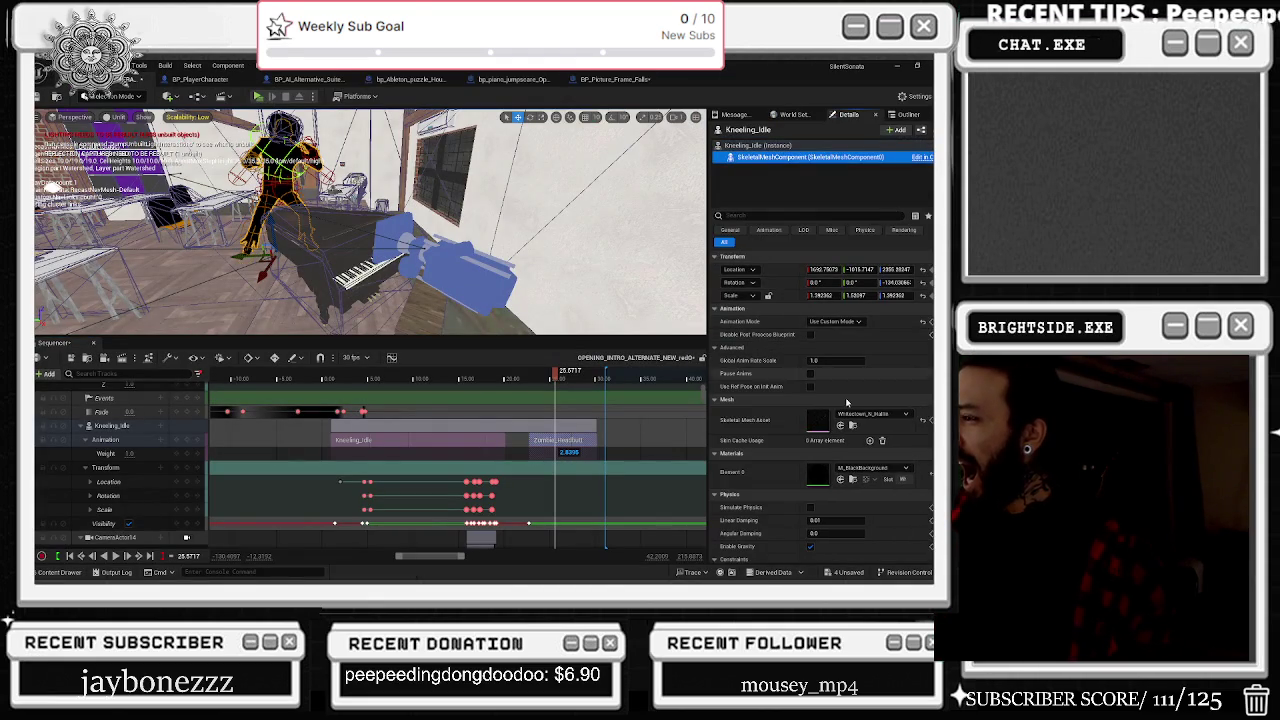
{"action": "right_click", "coordinate": [560, 441]}
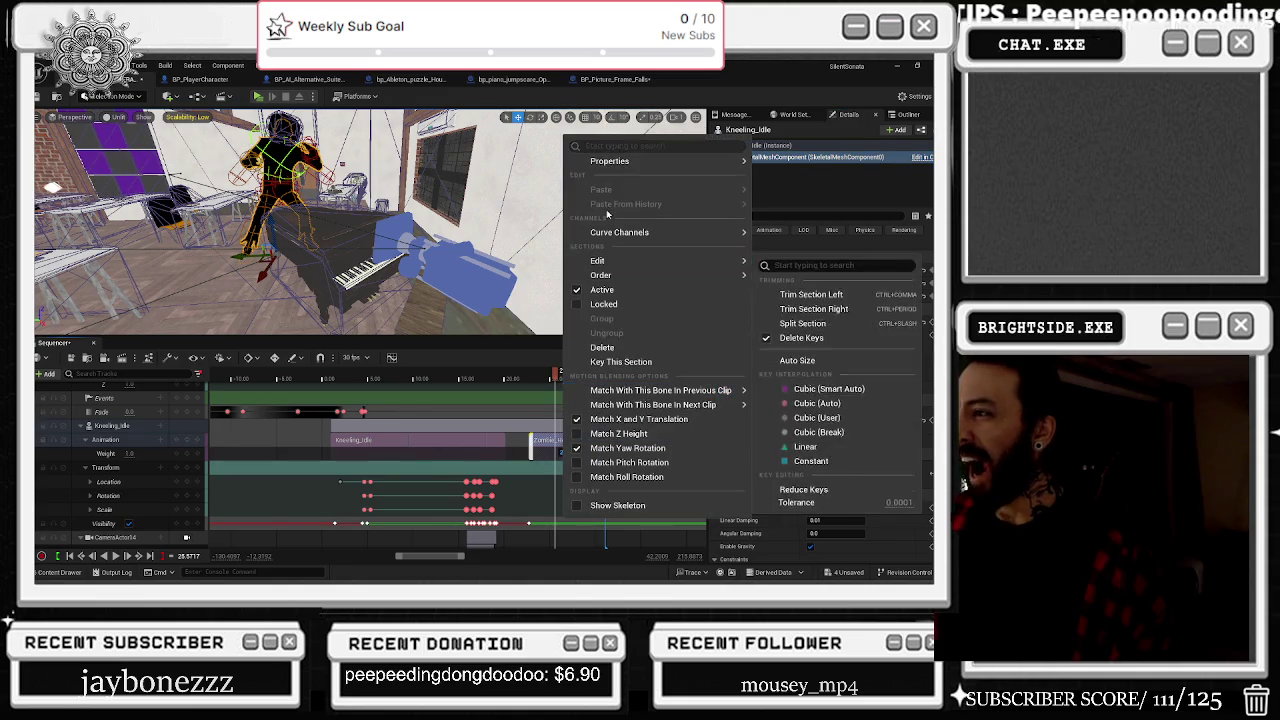
{"action": "mouse_move", "coordinate": [609, 161]}
{"action": "double_click", "coordinate": [441, 284]}
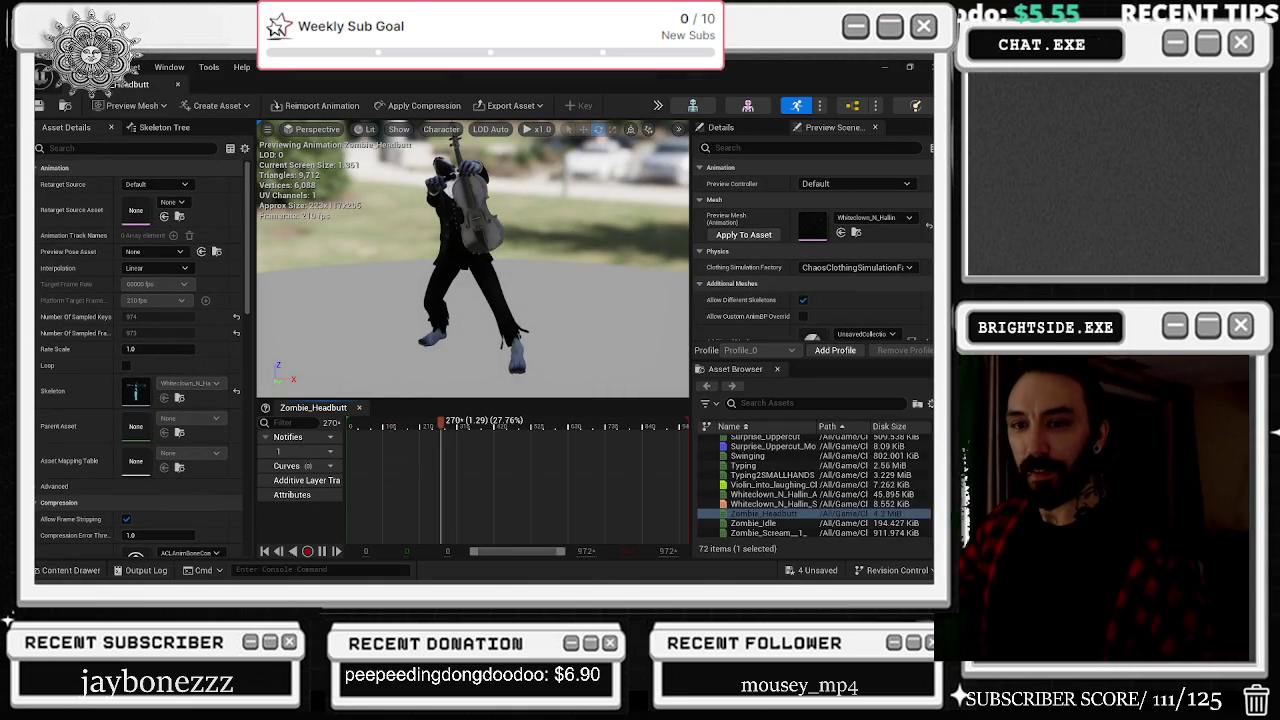
Step: Scrub the Zombie_Headbutt preview from frame 140 forward to frame 405
{"action": "key", "text": "alt+Tab"}
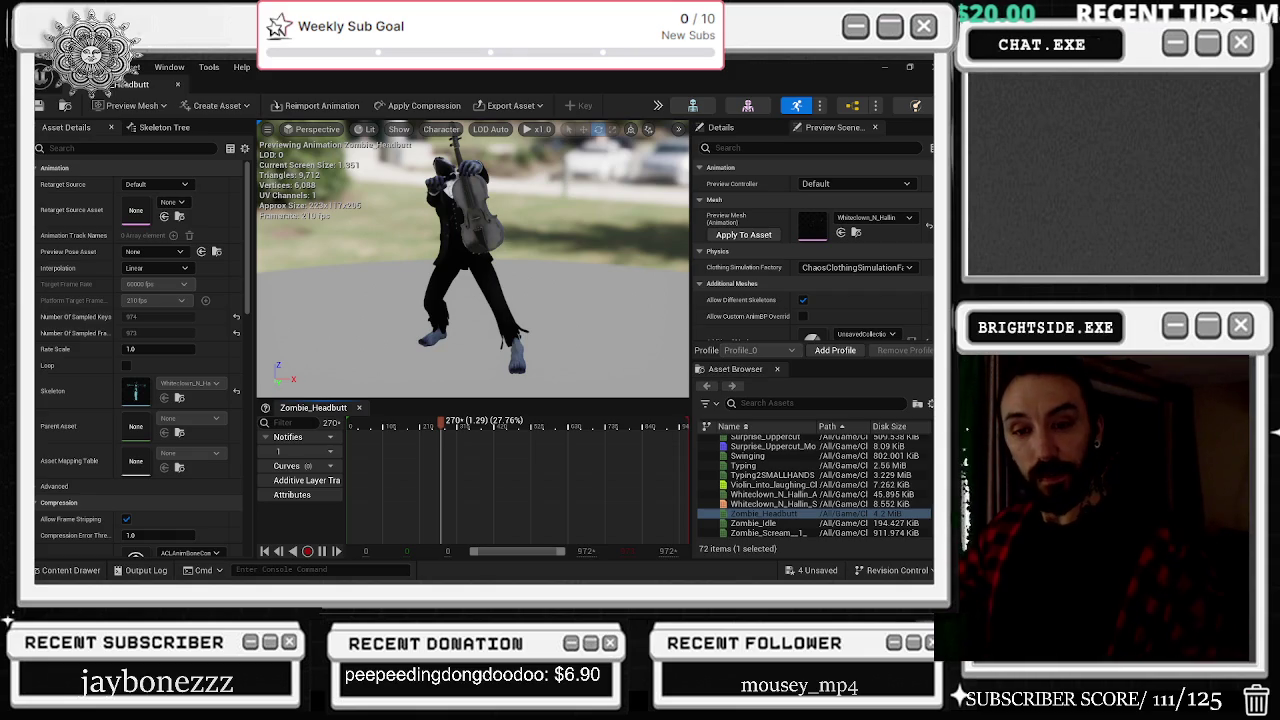
{"action": "scroll", "coordinate": [140, 350], "scroll_direction": "down", "scroll_amount": 1}
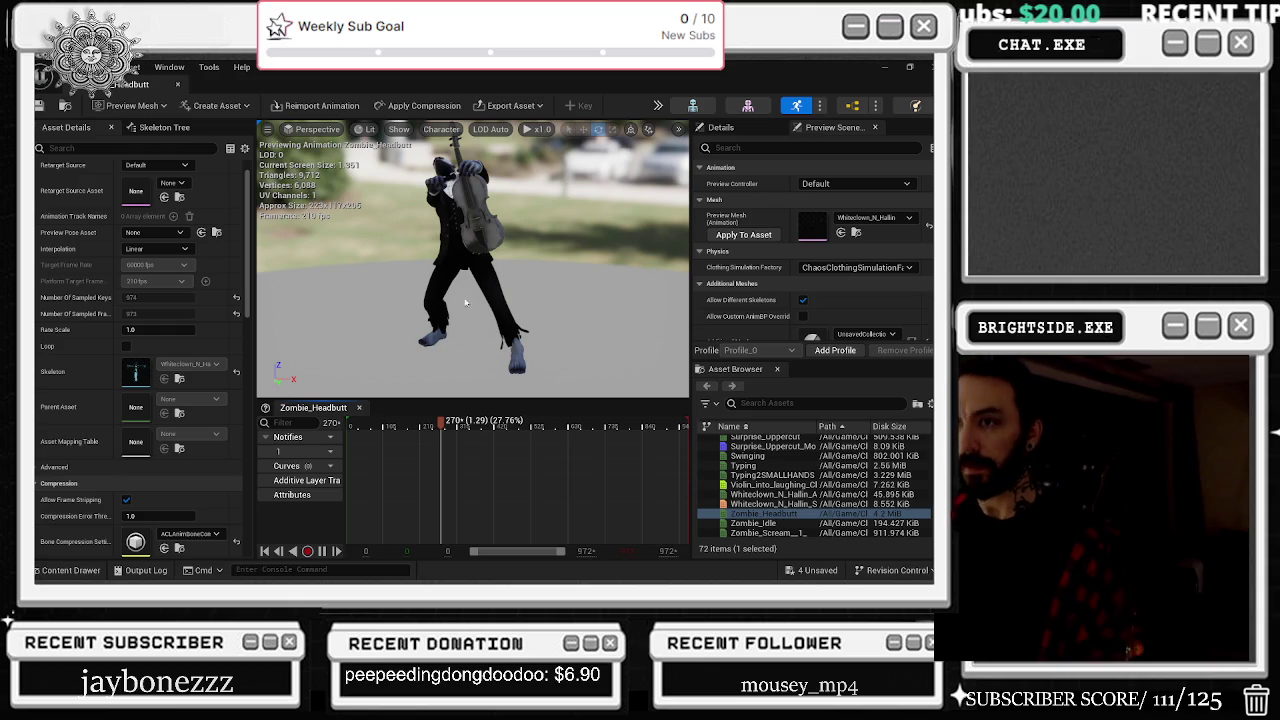
{"action": "mouse_move", "coordinate": [441, 428]}
{"action": "left_mouse_down"}
{"action": "mouse_move", "coordinate": [358, 428]}
{"action": "mouse_move", "coordinate": [459, 414]}
{"action": "left_mouse_up"}
{"action": "left_click", "coordinate": [365, 425]}
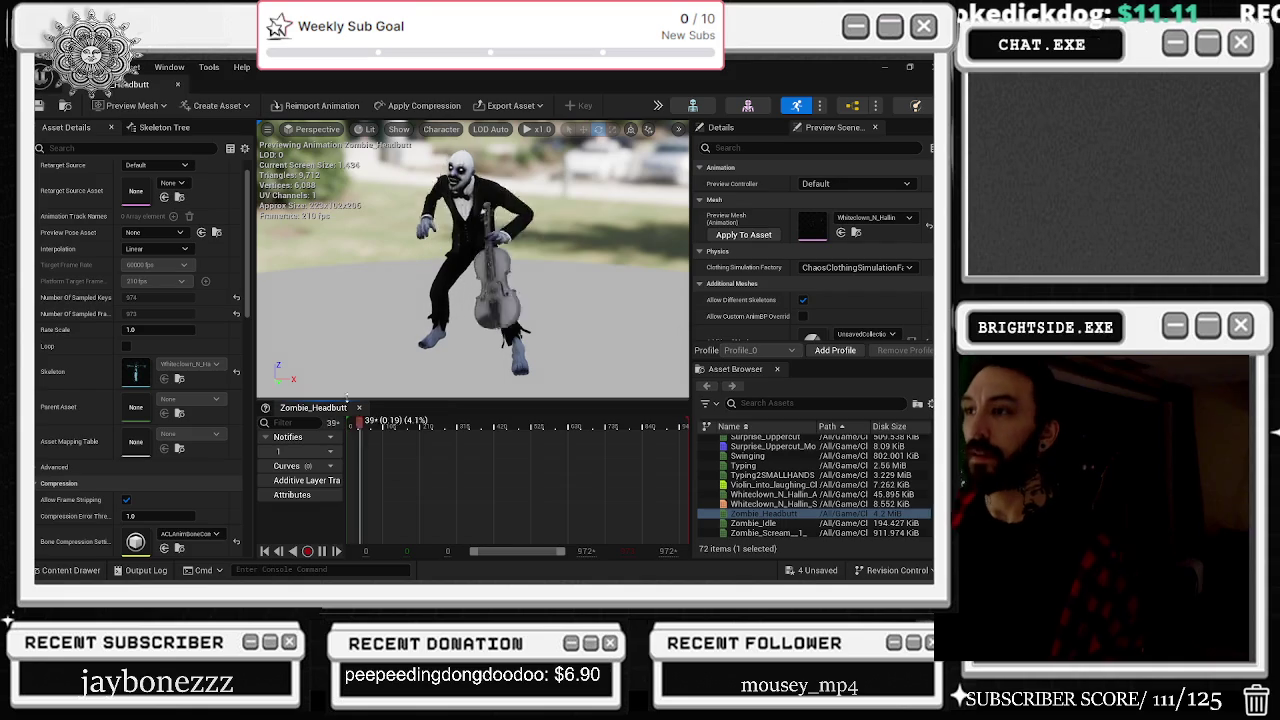
{"action": "left_click_drag", "start_coordinate": [368, 406], "coordinate": [487, 393]}
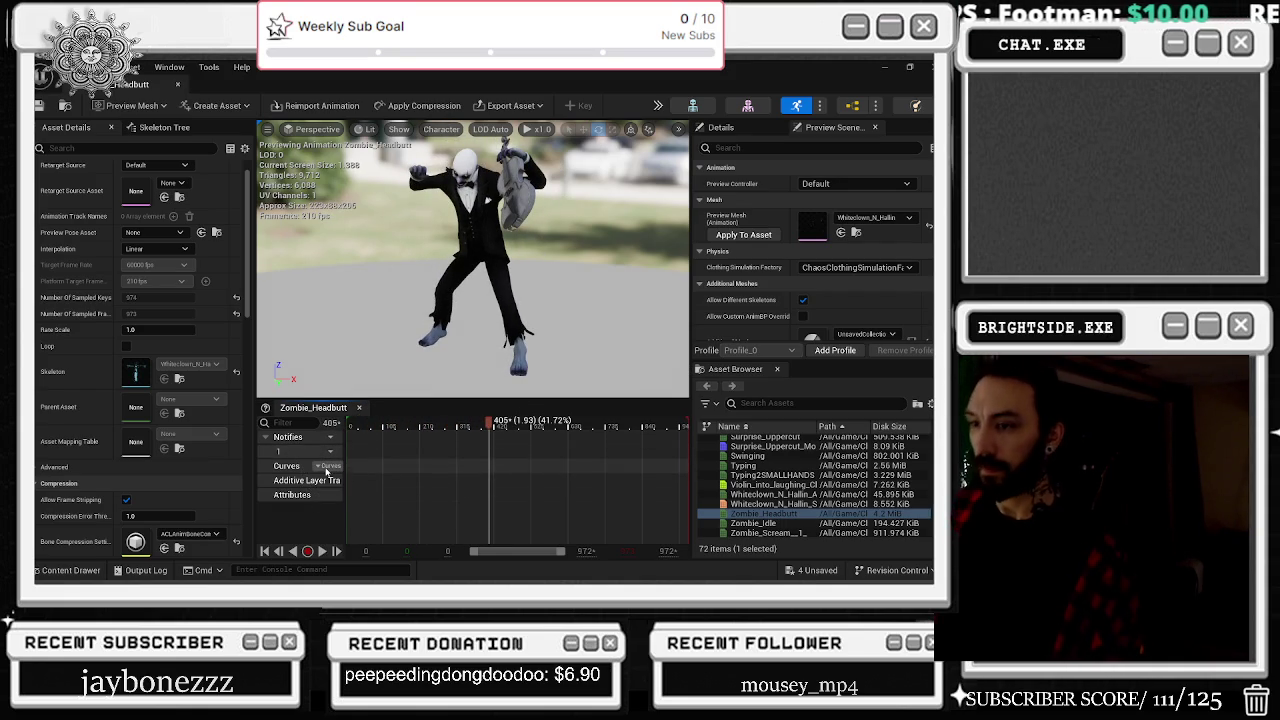
{"action": "left_click", "coordinate": [328, 467]}
{"action": "mouse_move", "coordinate": [365, 497]}
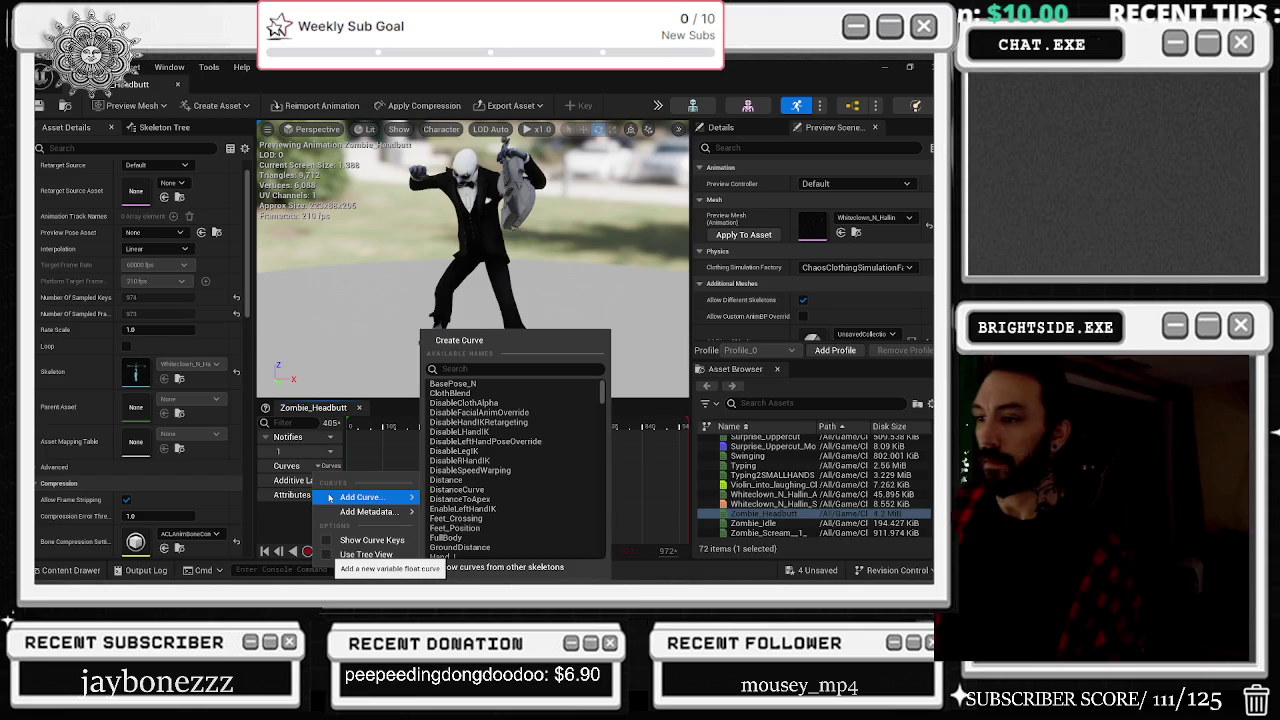
{"action": "scroll", "coordinate": [571, 434], "scroll_direction": "down", "scroll_amount": 3}
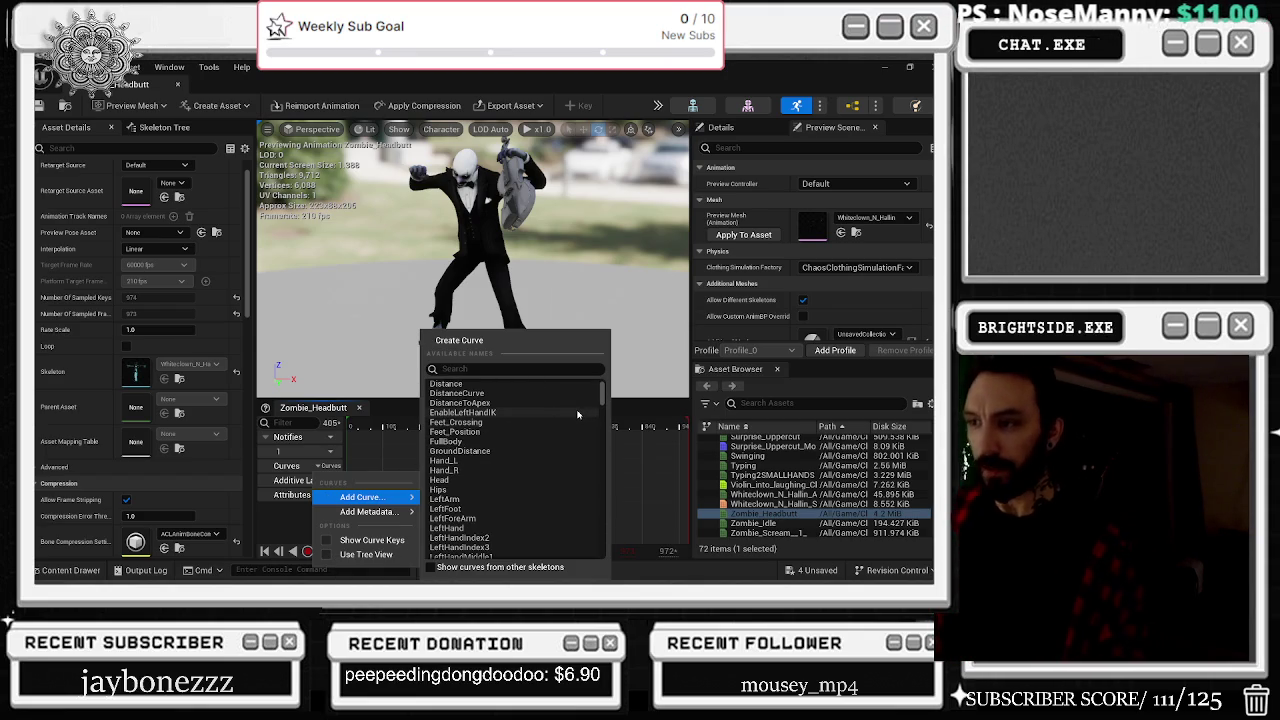
{"action": "type", "text": "di"}
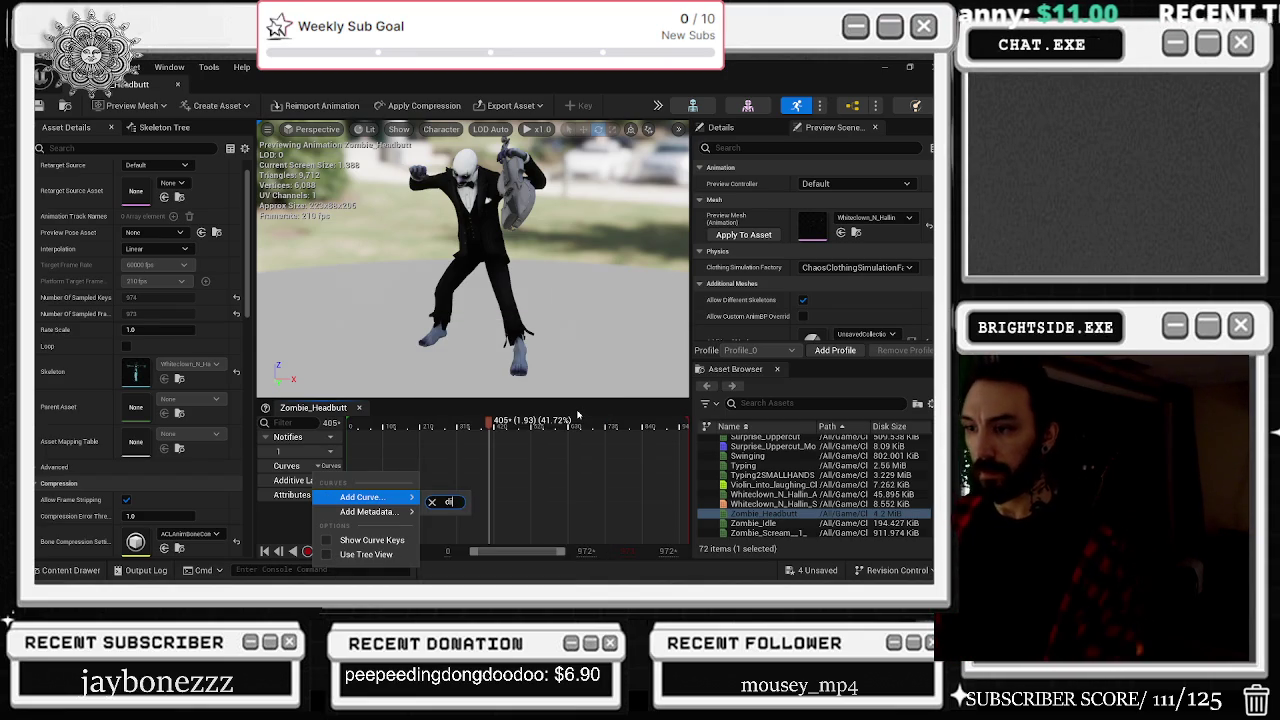
{"action": "mouse_move", "coordinate": [408, 514]}
{"action": "type", "text": "d"}
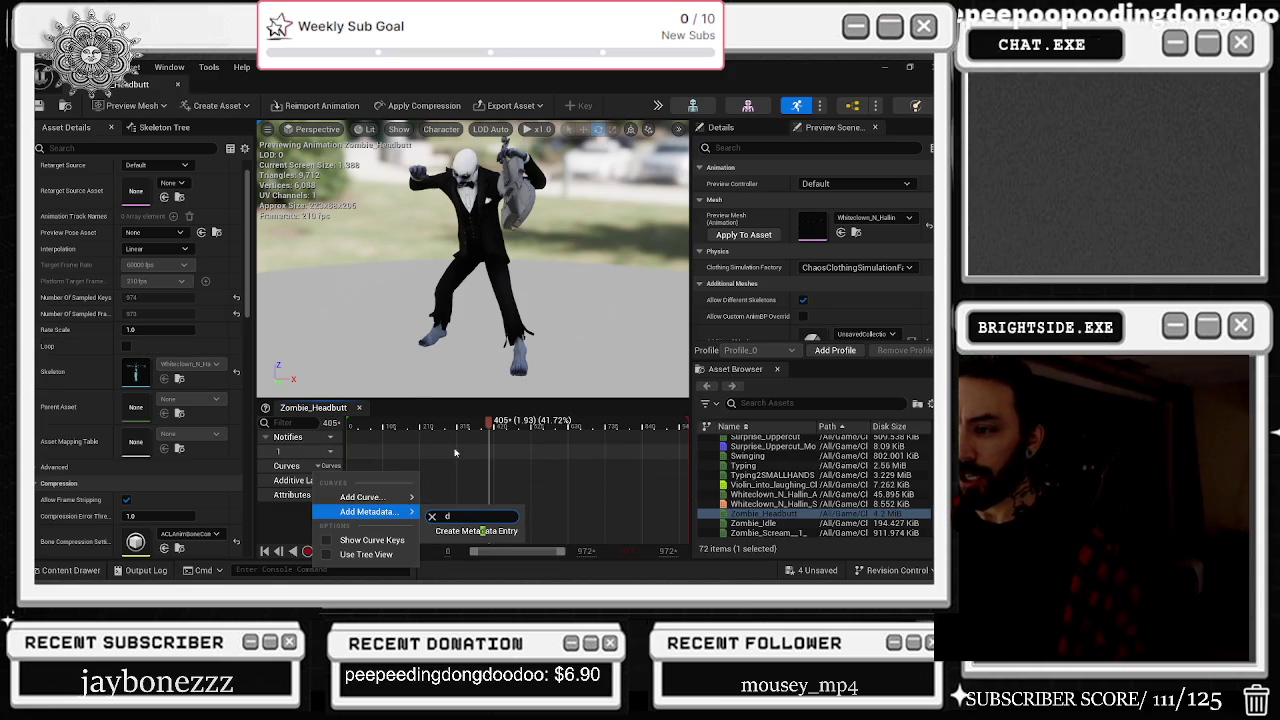
{"action": "left_click", "coordinate": [439, 451]}
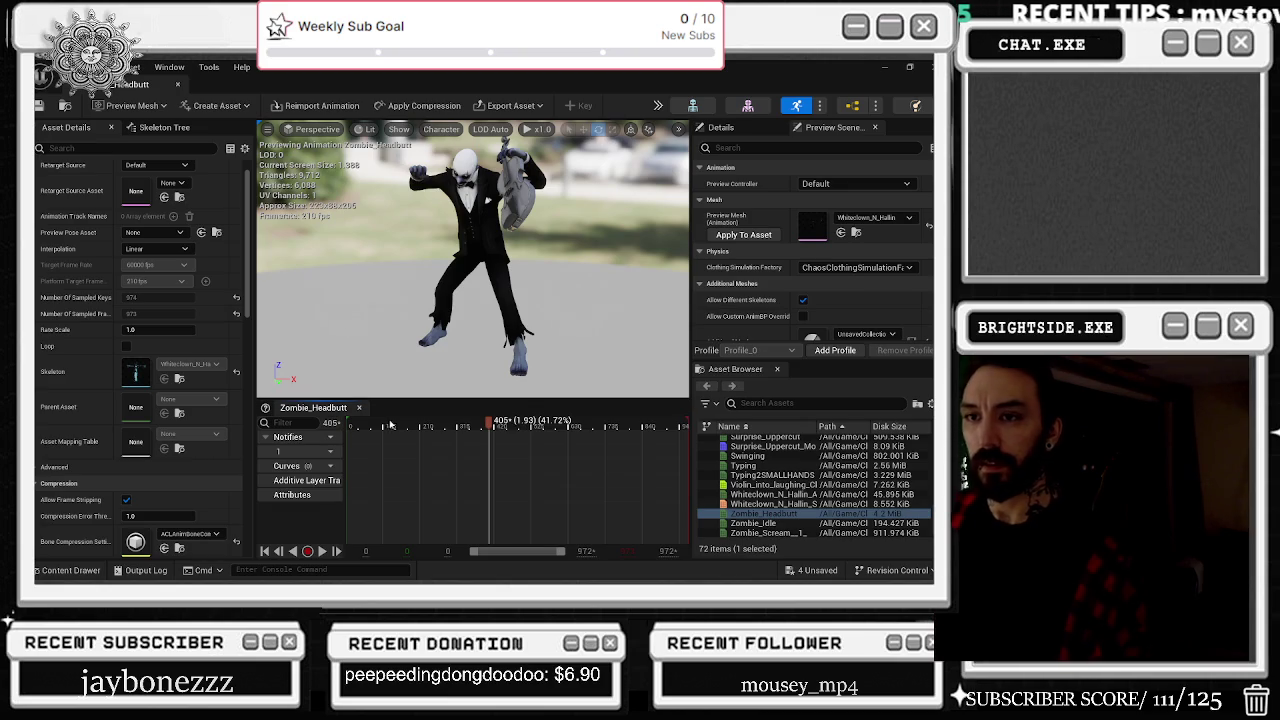
Step: Scrub the preview to frame 208, orbit closer to the clown, and show the bone hierarchy
{"action": "mouse_move", "coordinate": [405, 440]}
{"action": "left_mouse_down"}
{"action": "mouse_move", "coordinate": [345, 428]}
{"action": "mouse_move", "coordinate": [470, 422]}
{"action": "mouse_move", "coordinate": [456, 422]}
{"action": "left_mouse_up"}
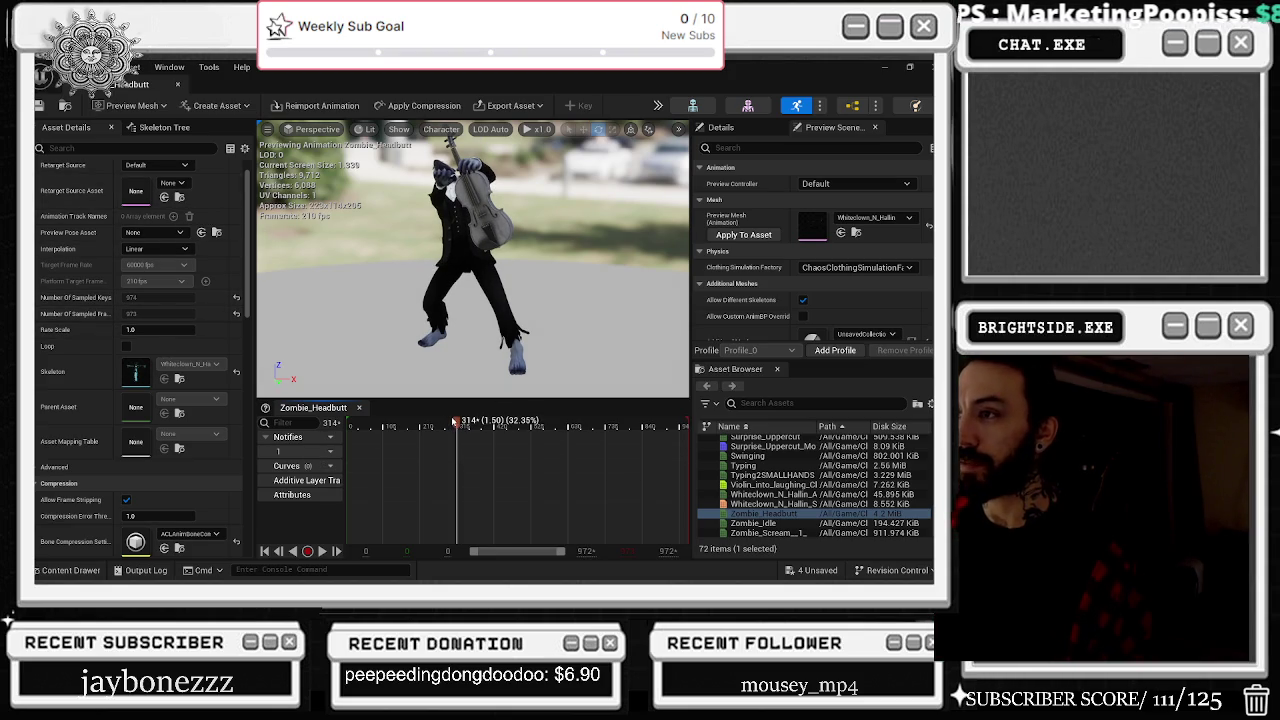
{"action": "mouse_move", "coordinate": [456, 425]}
{"action": "left_mouse_down"}
{"action": "mouse_move", "coordinate": [507, 428]}
{"action": "mouse_move", "coordinate": [350, 428]}
{"action": "left_mouse_up"}
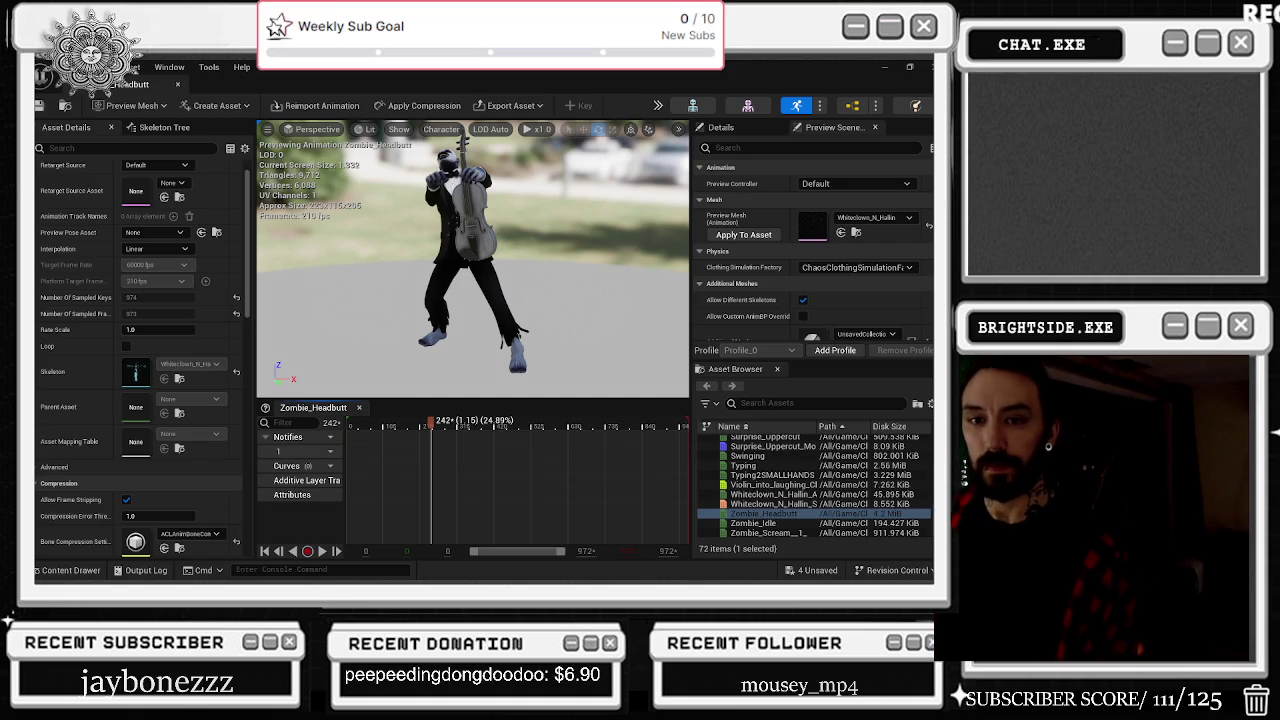
{"action": "left_click_drag", "start_coordinate": [429, 421], "coordinate": [419, 421]}
{"action": "left_click_drag", "start_coordinate": [470, 260], "coordinate": [360, 266]}
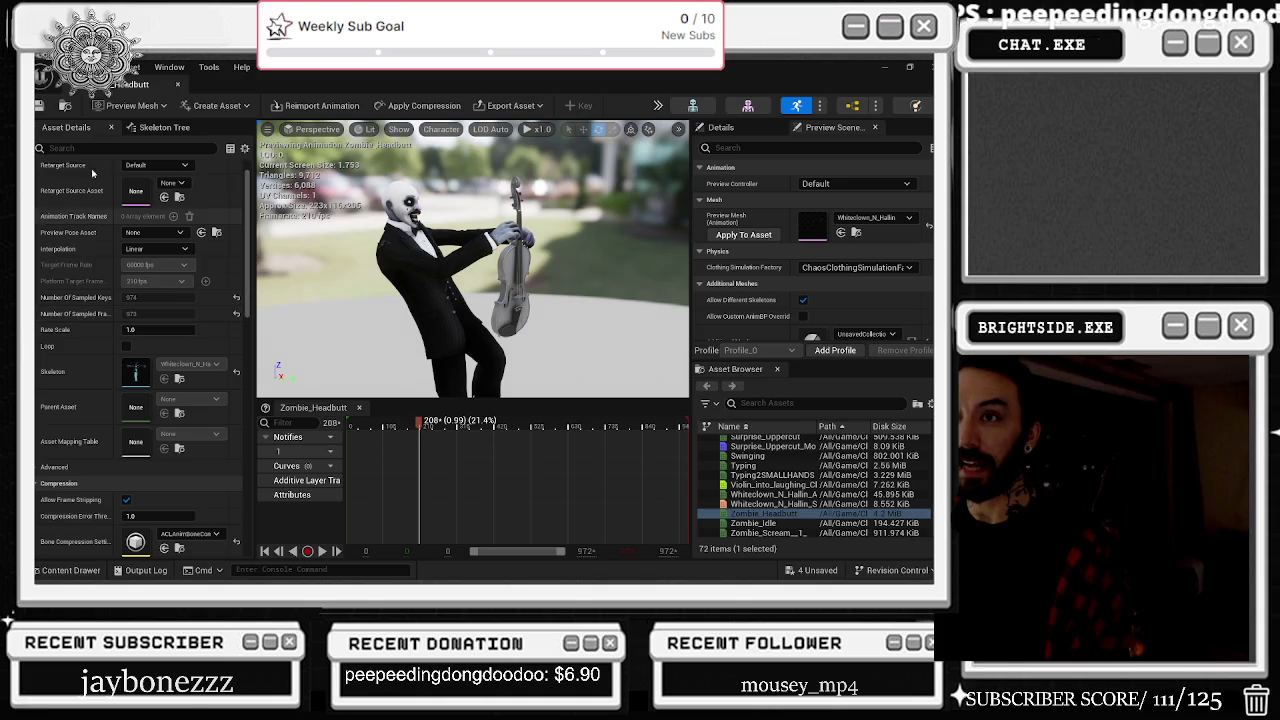
{"action": "left_click", "coordinate": [155, 129]}
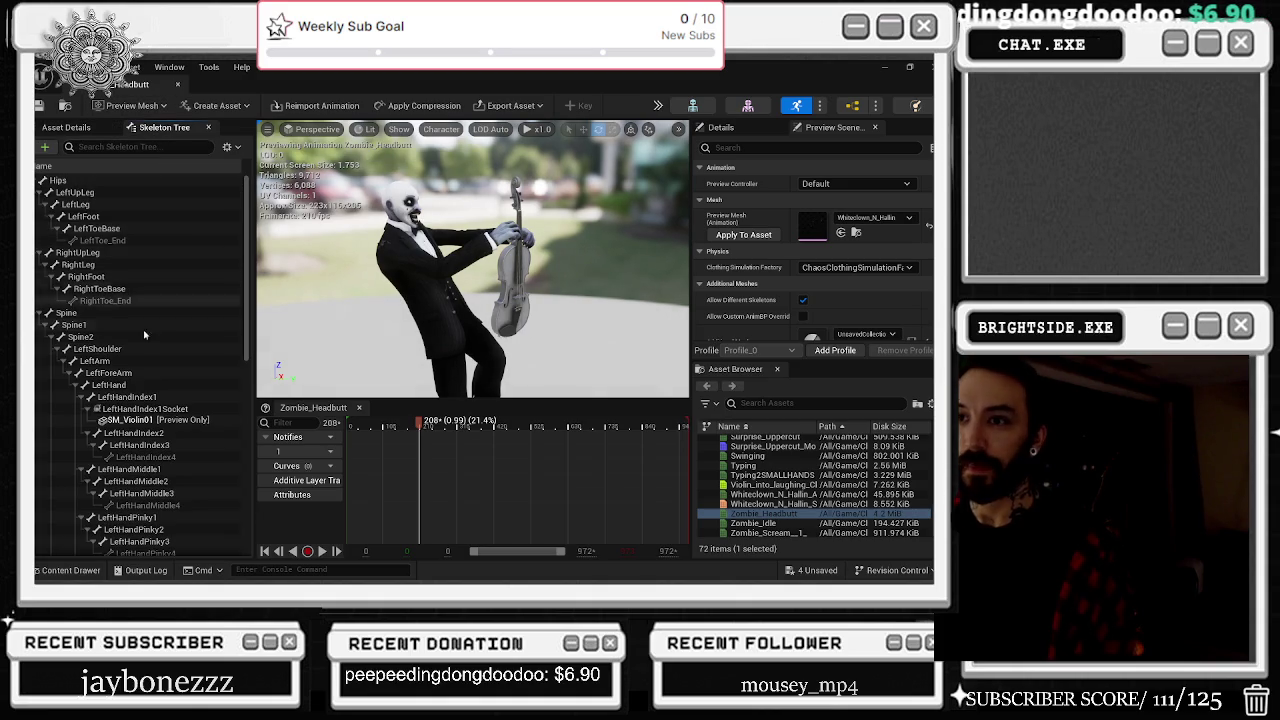
Step: Select LeftShoulder then RightShoulder in the Skeleton Tree, scrub to frame 30, and play
{"action": "left_click", "coordinate": [97, 348]}
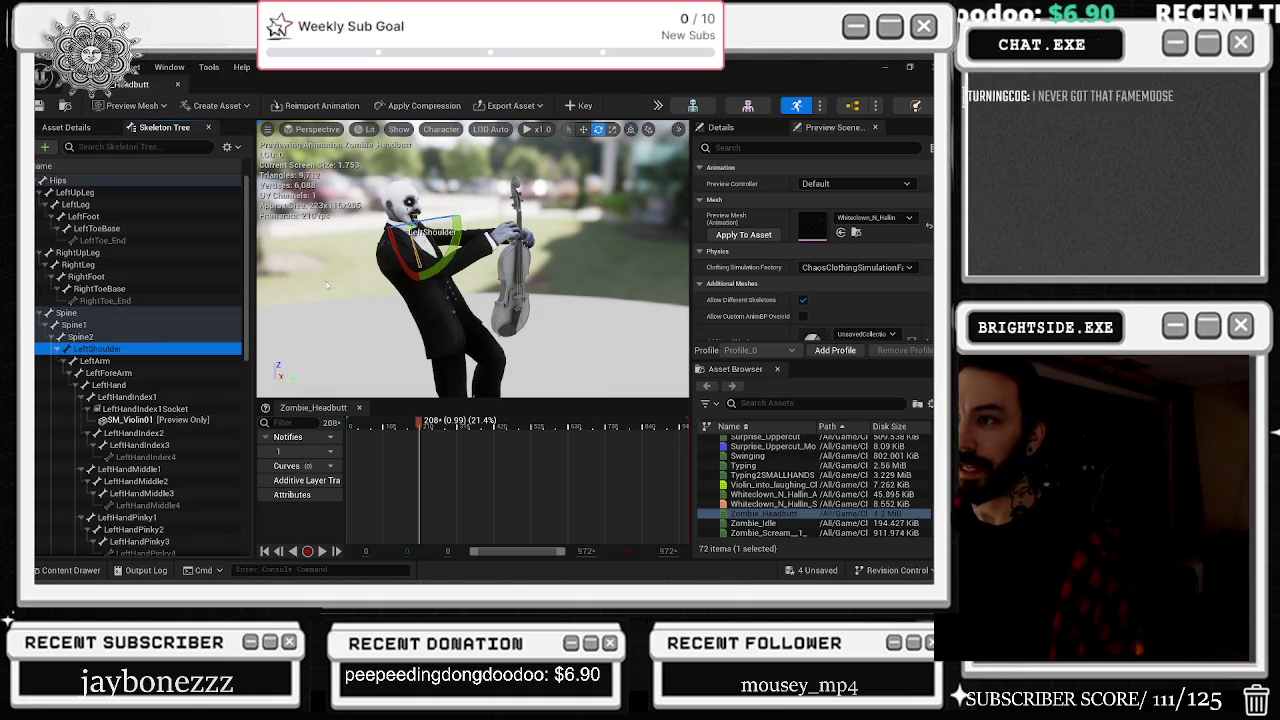
{"action": "key", "text": "f"}
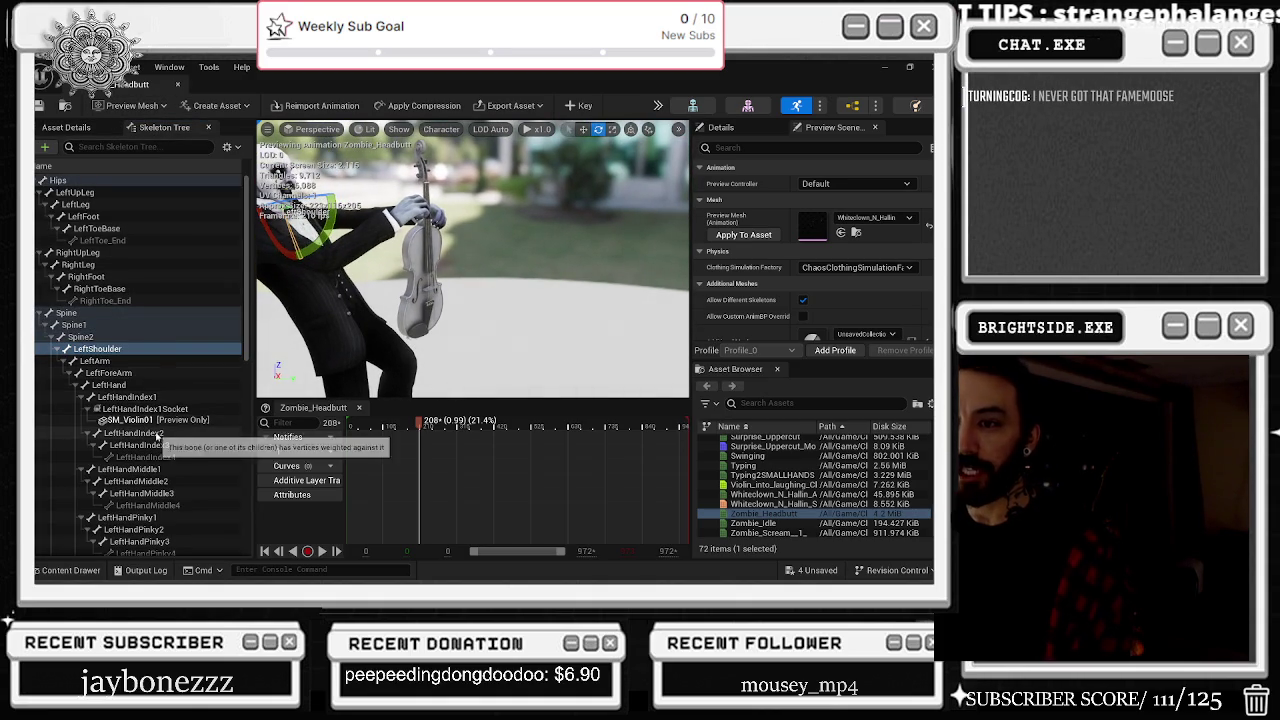
{"action": "scroll", "coordinate": [362, 284], "scroll_direction": "down", "scroll_amount": 3}
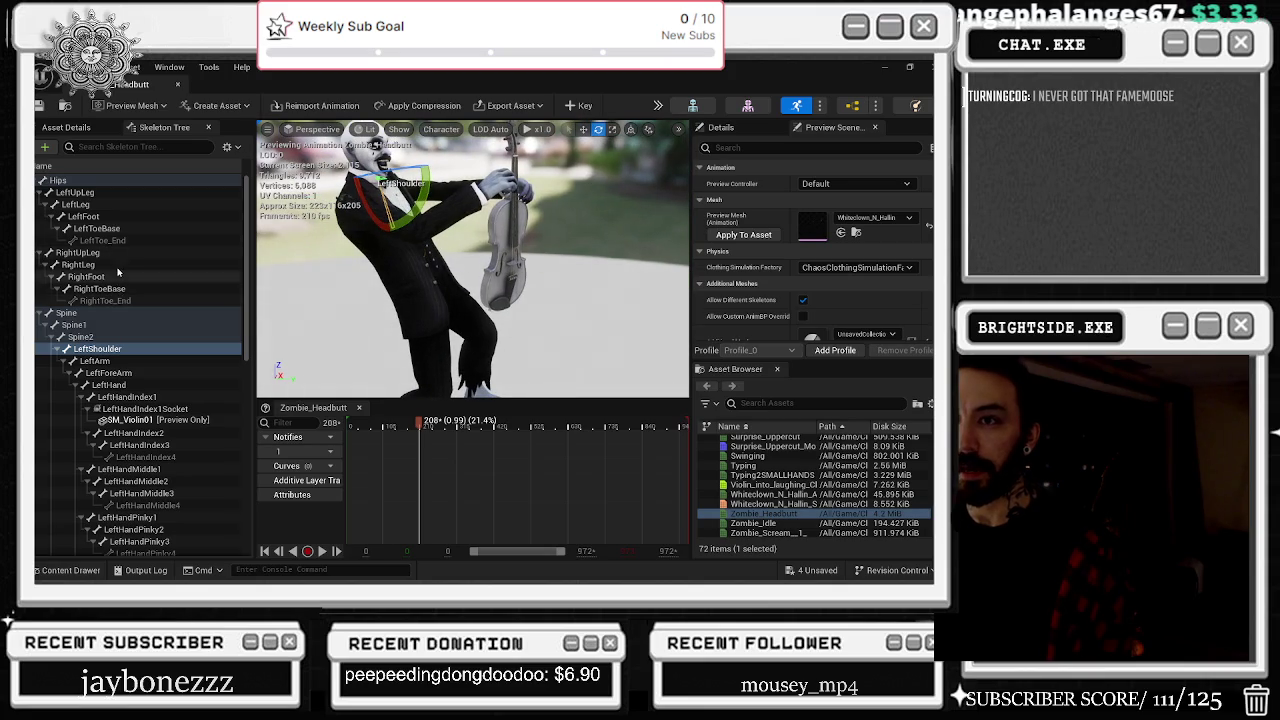
{"action": "scroll", "coordinate": [120, 287], "scroll_direction": "down", "scroll_amount": 5}
{"action": "scroll", "coordinate": [120, 287], "scroll_direction": "down", "scroll_amount": 2}
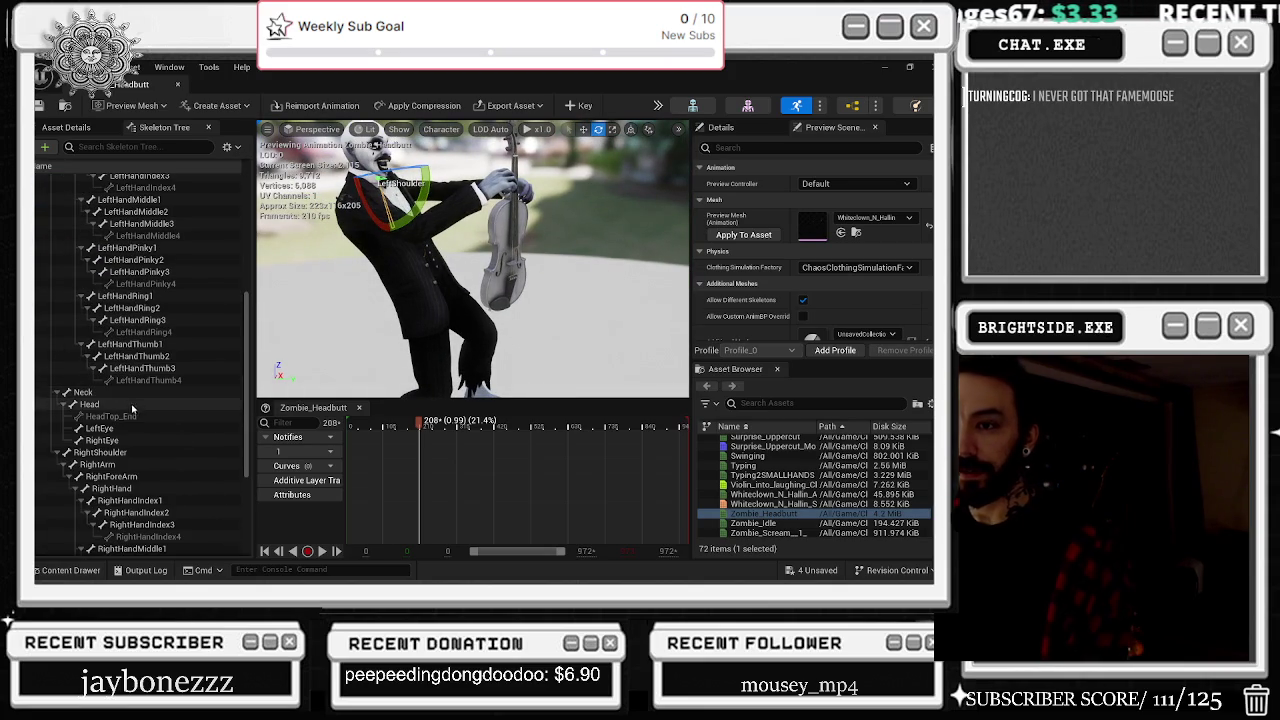
{"action": "left_click", "coordinate": [137, 452]}
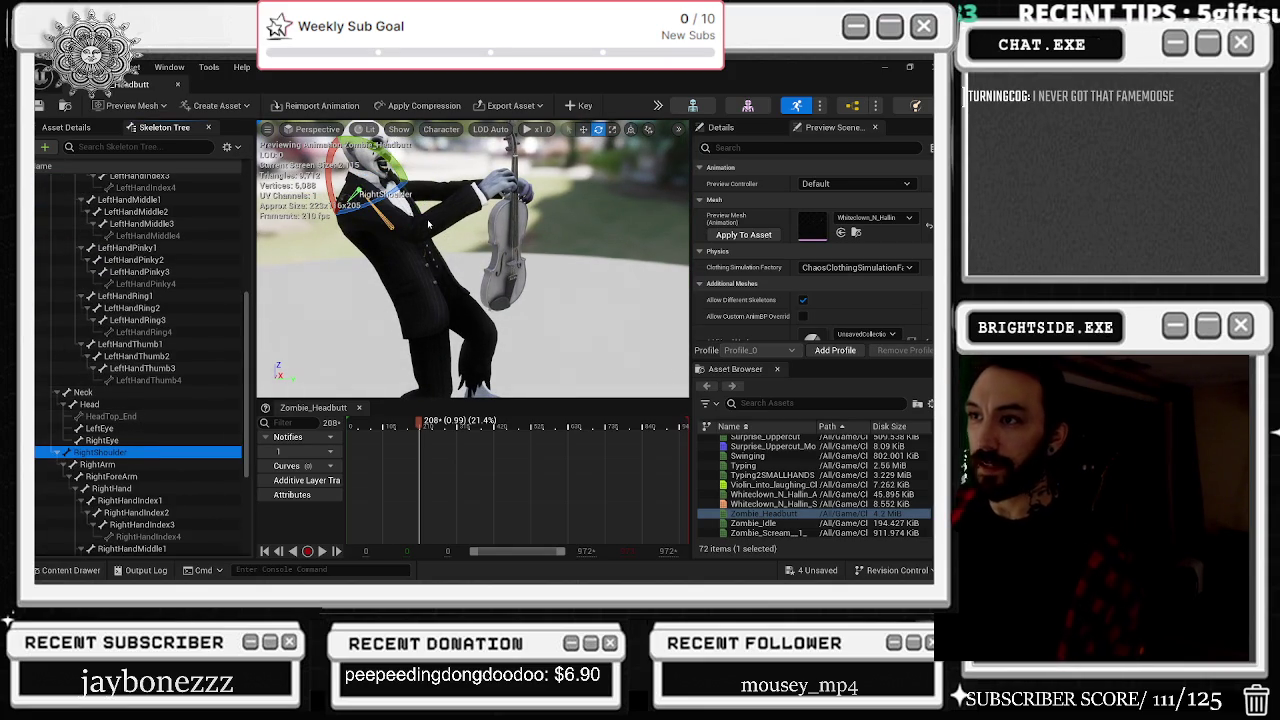
{"action": "left_click_drag", "start_coordinate": [479, 290], "coordinate": [420, 286]}
{"action": "mouse_move", "coordinate": [419, 424]}
{"action": "left_mouse_down"}
{"action": "mouse_move", "coordinate": [440, 424]}
{"action": "mouse_move", "coordinate": [301, 430]}
{"action": "mouse_move", "coordinate": [422, 427]}
{"action": "mouse_move", "coordinate": [356, 424]}
{"action": "left_mouse_up"}
{"action": "key", "text": "space"}
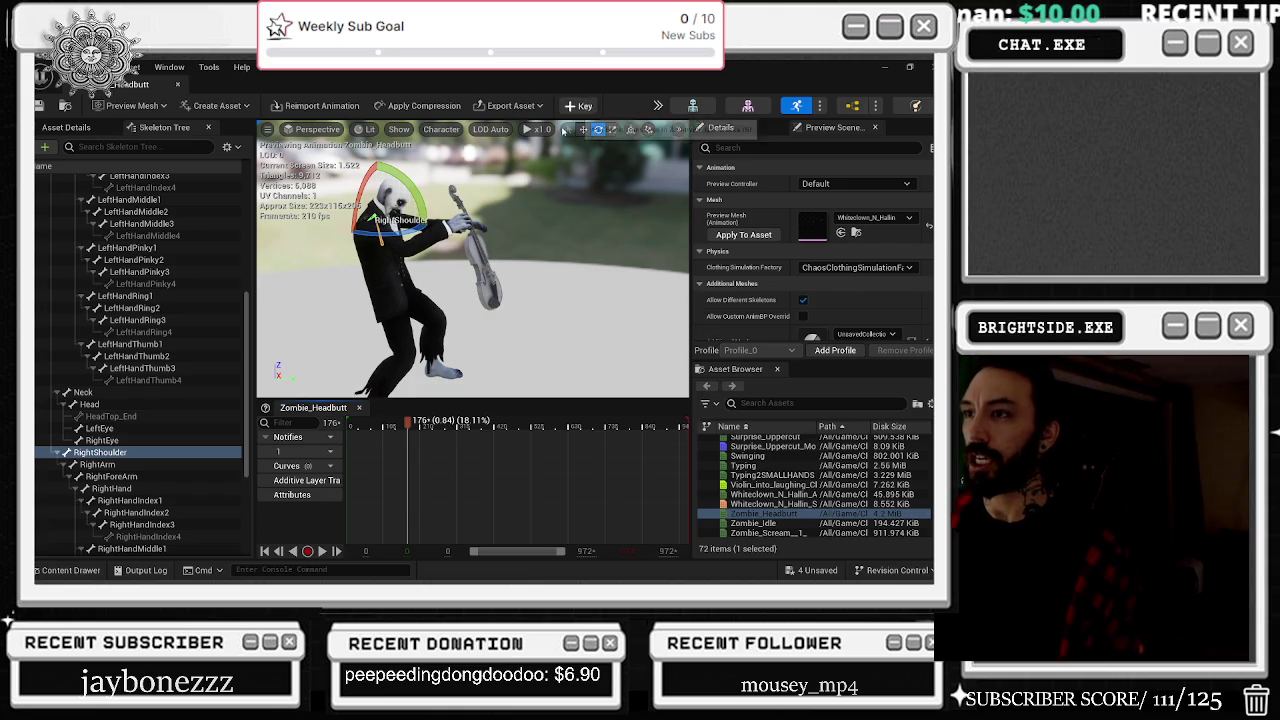
Step: Key a moved RightShoulder pose on an additive track, then undo the move and key
{"action": "left_click", "coordinate": [579, 105]}
{"action": "left_click_drag", "start_coordinate": [519, 219], "coordinate": [500, 243]}
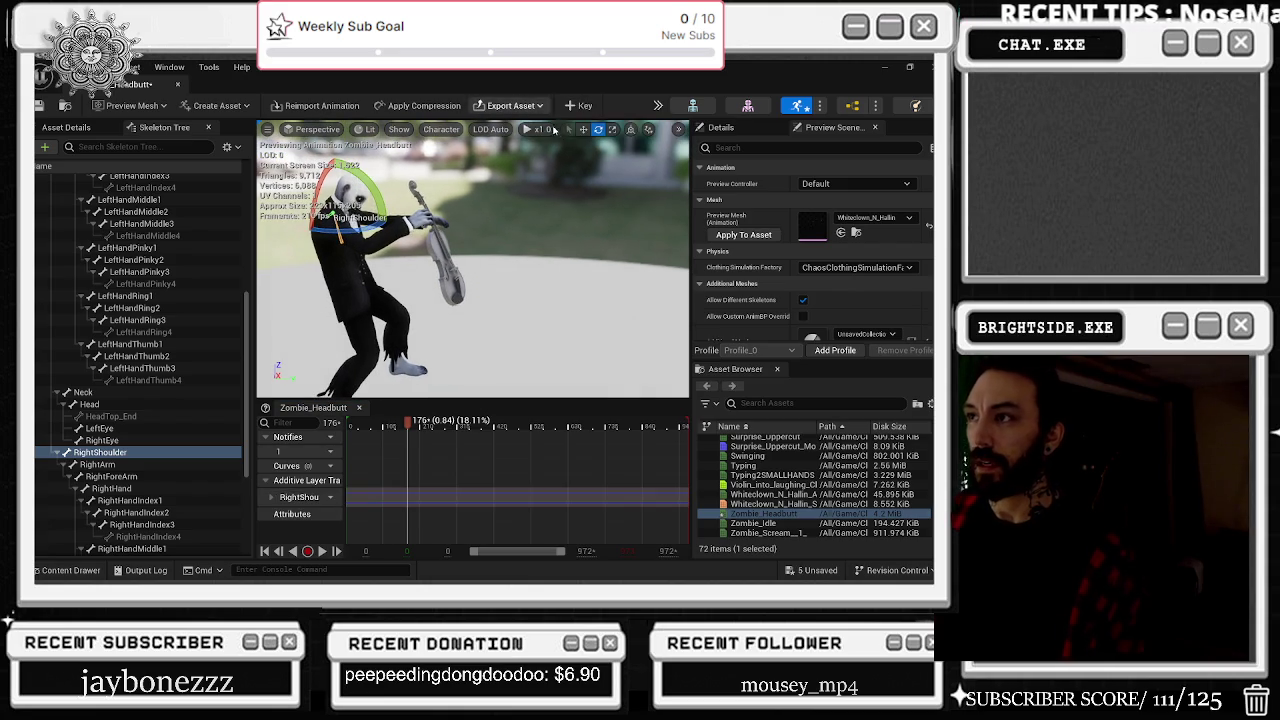
{"action": "key", "text": "w"}
{"action": "left_click_drag", "start_coordinate": [340, 224], "coordinate": [472, 240]}
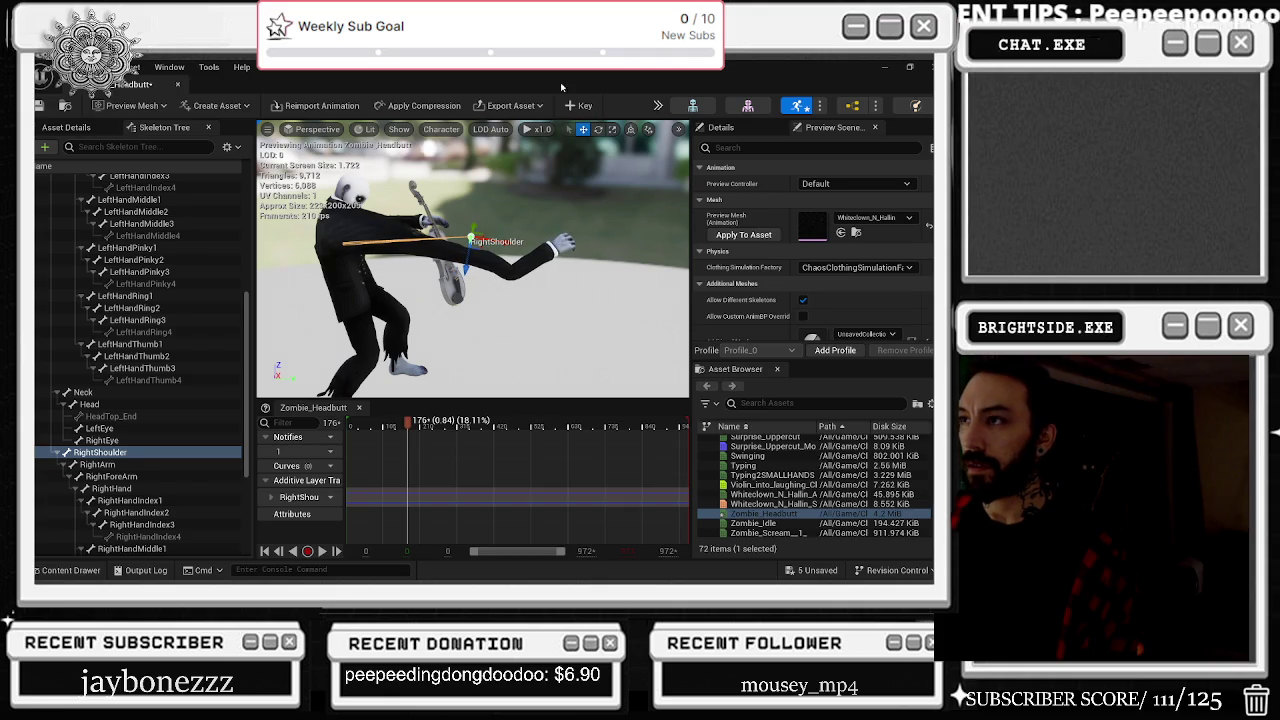
{"action": "left_click", "coordinate": [583, 106]}
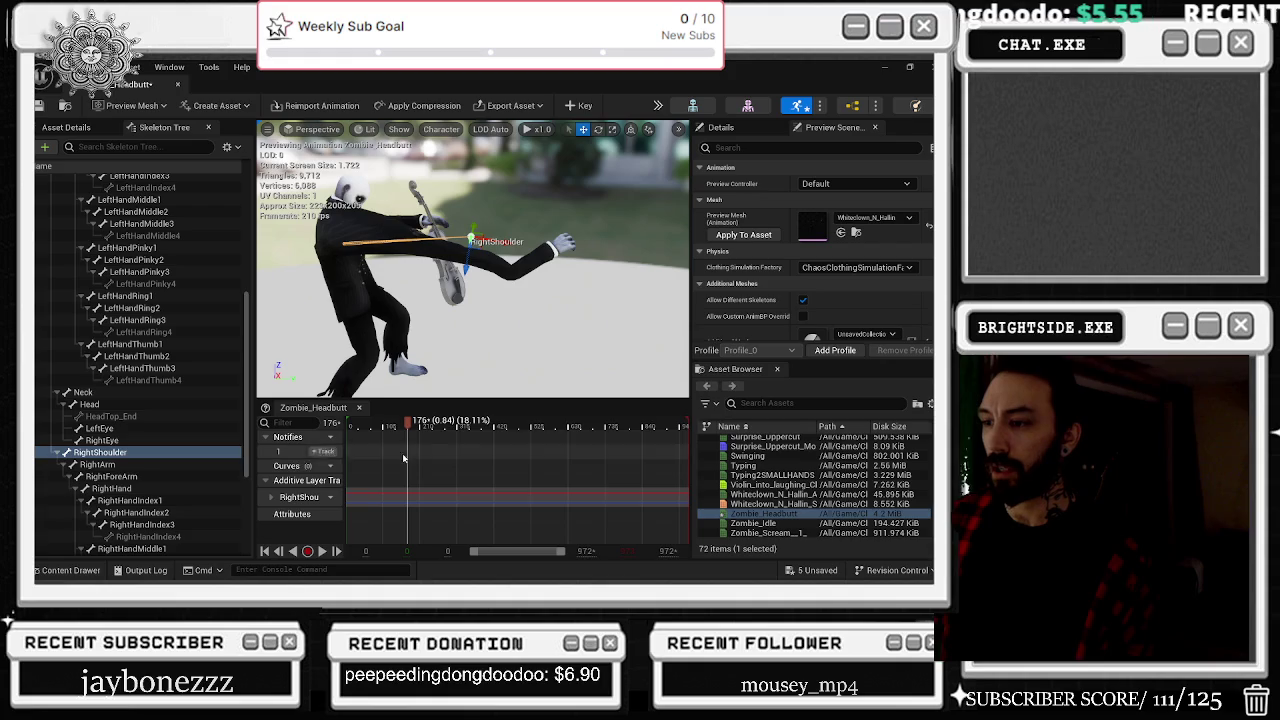
{"action": "left_click_drag", "start_coordinate": [408, 425], "coordinate": [336, 428]}
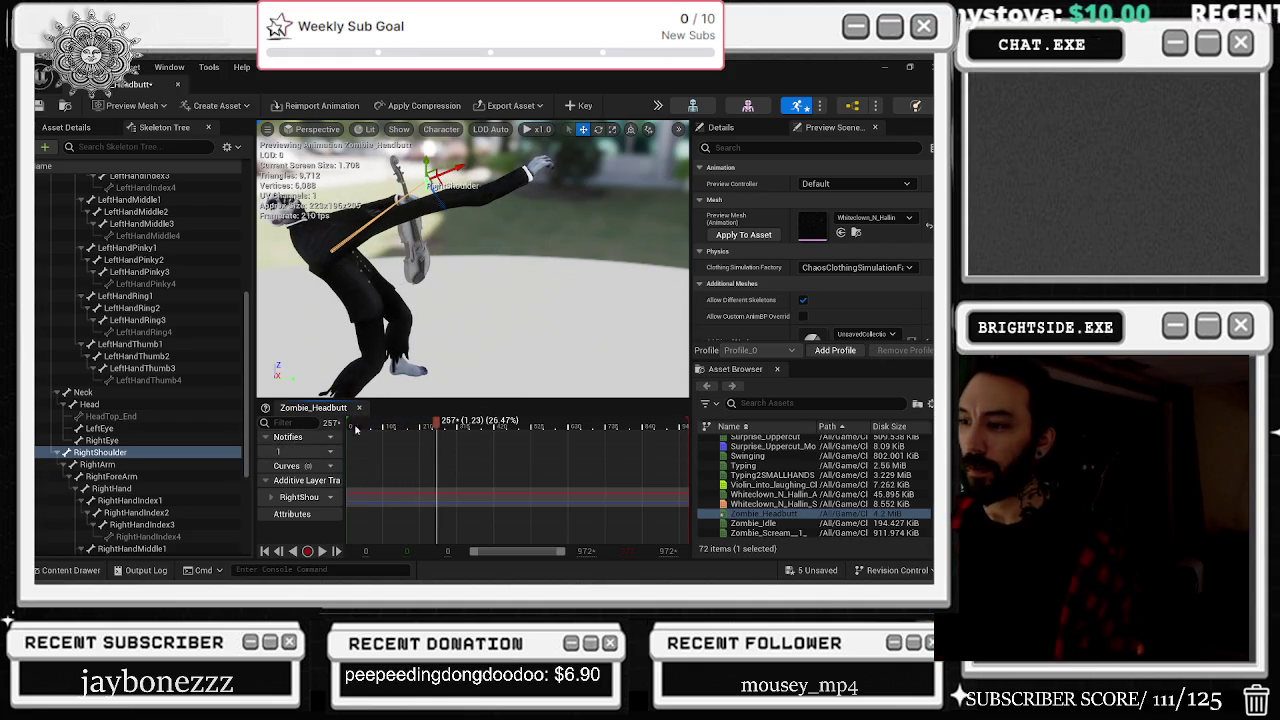
{"action": "key", "text": "ctrl+z"}
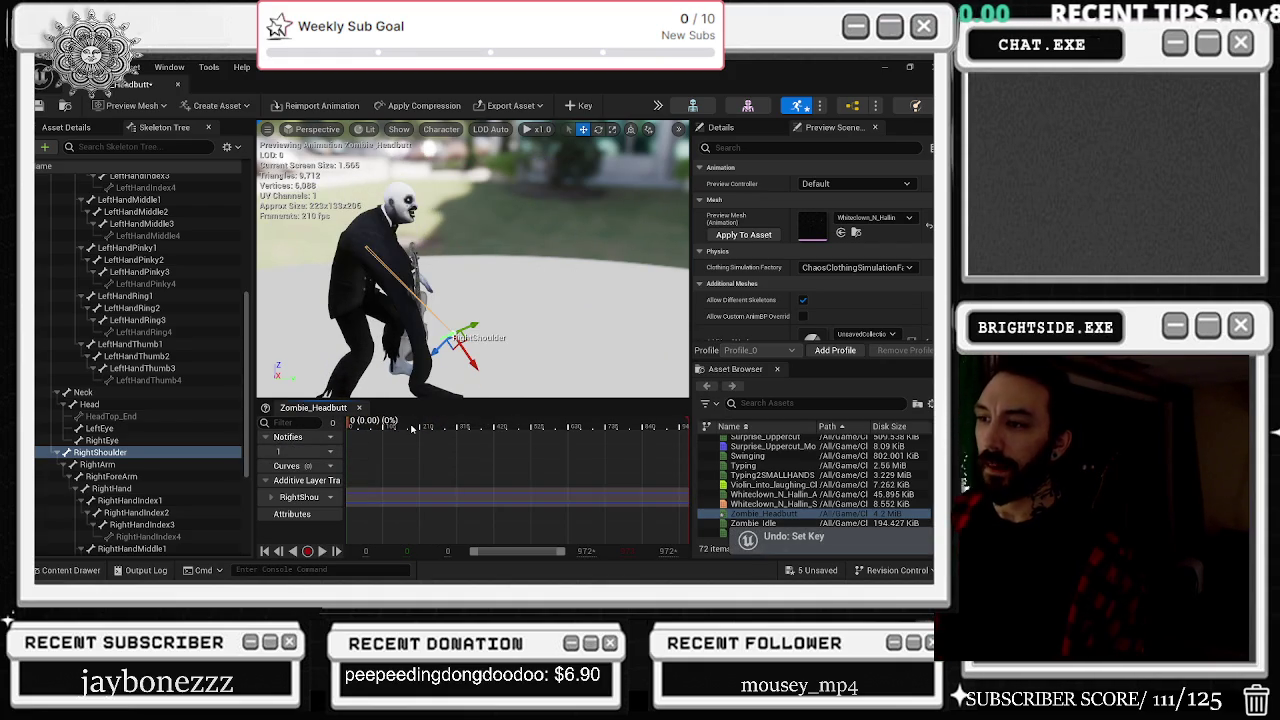
{"action": "key", "text": "ctrl+z"}
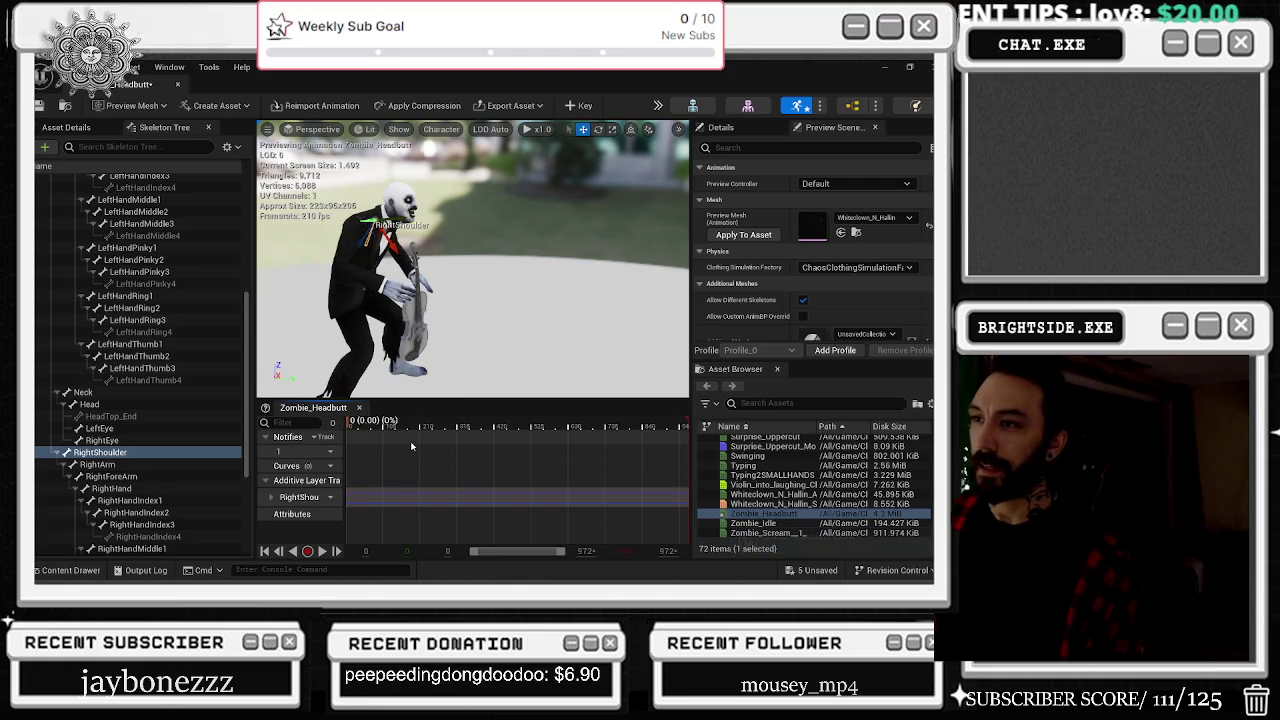
Step: At about frame 171, rotate the RightShoulder so the right arm extends outward
{"action": "mouse_move", "coordinate": [389, 426]}
{"action": "left_mouse_down"}
{"action": "mouse_move", "coordinate": [470, 427]}
{"action": "mouse_move", "coordinate": [374, 428]}
{"action": "mouse_move", "coordinate": [394, 431]}
{"action": "left_mouse_up"}
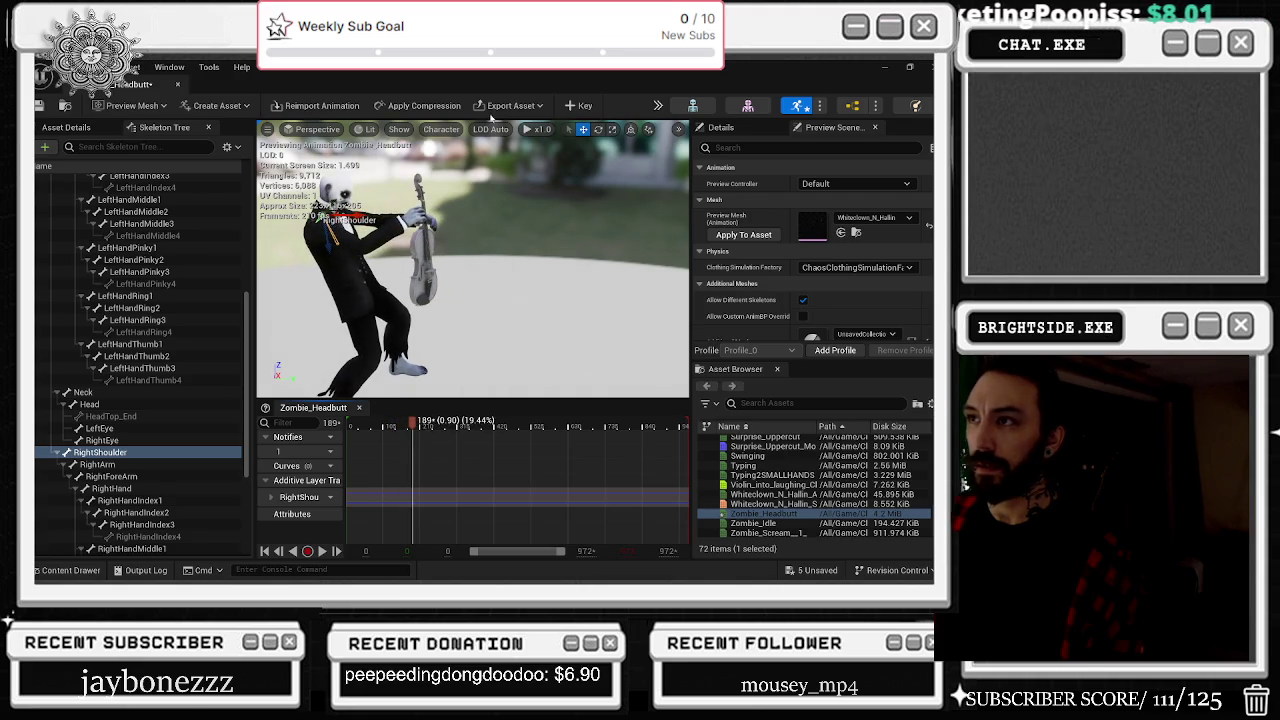
{"action": "left_click", "coordinate": [612, 129]}
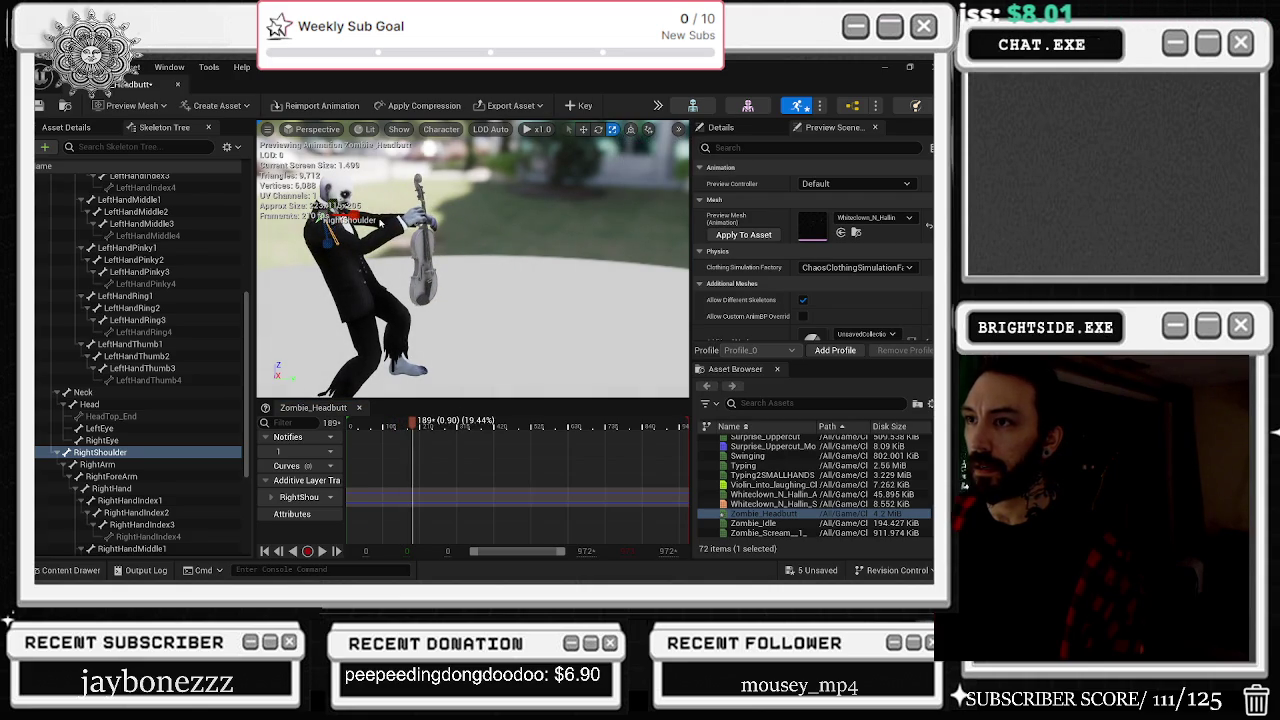
{"action": "key", "text": "Escape"}
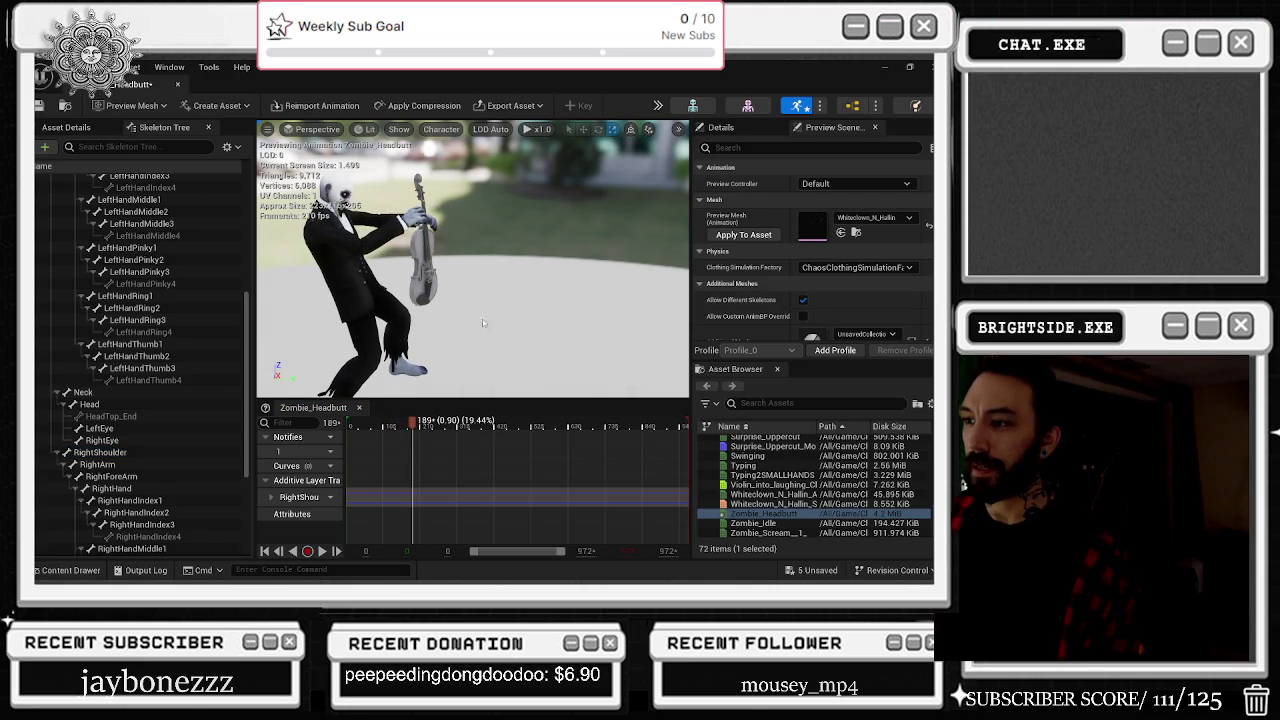
{"action": "left_click", "coordinate": [136, 452]}
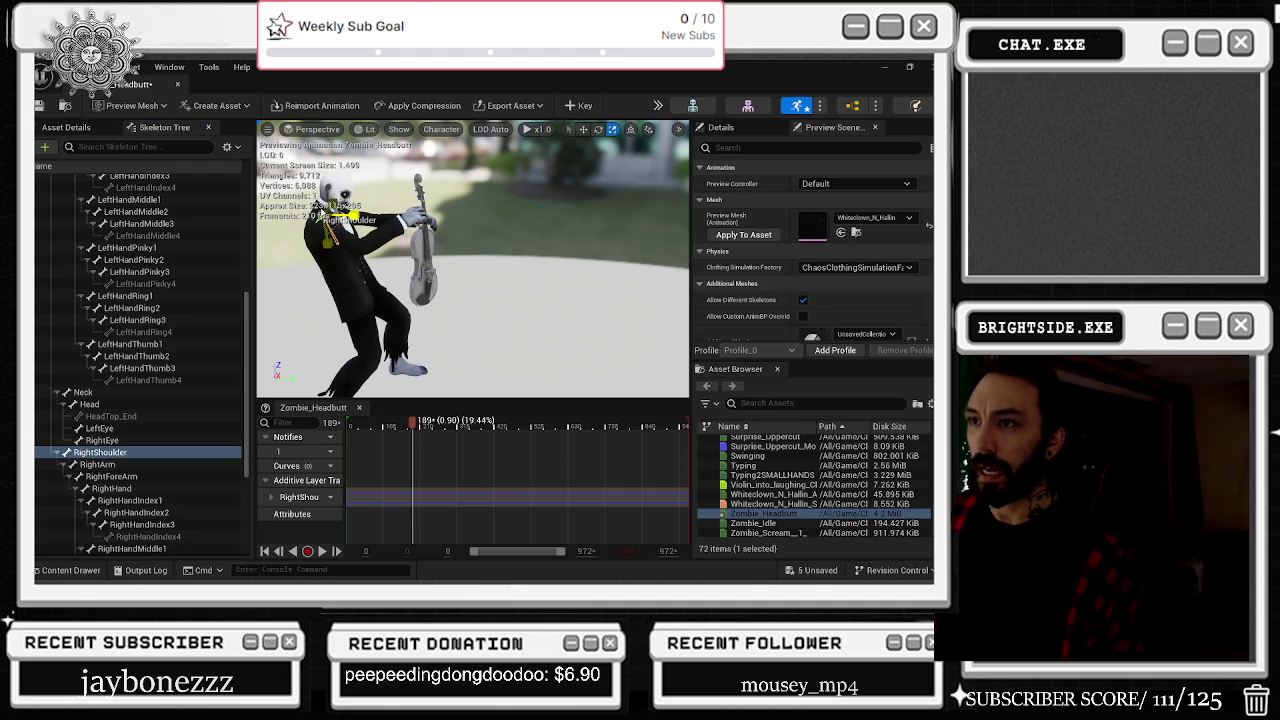
{"action": "left_click_drag", "start_coordinate": [352, 212], "coordinate": [362, 218]}
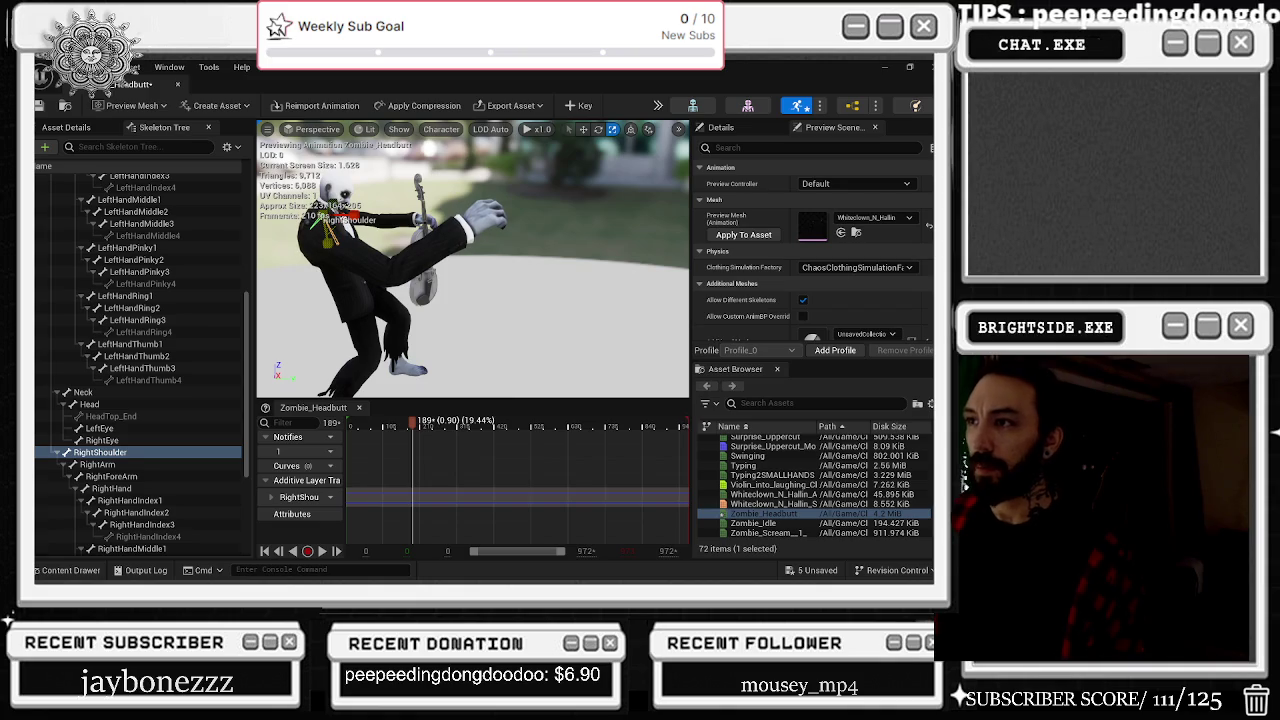
{"action": "key", "text": "ctrl+z"}
{"action": "key", "text": "ctrl+y"}
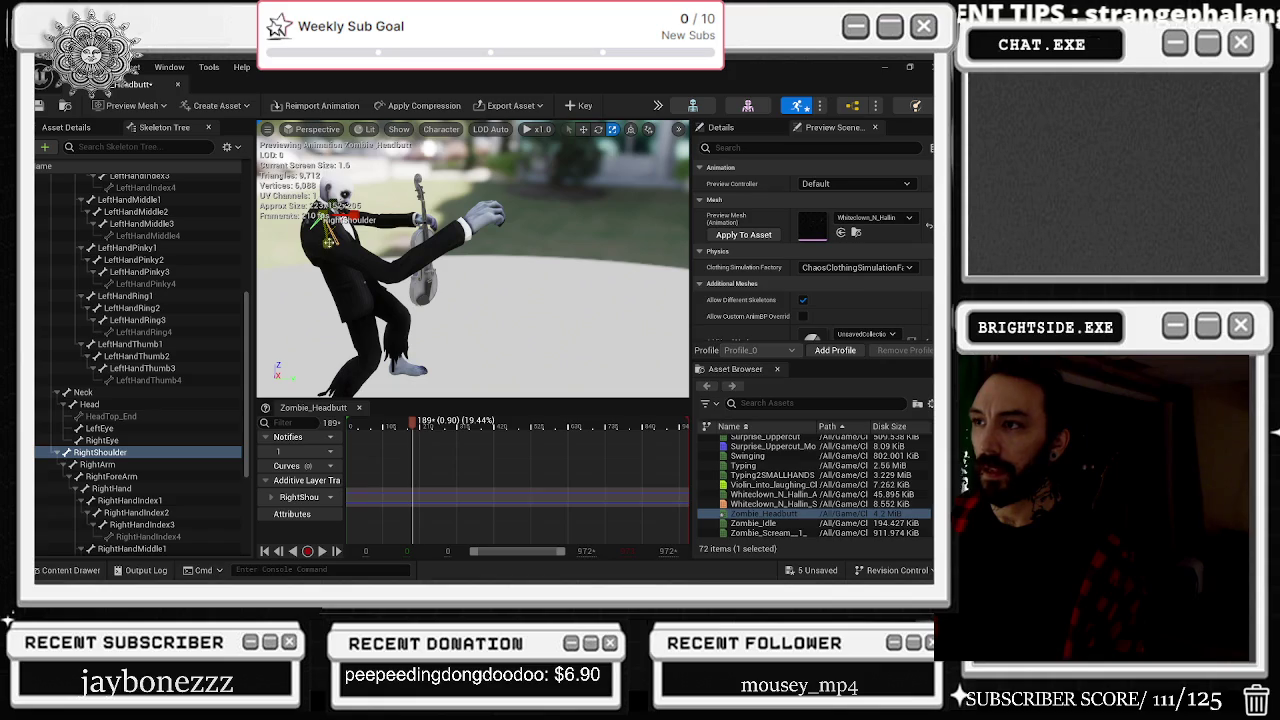
{"action": "left_click_drag", "start_coordinate": [560, 320], "coordinate": [476, 294]}
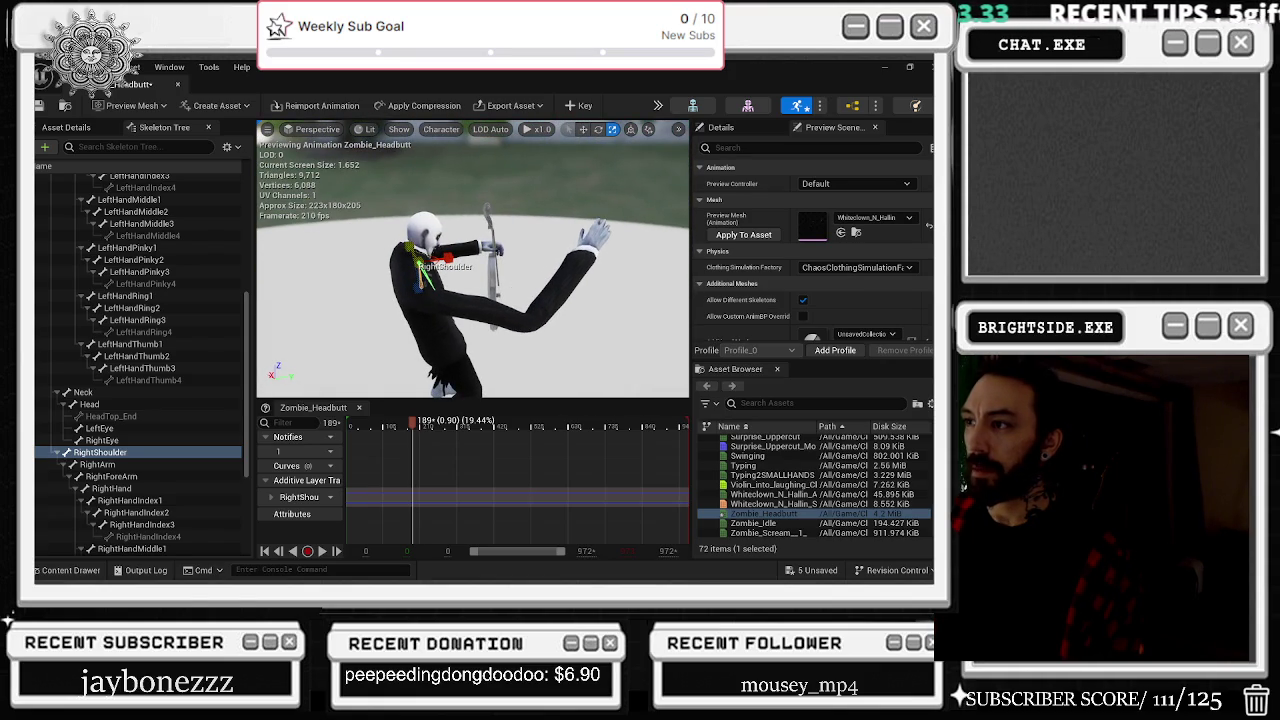
{"action": "mouse_move", "coordinate": [465, 228]}
{"action": "left_mouse_down"}
{"action": "mouse_move", "coordinate": [445, 230]}
{"action": "mouse_move", "coordinate": [465, 228]}
{"action": "left_mouse_up"}
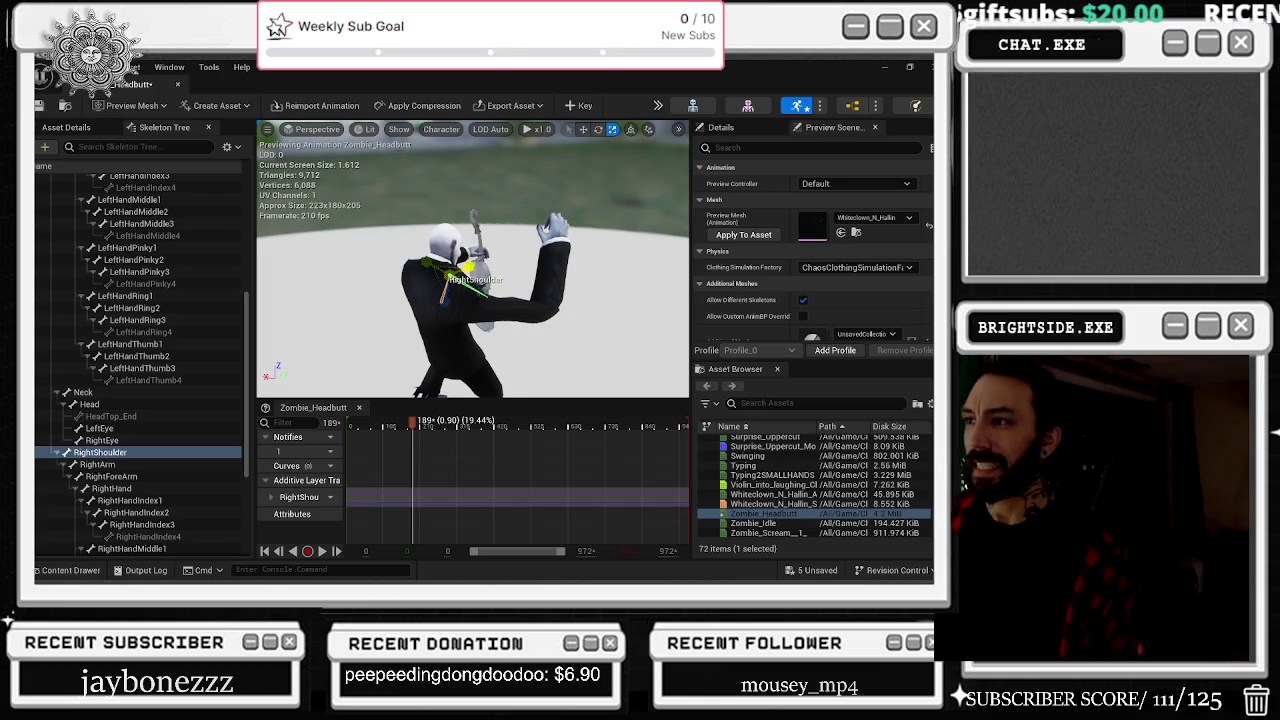
{"action": "left_click_drag", "start_coordinate": [448, 301], "coordinate": [446, 296]}
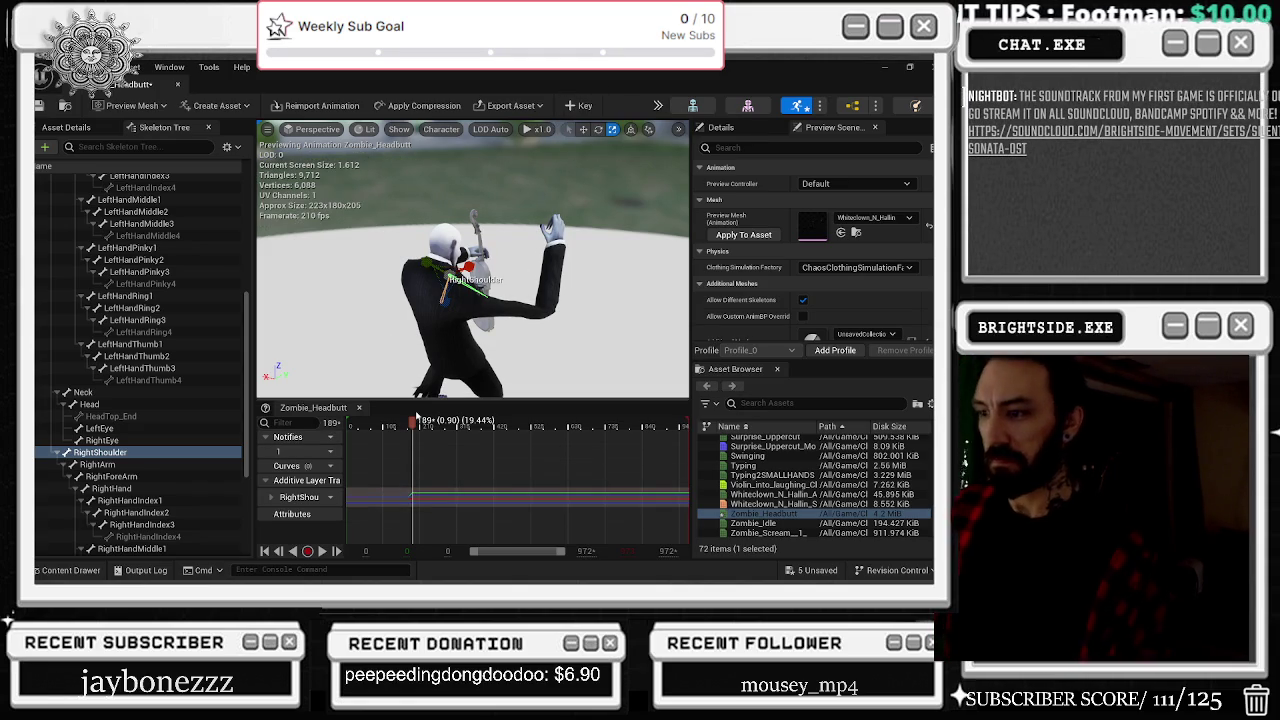
Step: Check the shoulder pose through the headbutt and open the RightShoulder curves in the Curve Editor
{"action": "mouse_move", "coordinate": [410, 425]}
{"action": "left_mouse_down"}
{"action": "mouse_move", "coordinate": [492, 413]}
{"action": "mouse_move", "coordinate": [520, 426]}
{"action": "mouse_move", "coordinate": [470, 426]}
{"action": "mouse_move", "coordinate": [540, 426]}
{"action": "mouse_move", "coordinate": [396, 428]}
{"action": "mouse_move", "coordinate": [429, 428]}
{"action": "left_mouse_up"}
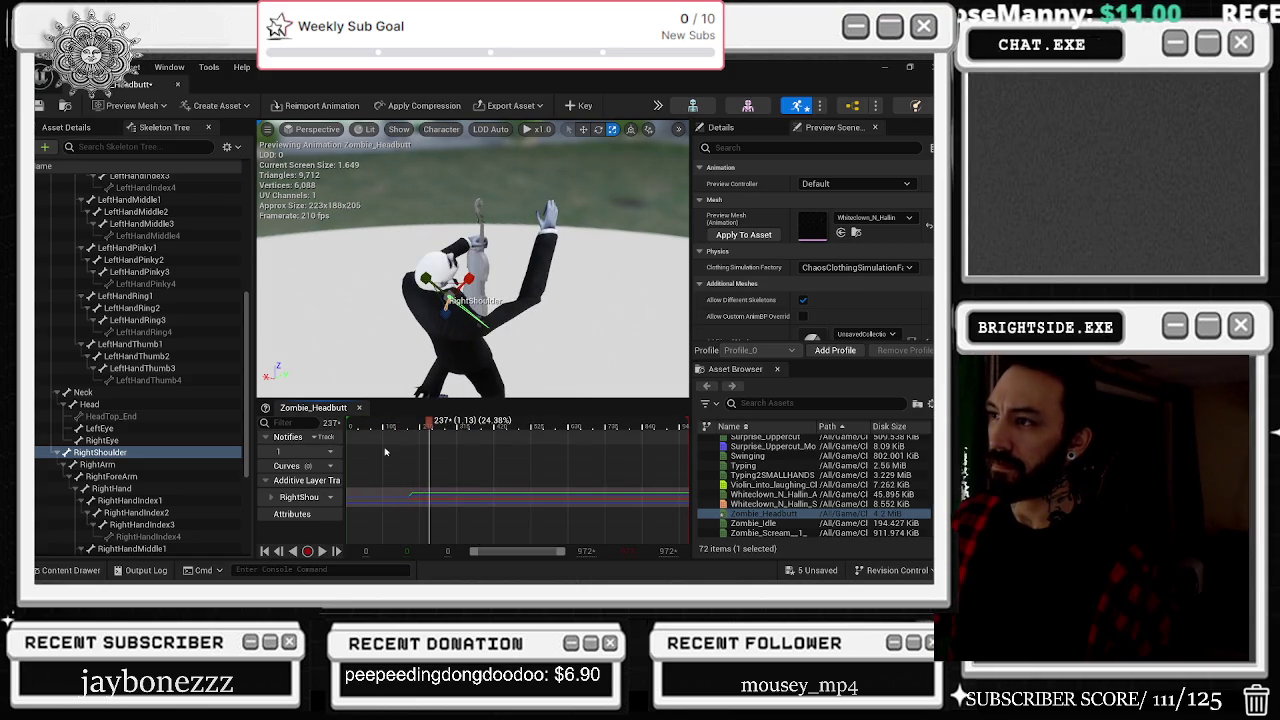
{"action": "double_click", "coordinate": [300, 497]}
{"action": "scroll", "coordinate": [430, 480], "scroll_direction": "down", "scroll_amount": 3}
Step: Move the late right-shoulder key to about 0.6 s and raise its RightShoulder Scale.X value
{"action": "left_click_drag", "start_coordinate": [550, 518], "coordinate": [564, 495]}
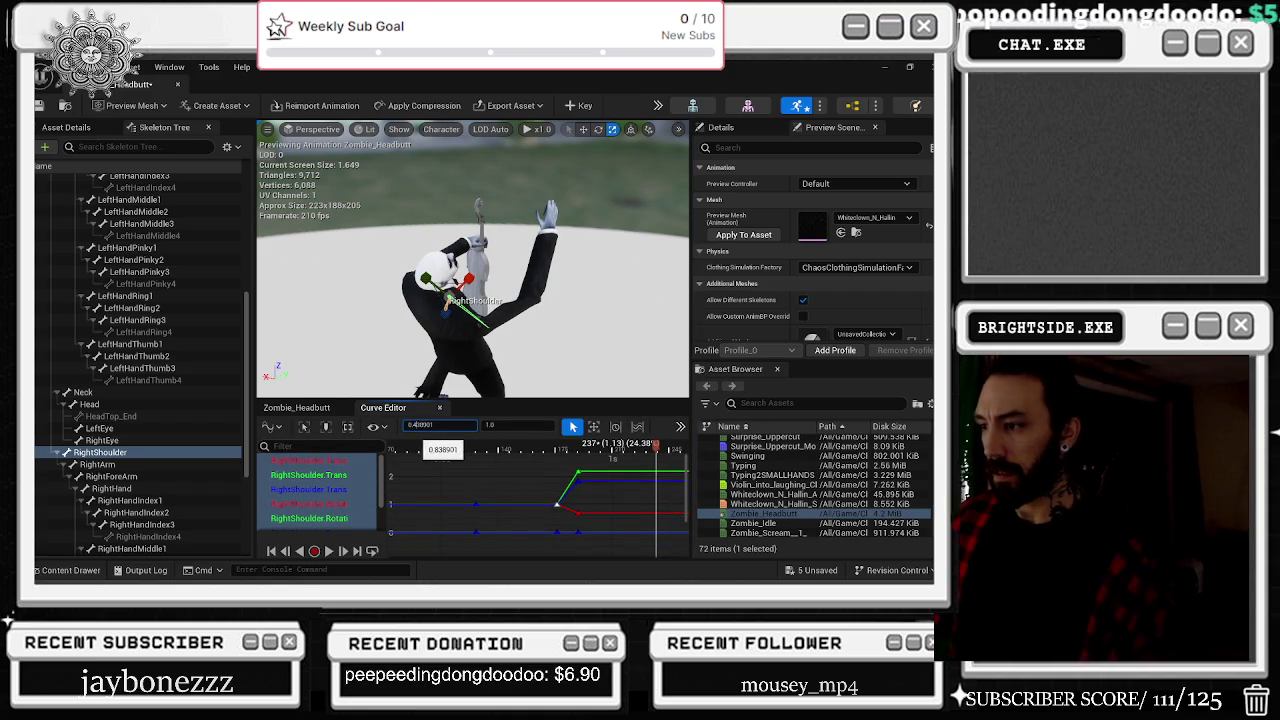
{"action": "left_click_drag", "start_coordinate": [430, 425], "coordinate": [522, 452]}
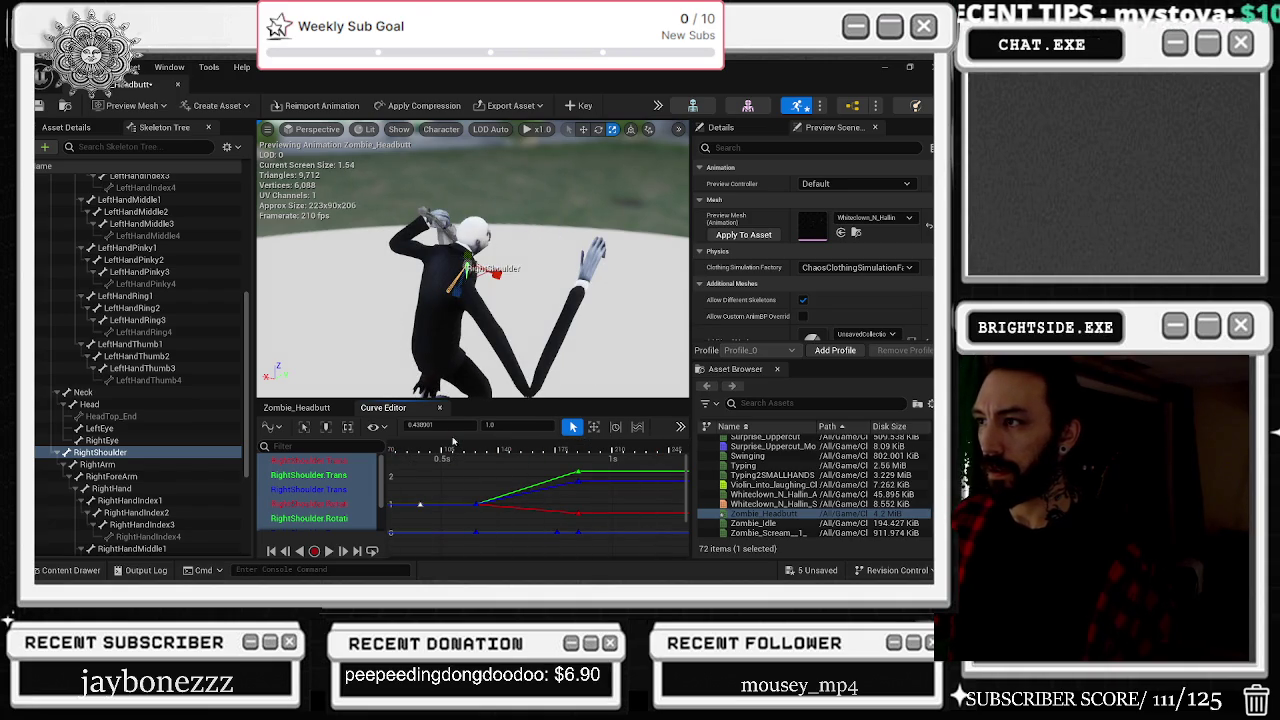
{"action": "scroll", "coordinate": [330, 500], "scroll_direction": "down", "scroll_amount": 3}
{"action": "left_click", "coordinate": [328, 525]}
{"action": "left_click", "coordinate": [310, 494], "text": "shift"}
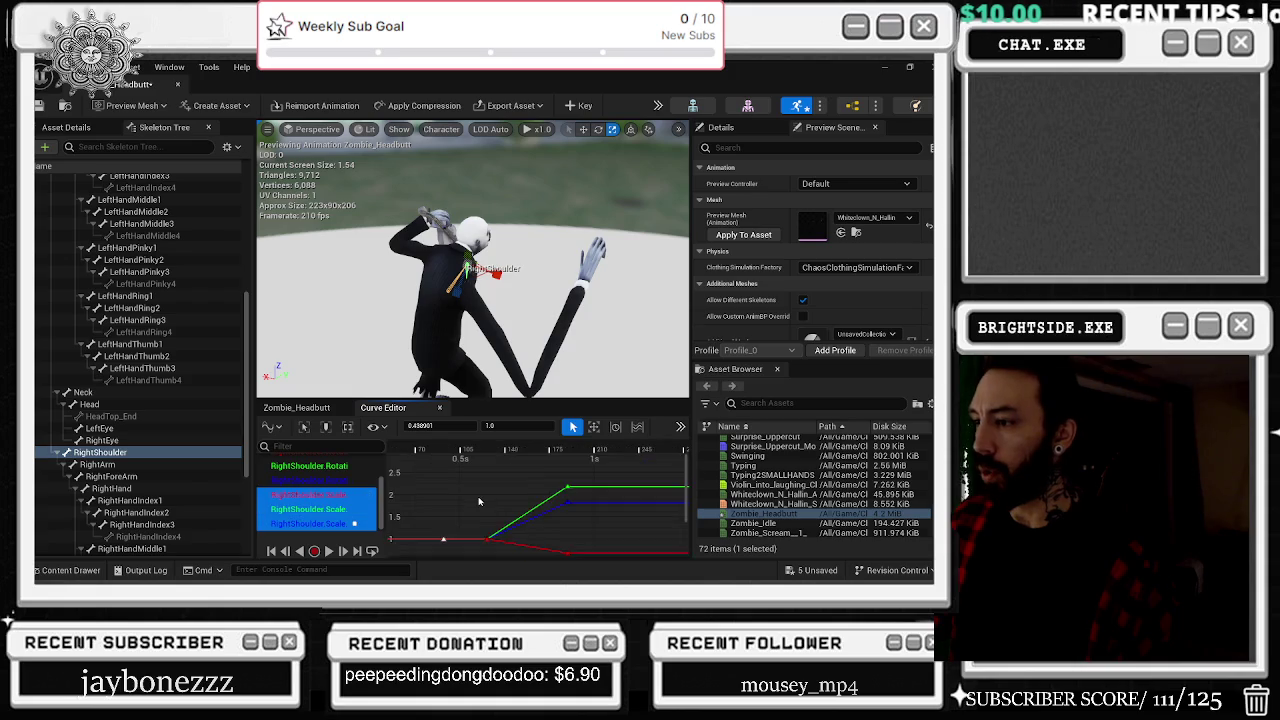
{"action": "left_click_drag", "start_coordinate": [530, 527], "coordinate": [549, 490]}
Step: Preview to frame 127, then pick LeftShoulder and return to the Zombie_Headbutt timeline
{"action": "key", "text": "space"}
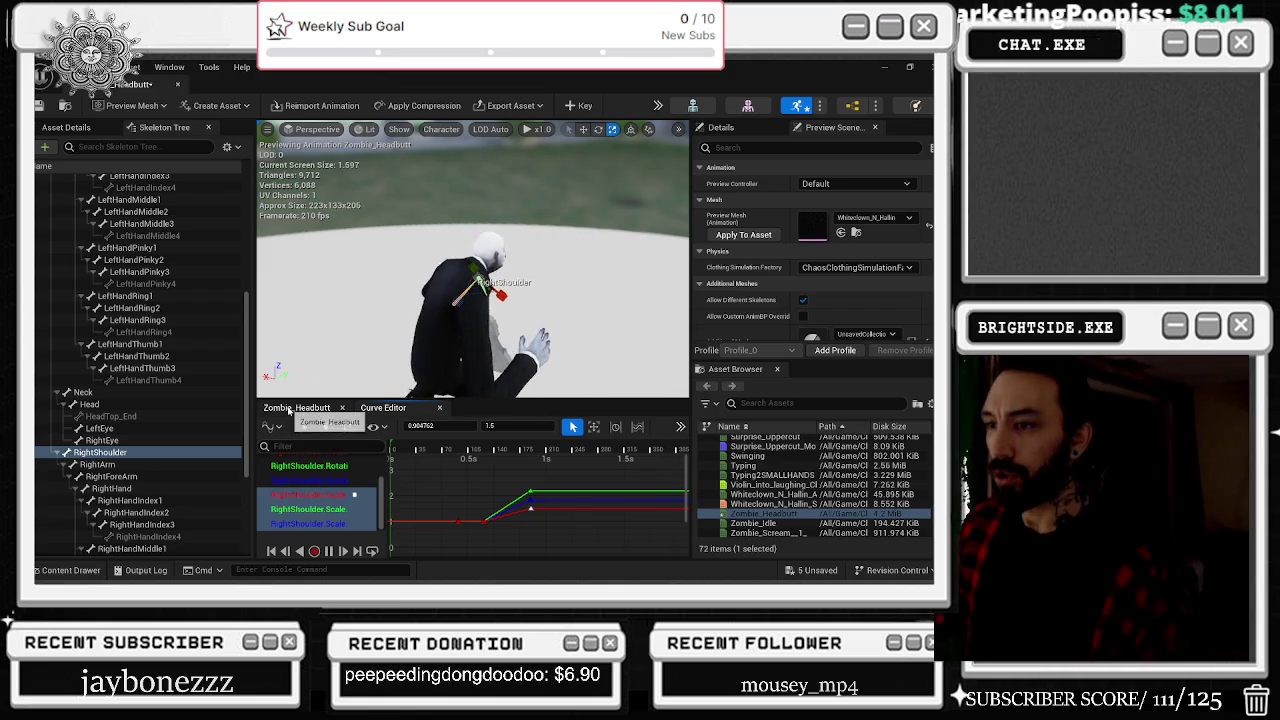
{"action": "left_click", "coordinate": [484, 448]}
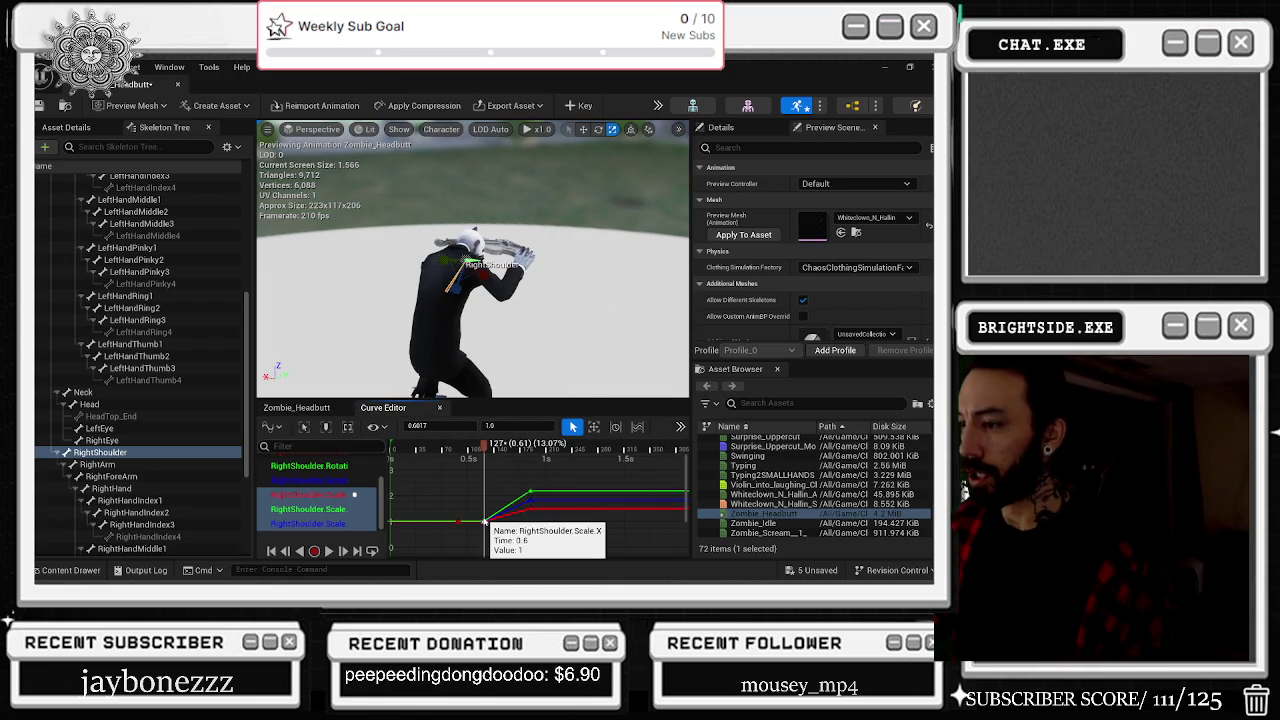
{"action": "left_click", "coordinate": [484, 520]}
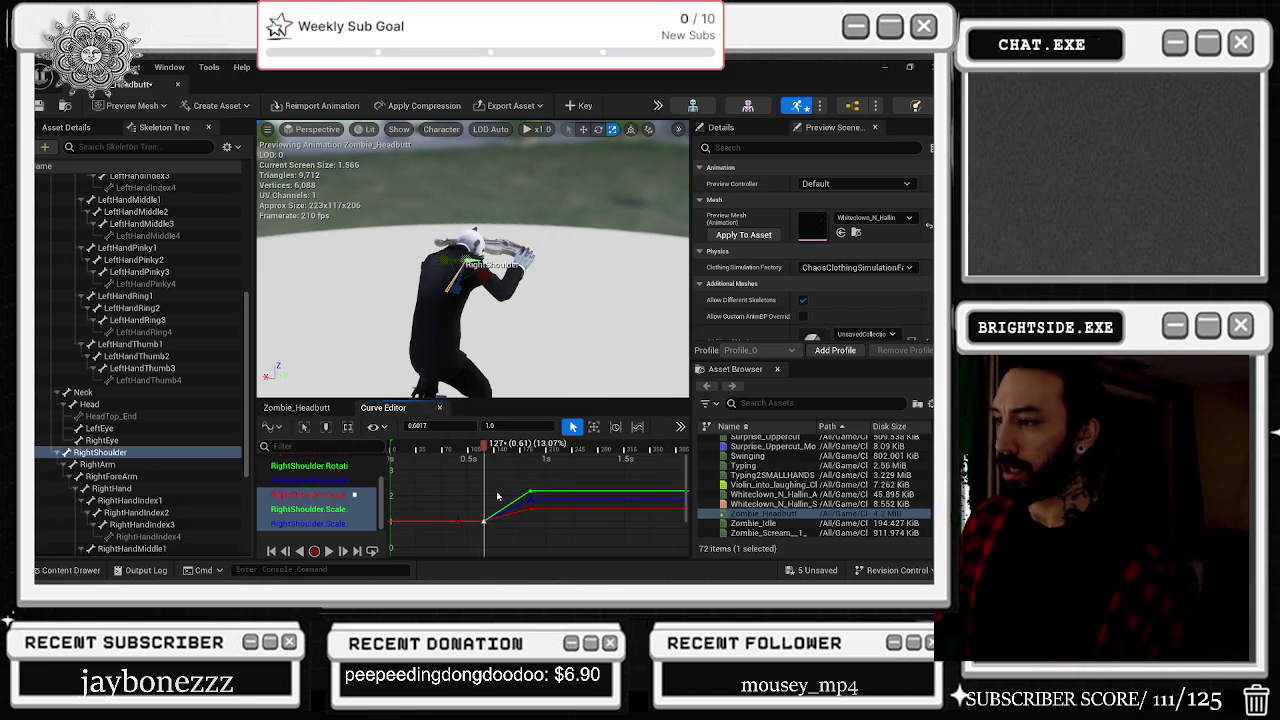
{"action": "scroll", "coordinate": [120, 360], "scroll_direction": "up", "scroll_amount": 5}
{"action": "left_click", "coordinate": [105, 349]}
{"action": "left_click", "coordinate": [284, 409]}
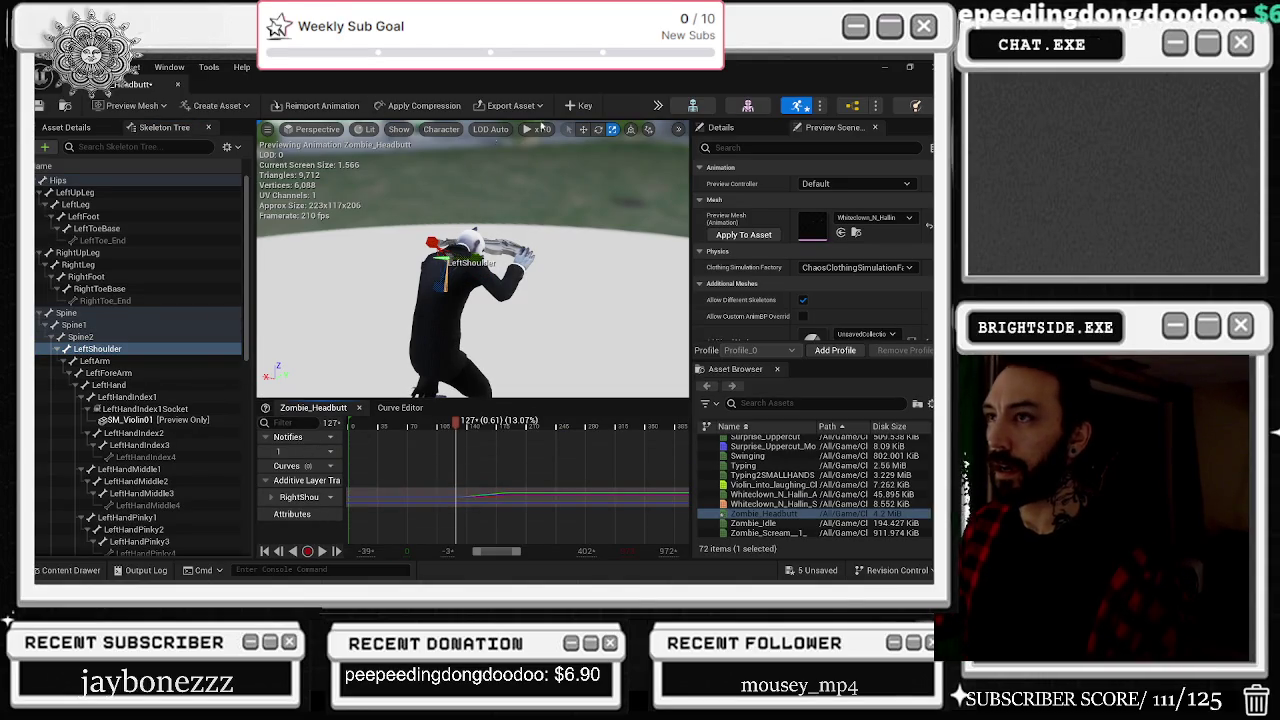
Step: Key a LeftShoulder additive layer and insert notify track 2 in Zombie_Headbutt
{"action": "left_click", "coordinate": [571, 106]}
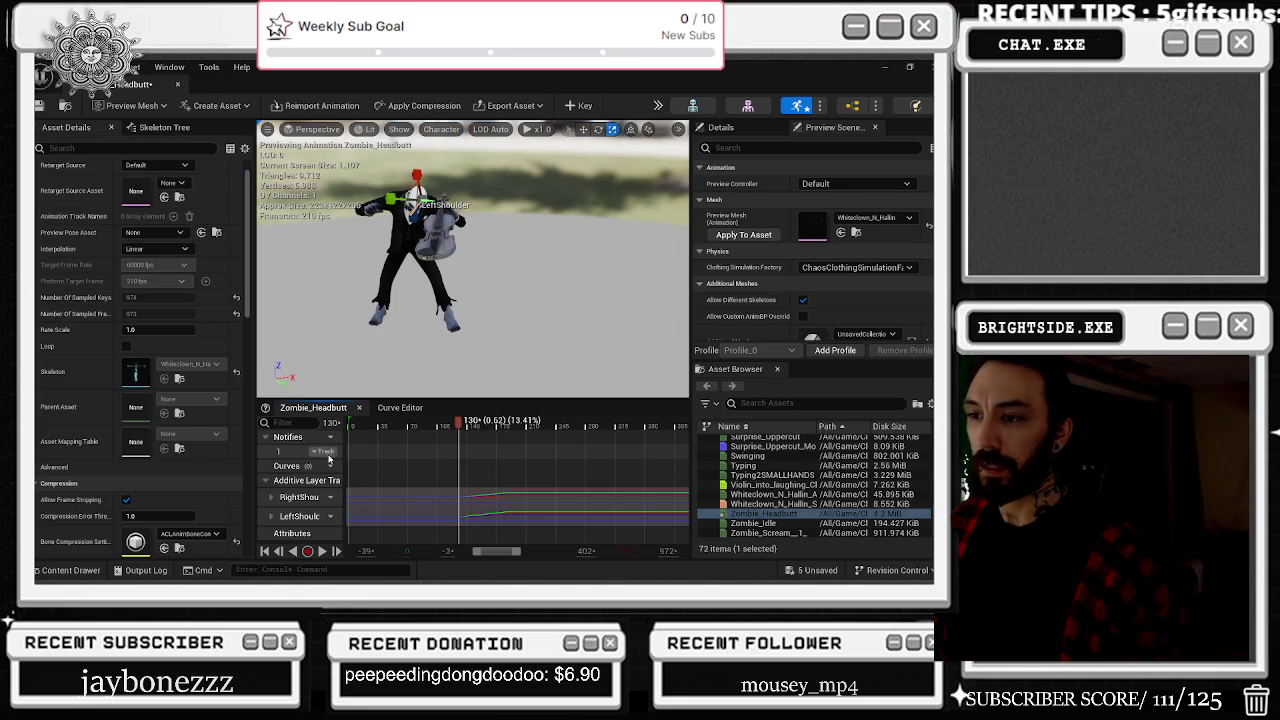
{"action": "left_click", "coordinate": [358, 482]}
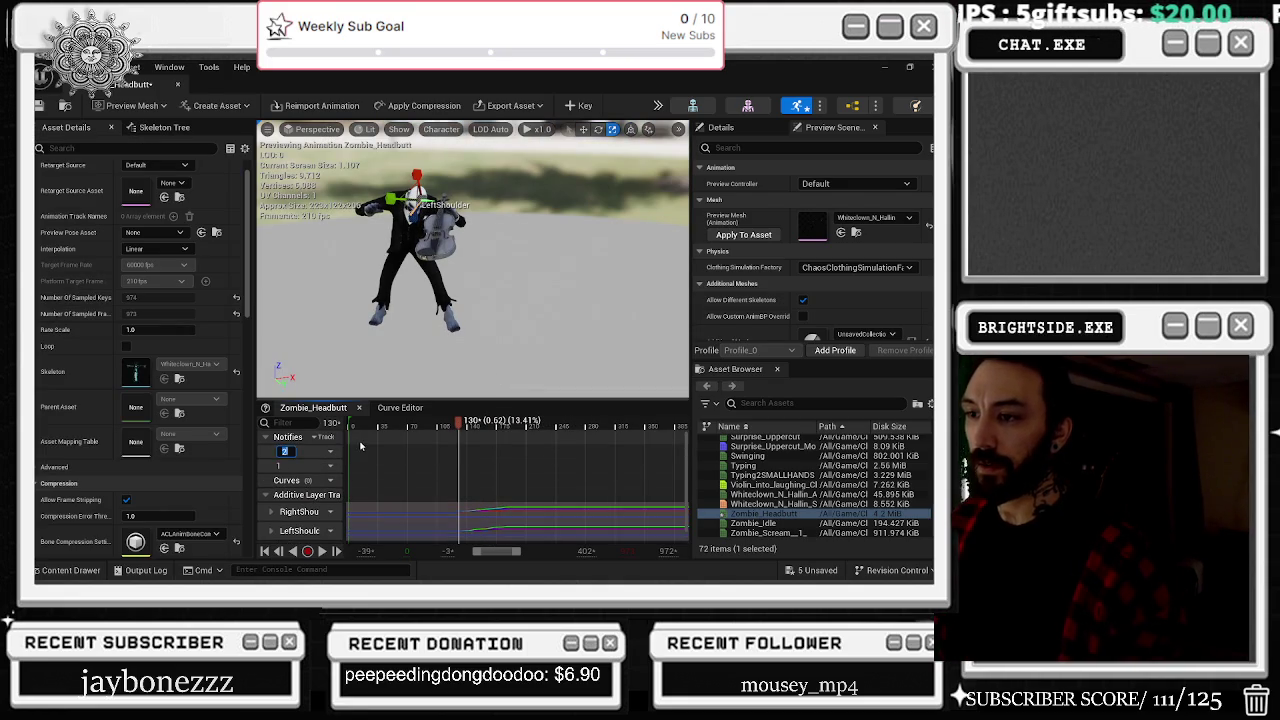
{"action": "left_click", "coordinate": [456, 465]}
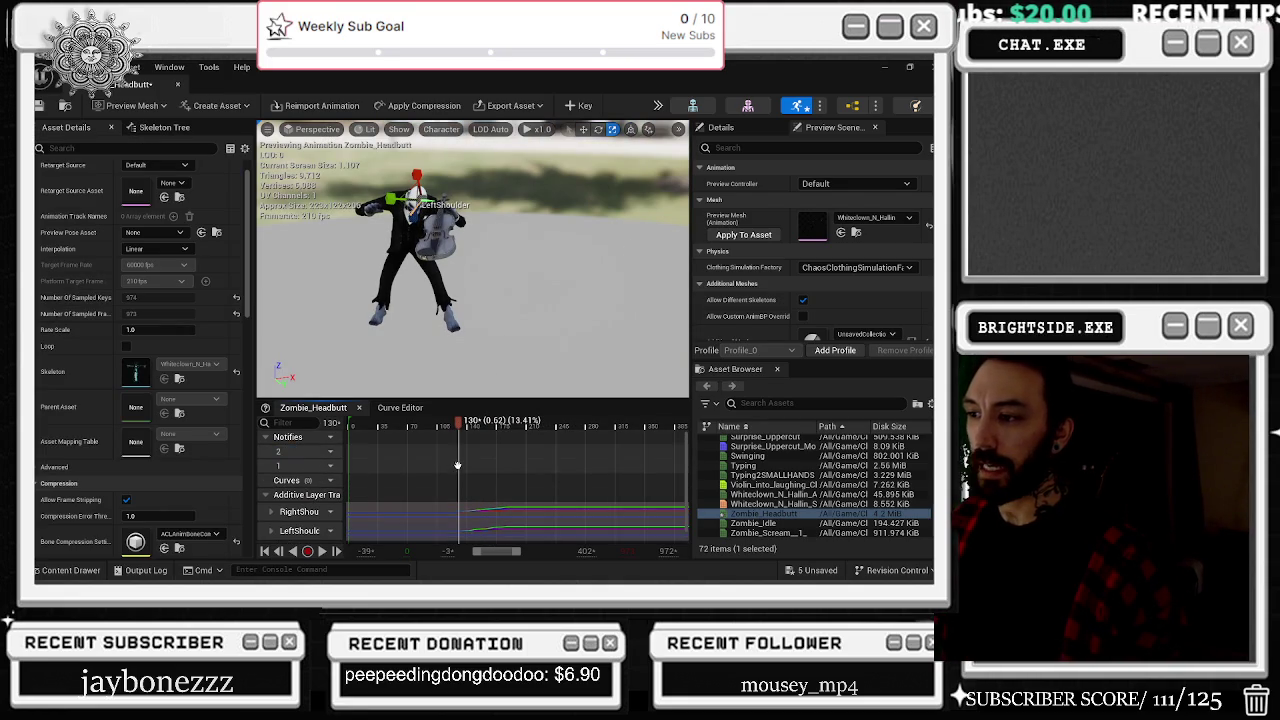
{"action": "right_click", "coordinate": [460, 466]}
{"action": "key", "text": "Escape"}
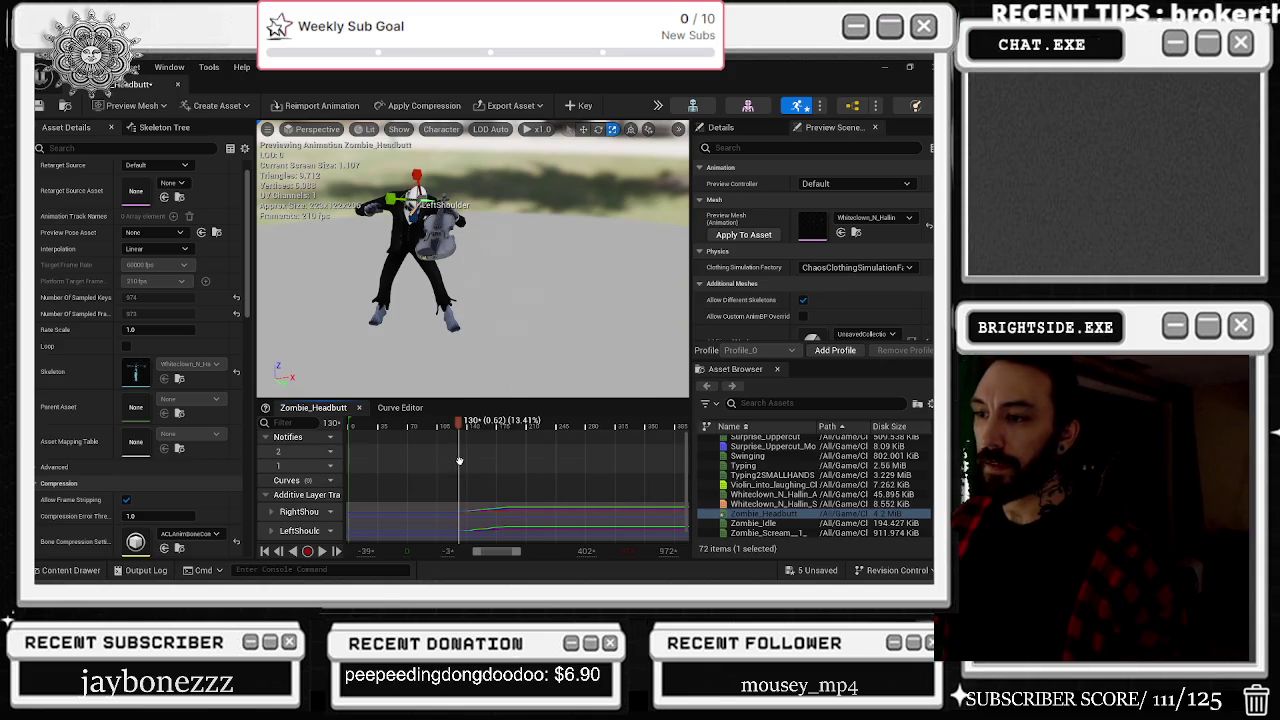
{"action": "left_click", "coordinate": [324, 466]}
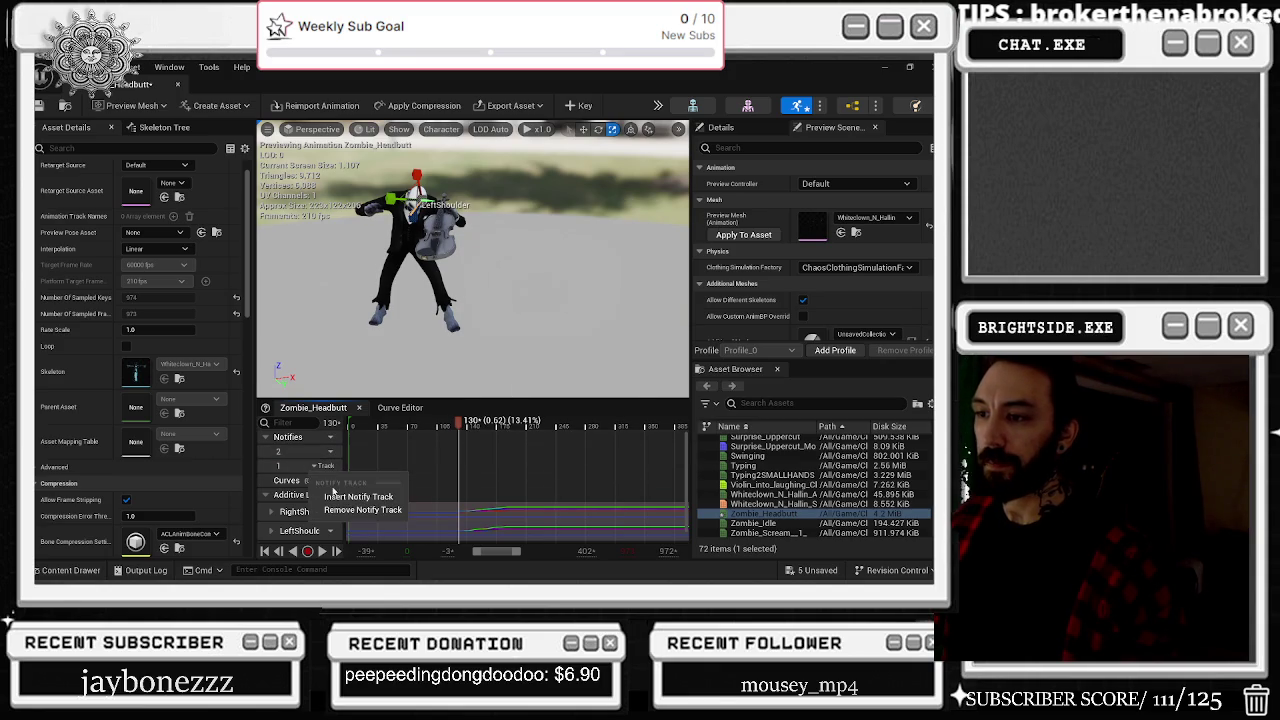
Step: Add a new notify named char_dilation to the notify track via Add Notify > New Notify
{"action": "right_click", "coordinate": [460, 466]}
{"action": "mouse_move", "coordinate": [483, 493]}
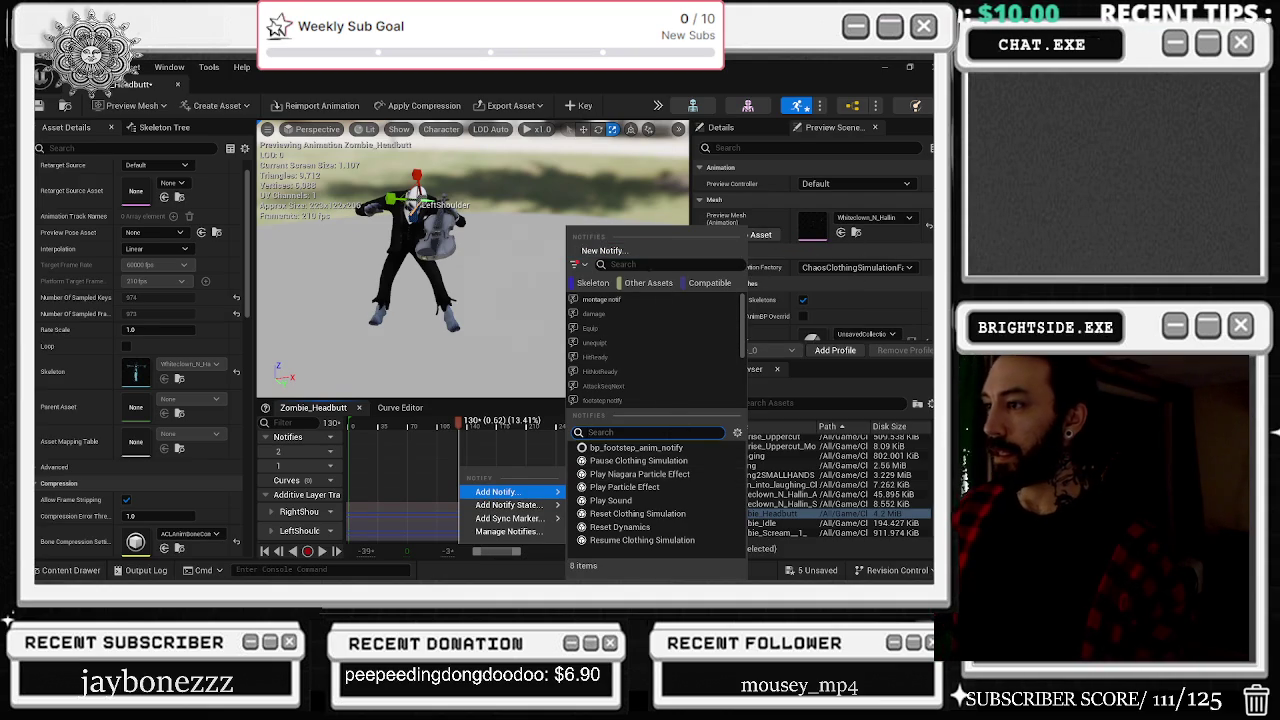
{"action": "scroll", "coordinate": [662, 350], "scroll_direction": "down", "scroll_amount": 2}
{"action": "scroll", "coordinate": [663, 354], "scroll_direction": "down", "scroll_amount": 2}
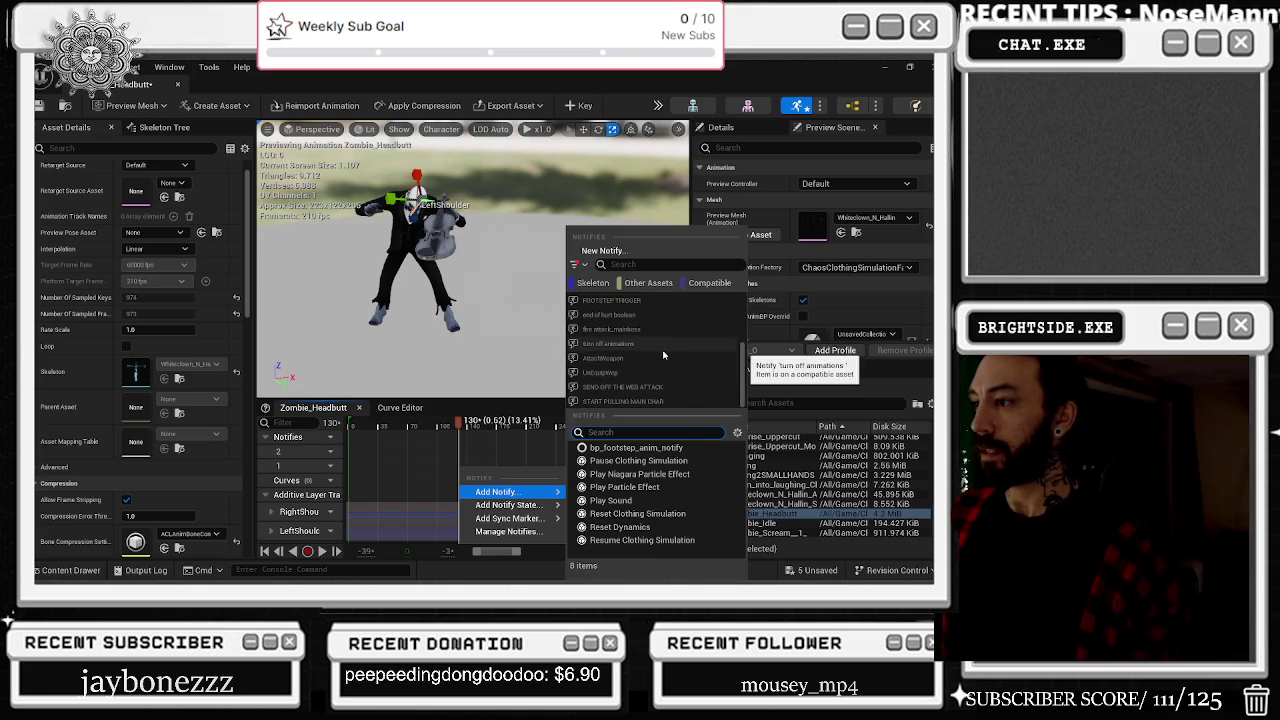
{"action": "scroll", "coordinate": [624, 365], "scroll_direction": "up", "scroll_amount": 5}
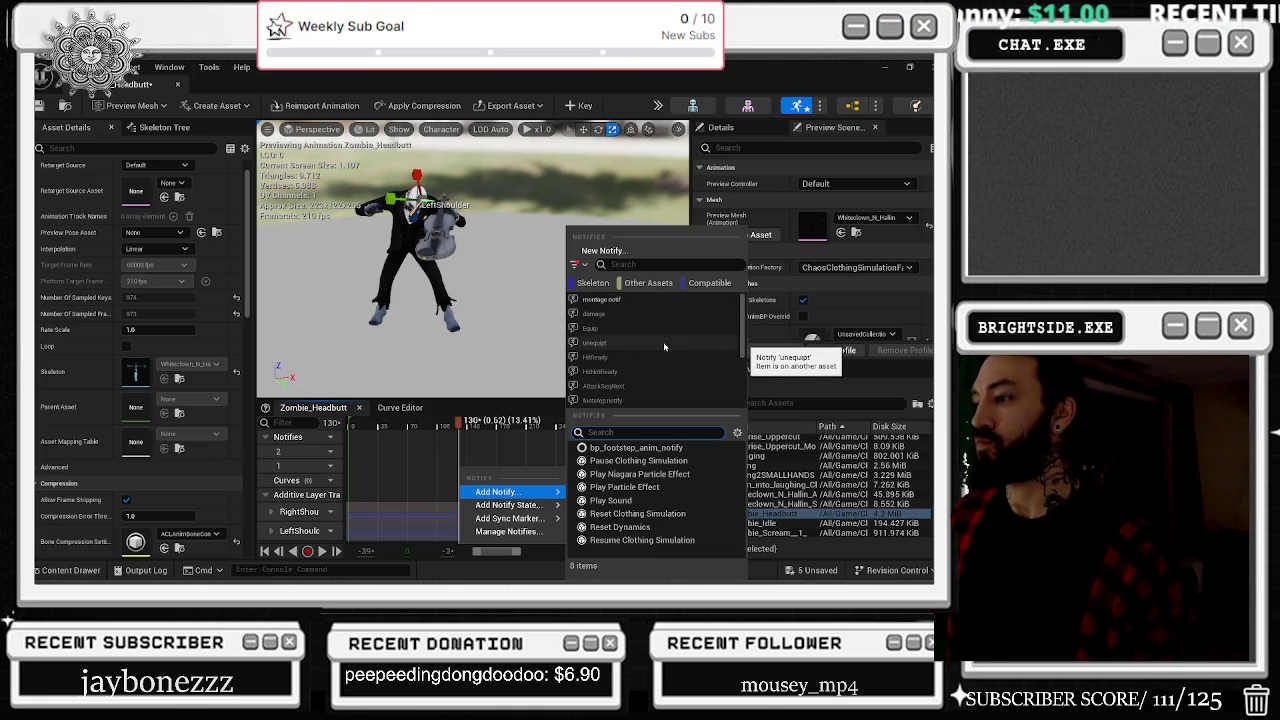
{"action": "left_click", "coordinate": [605, 252]}
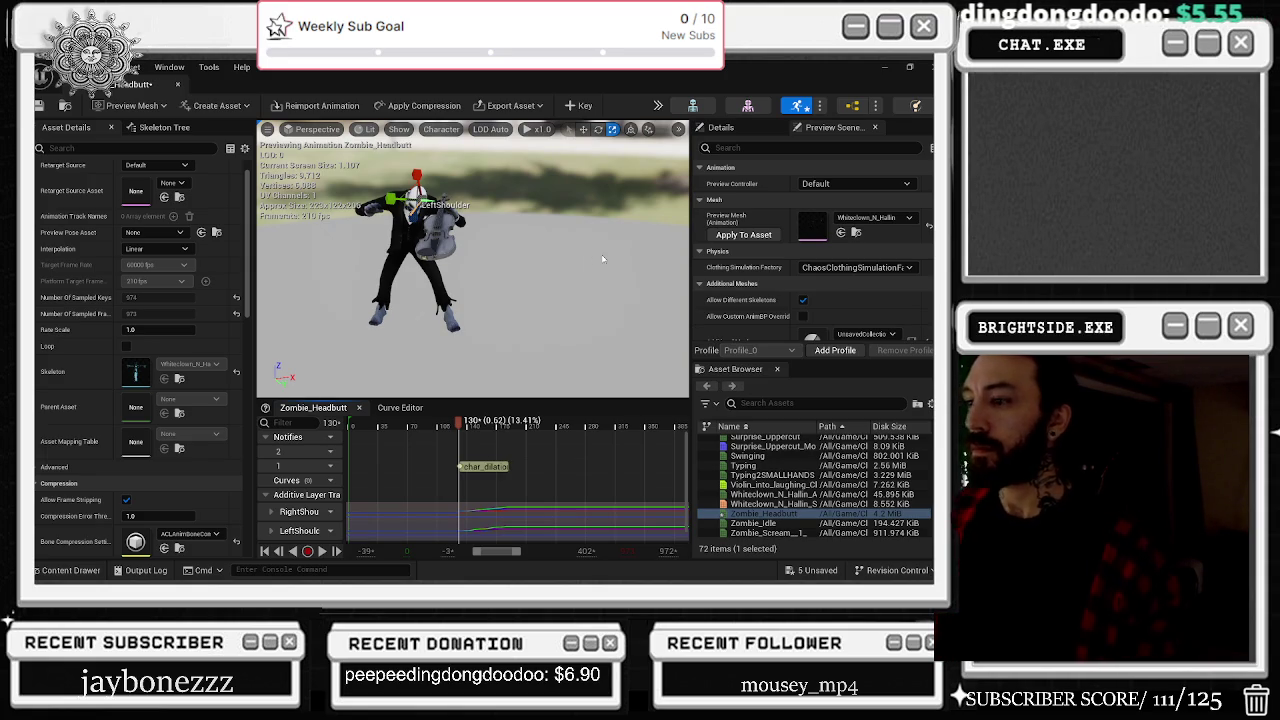
Step: Confirm the char_dilation notify sits at frame 132 (0.627 s) in its settings
{"action": "right_click", "coordinate": [458, 464]}
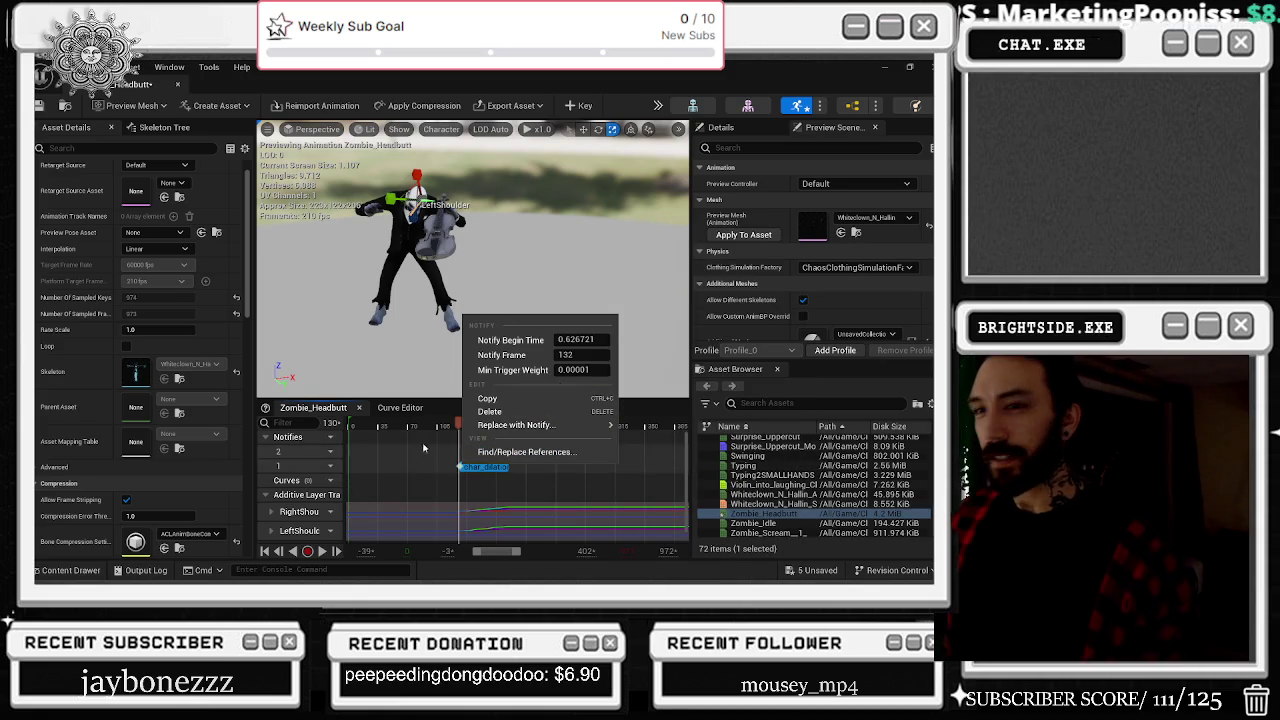
{"action": "left_click", "coordinate": [38, 100]}
{"action": "left_click", "coordinate": [154, 73]}
{"action": "left_click", "coordinate": [718, 80]}
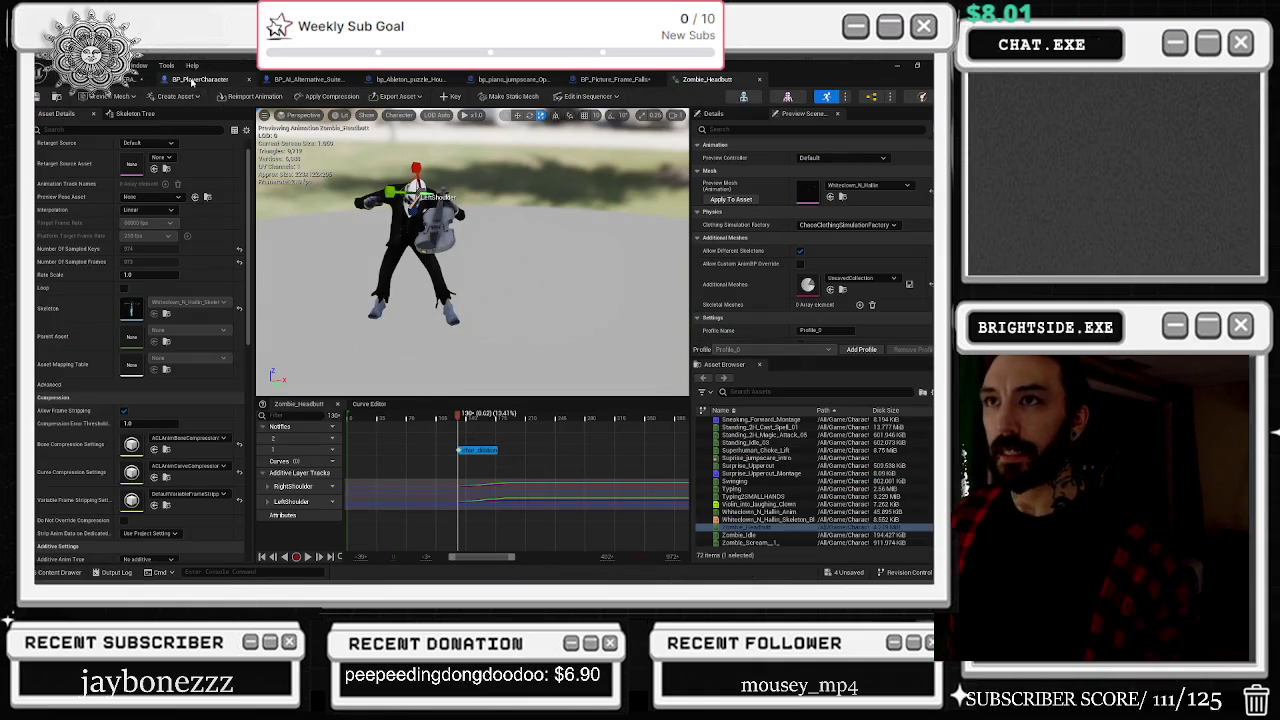
Step: Play the level sequence and scrub back to about 24.4 s to review it
{"action": "key", "text": "ctrl+Tab"}
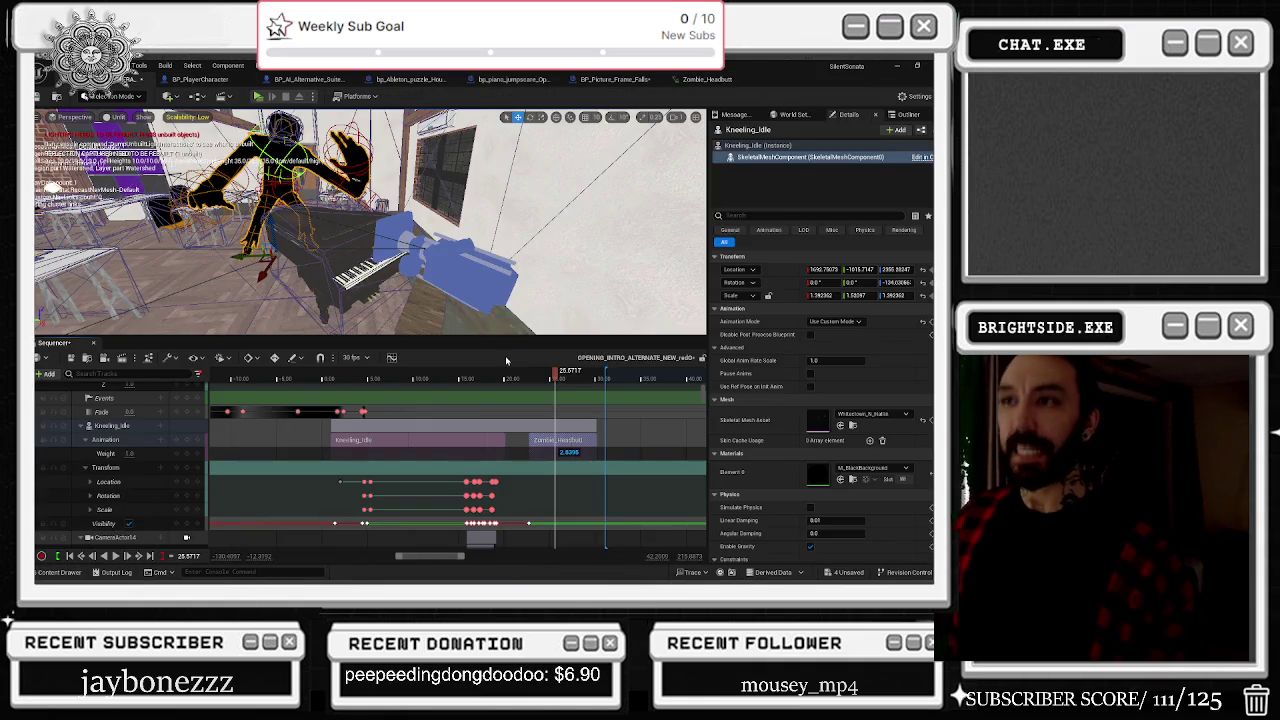
{"action": "key", "text": "space"}
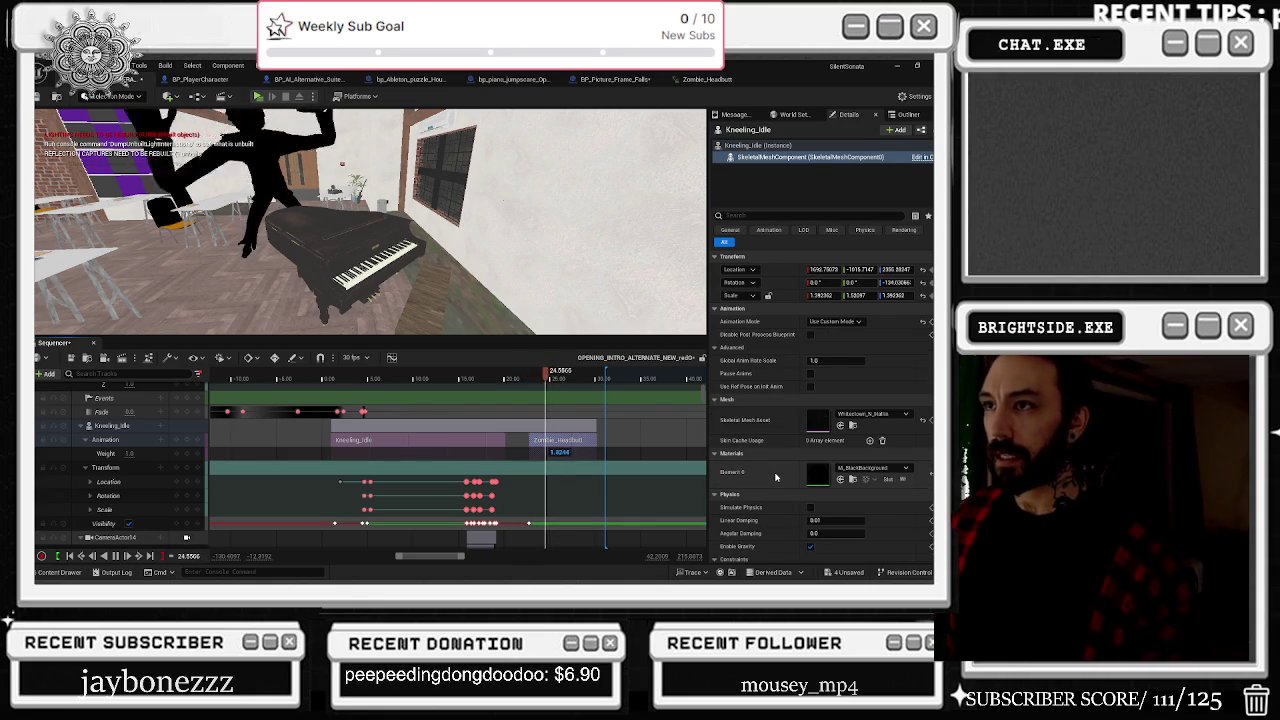
{"action": "key", "text": "space"}
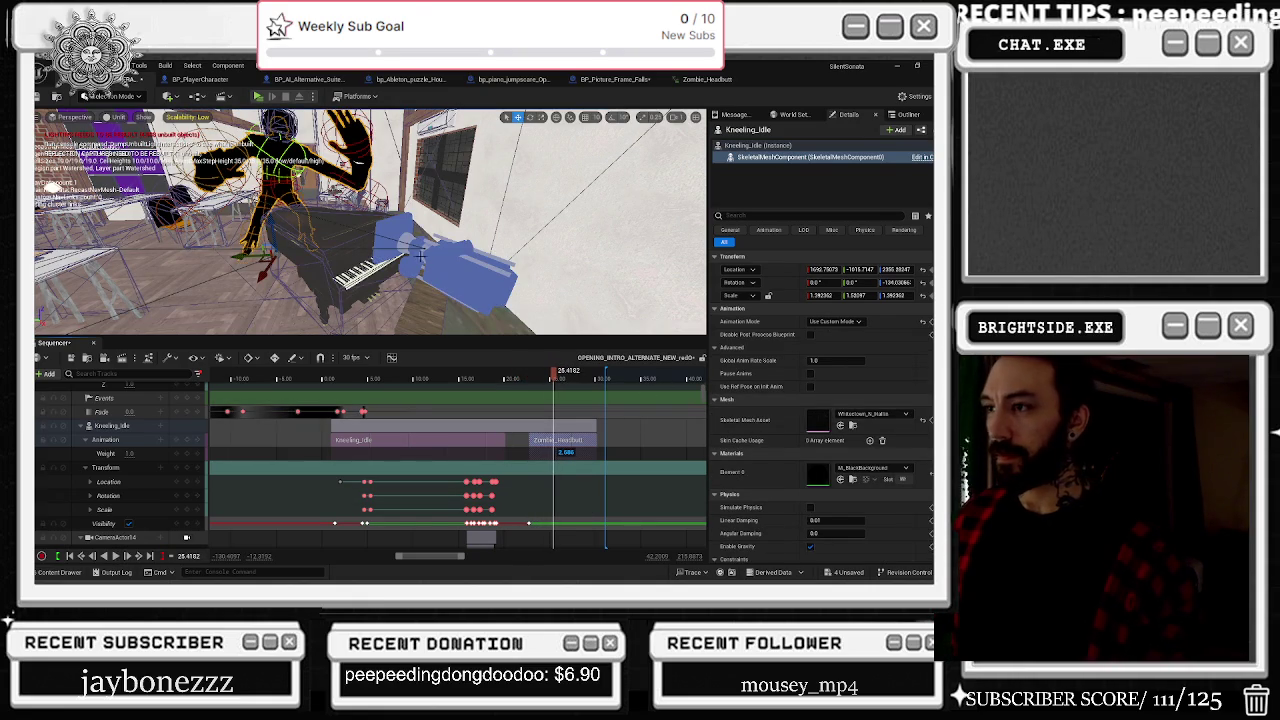
{"action": "left_click", "coordinate": [422, 256]}
{"action": "left_click_drag", "start_coordinate": [549, 373], "coordinate": [513, 374]}
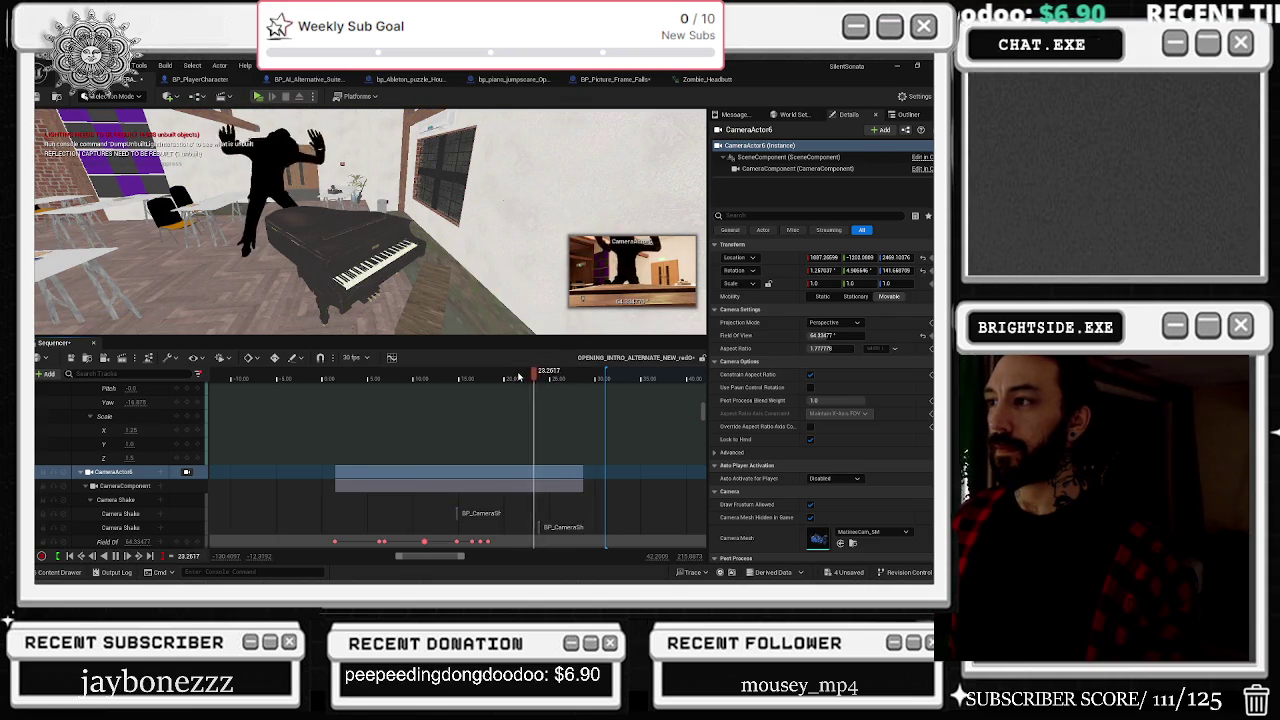
{"action": "key", "text": "space"}
Step: Select the kneeling clown actor and set the sequence time to about 22.6 s
{"action": "left_click", "coordinate": [250, 200]}
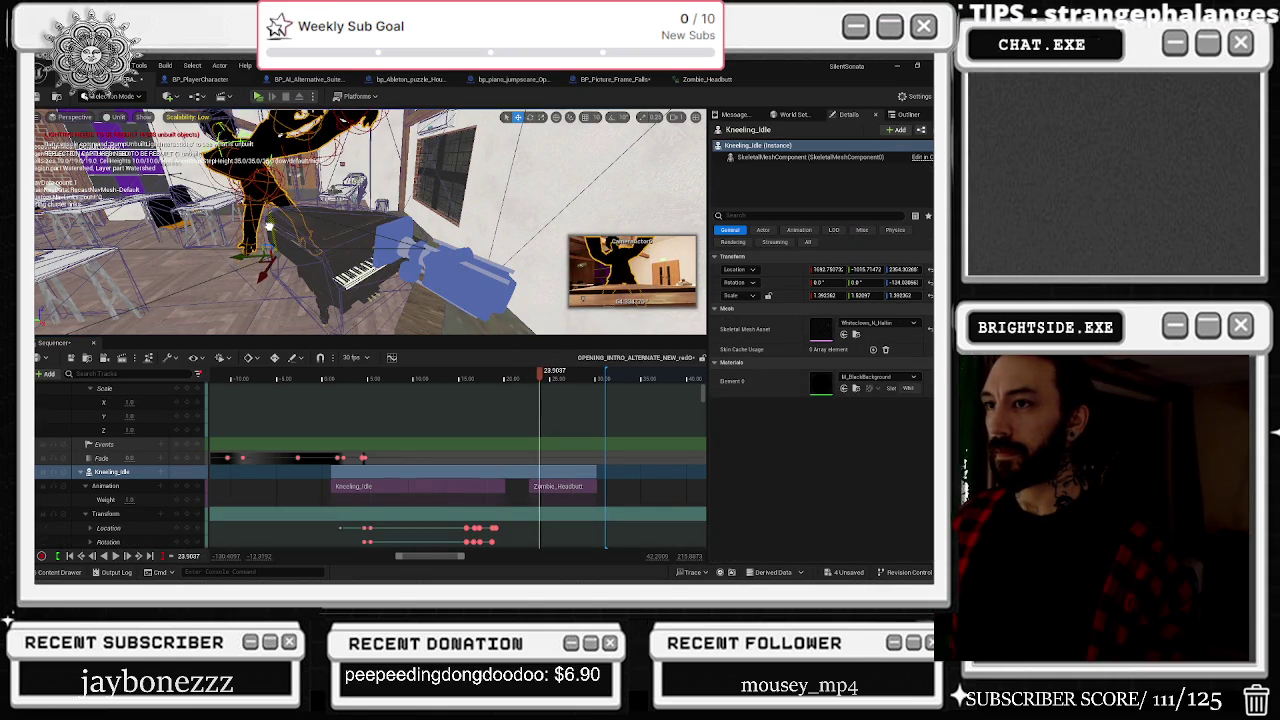
{"action": "scroll", "coordinate": [156, 475], "scroll_direction": "down", "scroll_amount": 3}
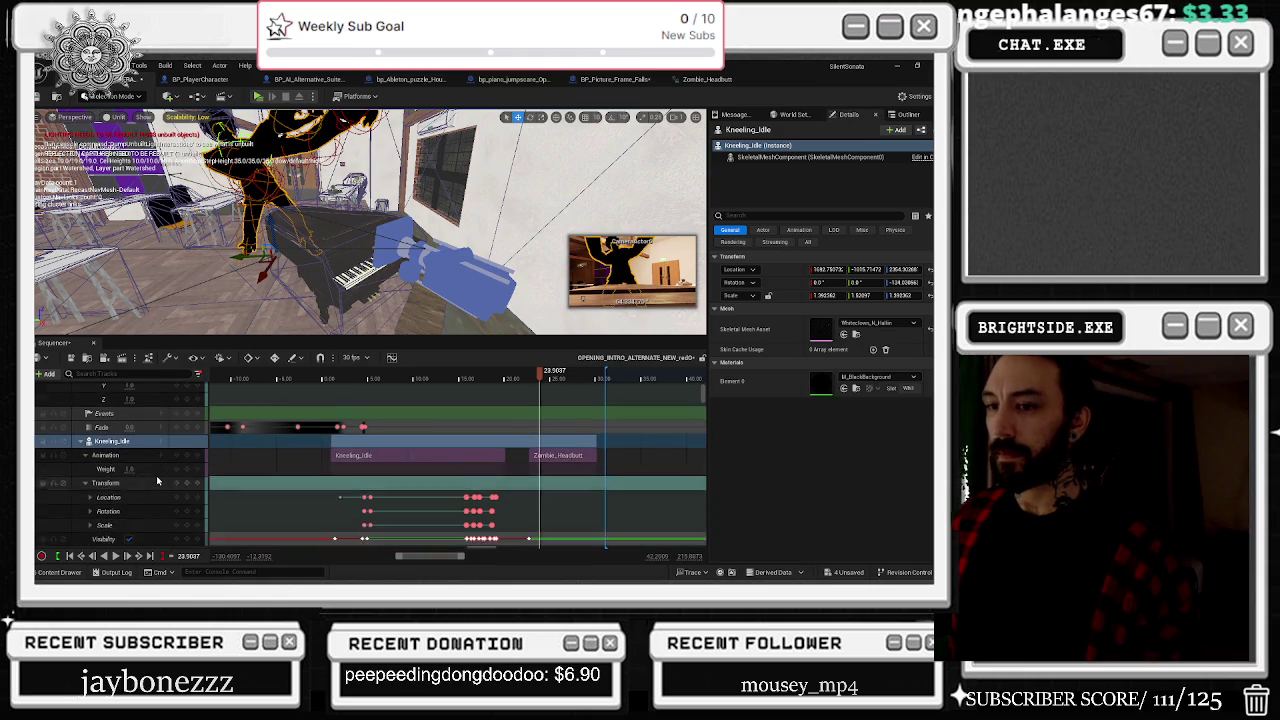
{"action": "scroll", "coordinate": [553, 480], "scroll_direction": "up", "scroll_amount": 3}
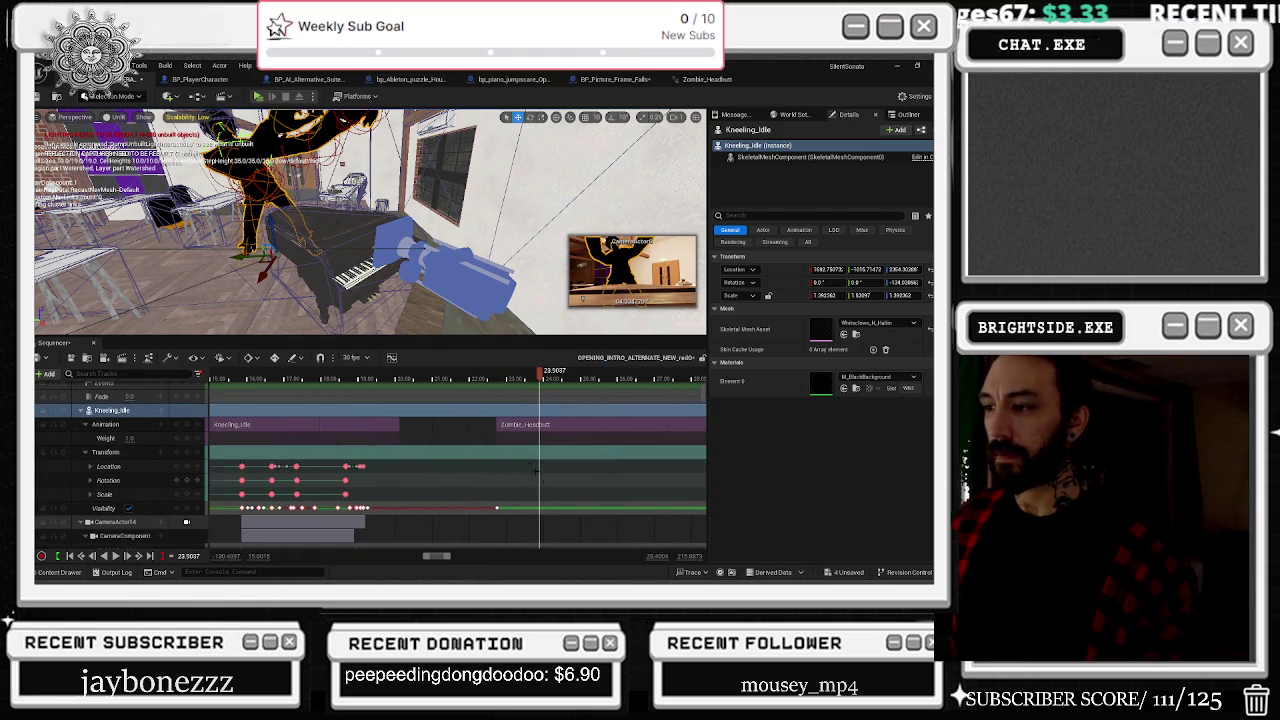
{"action": "left_click", "coordinate": [491, 380]}
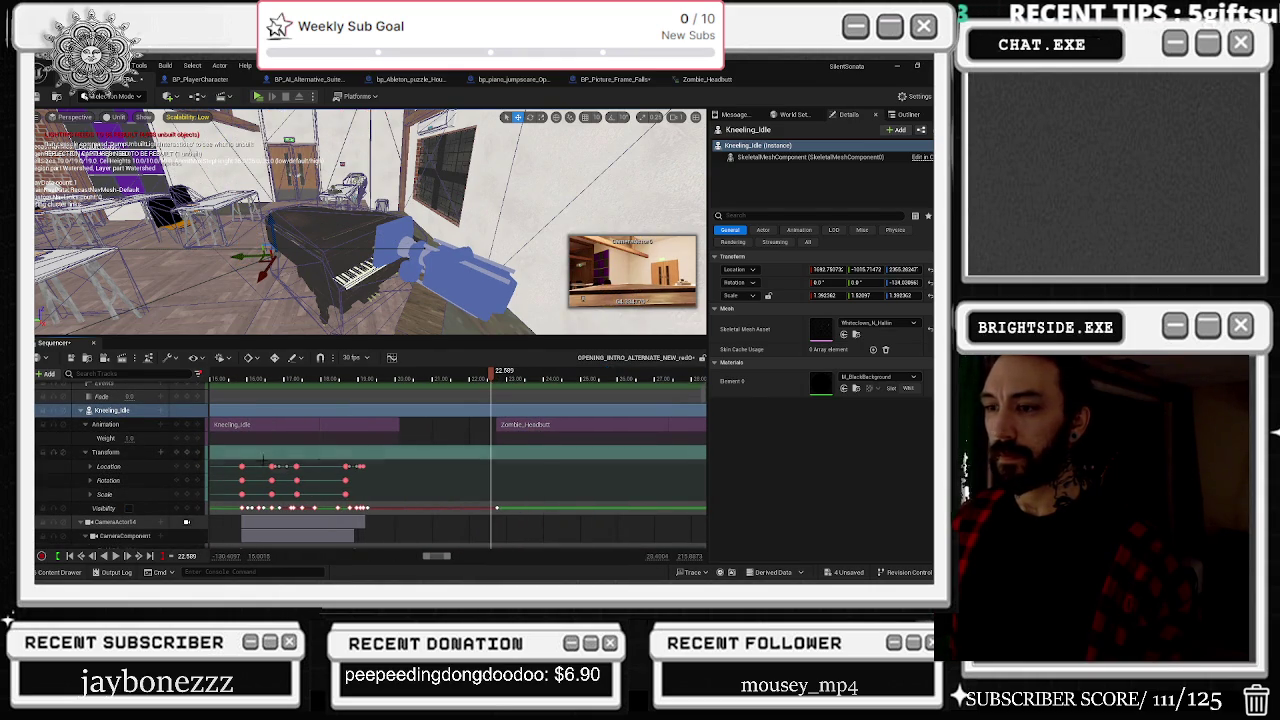
Step: Add a transform key for the clown and expand its Location channels
{"action": "left_click", "coordinate": [137, 455]}
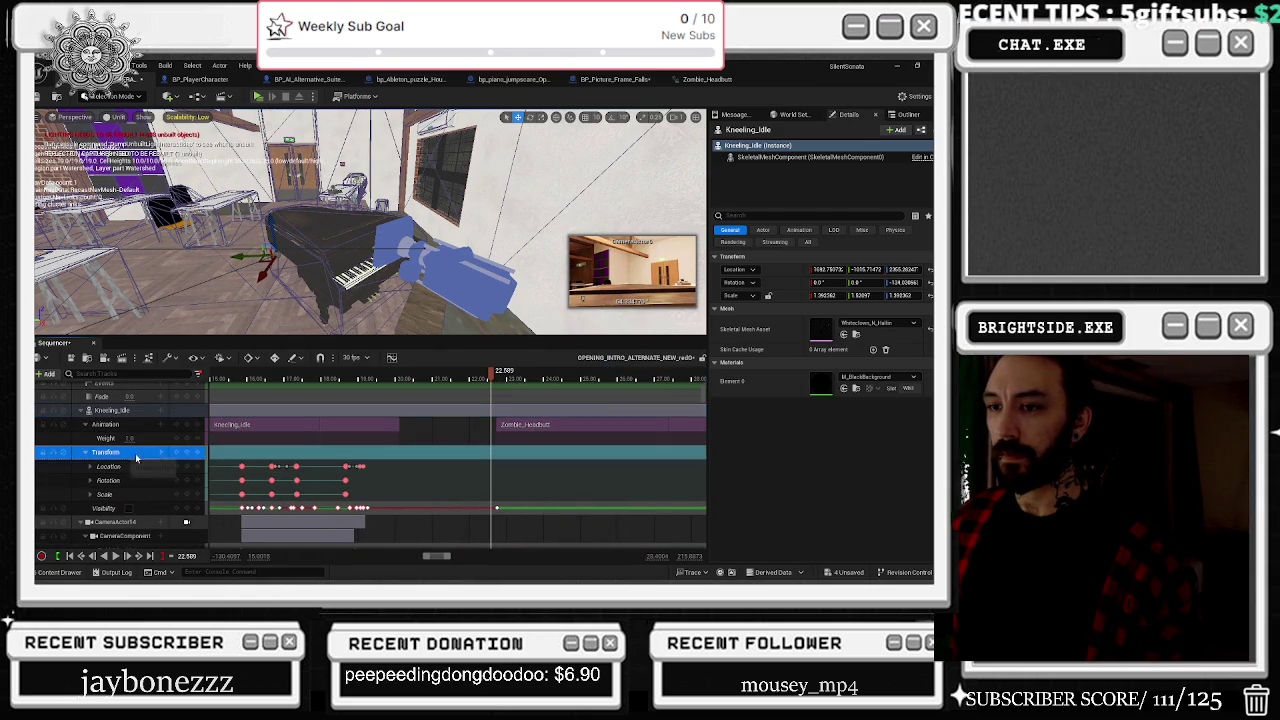
{"action": "left_click", "coordinate": [187, 468]}
{"action": "key", "text": "Right"}
{"action": "key", "text": "Right"}
{"action": "key", "text": "Right"}
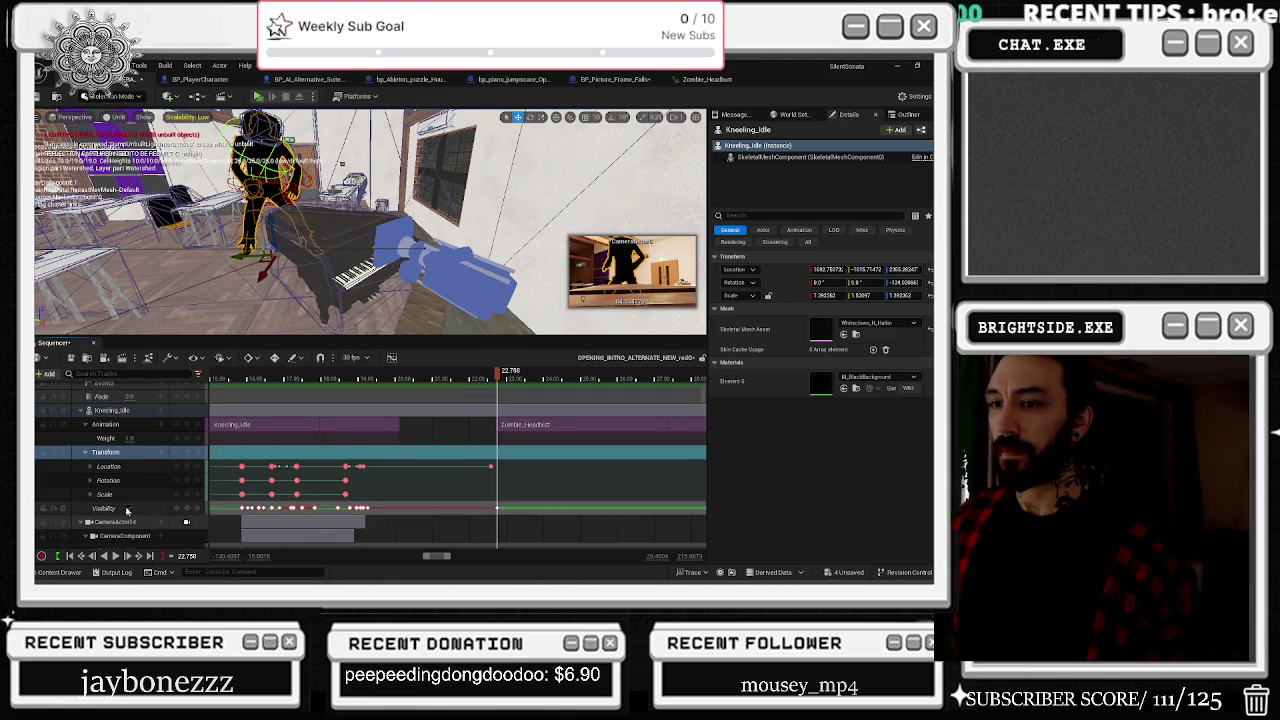
{"action": "left_click", "coordinate": [108, 467]}
{"action": "left_click", "coordinate": [90, 466]}
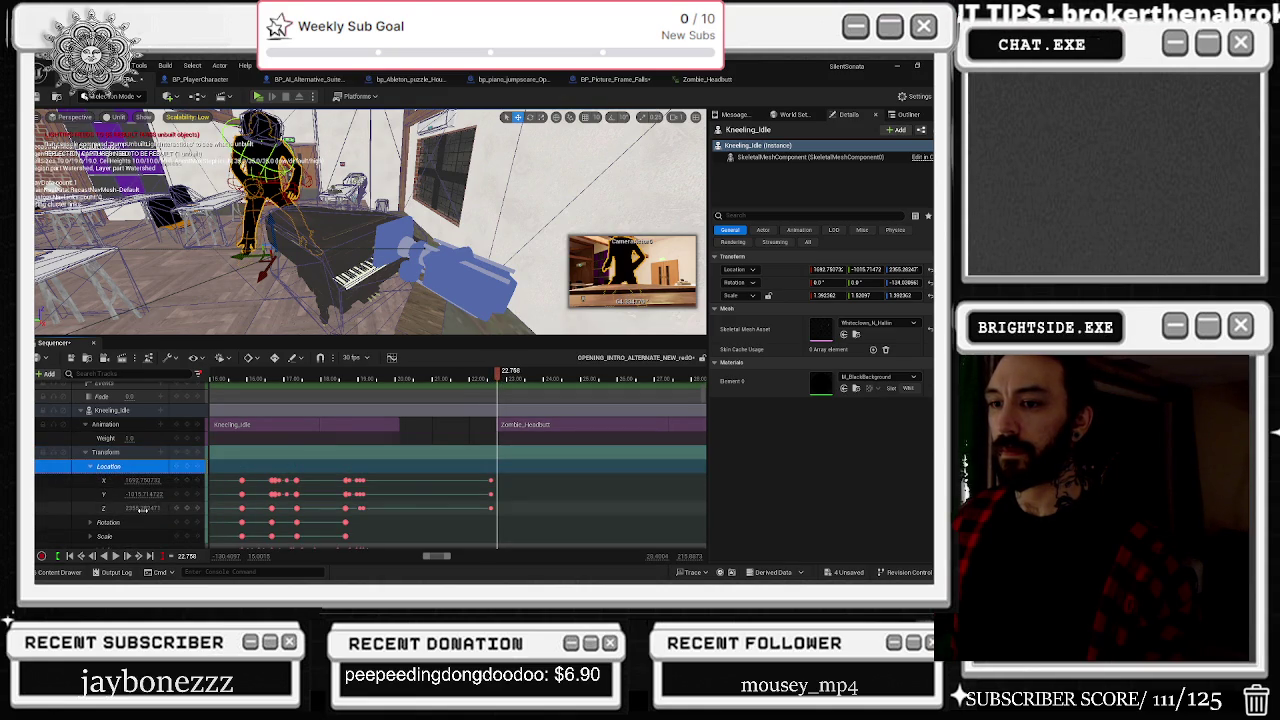
Step: Set the clown's Location Z to 2304 and Y to -1035
{"action": "type", "text": "2325"}
{"action": "key", "text": "Return"}
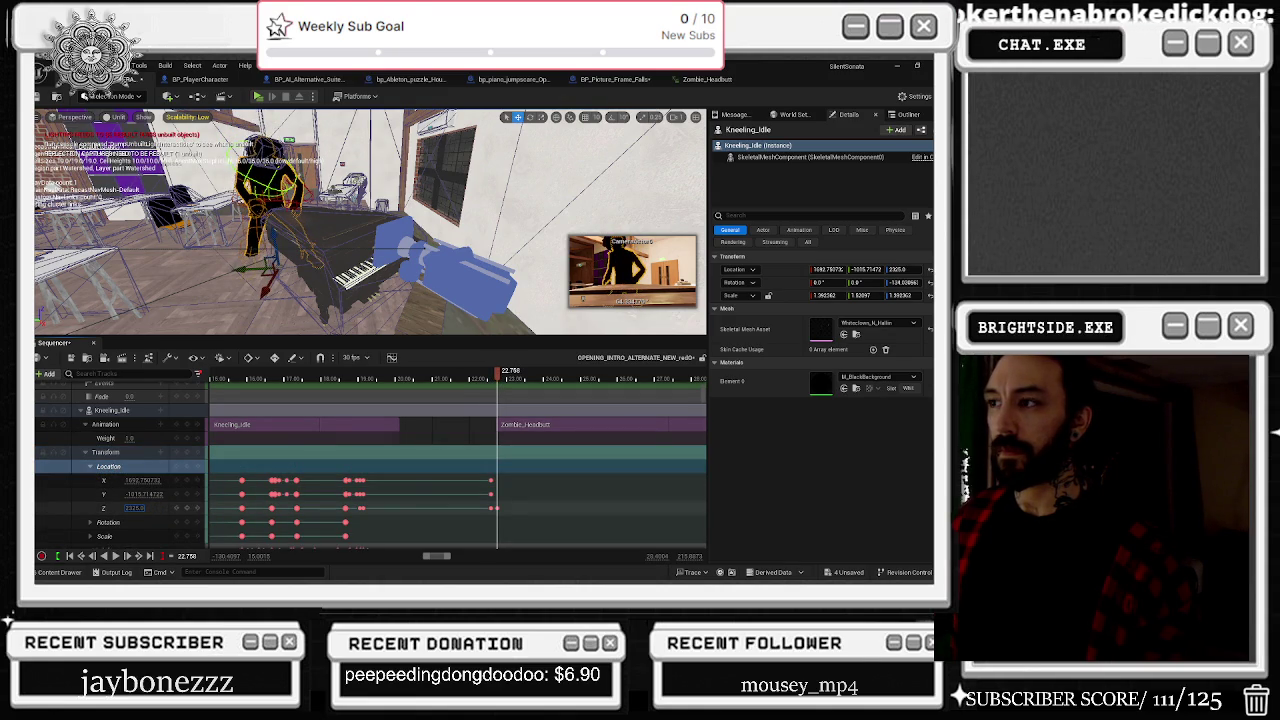
{"action": "type", "text": "2269"}
{"action": "key", "text": "Return"}
{"action": "type", "text": "2304"}
{"action": "key", "text": "Return"}
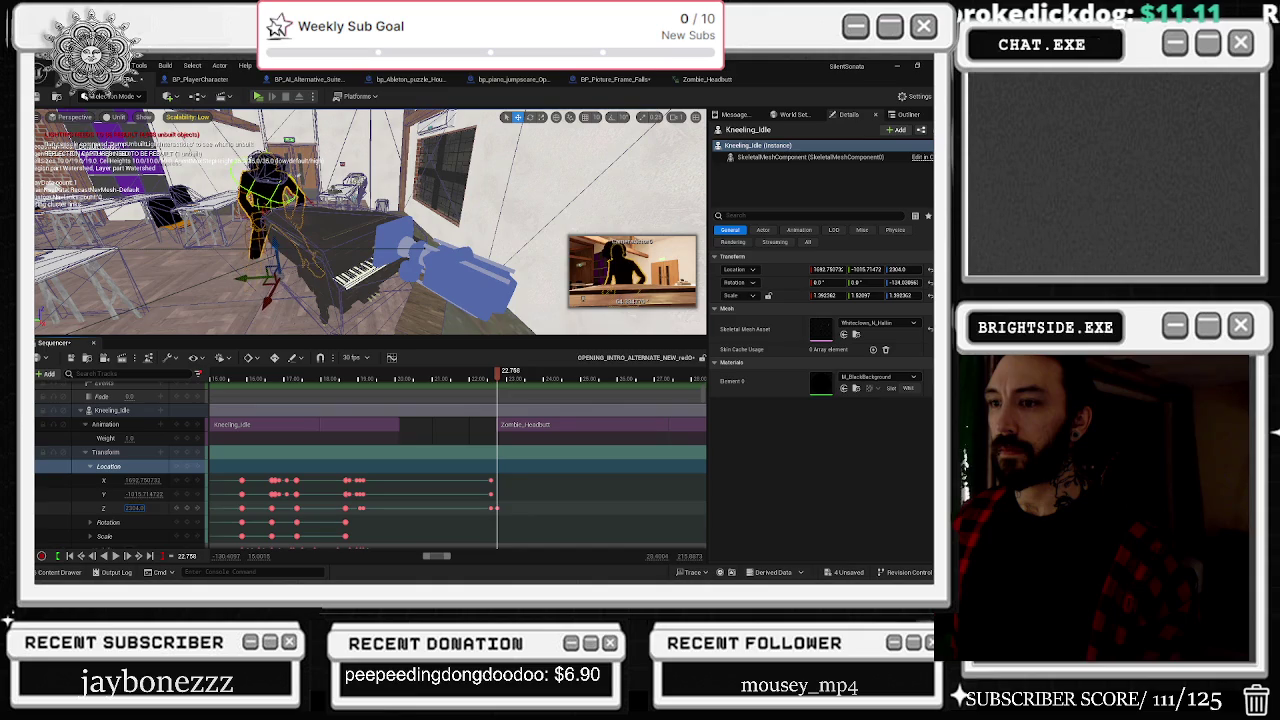
{"action": "type", "text": "-1035"}
{"action": "key", "text": "Return"}
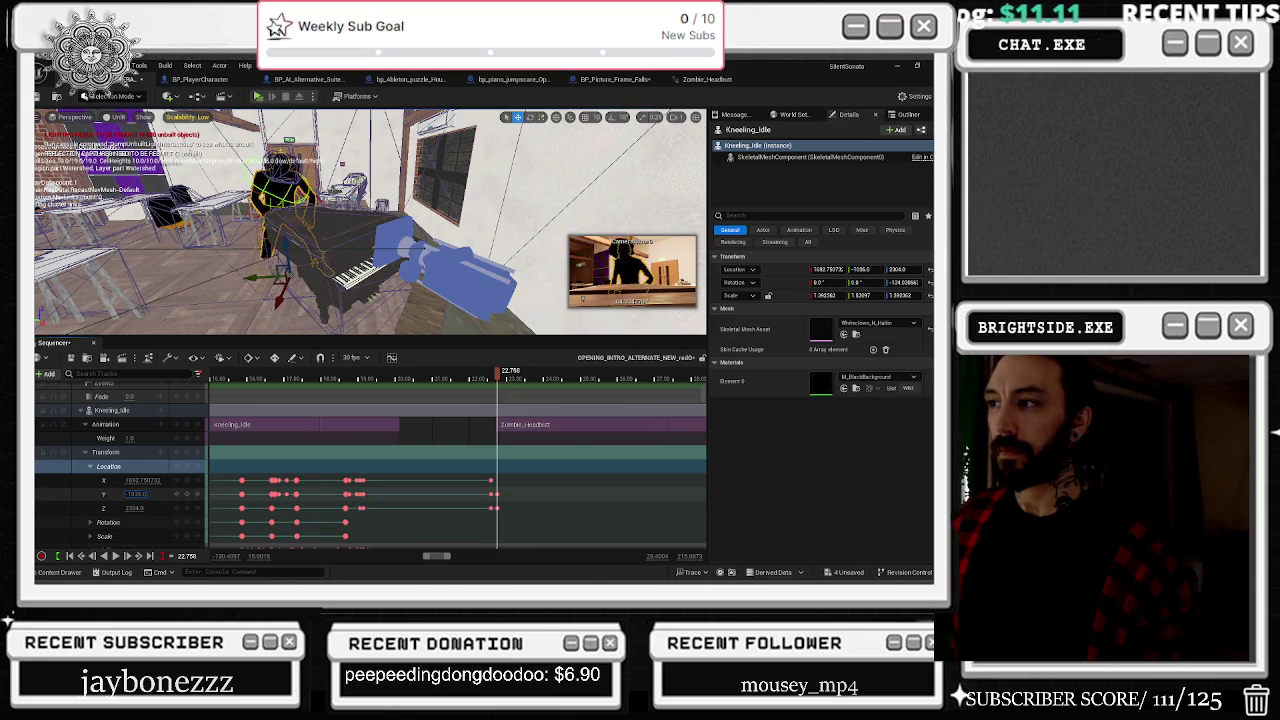
Step: Play back from just before the new keys to preview the repositioned clown
{"action": "left_click_drag", "start_coordinate": [495, 373], "coordinate": [466, 373]}
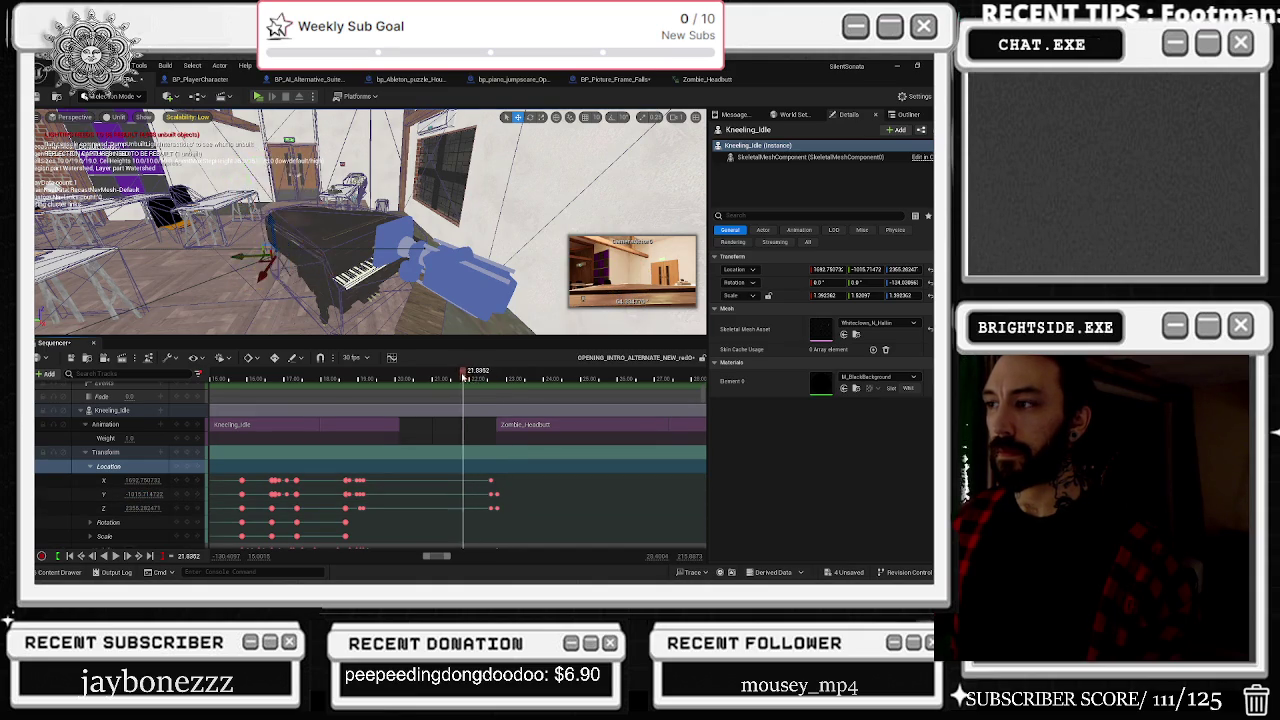
{"action": "key", "text": "space"}
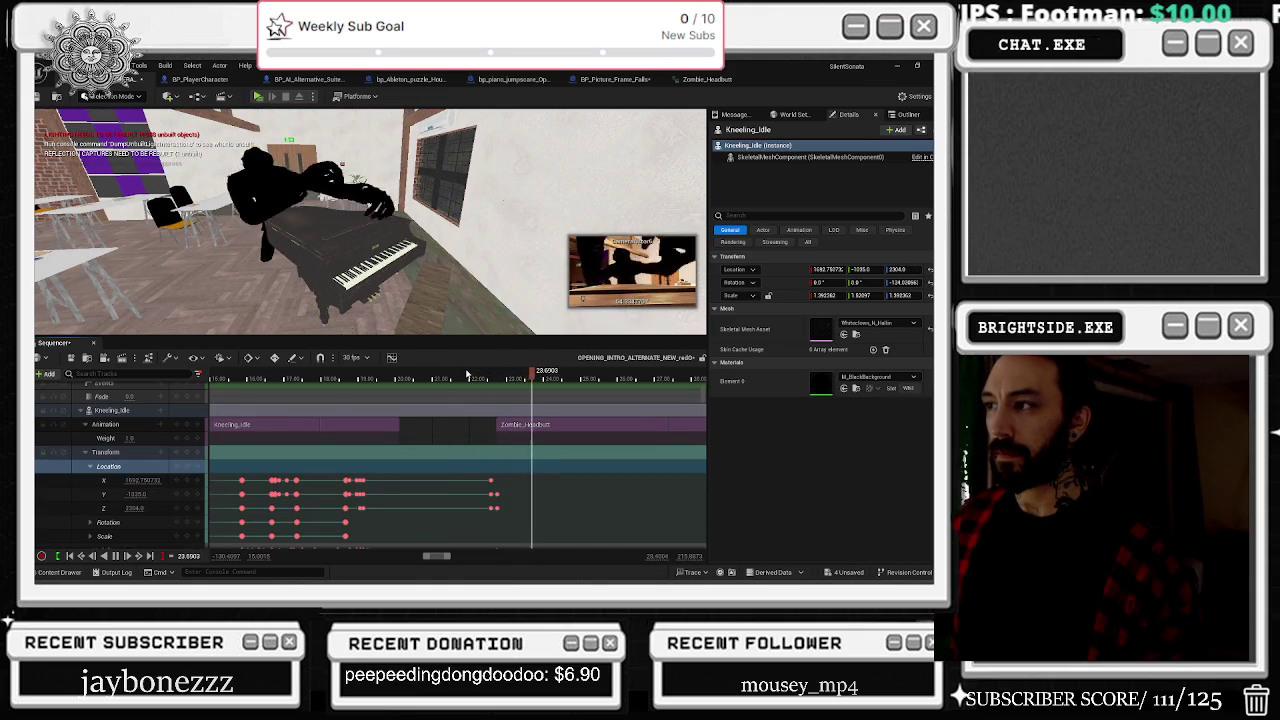
{"action": "key", "text": "space"}
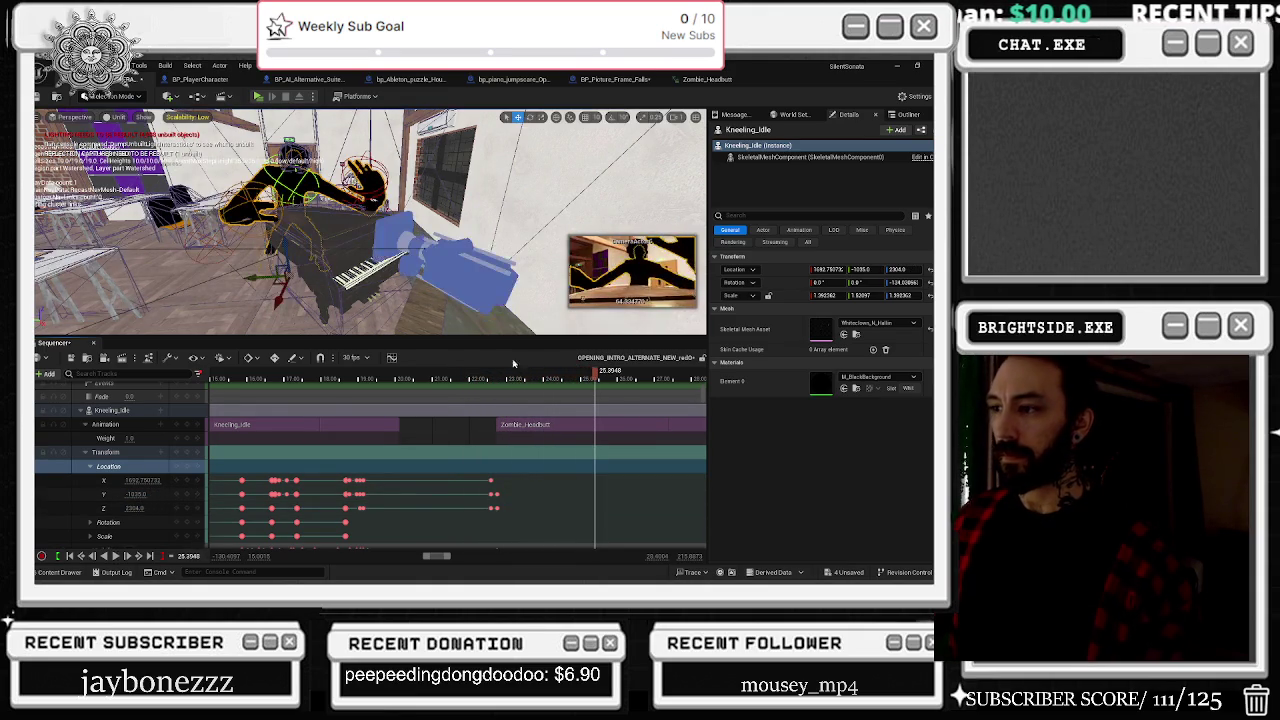
{"action": "left_click", "coordinate": [486, 379]}
{"action": "key", "text": "alt+Tab"}
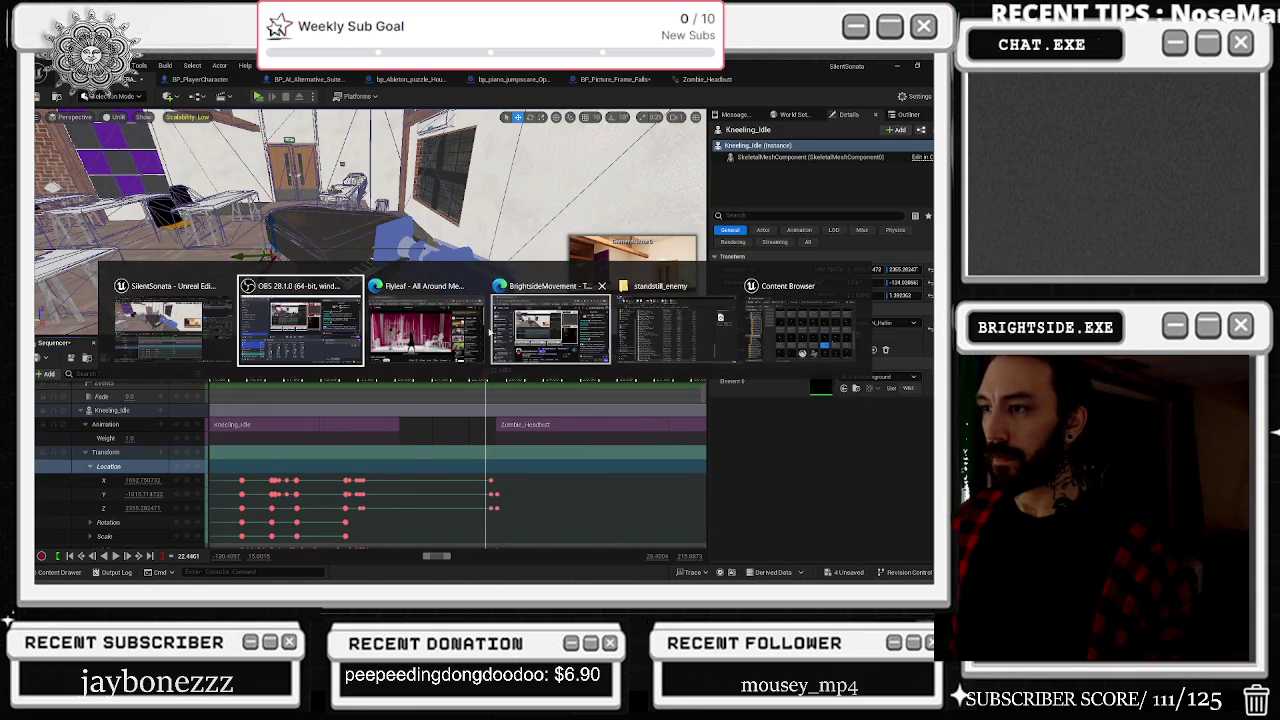
Step: Bring the YouTube browser forward and pause then resume the Flyleaf video
{"action": "key", "text": "alt+Tab"}
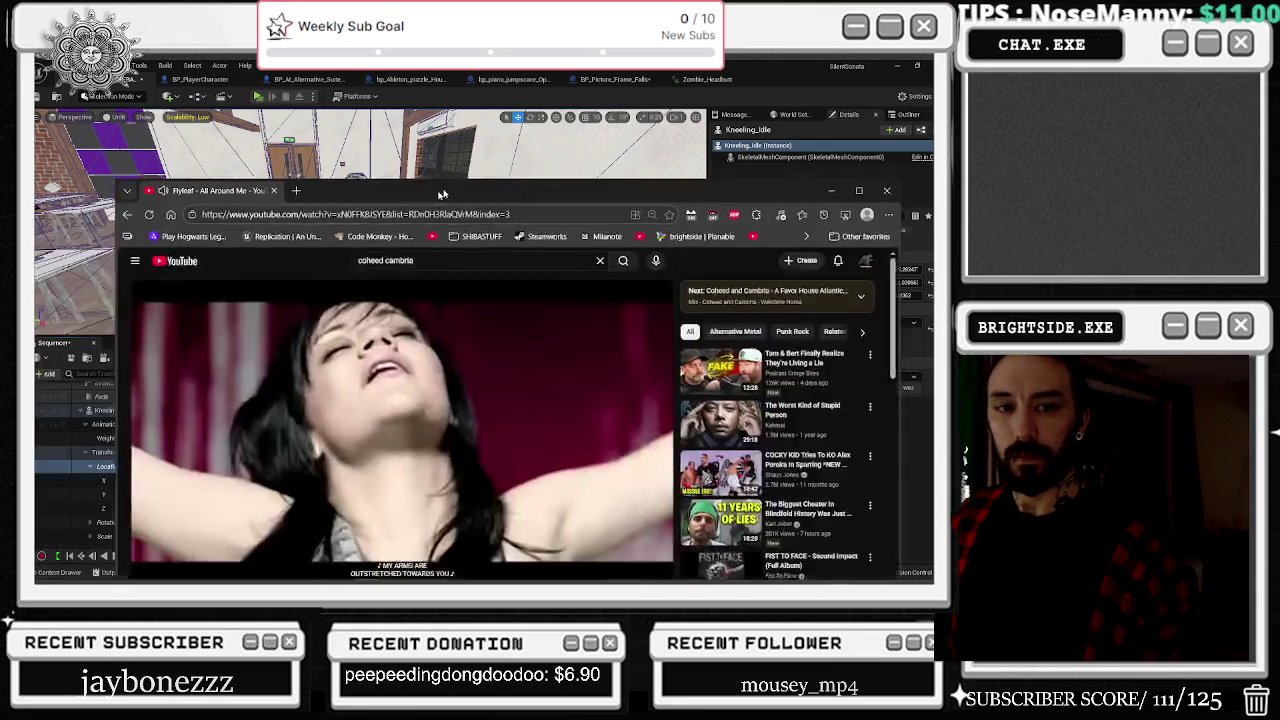
{"action": "left_click", "coordinate": [419, 368]}
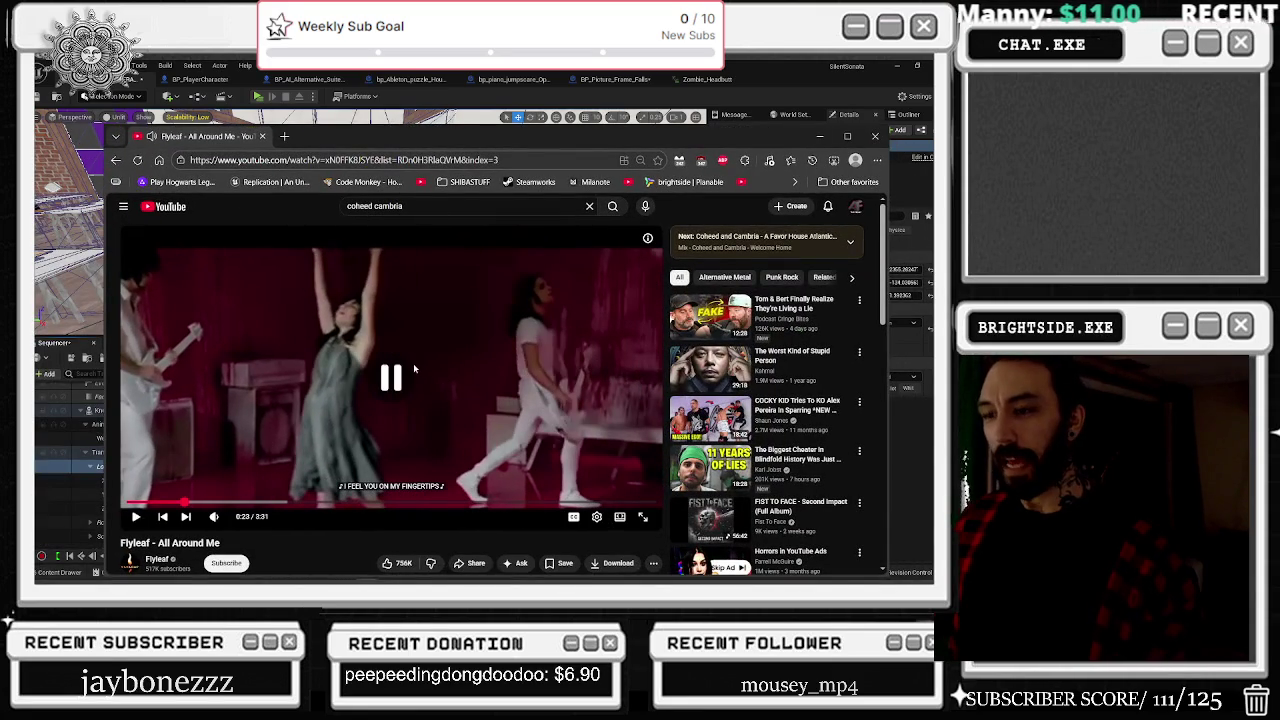
{"action": "left_click", "coordinate": [413, 360]}
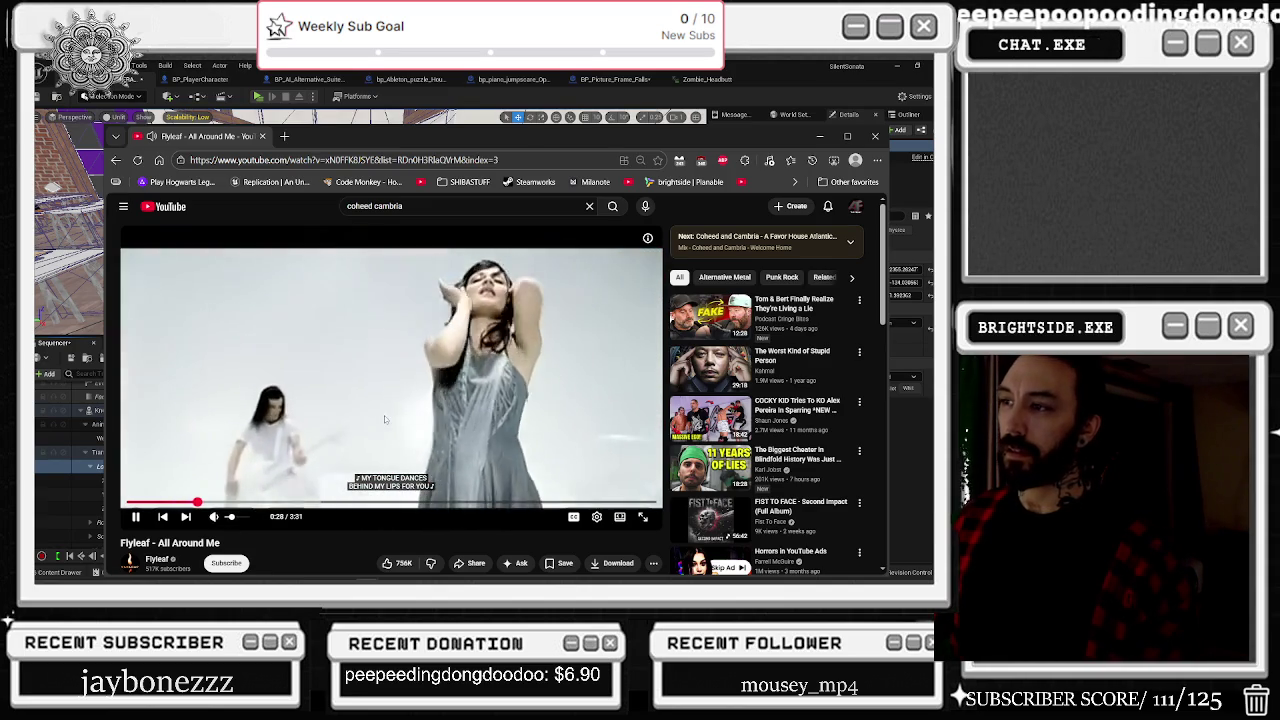
{"action": "mouse_move", "coordinate": [716, 337]}
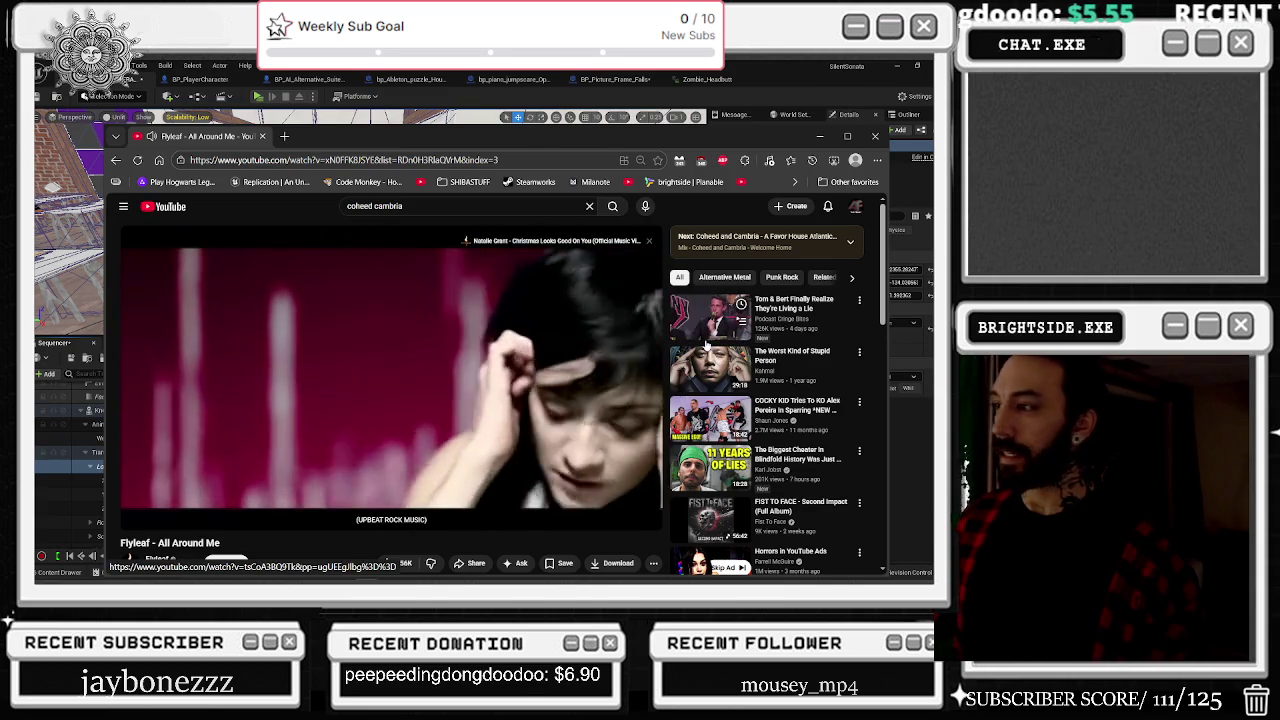
{"action": "mouse_move", "coordinate": [716, 364]}
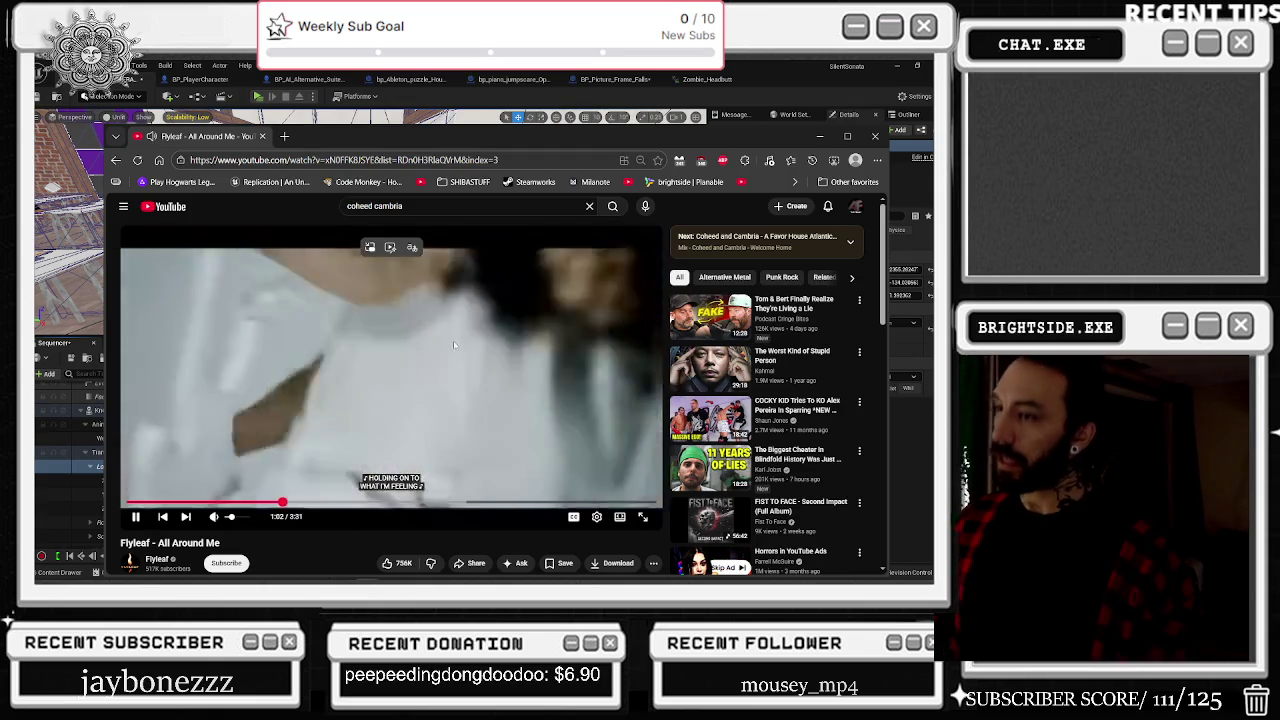
Step: Go back twice to the Coheed and Cambria video and open CKY's '96 Quite Bitter Beings'
{"action": "scroll", "coordinate": [457, 333], "scroll_direction": "down", "scroll_amount": 3}
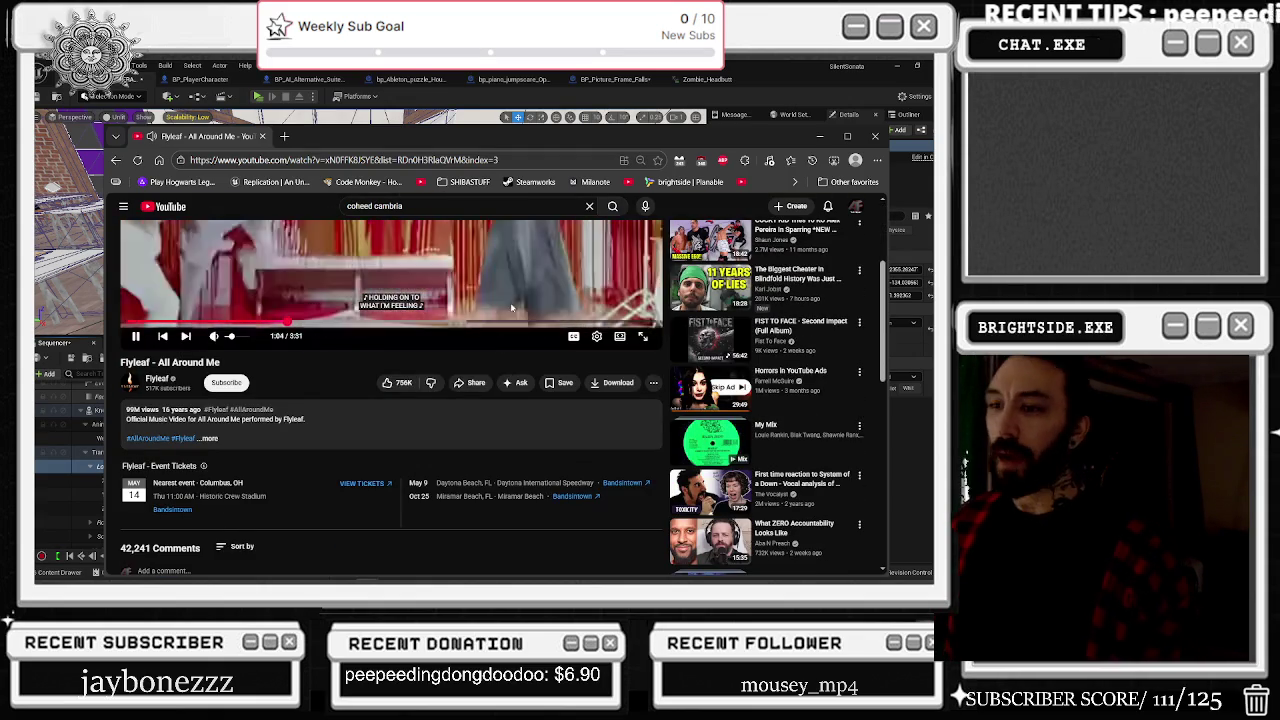
{"action": "scroll", "coordinate": [647, 361], "scroll_direction": "up", "scroll_amount": 3}
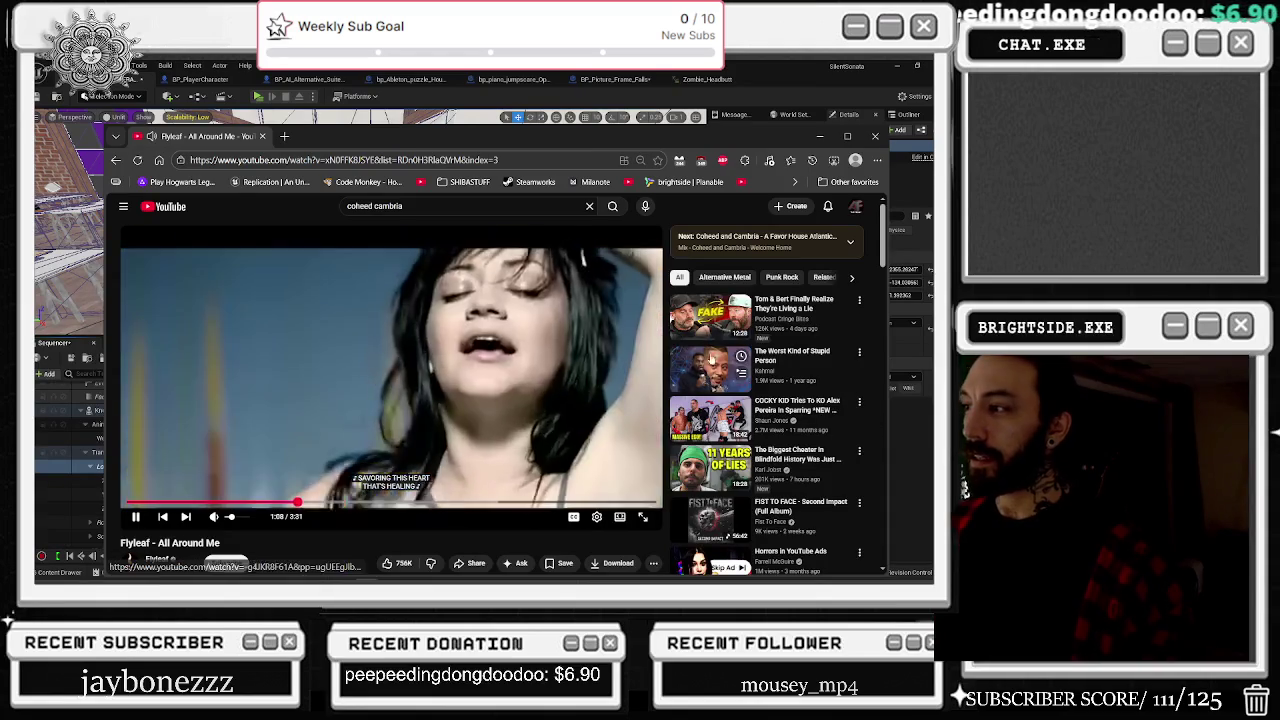
{"action": "scroll", "coordinate": [847, 352], "scroll_direction": "down", "scroll_amount": 1}
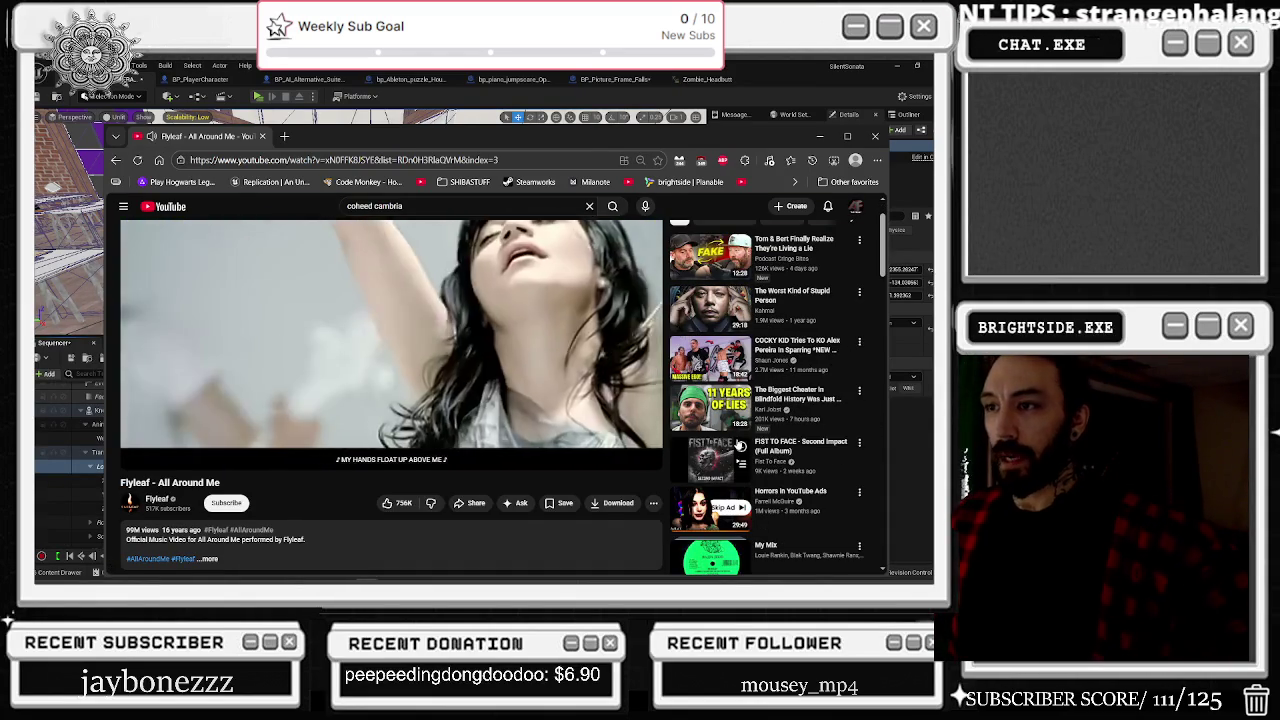
{"action": "scroll", "coordinate": [741, 450], "scroll_direction": "down", "scroll_amount": 1}
{"action": "scroll", "coordinate": [741, 436], "scroll_direction": "down", "scroll_amount": 2}
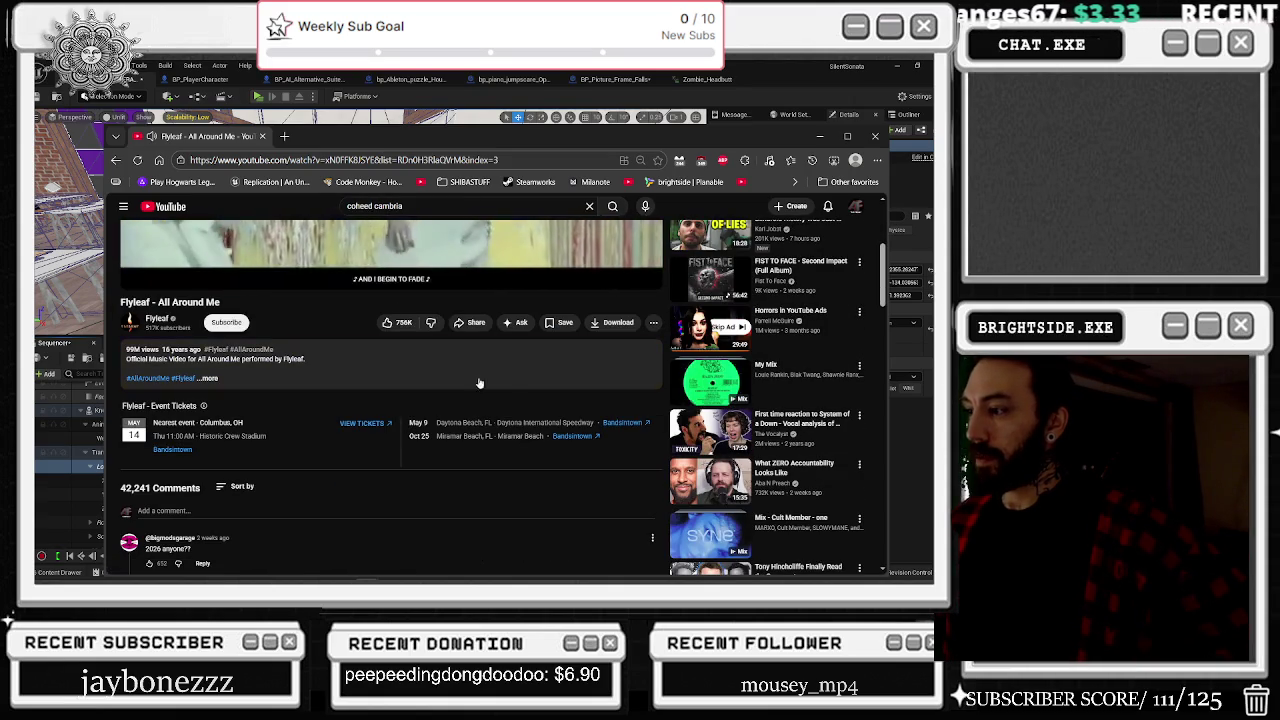
{"action": "left_click", "coordinate": [115, 158]}
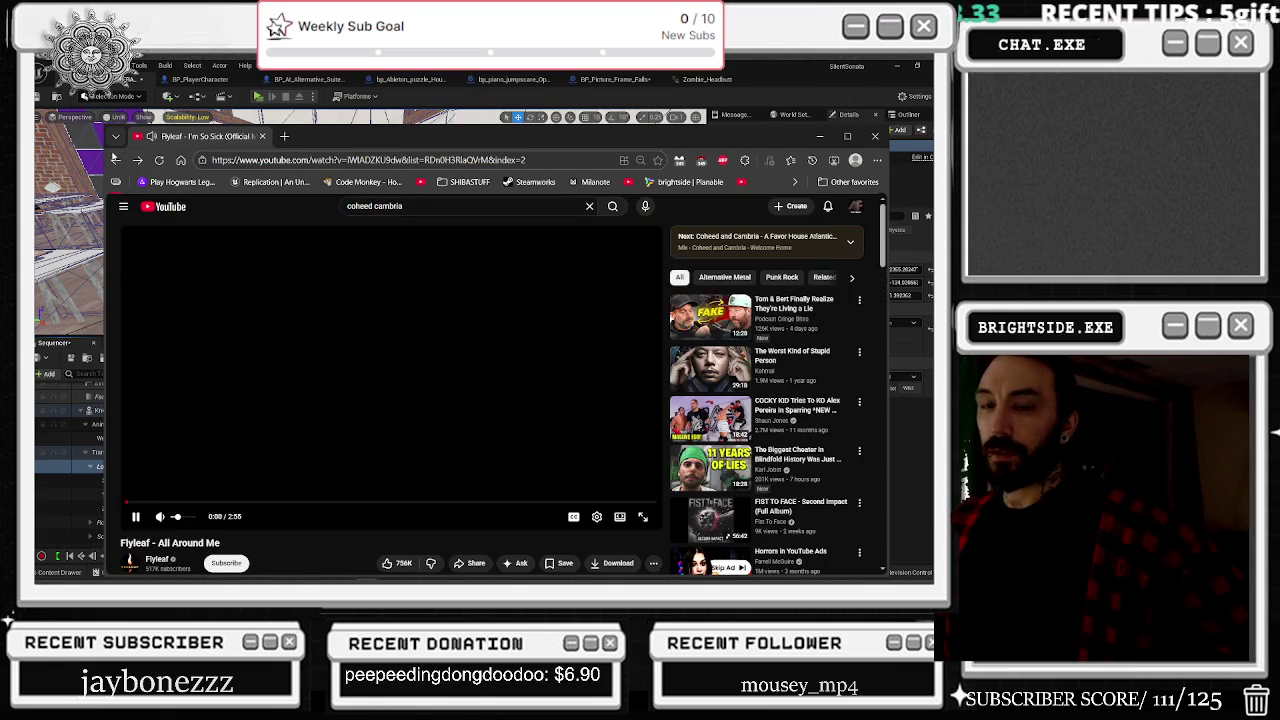
{"action": "left_click", "coordinate": [115, 158]}
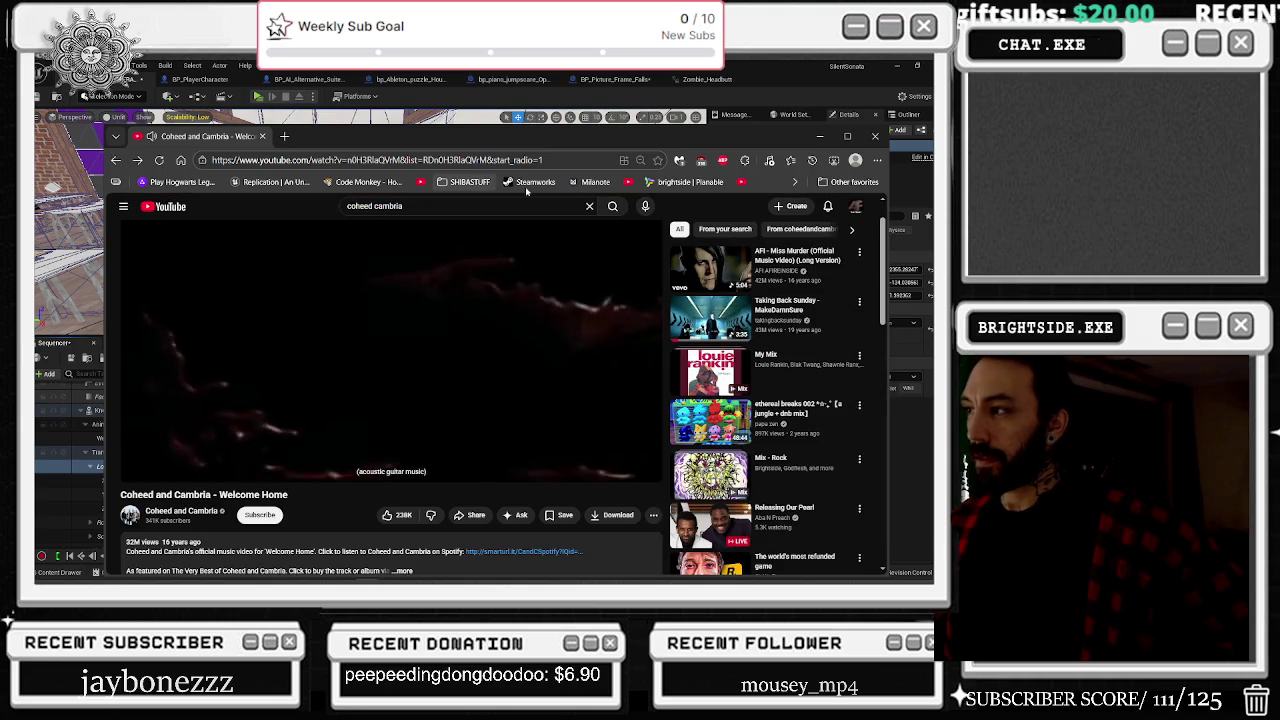
{"action": "scroll", "coordinate": [710, 410], "scroll_direction": "down", "scroll_amount": 2}
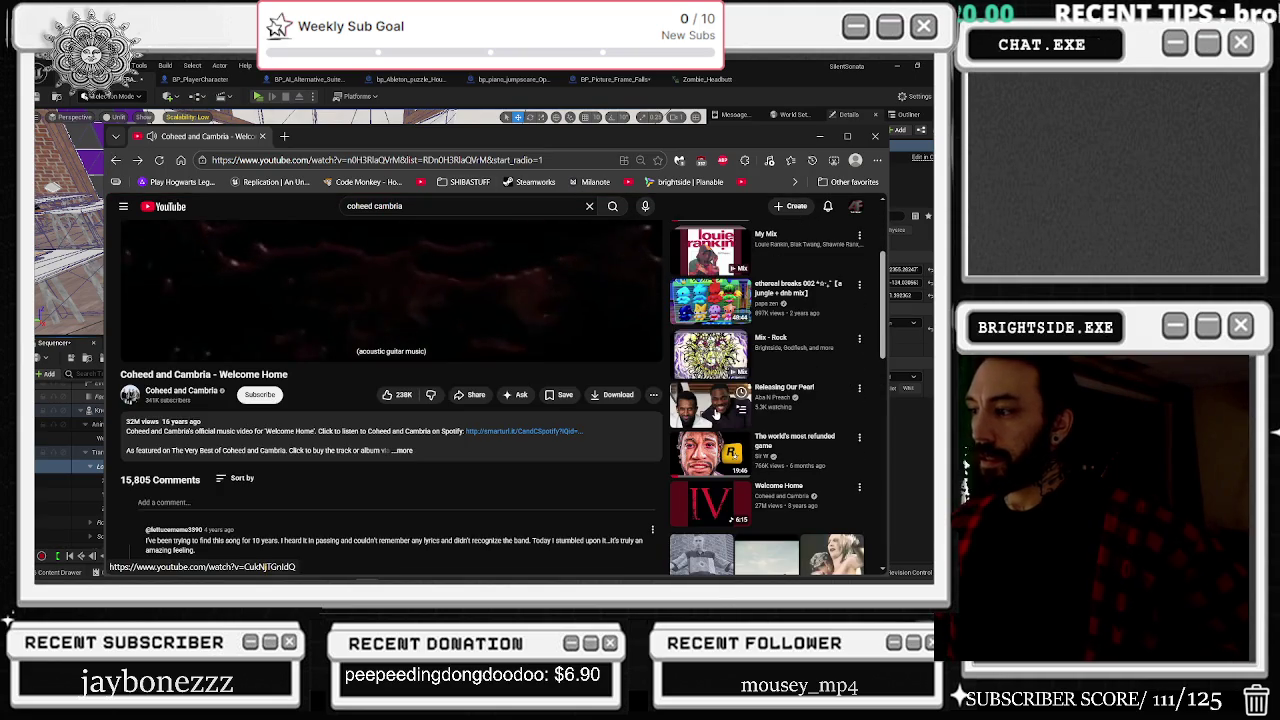
{"action": "scroll", "coordinate": [710, 410], "scroll_direction": "down", "scroll_amount": 3}
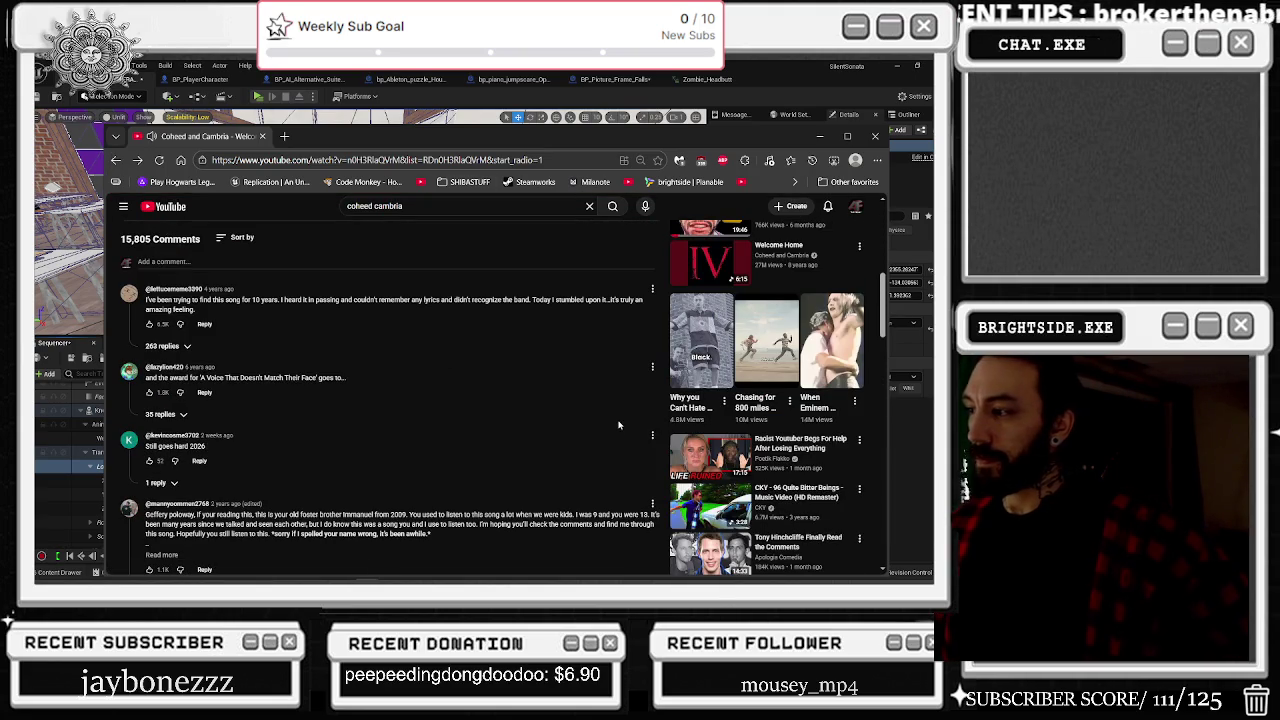
{"action": "scroll", "coordinate": [616, 424], "scroll_direction": "down", "scroll_amount": 3}
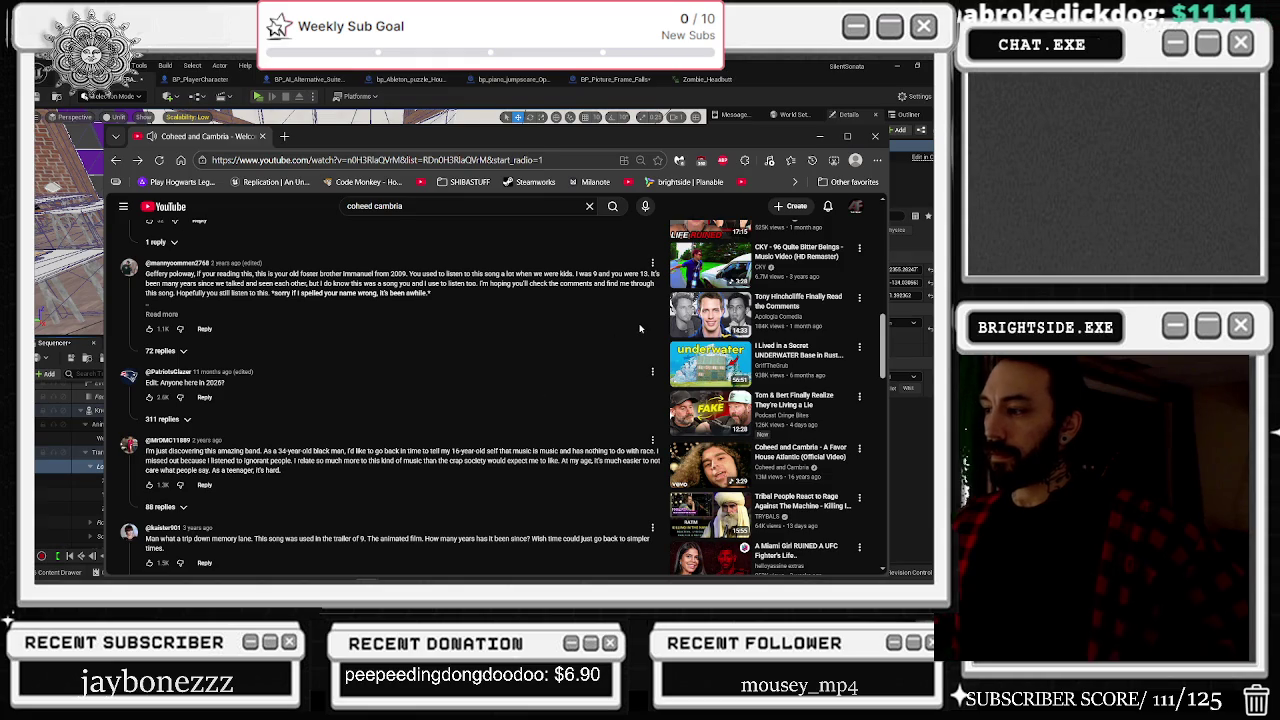
{"action": "left_click", "coordinate": [710, 262]}
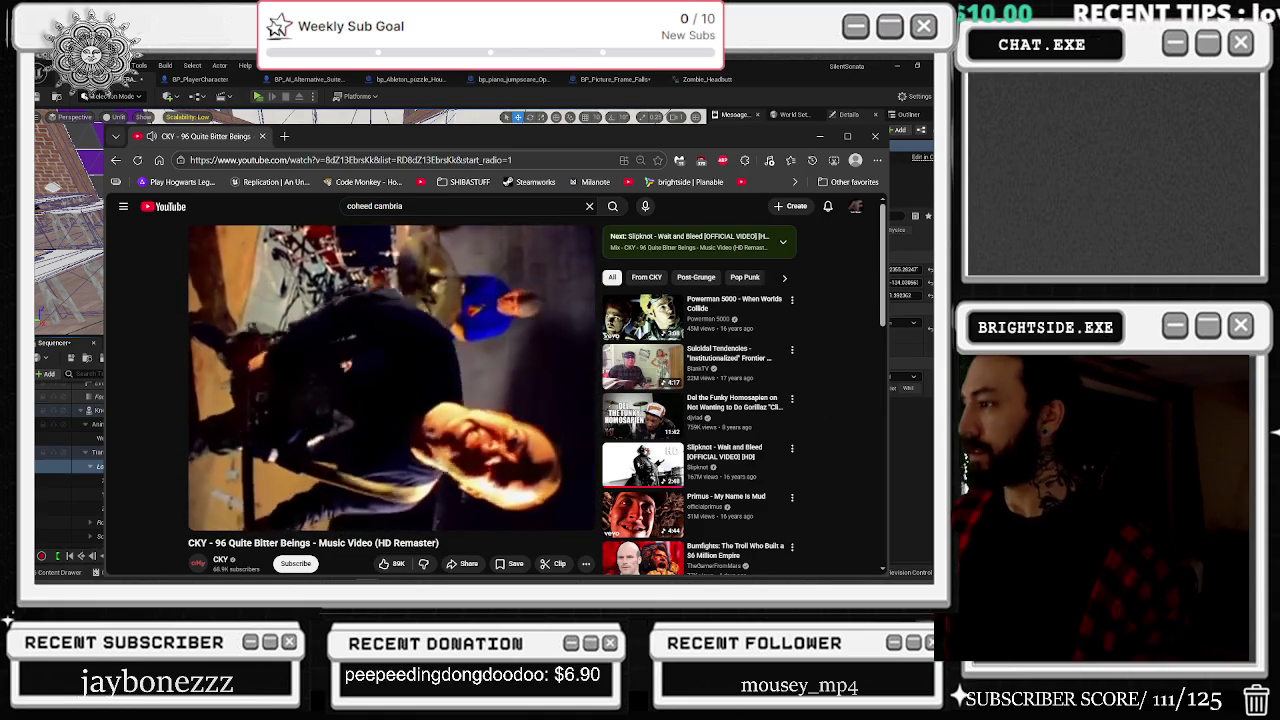
Step: Back in Unreal, play the sequence from about 22.4 s to check the clown's motion
{"action": "key", "text": "alt+Tab"}
{"action": "left_click", "coordinate": [486, 377]}
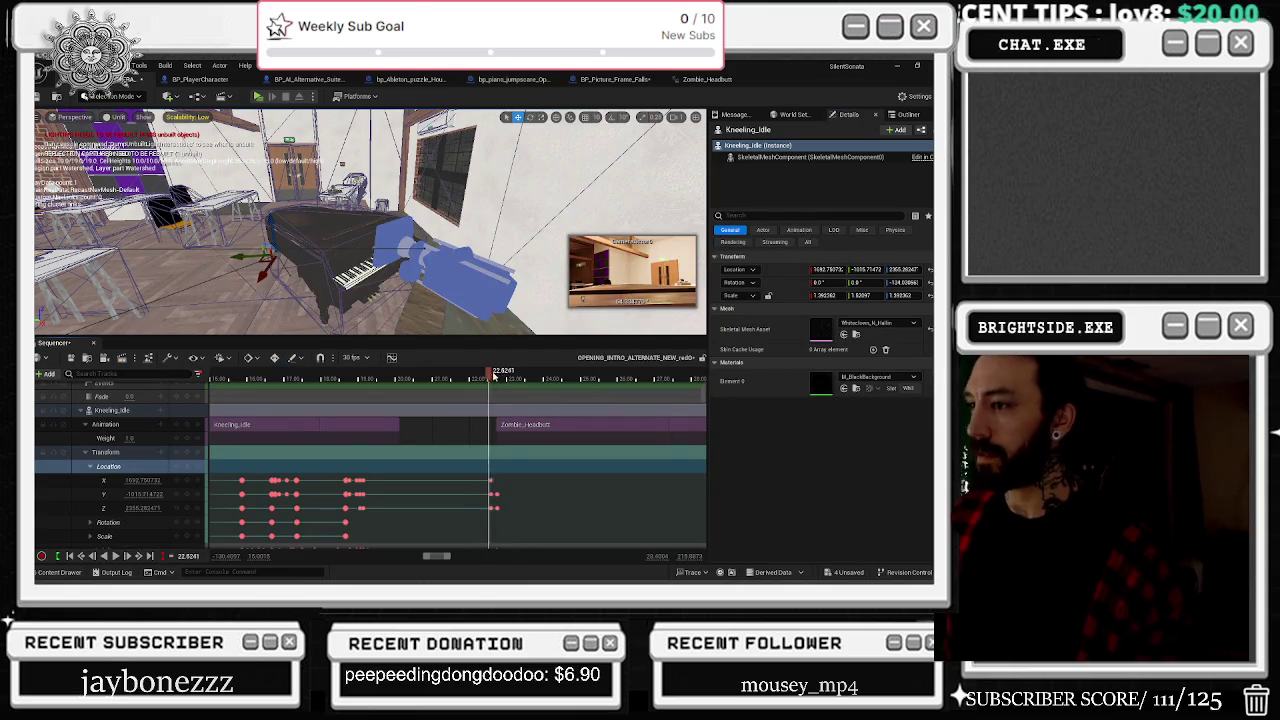
{"action": "key", "text": "space"}
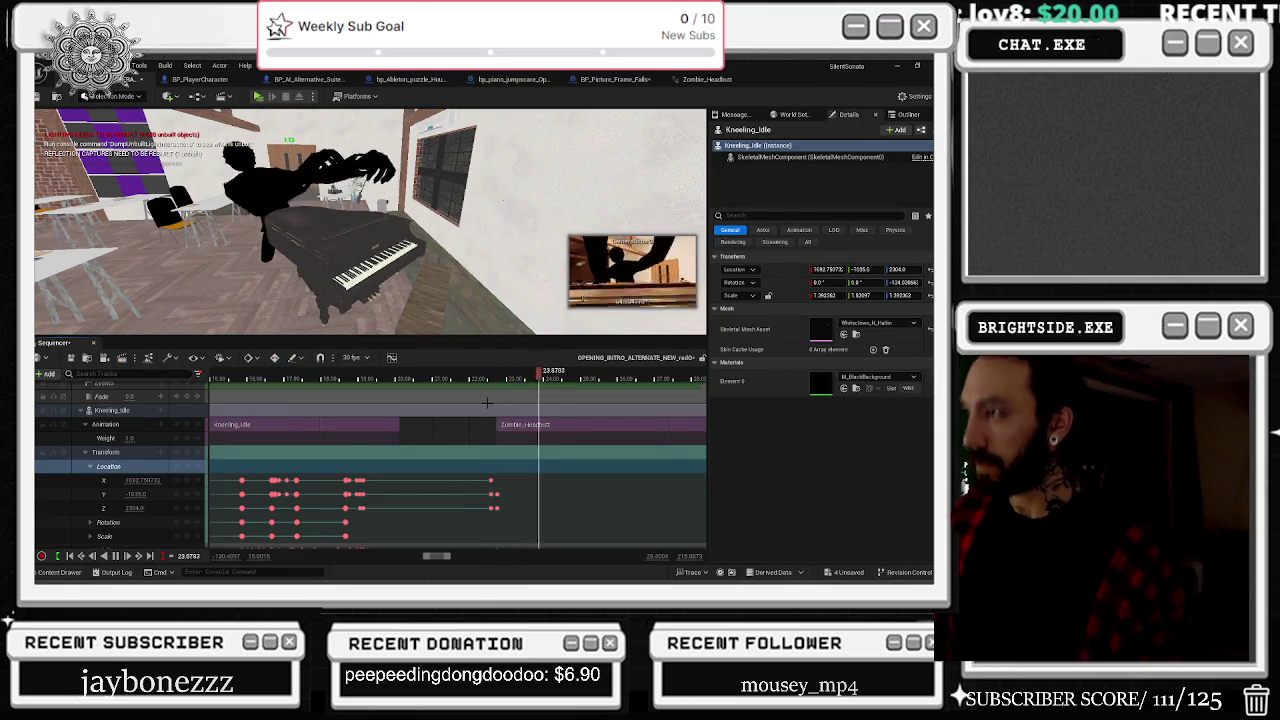
{"action": "left_click", "coordinate": [493, 378]}
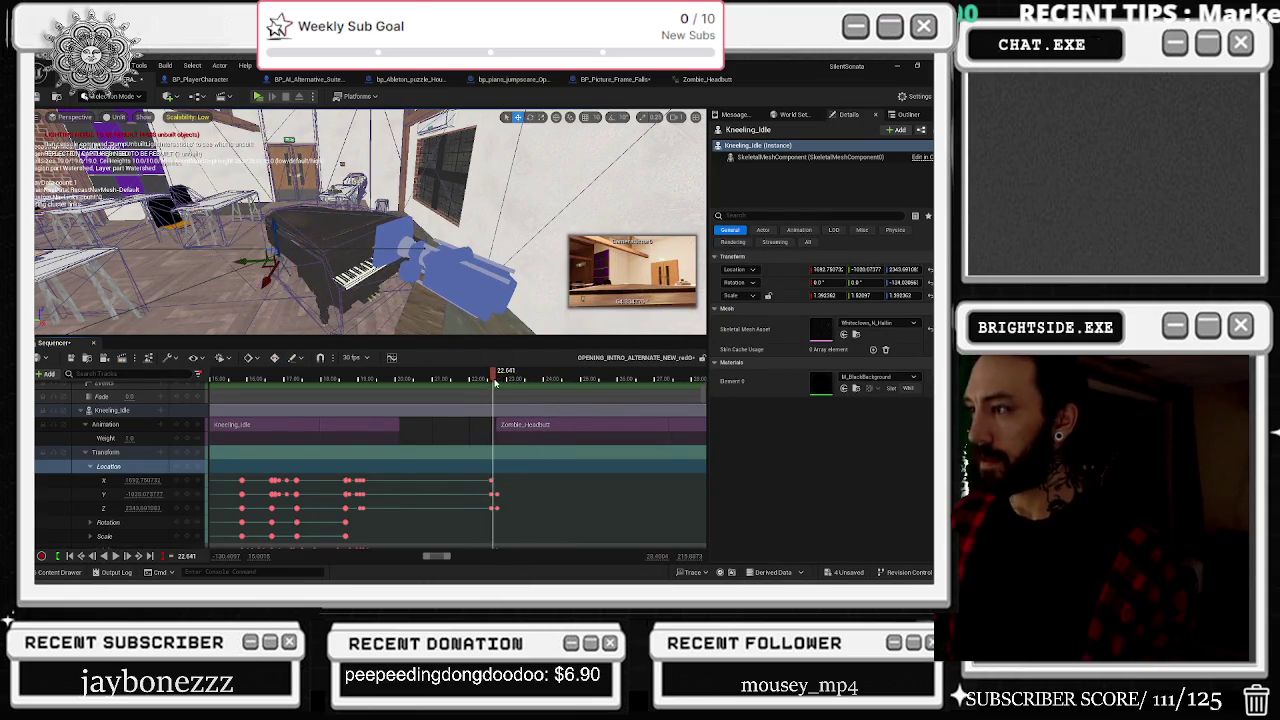
{"action": "mouse_move", "coordinate": [527, 386]}
{"action": "left_mouse_down"}
{"action": "mouse_move", "coordinate": [565, 392]}
{"action": "mouse_move", "coordinate": [541, 413]}
{"action": "mouse_move", "coordinate": [548, 388]}
{"action": "mouse_move", "coordinate": [486, 383]}
{"action": "left_mouse_up"}
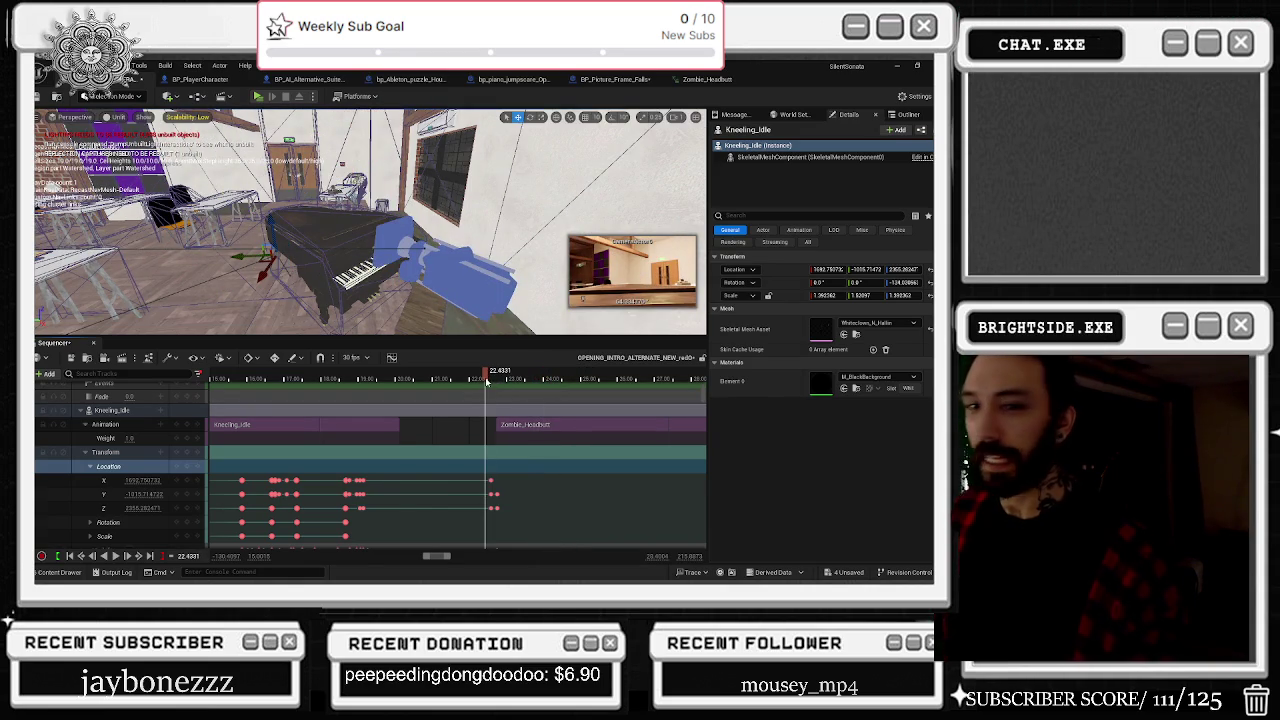
{"action": "key", "text": "space"}
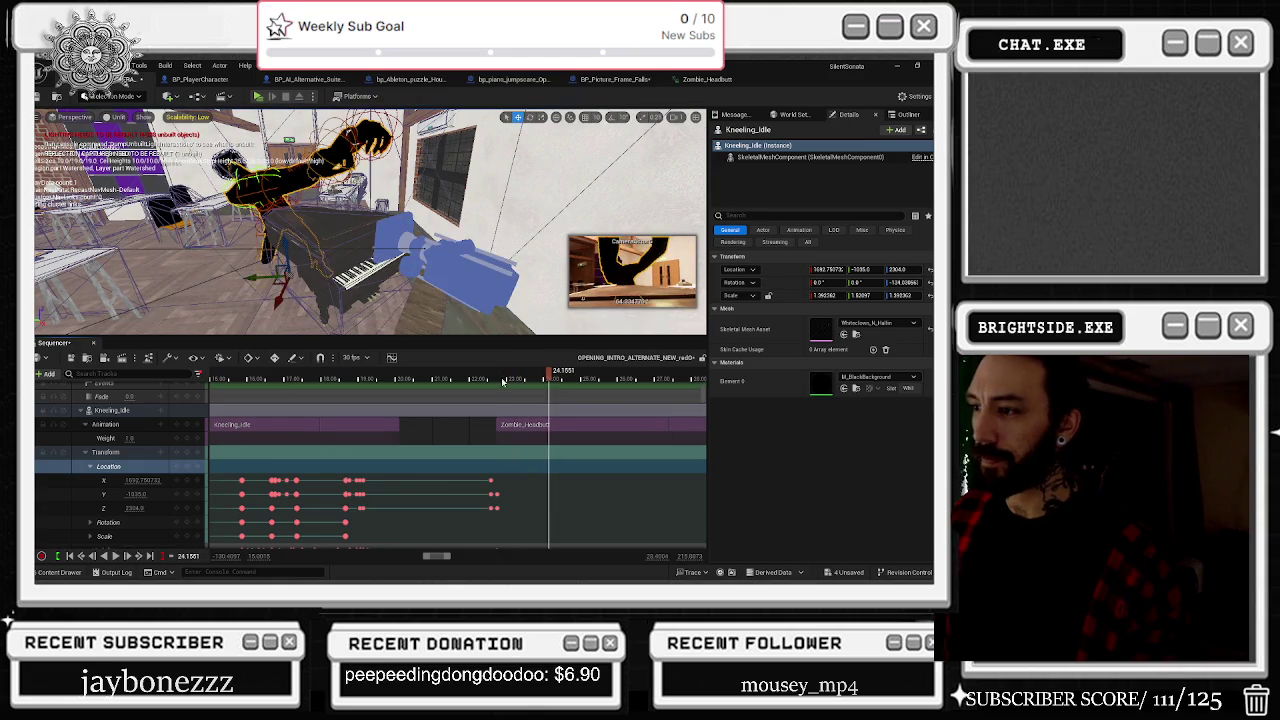
Step: At the headbutt start, lower the clown onto the piano, set Y to -1041, and shift X
{"action": "left_click", "coordinate": [499, 381]}
{"action": "left_click_drag", "start_coordinate": [505, 383], "coordinate": [531, 387]}
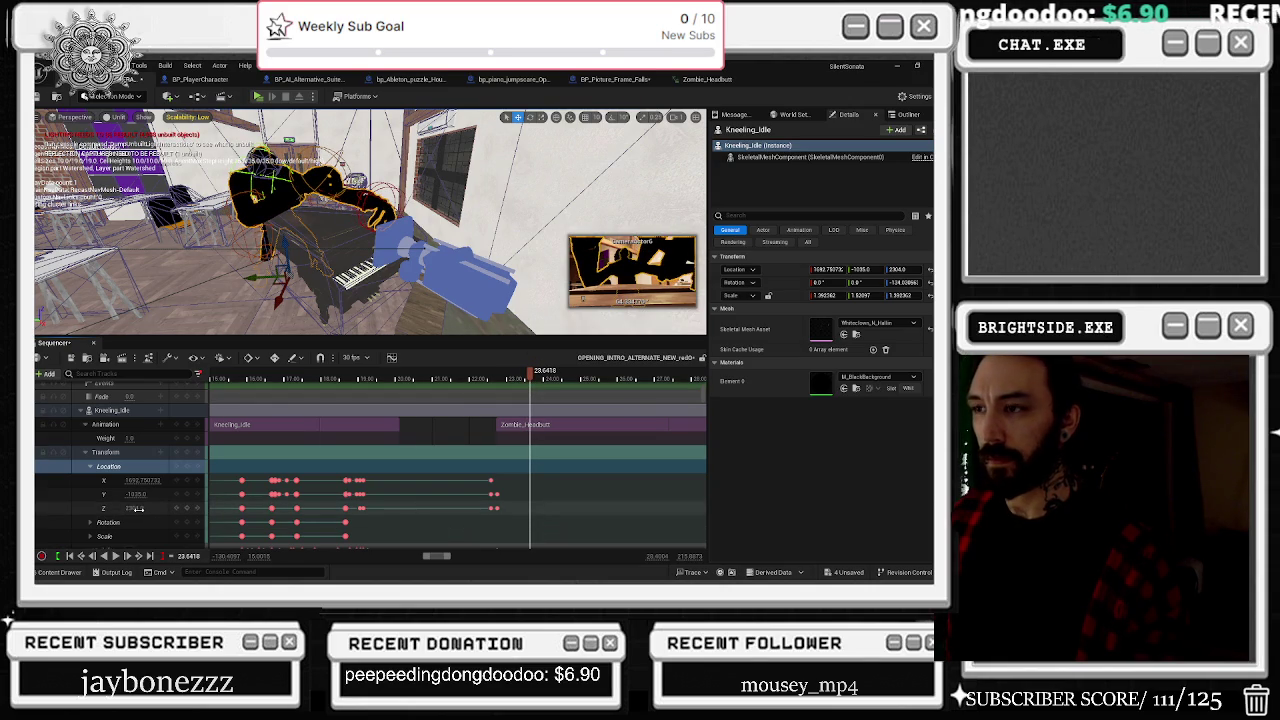
{"action": "left_click_drag", "start_coordinate": [134, 508], "coordinate": [122, 508]}
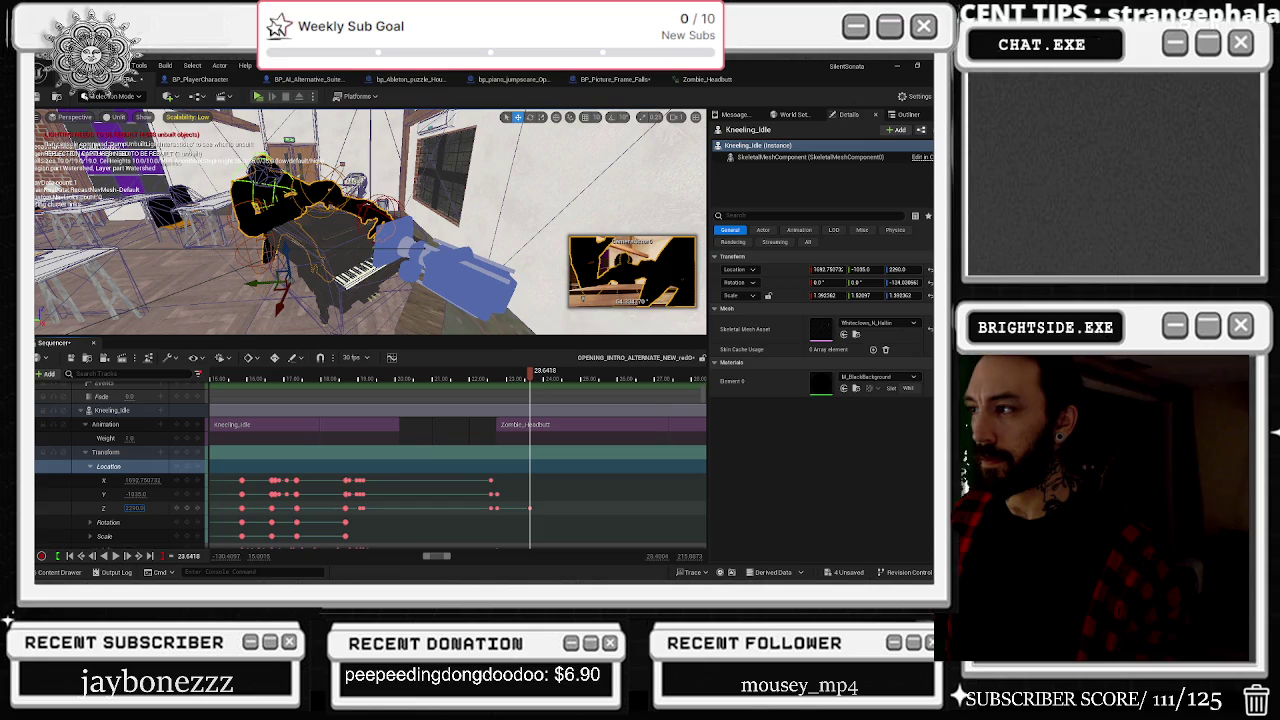
{"action": "mouse_move", "coordinate": [134, 494]}
{"action": "left_mouse_down"}
{"action": "mouse_move", "coordinate": [124, 480]}
{"action": "mouse_move", "coordinate": [126, 494]}
{"action": "left_mouse_up"}
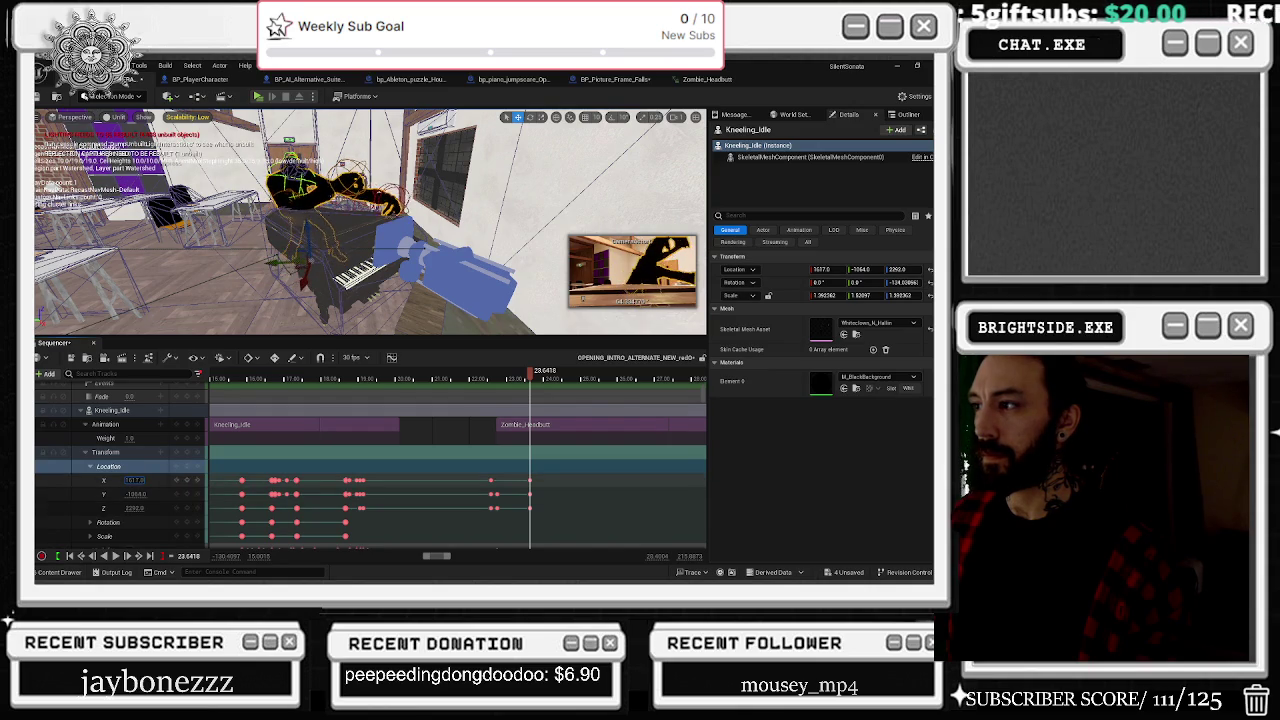
{"action": "mouse_move", "coordinate": [133, 480]}
{"action": "left_mouse_down"}
{"action": "mouse_move", "coordinate": [141, 494]}
{"action": "mouse_move", "coordinate": [131, 480]}
{"action": "left_mouse_up"}
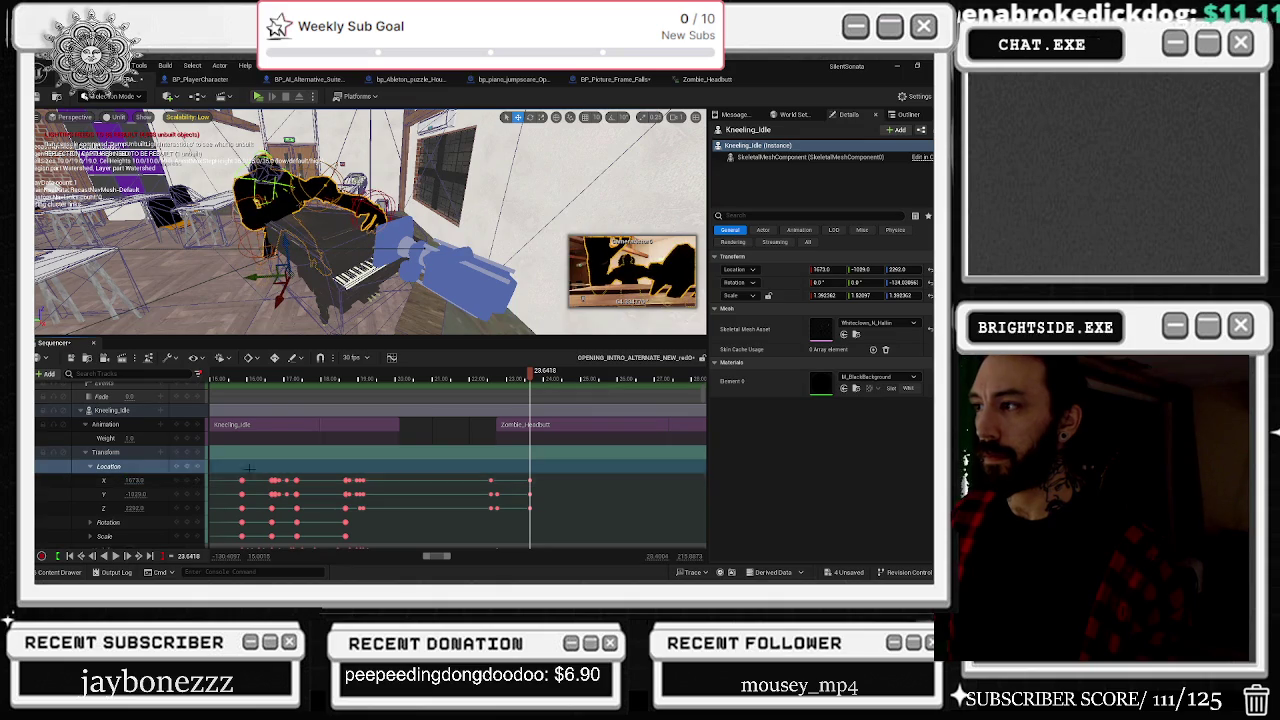
Step: Replay the Kneeling_Idle to Zombie_Headbutt transition several times to inspect the pose
{"action": "left_click", "coordinate": [470, 376]}
{"action": "key", "text": "space"}
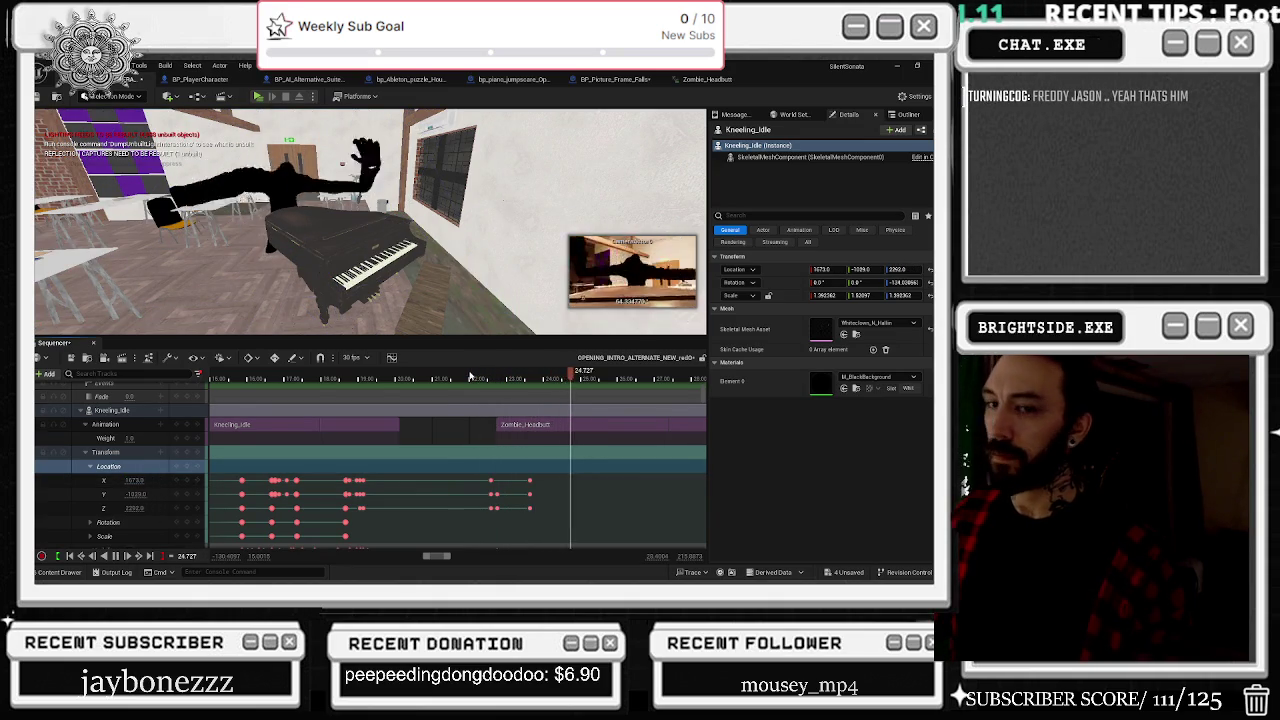
{"action": "key", "text": "space"}
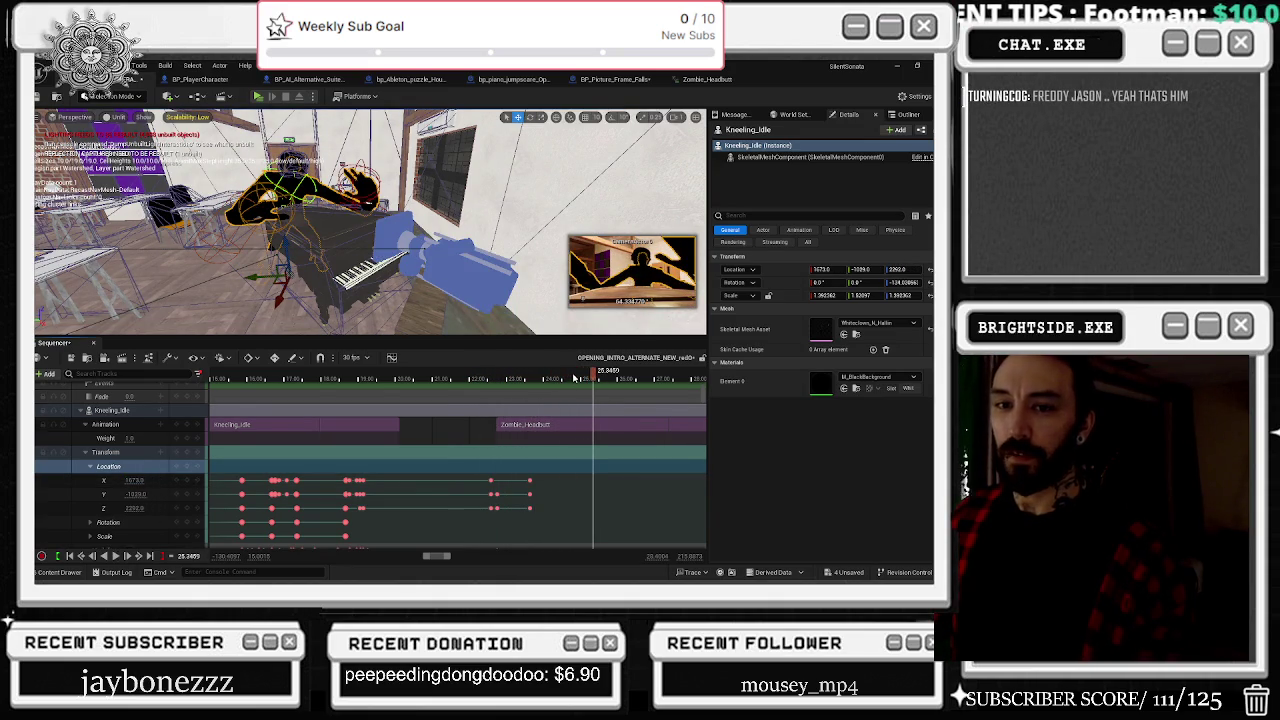
{"action": "left_click", "coordinate": [473, 378]}
{"action": "key", "text": "space"}
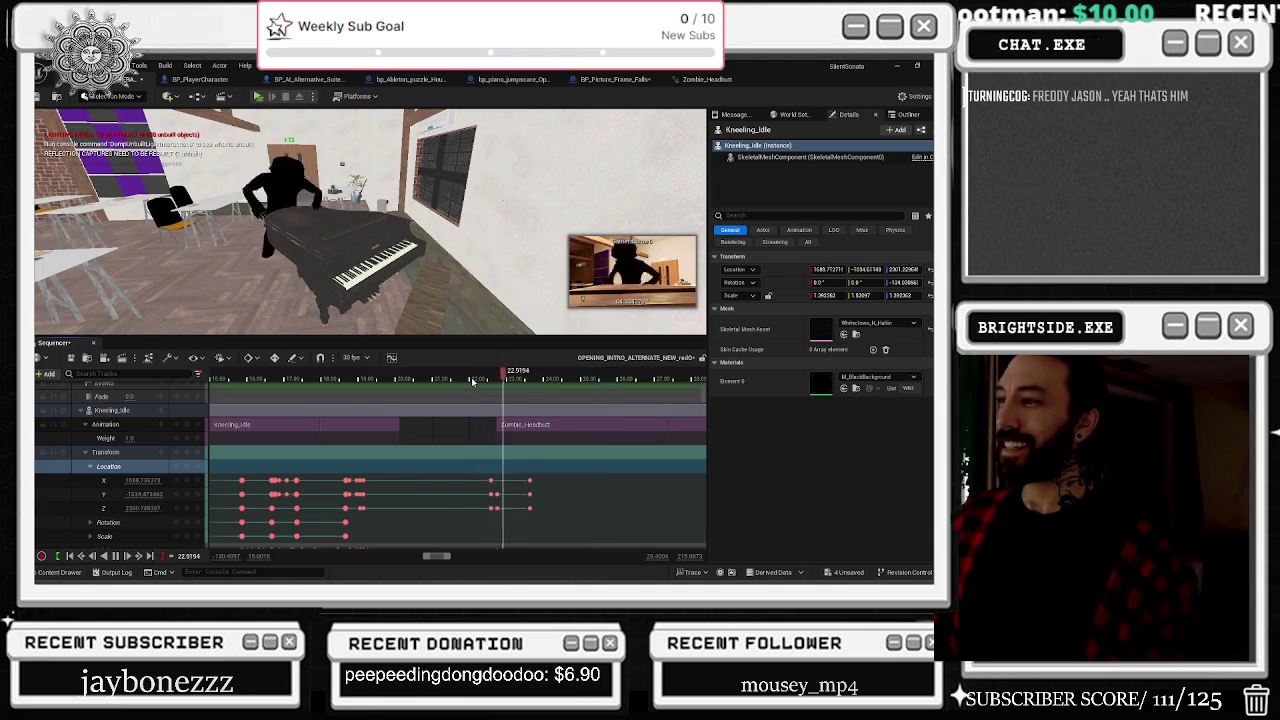
{"action": "key", "text": "space"}
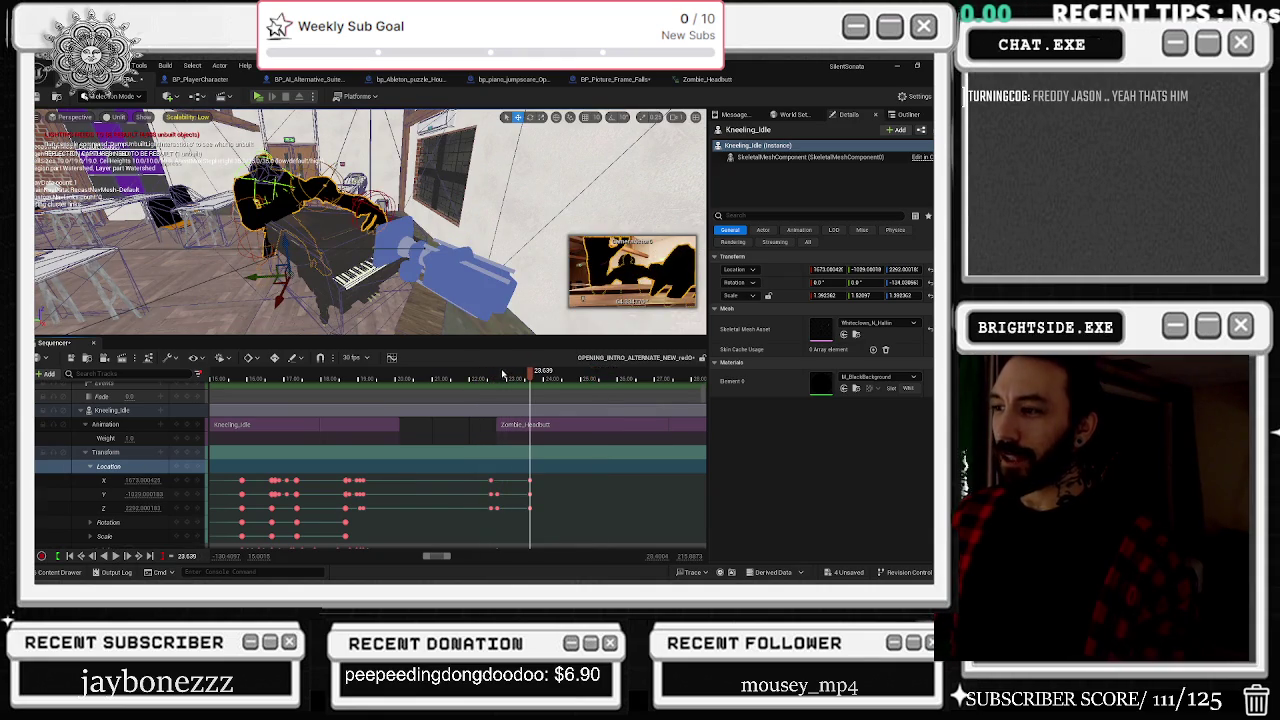
{"action": "left_click", "coordinate": [468, 379]}
{"action": "key", "text": "space"}
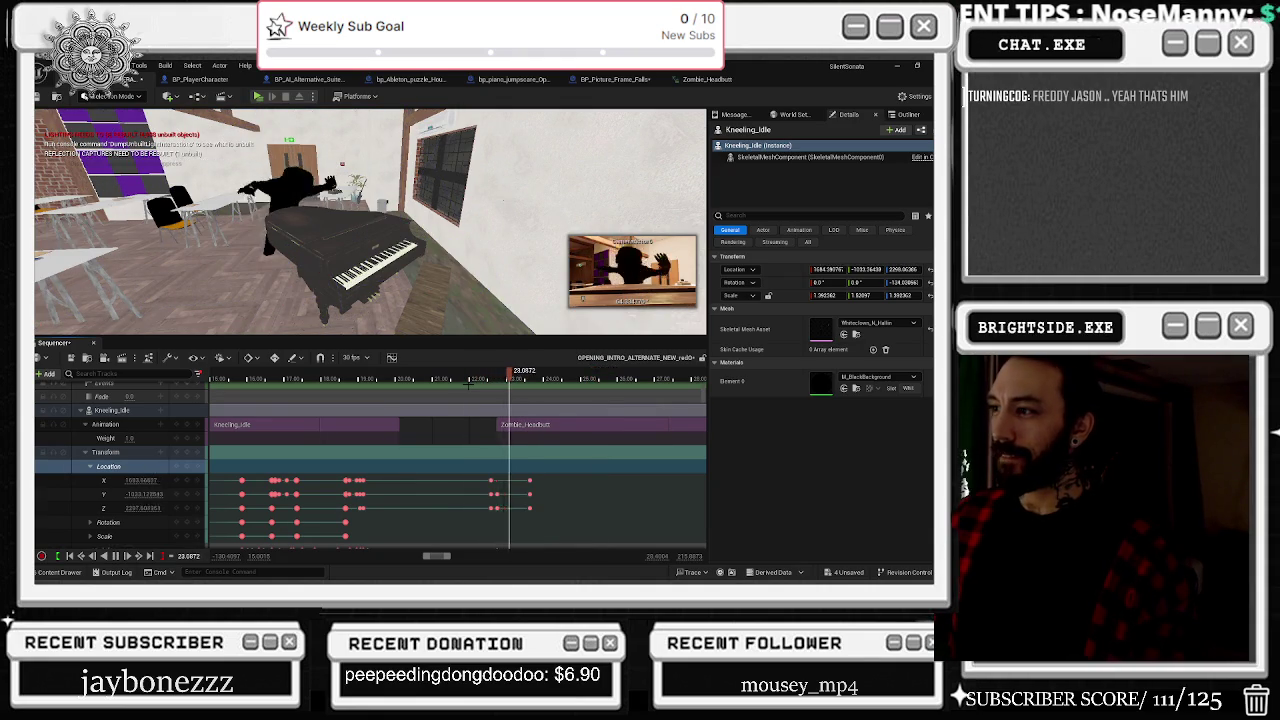
{"action": "left_click_drag", "start_coordinate": [494, 380], "coordinate": [531, 387]}
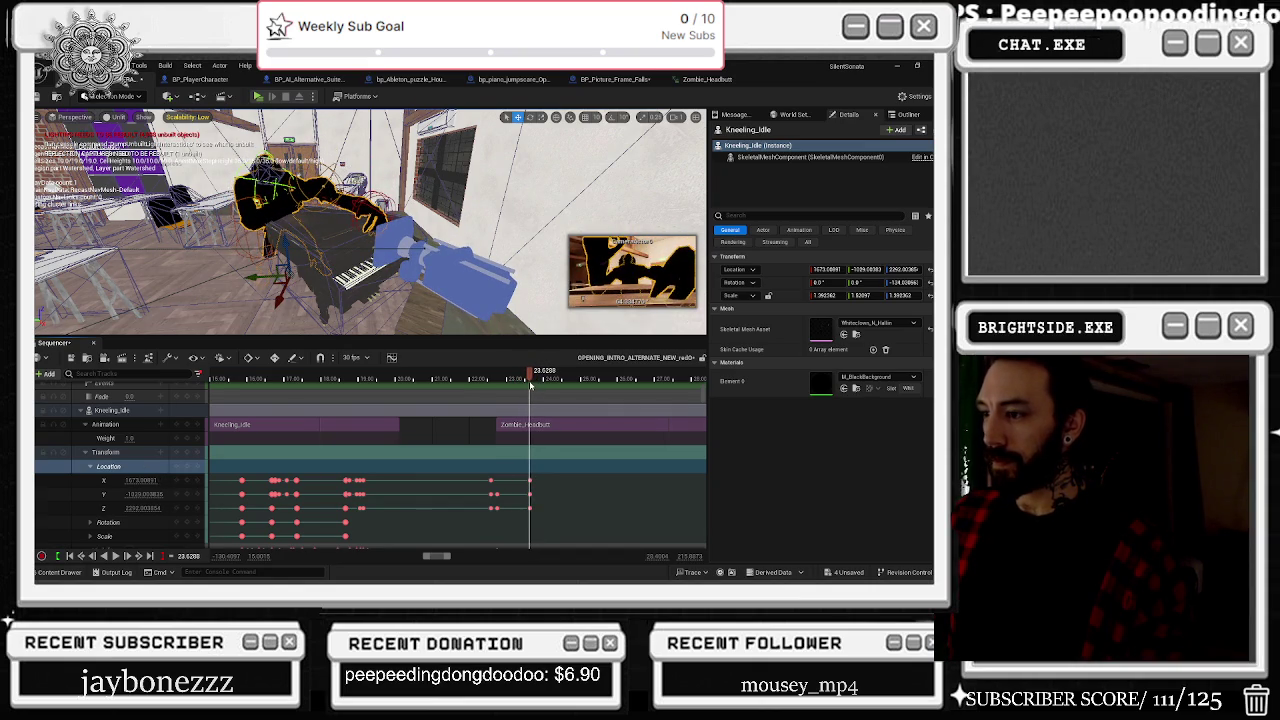
Step: Shorten the end of the Zombie_Headbutt section and fine-tune its end point
{"action": "scroll", "coordinate": [562, 450], "scroll_direction": "down", "scroll_amount": 4}
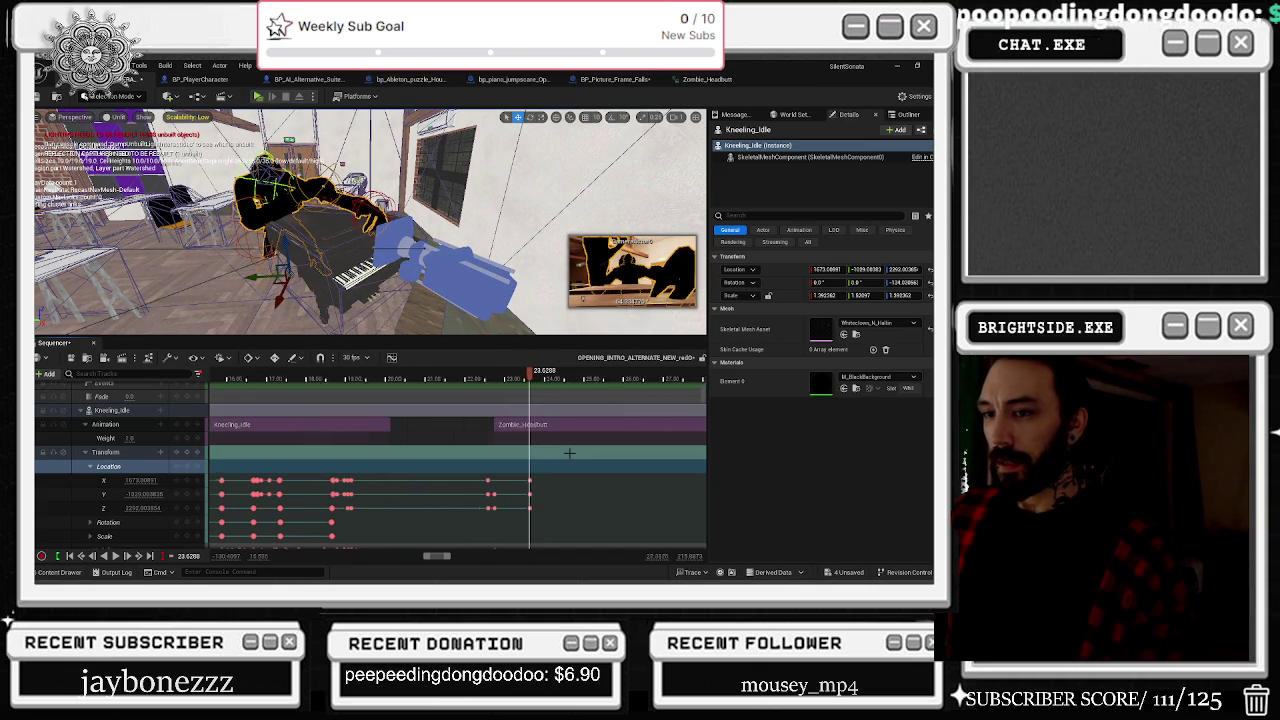
{"action": "scroll", "coordinate": [580, 455], "scroll_direction": "right", "scroll_amount": 5}
{"action": "scroll", "coordinate": [608, 463], "scroll_direction": "down", "scroll_amount": 3}
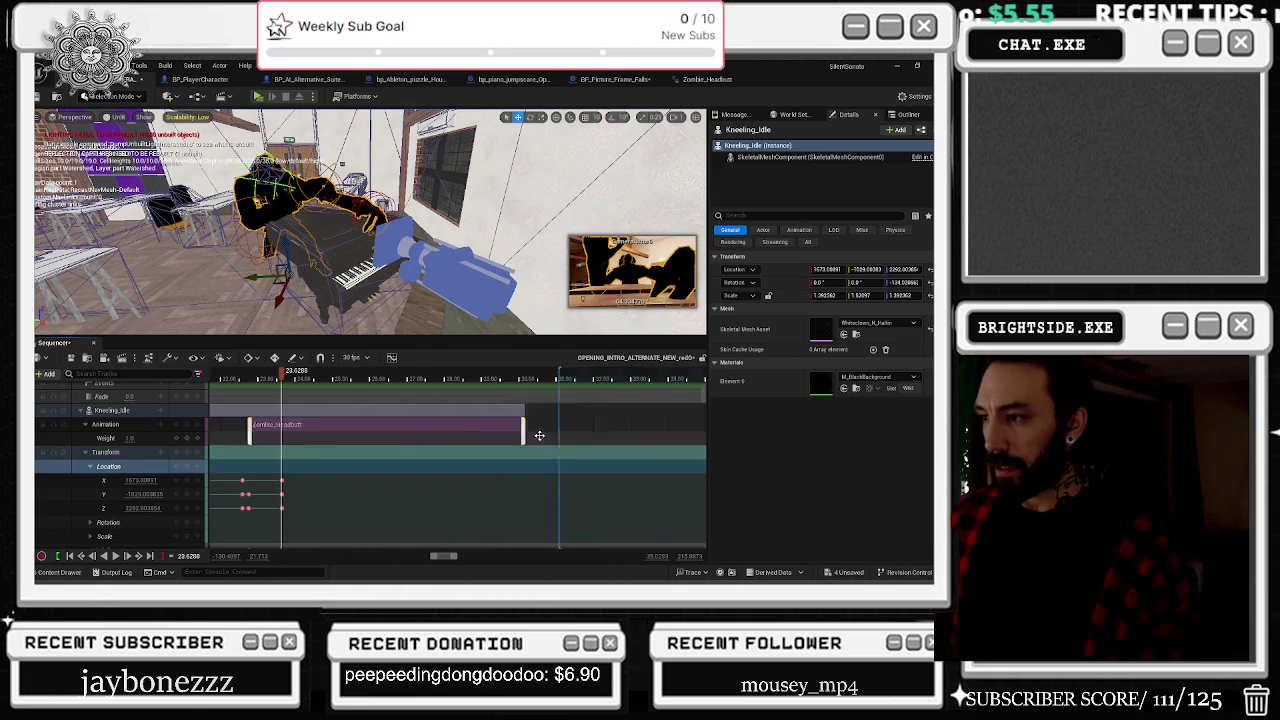
{"action": "left_click_drag", "start_coordinate": [451, 427], "coordinate": [381, 425]}
{"action": "scroll", "coordinate": [367, 451], "scroll_direction": "up", "scroll_amount": 3}
{"action": "left_click_drag", "start_coordinate": [584, 428], "coordinate": [578, 428]}
{"action": "scroll", "coordinate": [375, 440], "scroll_direction": "left", "scroll_amount": 3}
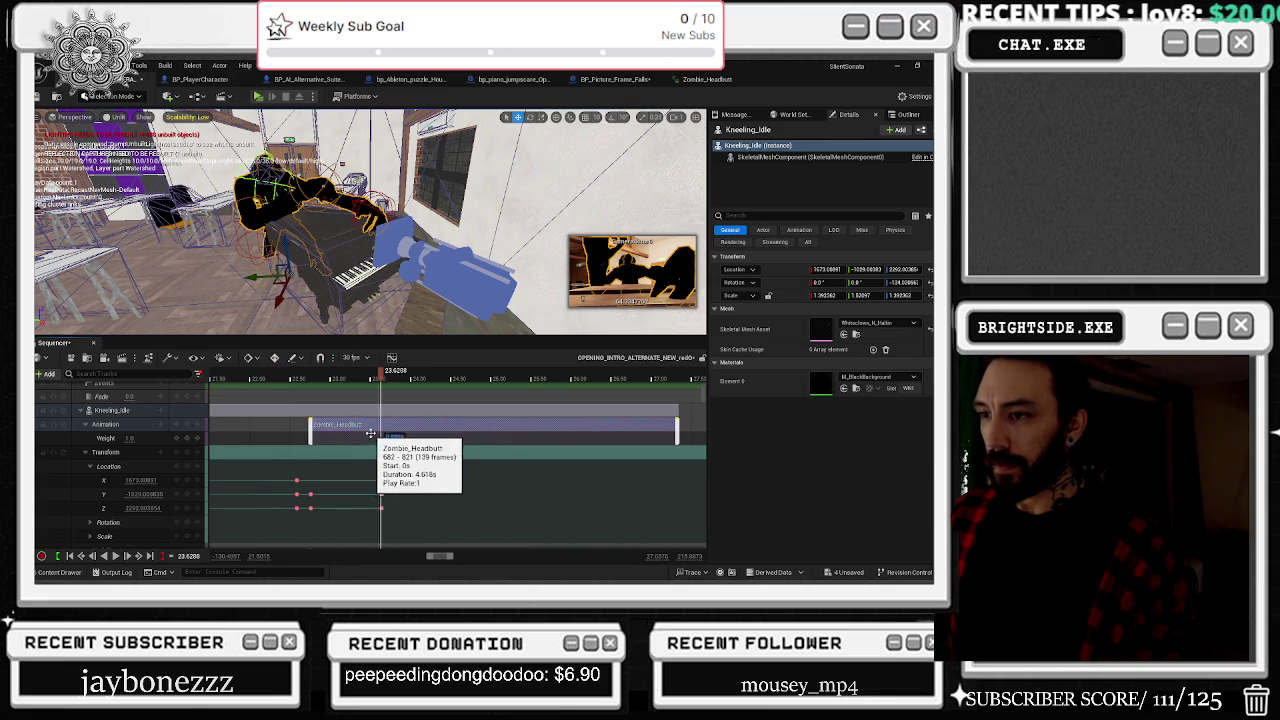
Step: Inspect the section's pre and post roll properties, then scrub back to the headbutt start
{"action": "right_click", "coordinate": [351, 427]}
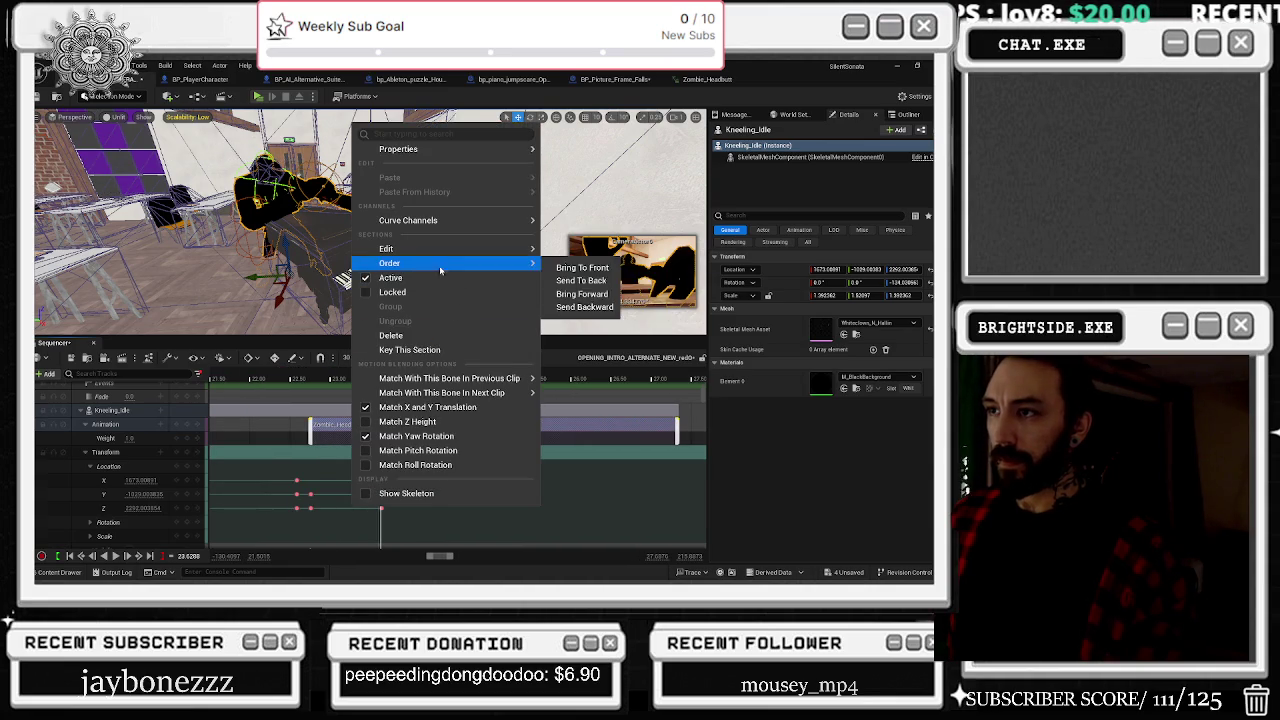
{"action": "mouse_move", "coordinate": [440, 220]}
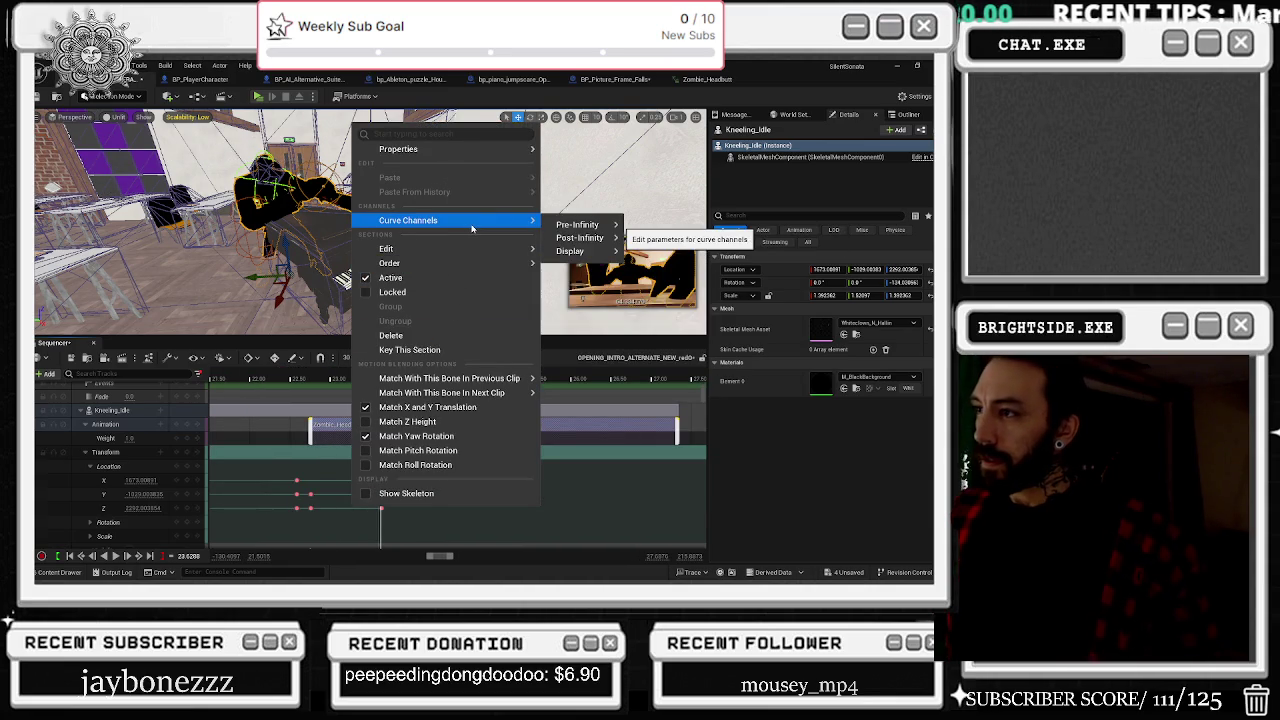
{"action": "mouse_move", "coordinate": [506, 252]}
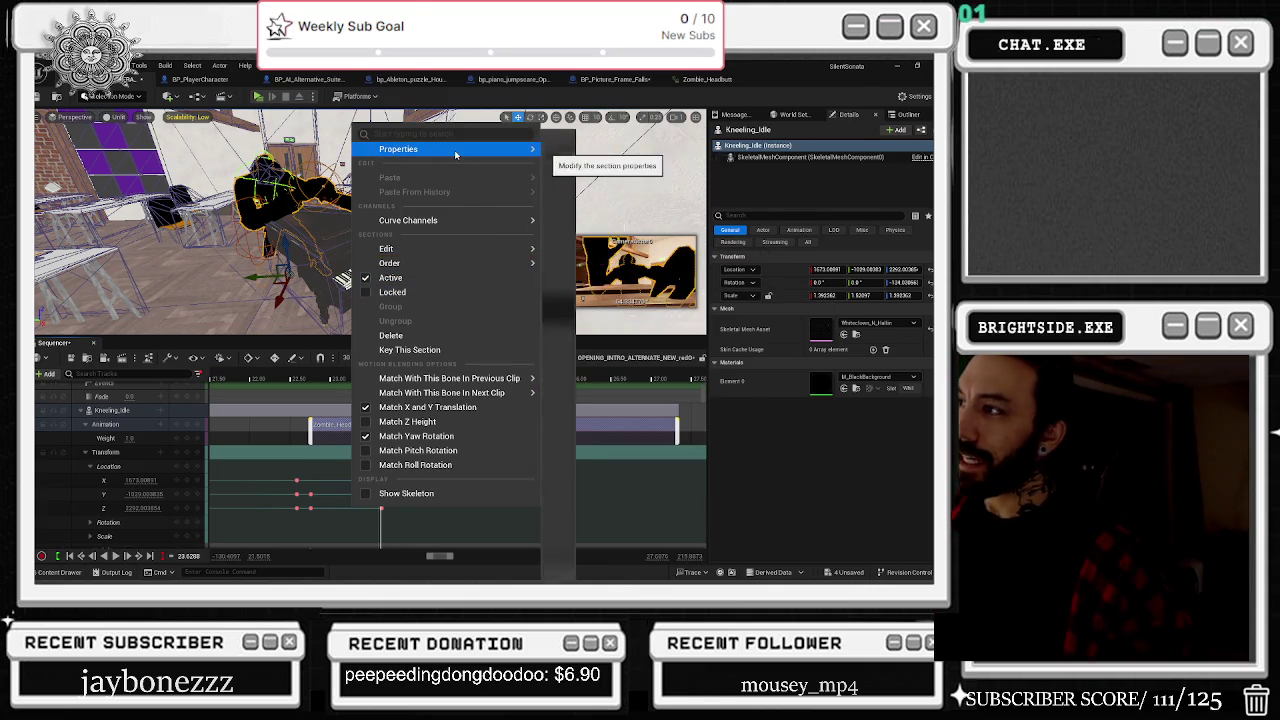
{"action": "mouse_move", "coordinate": [455, 153]}
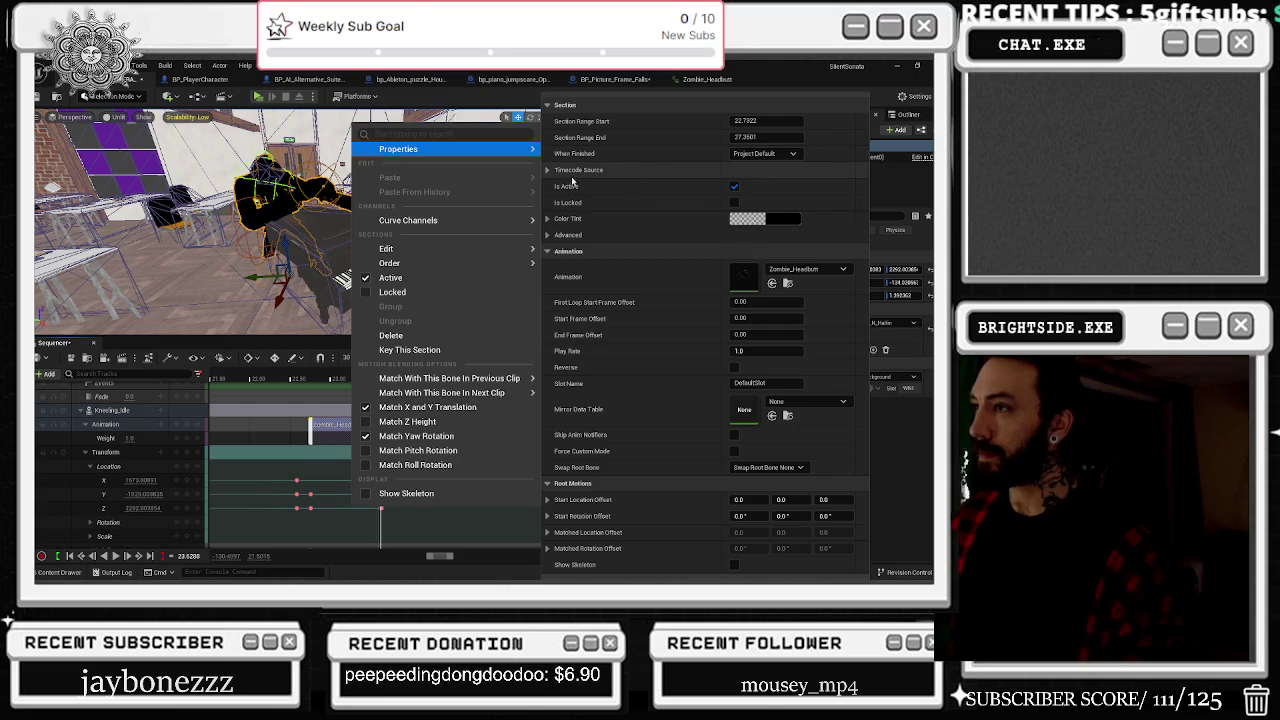
{"action": "left_click", "coordinate": [547, 235]}
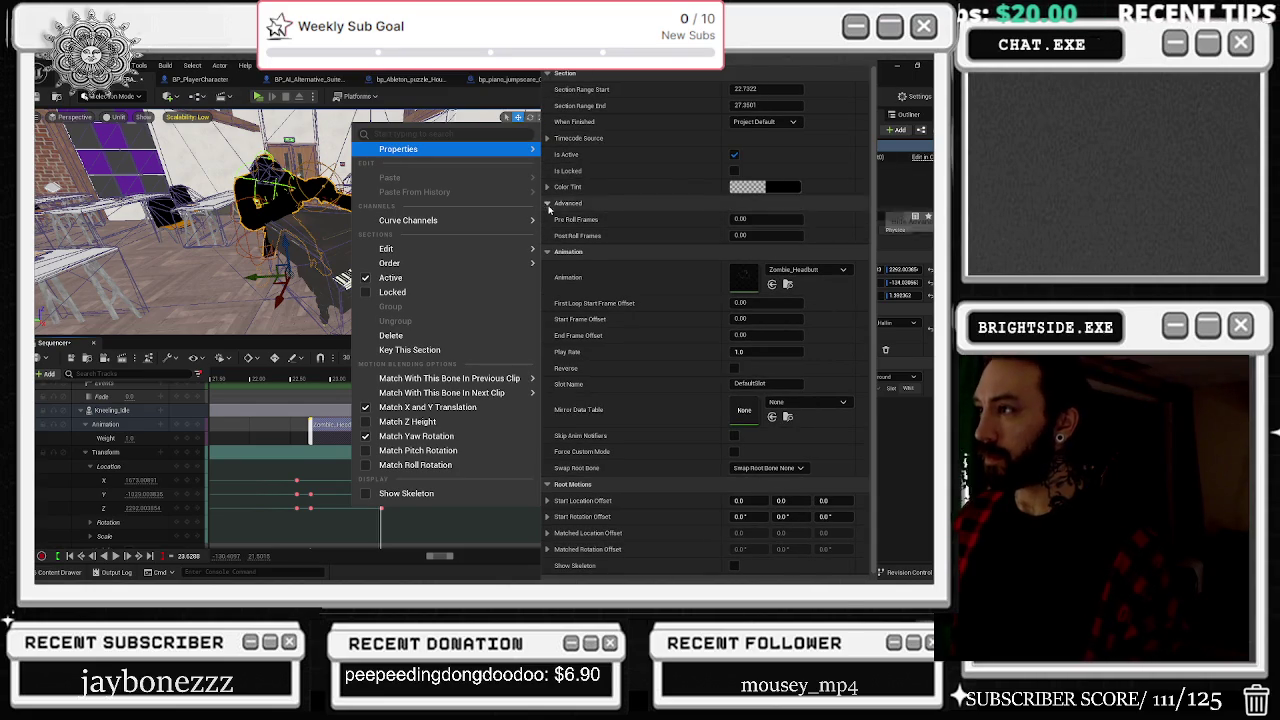
{"action": "left_click", "coordinate": [547, 203]}
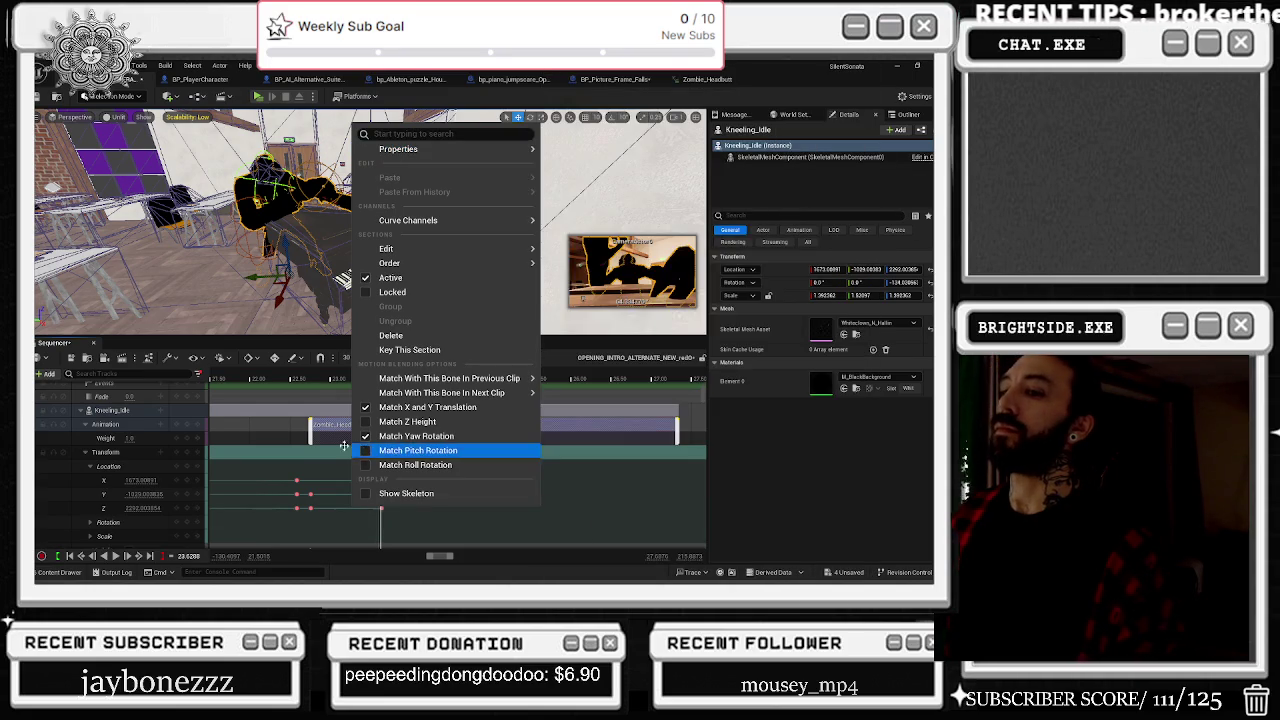
{"action": "left_click", "coordinate": [621, 378]}
{"action": "mouse_move", "coordinate": [621, 378]}
{"action": "left_mouse_down"}
{"action": "mouse_move", "coordinate": [309, 390]}
{"action": "mouse_move", "coordinate": [383, 396]}
{"action": "left_mouse_up"}
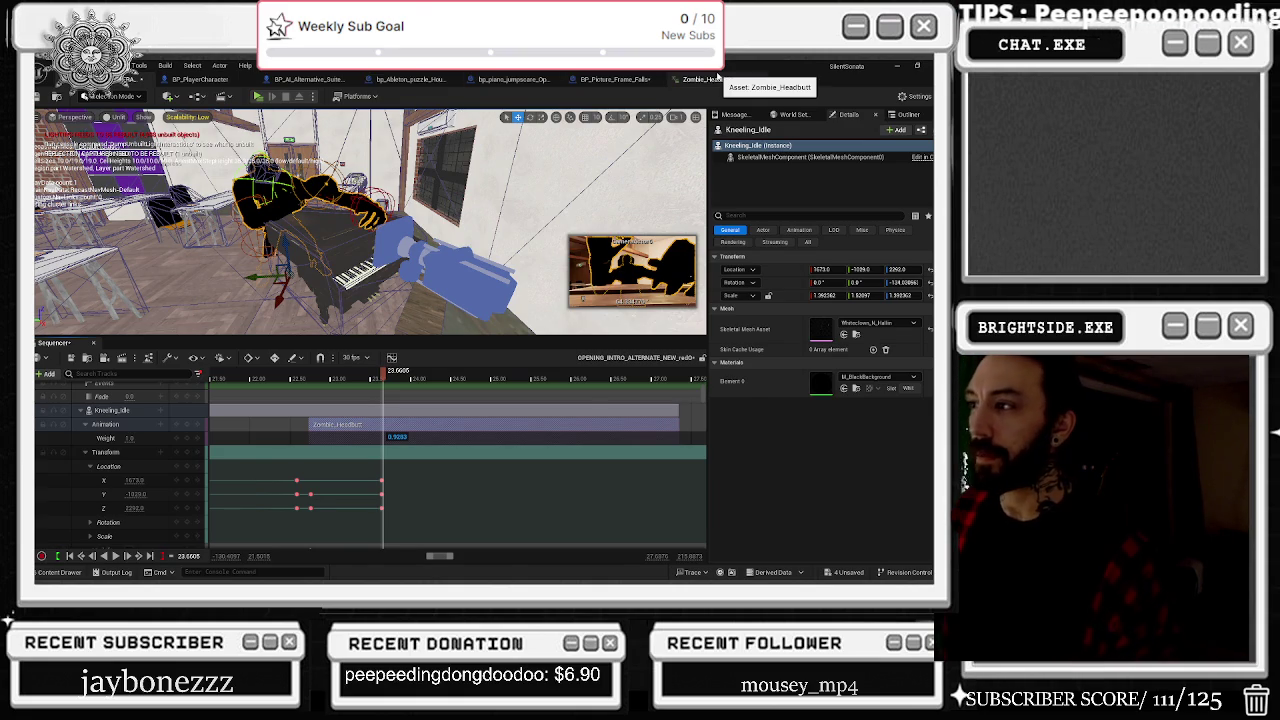
{"action": "left_click", "coordinate": [712, 79]}
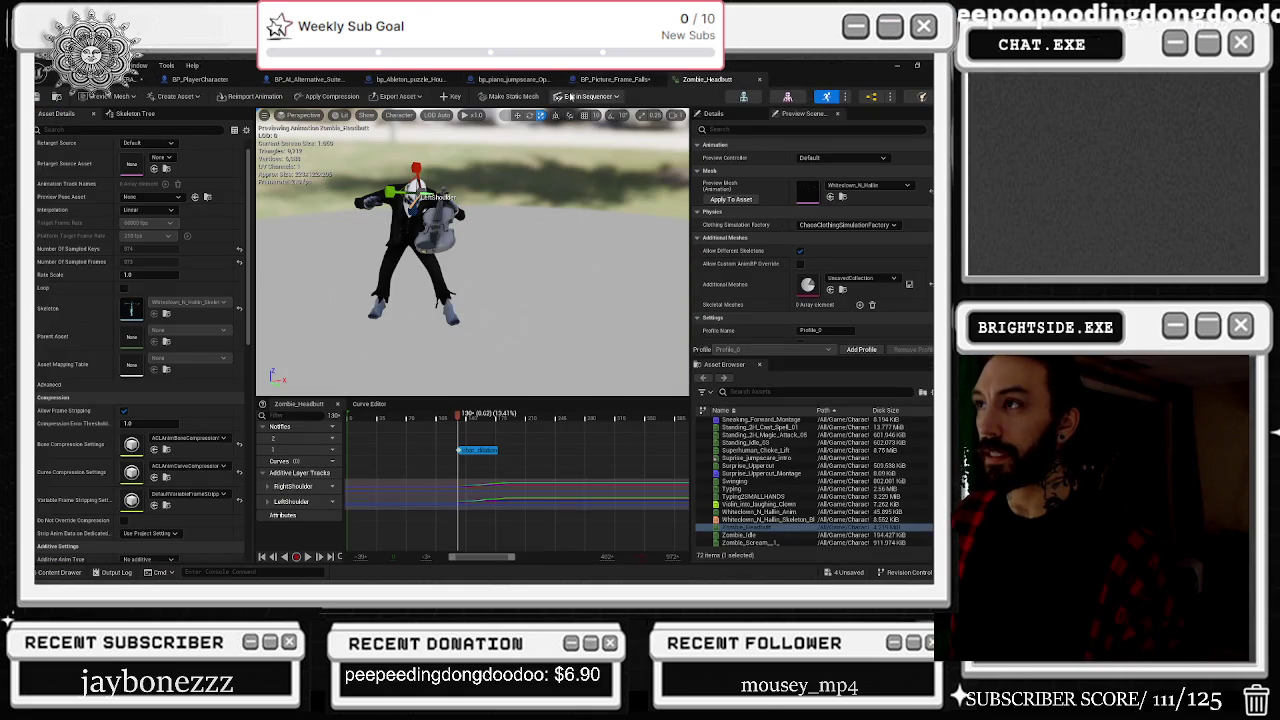
{"action": "left_click", "coordinate": [140, 80]}
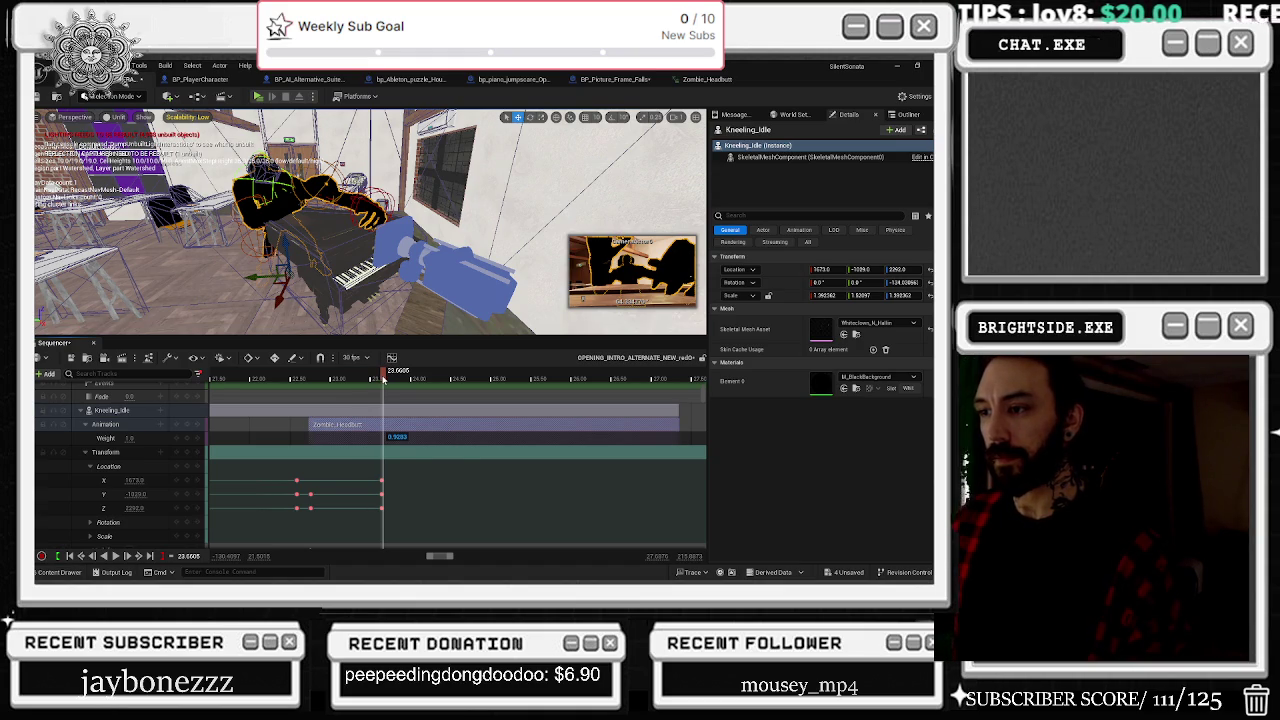
Step: Scrub to the headbutt start and review the Zombie_Headbutt section's options
{"action": "mouse_move", "coordinate": [383, 380]}
{"action": "left_mouse_down"}
{"action": "mouse_move", "coordinate": [313, 386]}
{"action": "mouse_move", "coordinate": [364, 401]}
{"action": "left_mouse_up"}
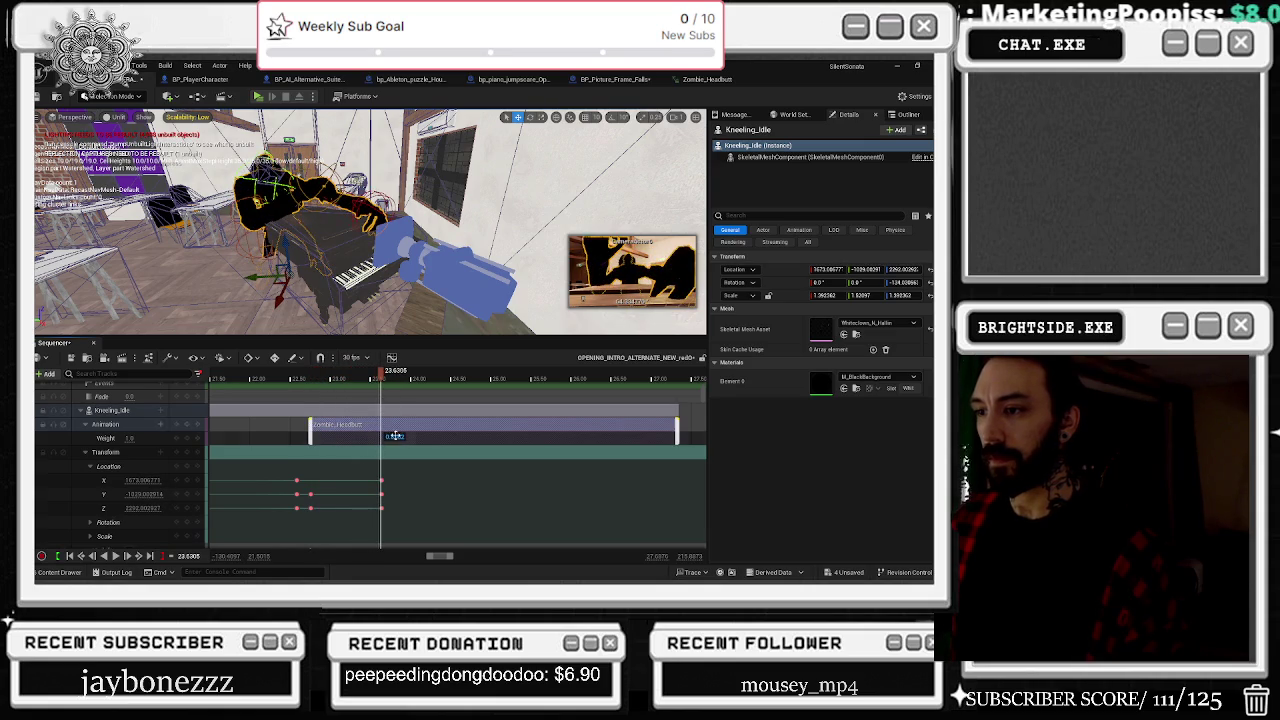
{"action": "right_click", "coordinate": [388, 430]}
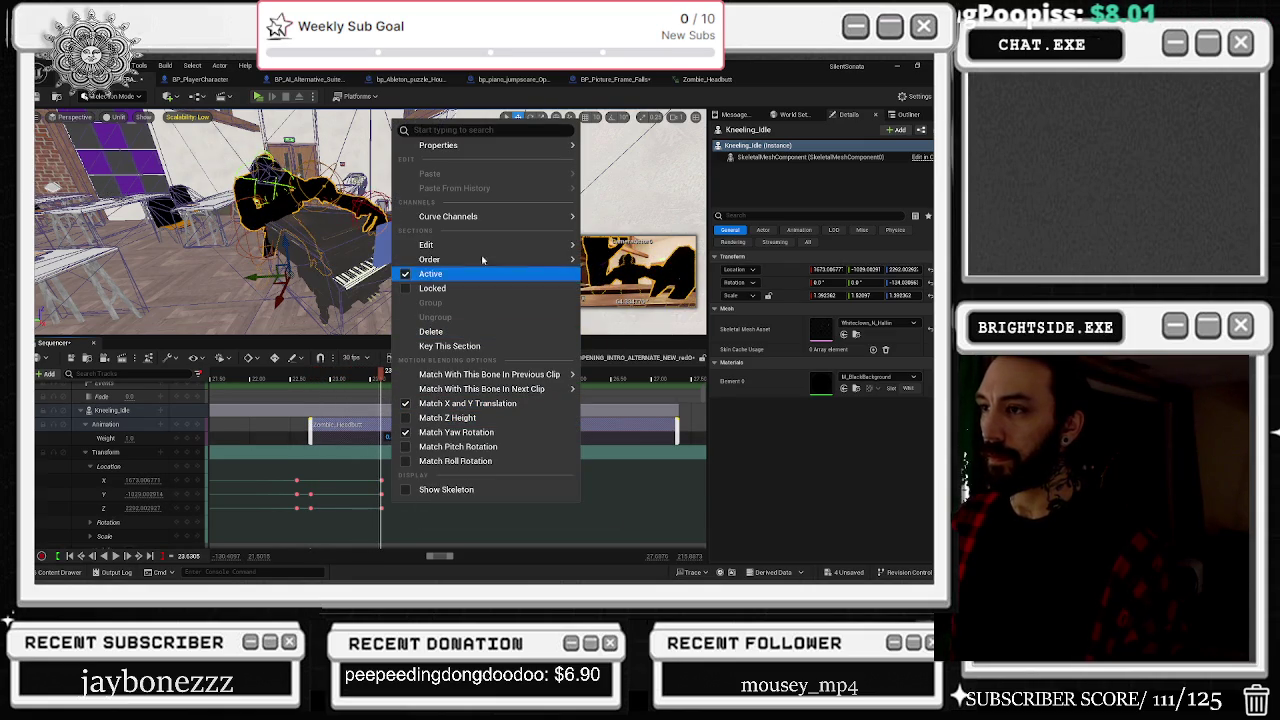
{"action": "mouse_move", "coordinate": [461, 148]}
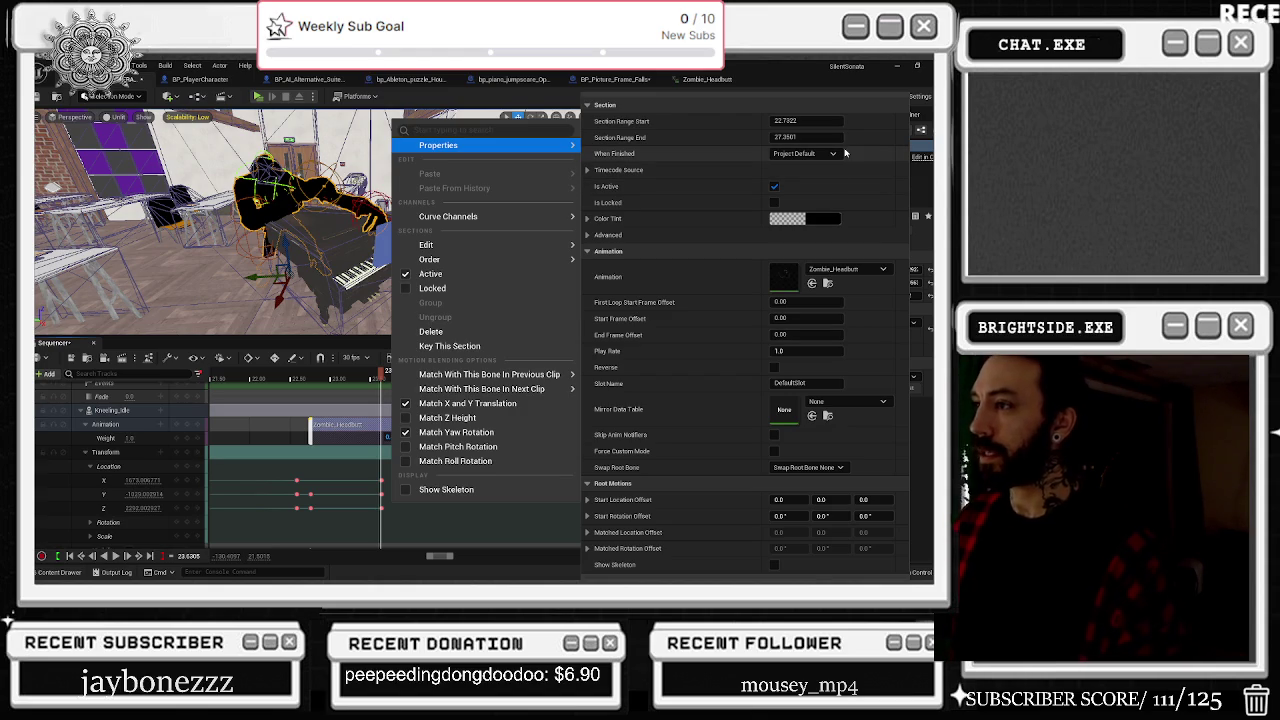
{"action": "key", "text": "Escape"}
Step: Preview the pose around 22.75 s as the headbutt blends in, then open the Zombie_Headbutt asset
{"action": "mouse_move", "coordinate": [386, 380]}
{"action": "left_mouse_down"}
{"action": "mouse_move", "coordinate": [311, 390]}
{"action": "mouse_move", "coordinate": [381, 390]}
{"action": "left_mouse_up"}
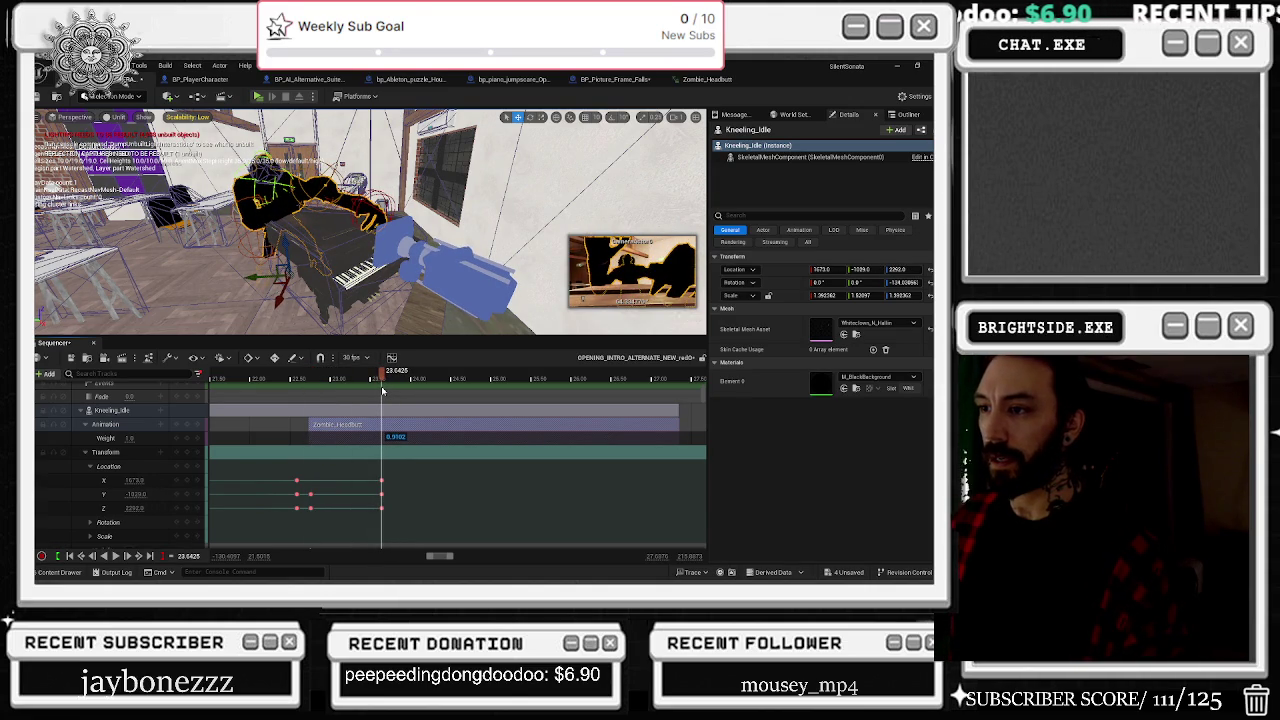
{"action": "left_click_drag", "start_coordinate": [381, 390], "coordinate": [310, 392]}
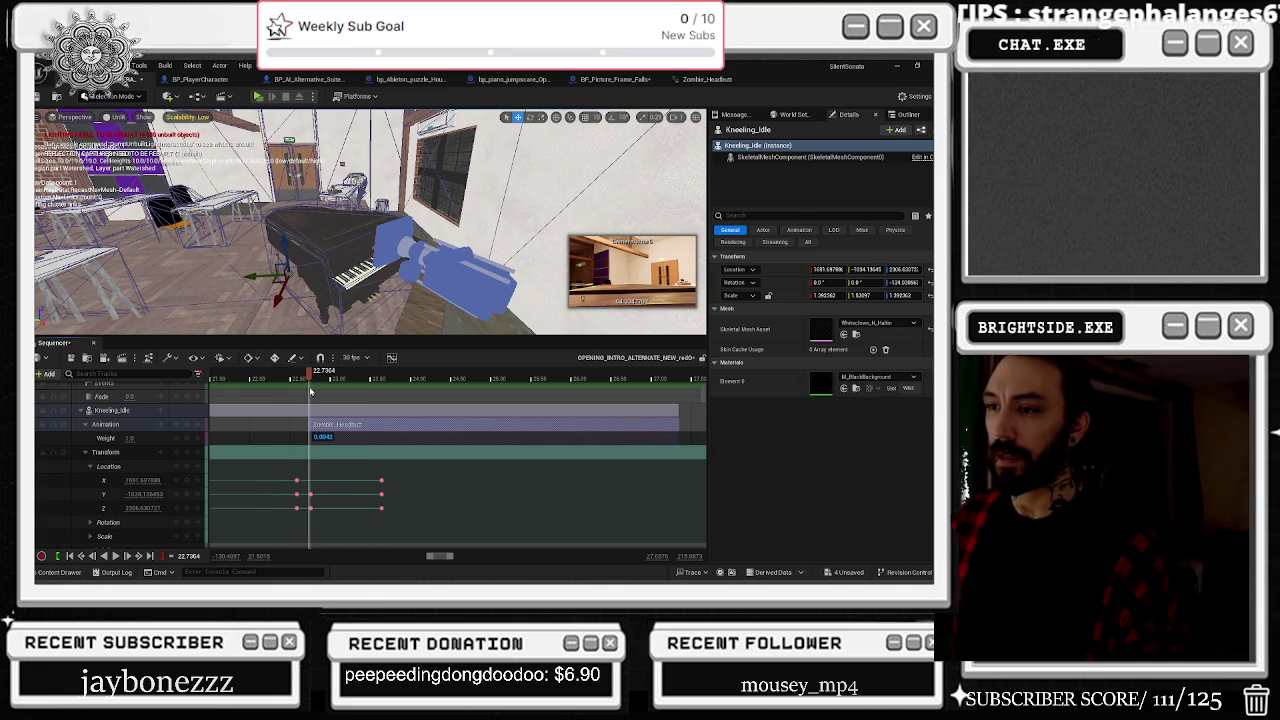
{"action": "mouse_move", "coordinate": [310, 392]}
{"action": "left_mouse_down"}
{"action": "mouse_move", "coordinate": [390, 394]}
{"action": "mouse_move", "coordinate": [382, 410]}
{"action": "left_mouse_up"}
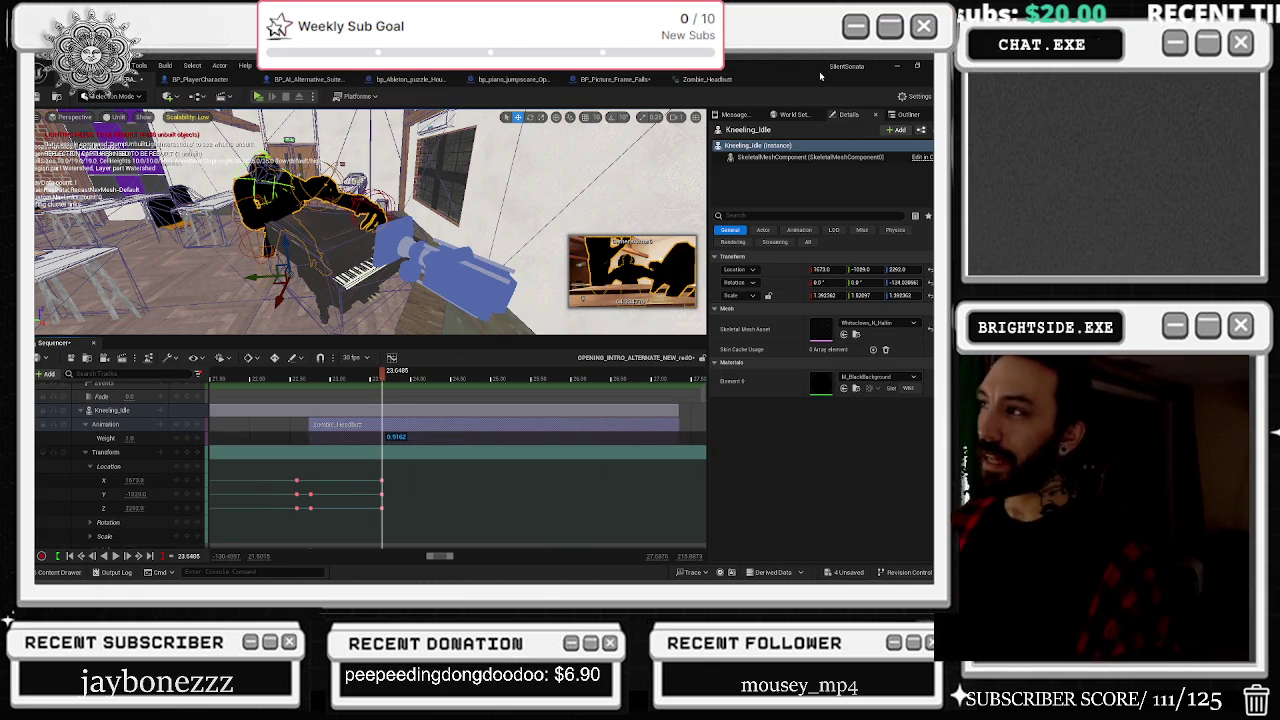
{"action": "left_click", "coordinate": [730, 82]}
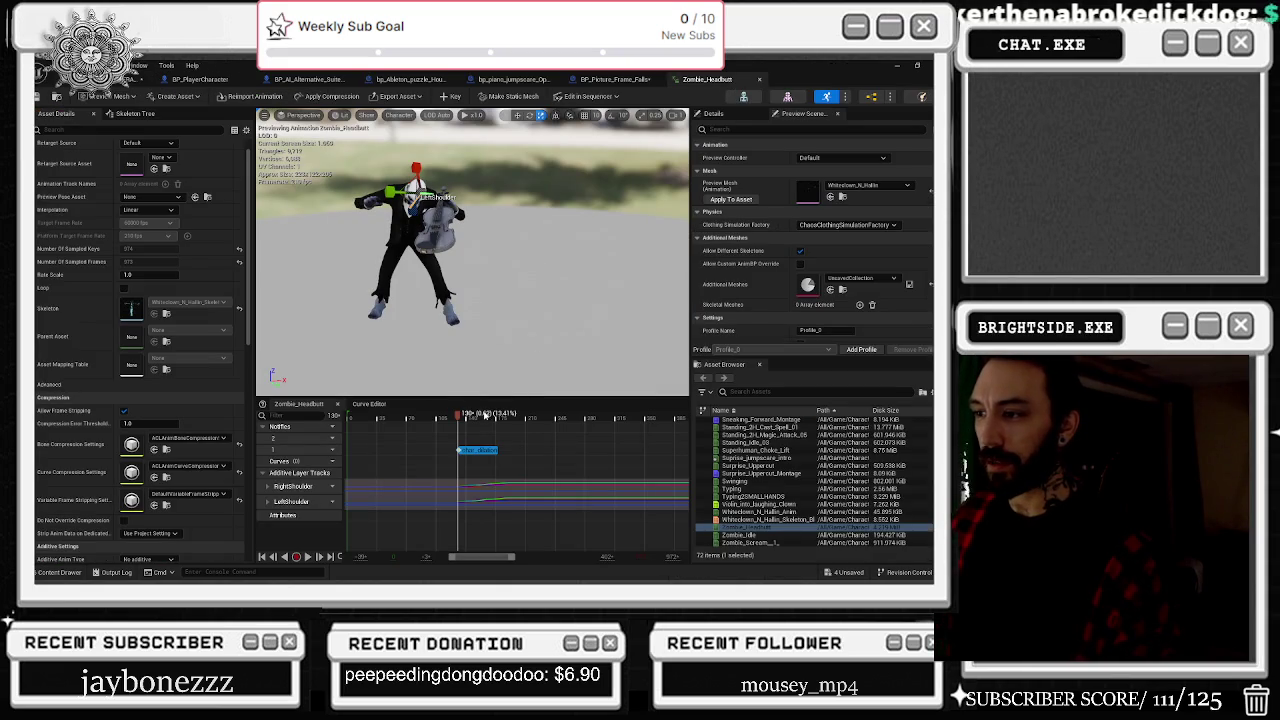
Step: Switch the Zombie_Headbutt timeline to the Seconds time format and move to 0.50 s
{"action": "left_click_drag", "start_coordinate": [457, 416], "coordinate": [428, 418]}
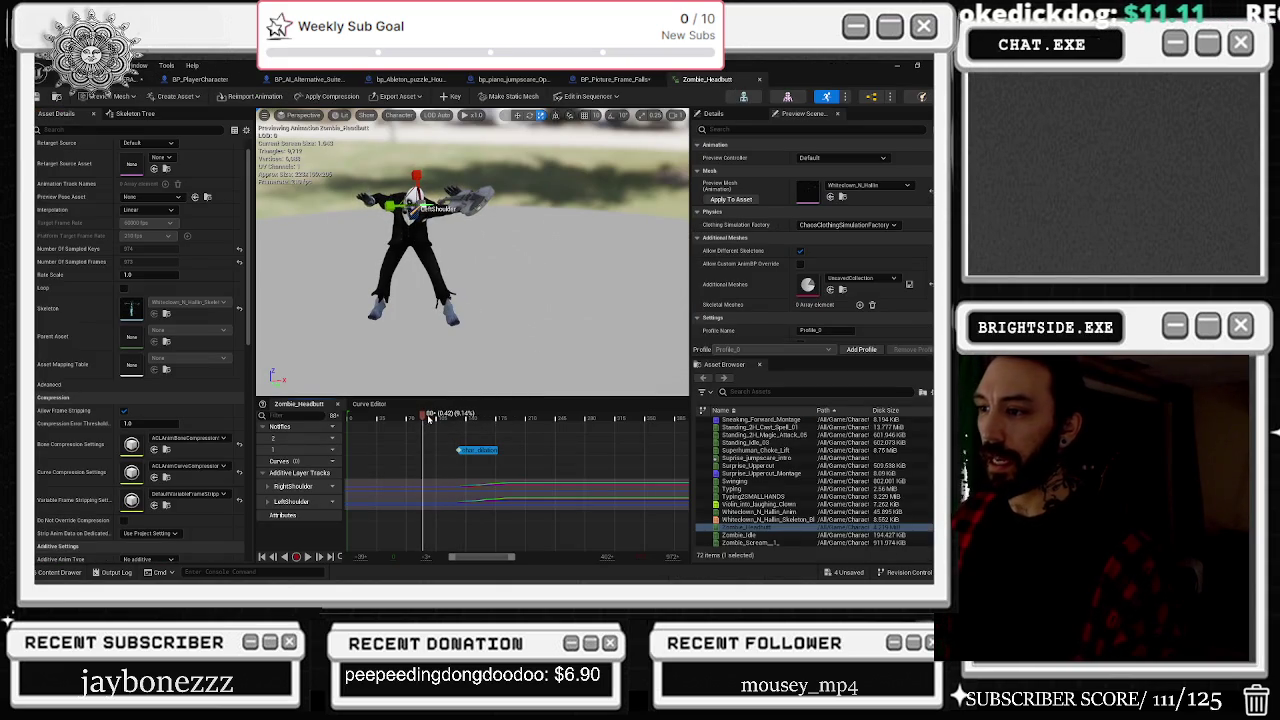
{"action": "right_click", "coordinate": [425, 416]}
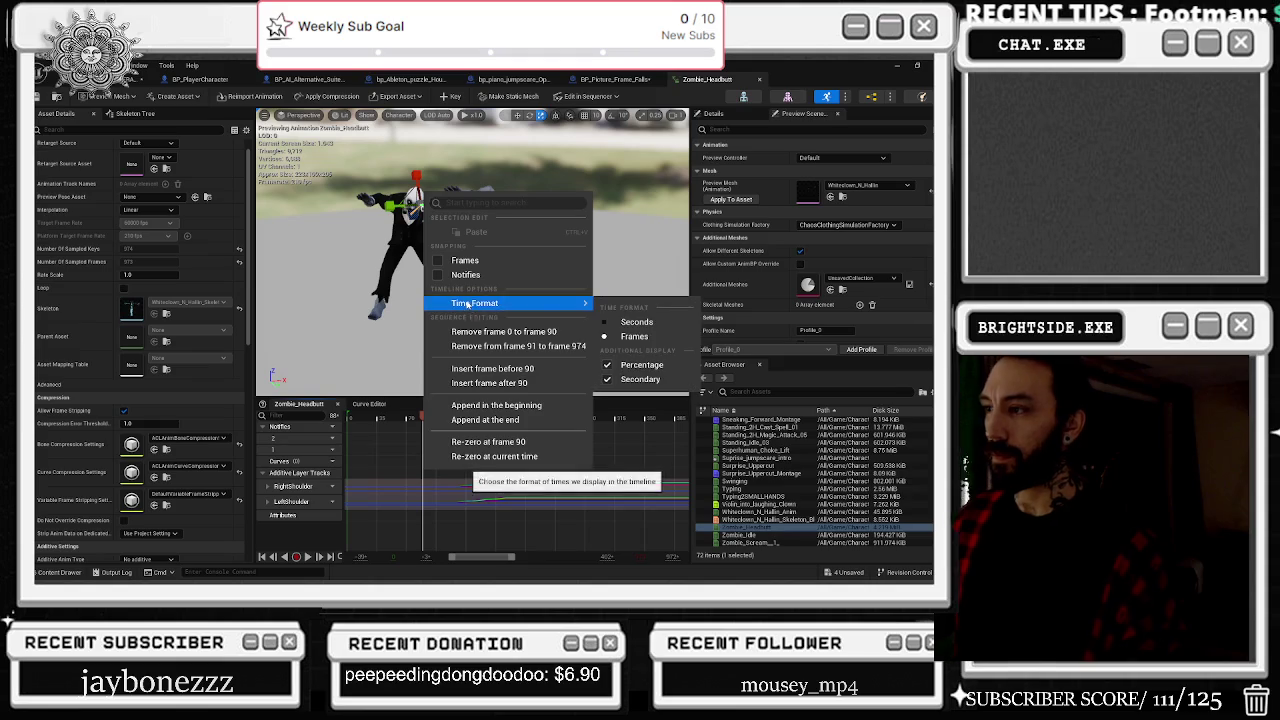
{"action": "left_click", "coordinate": [628, 324]}
{"action": "mouse_move", "coordinate": [426, 418]}
{"action": "left_mouse_down"}
{"action": "mouse_move", "coordinate": [555, 419]}
{"action": "mouse_move", "coordinate": [440, 419]}
{"action": "mouse_move", "coordinate": [513, 427]}
{"action": "left_mouse_up"}
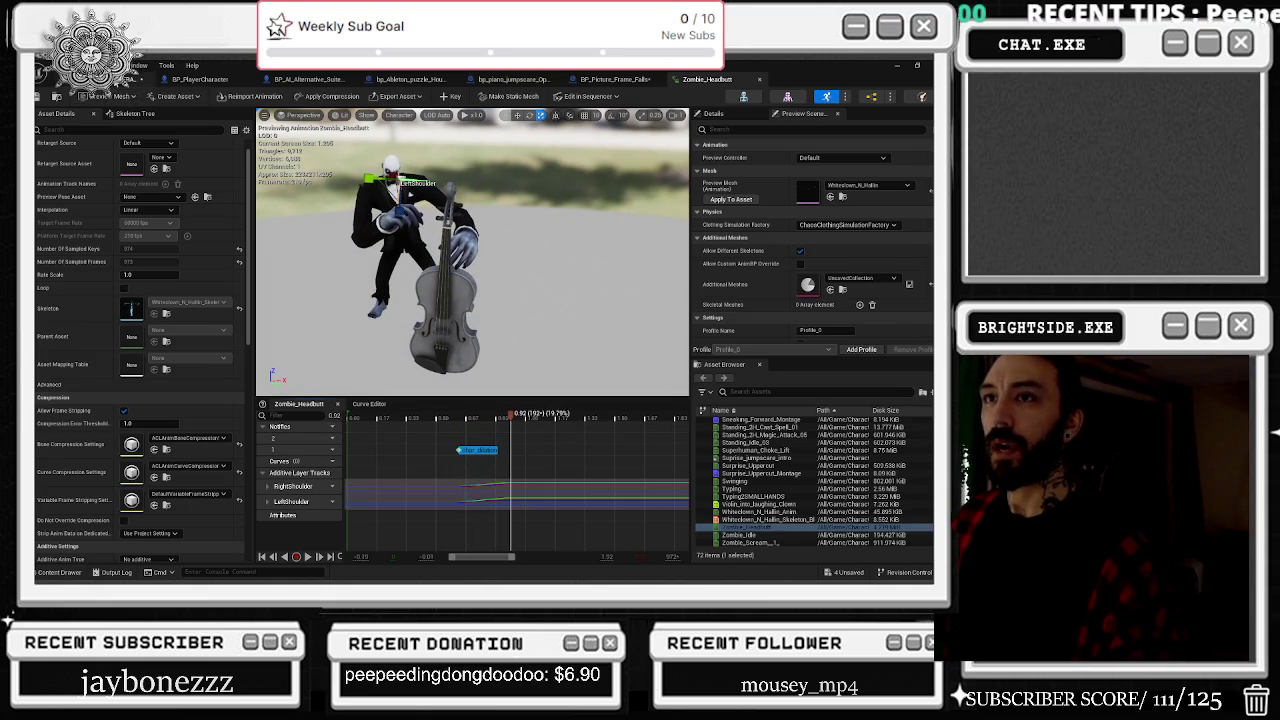
Step: Scrub Zombie_Headbutt back to frame 190 (about 0.91 s) and show its skeleton's bone hierarchy
{"action": "left_click", "coordinate": [140, 79]}
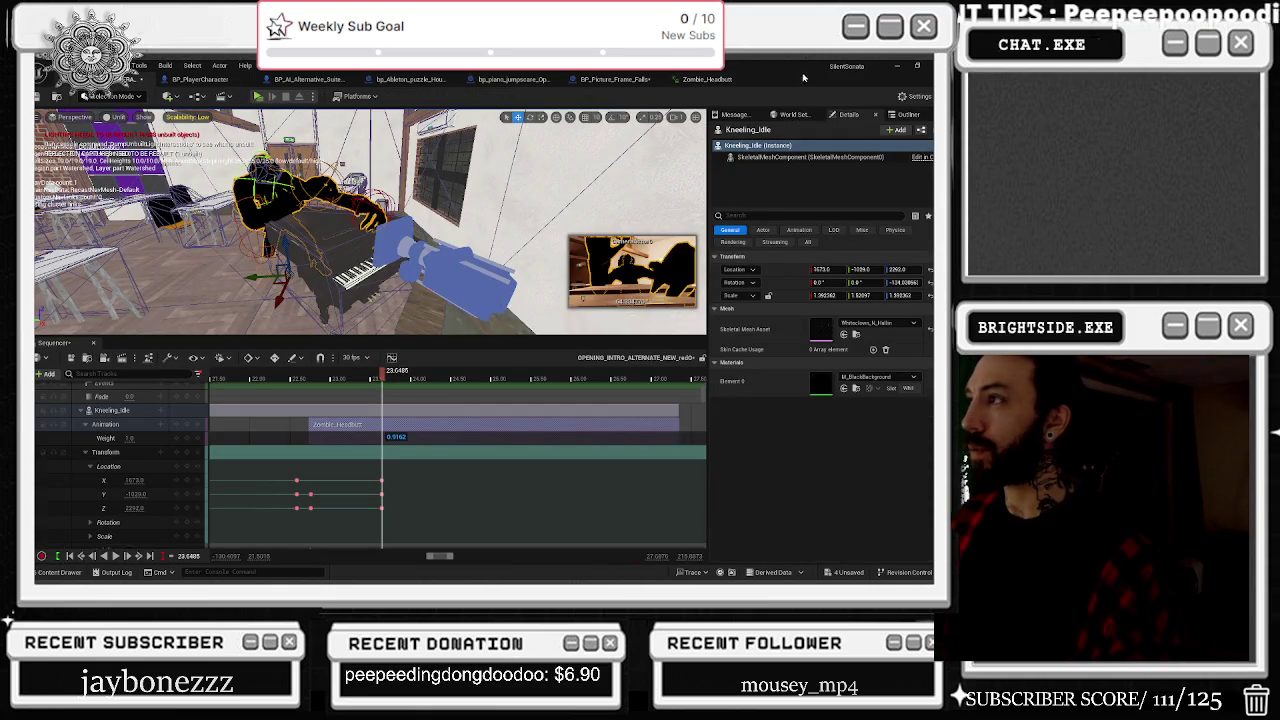
{"action": "left_click", "coordinate": [708, 79]}
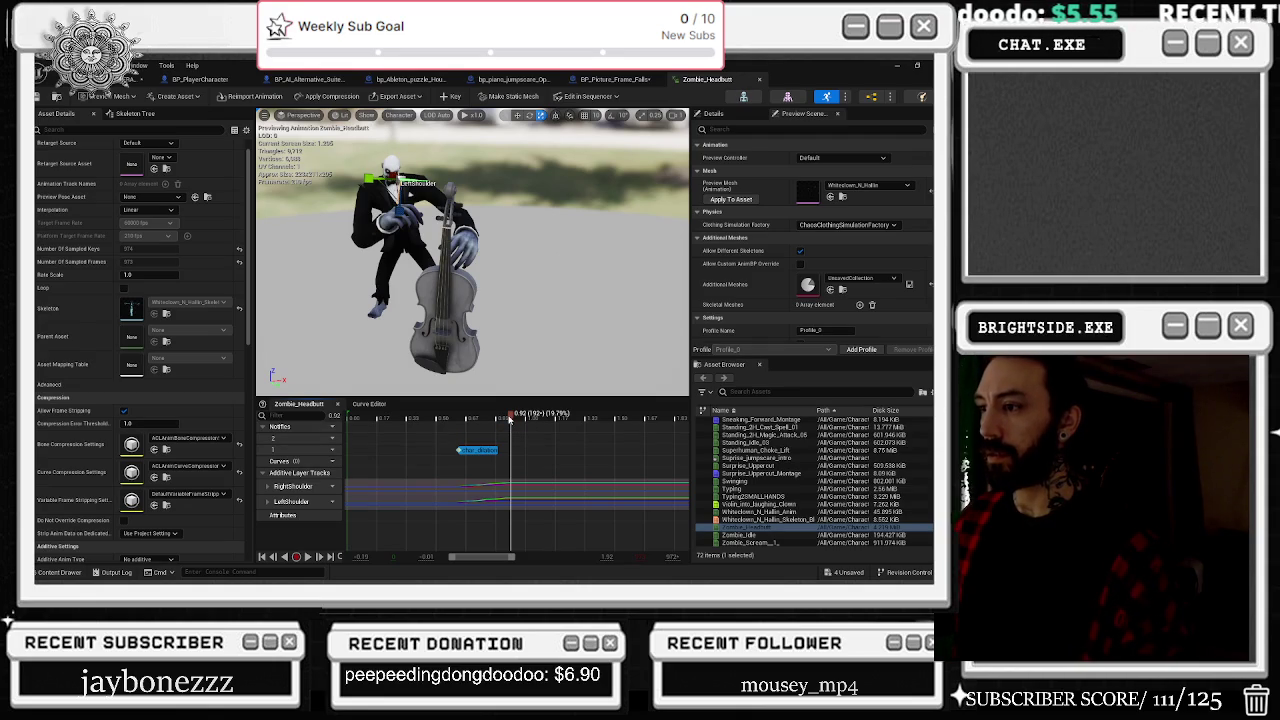
{"action": "left_click_drag", "start_coordinate": [511, 414], "coordinate": [509, 414]}
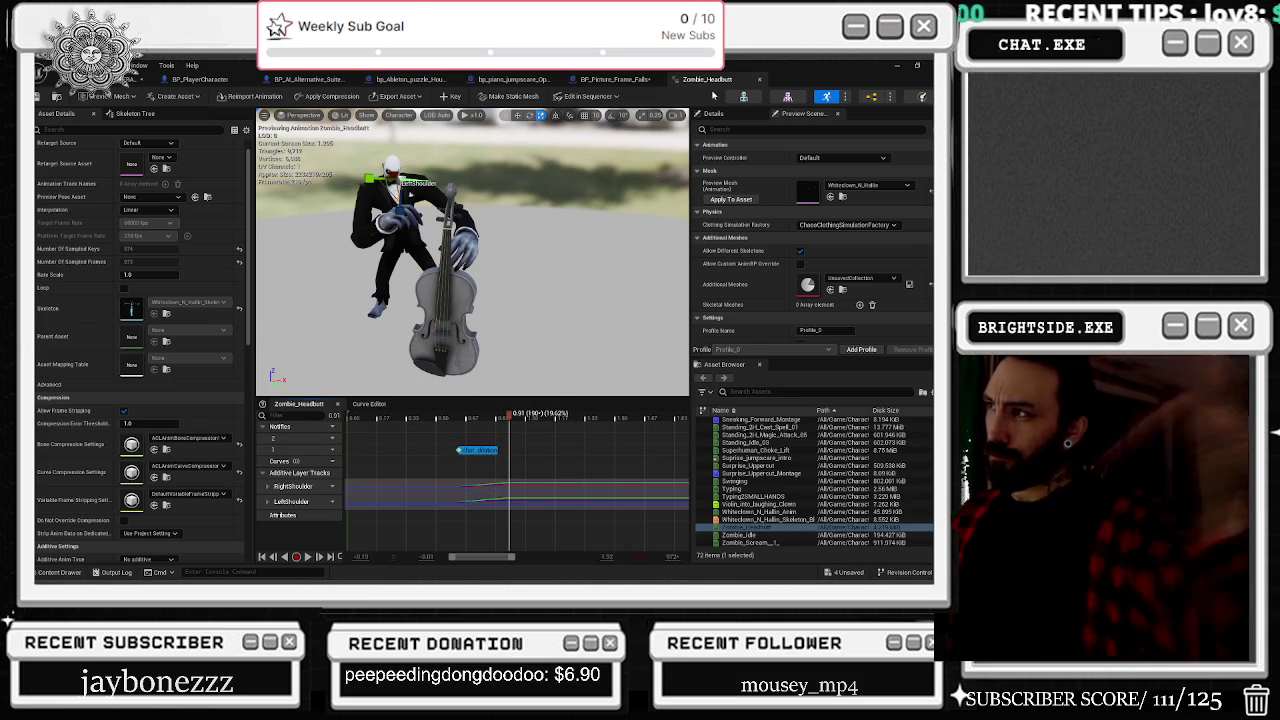
{"action": "left_click", "coordinate": [110, 80]}
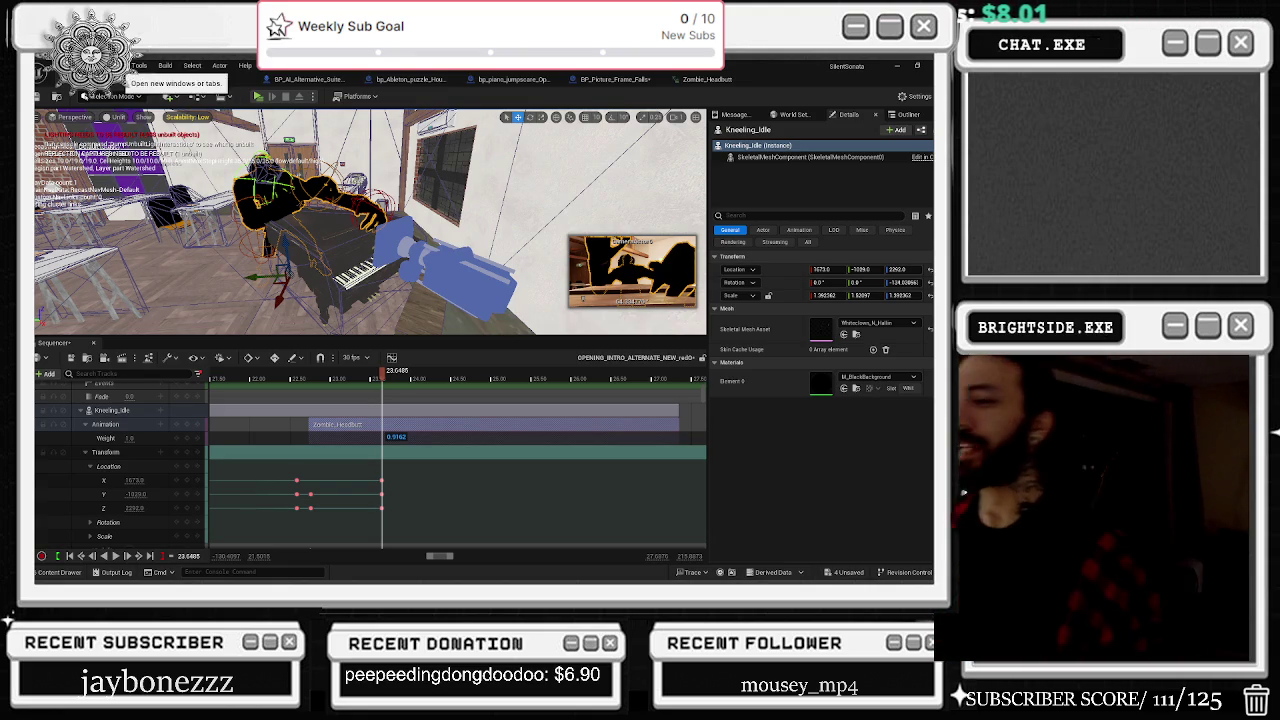
{"action": "left_click", "coordinate": [707, 79]}
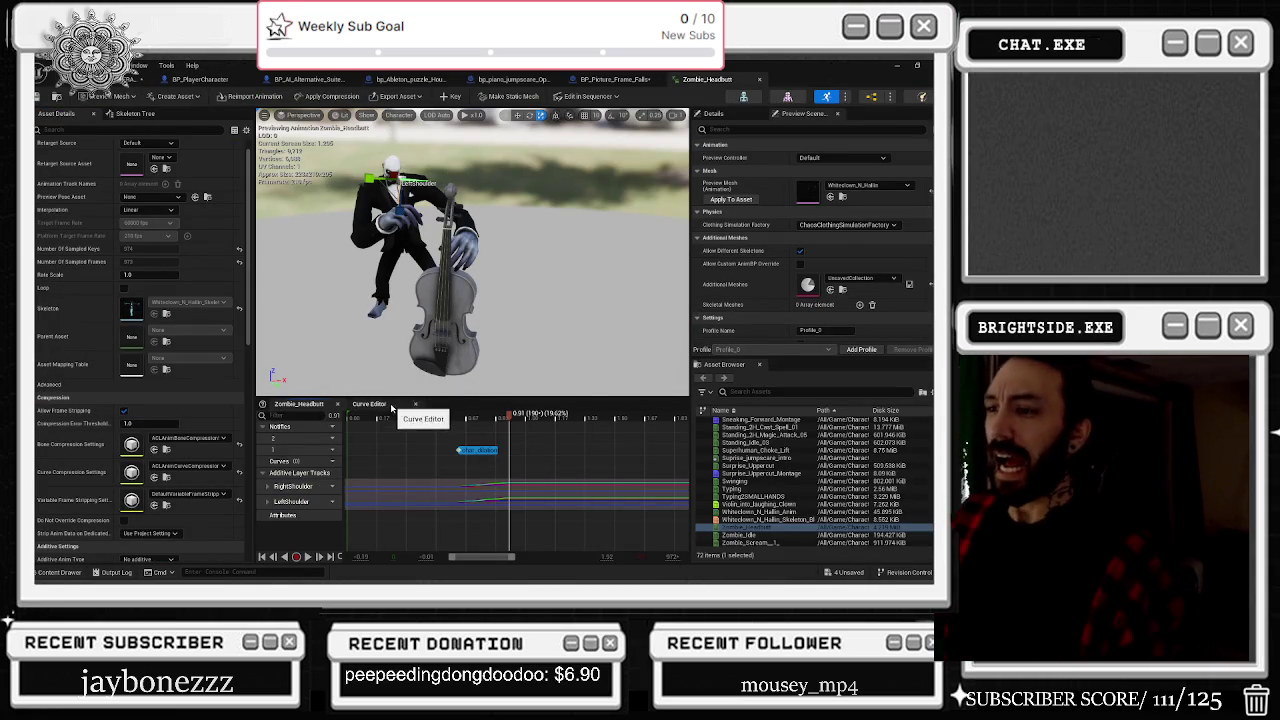
{"action": "left_click", "coordinate": [131, 115]}
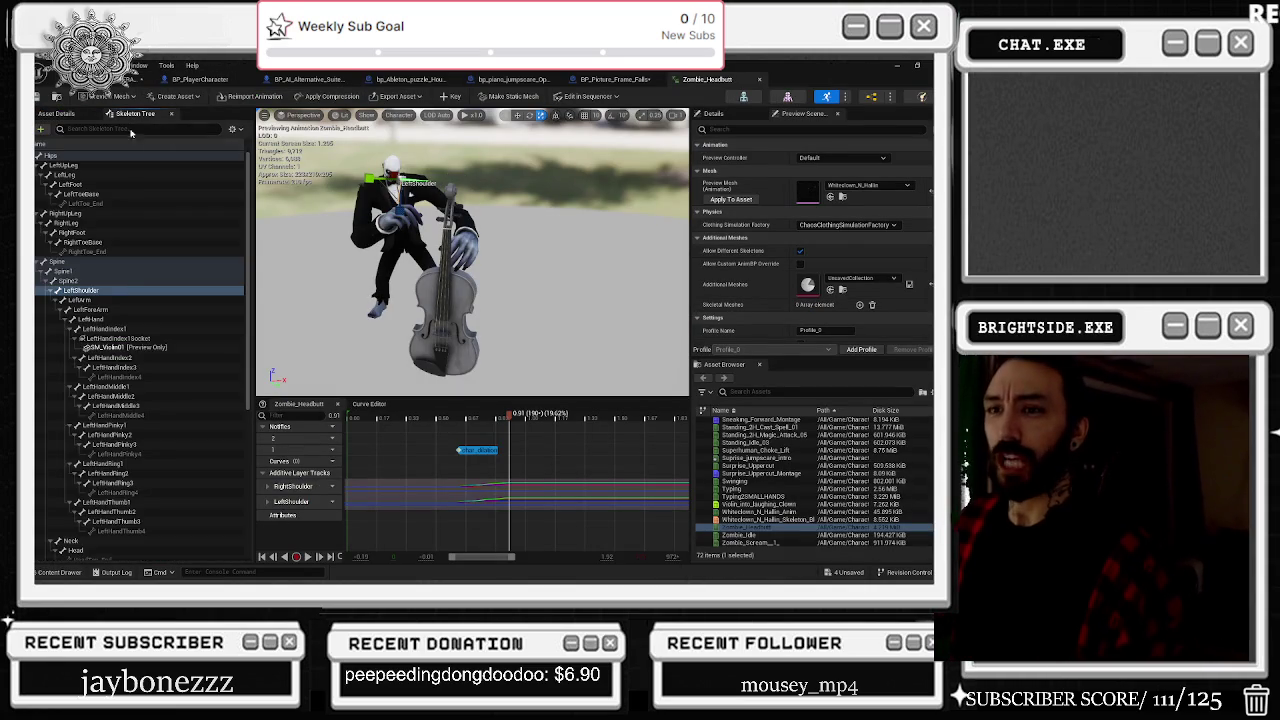
Step: Select the RightShoulder bone and open its transform curves in the Curve Editor
{"action": "scroll", "coordinate": [120, 380], "scroll_direction": "down", "scroll_amount": 2}
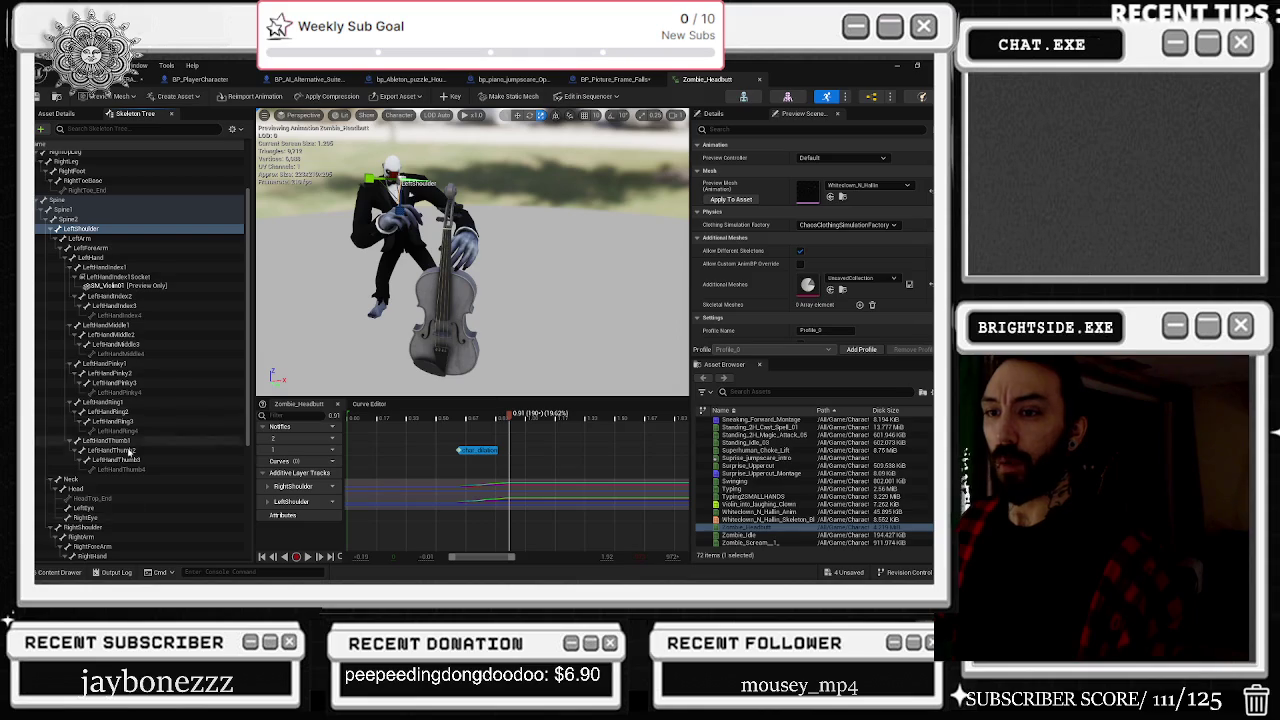
{"action": "left_click", "coordinate": [82, 527]}
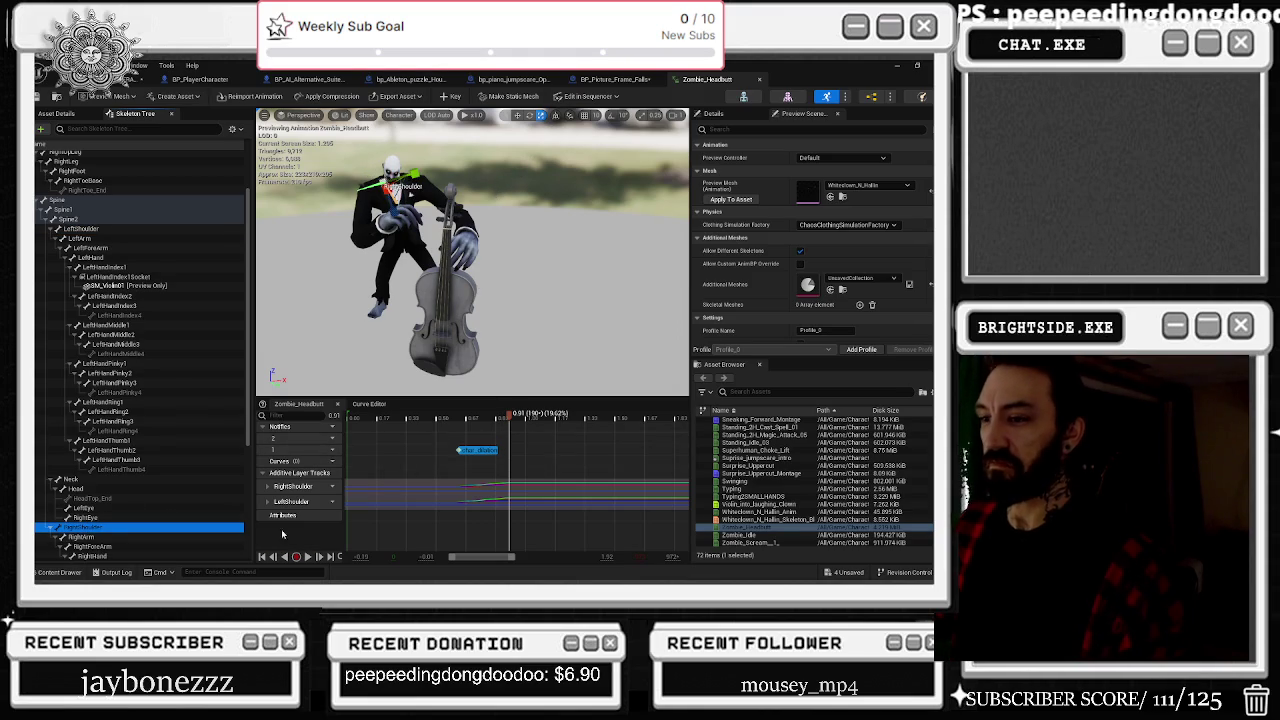
{"action": "double_click", "coordinate": [486, 490]}
{"action": "mouse_move", "coordinate": [503, 493]}
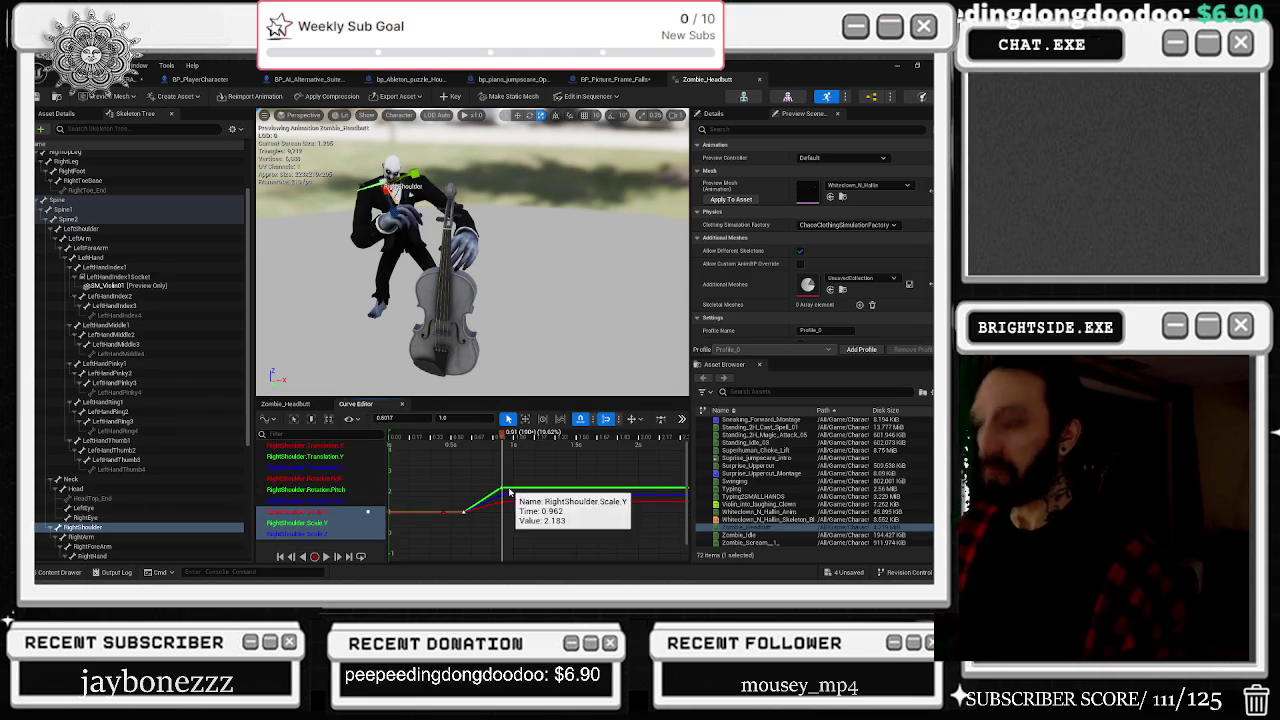
{"action": "left_click", "coordinate": [503, 494]}
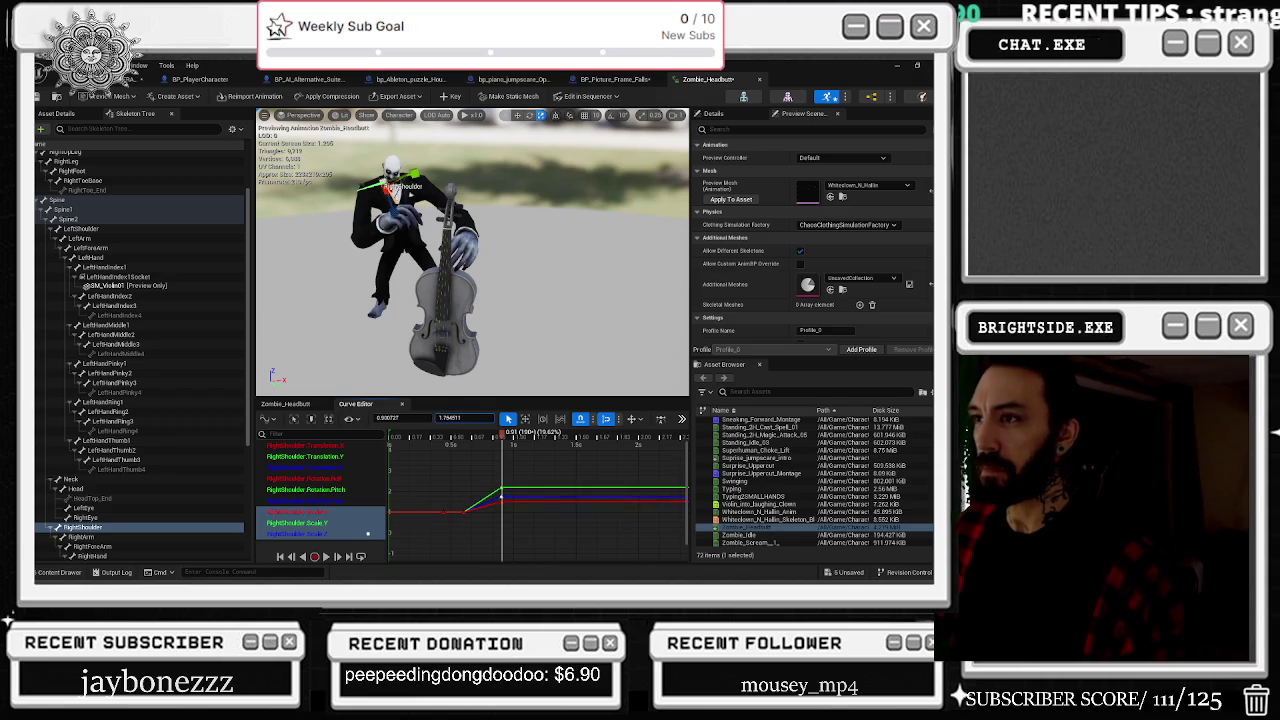
Step: Inspect the RightShoulder Translation and Rotation.Yaw curves and their keys near the playhead
{"action": "left_click", "coordinate": [330, 501]}
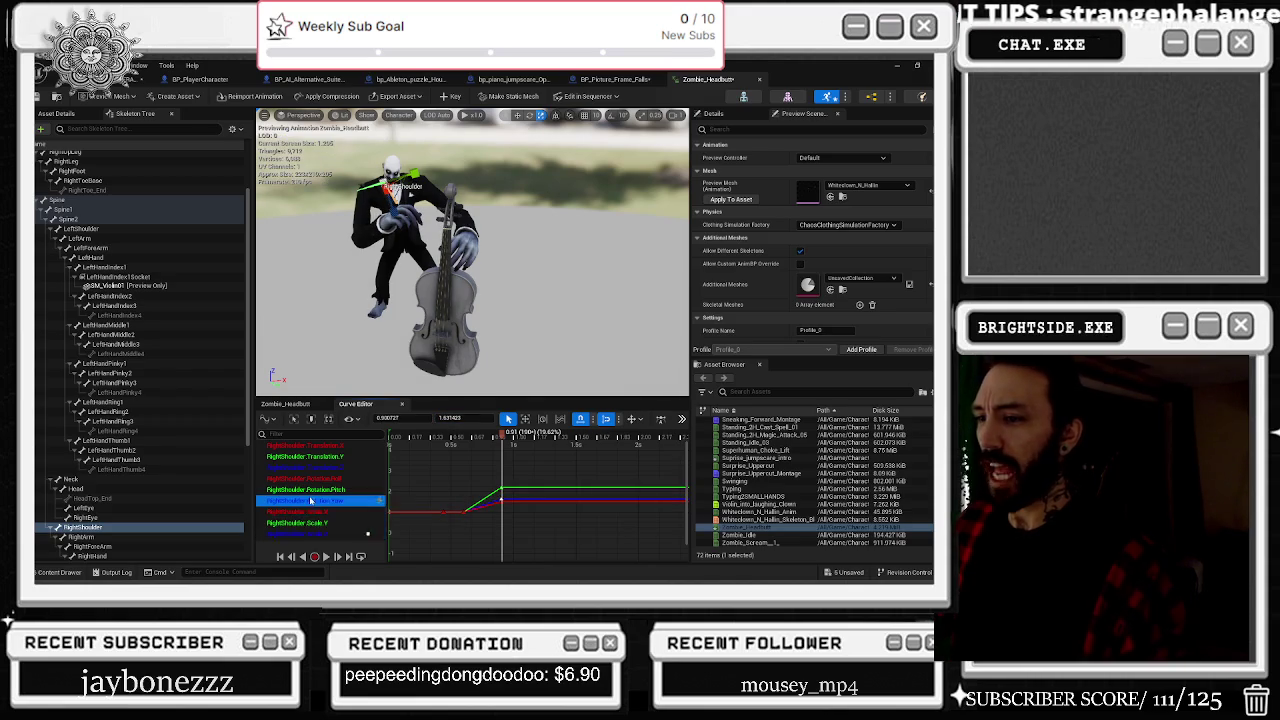
{"action": "left_click", "coordinate": [333, 472], "text": "shift"}
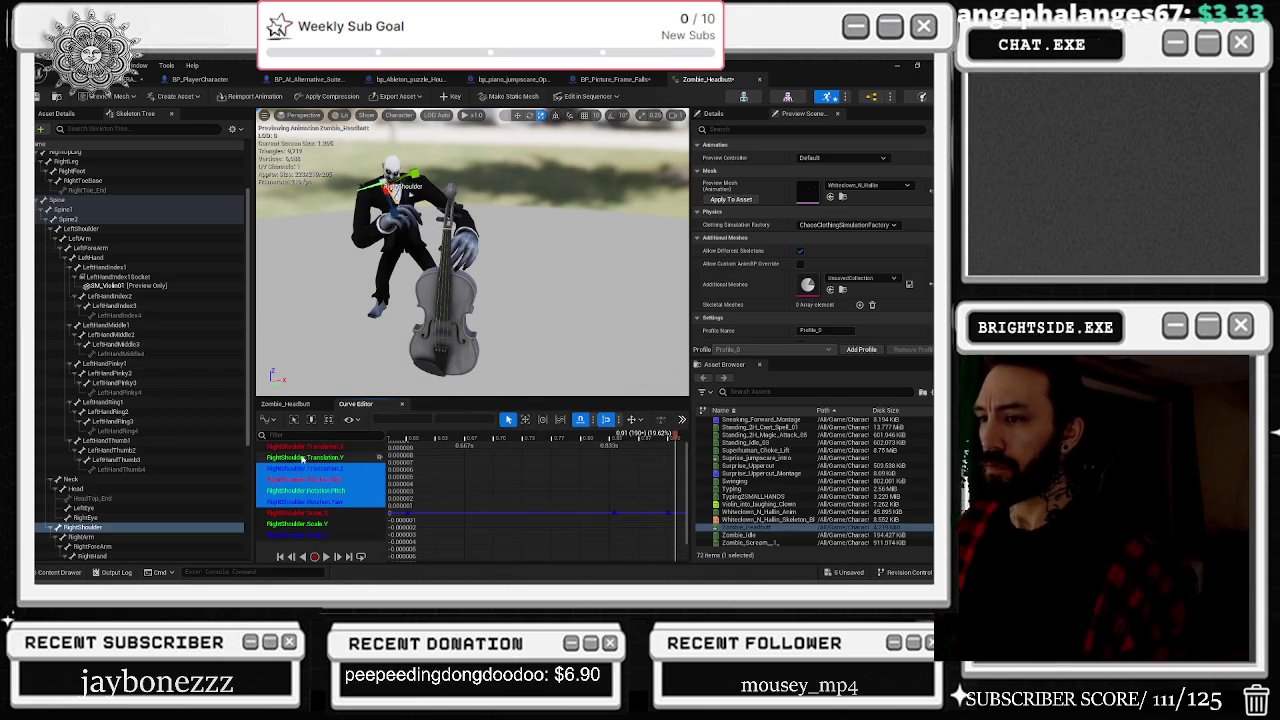
{"action": "left_click", "coordinate": [303, 447], "text": "shift"}
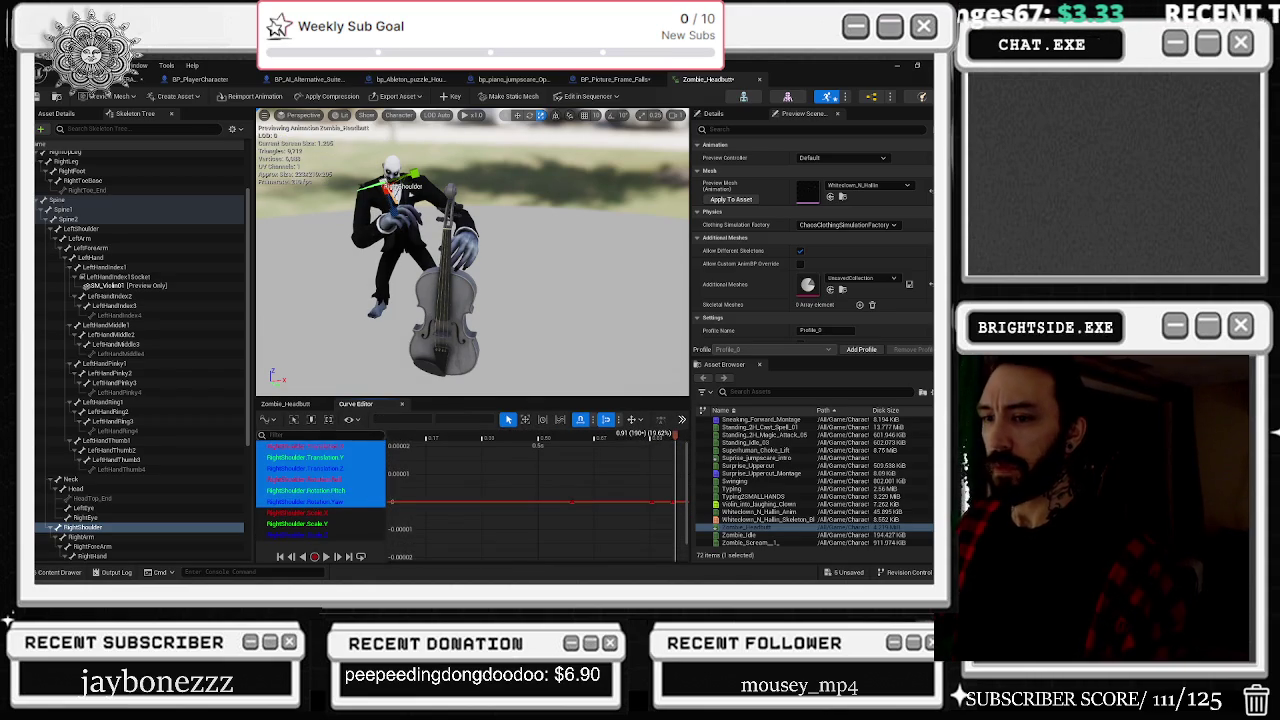
{"action": "scroll", "coordinate": [590, 473], "scroll_direction": "down", "scroll_amount": 2}
{"action": "scroll", "coordinate": [489, 510], "scroll_direction": "up", "scroll_amount": 4}
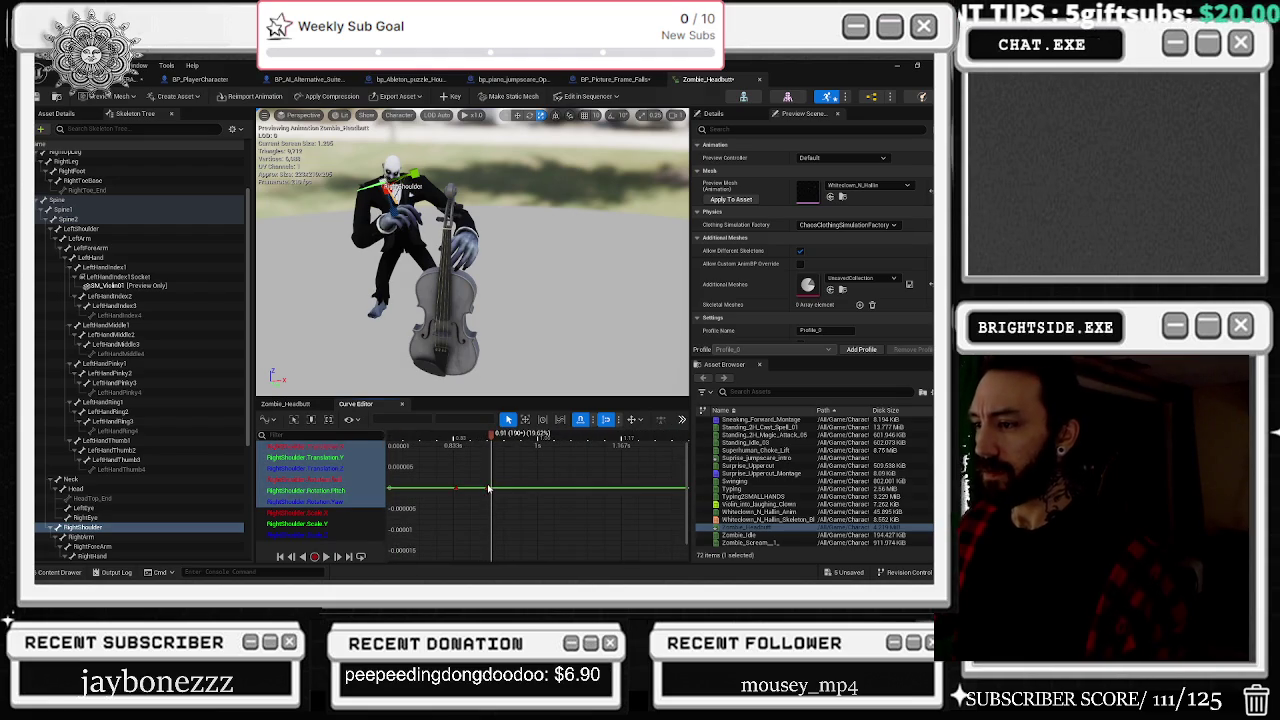
{"action": "left_click", "coordinate": [497, 487]}
{"action": "left_click", "coordinate": [322, 502]}
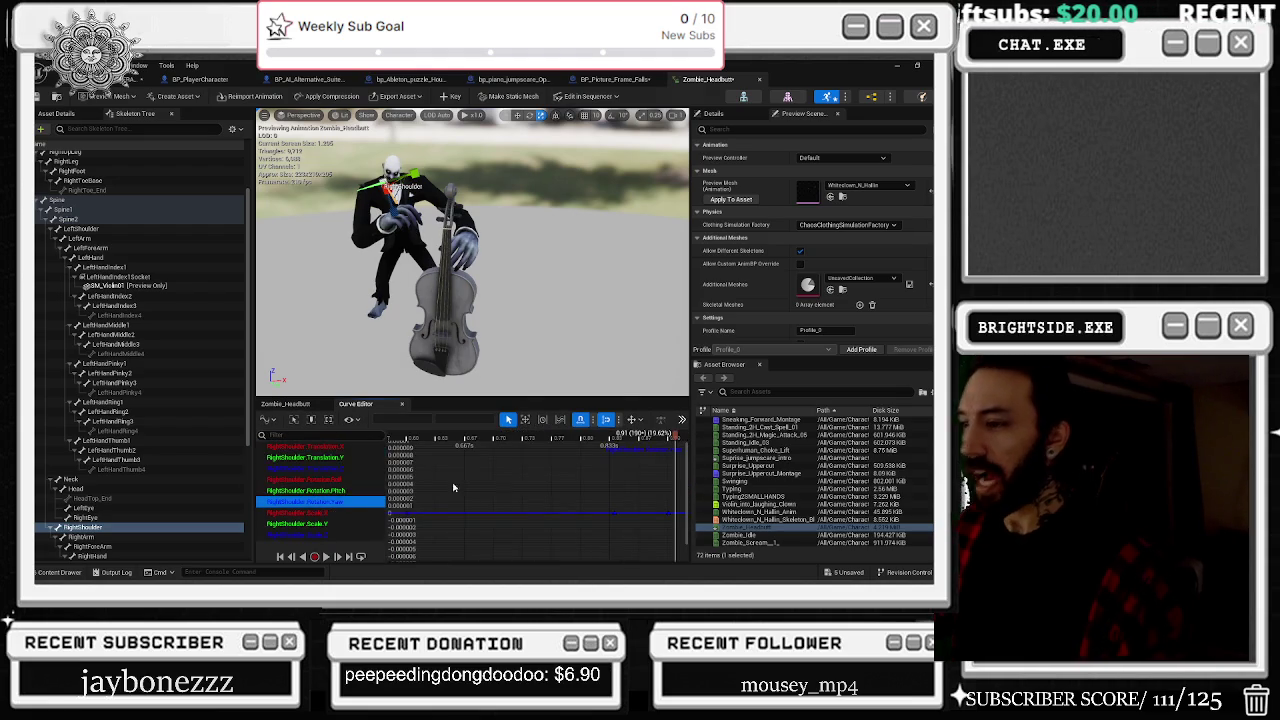
{"action": "left_click", "coordinate": [509, 500]}
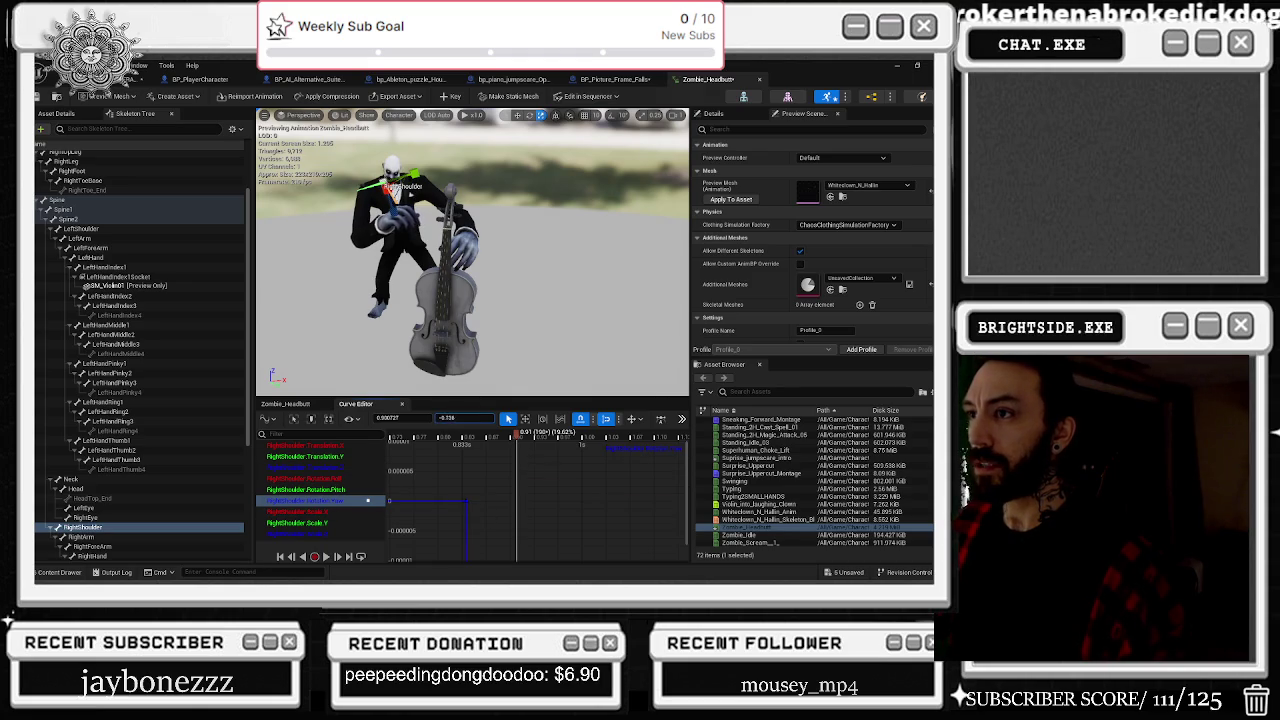
Step: Middle-click a key onto RightShoulder Rotation.Pitch so it rises sharply, then view the level sequence
{"action": "scroll", "coordinate": [466, 483], "scroll_direction": "down", "scroll_amount": 3}
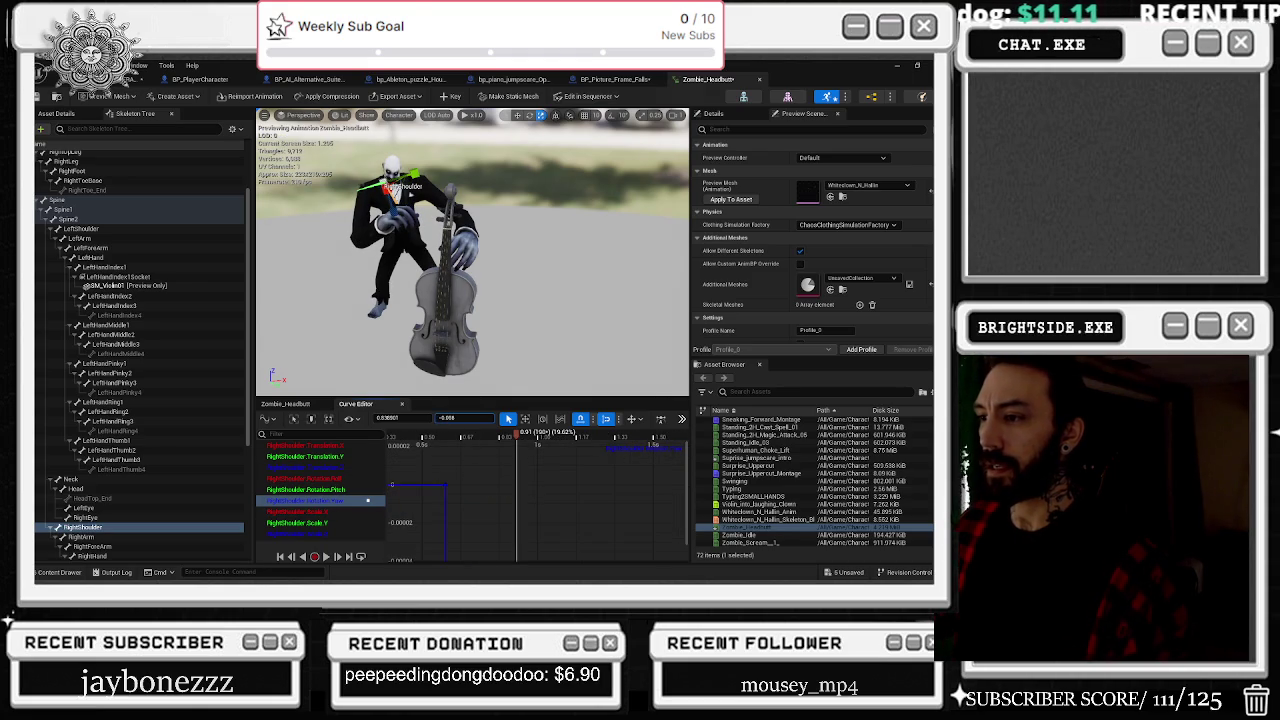
{"action": "left_click", "coordinate": [318, 490]}
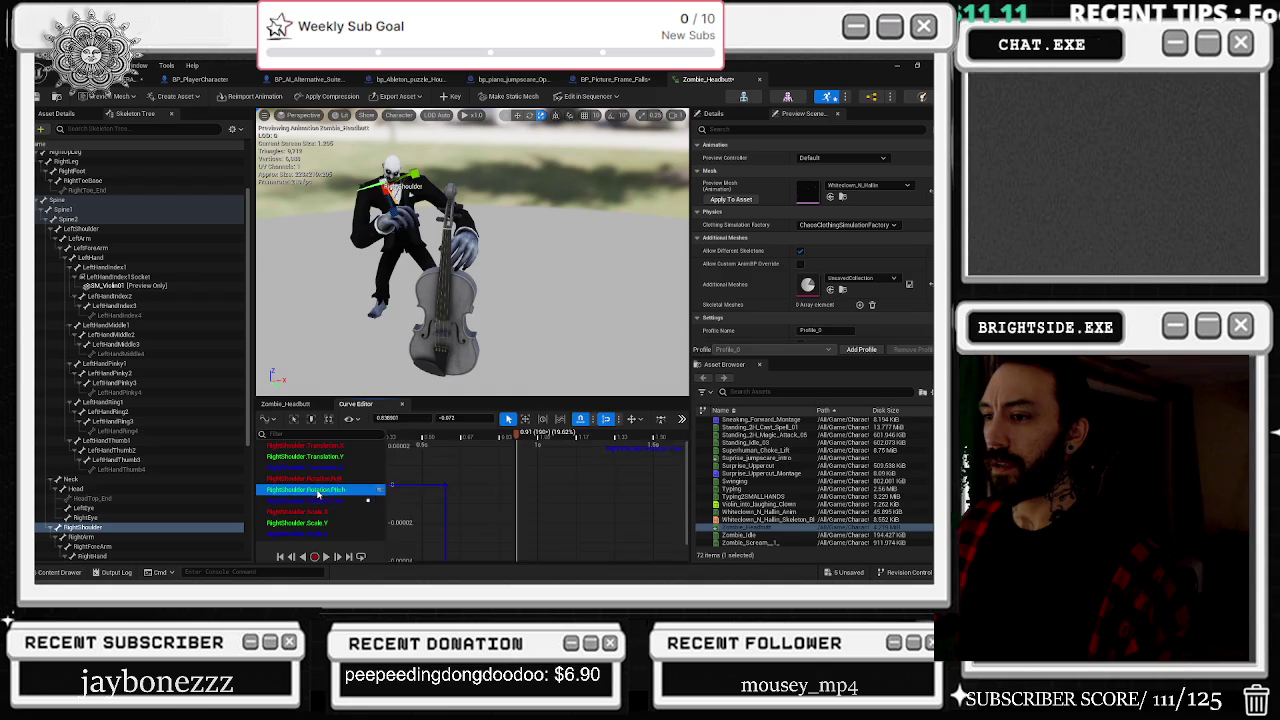
{"action": "middle_click", "coordinate": [533, 443]}
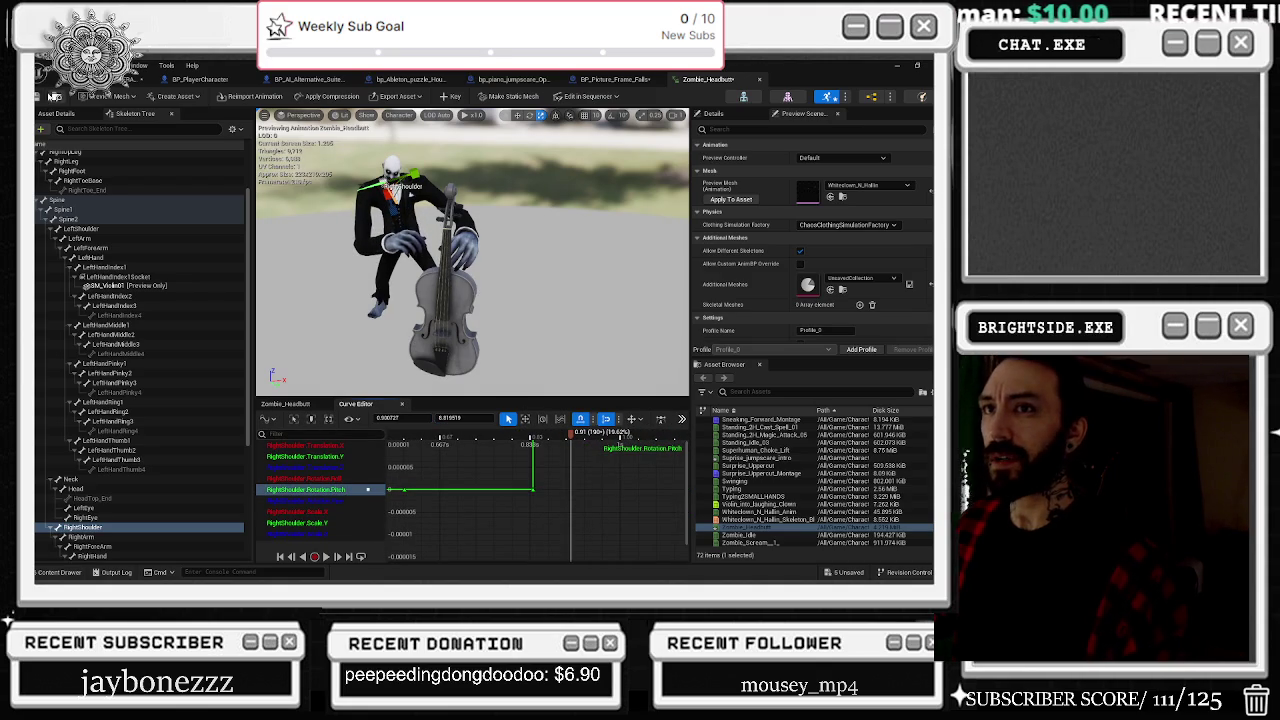
{"action": "left_click", "coordinate": [100, 79]}
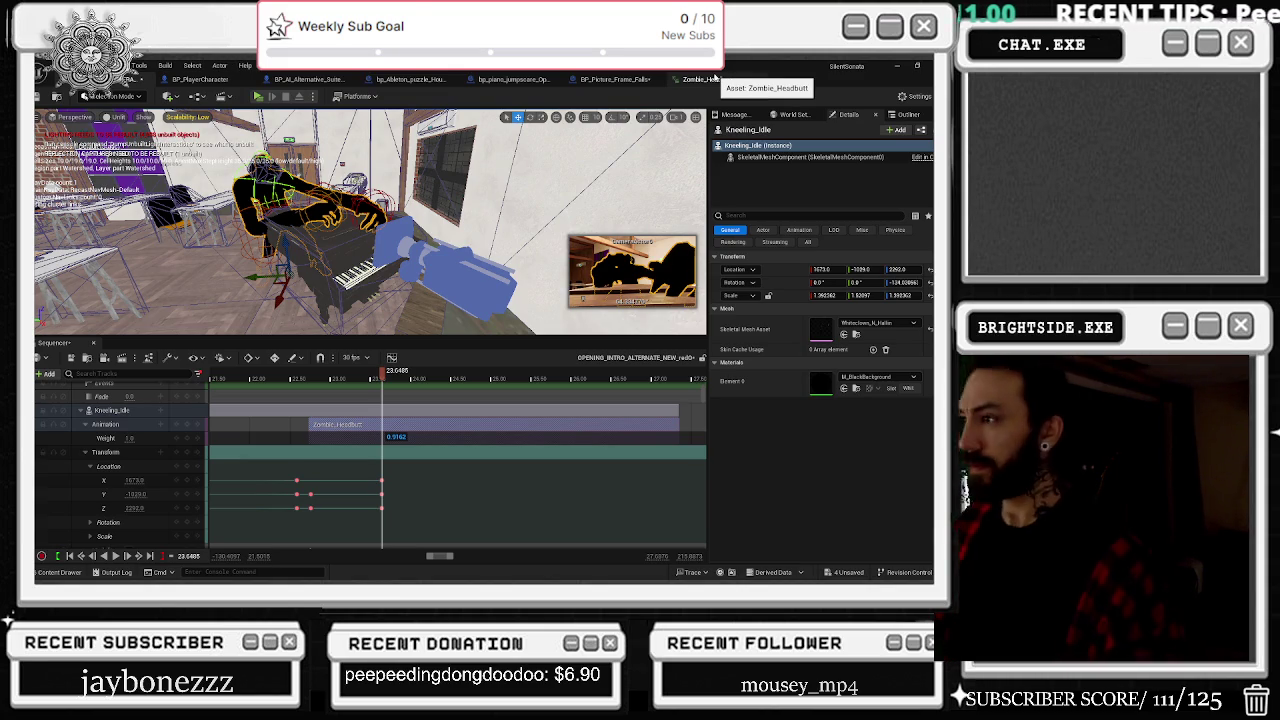
Step: Frame the RightShoulder Scale.Y curve and drag its key up to about 2.31, then preview in the level
{"action": "left_click", "coordinate": [712, 79]}
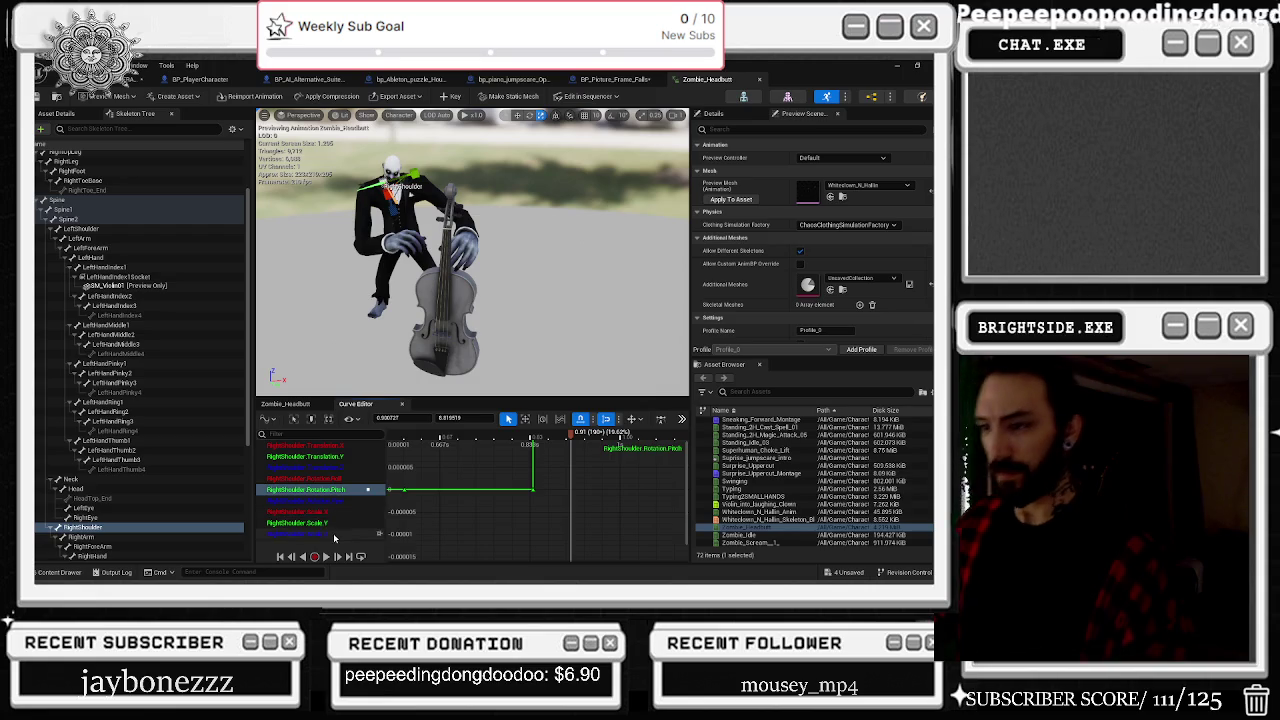
{"action": "left_click", "coordinate": [330, 535]}
{"action": "key", "text": "f"}
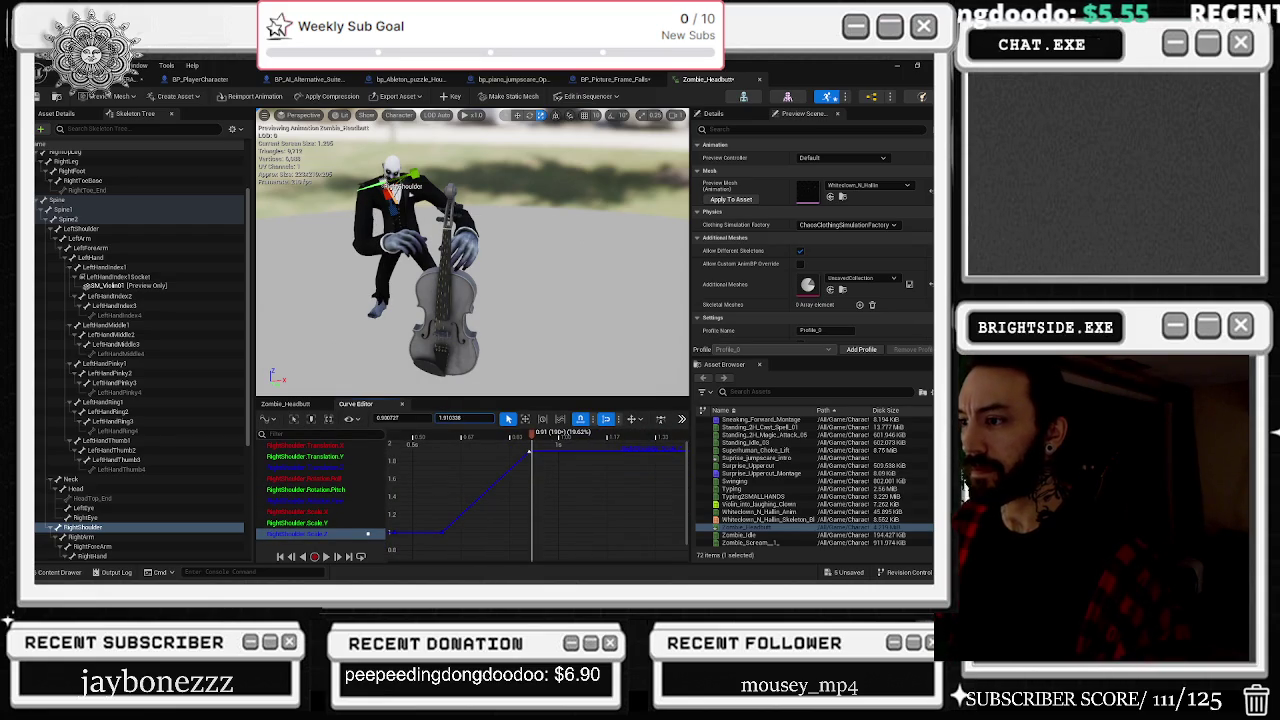
{"action": "left_click", "coordinate": [350, 523]}
{"action": "key", "text": "f"}
{"action": "key", "text": "ctrl+a"}
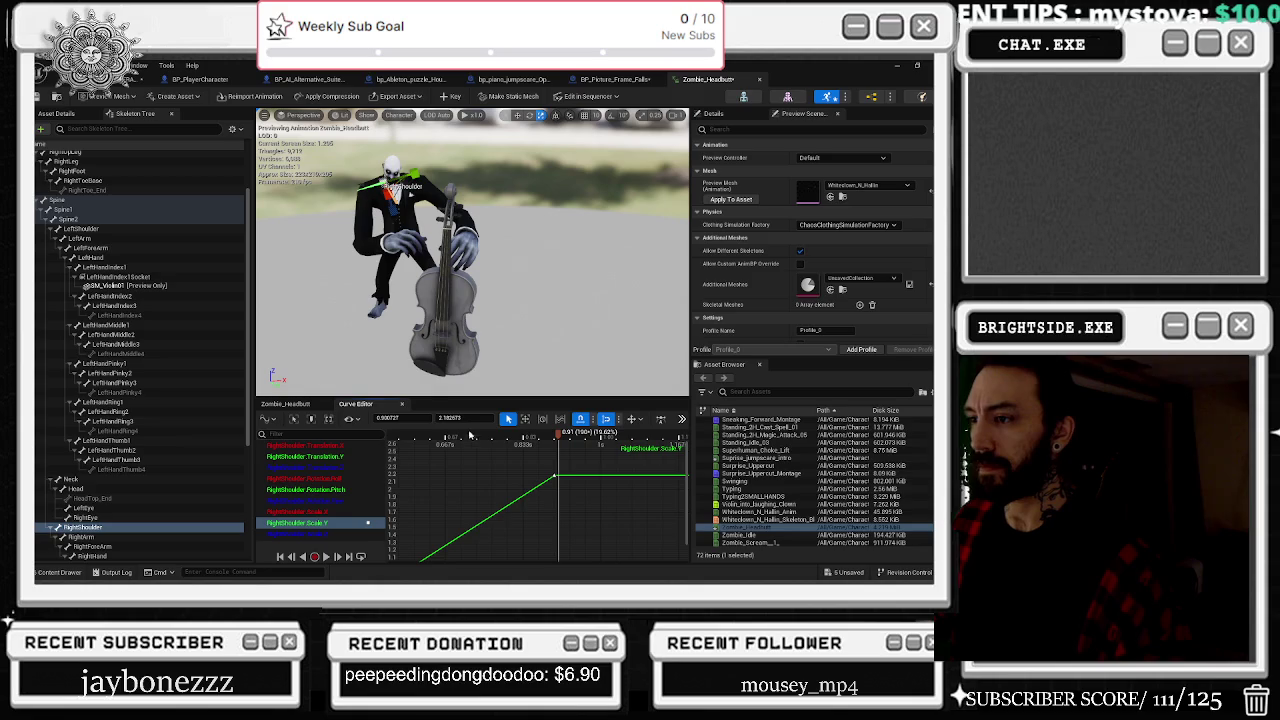
{"action": "left_click_drag", "start_coordinate": [463, 418], "coordinate": [480, 418]}
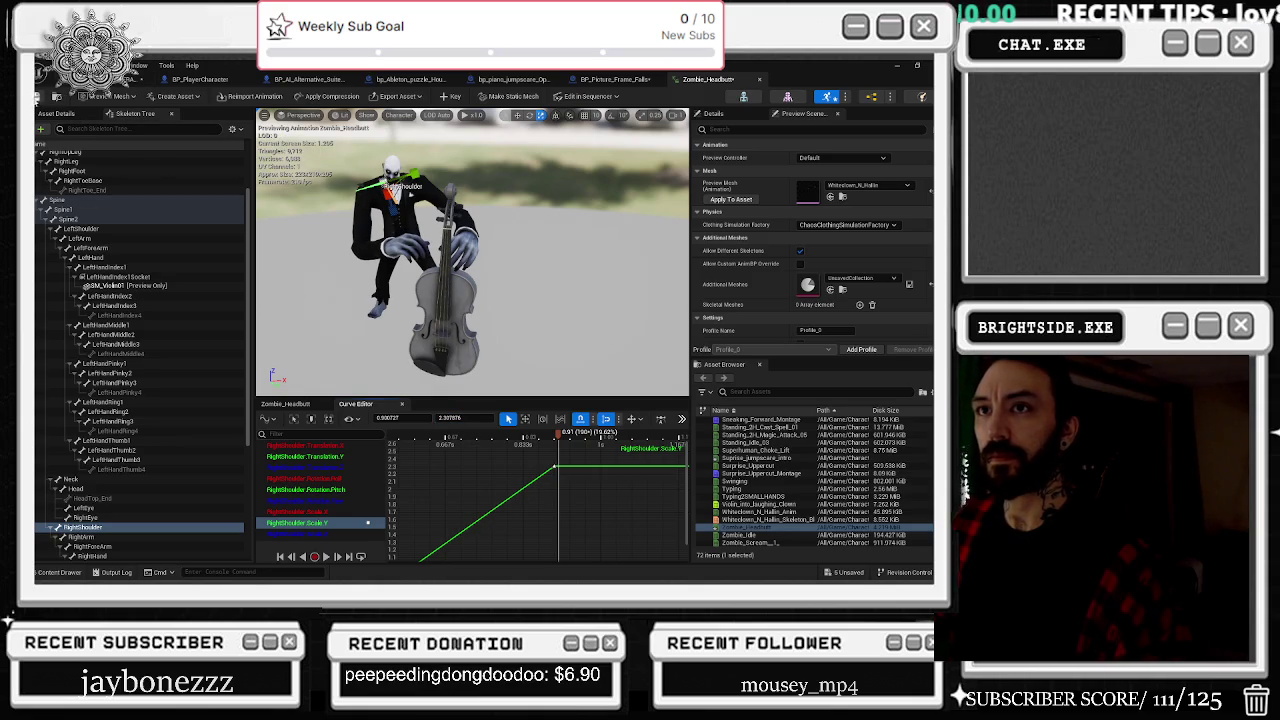
{"action": "left_click", "coordinate": [100, 80]}
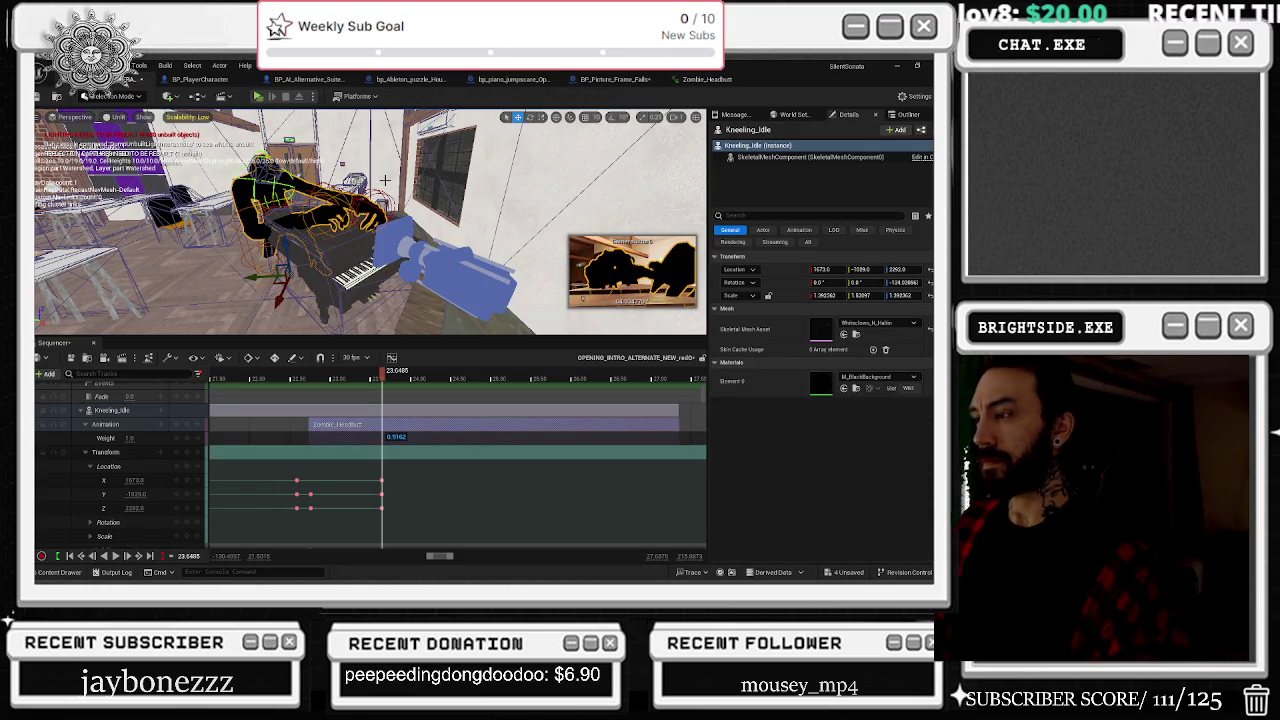
Step: Switch back to the Zombie_Headbutt animation editor tab
{"action": "left_click", "coordinate": [707, 79]}
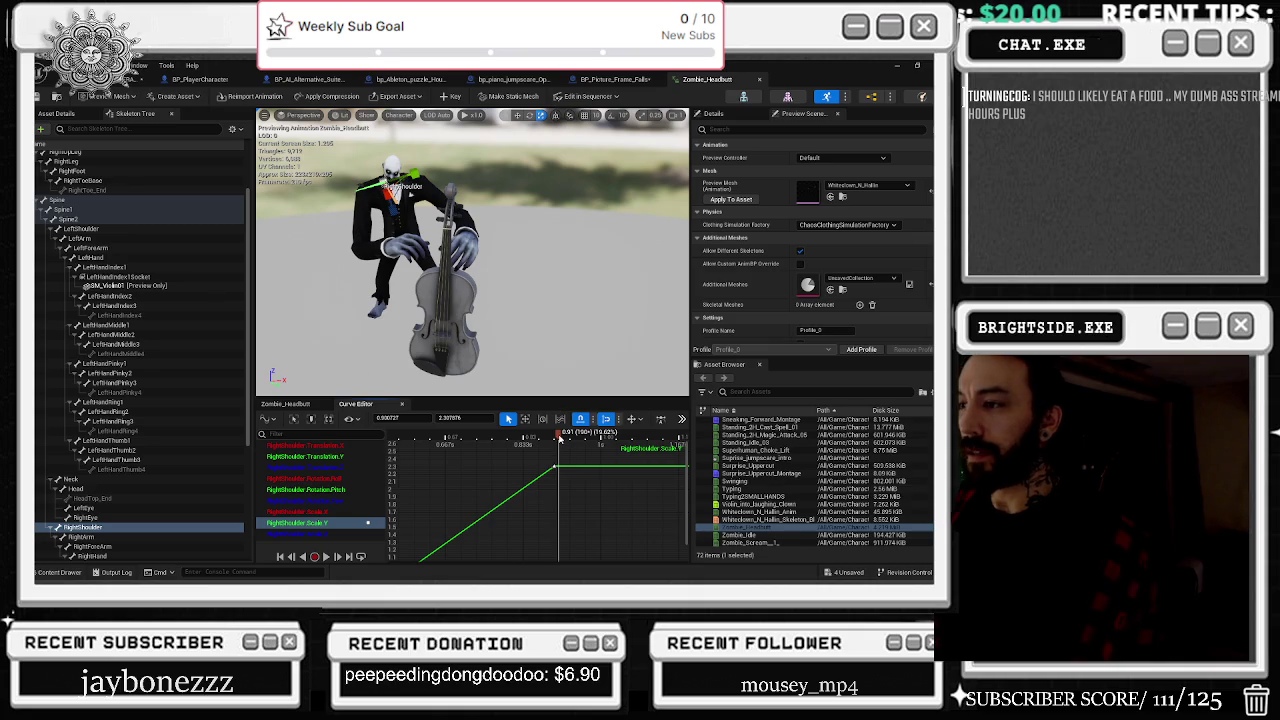
Step: Select the Scale.Y key, then the RightShoulder Rotation.Pitch key near 0.90 s
{"action": "left_click", "coordinate": [556, 470]}
{"action": "left_click", "coordinate": [556, 470]}
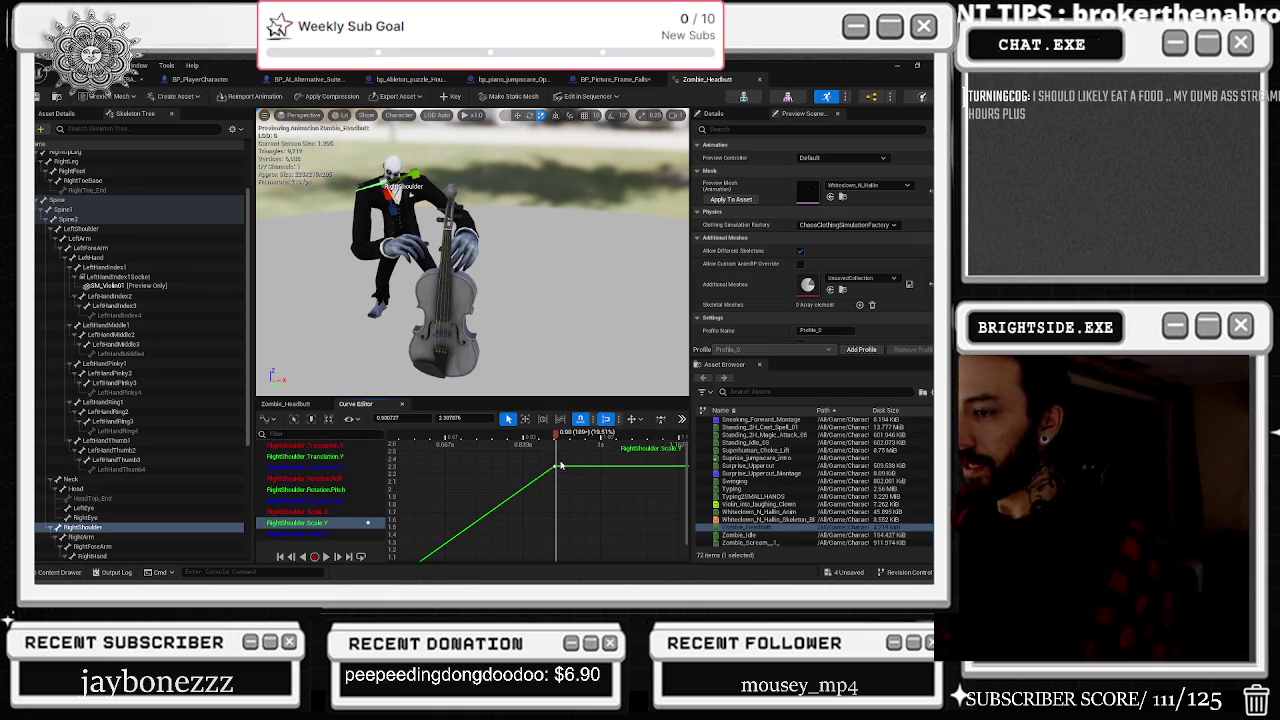
{"action": "left_click", "coordinate": [338, 490]}
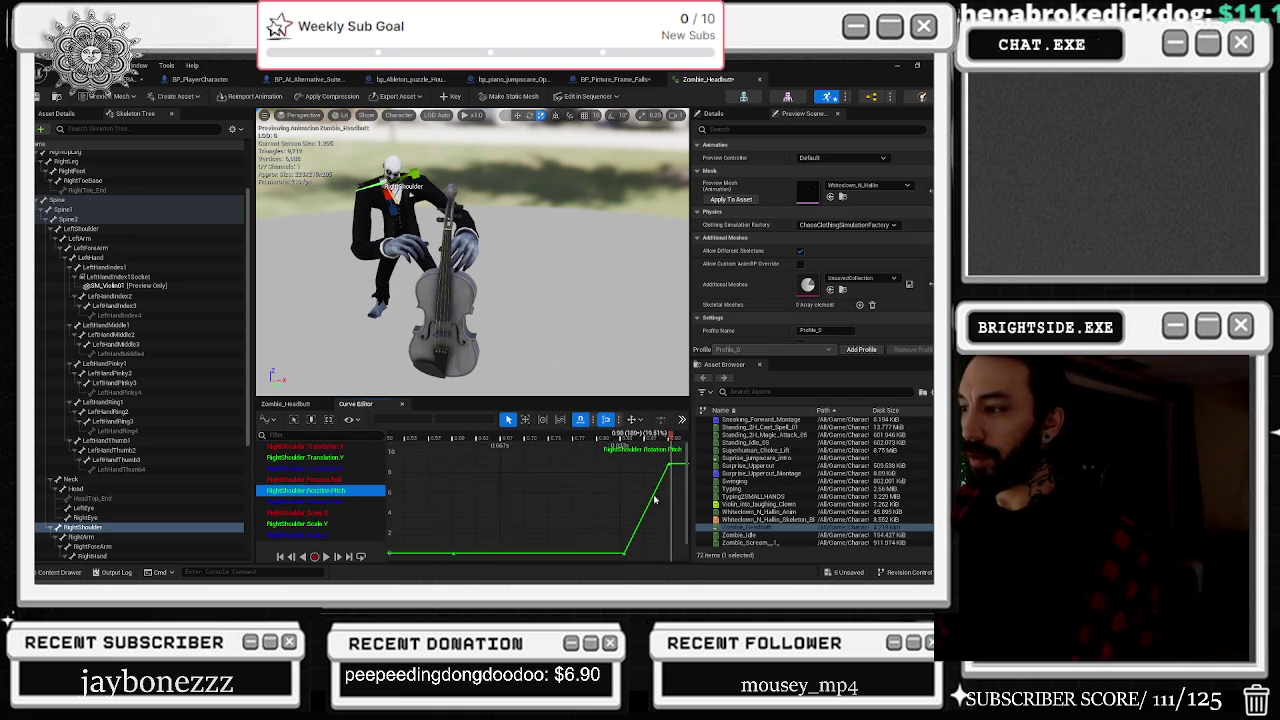
{"action": "left_click", "coordinate": [626, 477]}
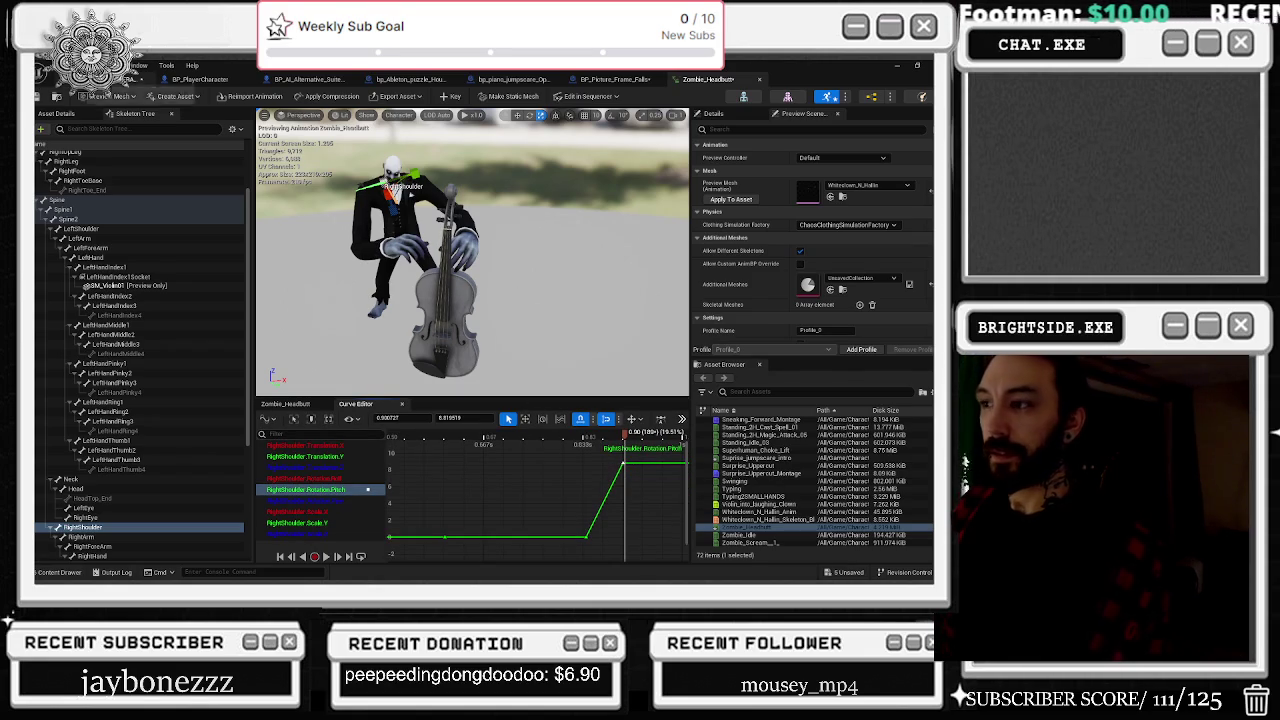
Step: Check the level sequence, then return and select the LeftShoulder bone
{"action": "left_click", "coordinate": [140, 79]}
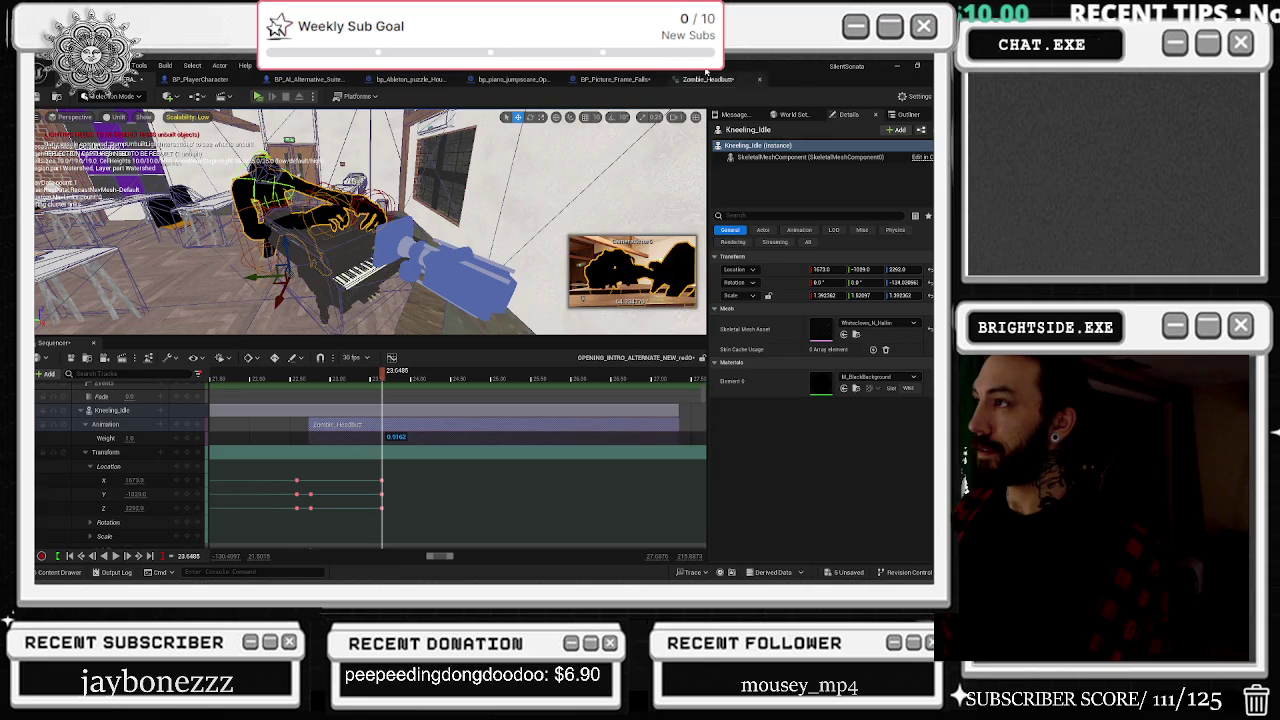
{"action": "left_click", "coordinate": [728, 79]}
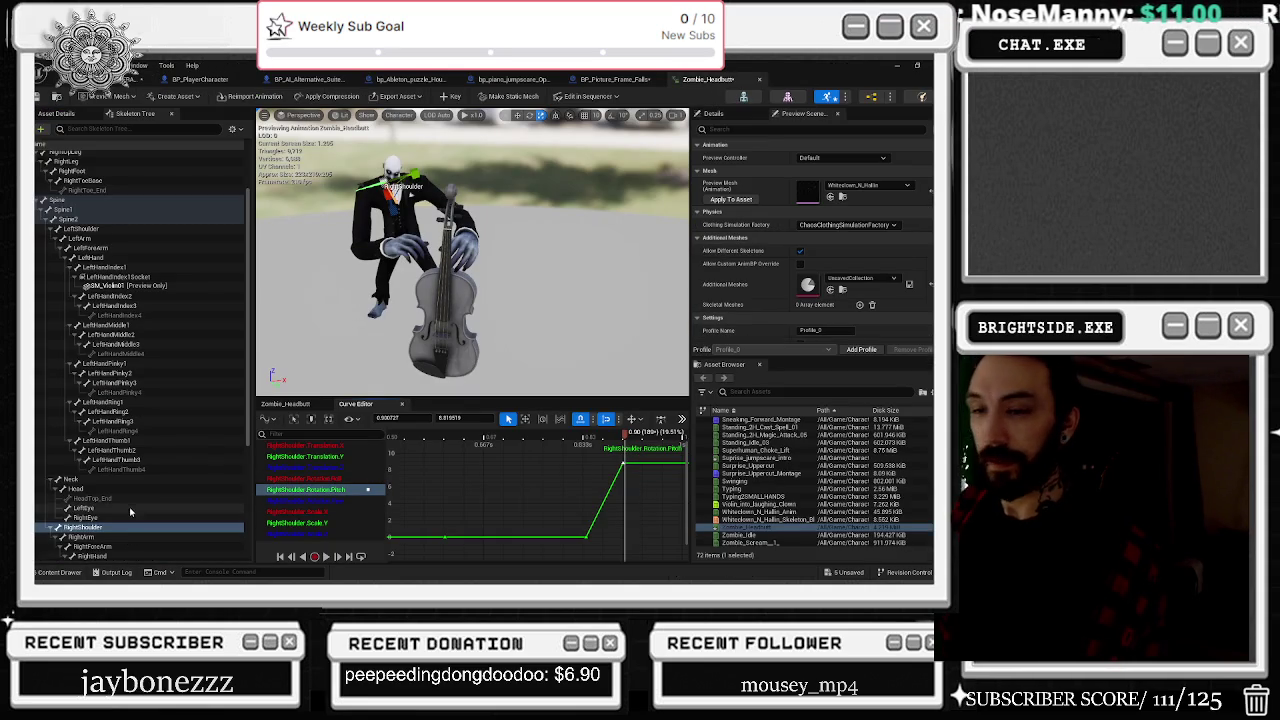
{"action": "left_click", "coordinate": [163, 229]}
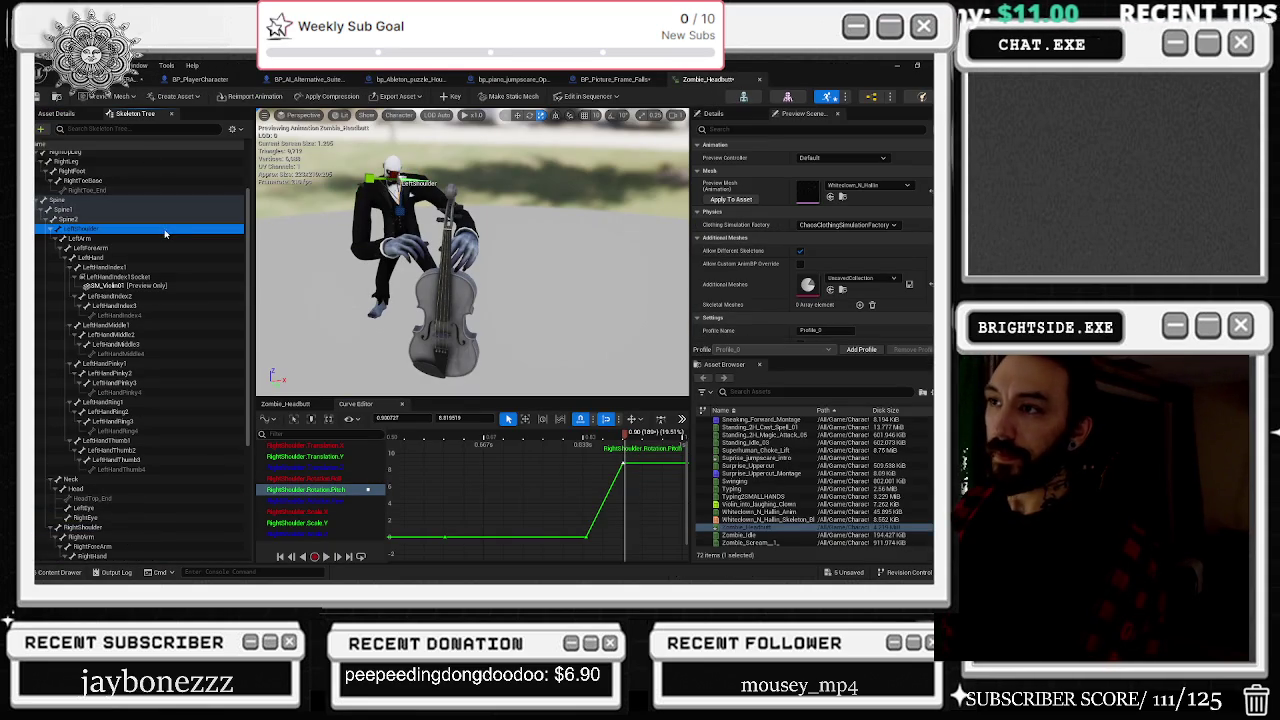
Step: Open the additive track's shoulder curves, undoing an accidental RightShoulder pitch key move
{"action": "left_click", "coordinate": [290, 403]}
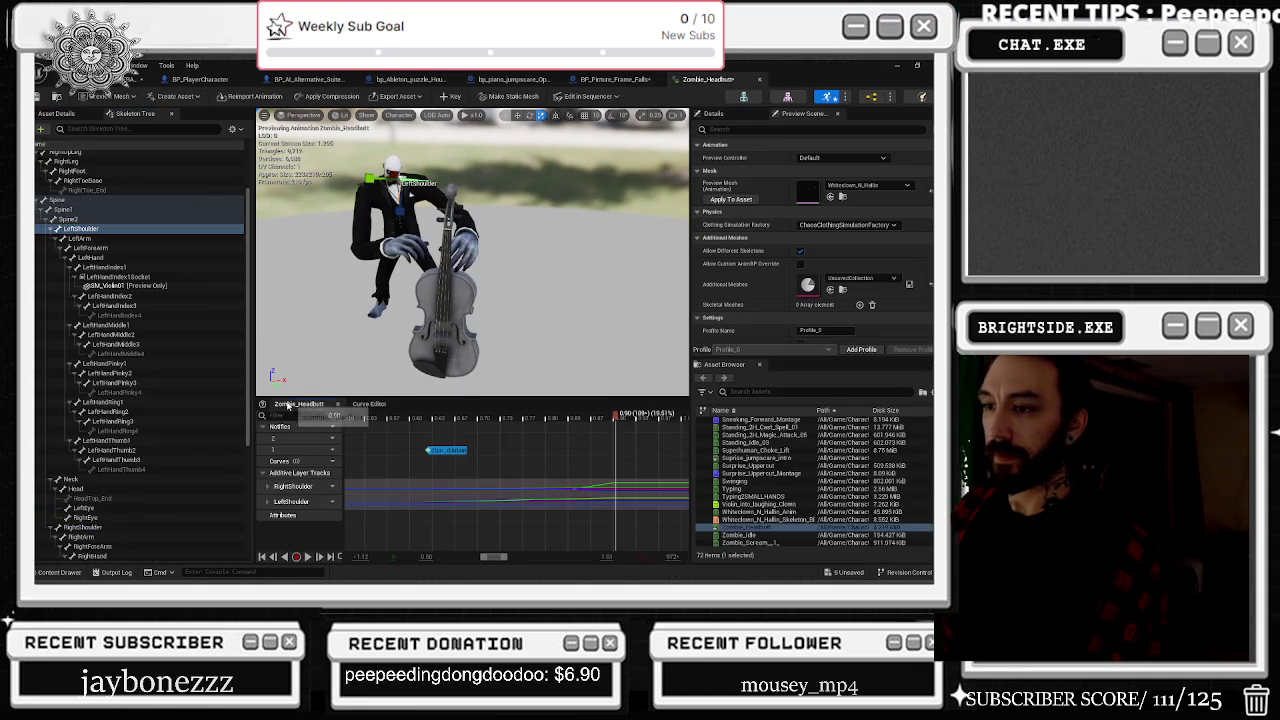
{"action": "double_click", "coordinate": [307, 500]}
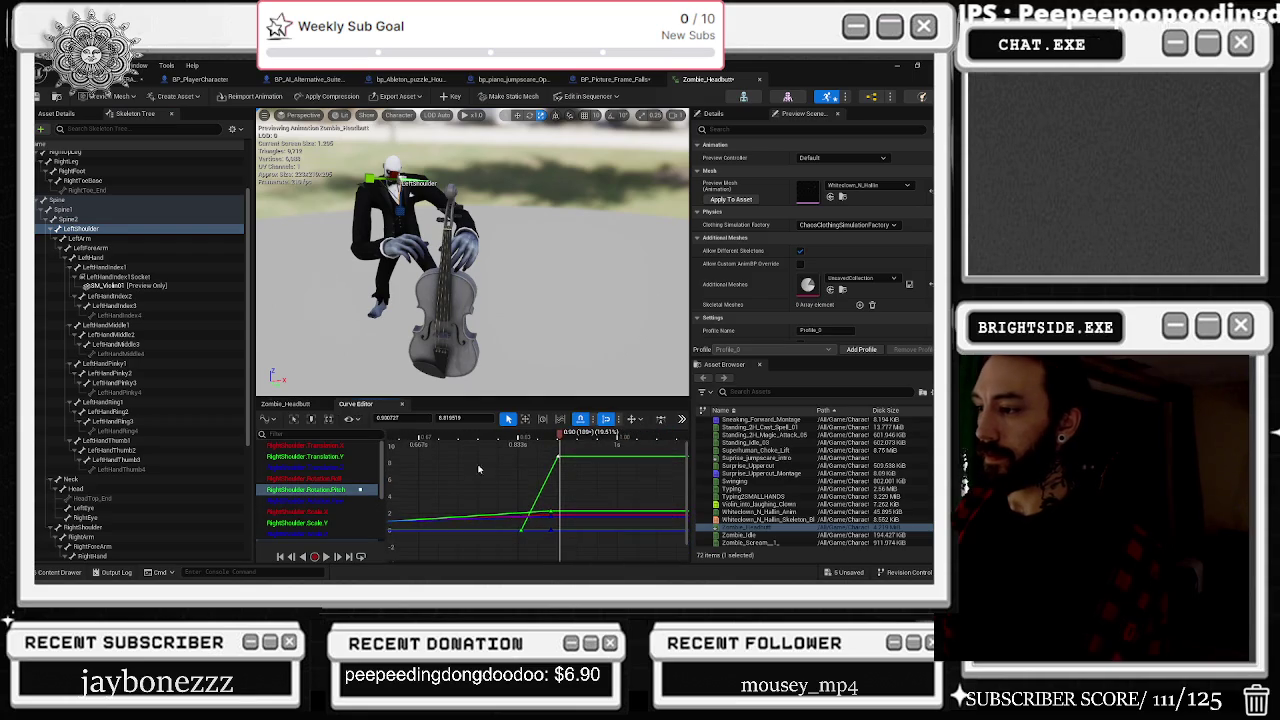
{"action": "scroll", "coordinate": [551, 456], "scroll_direction": "up", "scroll_amount": 2}
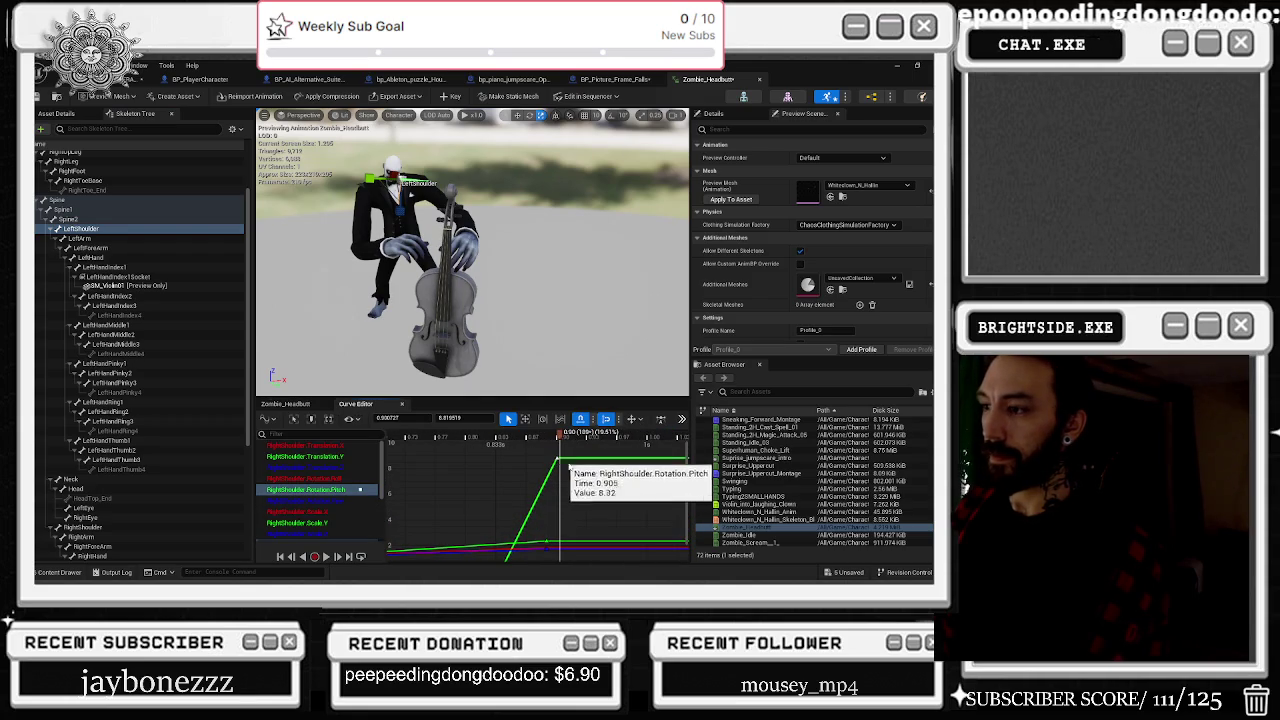
{"action": "left_click", "coordinate": [353, 492]}
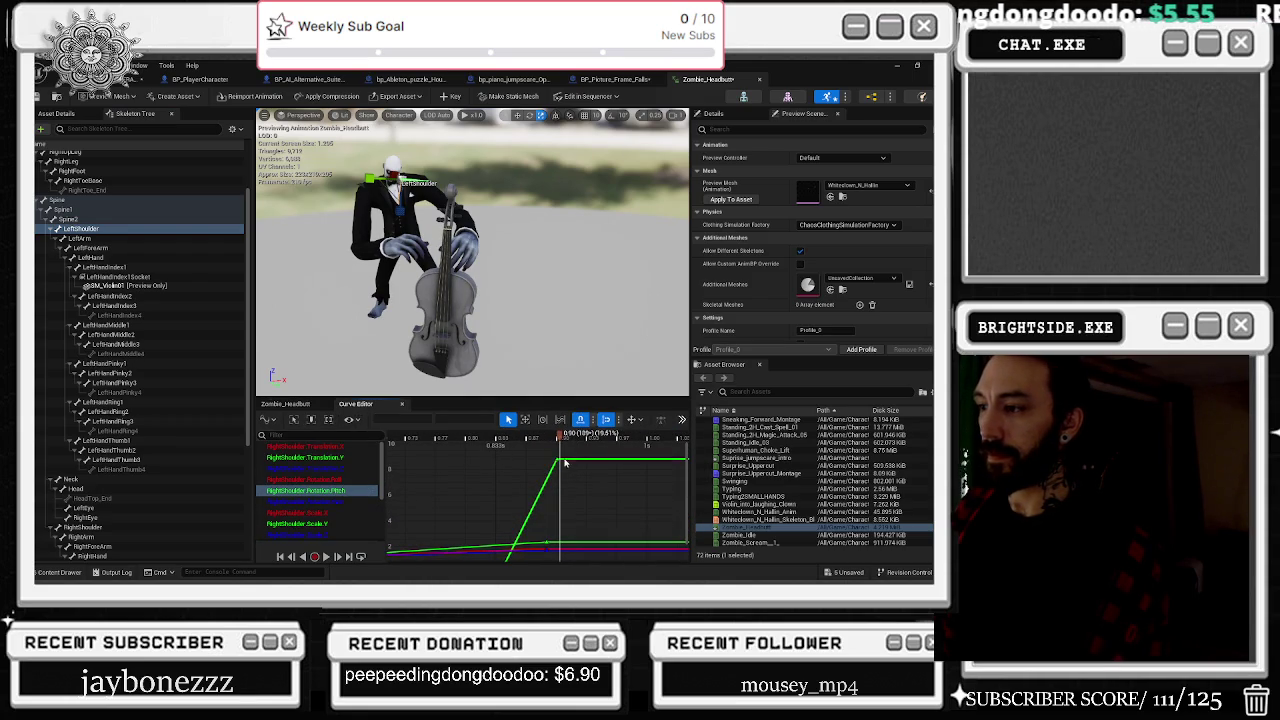
{"action": "left_click_drag", "start_coordinate": [557, 461], "coordinate": [557, 470]}
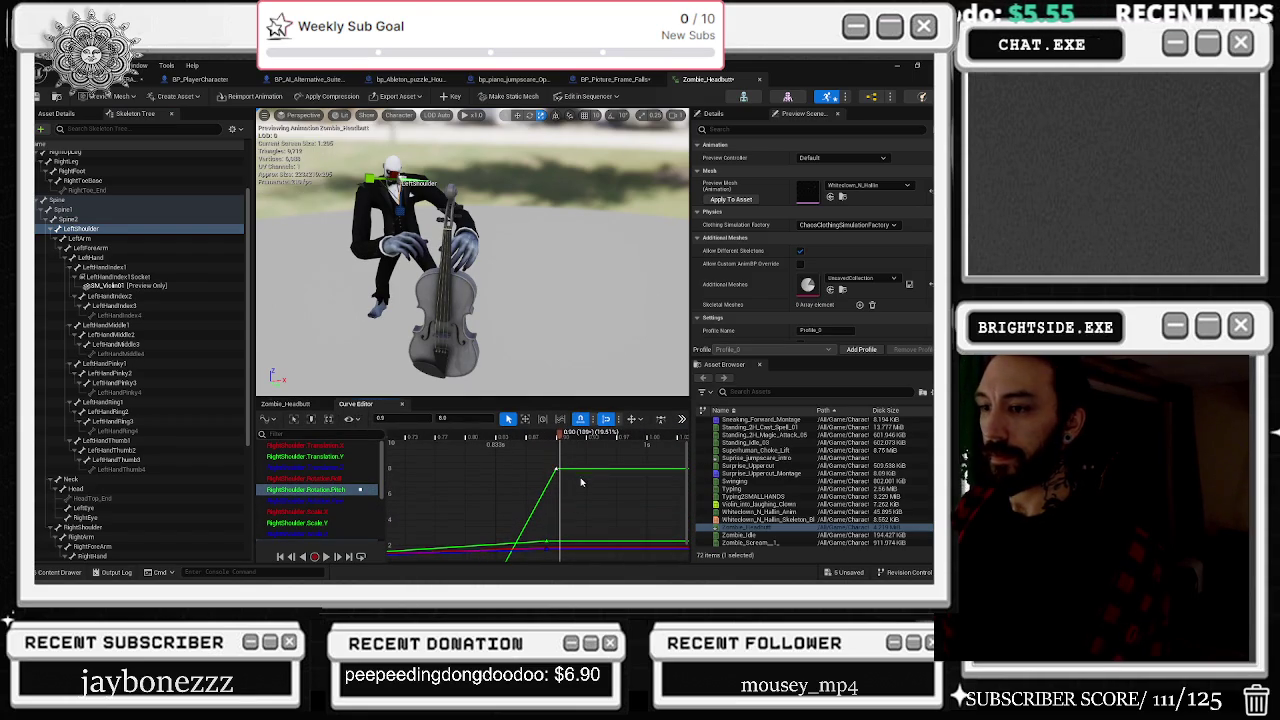
{"action": "key", "text": "ctrl+z"}
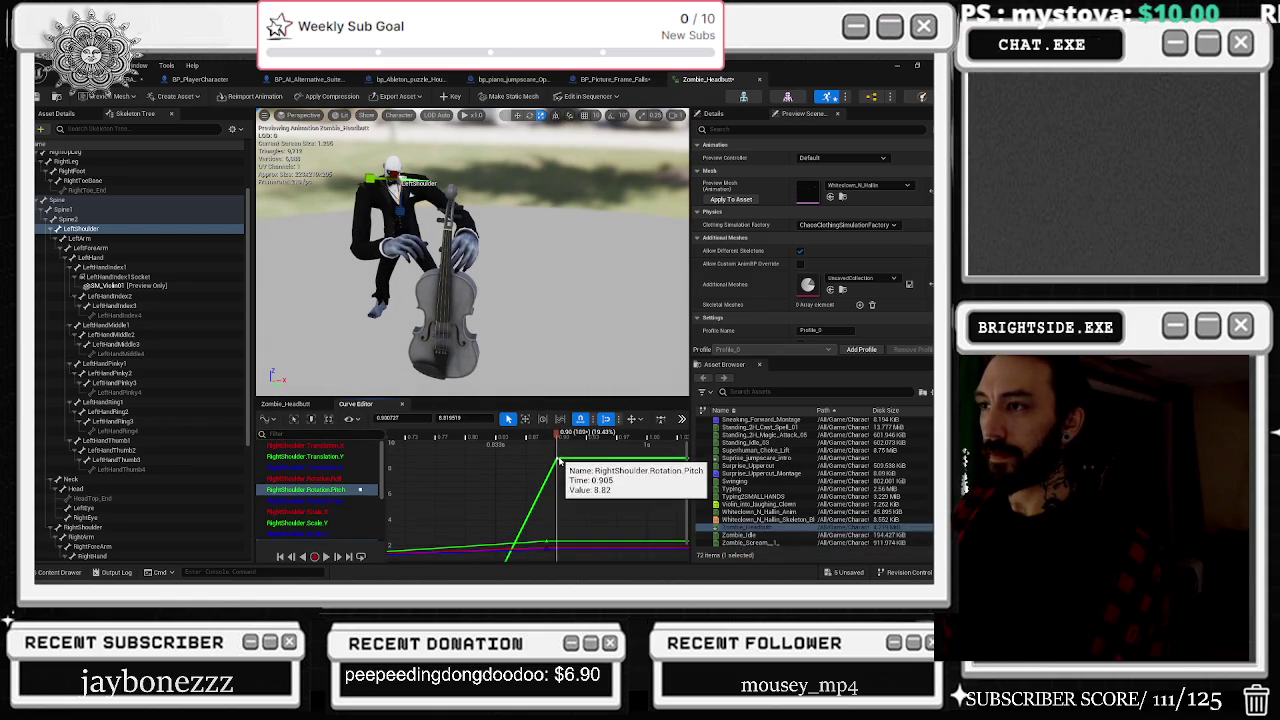
{"action": "left_click", "coordinate": [300, 490]}
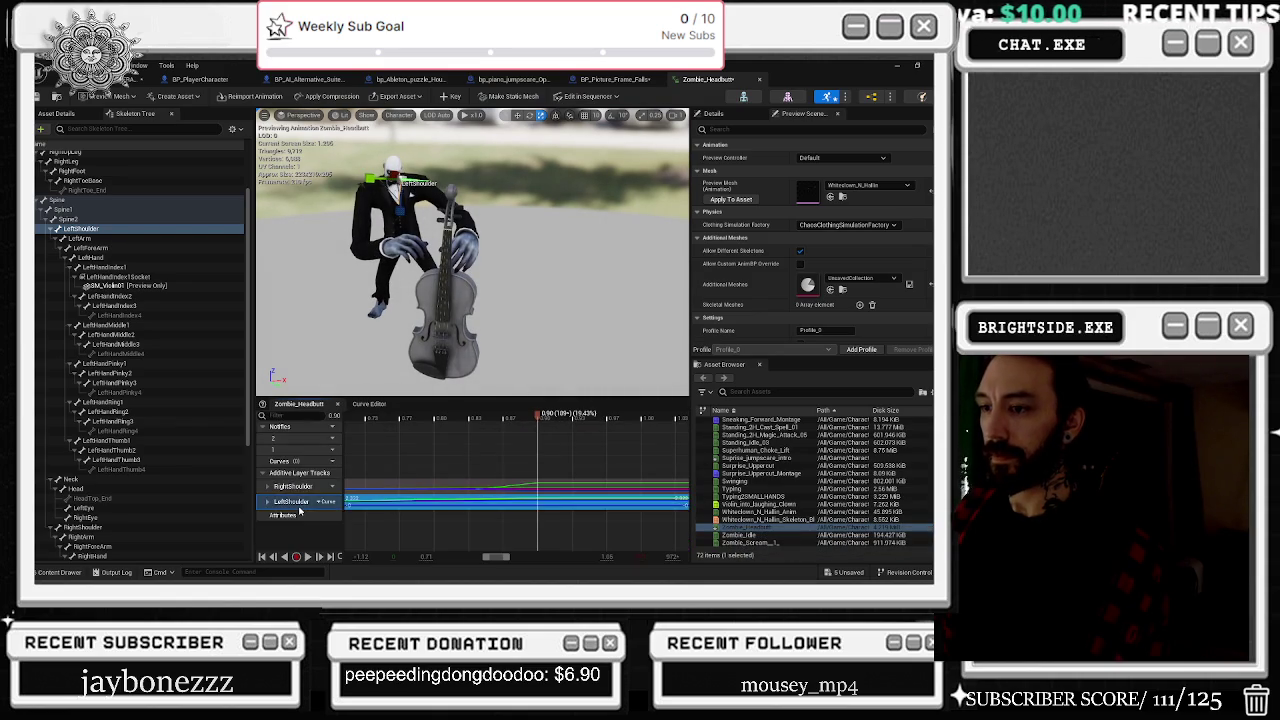
Step: Show the LeftShoulder Scale X, Y and Z curves and move the playhead to the 0.89 key
{"action": "key", "text": "ctrl+a"}
{"action": "left_click_drag", "start_coordinate": [324, 537], "coordinate": [300, 513]}
{"action": "left_click", "coordinate": [608, 437]}
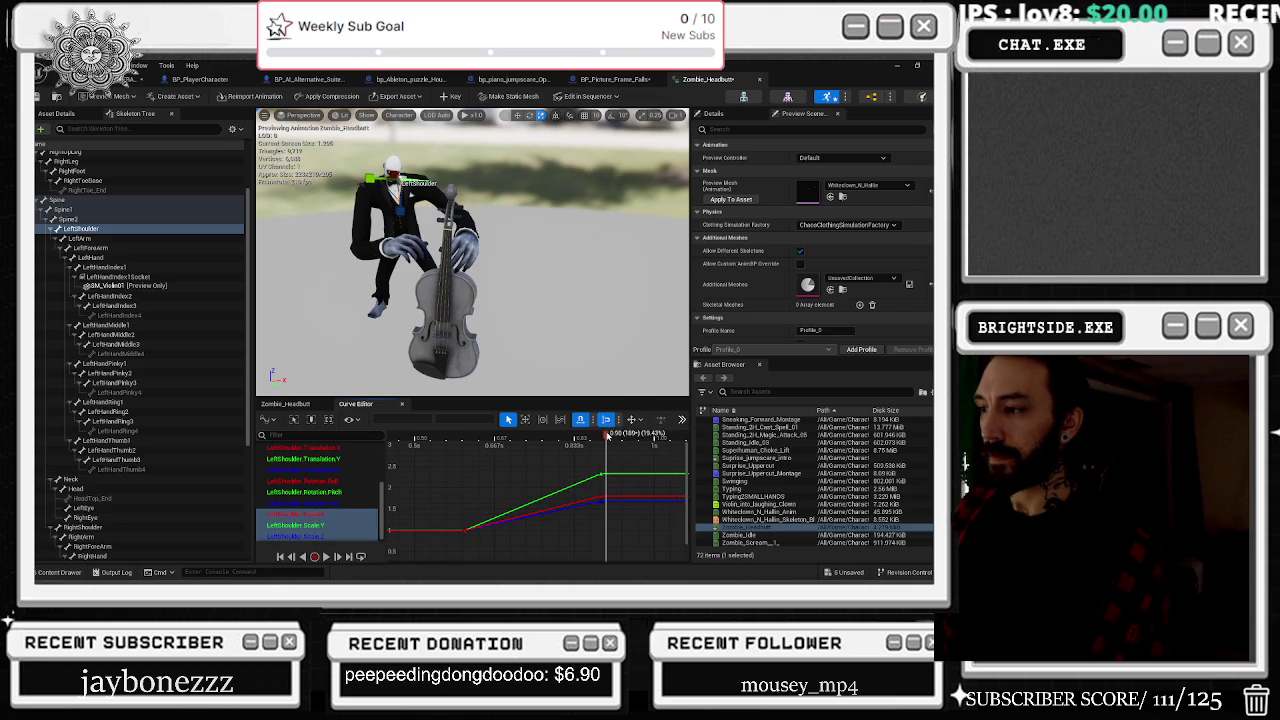
{"action": "scroll", "coordinate": [610, 472], "scroll_direction": "up", "scroll_amount": 3}
{"action": "left_click", "coordinate": [612, 478]}
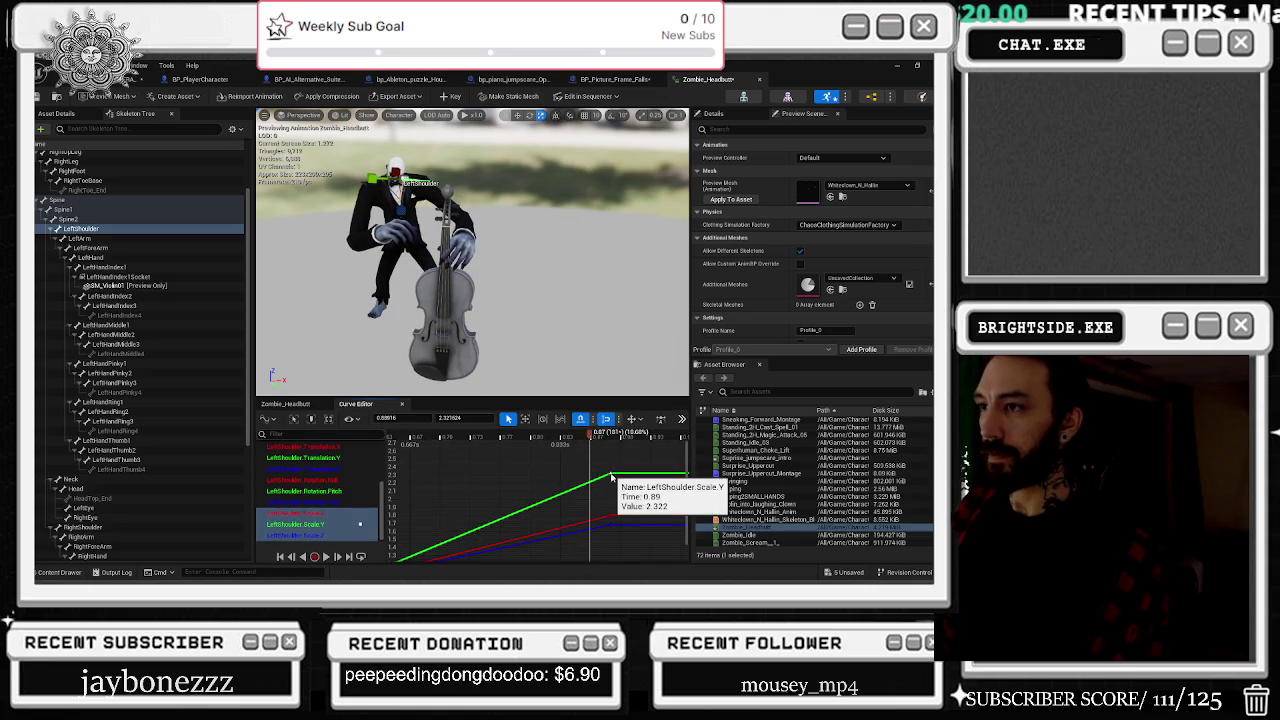
{"action": "left_click_drag", "start_coordinate": [612, 478], "coordinate": [560, 474]}
{"action": "left_click", "coordinate": [558, 437]}
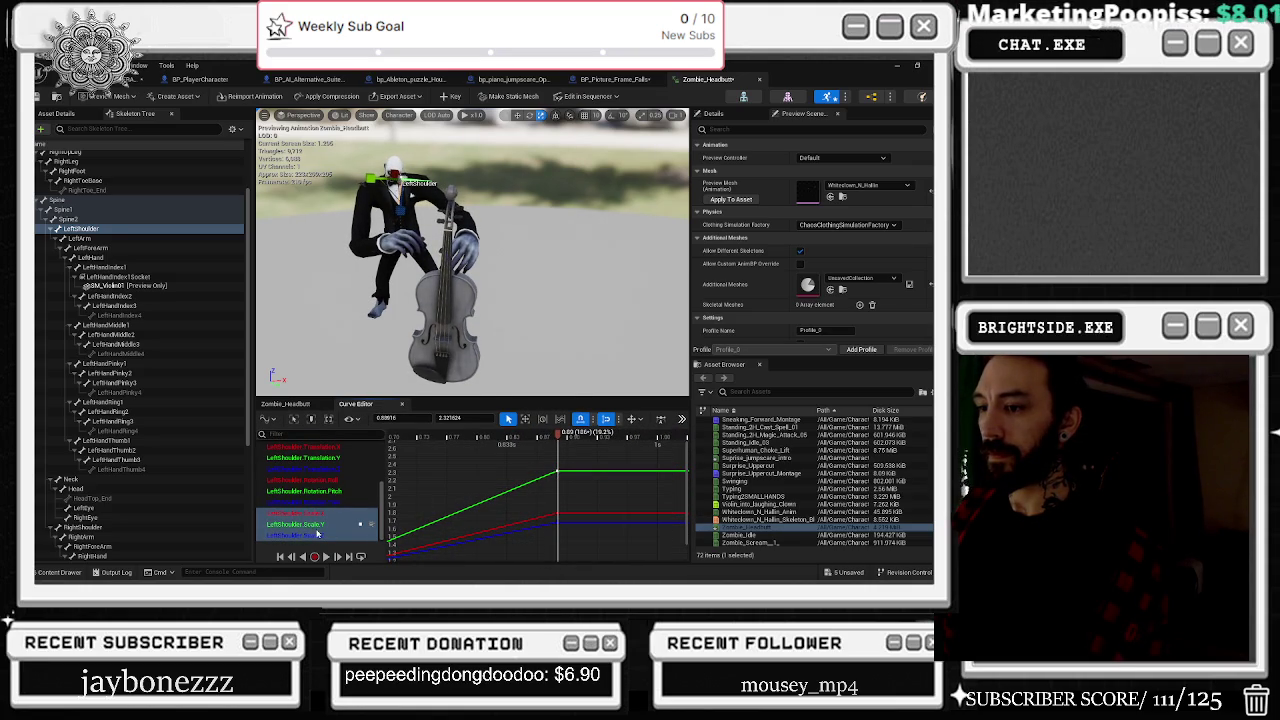
Step: Set the LeftShoulder end keys: Scale.Y 2.70, Scale.X 1.74, Scale.Z about 1.64
{"action": "left_click", "coordinate": [319, 526]}
{"action": "key", "text": "f"}
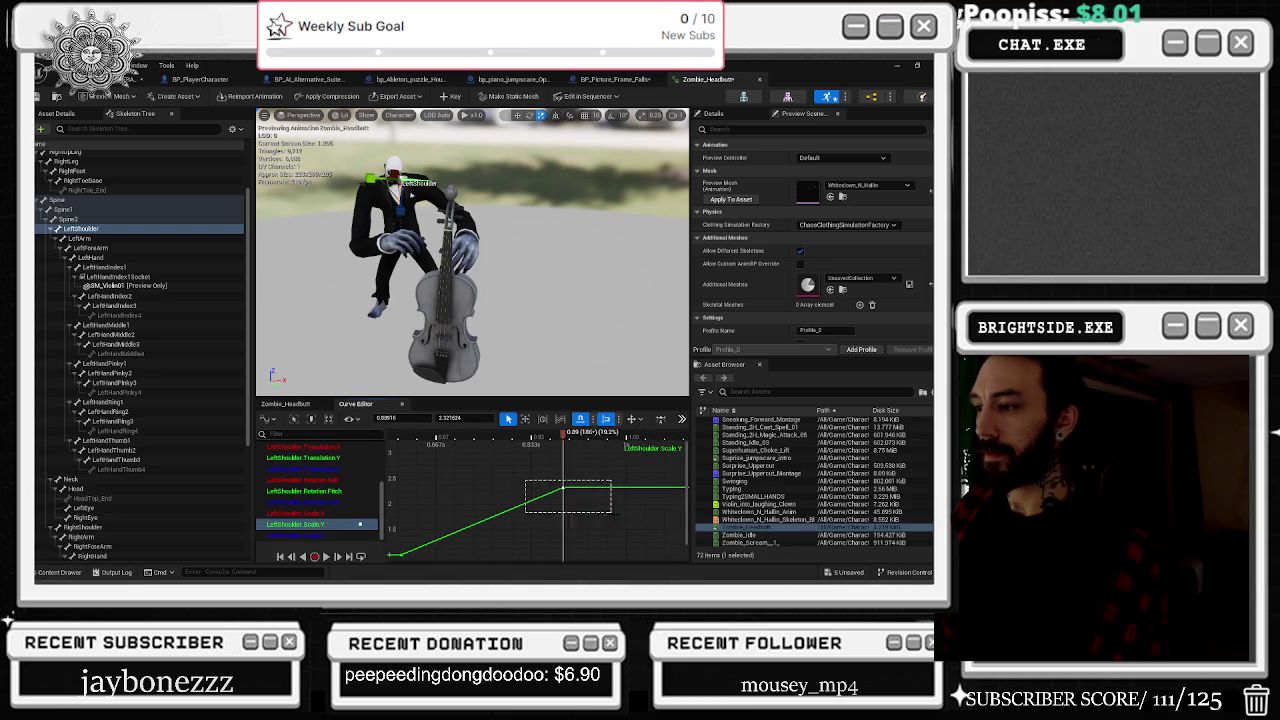
{"action": "mouse_move", "coordinate": [465, 417]}
{"action": "left_mouse_down"}
{"action": "mouse_move", "coordinate": [478, 417]}
{"action": "mouse_move", "coordinate": [456, 417]}
{"action": "left_mouse_up"}
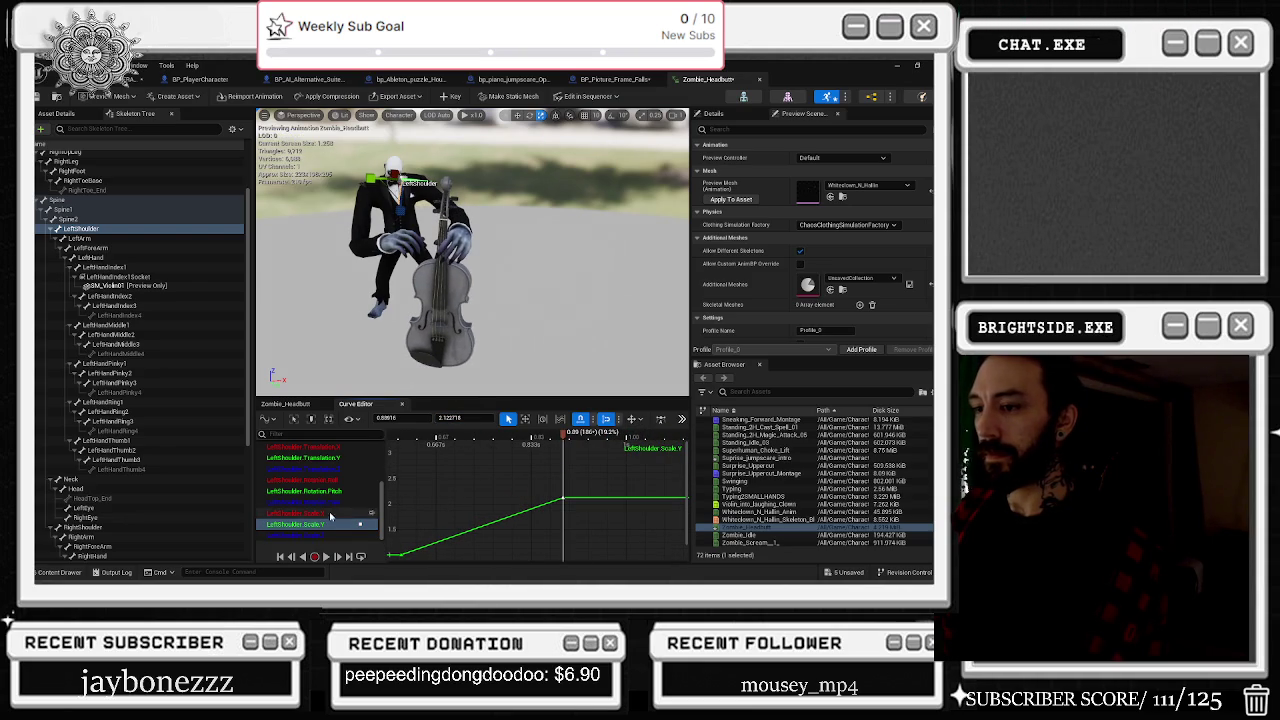
{"action": "left_click", "coordinate": [300, 514]}
{"action": "left_click", "coordinate": [600, 465]}
{"action": "left_click_drag", "start_coordinate": [468, 420], "coordinate": [462, 420]}
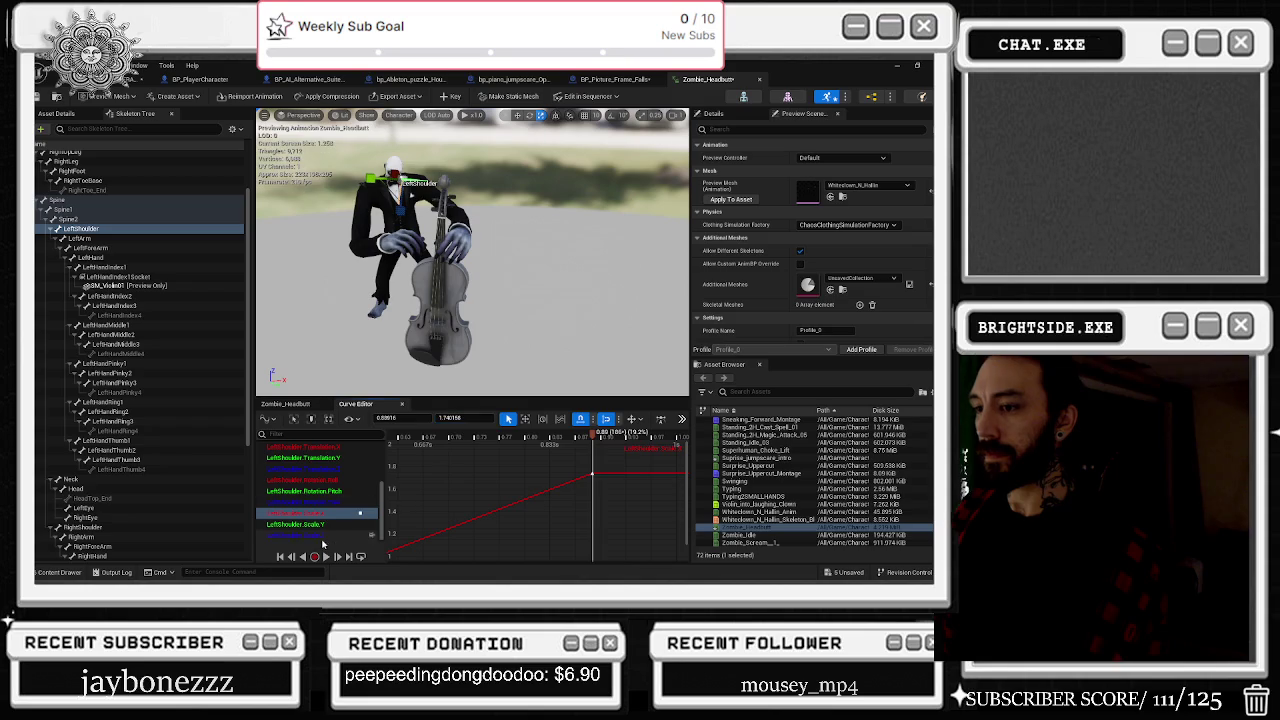
{"action": "left_click", "coordinate": [322, 537]}
{"action": "left_click", "coordinate": [584, 484]}
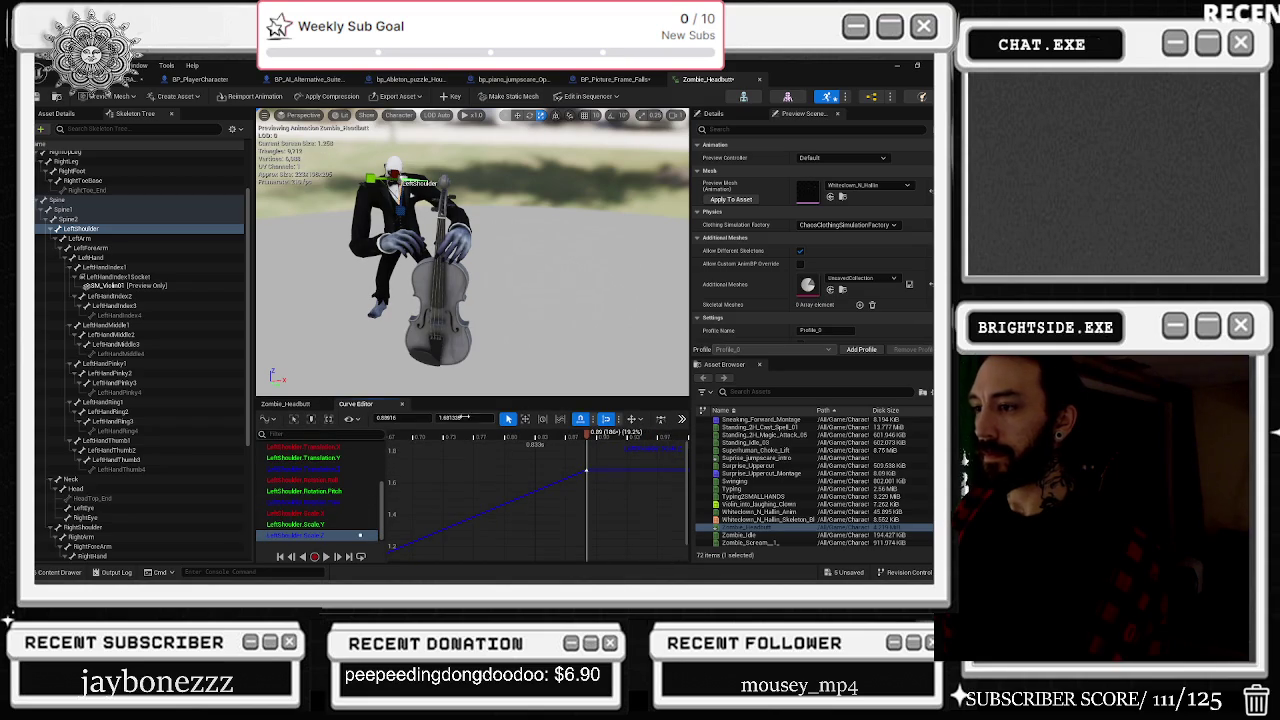
{"action": "left_click_drag", "start_coordinate": [586, 489], "coordinate": [586, 478]}
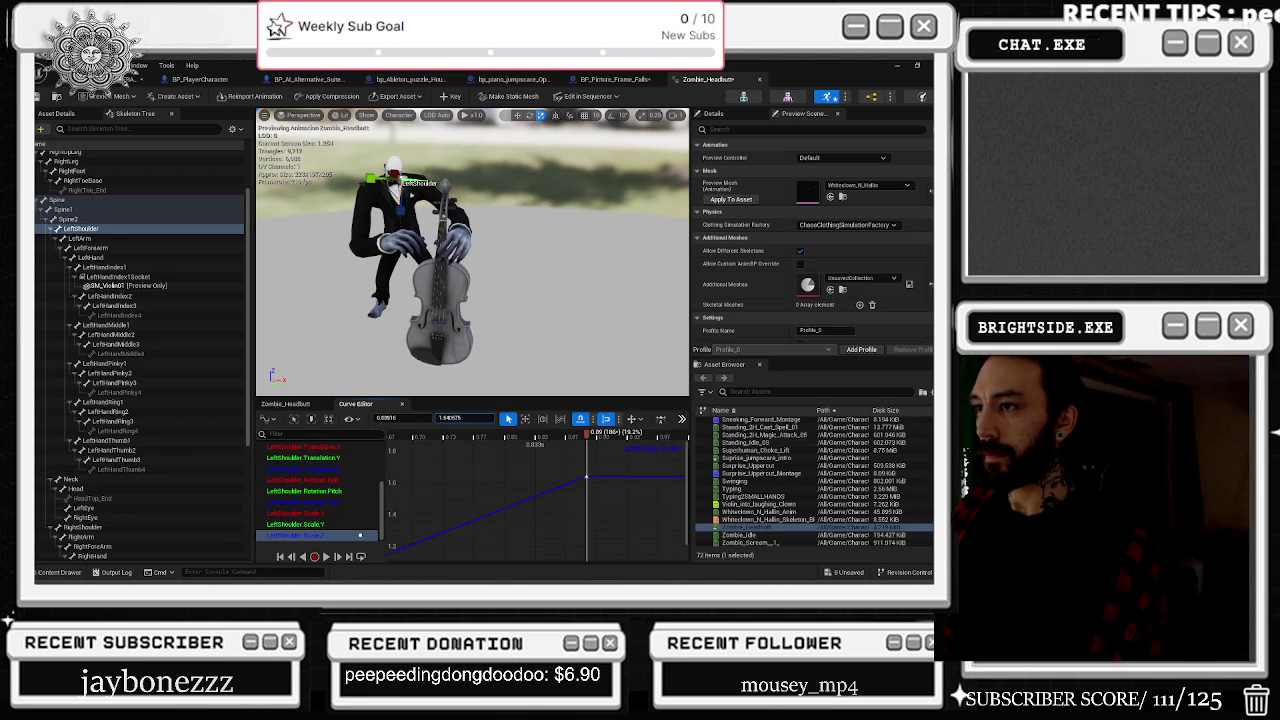
Step: Set the LeftShoulder Rotation Yaw key to about -4.71 and Pitch key to about 1.22
{"action": "left_click", "coordinate": [320, 491]}
{"action": "left_click", "coordinate": [328, 503]}
{"action": "key", "text": "f"}
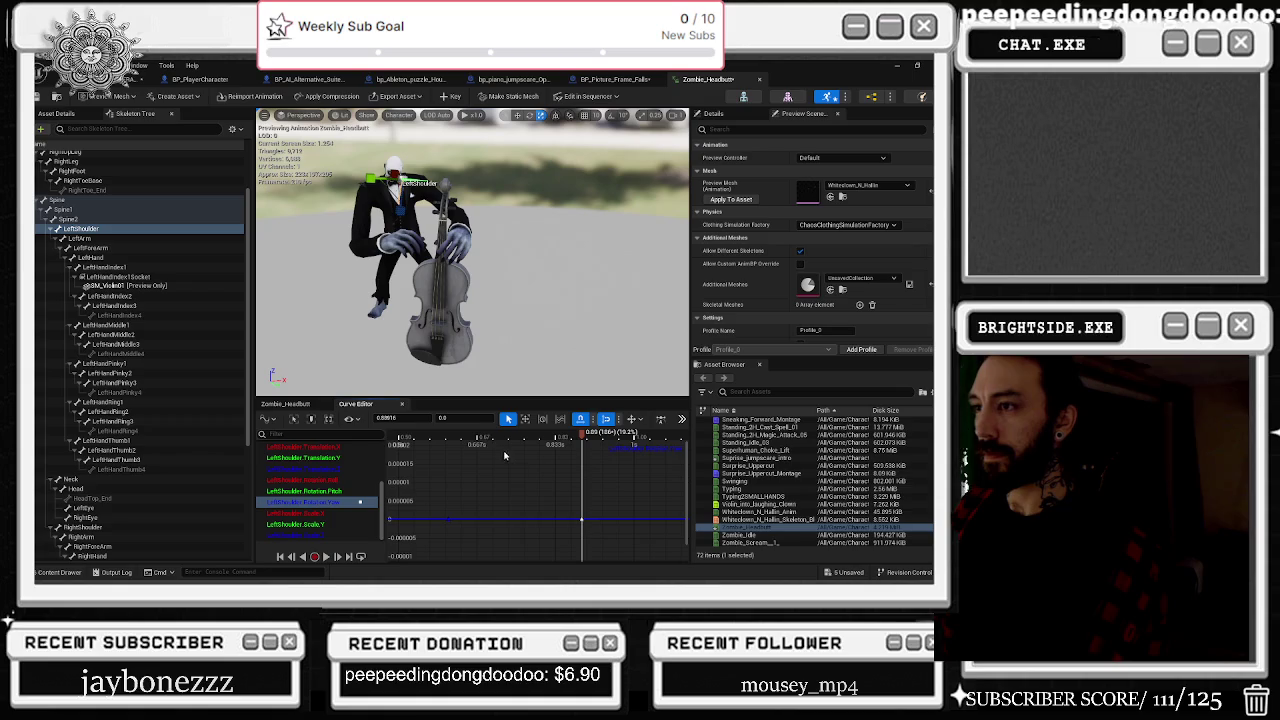
{"action": "mouse_move", "coordinate": [462, 418]}
{"action": "left_mouse_down"}
{"action": "mouse_move", "coordinate": [414, 418]}
{"action": "mouse_move", "coordinate": [475, 418]}
{"action": "left_mouse_up"}
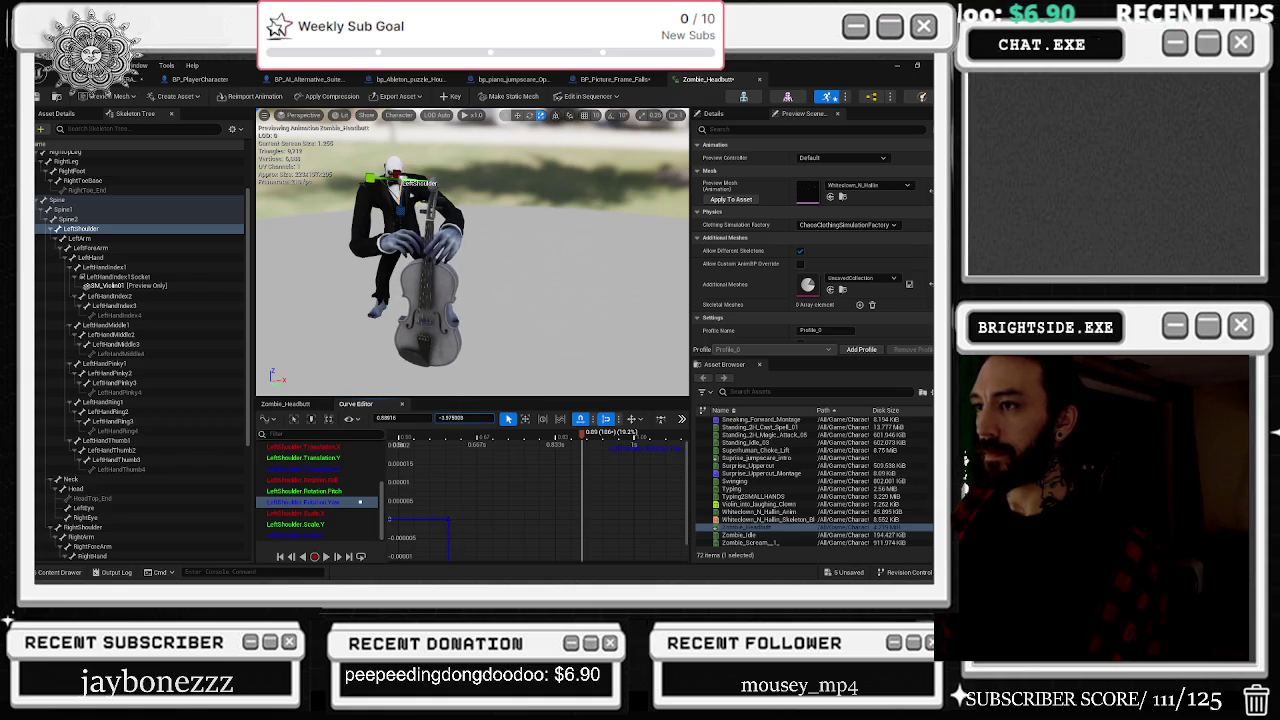
{"action": "left_click", "coordinate": [310, 492]}
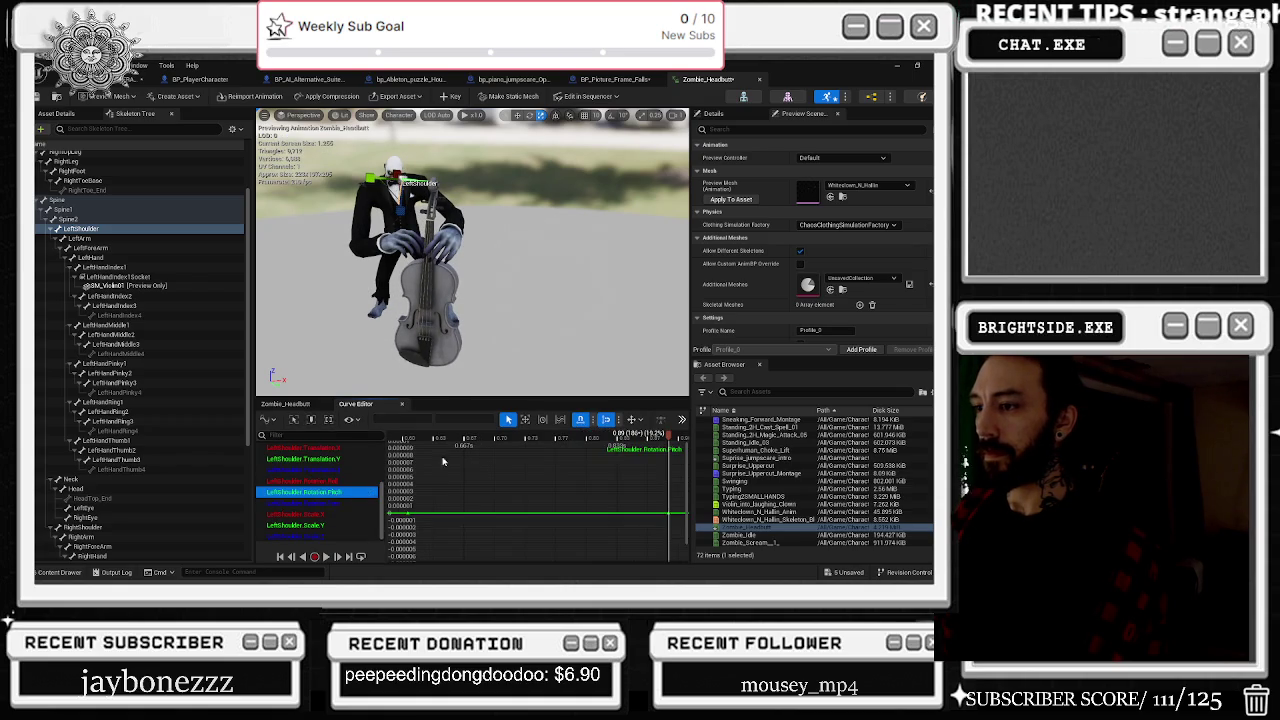
{"action": "left_click", "coordinate": [668, 512]}
{"action": "left_click_drag", "start_coordinate": [451, 417], "coordinate": [463, 417]}
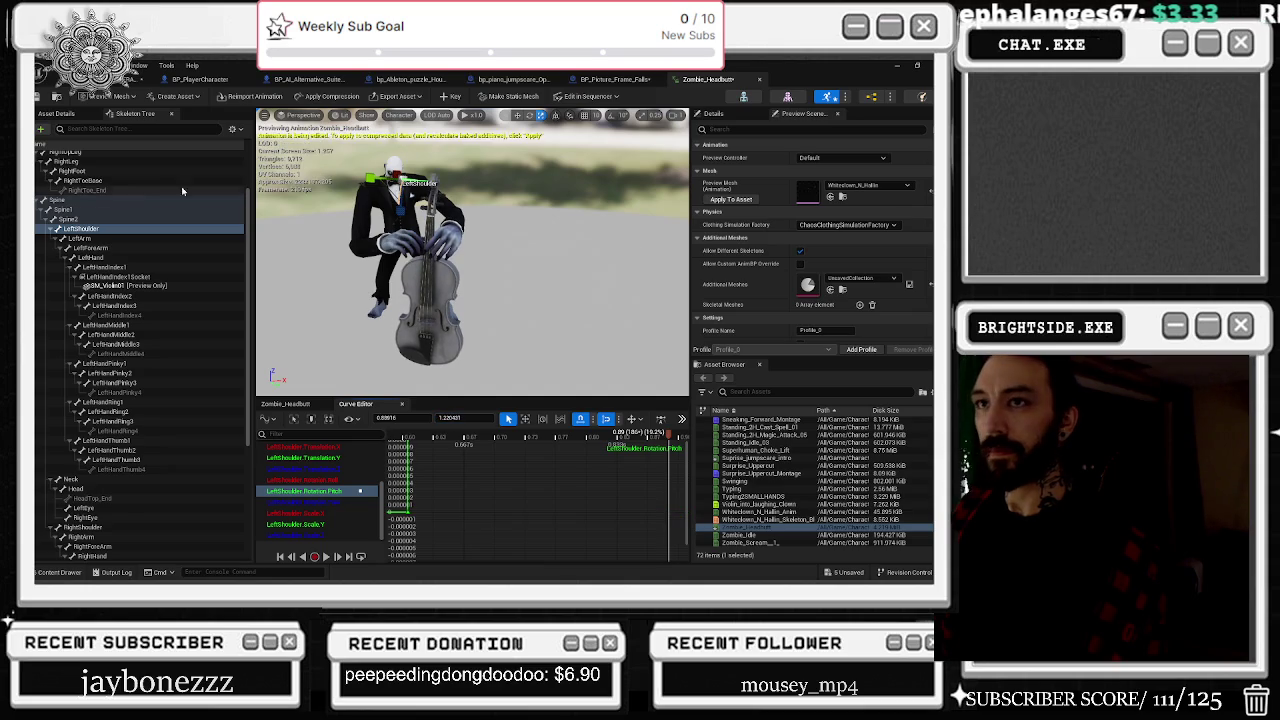
Step: Rotate the LeftForeArm bone about 16 degrees
{"action": "left_click", "coordinate": [112, 248]}
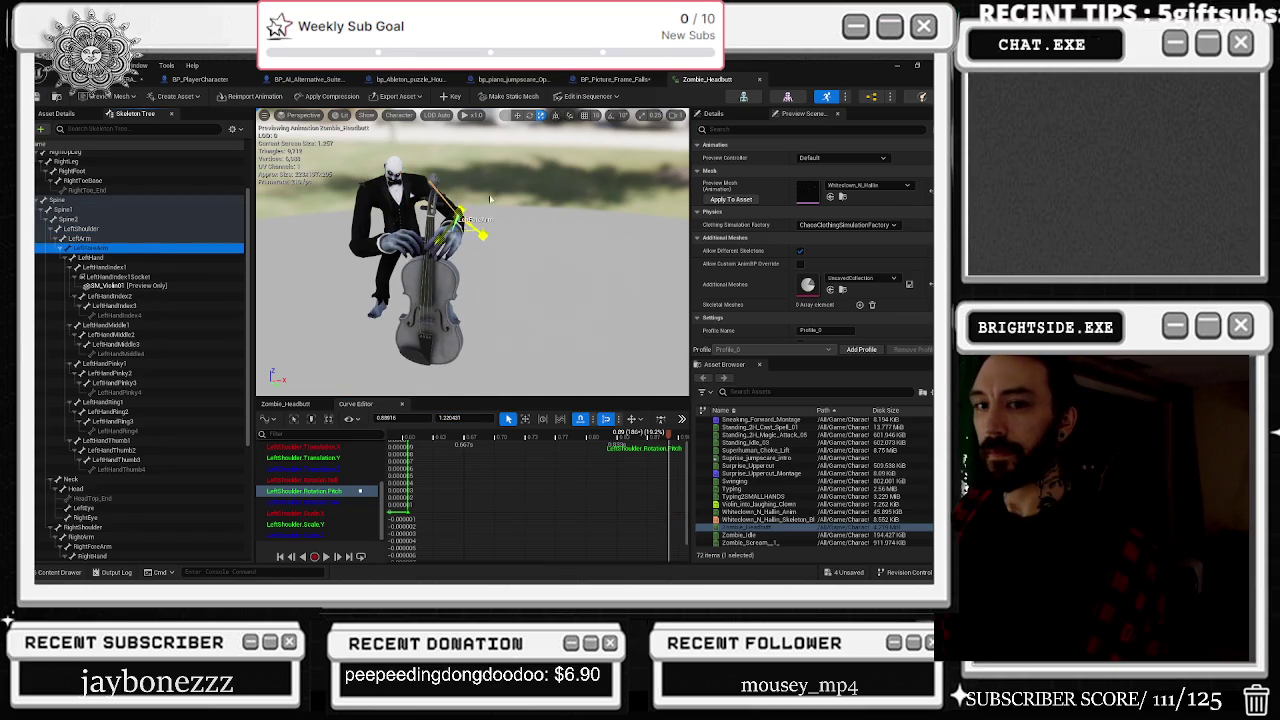
{"action": "left_click", "coordinate": [529, 116]}
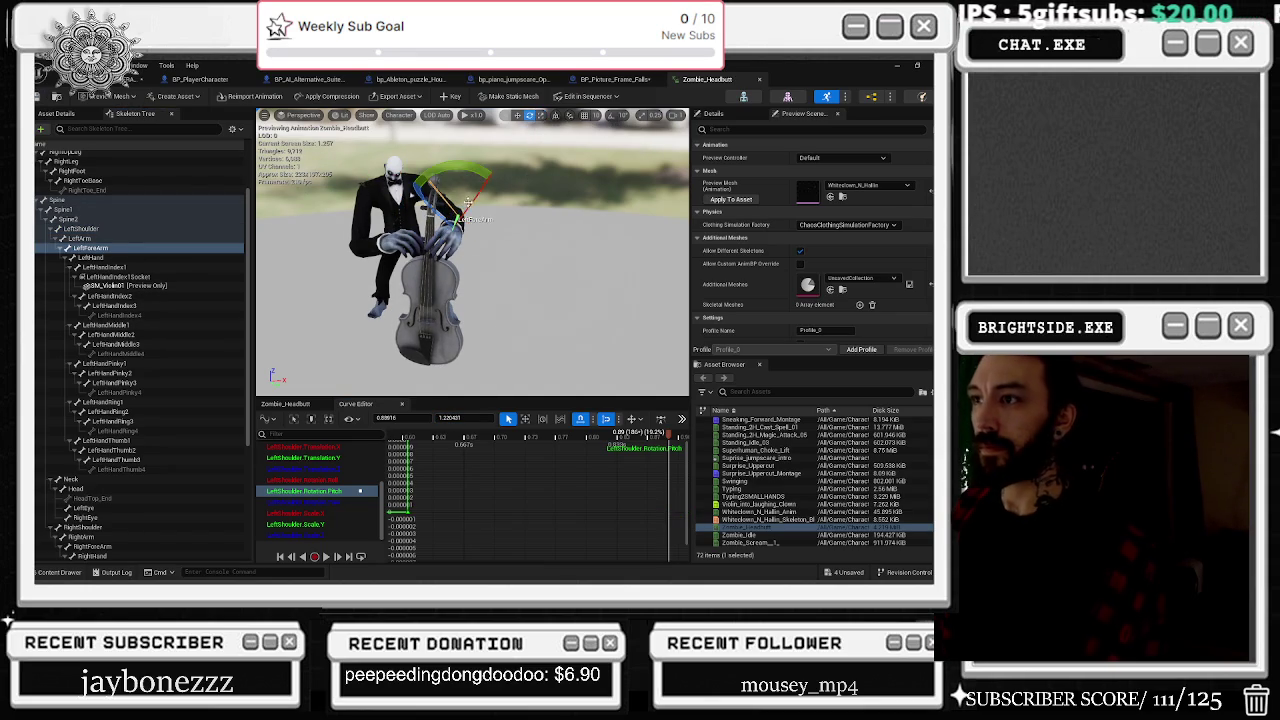
{"action": "mouse_move", "coordinate": [451, 170]}
{"action": "left_mouse_down"}
{"action": "mouse_move", "coordinate": [497, 252]}
{"action": "mouse_move", "coordinate": [384, 240]}
{"action": "left_mouse_up"}
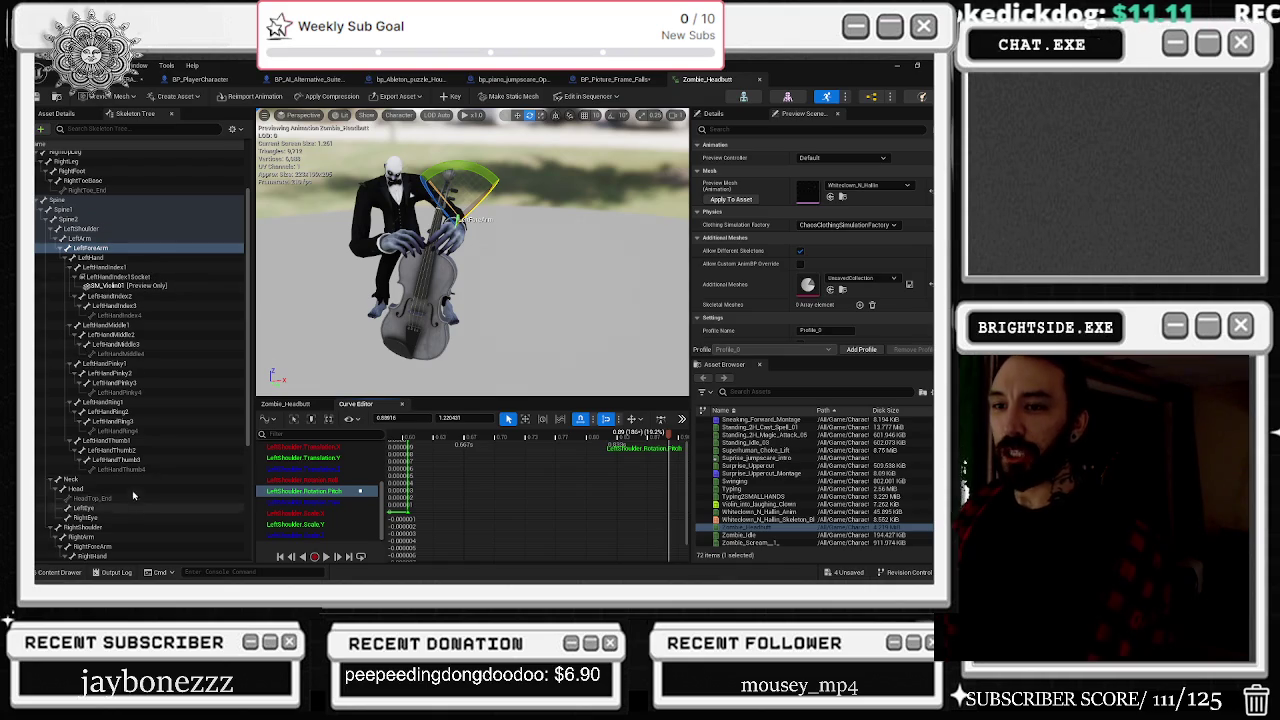
Step: Rotate the RightHand bone about 15 degrees, then return to the level sequence
{"action": "scroll", "coordinate": [135, 420], "scroll_direction": "down", "scroll_amount": 3}
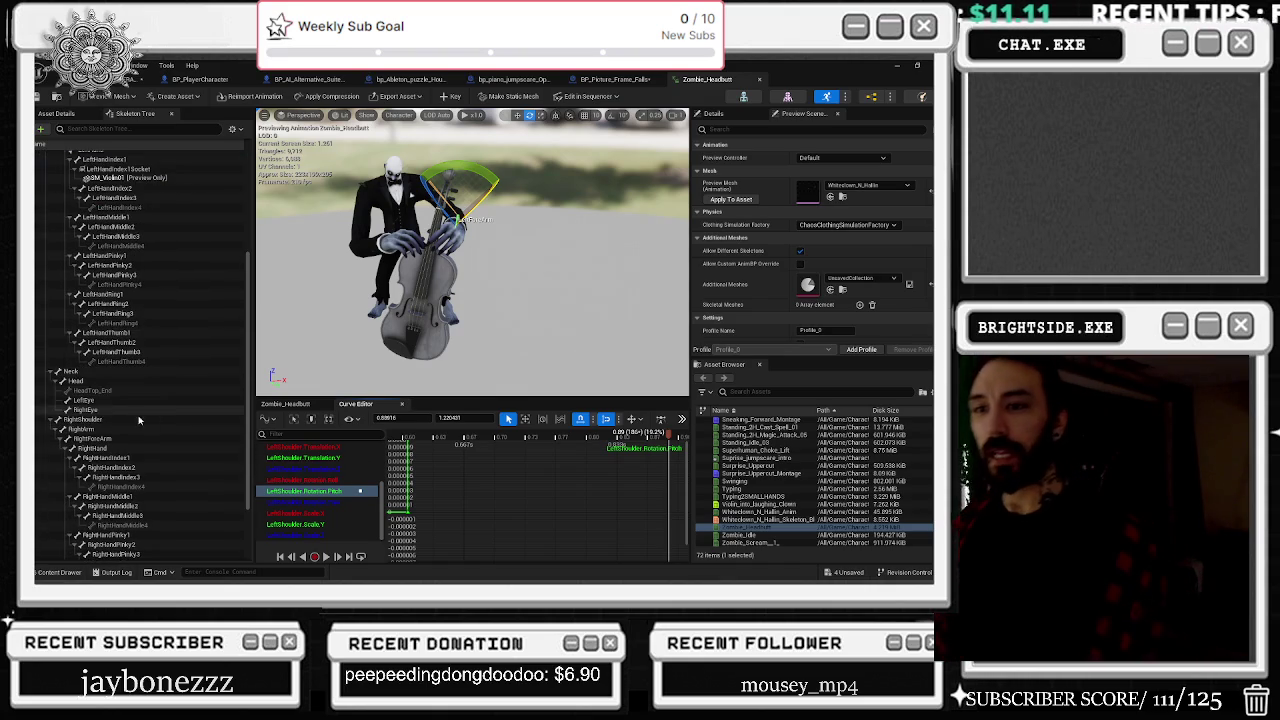
{"action": "left_click", "coordinate": [138, 420]}
{"action": "scroll", "coordinate": [155, 432], "scroll_direction": "down", "scroll_amount": 3}
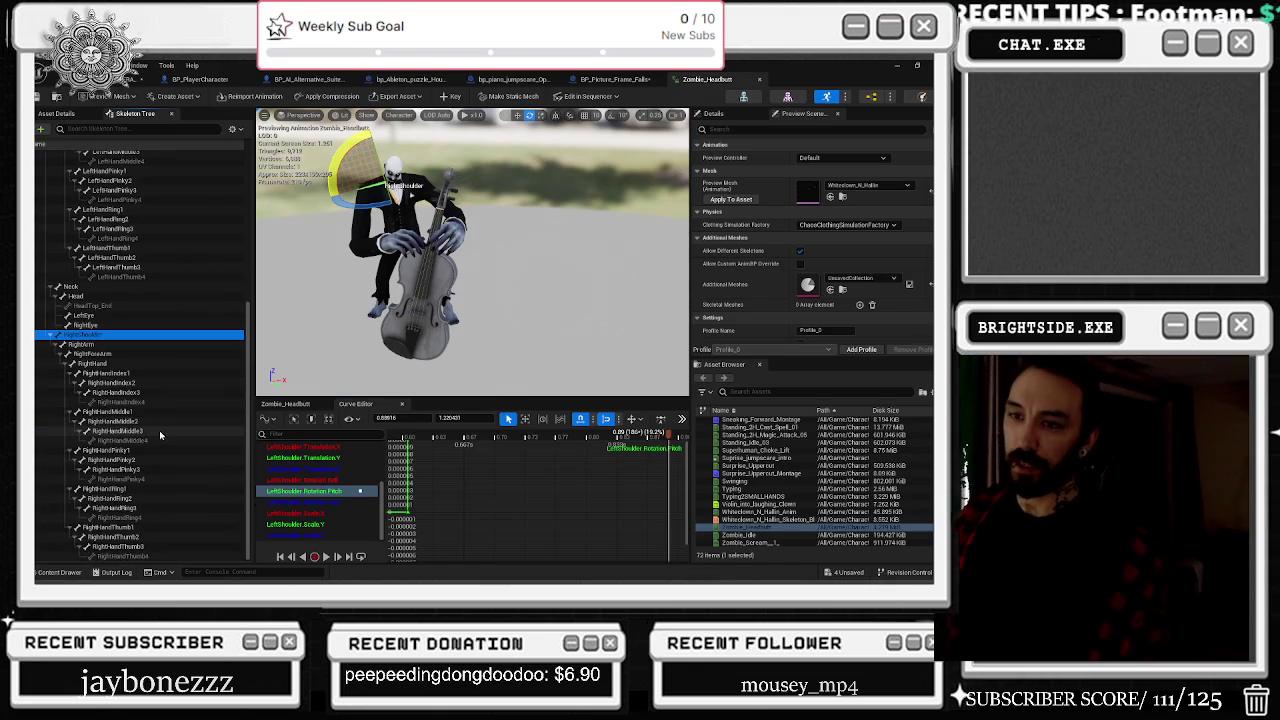
{"action": "scroll", "coordinate": [153, 427], "scroll_direction": "up", "scroll_amount": 4}
{"action": "scroll", "coordinate": [145, 427], "scroll_direction": "down", "scroll_amount": 4}
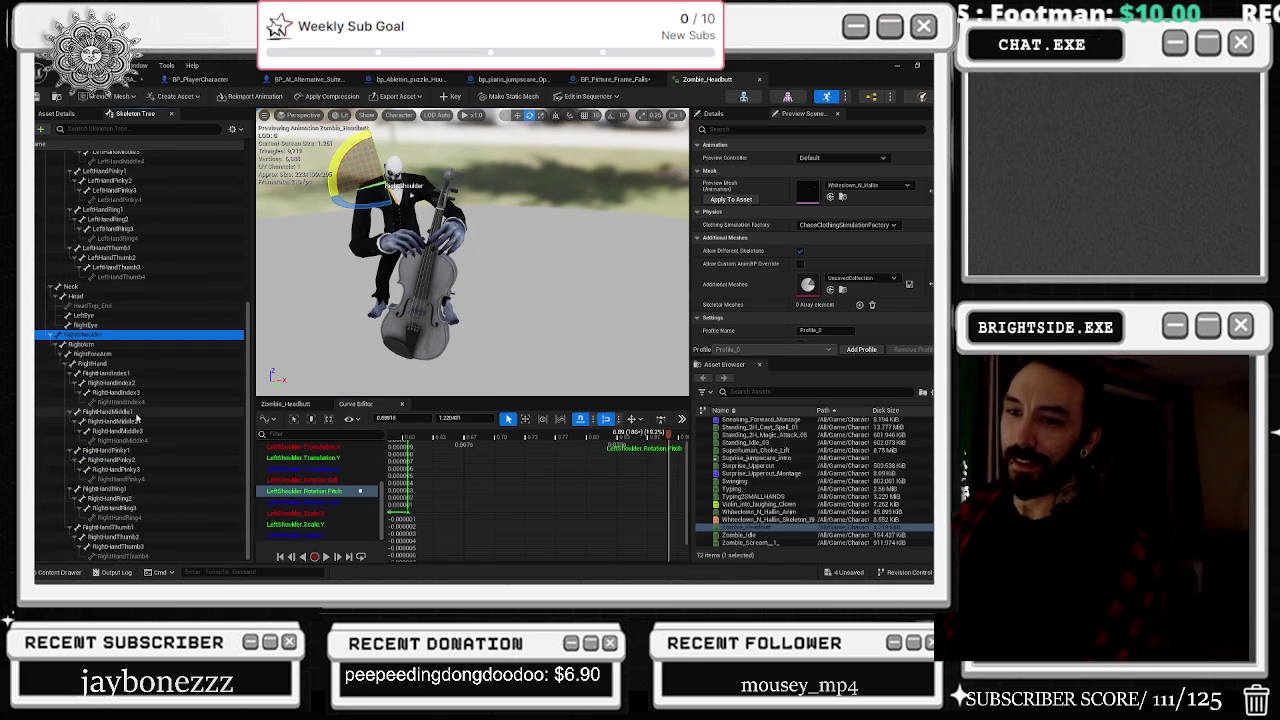
{"action": "left_click", "coordinate": [96, 344]}
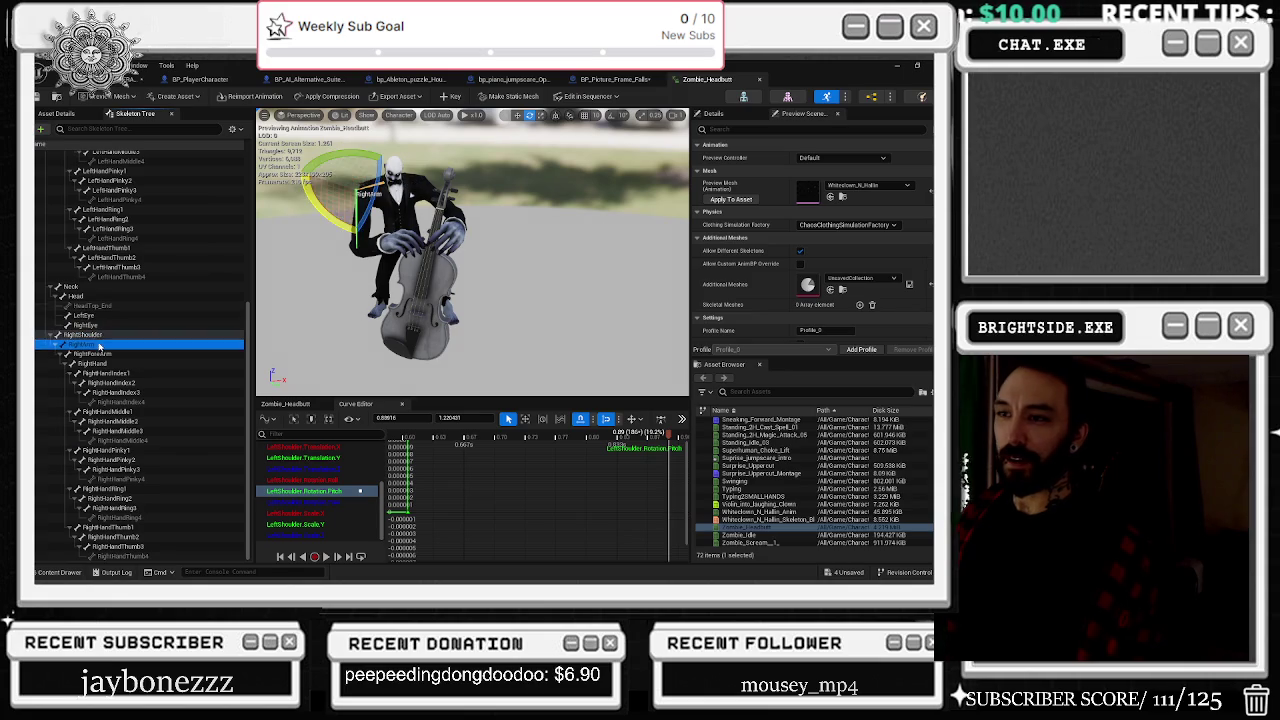
{"action": "left_click", "coordinate": [100, 354]}
{"action": "left_click", "coordinate": [100, 363]}
{"action": "left_click", "coordinate": [106, 373]}
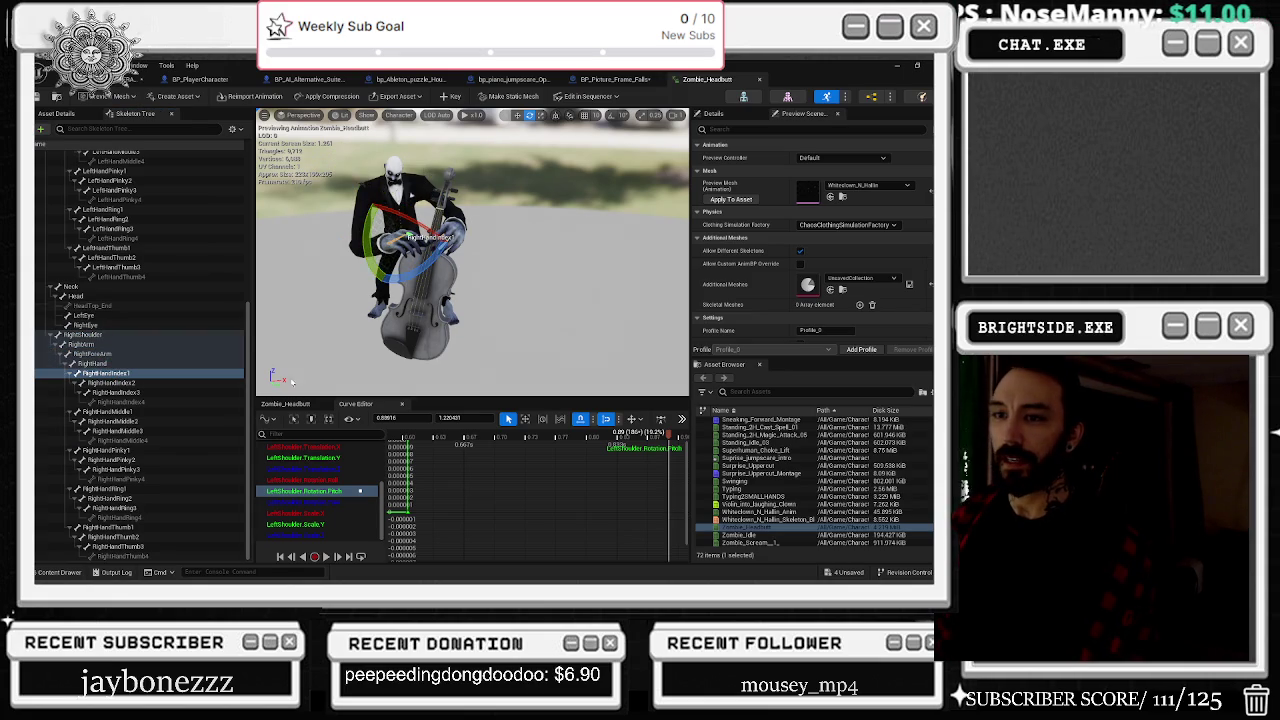
{"action": "left_click", "coordinate": [92, 363]}
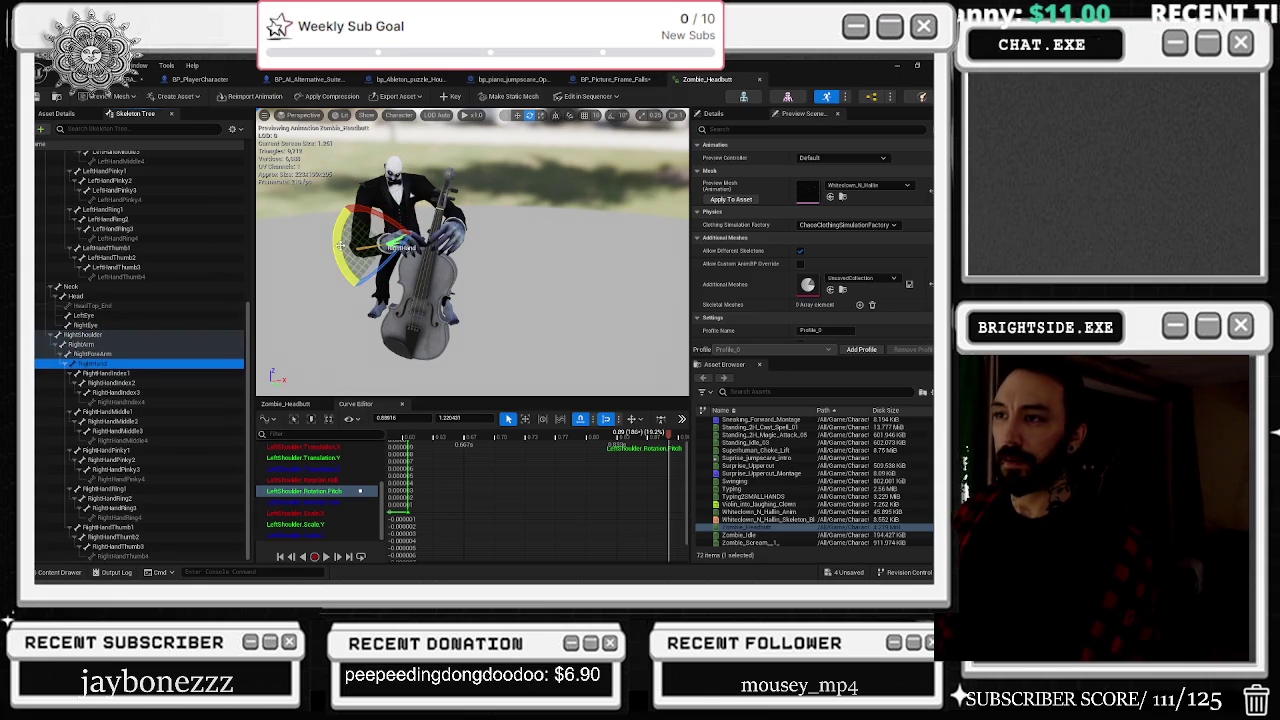
{"action": "left_click_drag", "start_coordinate": [343, 249], "coordinate": [388, 243]}
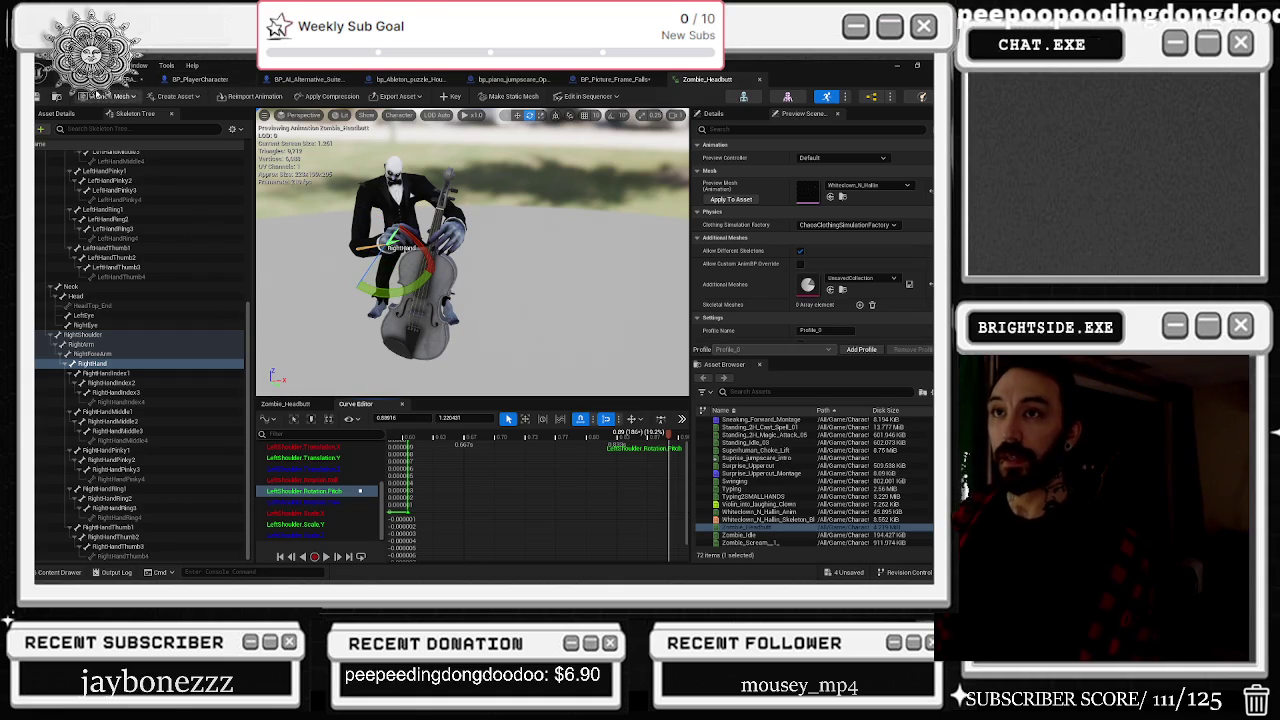
{"action": "left_click", "coordinate": [108, 80]}
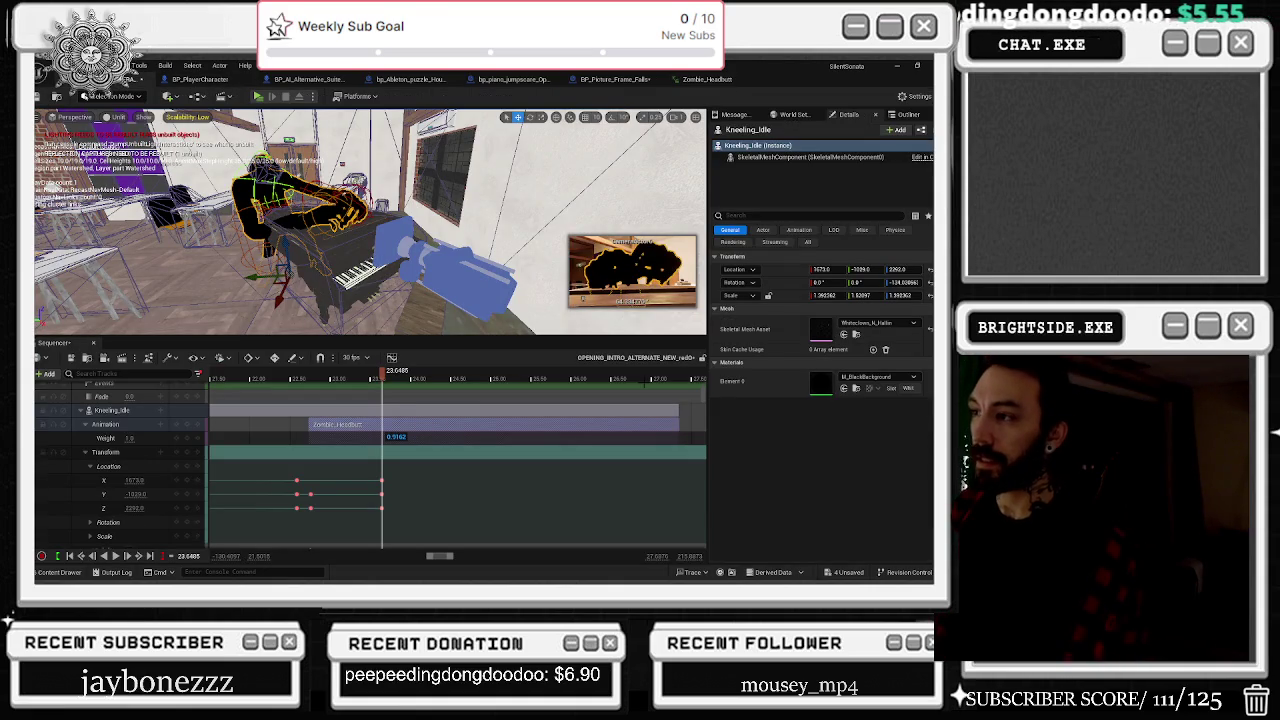
Step: Play the clown's motion in Sequencer, scrub back to about 23.58, then switch to the browser
{"action": "left_click_drag", "start_coordinate": [388, 381], "coordinate": [284, 382]}
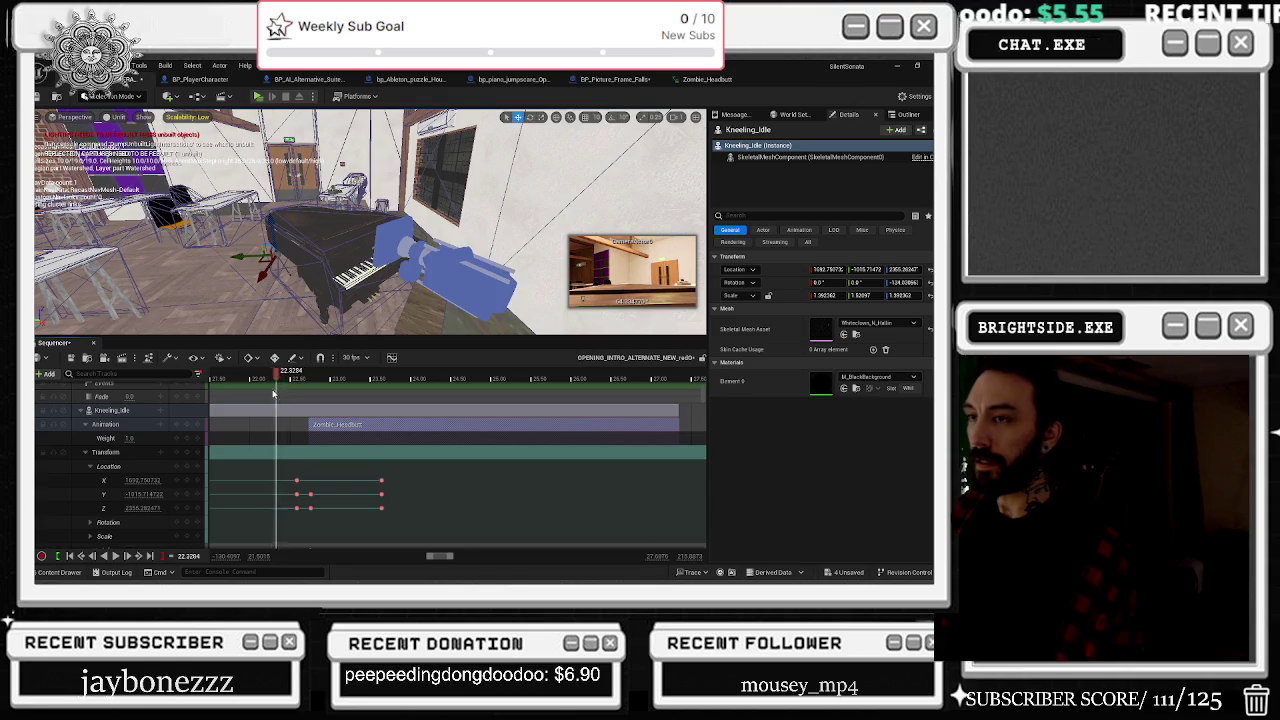
{"action": "key", "text": "space"}
{"action": "key", "text": "space"}
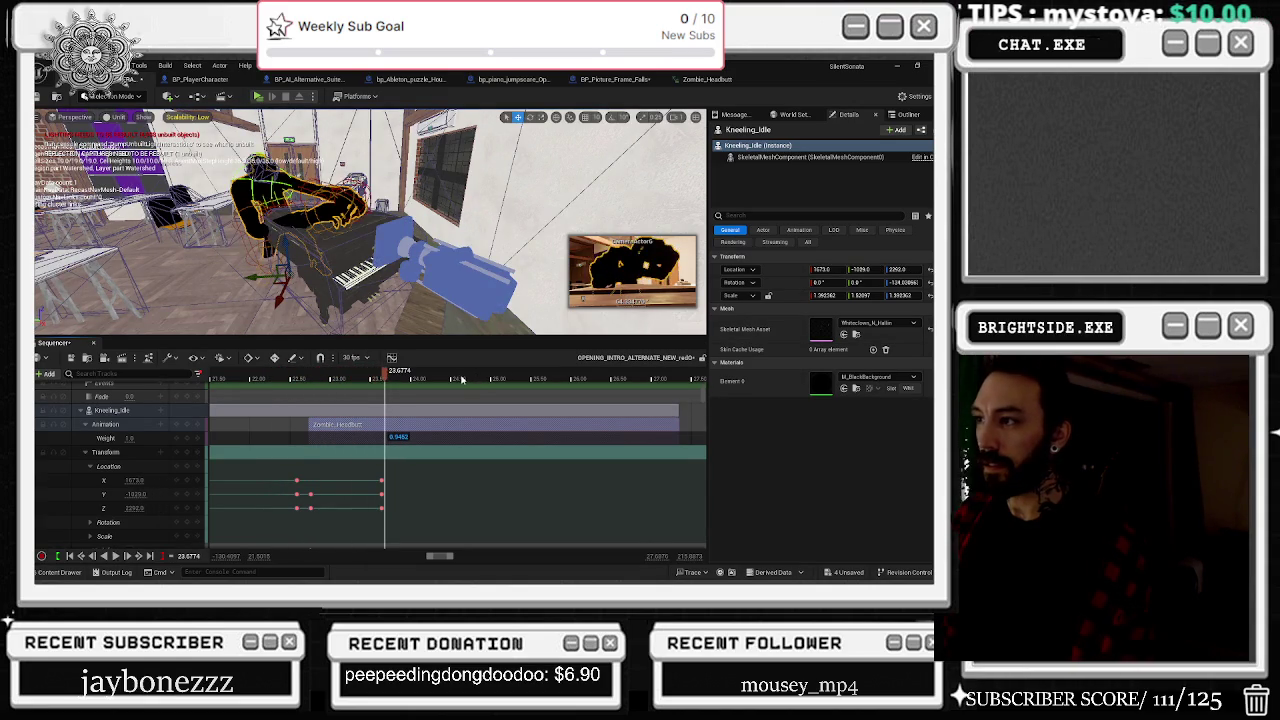
{"action": "key", "text": "space"}
{"action": "key", "text": "space"}
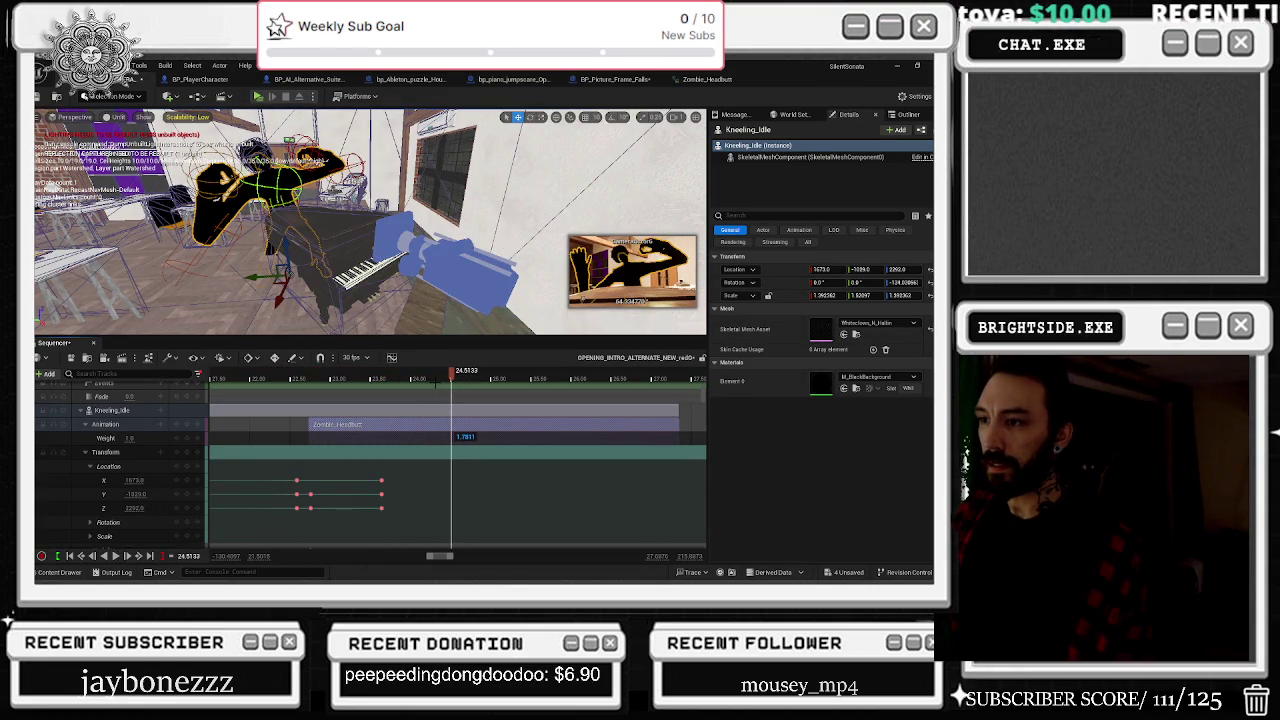
{"action": "left_click_drag", "start_coordinate": [435, 384], "coordinate": [377, 380]}
{"action": "key", "text": "alt+Tab"}
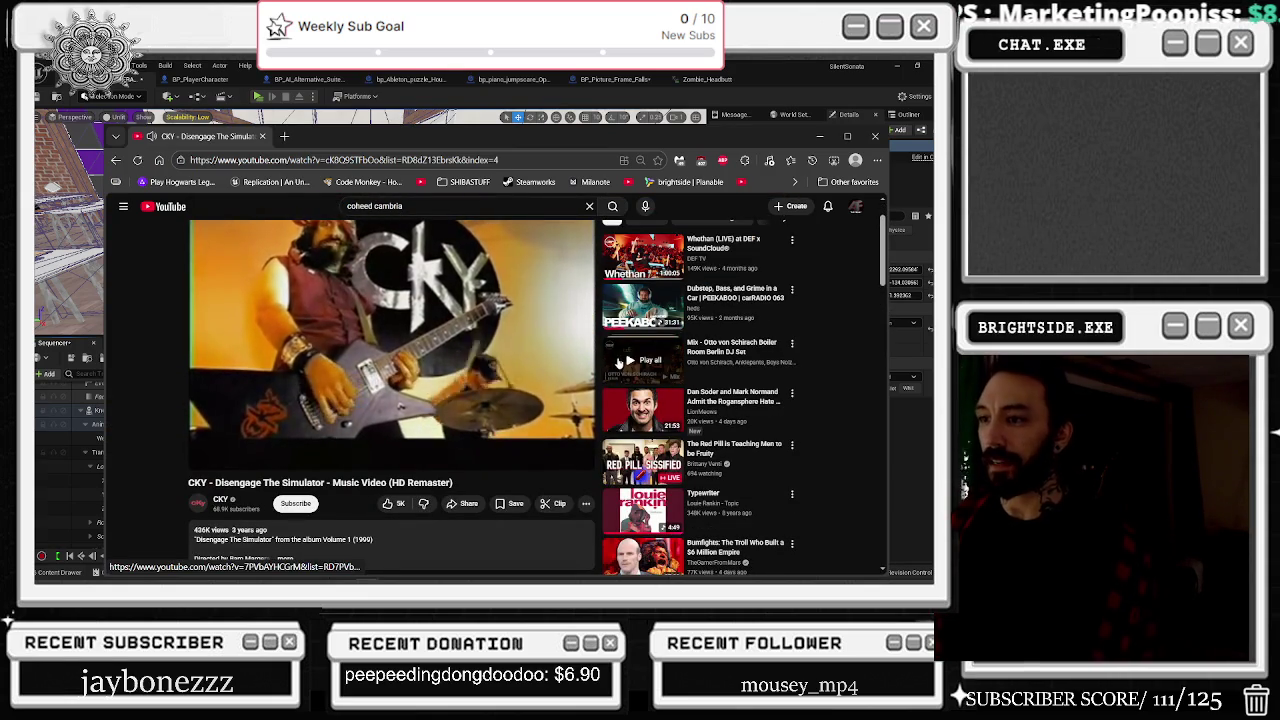
Step: Go back in the playlist and play 'Vicinity Of Obscenity' from the sidebar, then return to Unreal
{"action": "scroll", "coordinate": [590, 390], "scroll_direction": "up", "scroll_amount": 1}
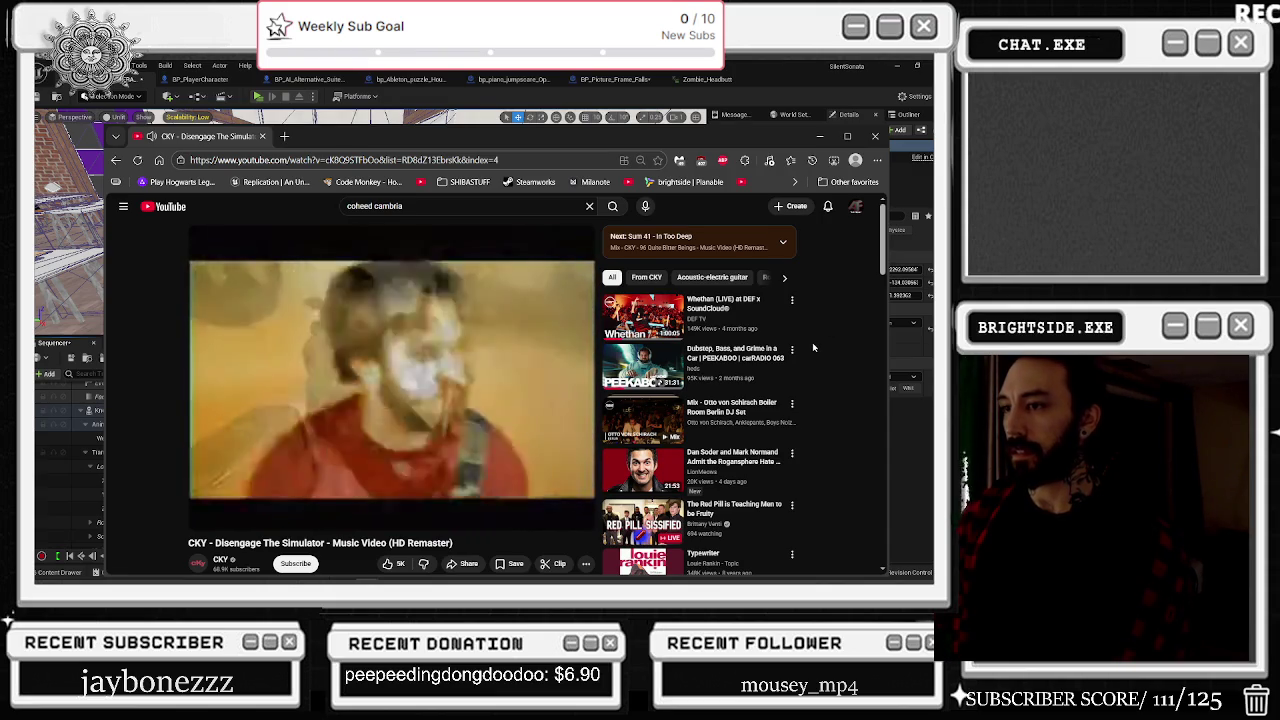
{"action": "scroll", "coordinate": [813, 347], "scroll_direction": "down", "scroll_amount": 1}
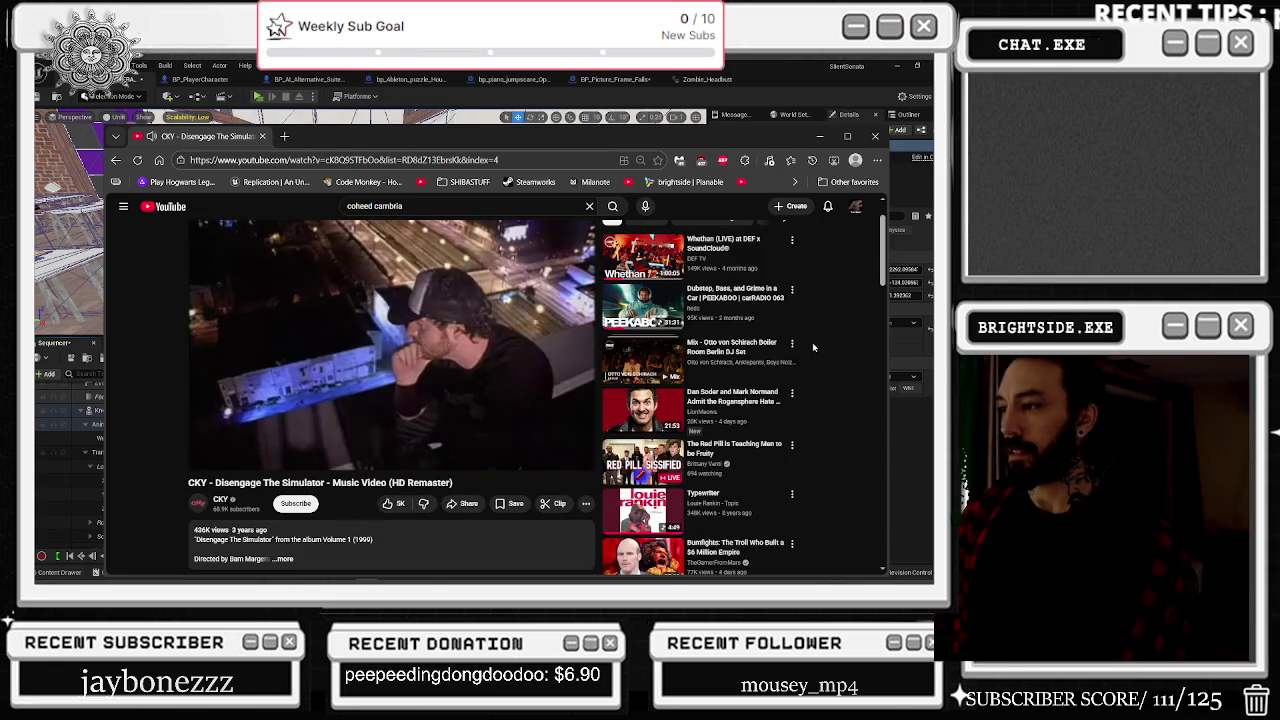
{"action": "scroll", "coordinate": [775, 394], "scroll_direction": "down", "scroll_amount": 10}
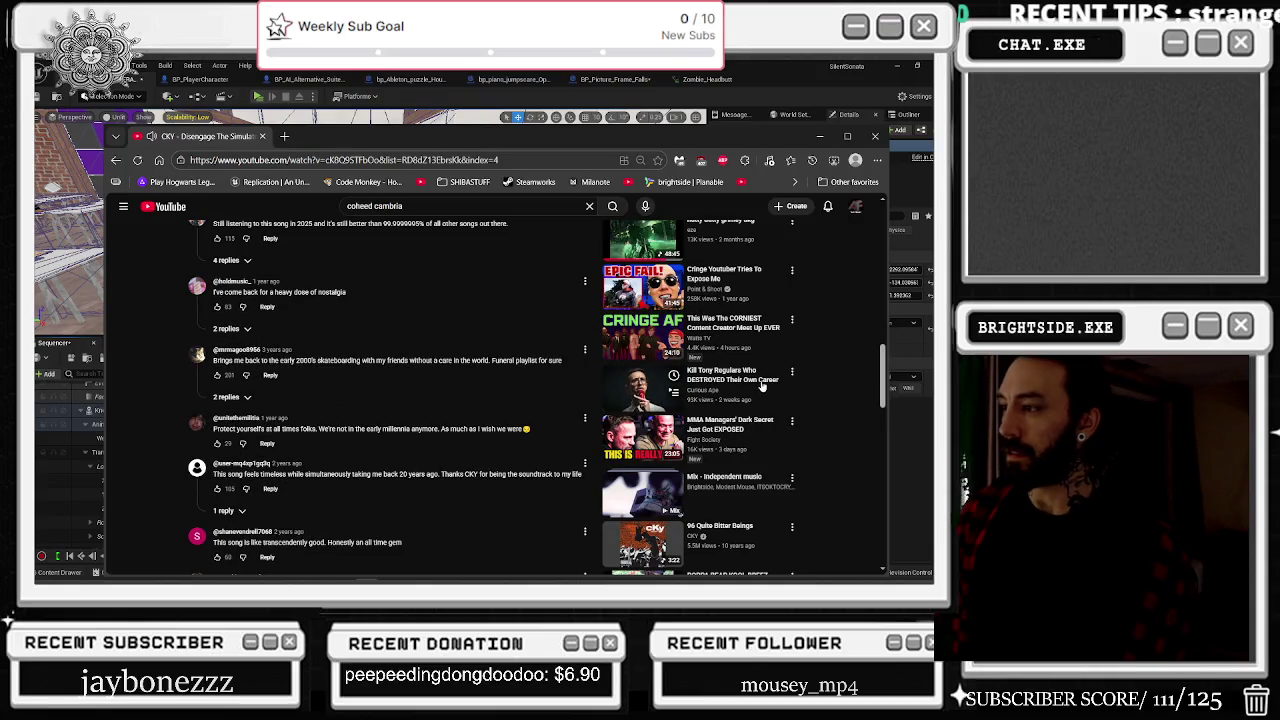
{"action": "scroll", "coordinate": [770, 395], "scroll_direction": "down", "scroll_amount": 5}
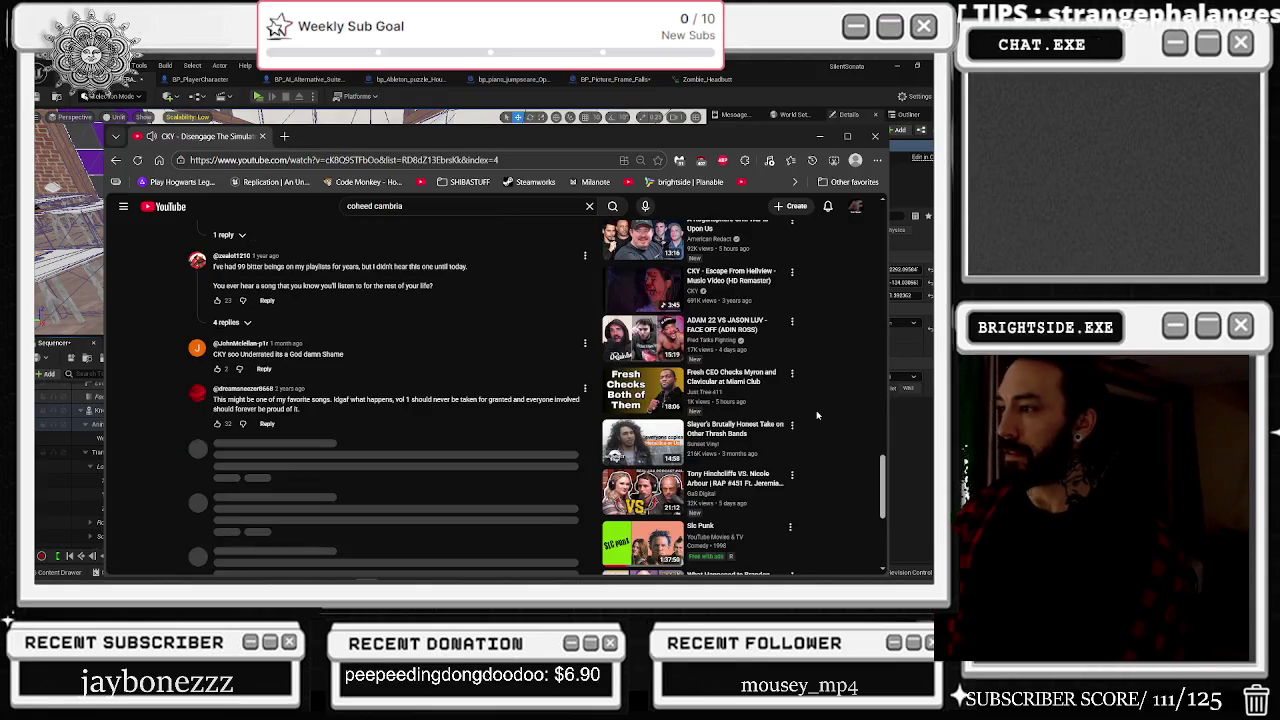
{"action": "left_click", "coordinate": [115, 160]}
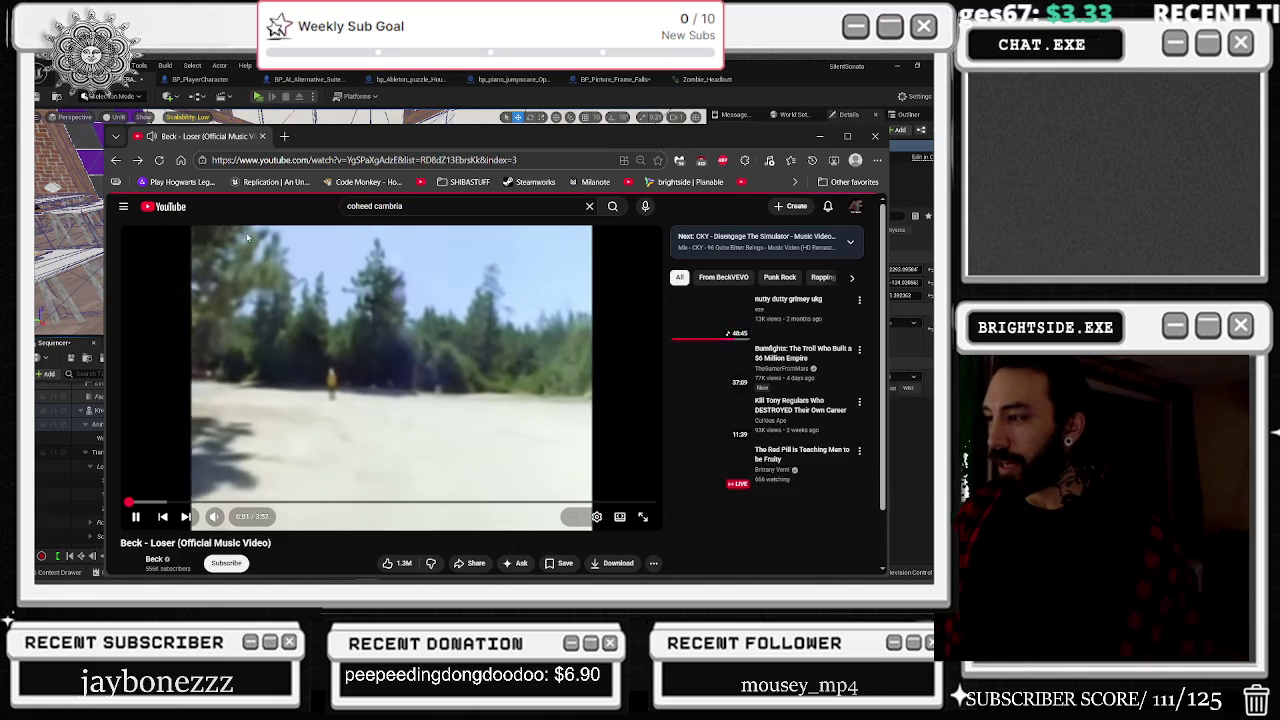
{"action": "scroll", "coordinate": [796, 392], "scroll_direction": "down", "scroll_amount": 3}
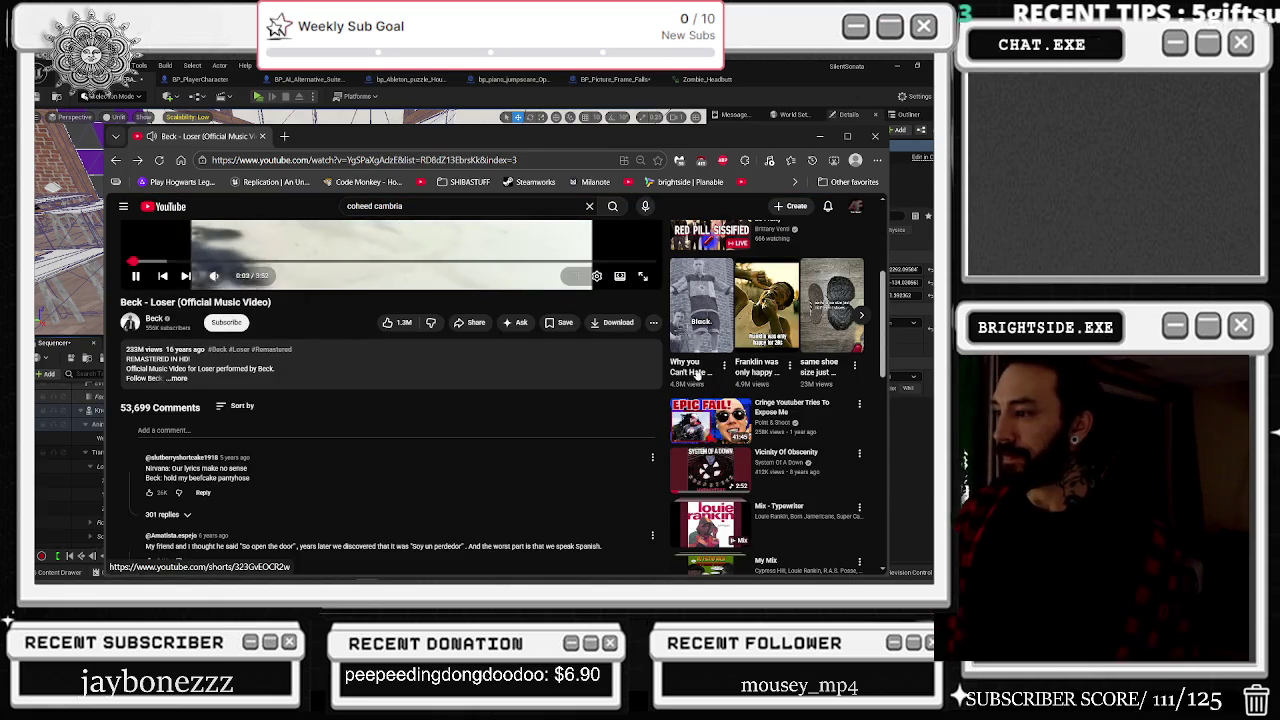
{"action": "left_click", "coordinate": [727, 478]}
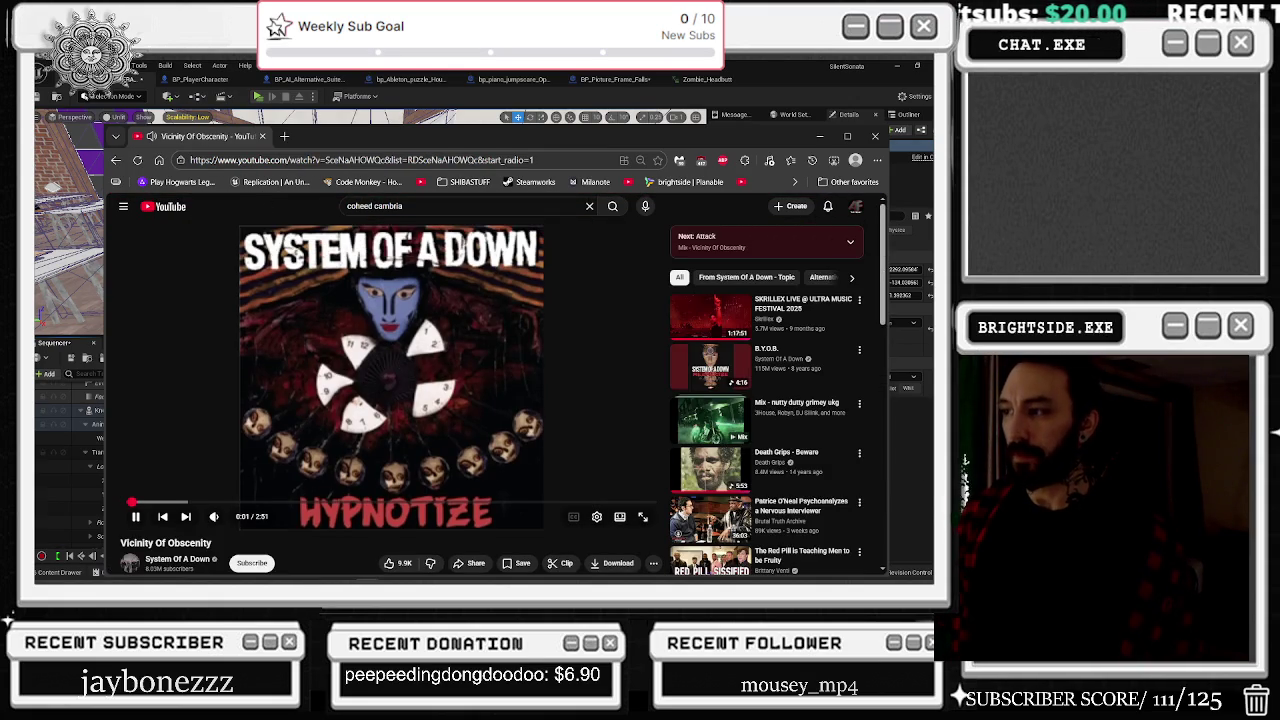
{"action": "key", "text": "alt+Tab"}
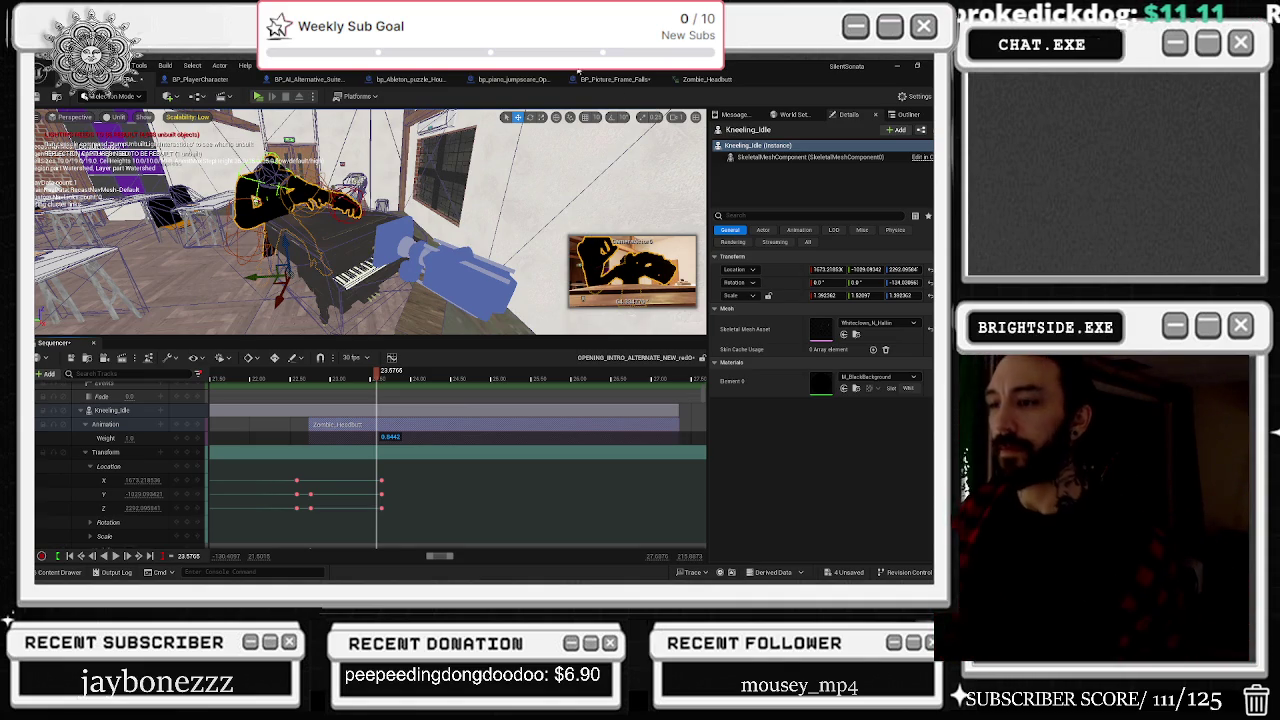
Step: Play the sequence, jump to 23.0485 and select Kneeling_Idle's X location key there
{"action": "key", "text": "space"}
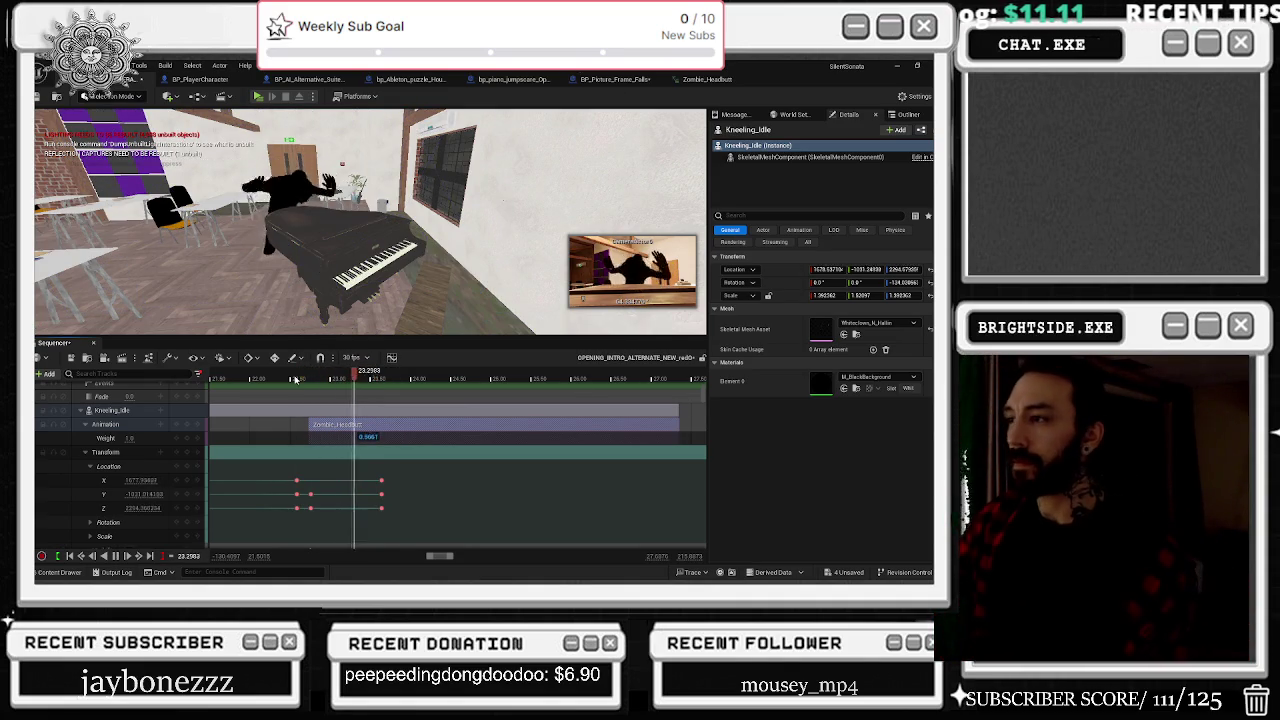
{"action": "key", "text": "space"}
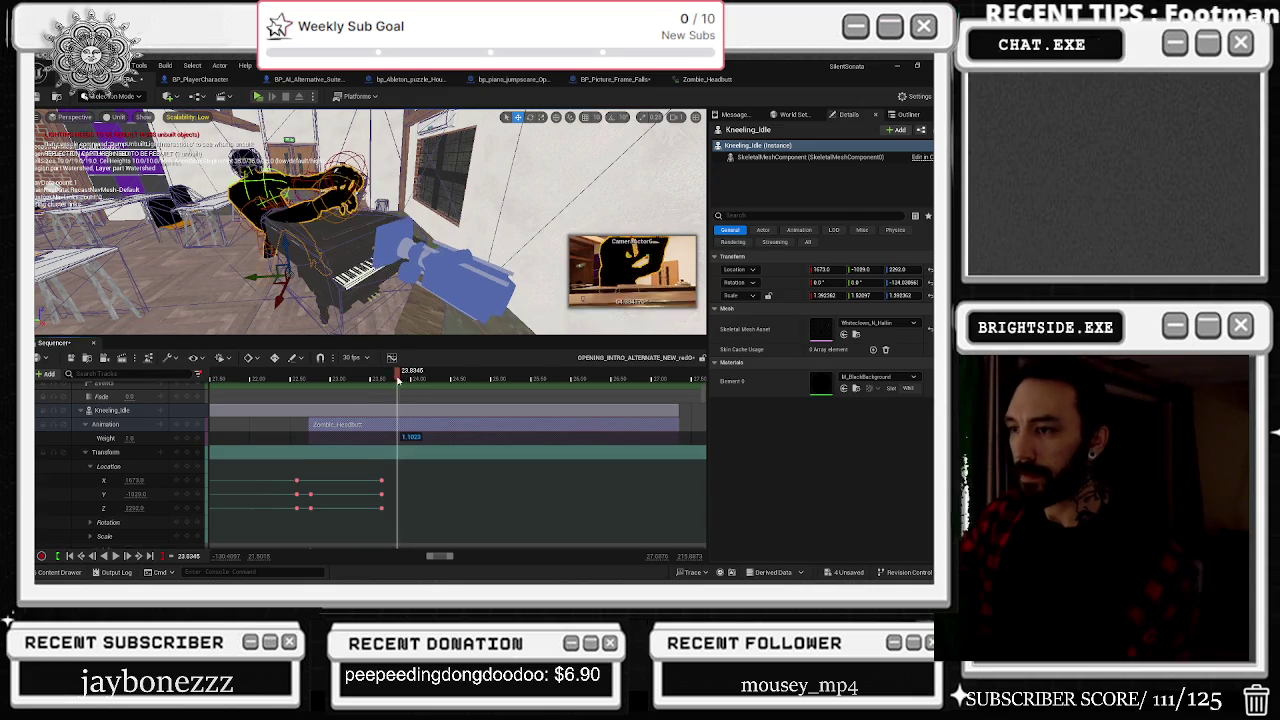
{"action": "left_click", "coordinate": [383, 378]}
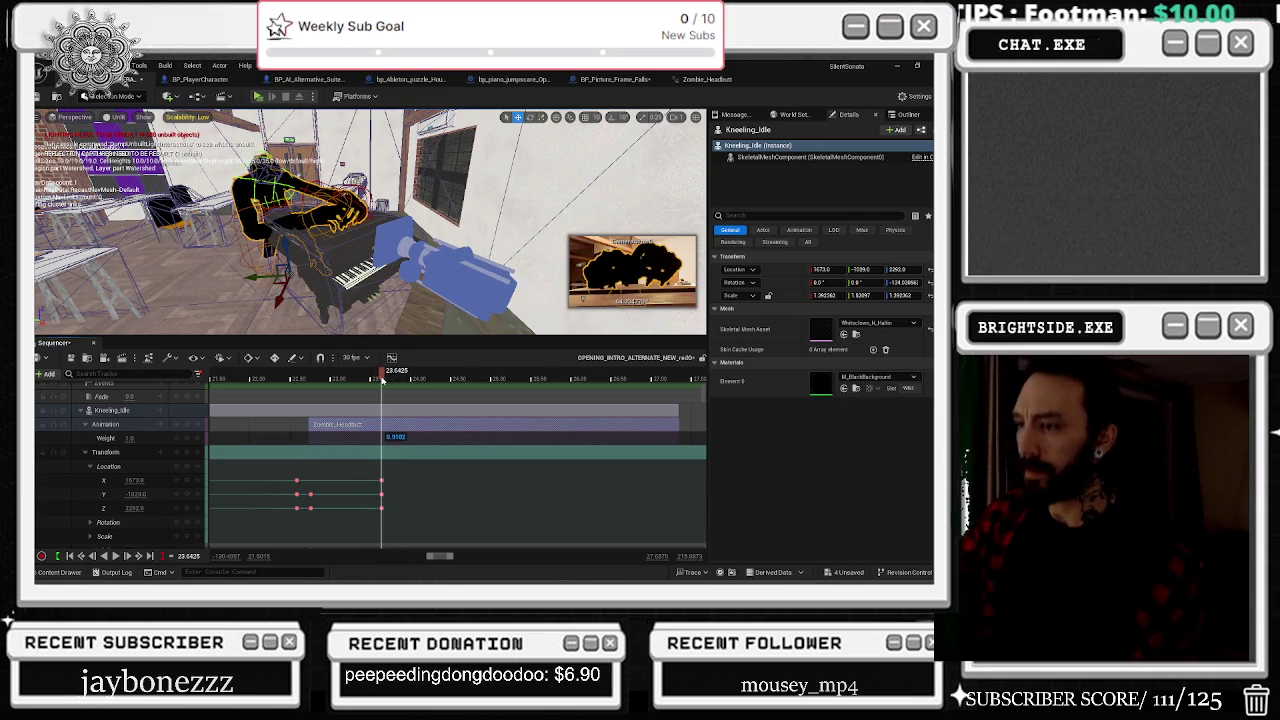
{"action": "scroll", "coordinate": [386, 458], "scroll_direction": "up", "scroll_amount": 5}
{"action": "scroll", "coordinate": [386, 458], "scroll_direction": "down", "scroll_amount": 1}
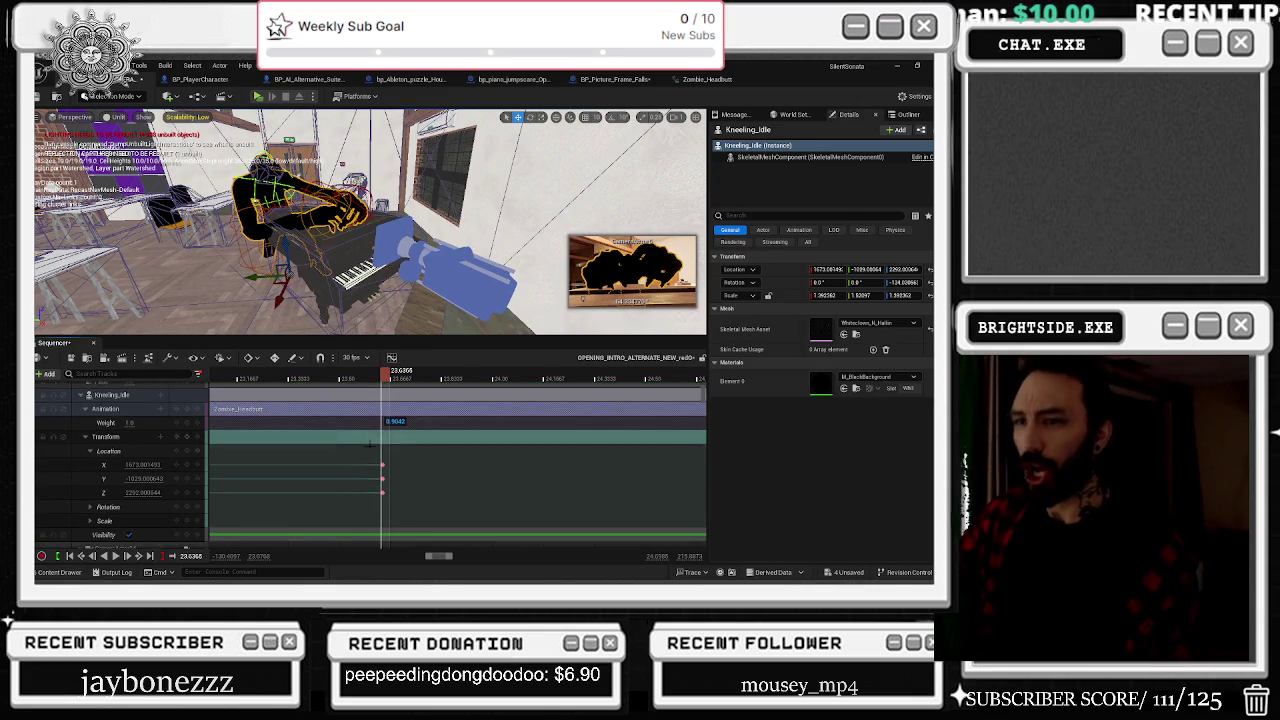
{"action": "left_click", "coordinate": [348, 392]}
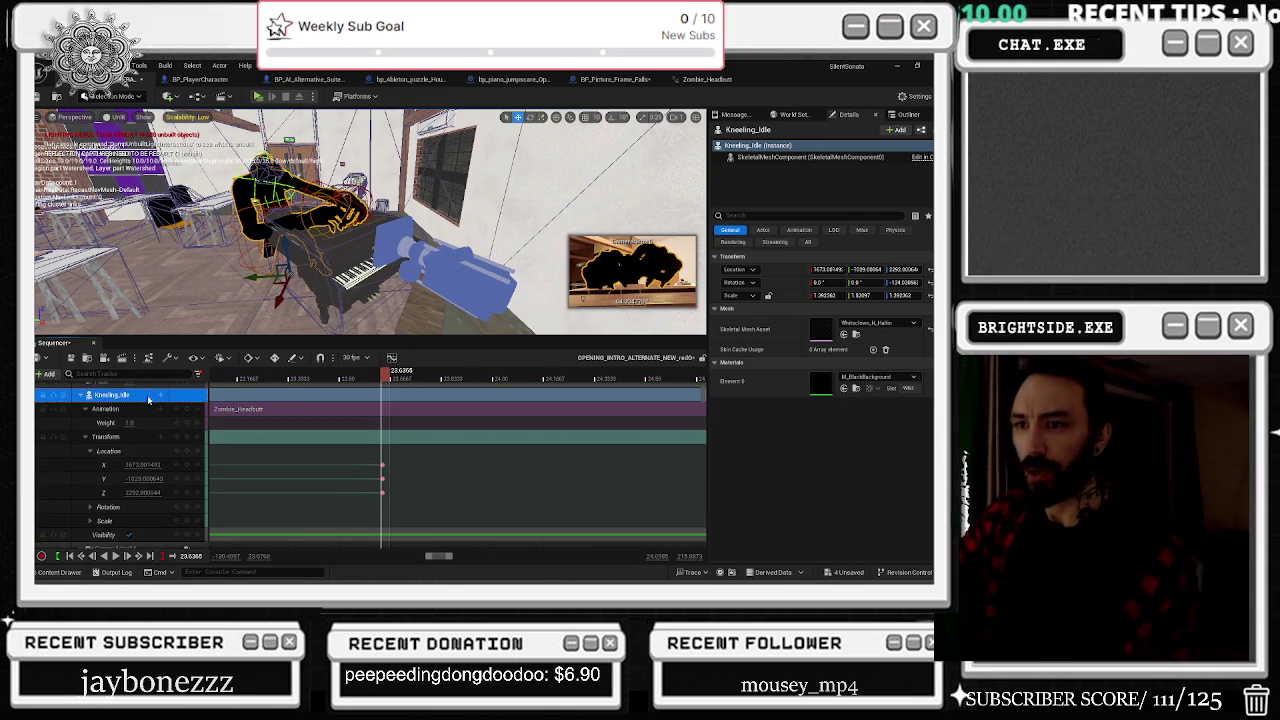
{"action": "left_click", "coordinate": [384, 465]}
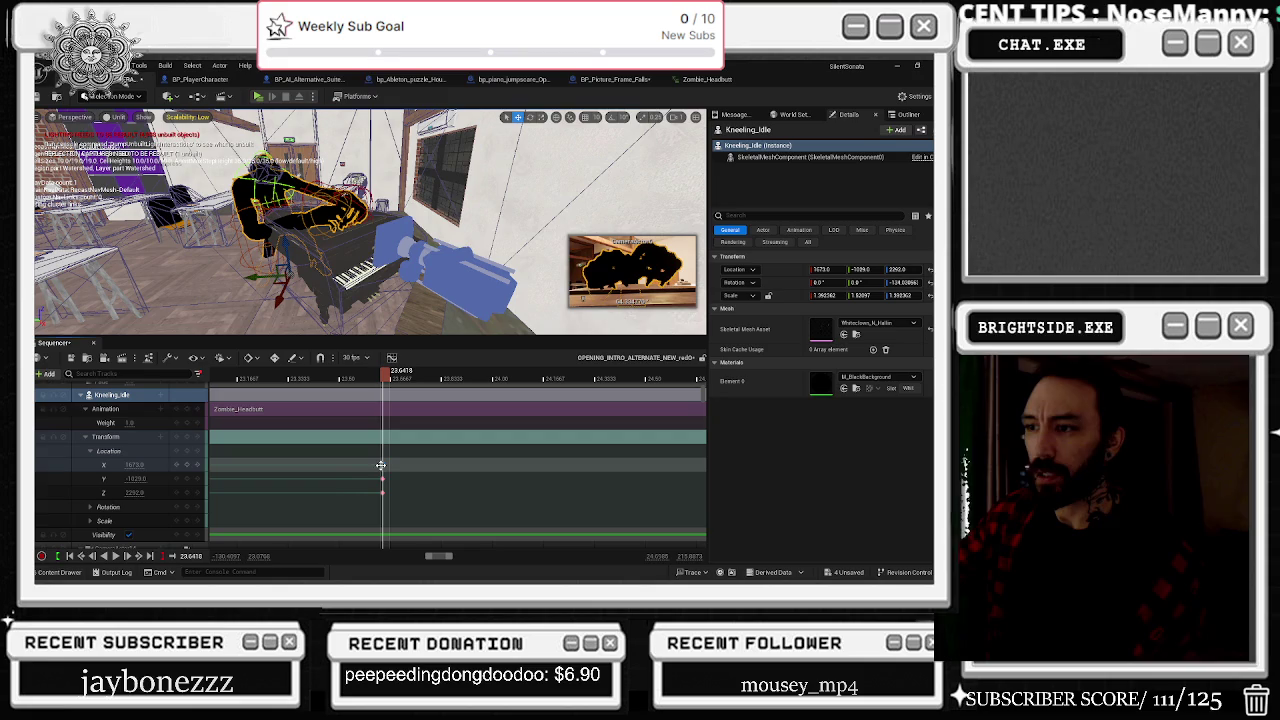
Step: Add a SkeletalMeshComponent0 track with a WhiteClown_material slot switcher track to Kneeling_Idle
{"action": "left_click", "coordinate": [162, 397]}
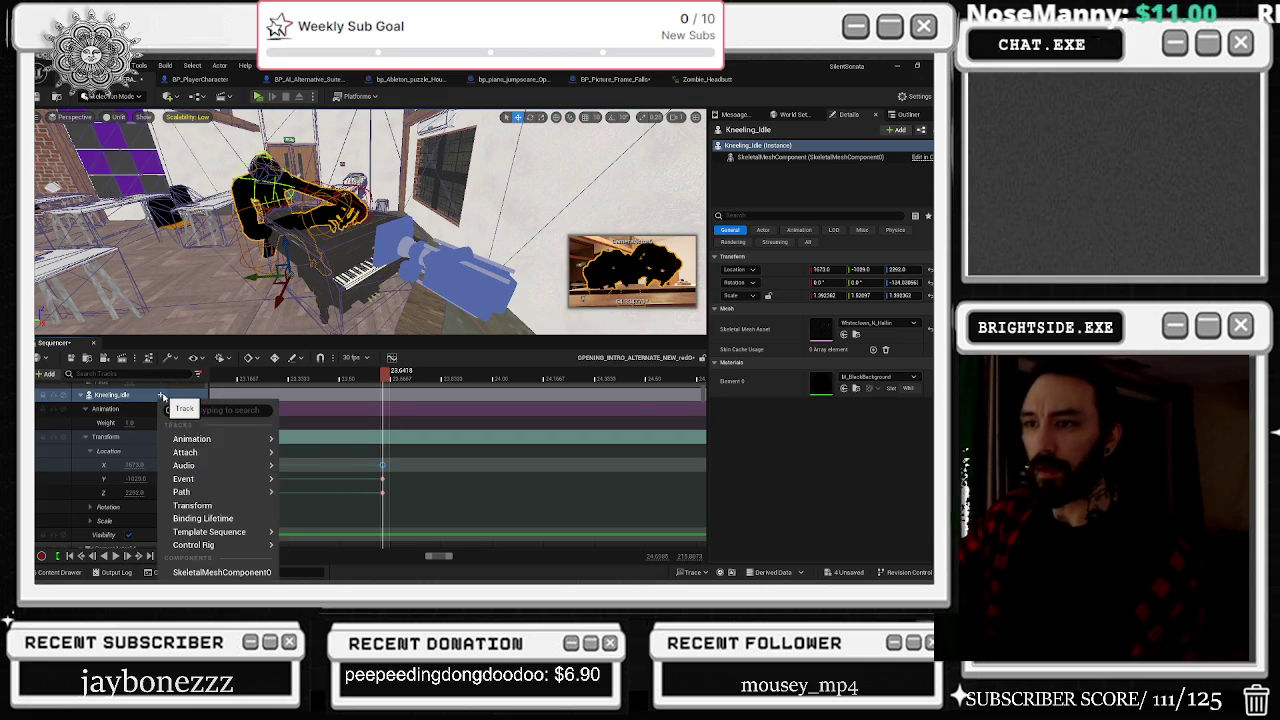
{"action": "left_click", "coordinate": [222, 572]}
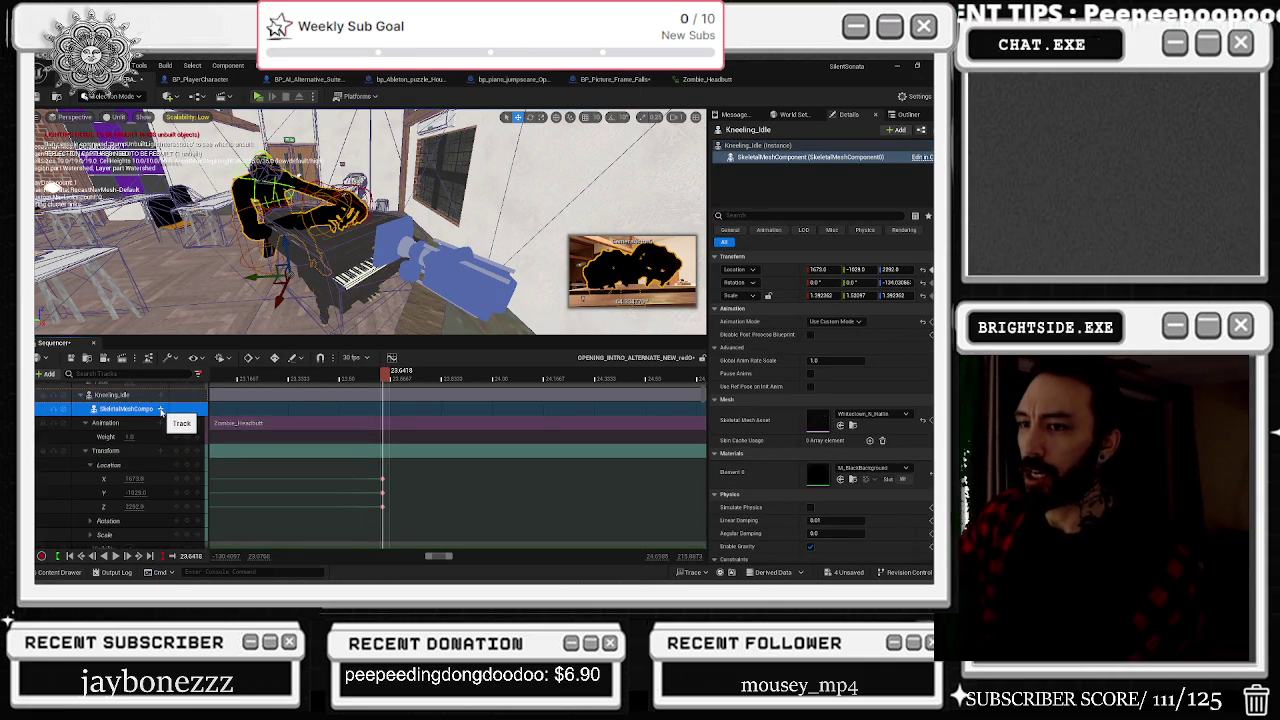
{"action": "left_click", "coordinate": [160, 410]}
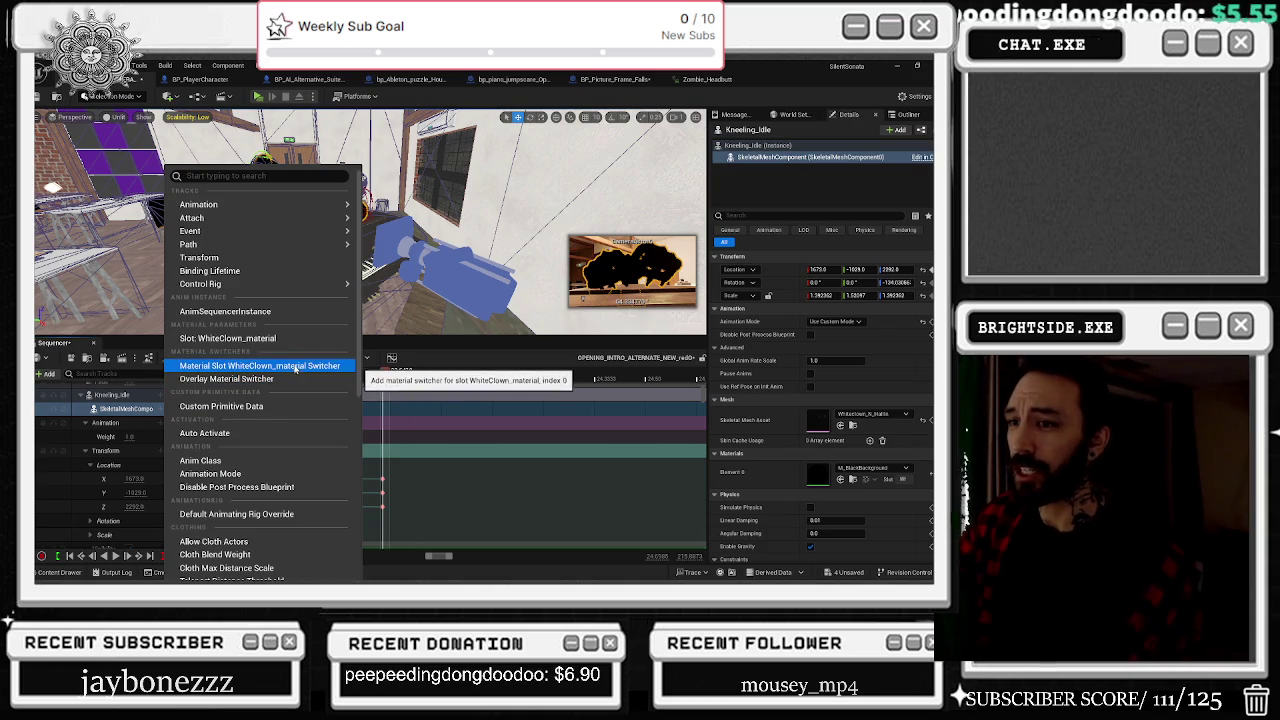
{"action": "left_click", "coordinate": [296, 366]}
{"action": "left_click", "coordinate": [138, 410]}
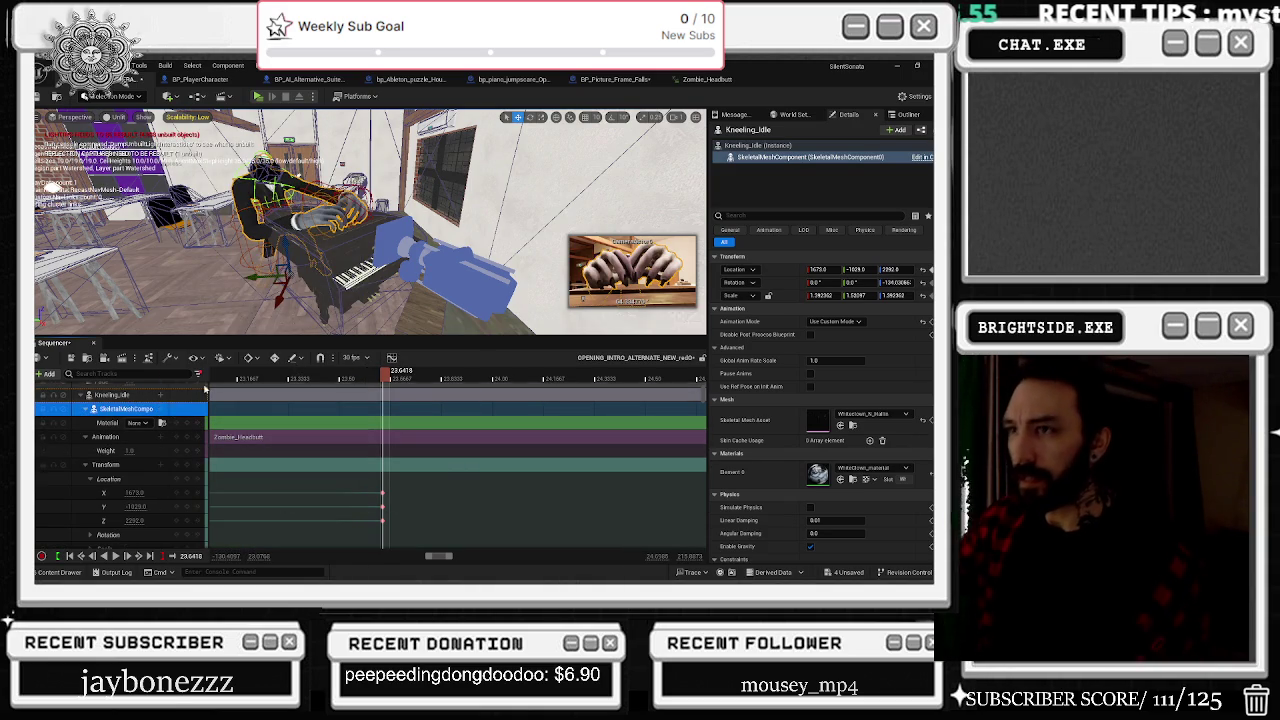
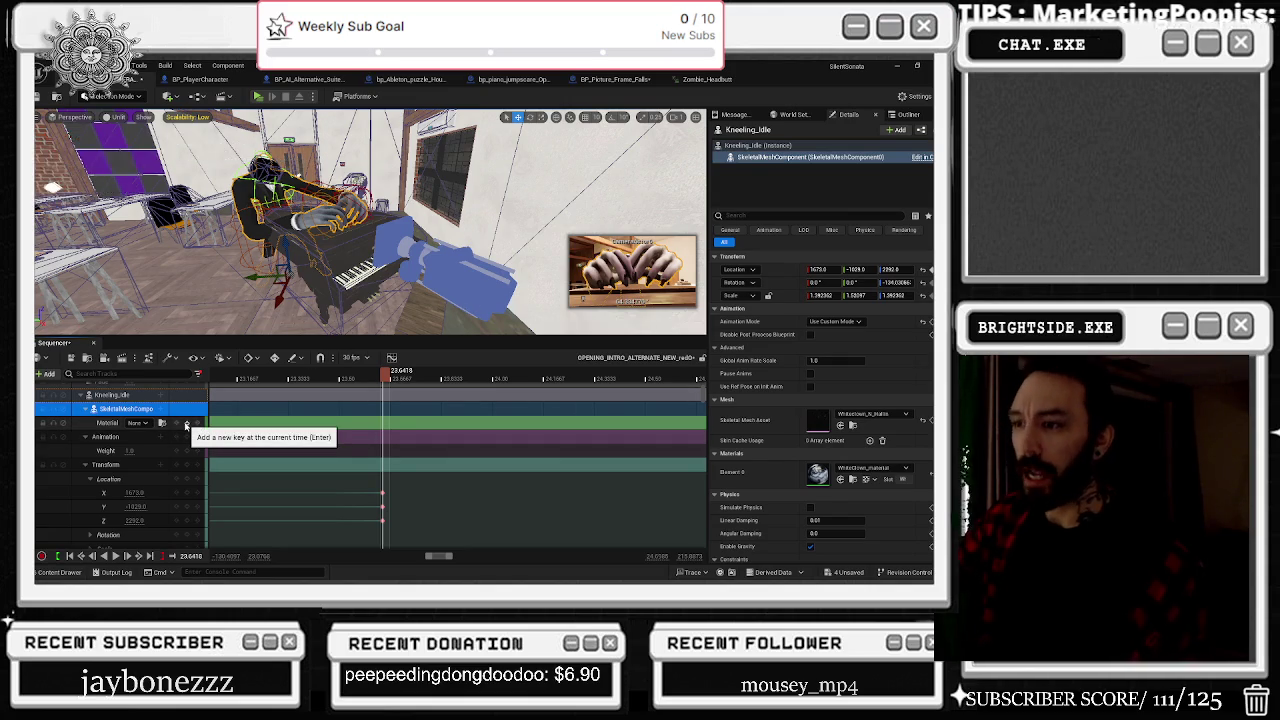
Step: Zoom the timeline onto the Zombie_Headbutt moment and scrub through it to about 23.56
{"action": "scroll", "coordinate": [606, 402], "scroll_direction": "up", "scroll_amount": 2}
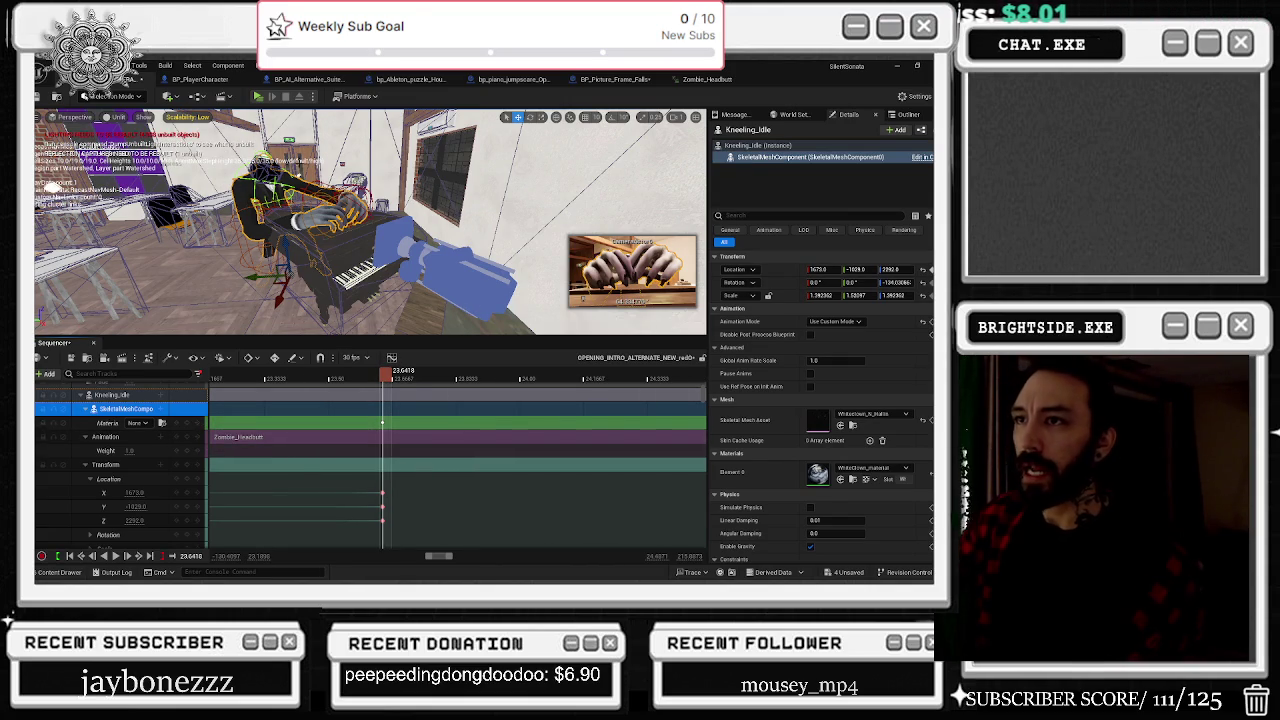
{"action": "left_click", "coordinate": [264, 172]}
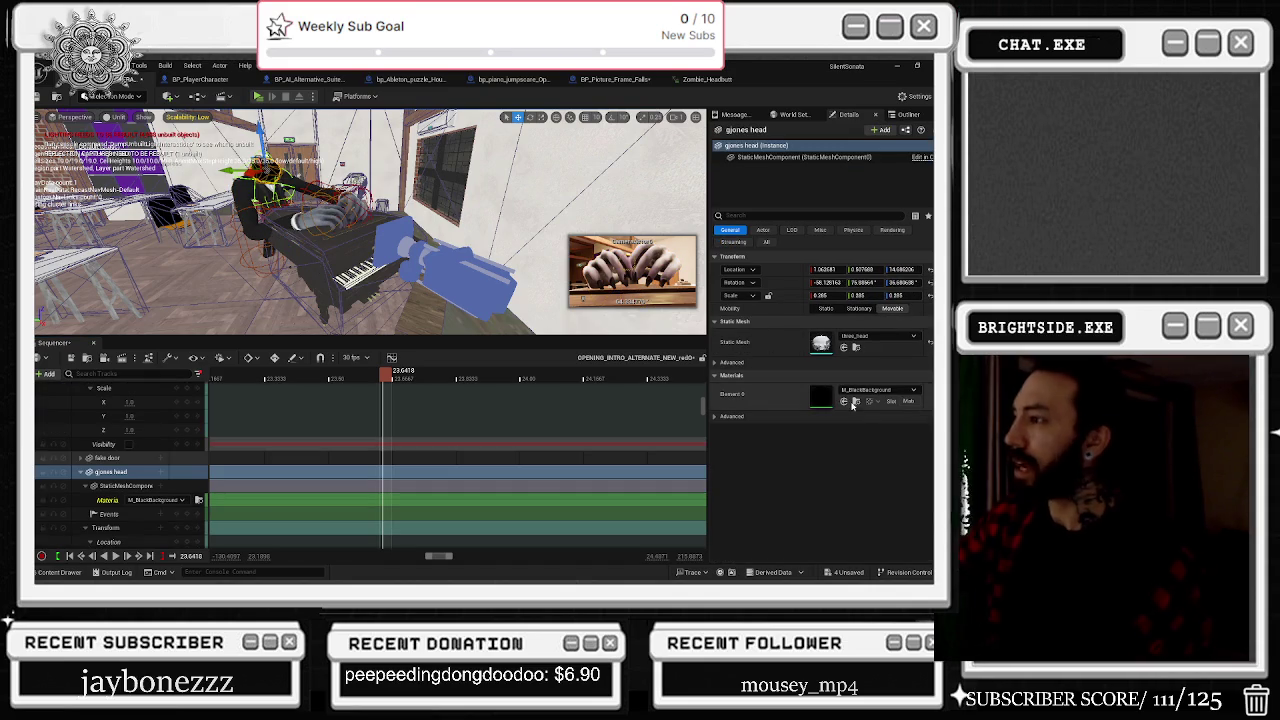
{"action": "key", "text": "ctrl+z"}
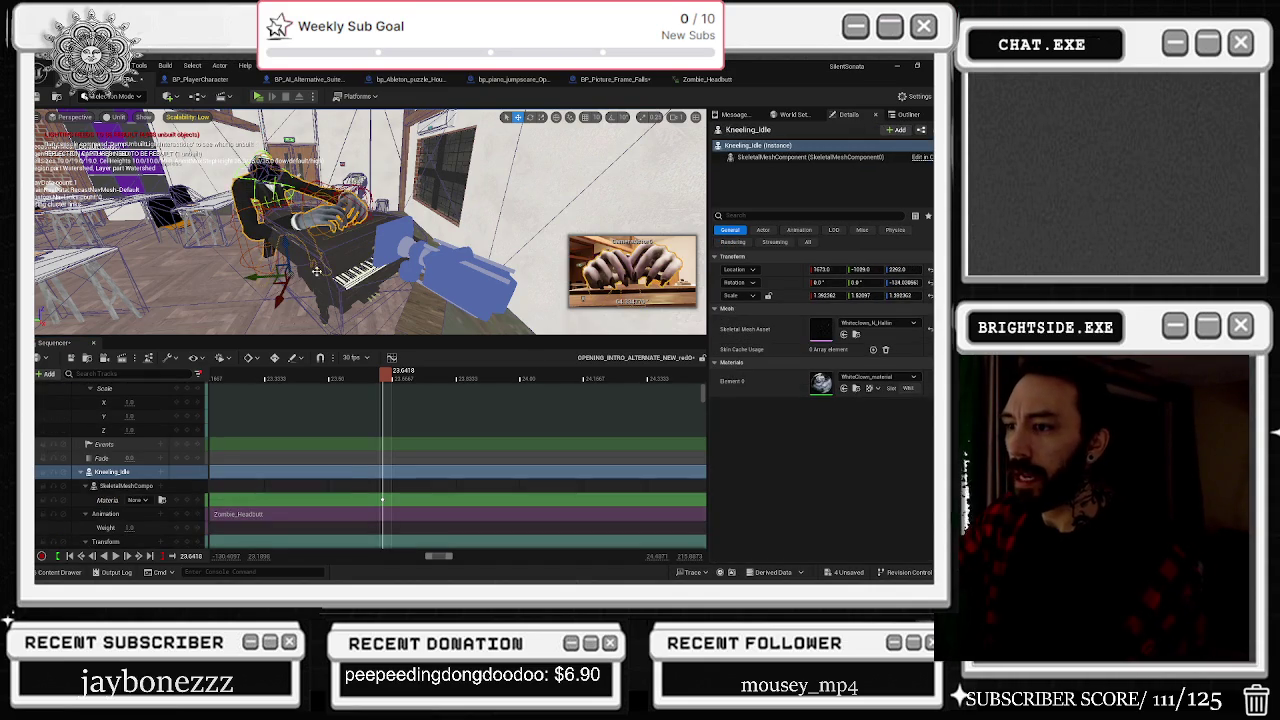
{"action": "mouse_move", "coordinate": [501, 377]}
{"action": "left_mouse_down"}
{"action": "mouse_move", "coordinate": [343, 378]}
{"action": "mouse_move", "coordinate": [380, 380]}
{"action": "left_mouse_up"}
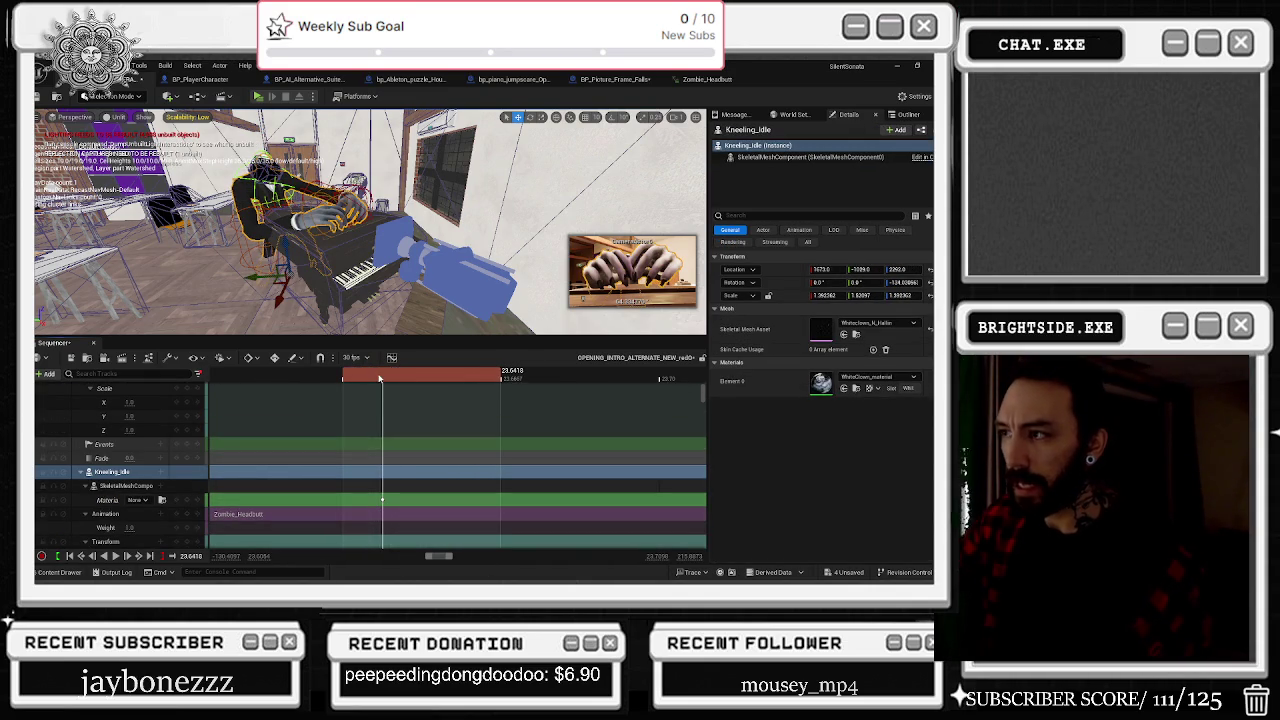
{"action": "scroll", "coordinate": [361, 377], "scroll_direction": "up", "scroll_amount": 3}
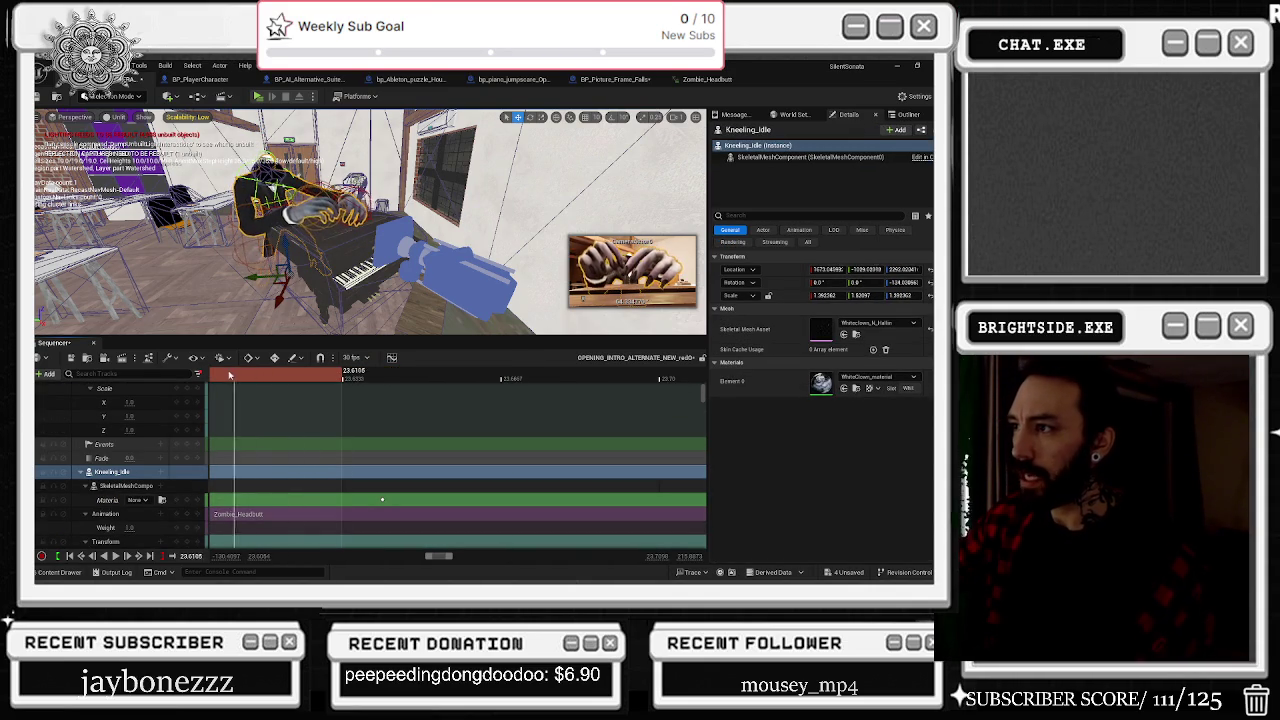
{"action": "scroll", "coordinate": [338, 430], "scroll_direction": "left", "scroll_amount": 3}
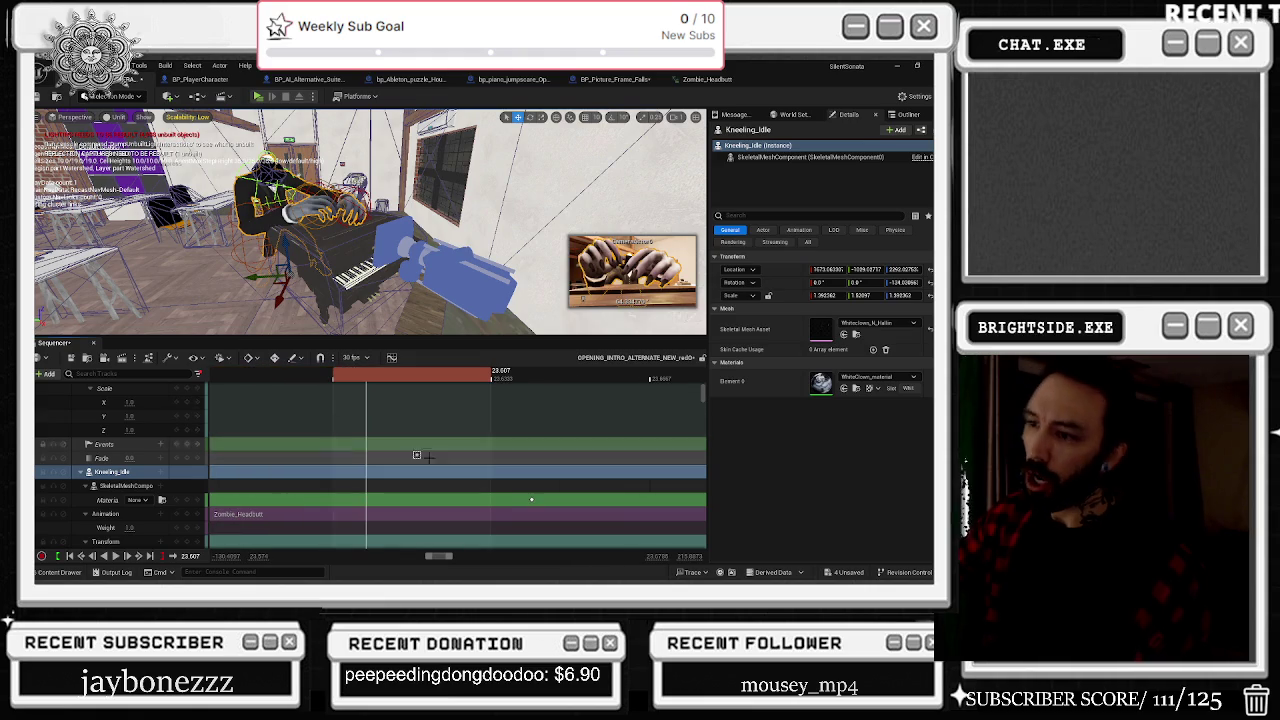
{"action": "left_click", "coordinate": [531, 499]}
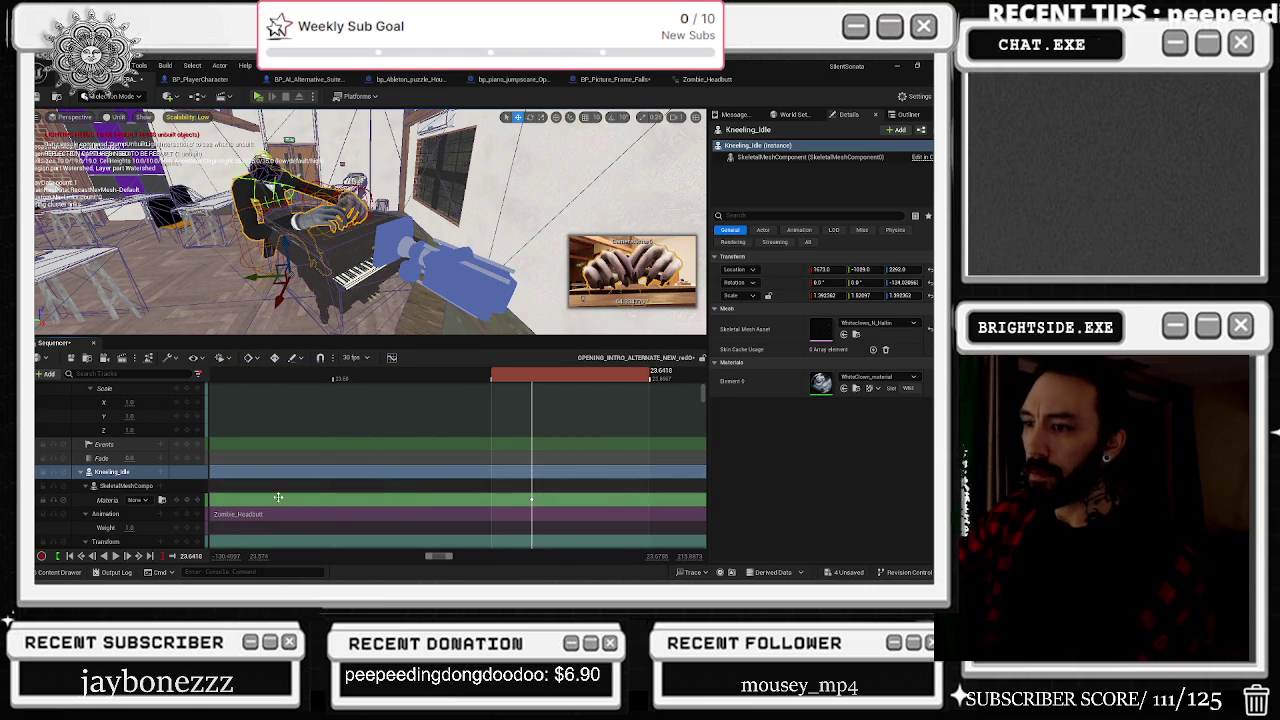
{"action": "left_click", "coordinate": [282, 498]}
{"action": "scroll", "coordinate": [290, 490], "scroll_direction": "left", "scroll_amount": 3}
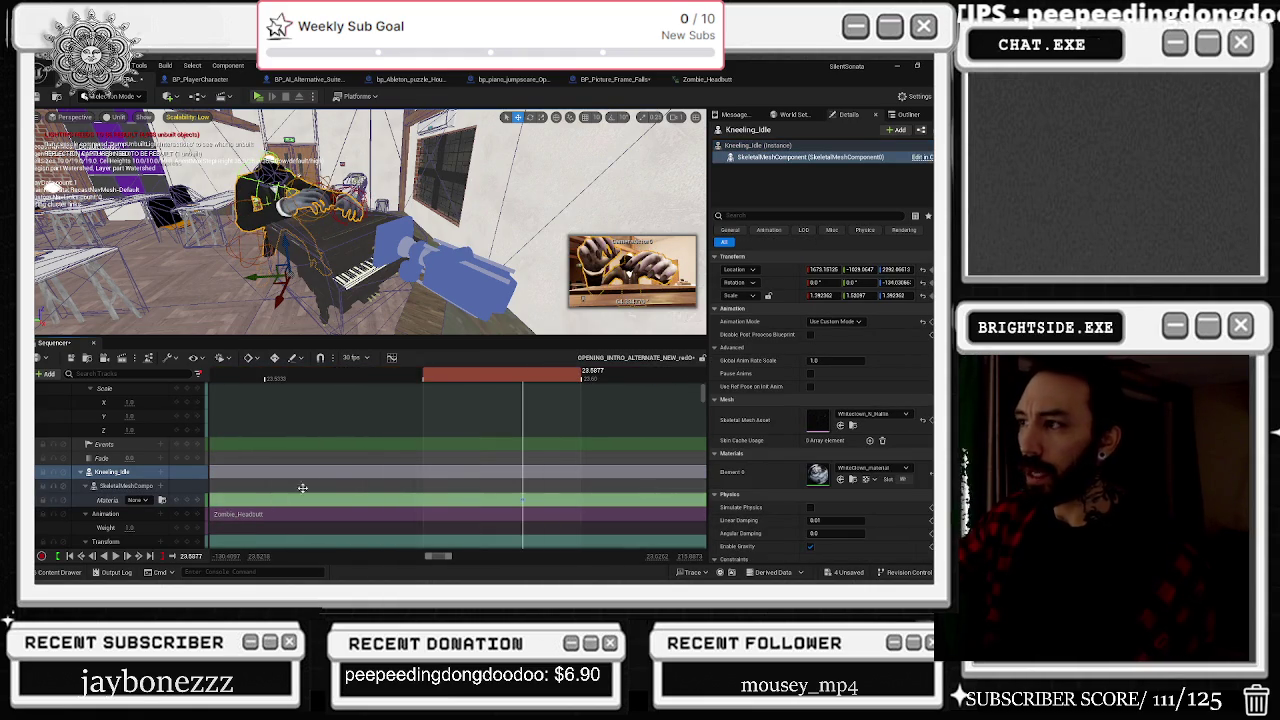
{"action": "left_click", "coordinate": [418, 499]}
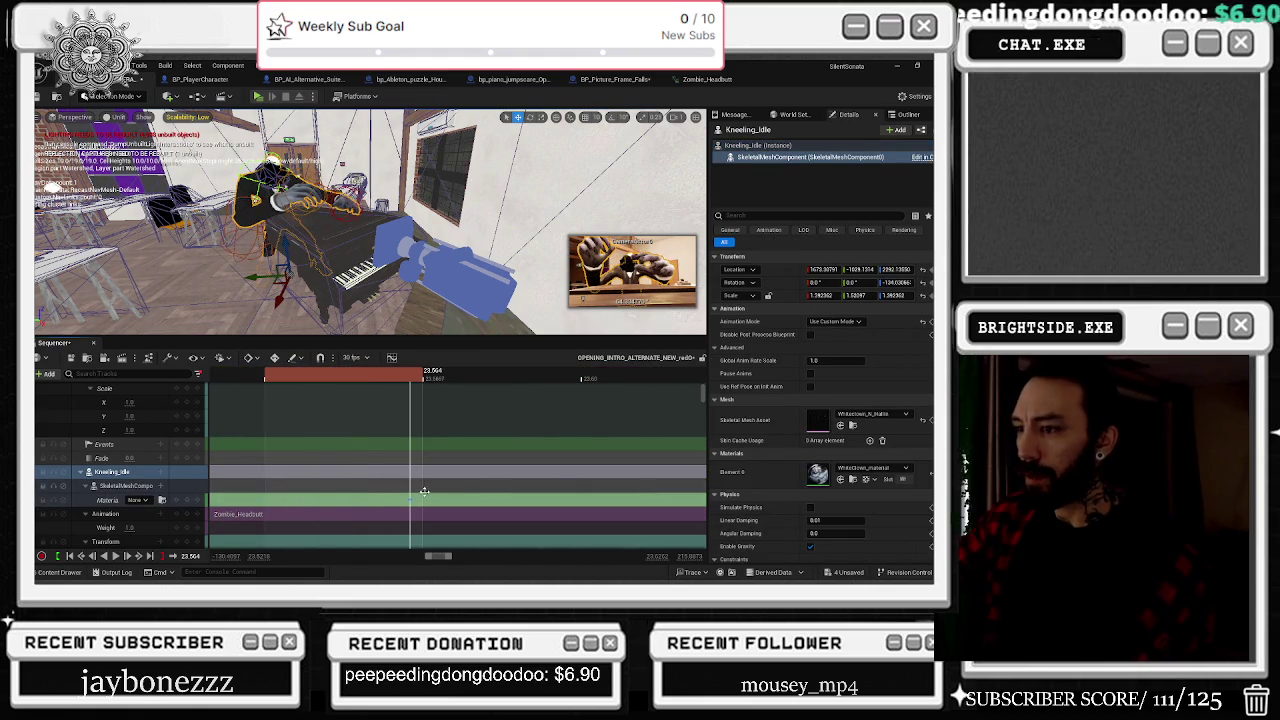
{"action": "scroll", "coordinate": [423, 493], "scroll_direction": "left", "scroll_amount": 2}
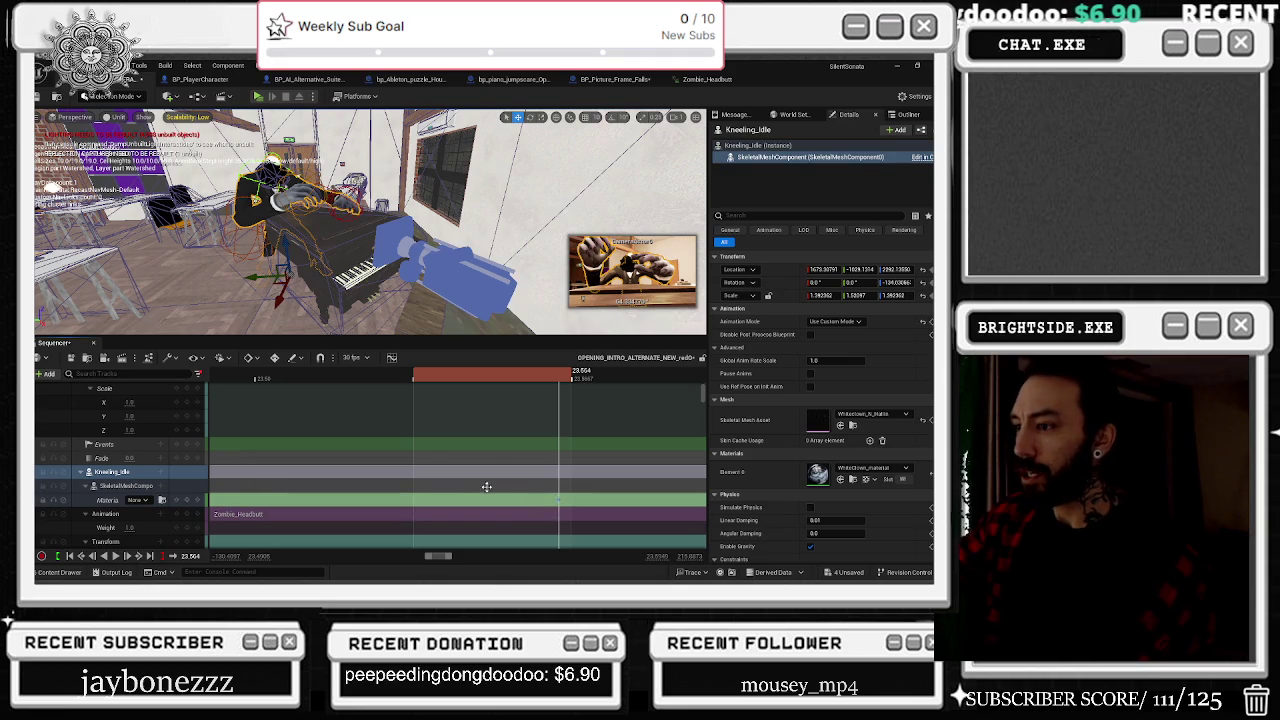
Step: Park the playhead at 23.1632 and add a key on Kneeling_Idle's Material track
{"action": "left_click", "coordinate": [490, 489]}
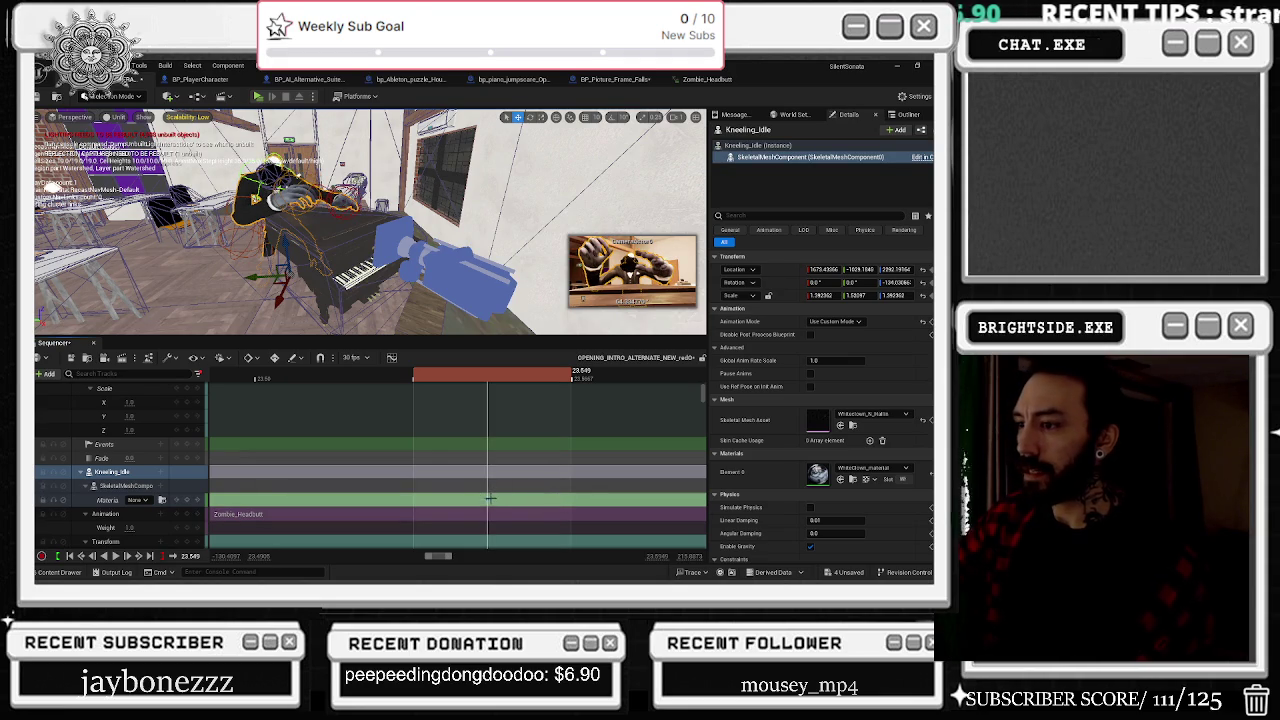
{"action": "left_click", "coordinate": [470, 500]}
{"action": "left_click", "coordinate": [486, 497]}
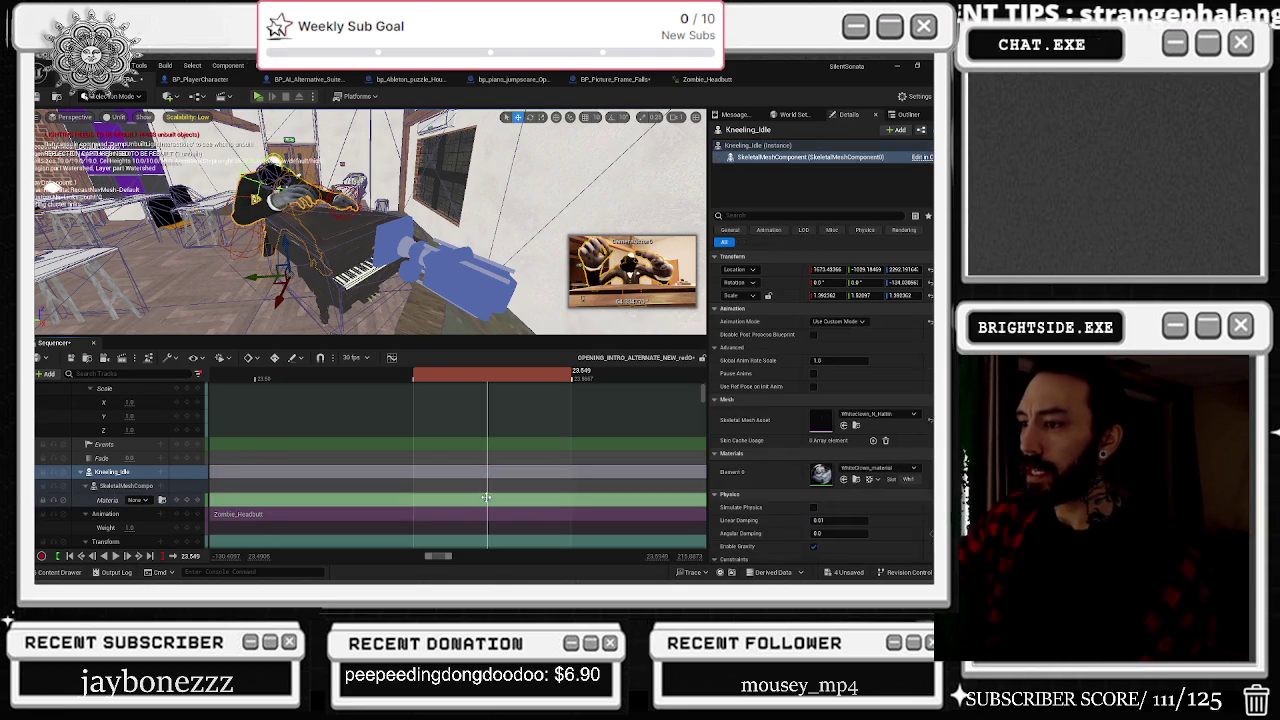
{"action": "left_click", "coordinate": [421, 496]}
{"action": "scroll", "coordinate": [410, 479], "scroll_direction": "down", "scroll_amount": 2}
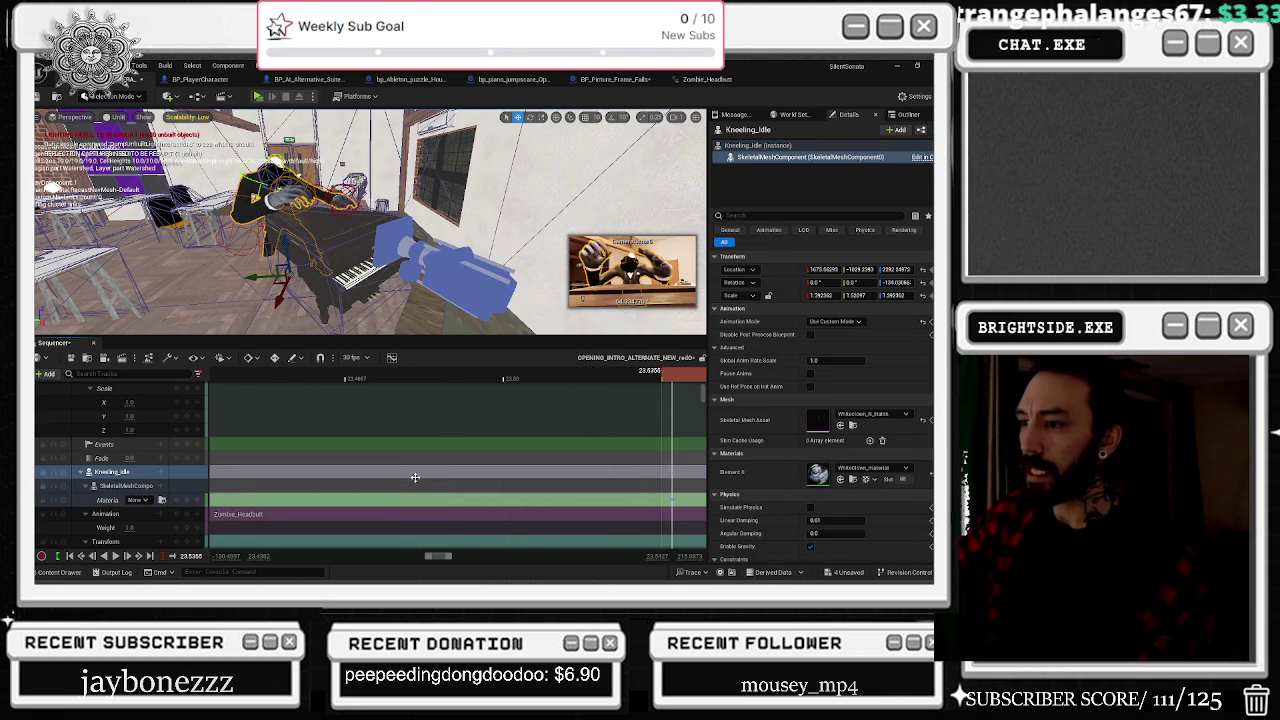
{"action": "scroll", "coordinate": [671, 500], "scroll_direction": "down", "scroll_amount": 2}
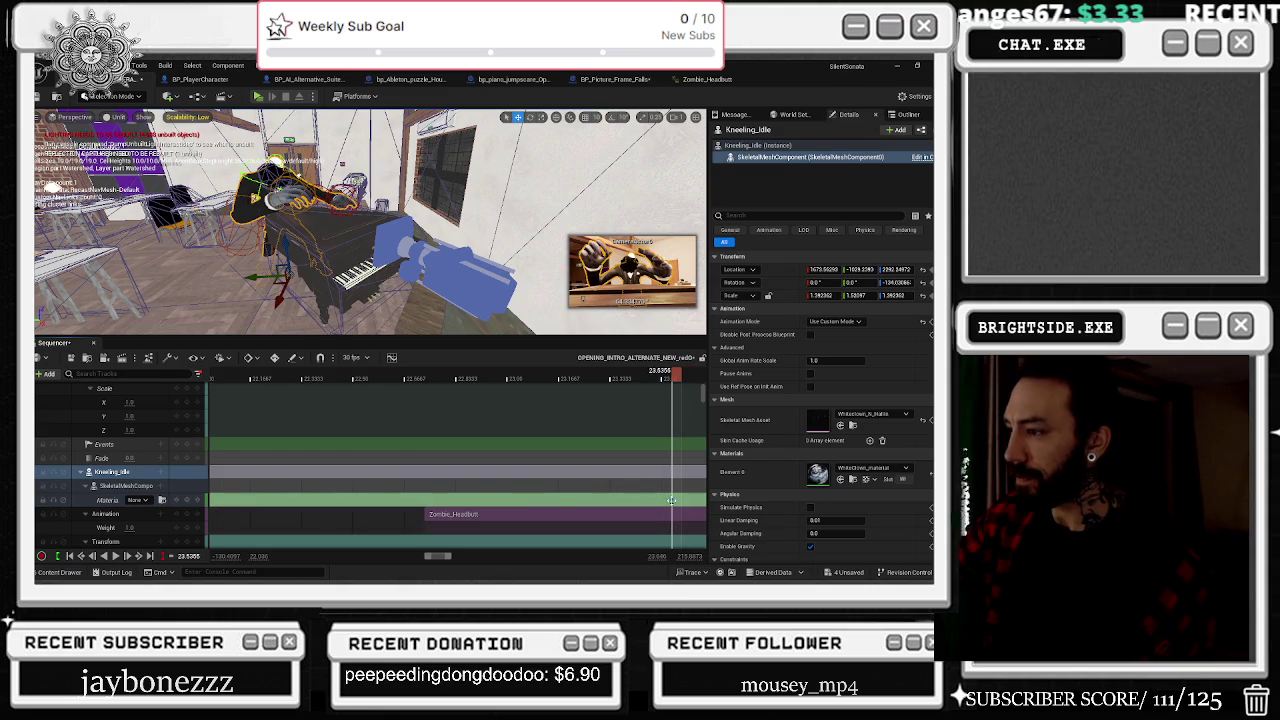
{"action": "left_click", "coordinate": [597, 501]}
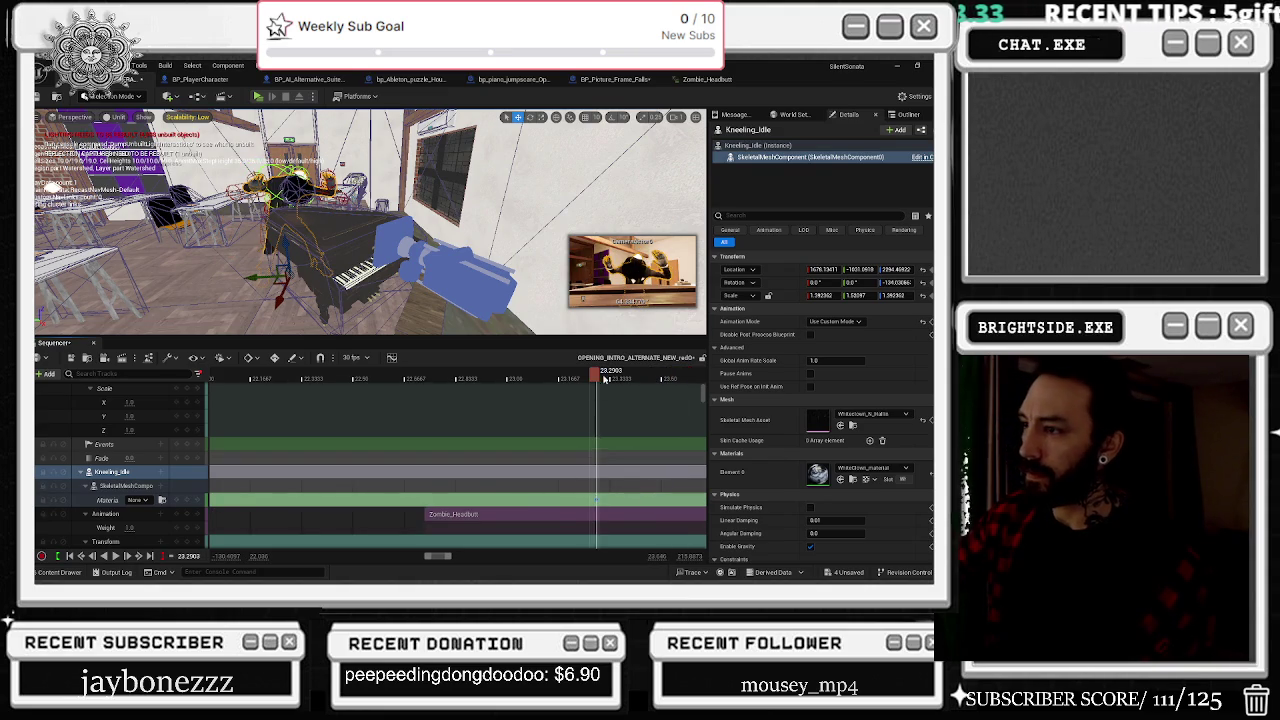
{"action": "left_click", "coordinate": [557, 378]}
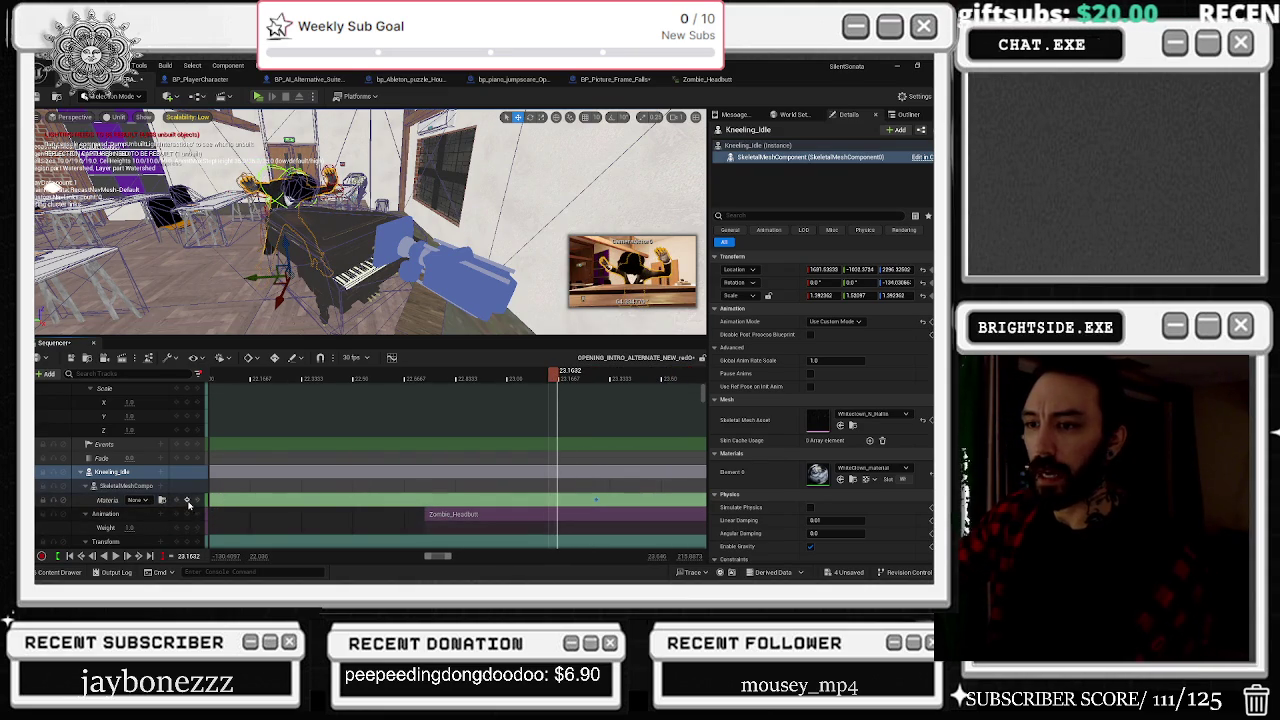
{"action": "left_click", "coordinate": [186, 499]}
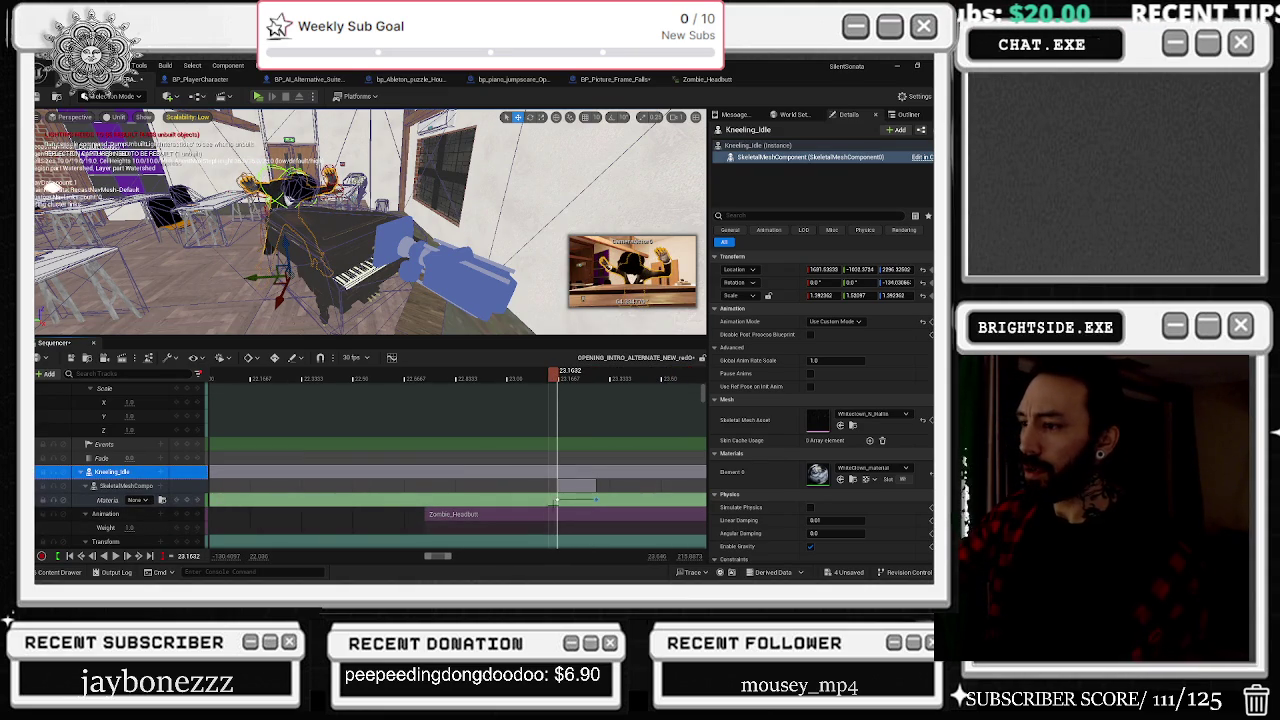
Step: Browse the Element 0 material choices for the new material key, then dismiss the list
{"action": "right_click", "coordinate": [556, 499]}
{"action": "mouse_move", "coordinate": [593, 404]}
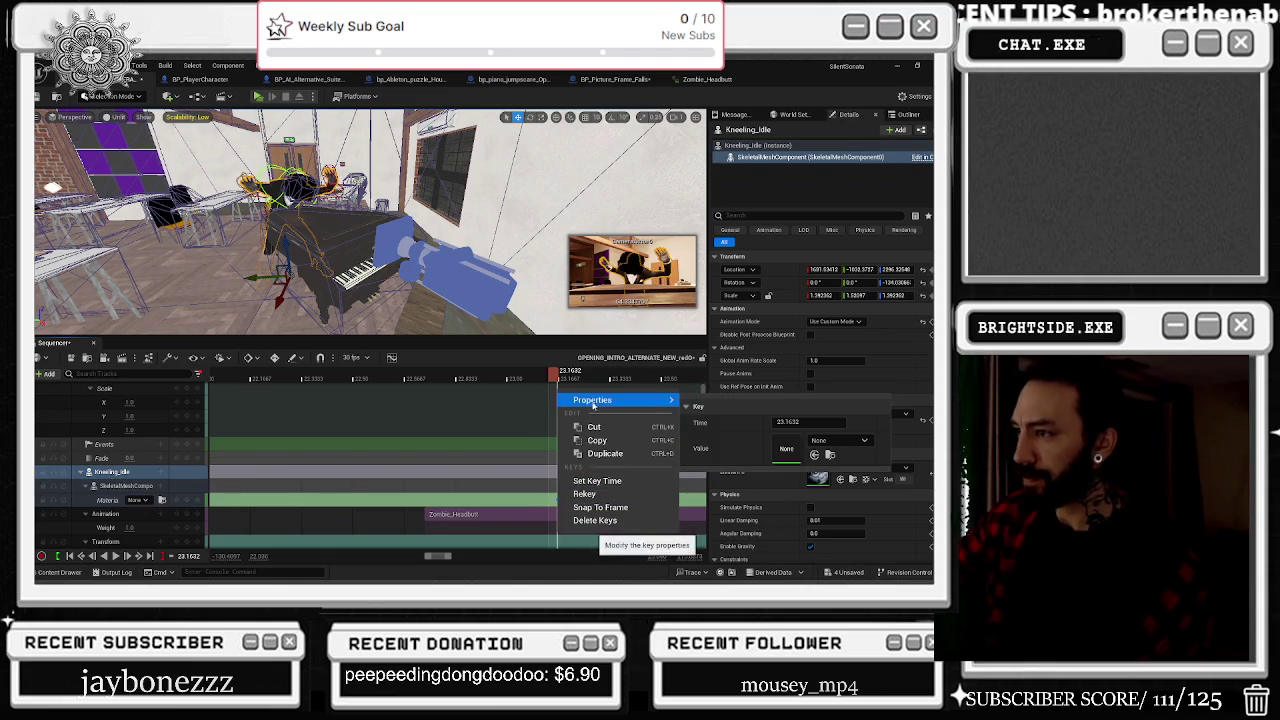
{"action": "left_click", "coordinate": [830, 442]}
{"action": "type", "text": "black"}
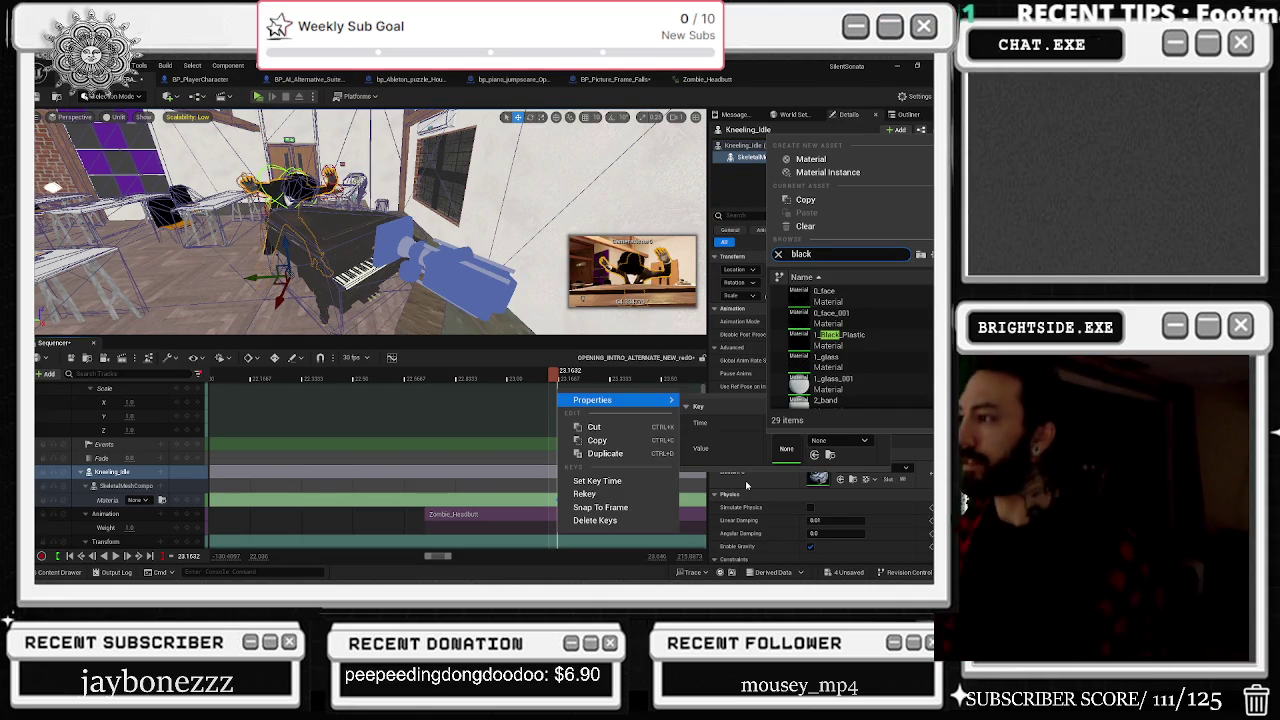
{"action": "left_click", "coordinate": [826, 334]}
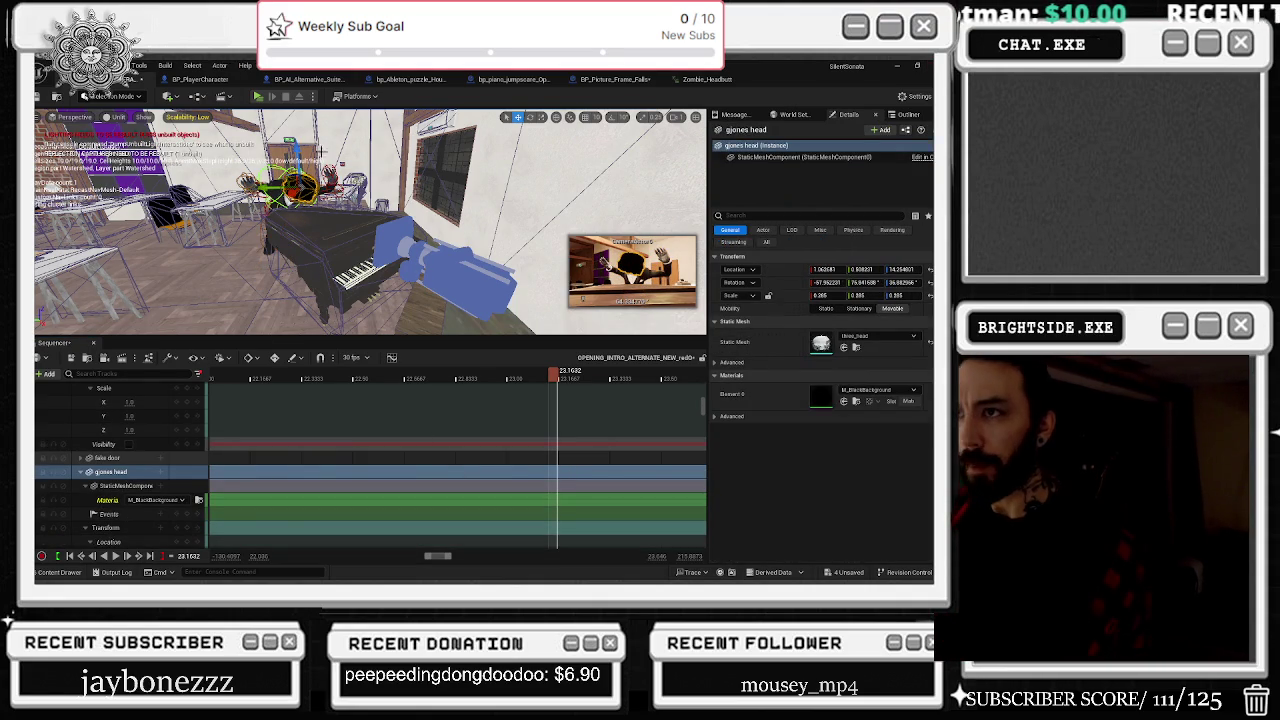
{"action": "left_click", "coordinate": [300, 200]}
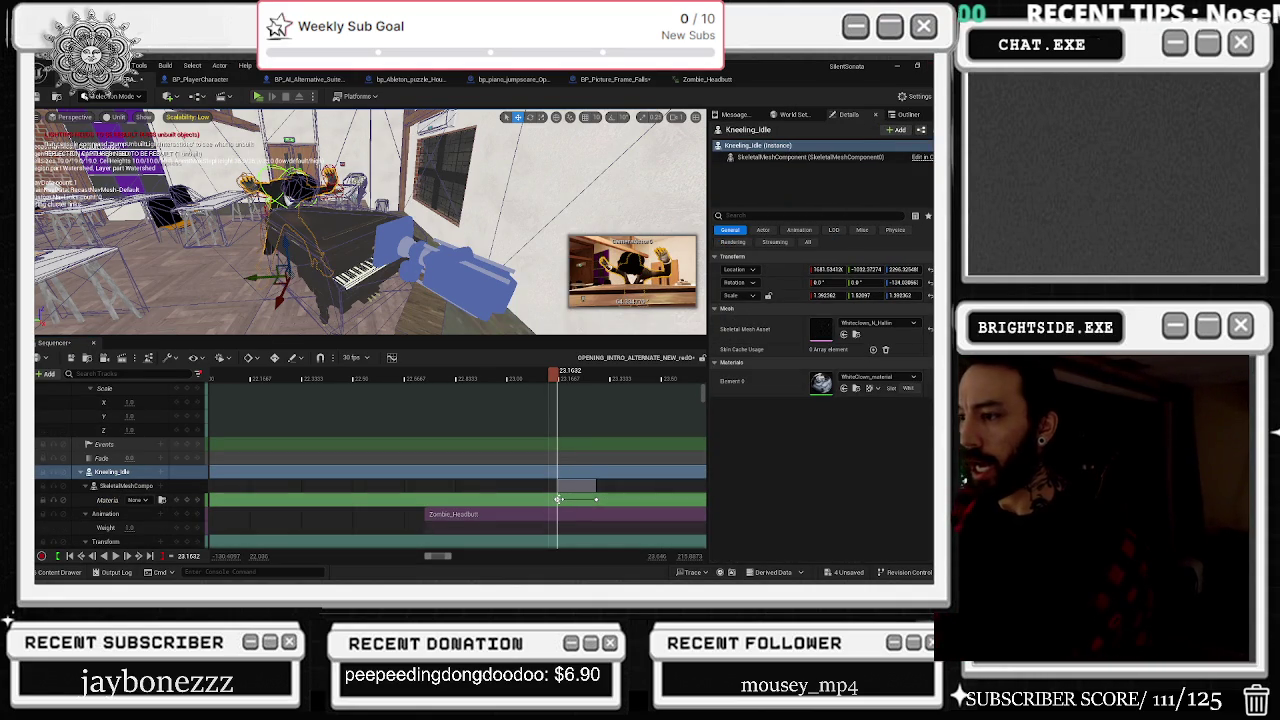
{"action": "left_click", "coordinate": [557, 499]}
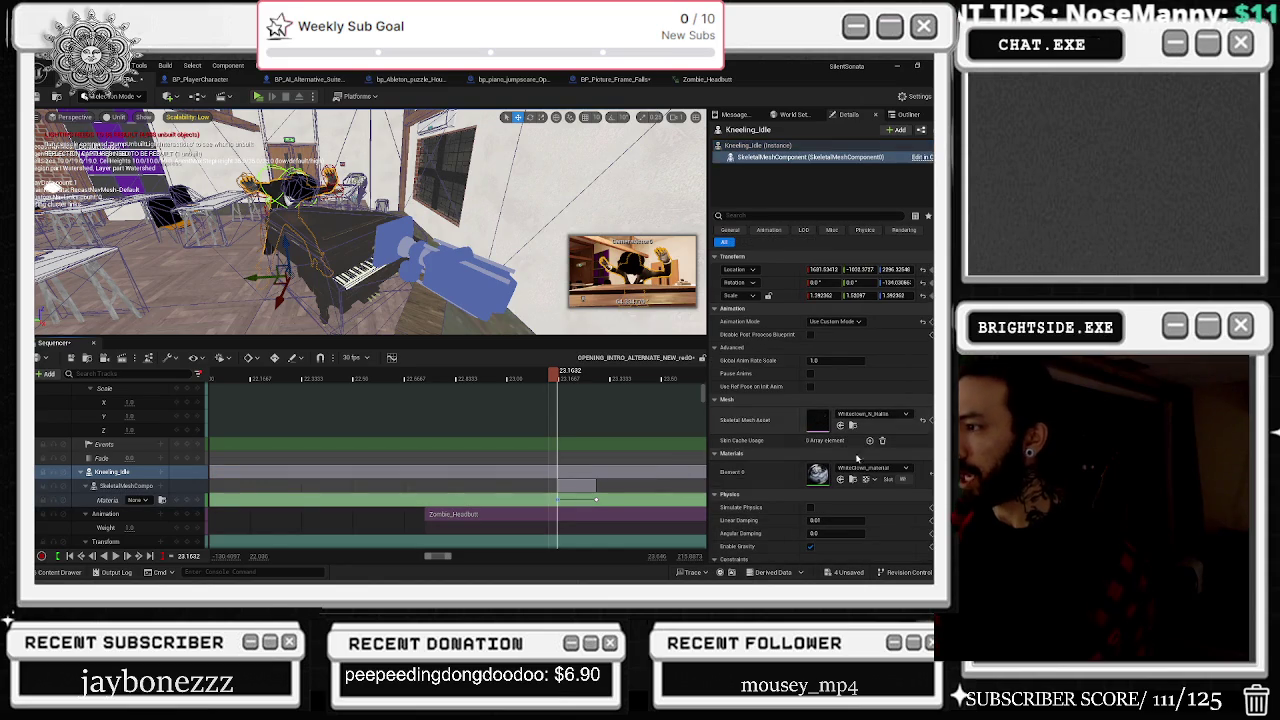
{"action": "left_click", "coordinate": [851, 476]}
{"action": "type", "text": "w"}
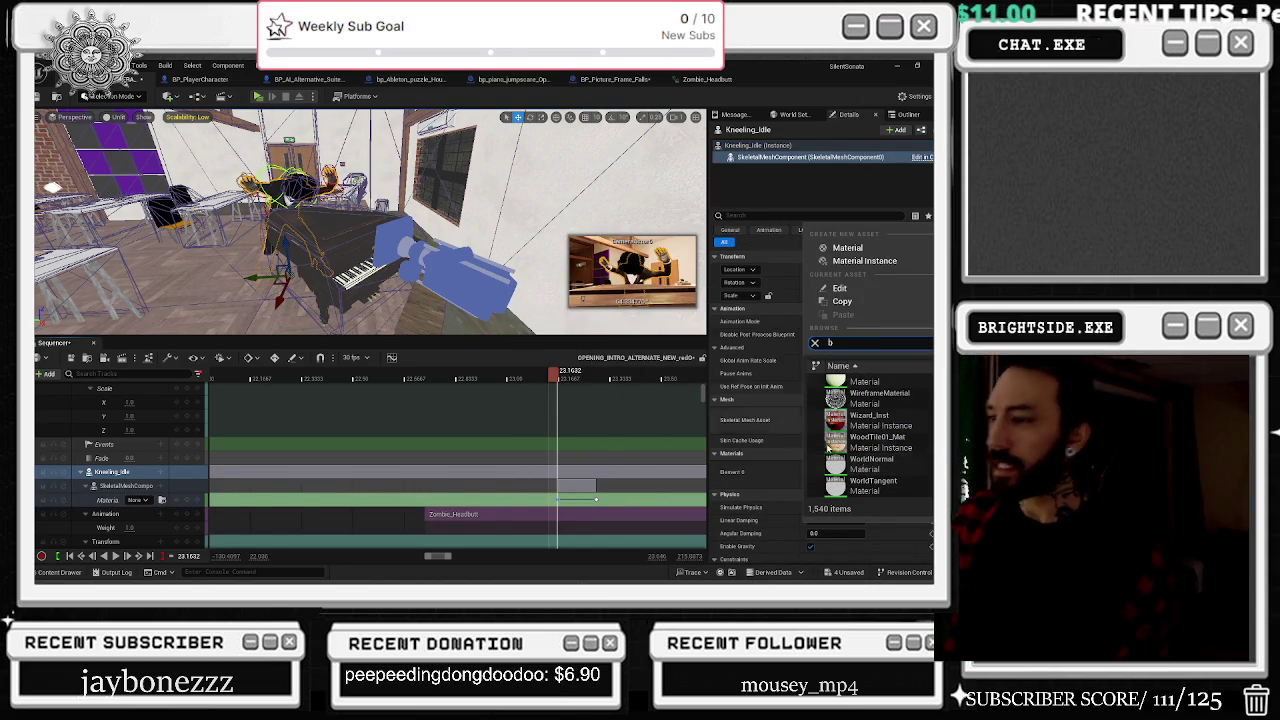
{"action": "key", "text": "Escape"}
{"action": "left_click", "coordinate": [757, 145]}
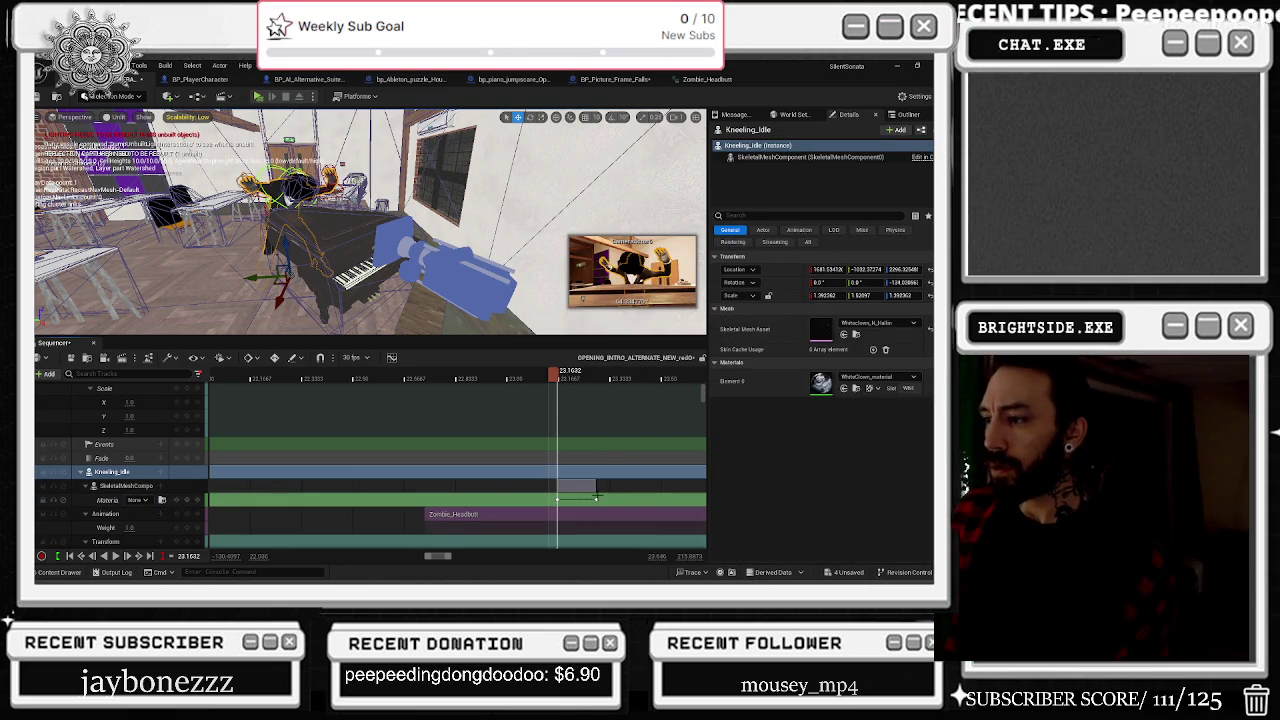
Step: Set the material key at 23.2903 to WhiteClown_material
{"action": "left_click", "coordinate": [597, 499]}
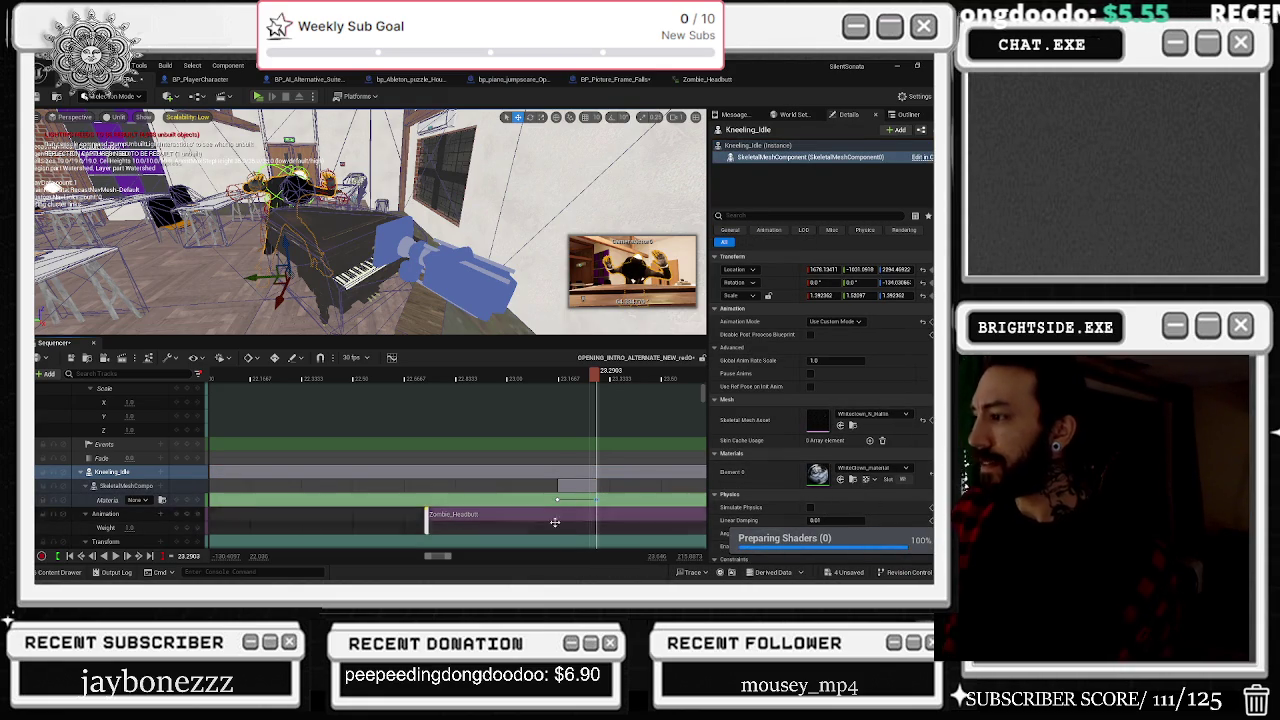
{"action": "left_click", "coordinate": [140, 499]}
{"action": "type", "text": "whit"}
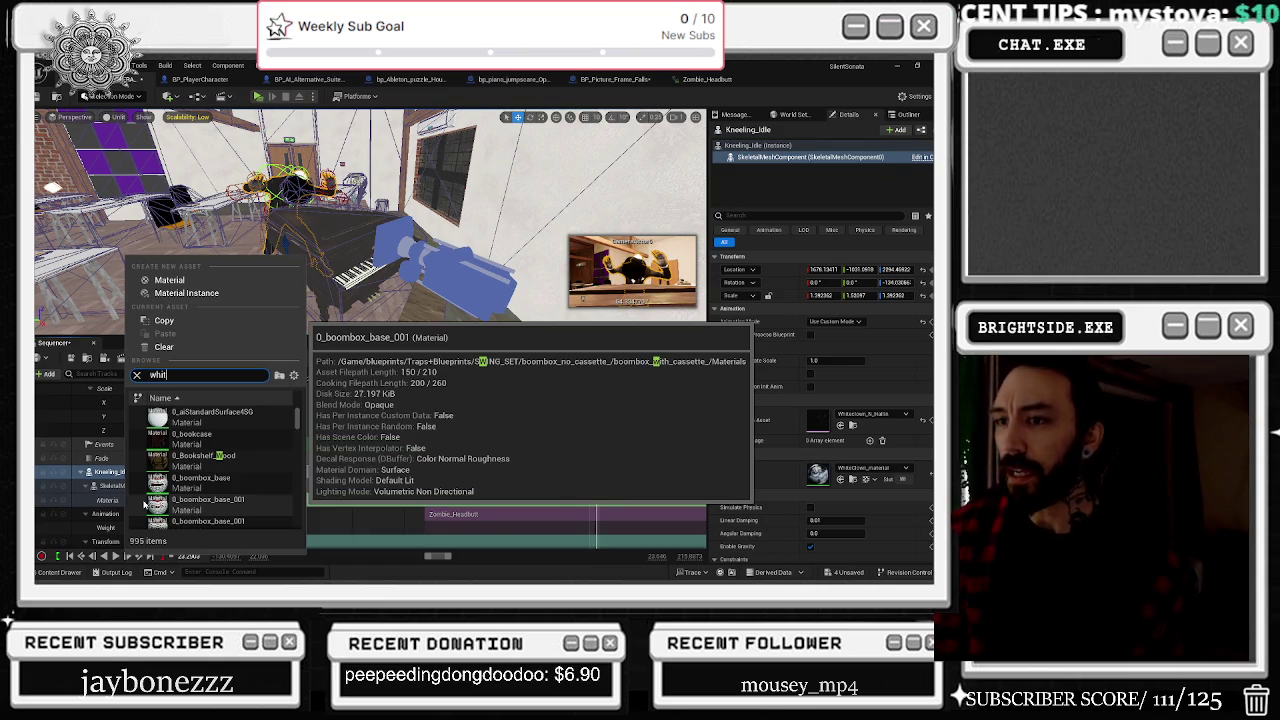
{"action": "type", "text": "eclow"}
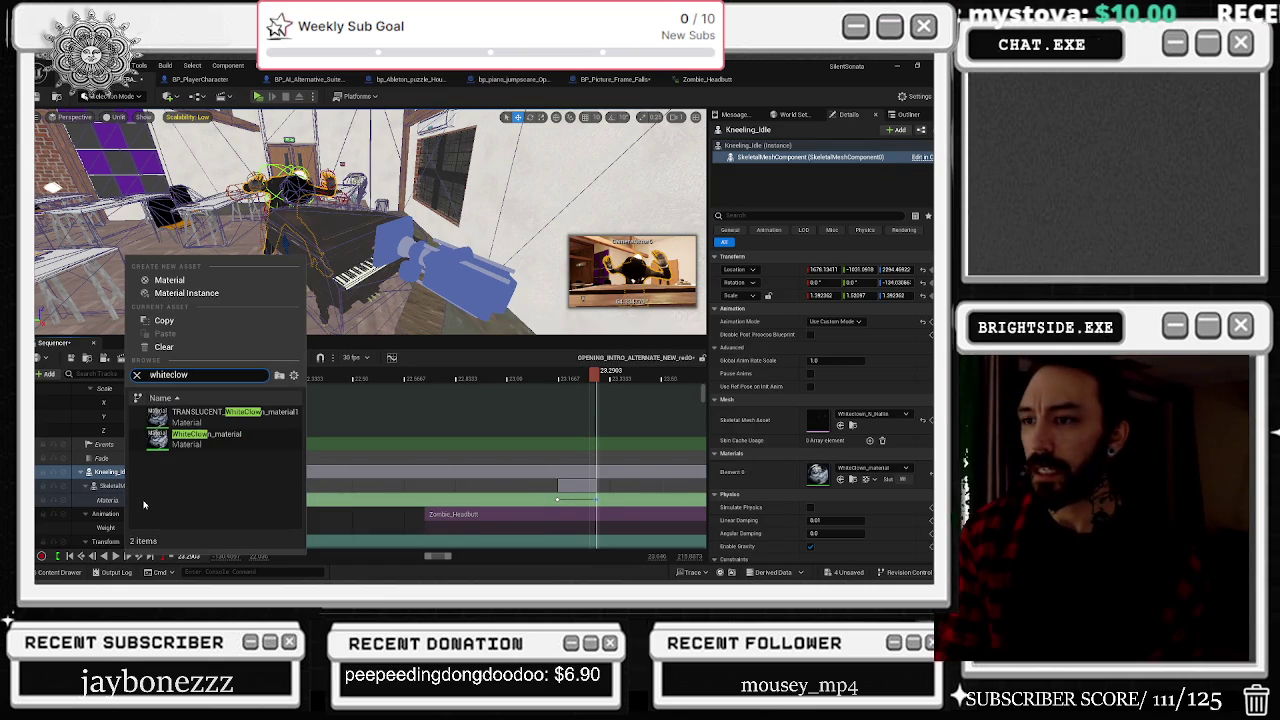
{"action": "left_click", "coordinate": [210, 442]}
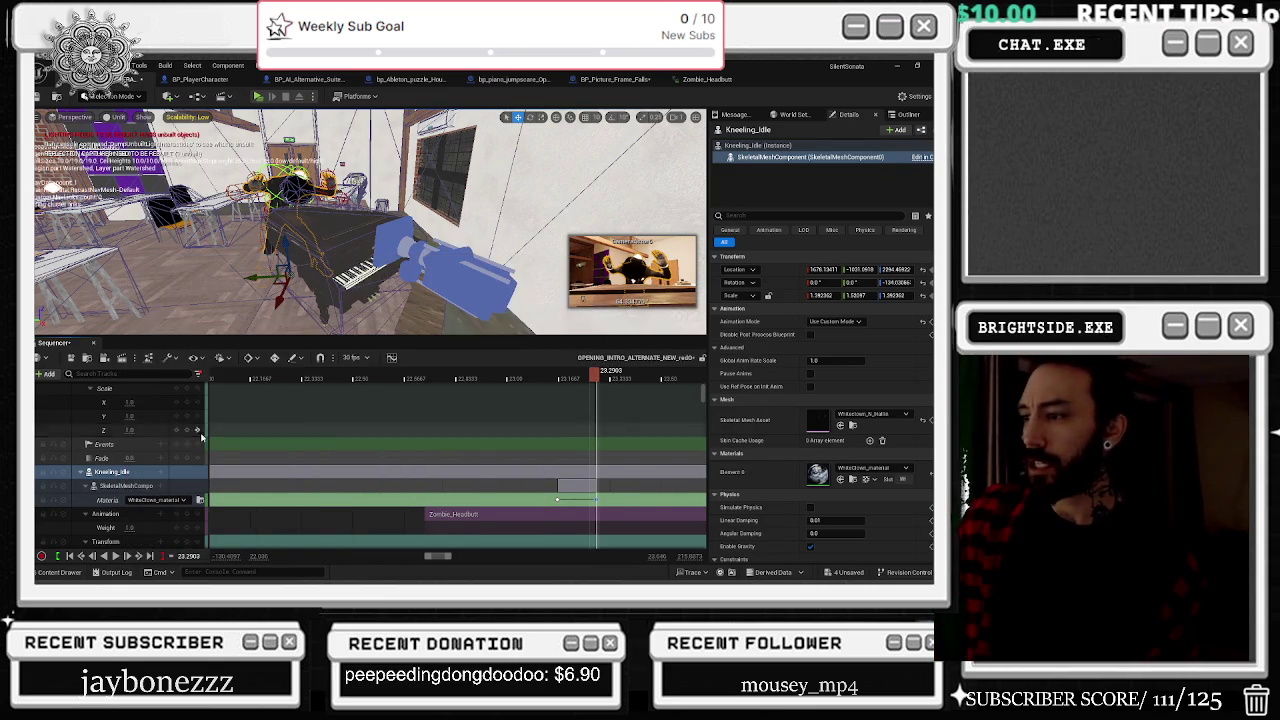
Step: Set the earlier key at 23.1642 to M_BlackBackground and play to preview the swap
{"action": "left_click", "coordinate": [555, 499]}
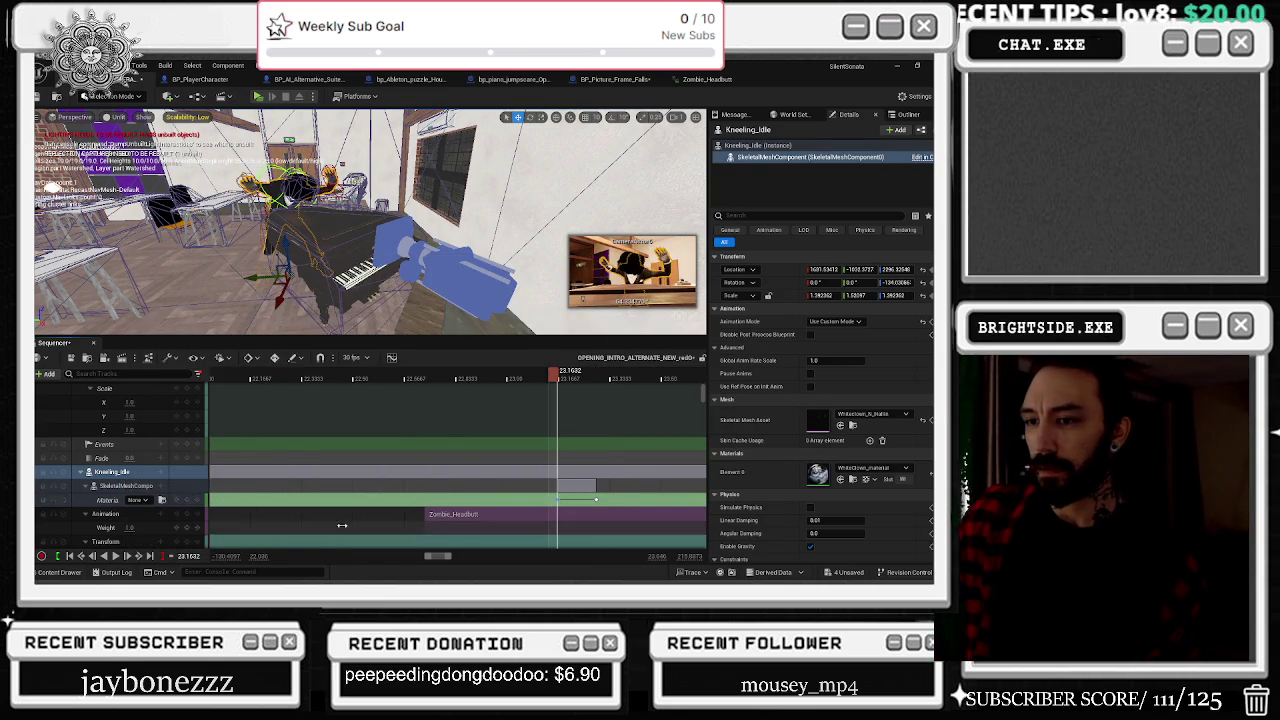
{"action": "left_click", "coordinate": [155, 499]}
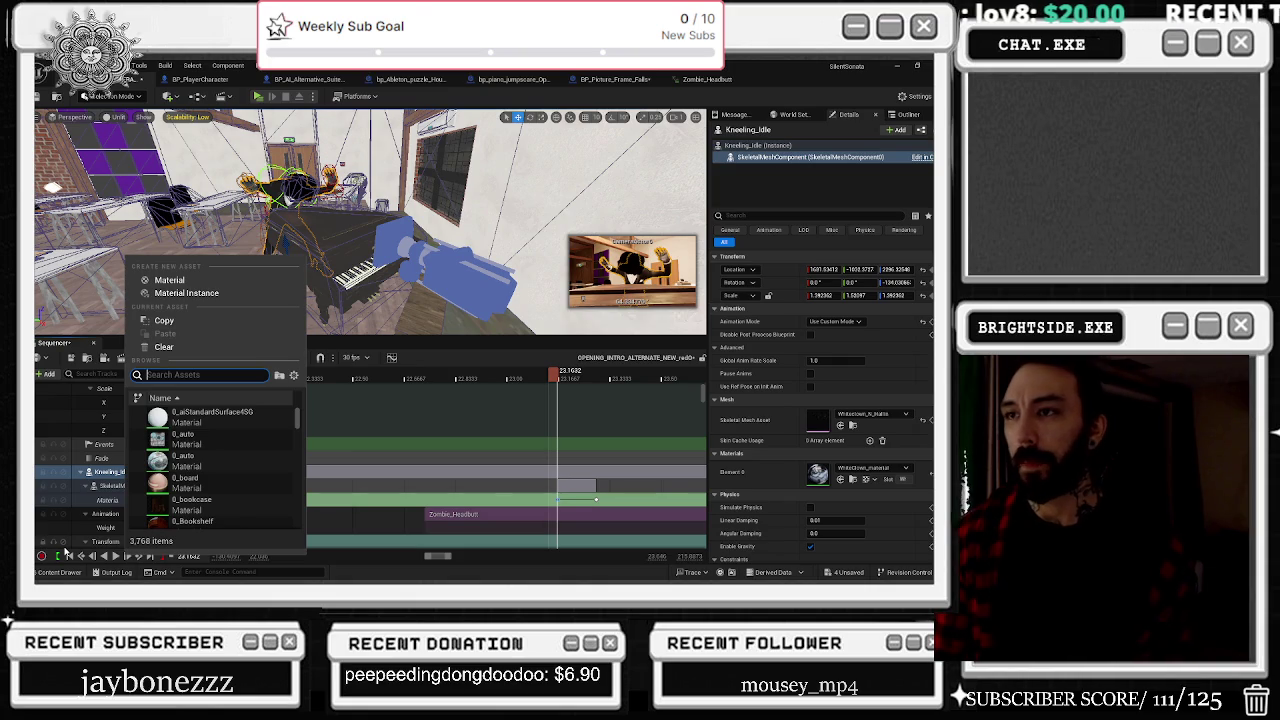
{"action": "type", "text": "black_b"}
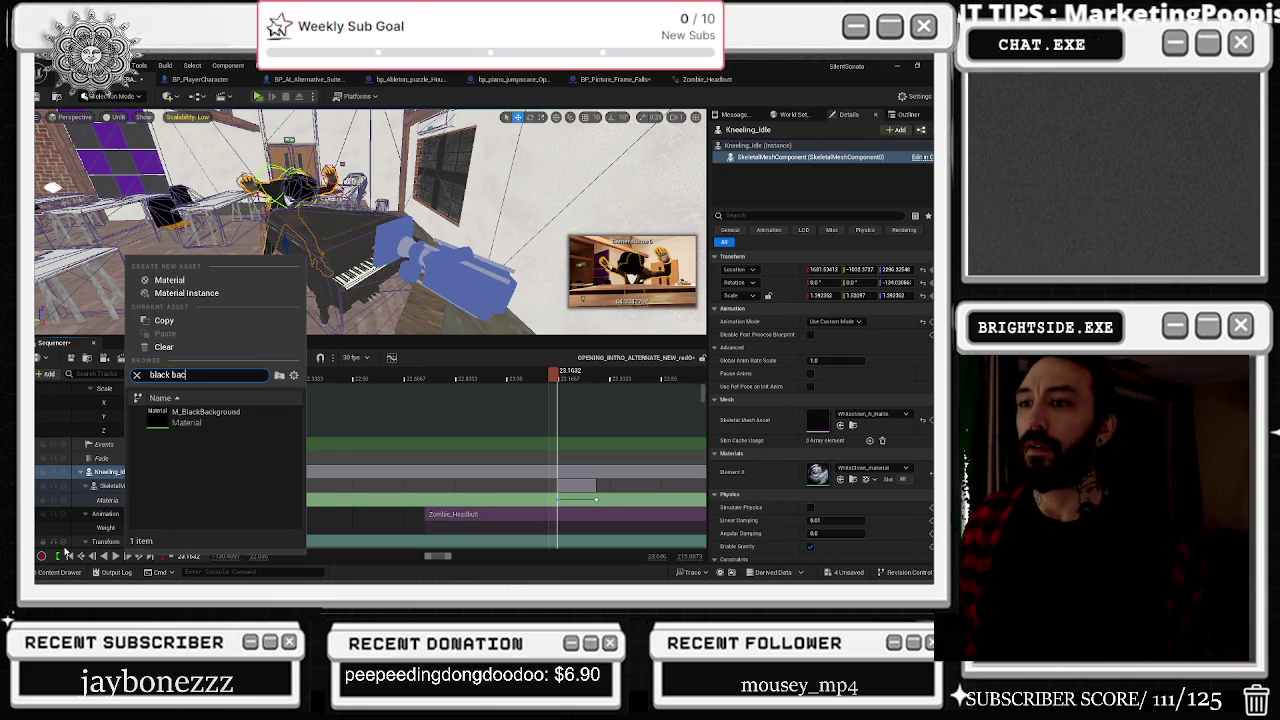
{"action": "left_click", "coordinate": [200, 414]}
{"action": "left_click", "coordinate": [520, 379]}
{"action": "key", "text": "space"}
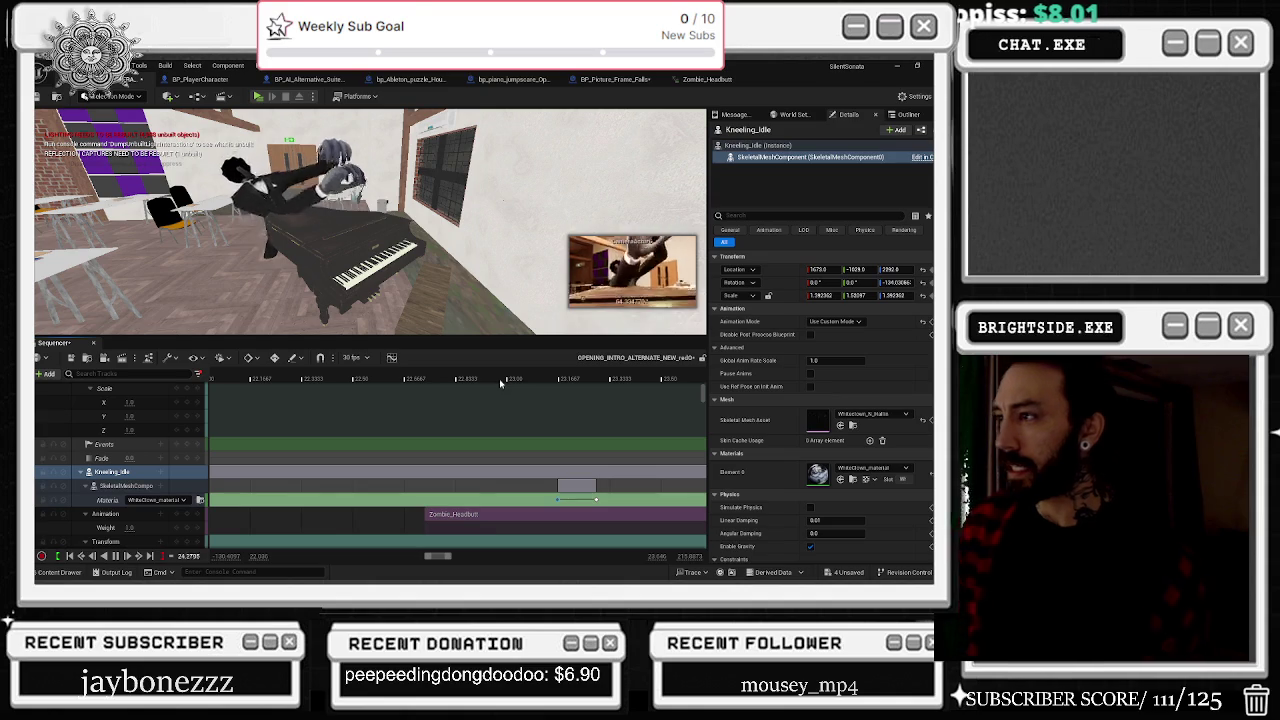
Step: Move the material change key later and play to check its timing against the headbutt
{"action": "left_click_drag", "start_coordinate": [555, 382], "coordinate": [623, 386]}
{"action": "left_click_drag", "start_coordinate": [593, 495], "coordinate": [632, 498]}
{"action": "key", "text": "space"}
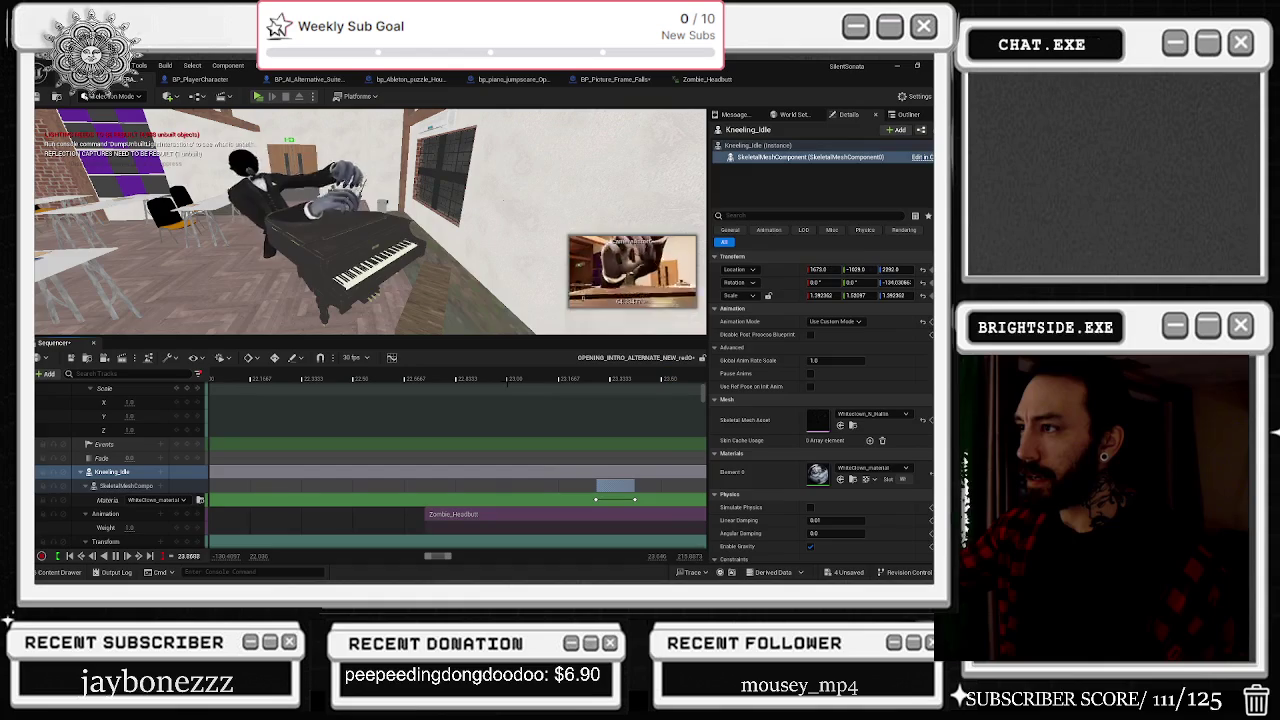
{"action": "left_click_drag", "start_coordinate": [610, 380], "coordinate": [662, 380]}
{"action": "left_click", "coordinate": [703, 371]}
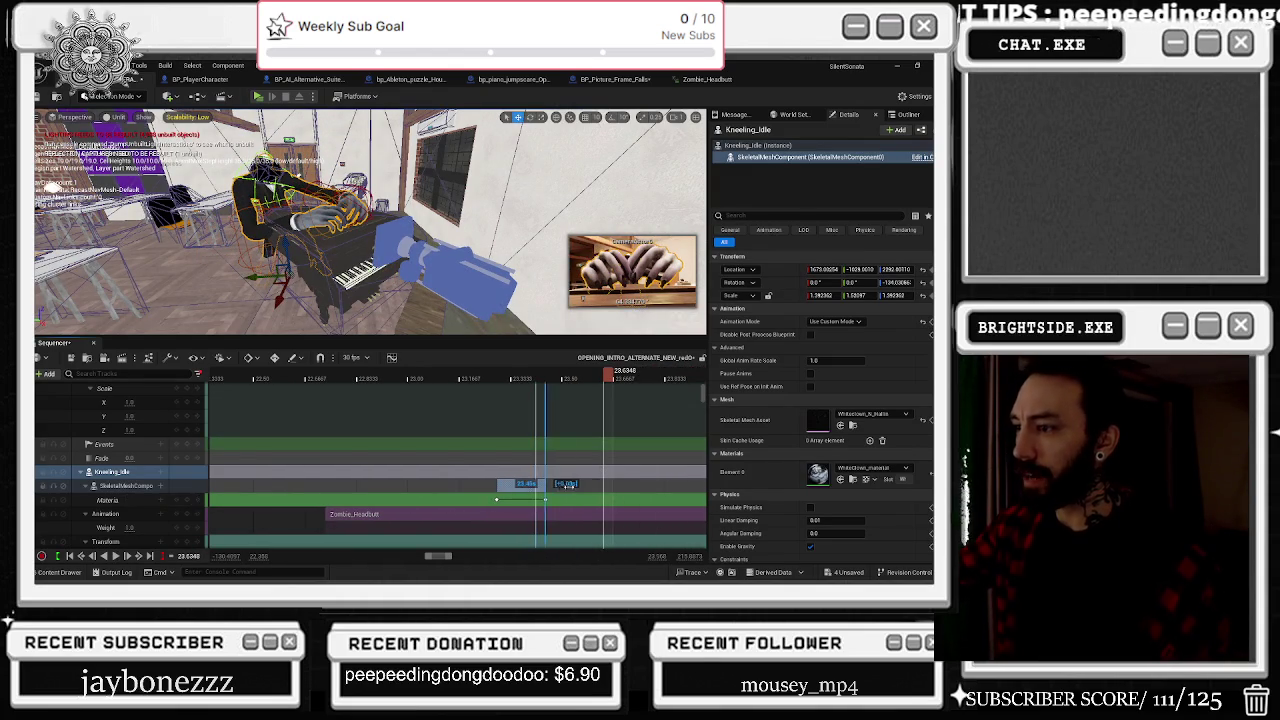
Step: Extend the material section slightly and replay from about 23.61 s to review the switch
{"action": "left_click_drag", "start_coordinate": [595, 484], "coordinate": [594, 484]}
{"action": "left_click", "coordinate": [597, 379]}
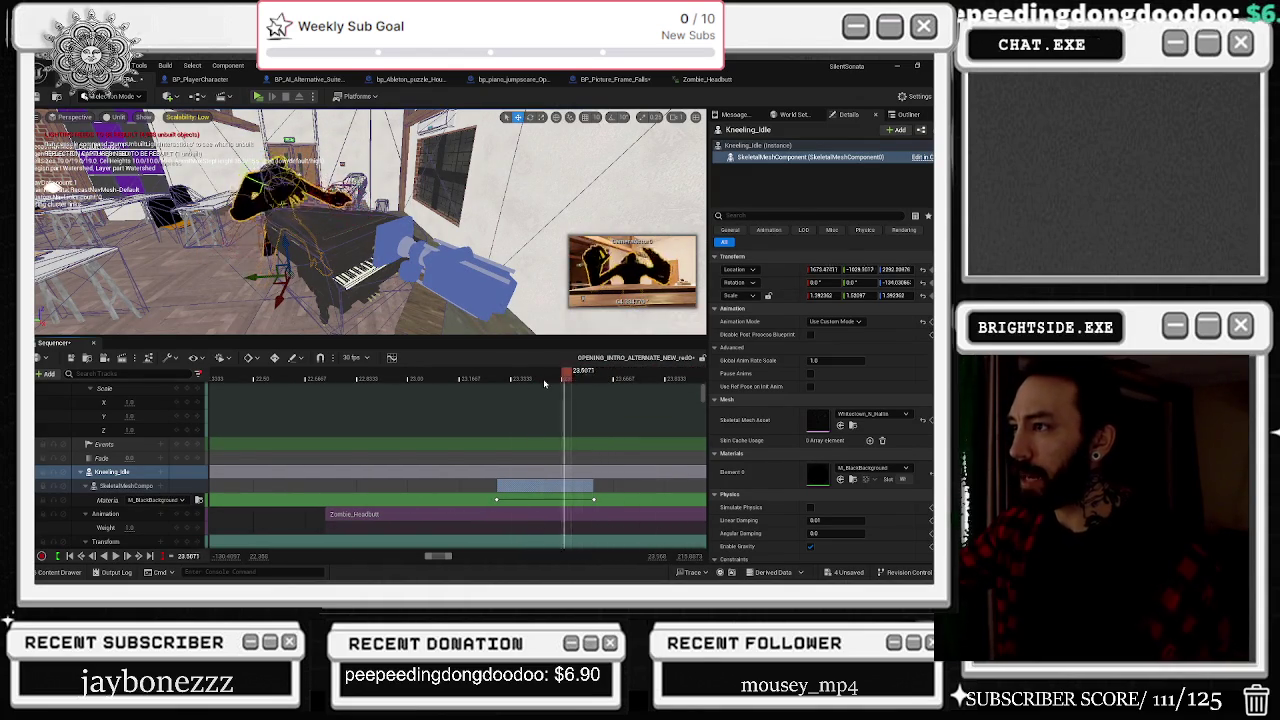
{"action": "key", "text": "space"}
{"action": "left_click", "coordinate": [598, 380]}
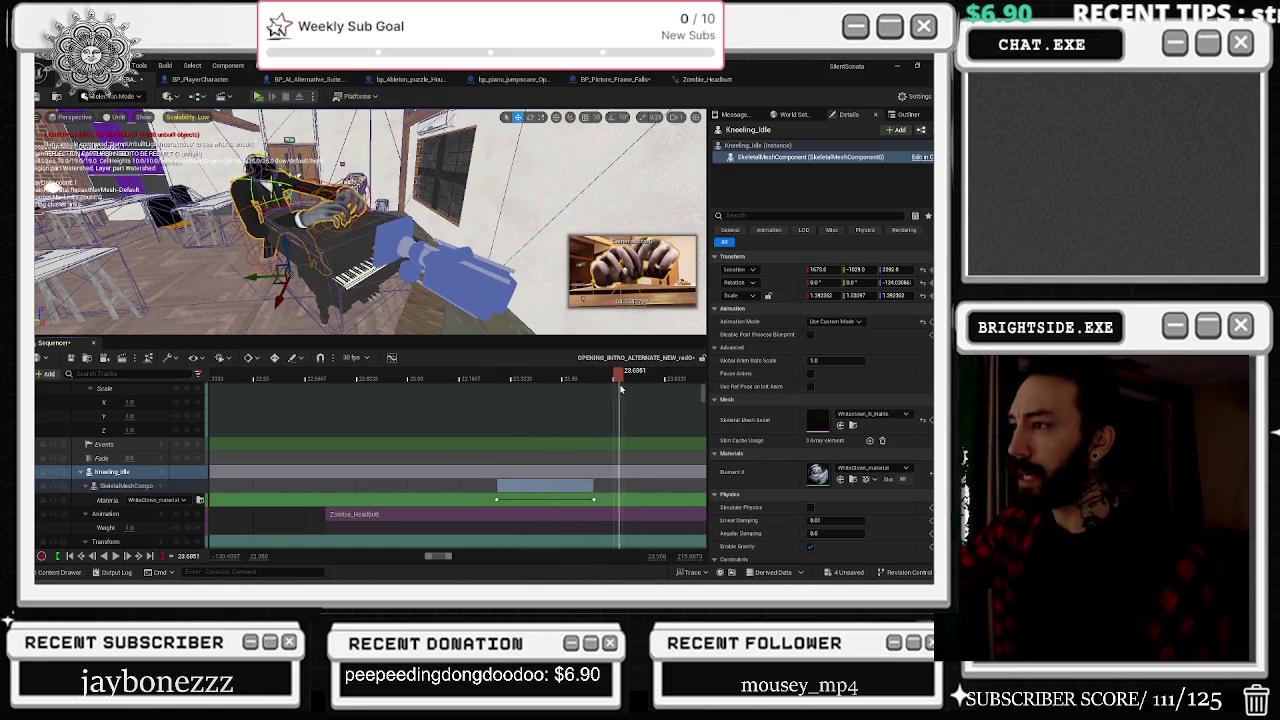
{"action": "mouse_move", "coordinate": [622, 389]}
{"action": "left_mouse_down"}
{"action": "mouse_move", "coordinate": [655, 389]}
{"action": "mouse_move", "coordinate": [588, 390]}
{"action": "mouse_move", "coordinate": [605, 391]}
{"action": "left_mouse_up"}
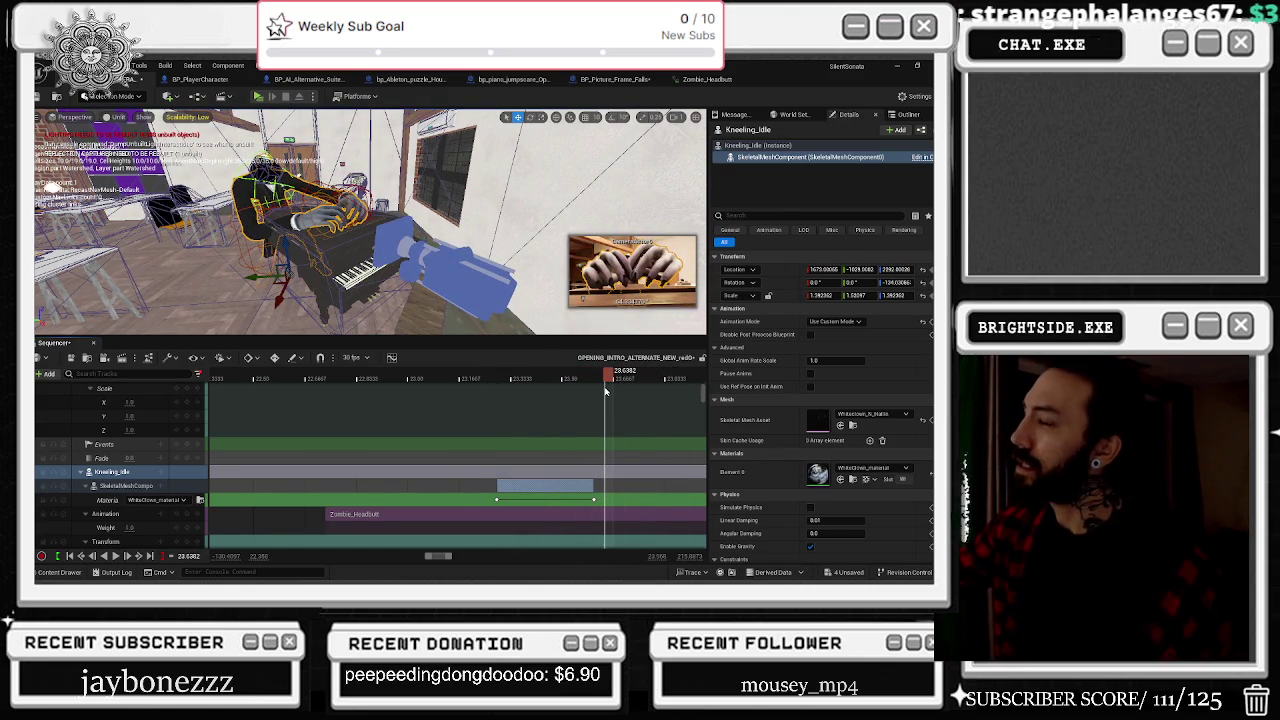
{"action": "key", "text": "space"}
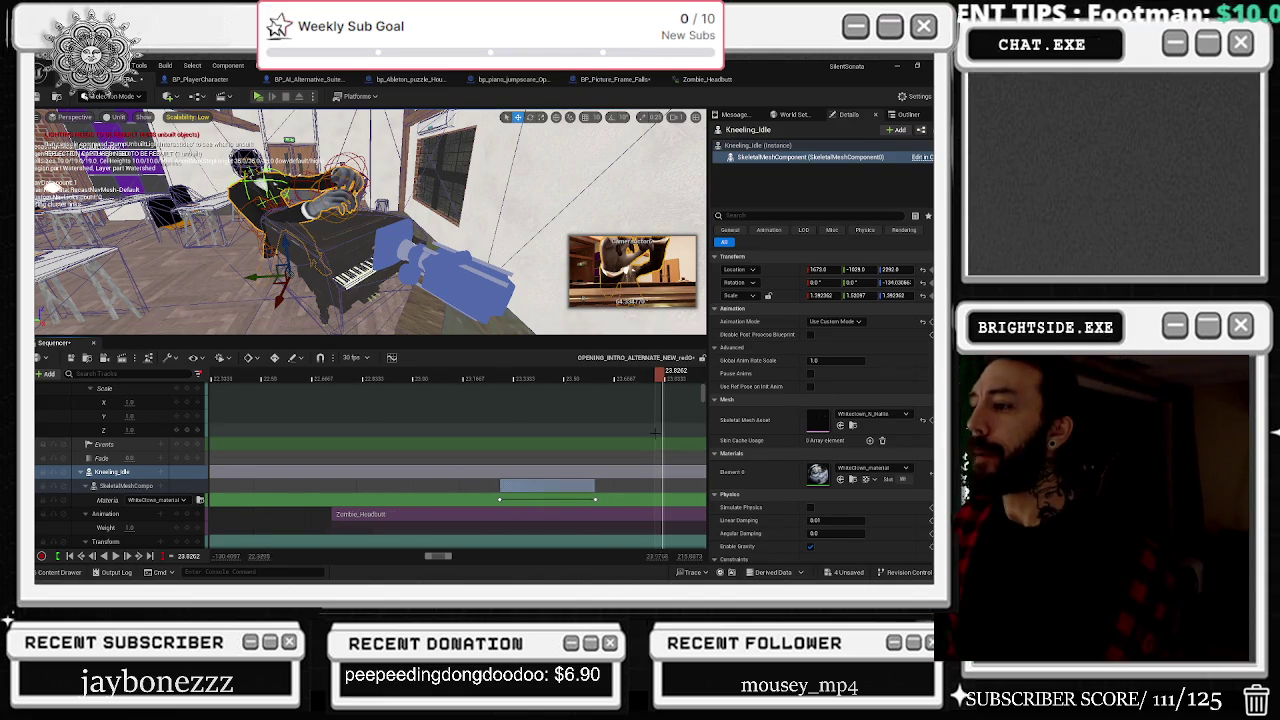
{"action": "scroll", "coordinate": [655, 432], "scroll_direction": "down", "scroll_amount": 5}
{"action": "key", "text": "space"}
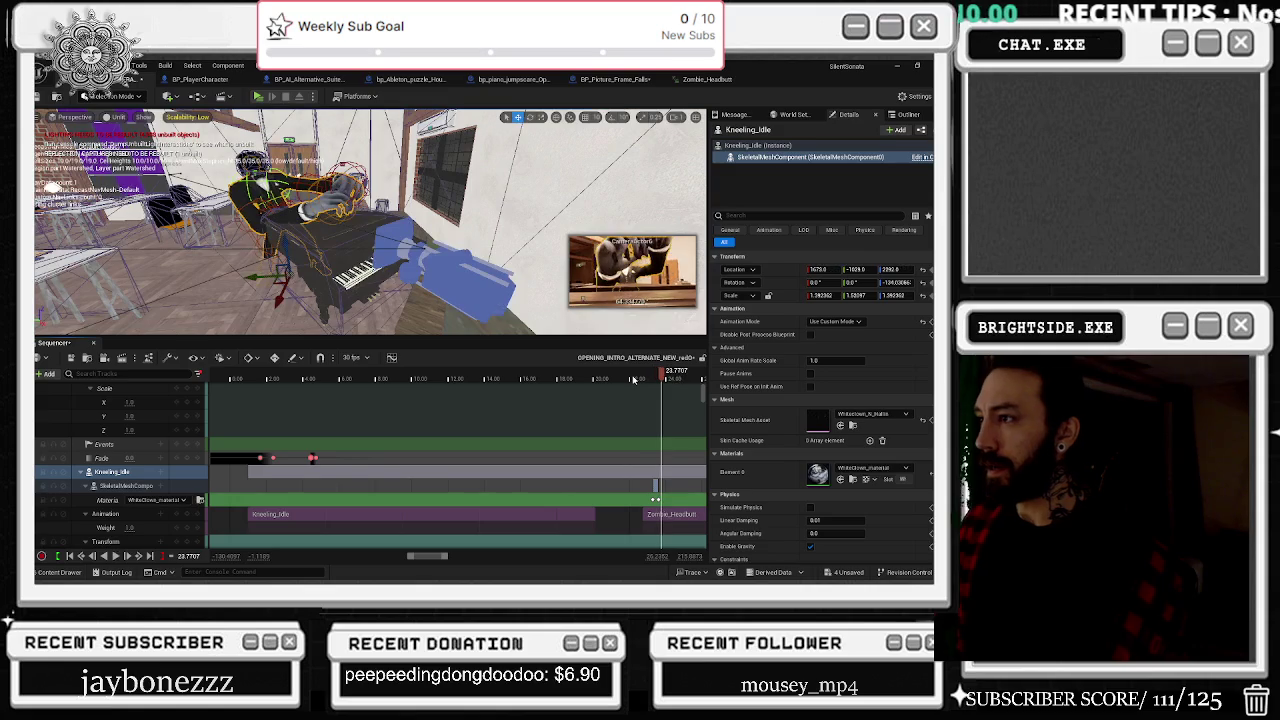
Step: Jump to about 22.94 s and play through the headbutt
{"action": "mouse_move", "coordinate": [679, 470]}
{"action": "left_mouse_down"}
{"action": "mouse_move", "coordinate": [432, 470]}
{"action": "mouse_move", "coordinate": [531, 470]}
{"action": "left_mouse_up"}
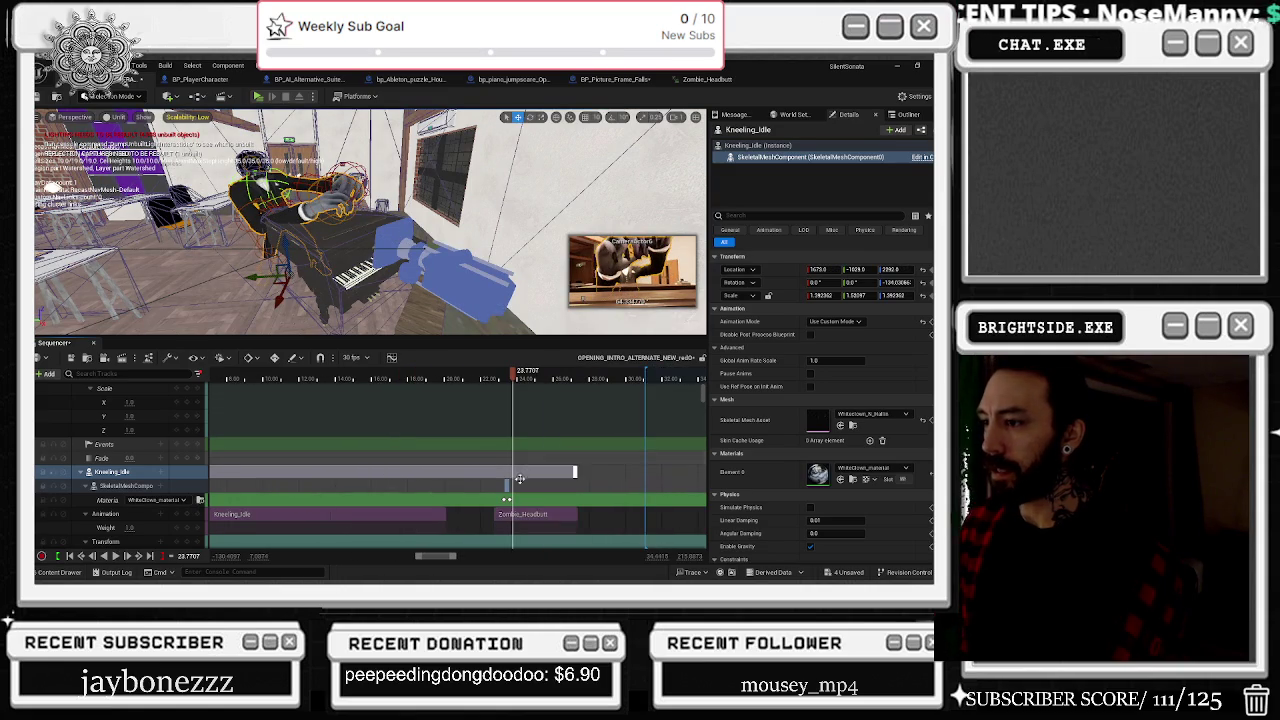
{"action": "left_click", "coordinate": [499, 375]}
{"action": "scroll", "coordinate": [499, 375], "scroll_direction": "up", "scroll_amount": 3}
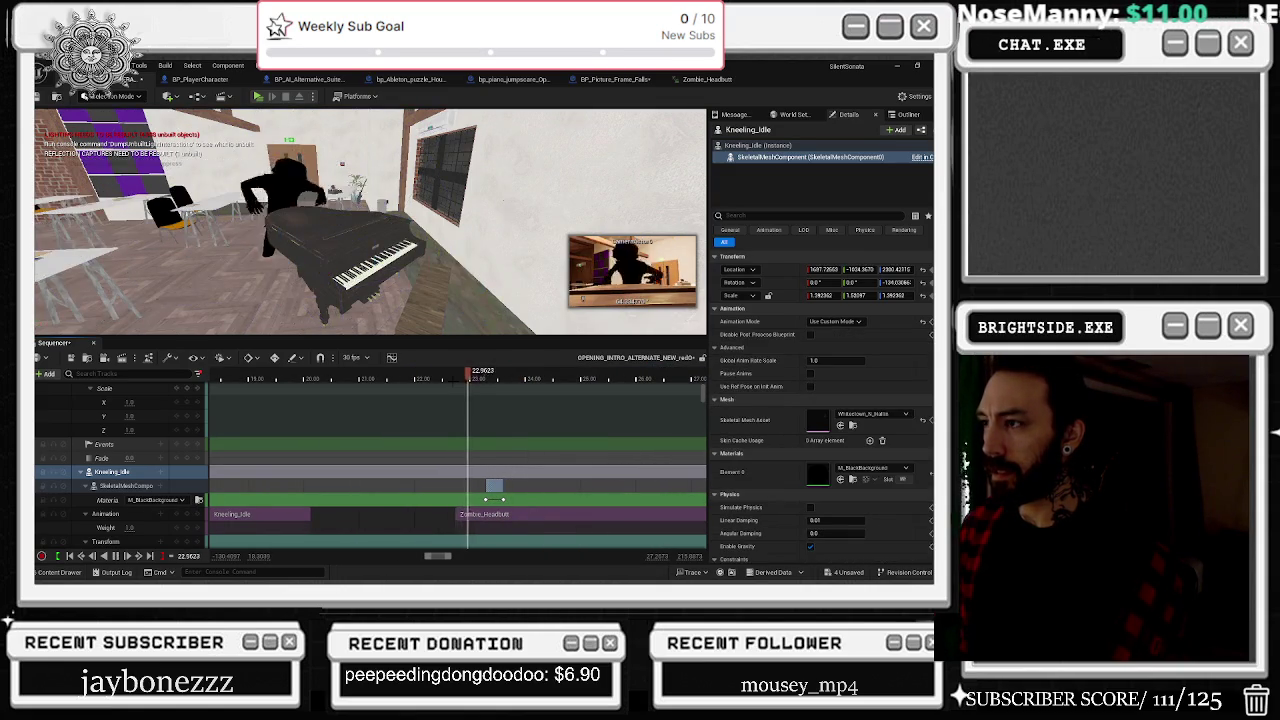
{"action": "key", "text": "space"}
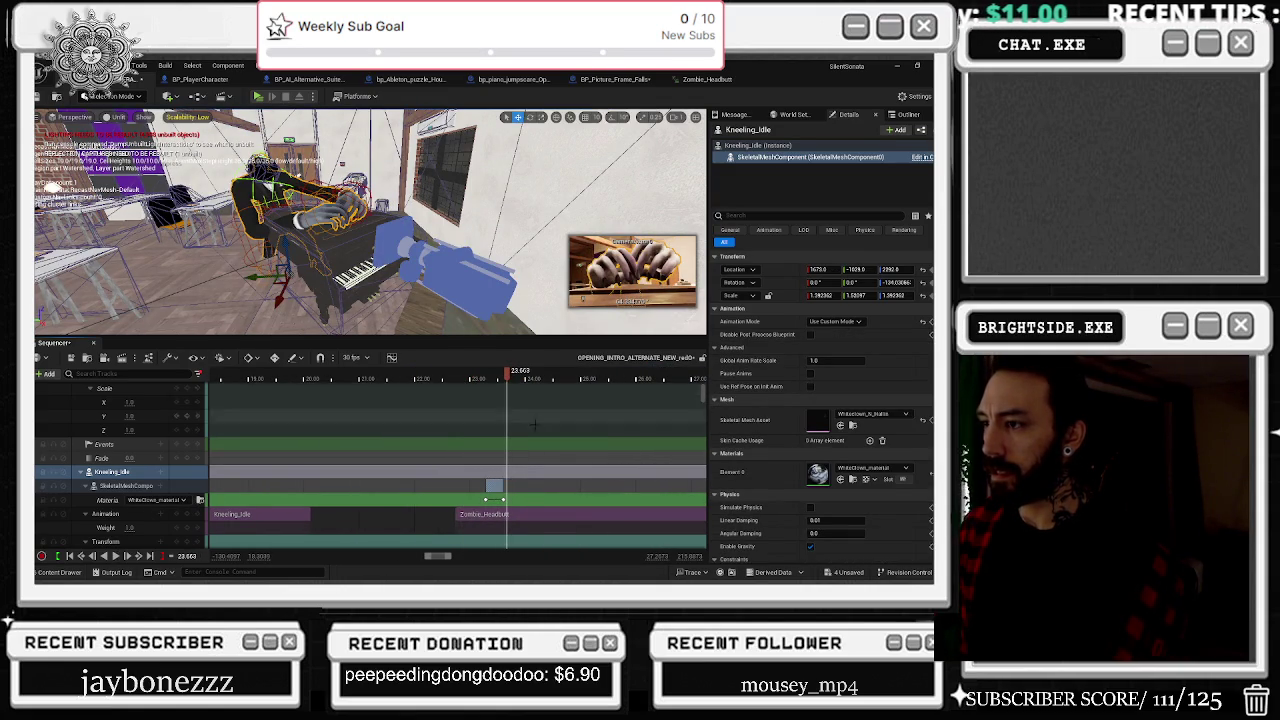
{"action": "scroll", "coordinate": [456, 465], "scroll_direction": "up", "scroll_amount": 5}
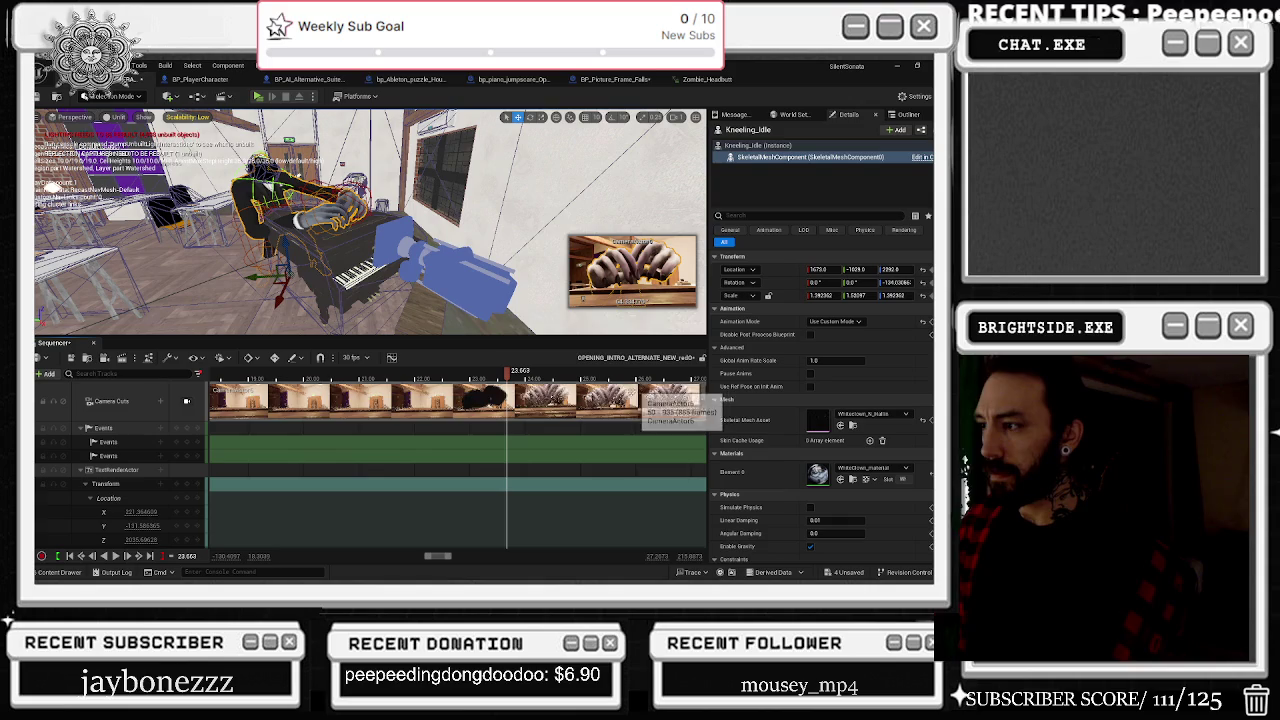
{"action": "scroll", "coordinate": [571, 419], "scroll_direction": "down", "scroll_amount": 3}
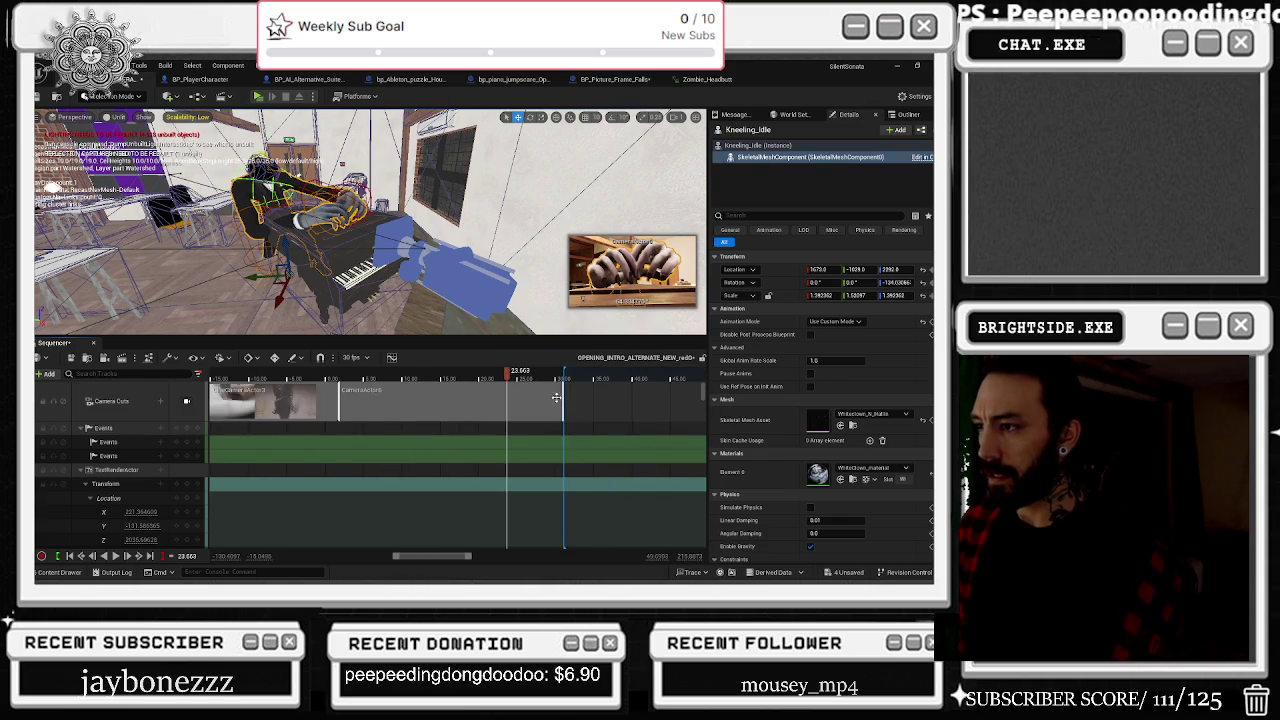
Step: Trim the end of the CameraActor6 cut shorter and view the scene through the sequence cameras
{"action": "left_click", "coordinate": [571, 419]}
{"action": "left_click_drag", "start_coordinate": [509, 397], "coordinate": [506, 397]}
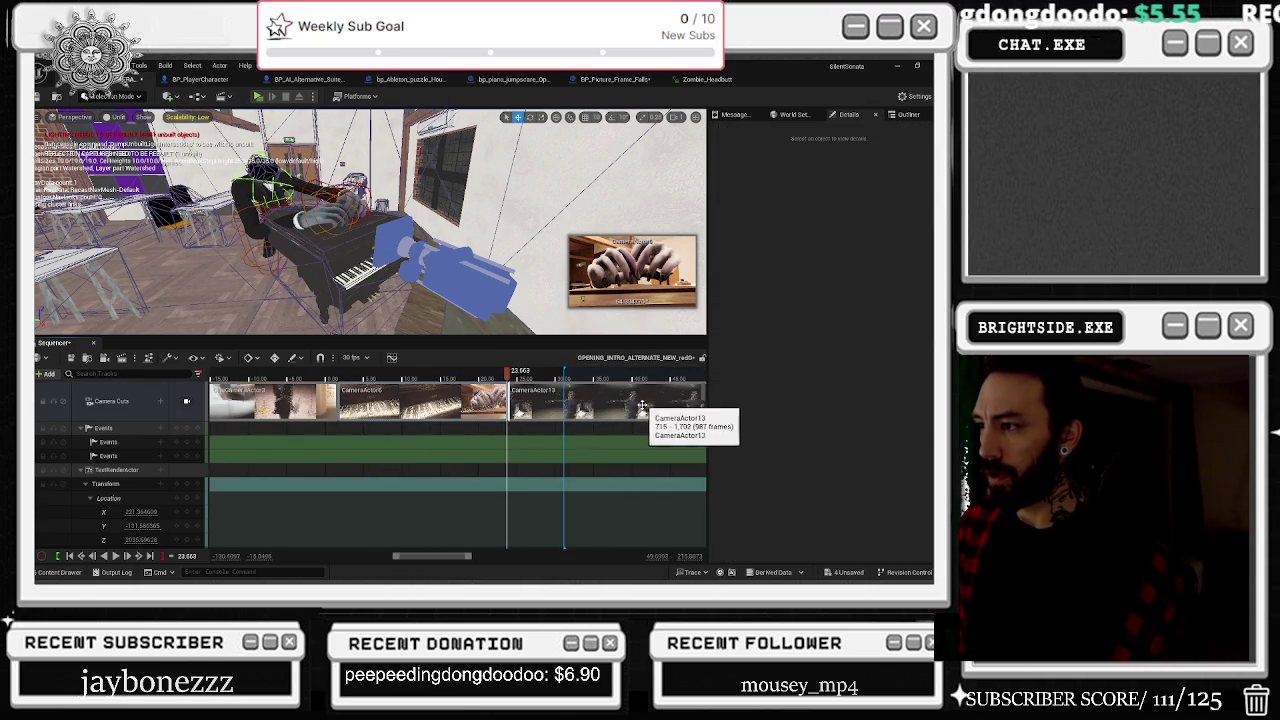
{"action": "scroll", "coordinate": [640, 420], "scroll_direction": "right", "scroll_amount": 3}
{"action": "mouse_move", "coordinate": [530, 371]}
{"action": "left_mouse_down"}
{"action": "mouse_move", "coordinate": [578, 372]}
{"action": "mouse_move", "coordinate": [551, 372]}
{"action": "left_mouse_up"}
{"action": "left_click", "coordinate": [187, 402]}
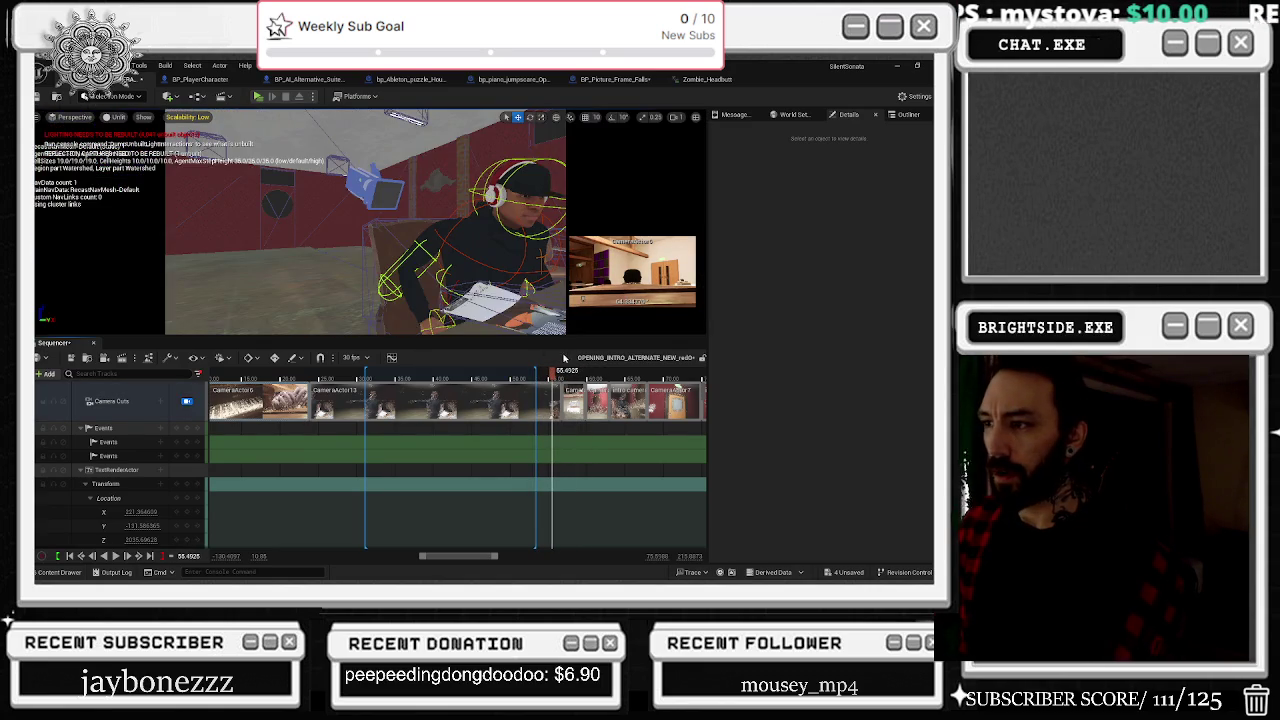
{"action": "mouse_move", "coordinate": [491, 371]}
{"action": "left_mouse_down"}
{"action": "mouse_move", "coordinate": [470, 371]}
{"action": "mouse_move", "coordinate": [547, 371]}
{"action": "mouse_move", "coordinate": [531, 371]}
{"action": "left_mouse_up"}
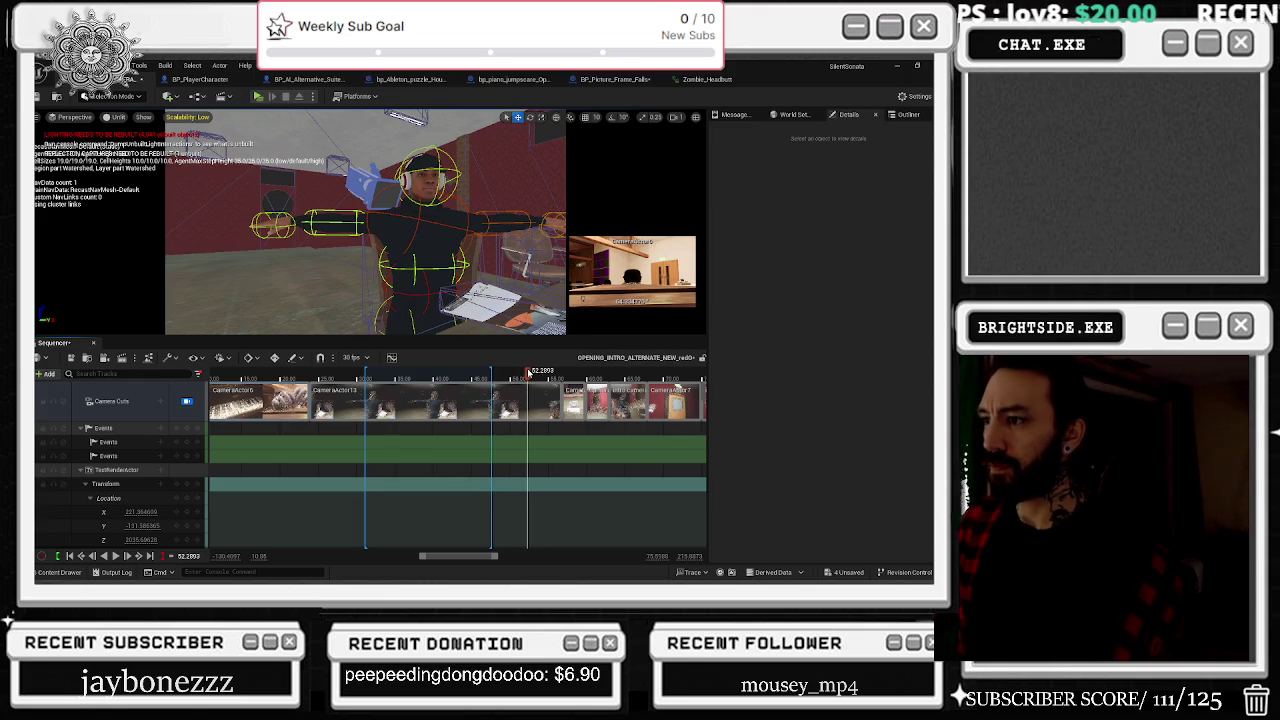
Step: Try shifting the CameraActor13 cut's start, undo it, and move the playhead to about 52.85 s
{"action": "left_click_drag", "start_coordinate": [313, 403], "coordinate": [326, 403]}
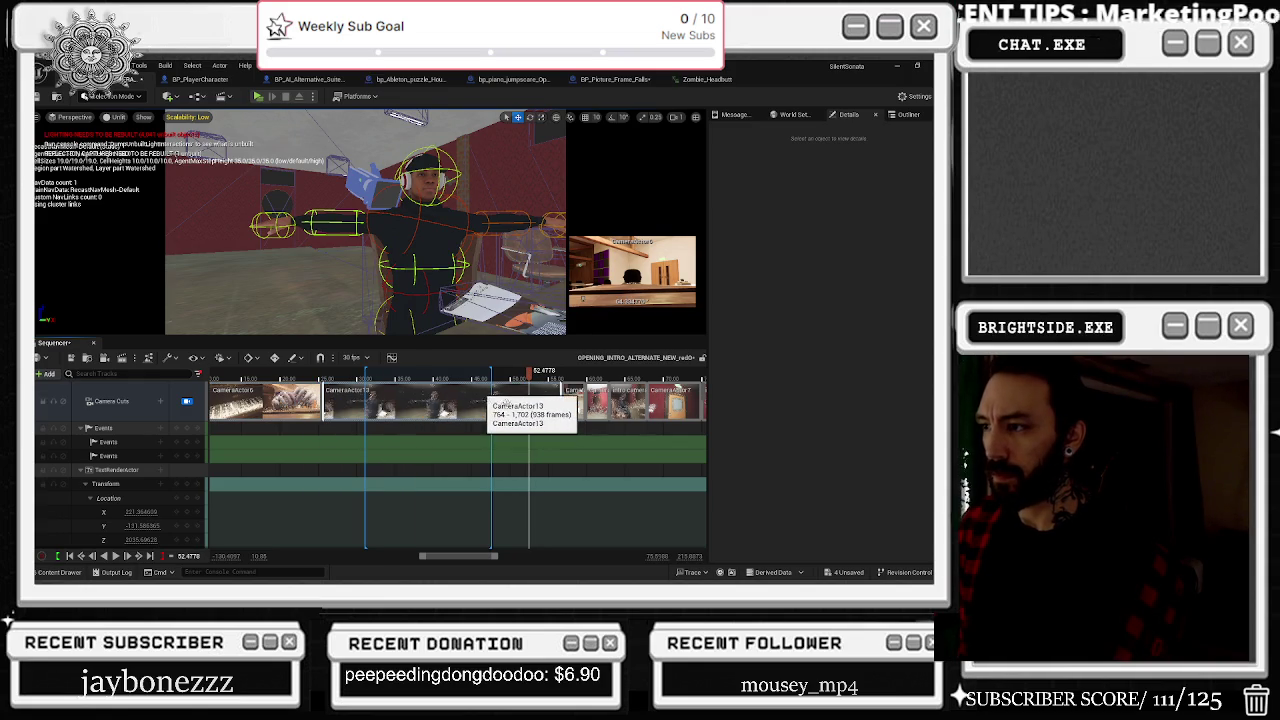
{"action": "key", "text": "ctrl+z"}
{"action": "right_click", "coordinate": [518, 397]}
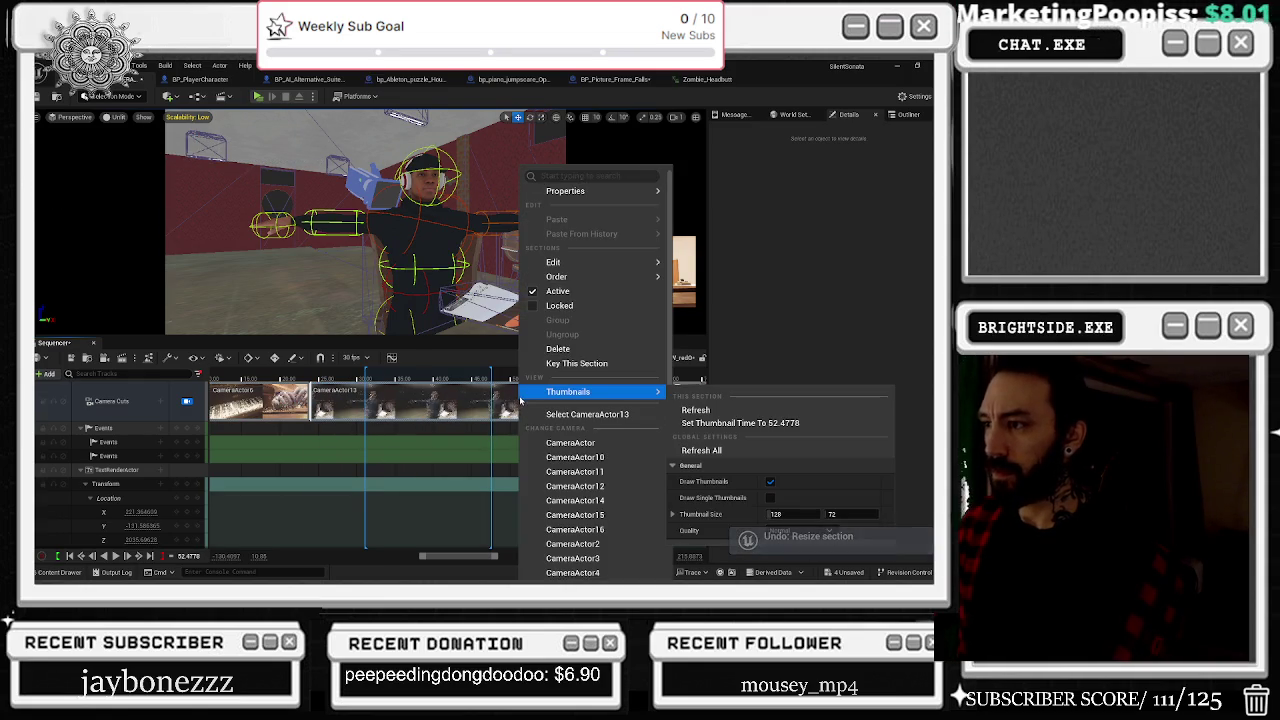
{"action": "key", "text": "Escape"}
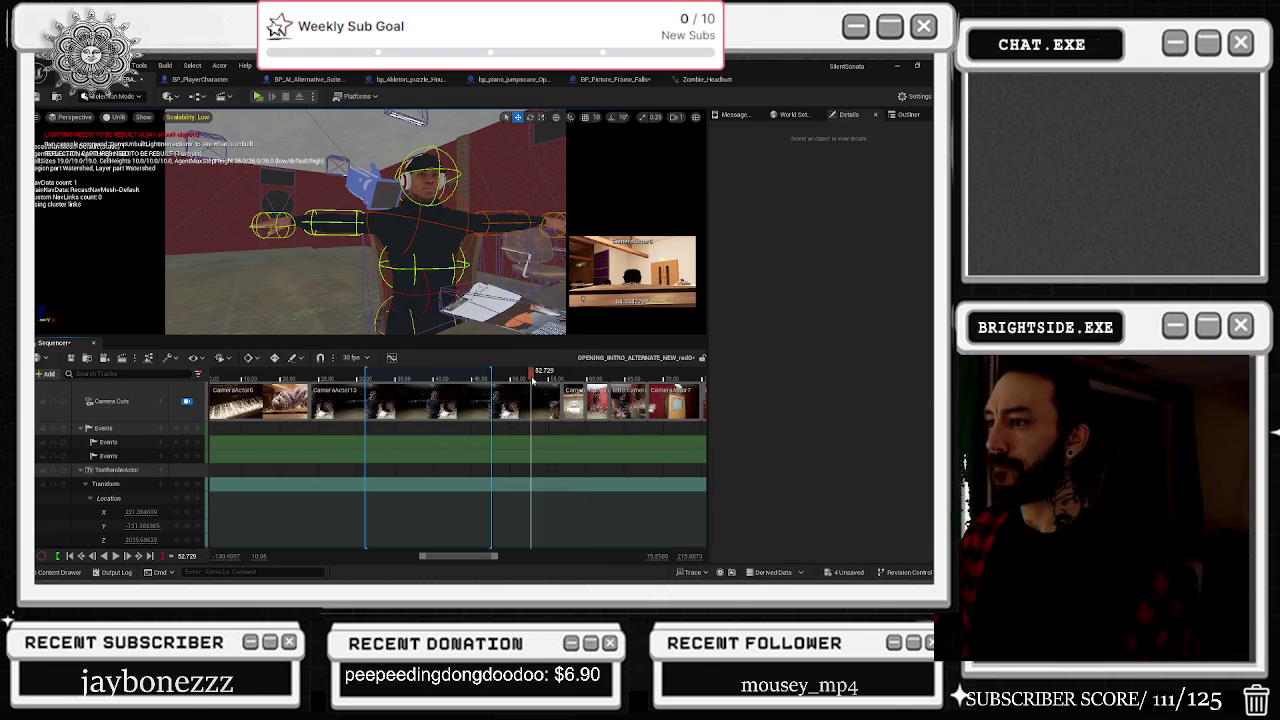
{"action": "left_click", "coordinate": [533, 379]}
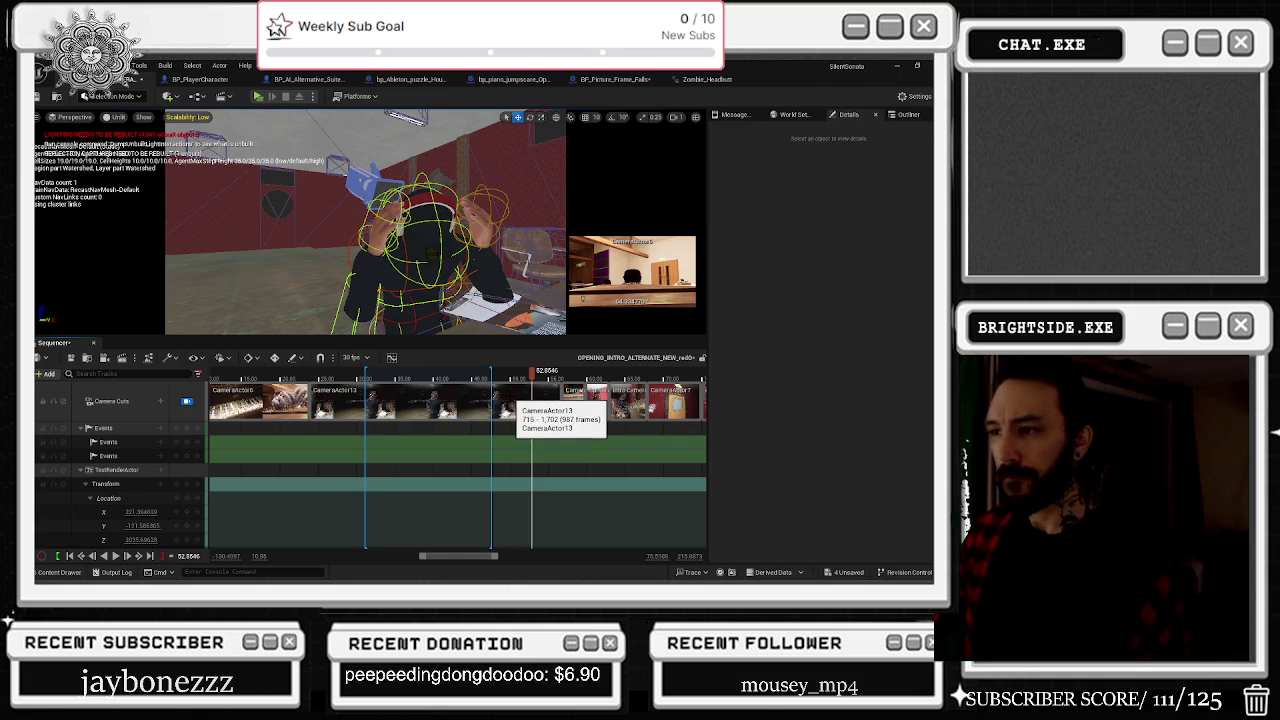
Step: Apply a trim to the CameraActor13 cut from its context menu
{"action": "right_click", "coordinate": [508, 400]}
{"action": "mouse_move", "coordinate": [550, 391]}
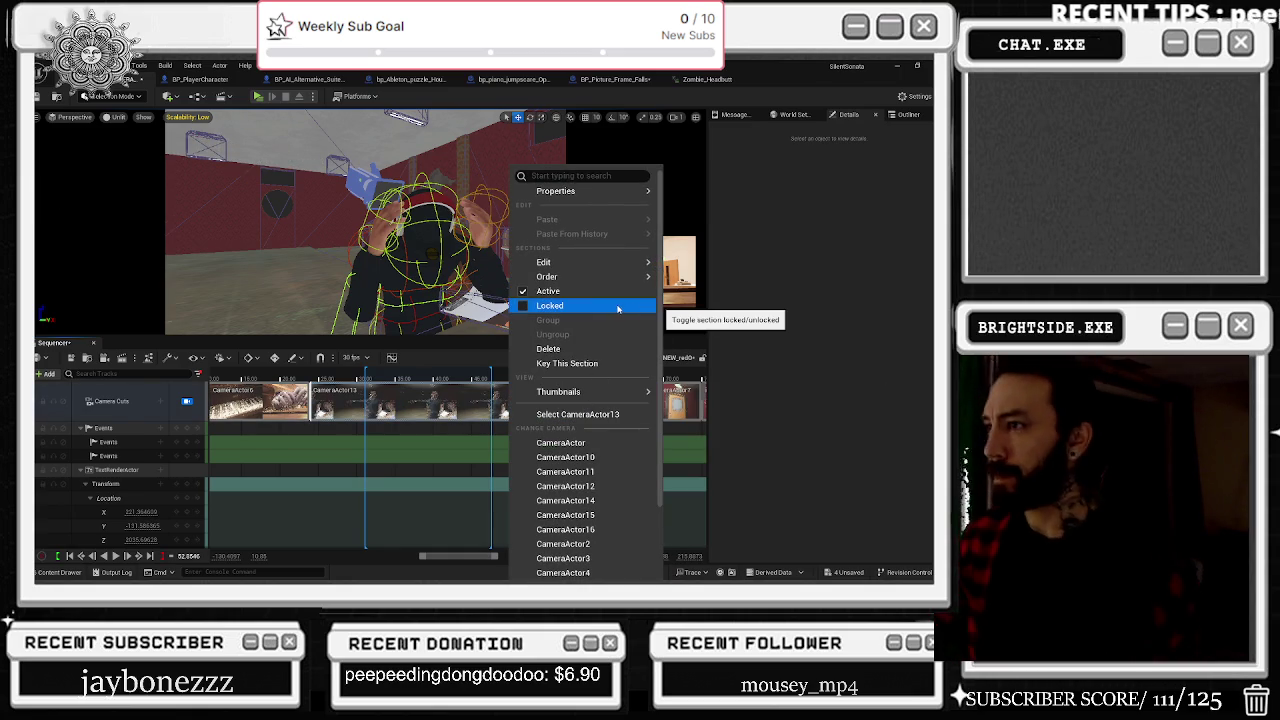
{"action": "mouse_move", "coordinate": [610, 263]}
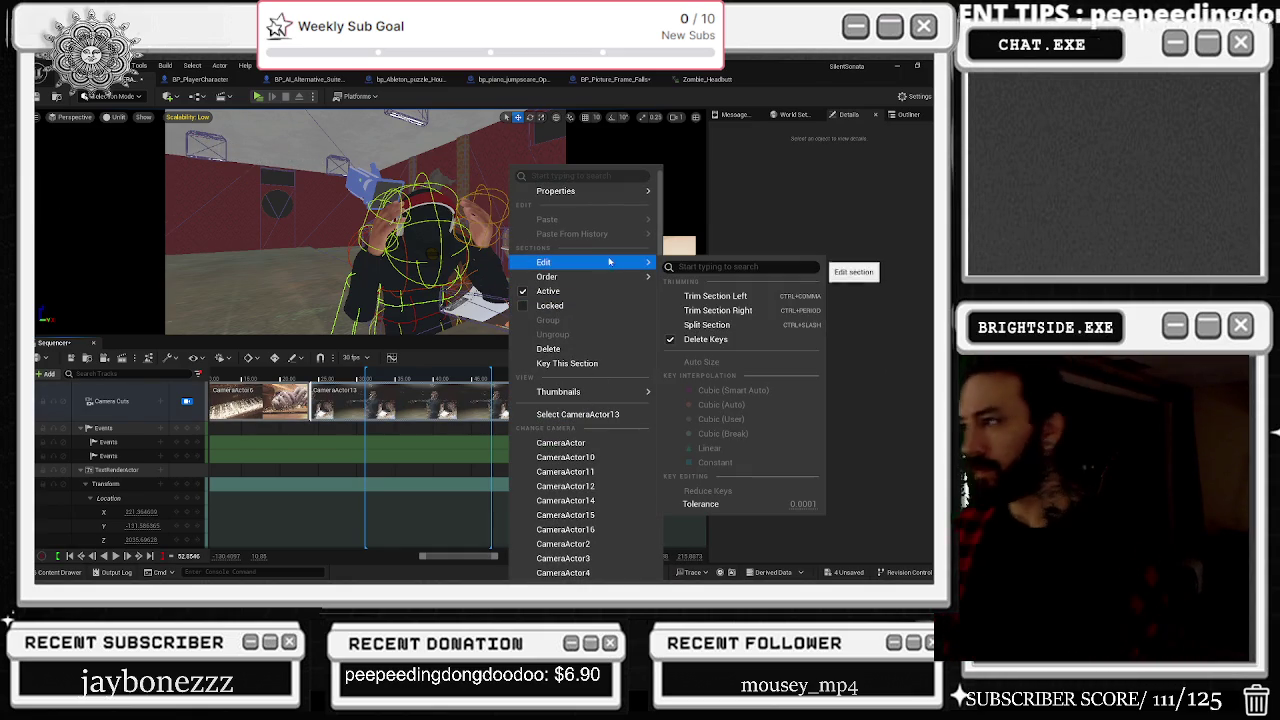
{"action": "left_click", "coordinate": [718, 310]}
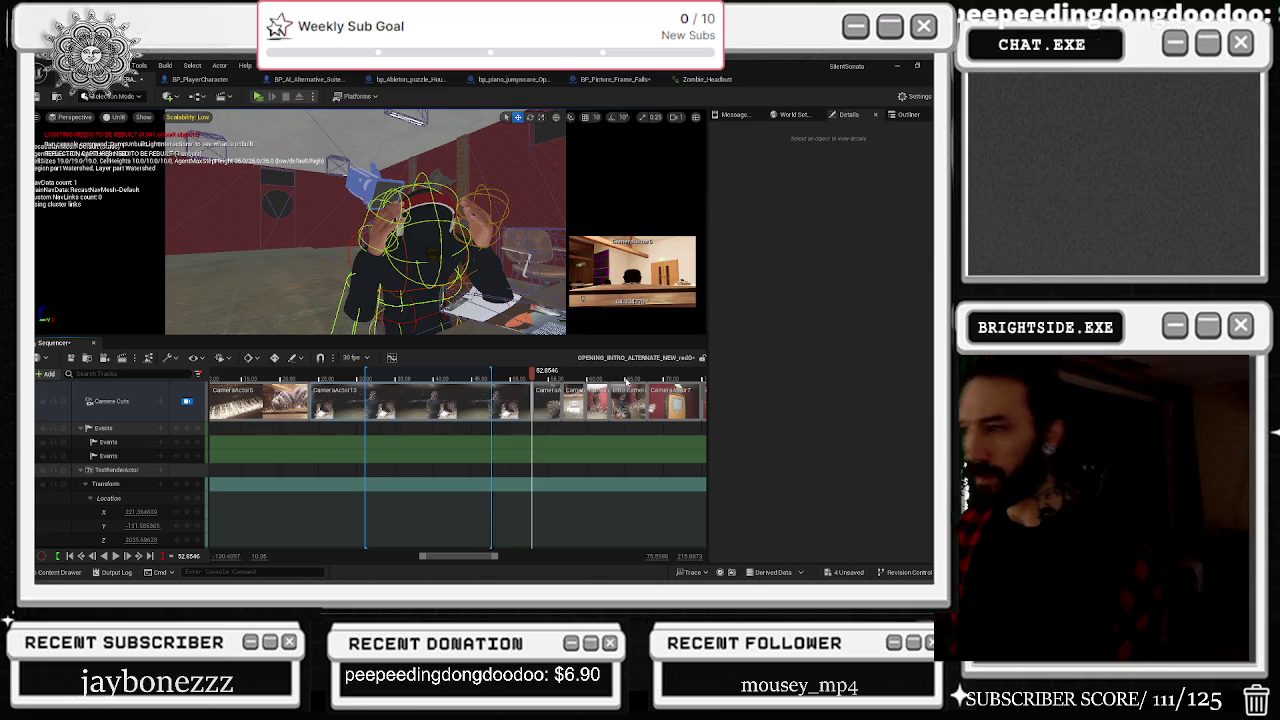
Step: Delete the CameraActor13 cut, then return to about 16.5 s to preview
{"action": "right_click", "coordinate": [471, 409]}
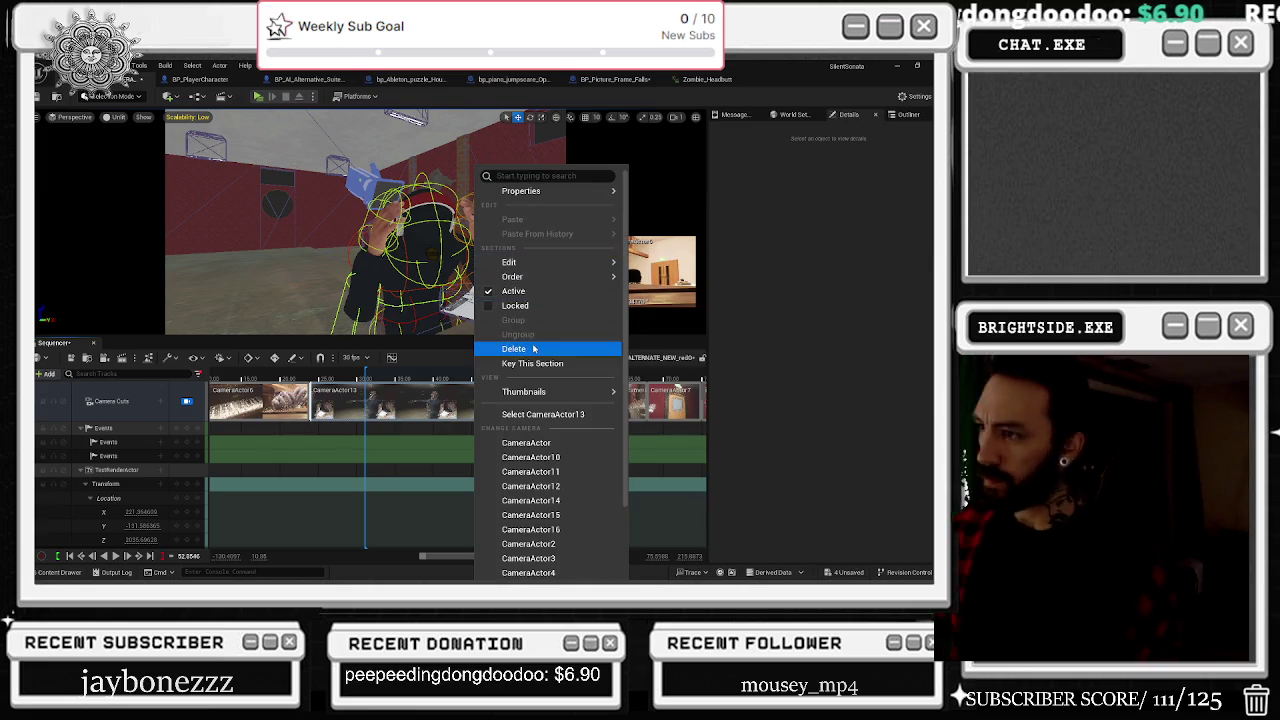
{"action": "left_click", "coordinate": [538, 343]}
{"action": "key", "text": "ctrl+z"}
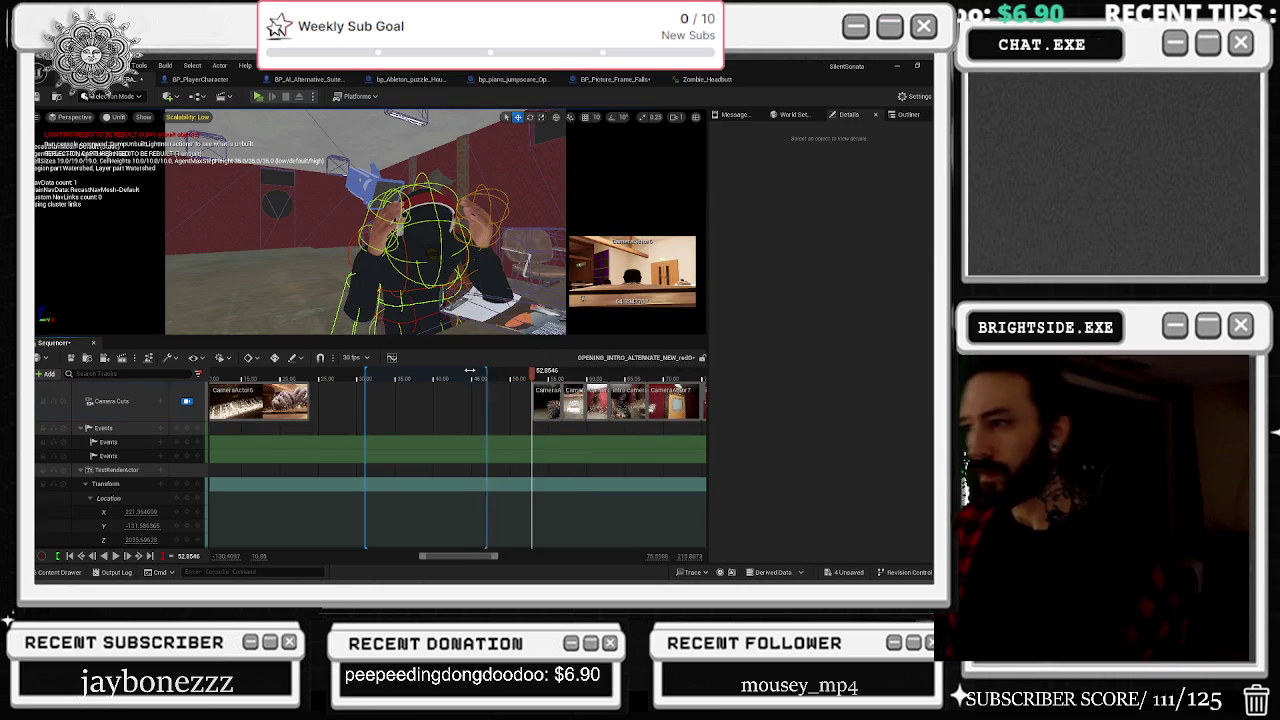
{"action": "key", "text": "space"}
{"action": "left_click", "coordinate": [243, 376]}
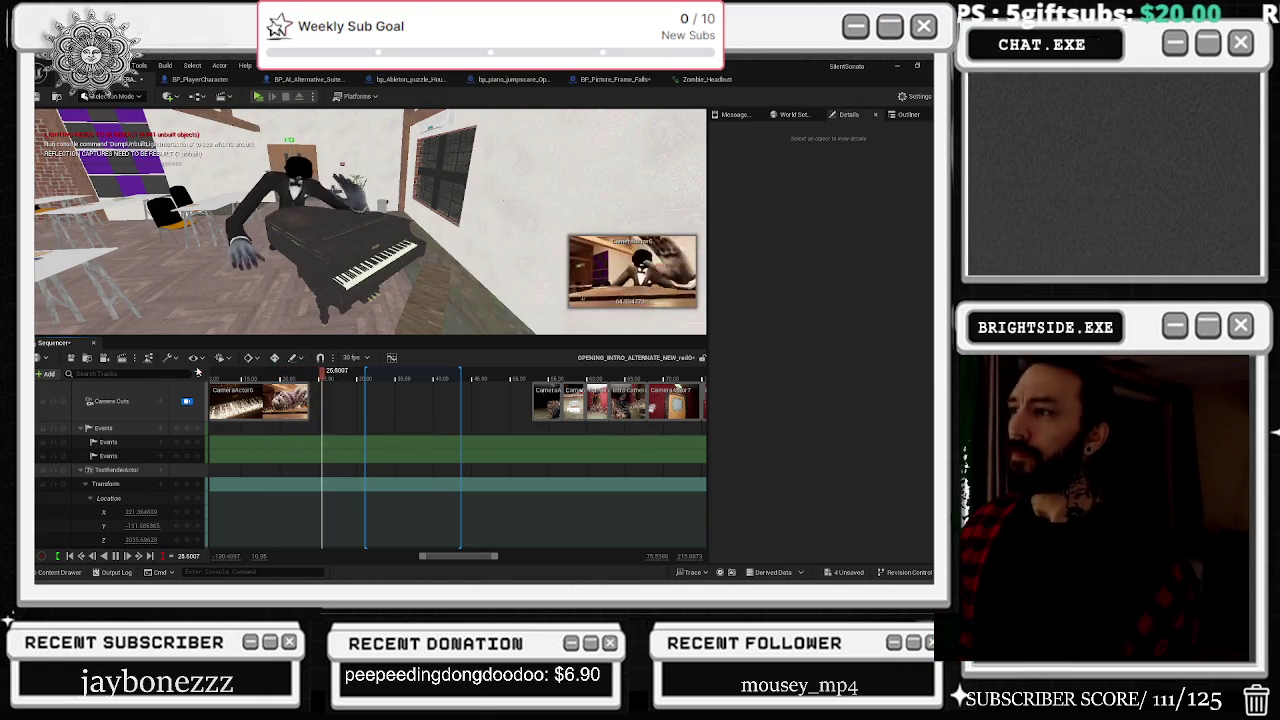
Step: Stop the preview, scrub to the headbutt at about 23.6 s, and select the gjones head
{"action": "key", "text": "space"}
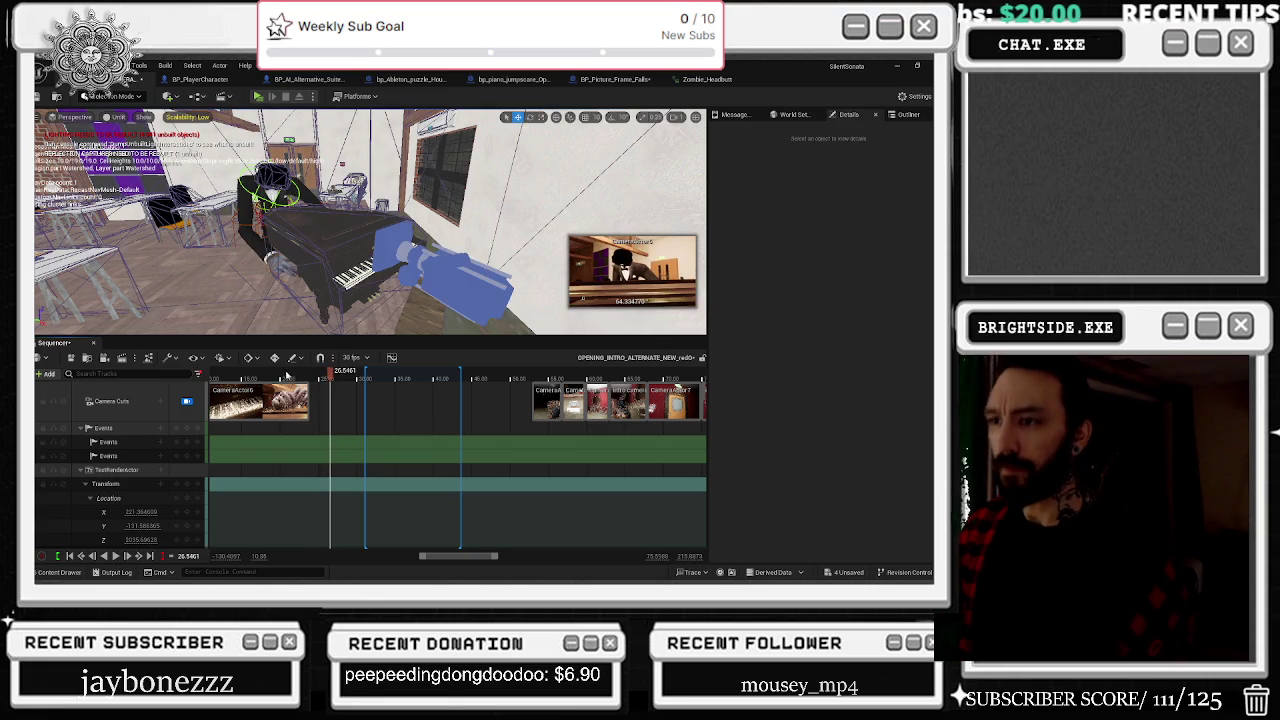
{"action": "left_click", "coordinate": [272, 376]}
{"action": "left_click", "coordinate": [311, 378]}
{"action": "mouse_move", "coordinate": [311, 378]}
{"action": "left_mouse_down"}
{"action": "mouse_move", "coordinate": [336, 378]}
{"action": "mouse_move", "coordinate": [308, 376]}
{"action": "left_mouse_up"}
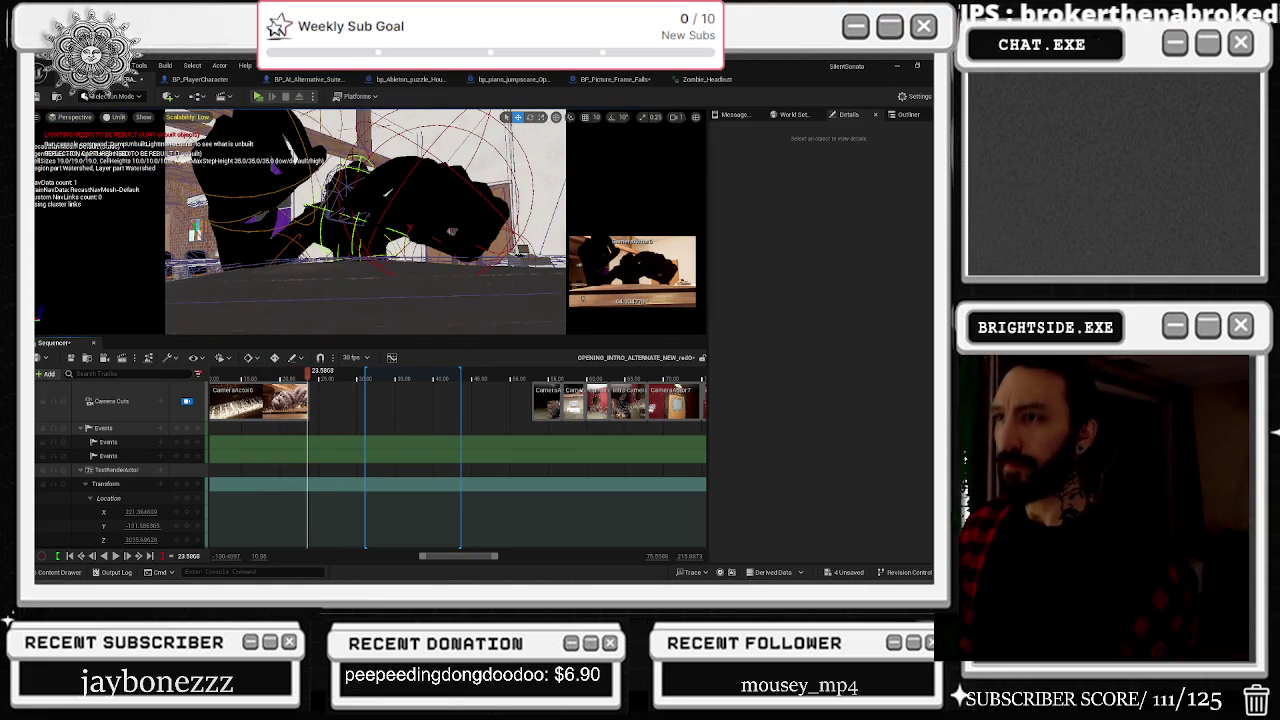
{"action": "left_click", "coordinate": [344, 183]}
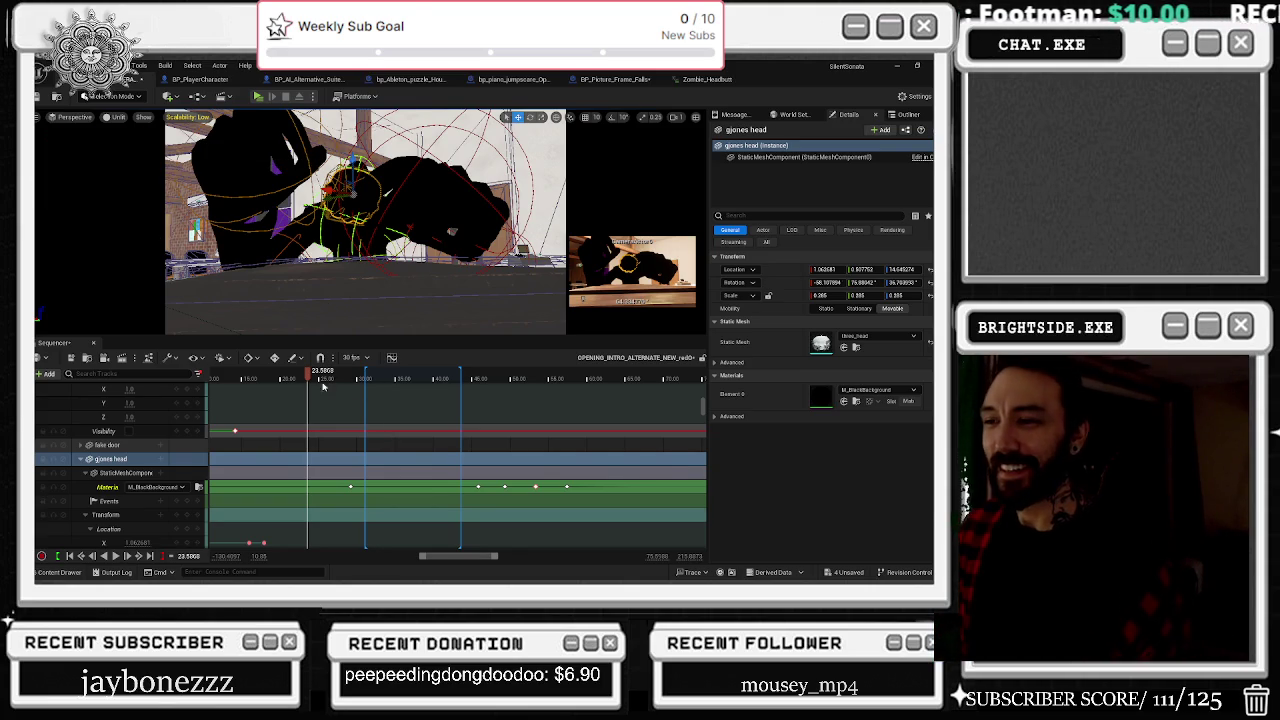
Step: Key the head's Location Y at -10 just after the headbutt
{"action": "mouse_move", "coordinate": [376, 378]}
{"action": "left_mouse_down"}
{"action": "mouse_move", "coordinate": [421, 370]}
{"action": "mouse_move", "coordinate": [308, 371]}
{"action": "left_mouse_up"}
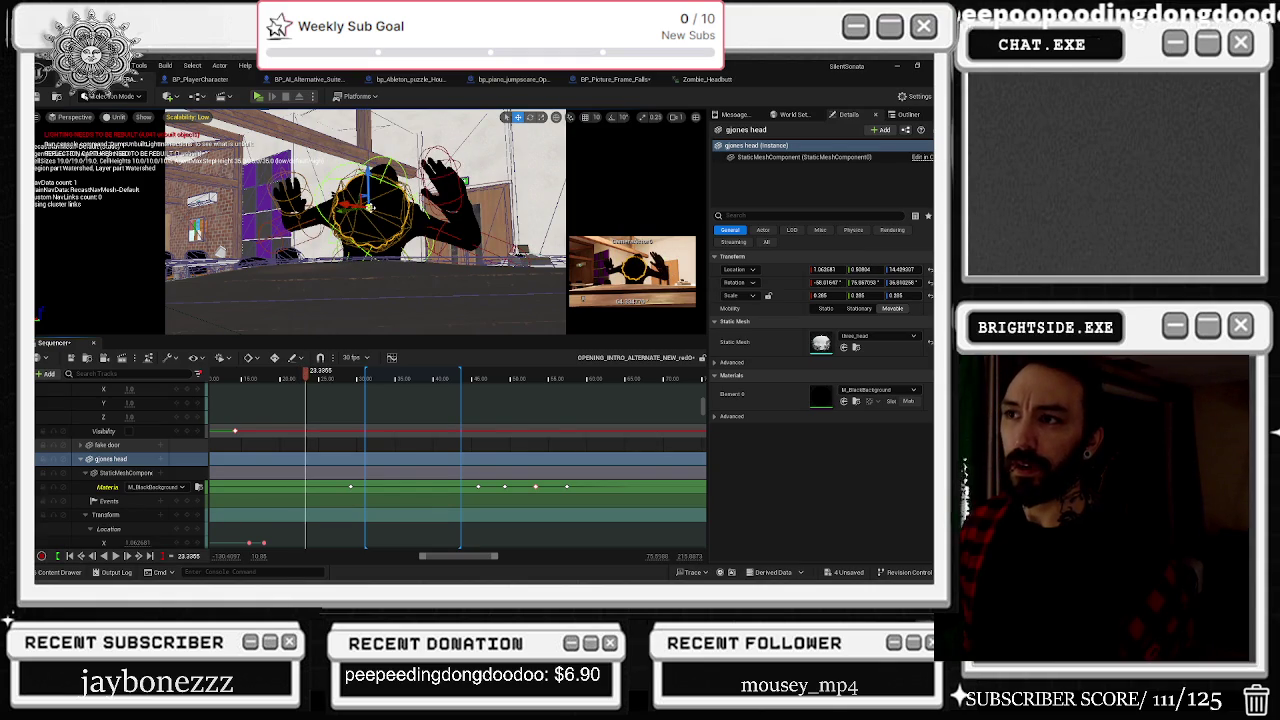
{"action": "scroll", "coordinate": [120, 515], "scroll_direction": "down", "scroll_amount": 2}
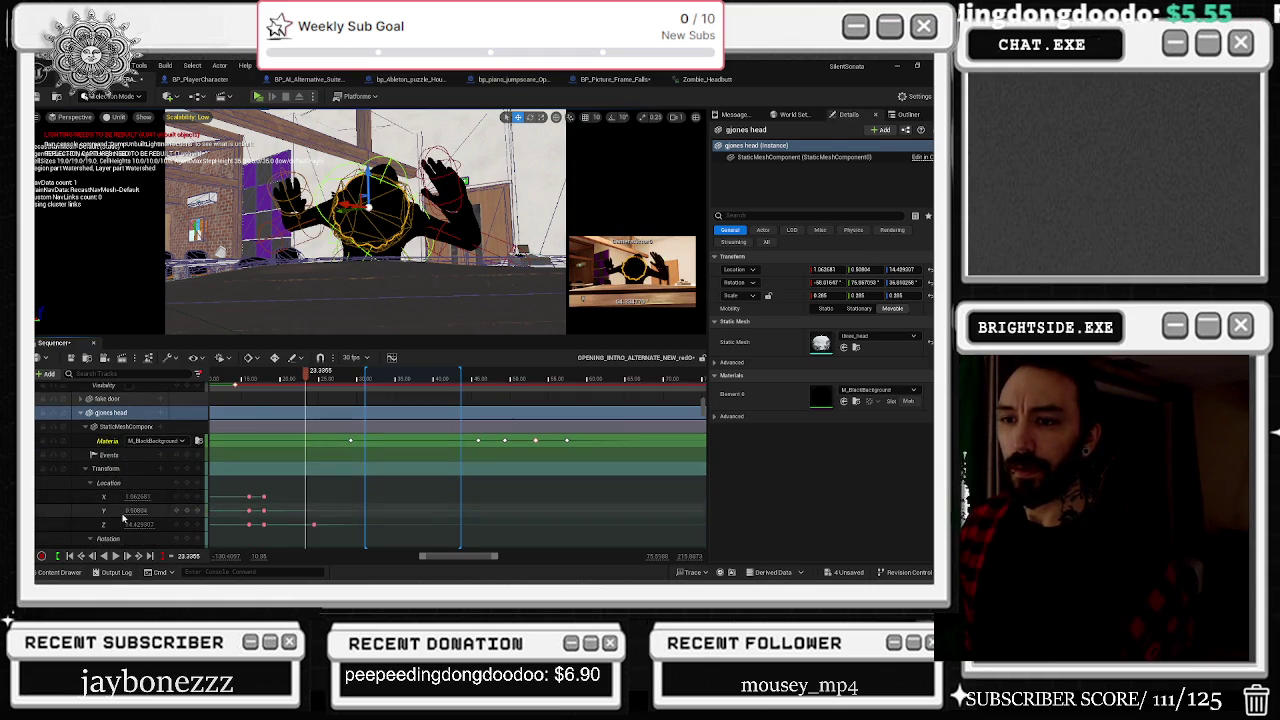
{"action": "scroll", "coordinate": [110, 512], "scroll_direction": "down", "scroll_amount": 1}
{"action": "double_click", "coordinate": [136, 496]}
{"action": "type", "text": "0"}
{"action": "key", "text": "Return"}
{"action": "type", "text": "-10"}
{"action": "key", "text": "Return"}
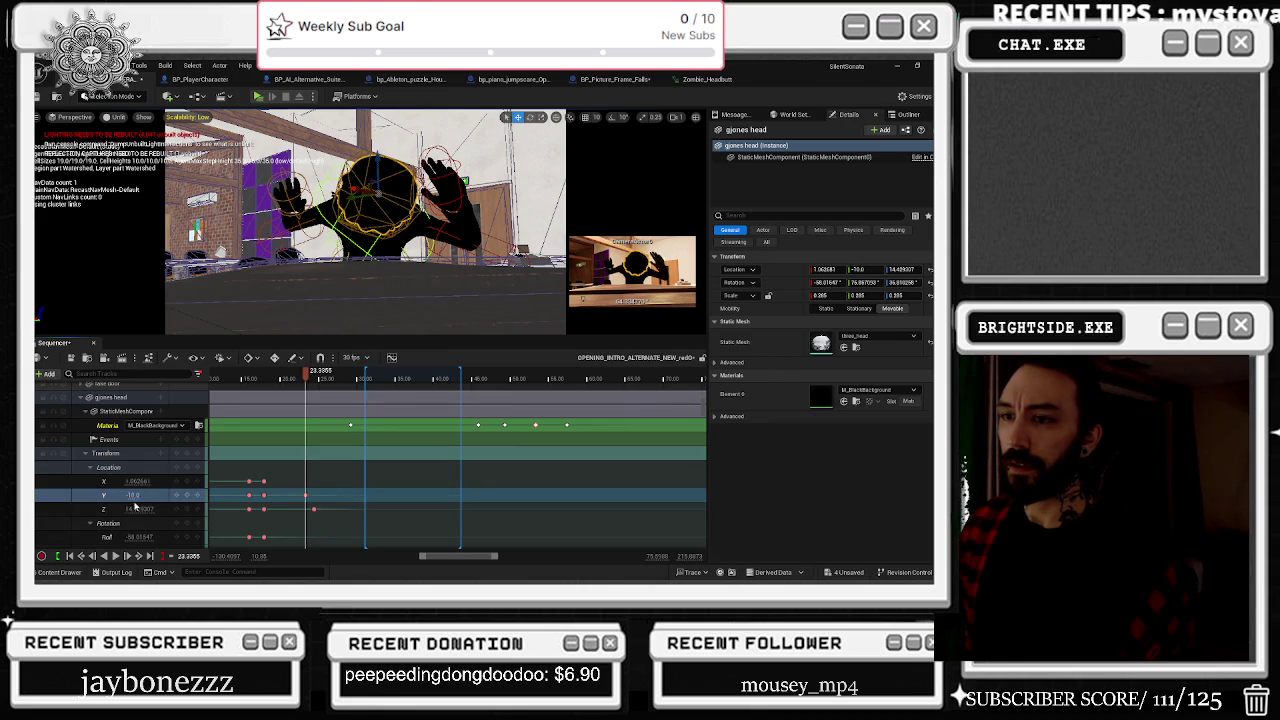
Step: Enter the head's rotation as Pitch 113 and Yaw 72
{"action": "scroll", "coordinate": [136, 510], "scroll_direction": "down", "scroll_amount": 1}
{"action": "scroll", "coordinate": [136, 510], "scroll_direction": "down", "scroll_amount": 2}
{"action": "double_click", "coordinate": [140, 474]}
{"action": "type", "text": "103"}
{"action": "key", "text": "Return"}
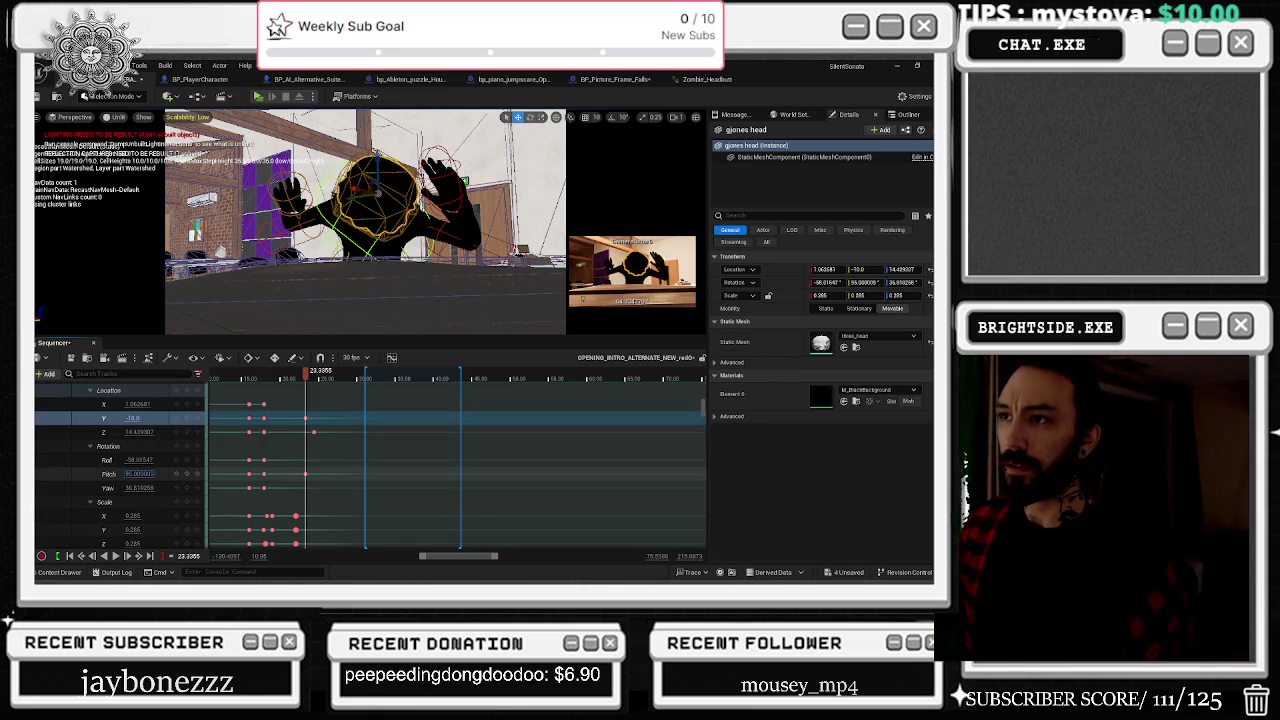
{"action": "type", "text": "113"}
{"action": "key", "text": "Return"}
{"action": "double_click", "coordinate": [136, 488]}
{"action": "type", "text": "72"}
{"action": "key", "text": "Return"}
Step: Adjust the rotation to Pitch 52 and Yaw about 100, then select the rotation keys
{"action": "mouse_move", "coordinate": [131, 488]}
{"action": "left_mouse_down"}
{"action": "mouse_move", "coordinate": [95, 488]}
{"action": "mouse_move", "coordinate": [140, 460]}
{"action": "mouse_move", "coordinate": [170, 460]}
{"action": "mouse_move", "coordinate": [143, 474]}
{"action": "left_mouse_up"}
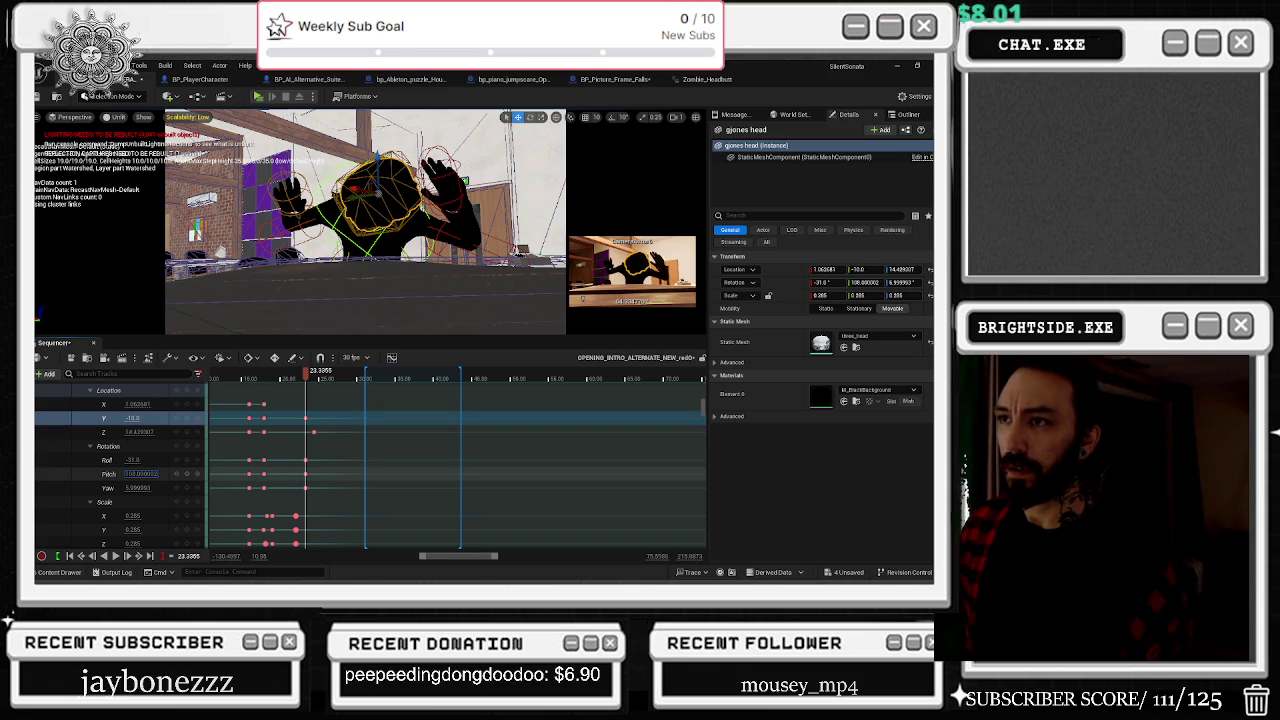
{"action": "left_click_drag", "start_coordinate": [138, 474], "coordinate": [128, 474]}
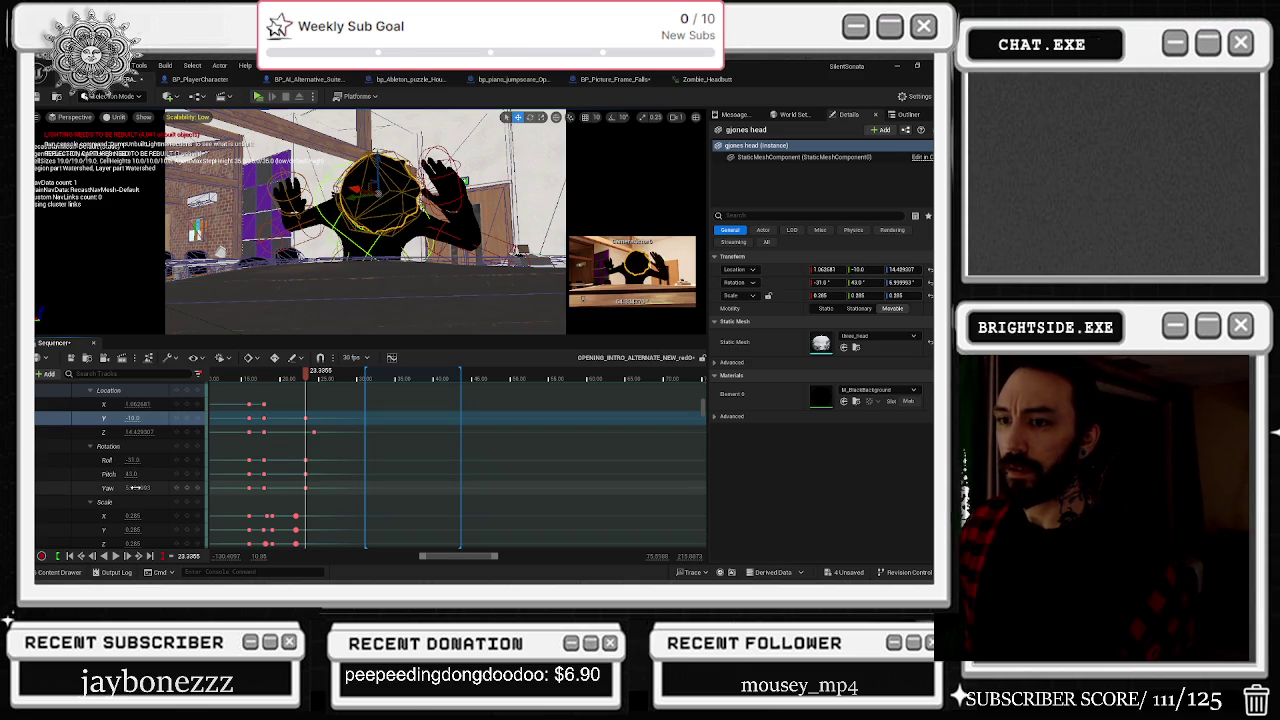
{"action": "type", "text": "-20"}
{"action": "left_click_drag", "start_coordinate": [133, 488], "coordinate": [170, 488]}
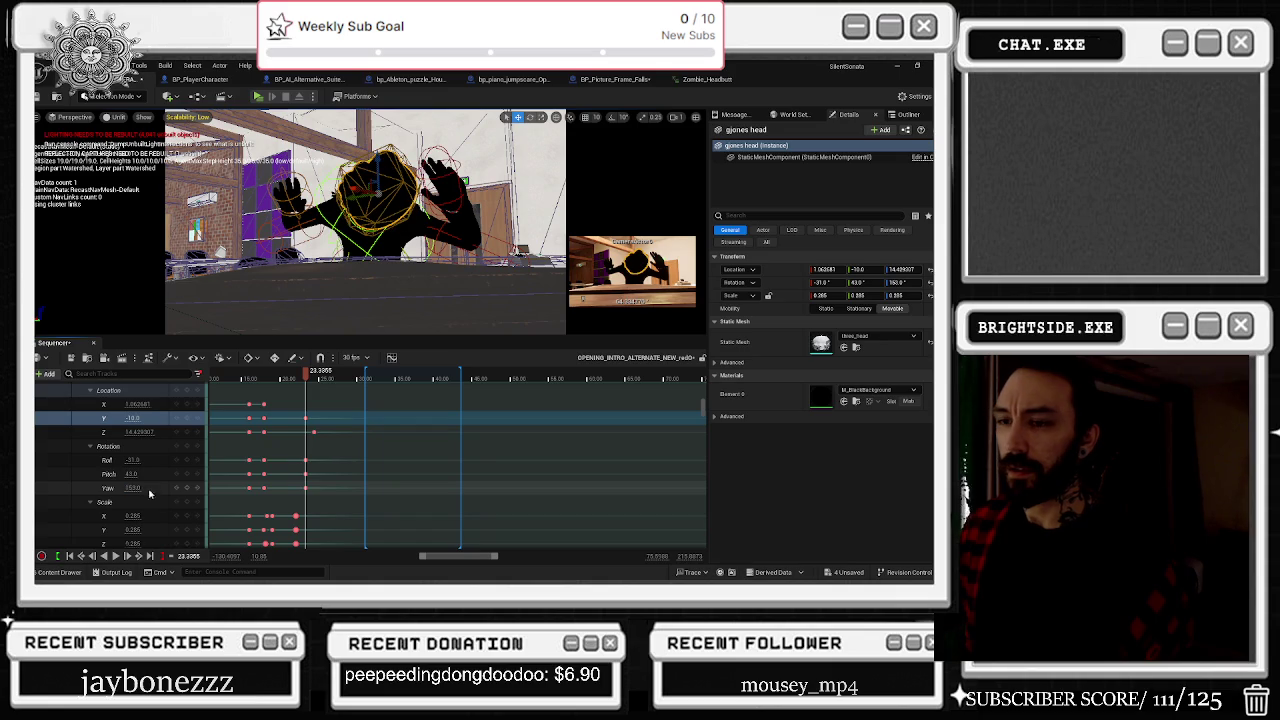
{"action": "left_click", "coordinate": [303, 474]}
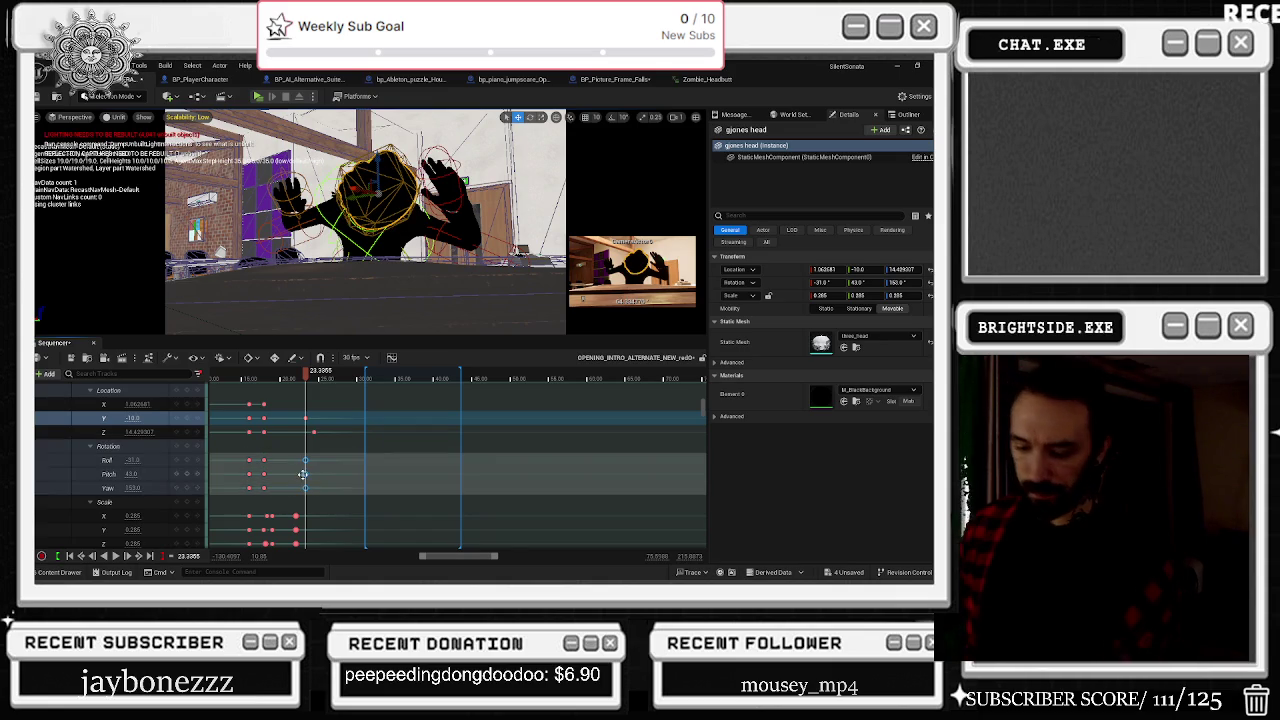
{"action": "mouse_move", "coordinate": [305, 374]}
{"action": "left_mouse_down"}
{"action": "mouse_move", "coordinate": [251, 378]}
{"action": "mouse_move", "coordinate": [330, 379]}
{"action": "mouse_move", "coordinate": [289, 378]}
{"action": "mouse_move", "coordinate": [312, 379]}
{"action": "left_mouse_up"}
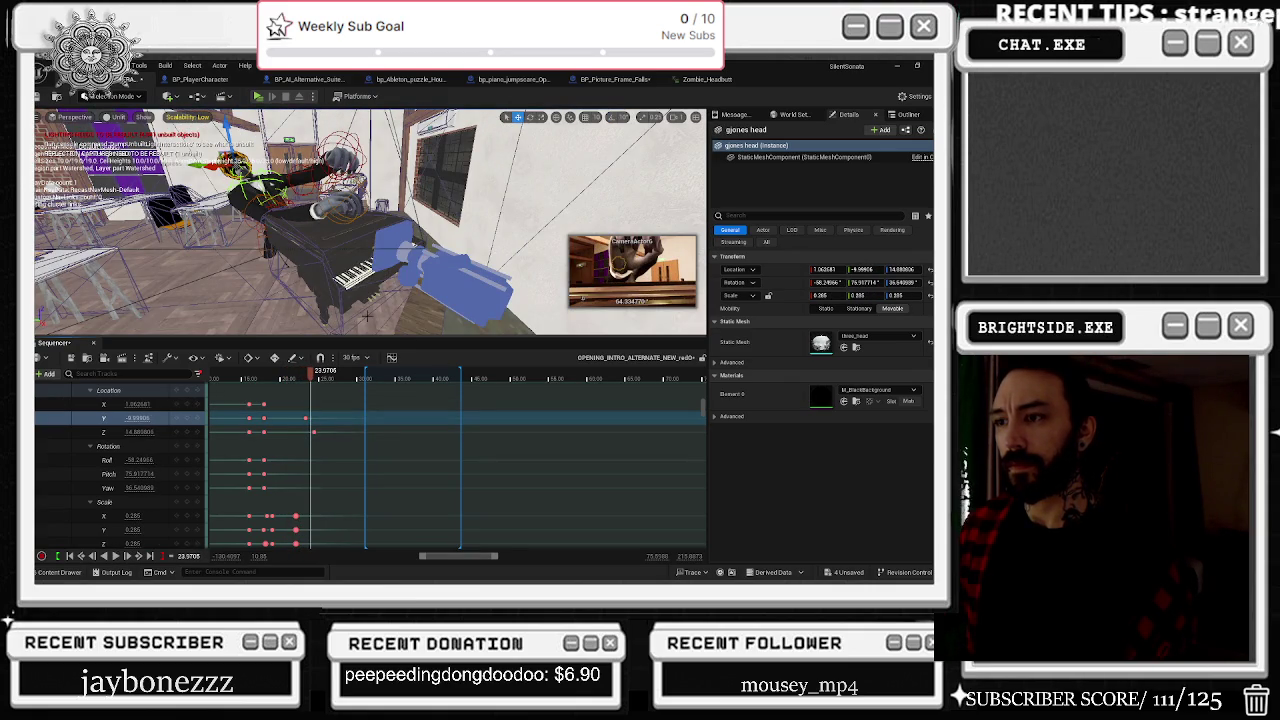
Step: Play the head animation through the shot camera, then replay it from about 18 s
{"action": "key", "text": "space"}
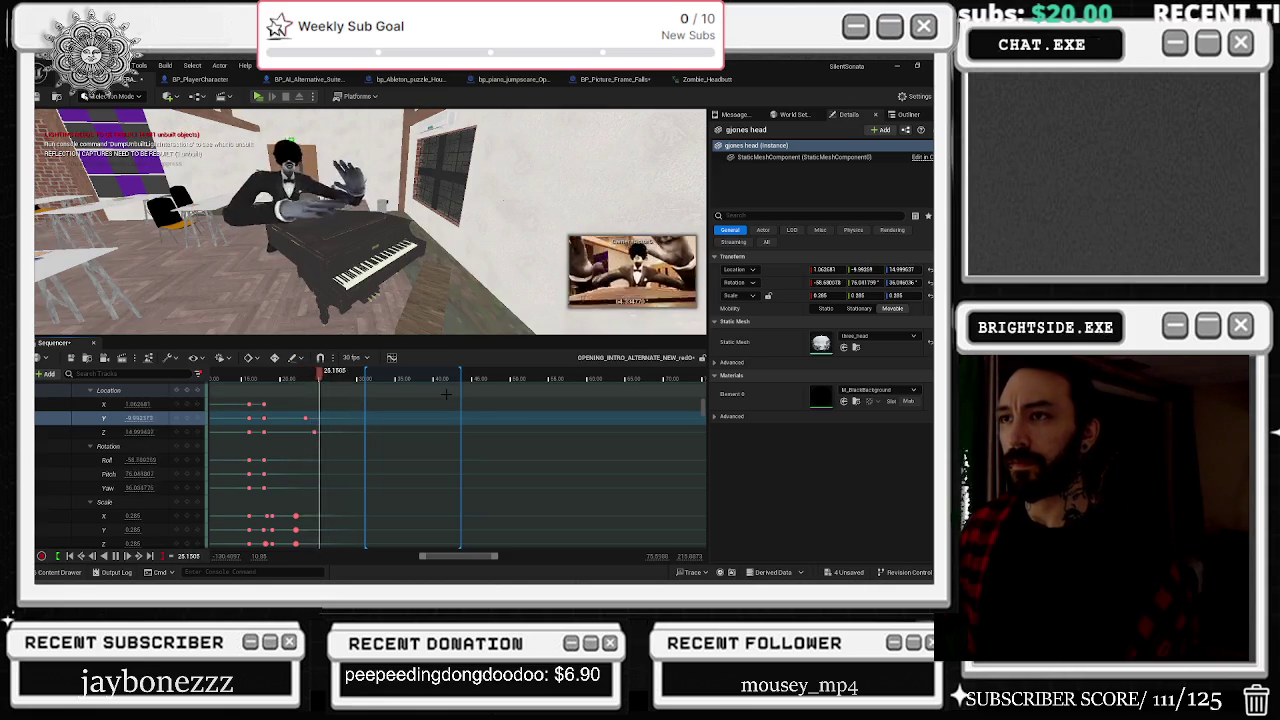
{"action": "key", "text": "space"}
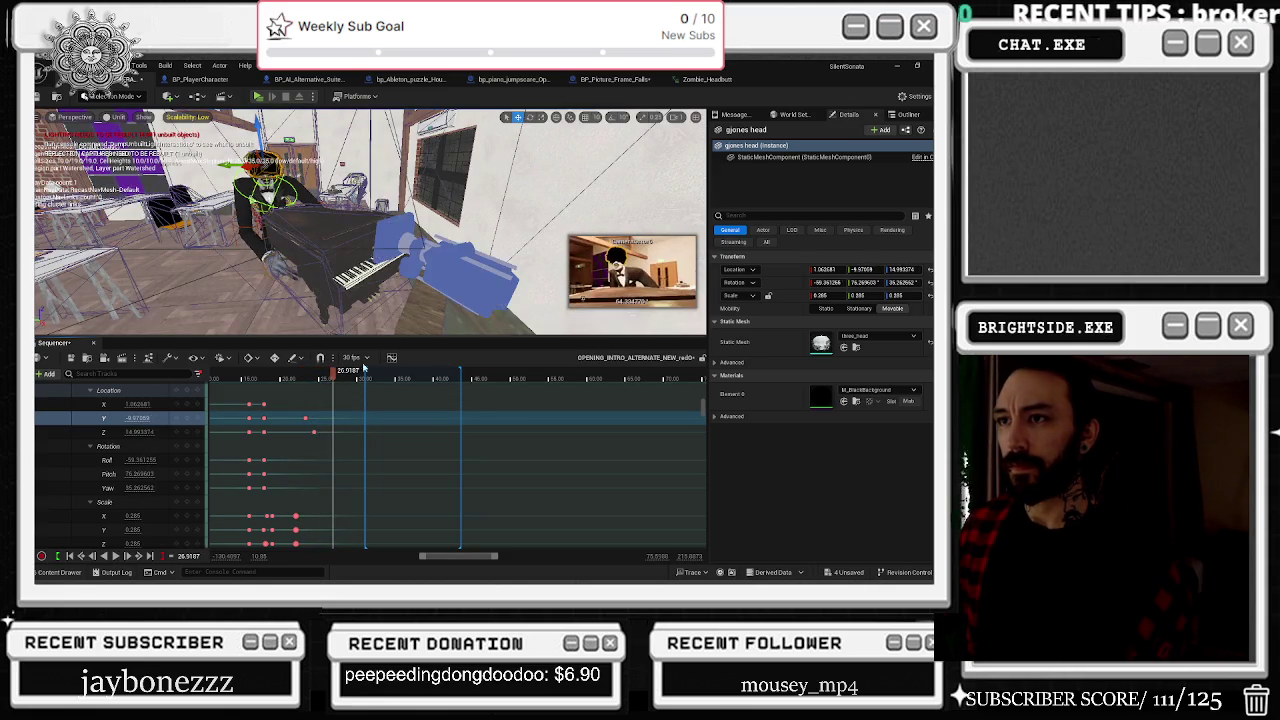
{"action": "left_click", "coordinate": [268, 373]}
{"action": "key", "text": "space"}
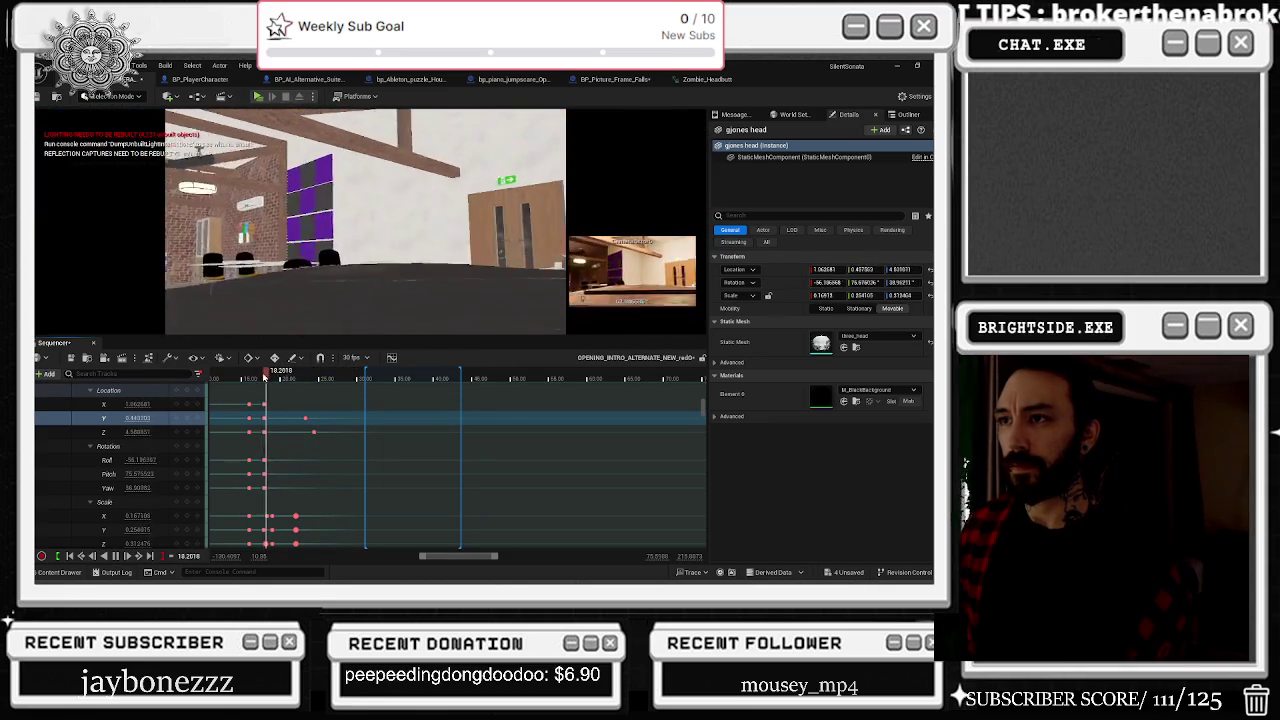
{"action": "key", "text": "space"}
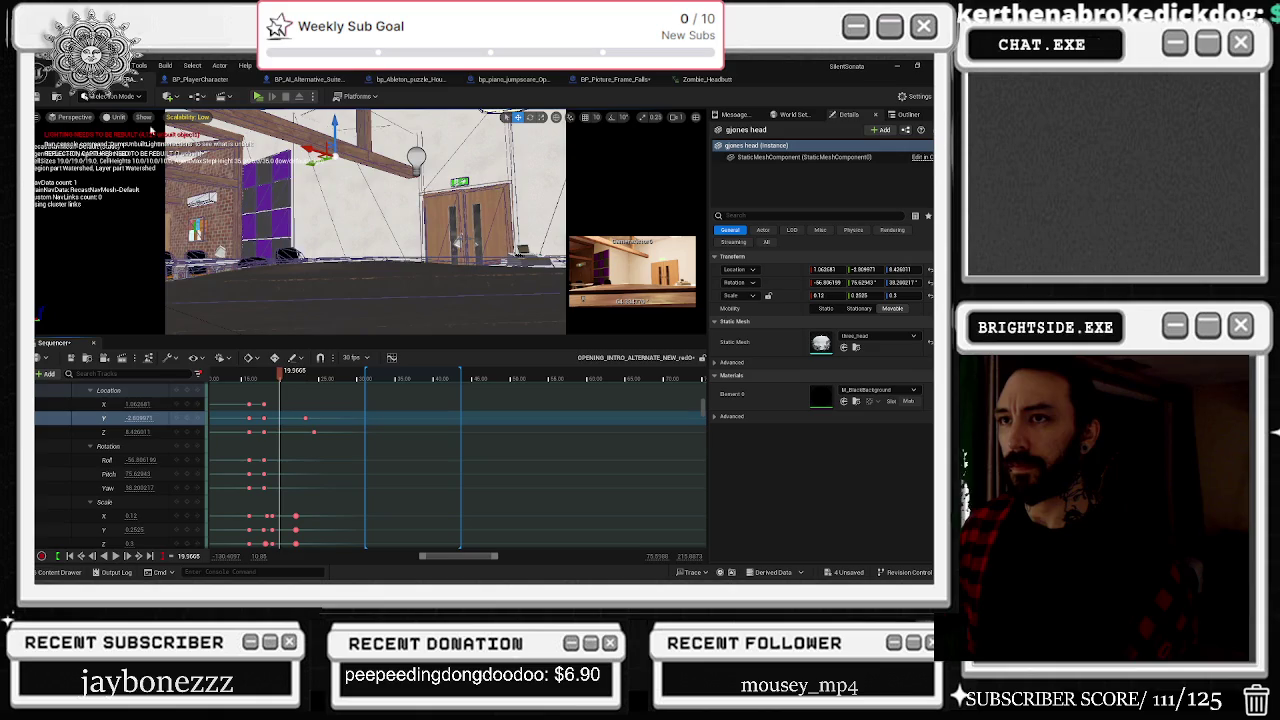
Step: Switch the viewport to Lit shading and open the Scalability settings
{"action": "left_click", "coordinate": [114, 117]}
{"action": "left_click", "coordinate": [113, 164]}
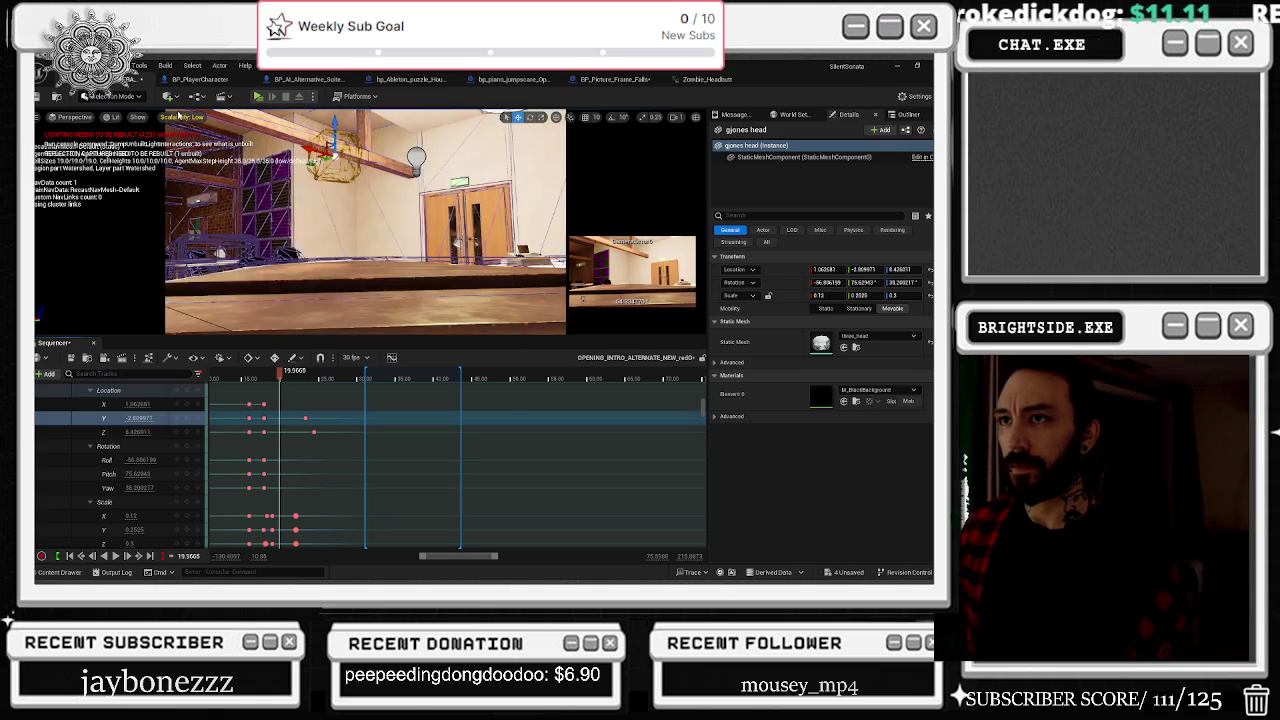
{"action": "left_click", "coordinate": [182, 117]}
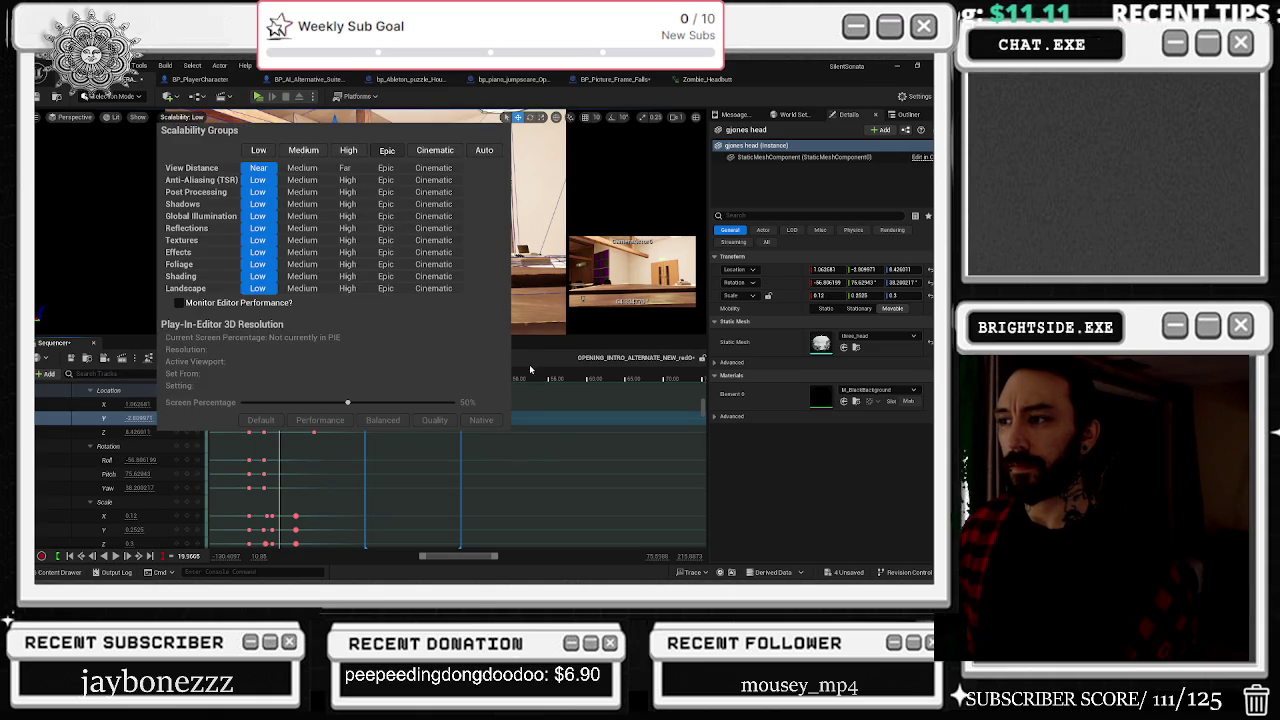
Step: Close Scalability, resume playback, and jump back to about 16 s, then 13 s, to rewatch
{"action": "left_click", "coordinate": [351, 454]}
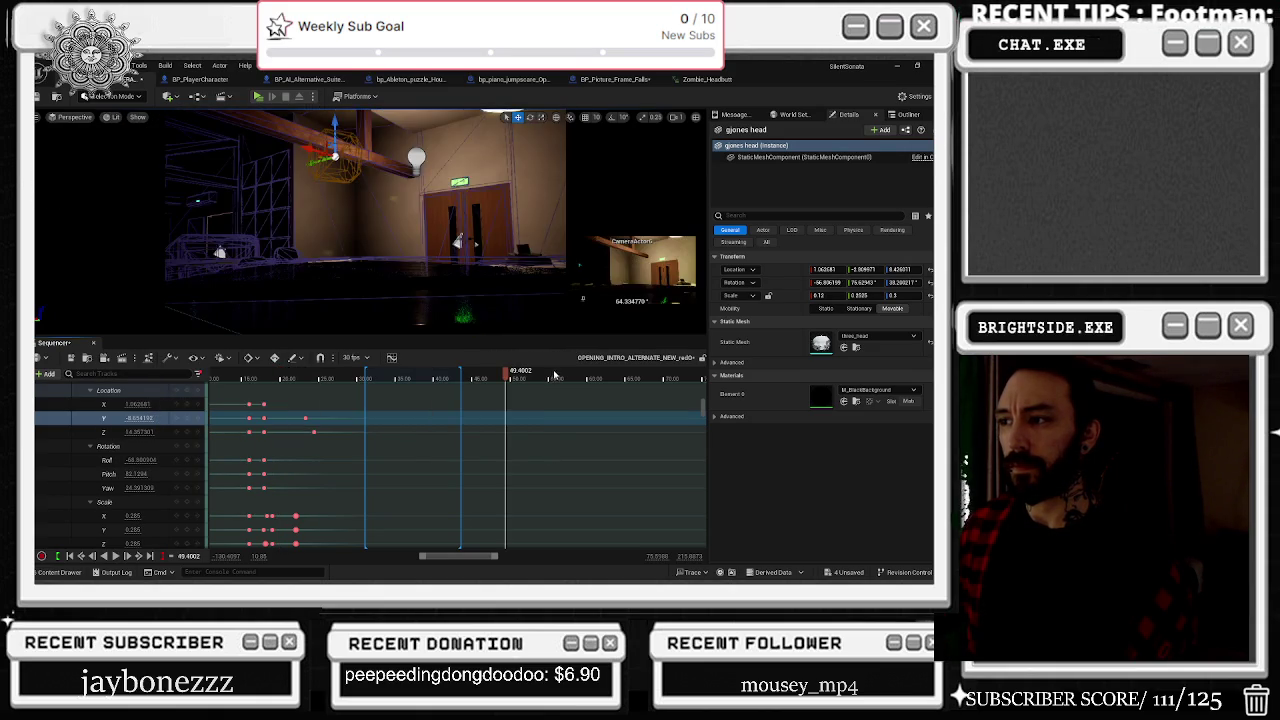
{"action": "key", "text": "space"}
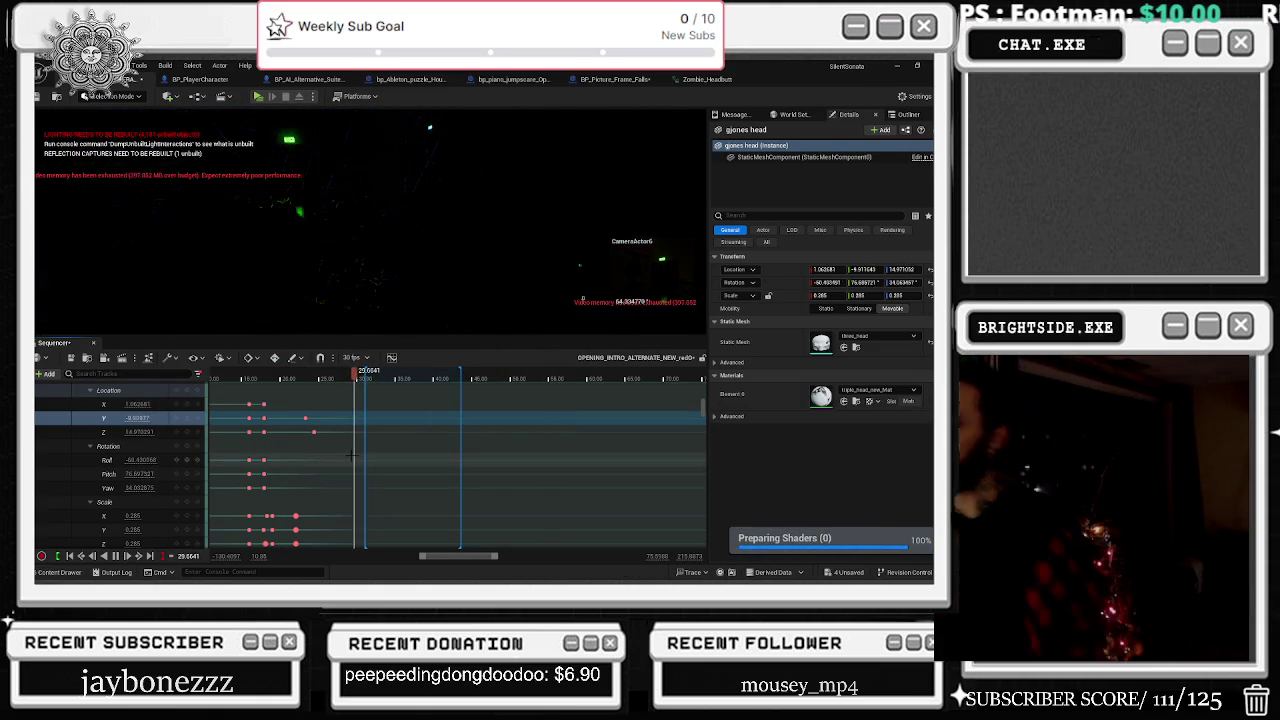
{"action": "left_click", "coordinate": [246, 379]}
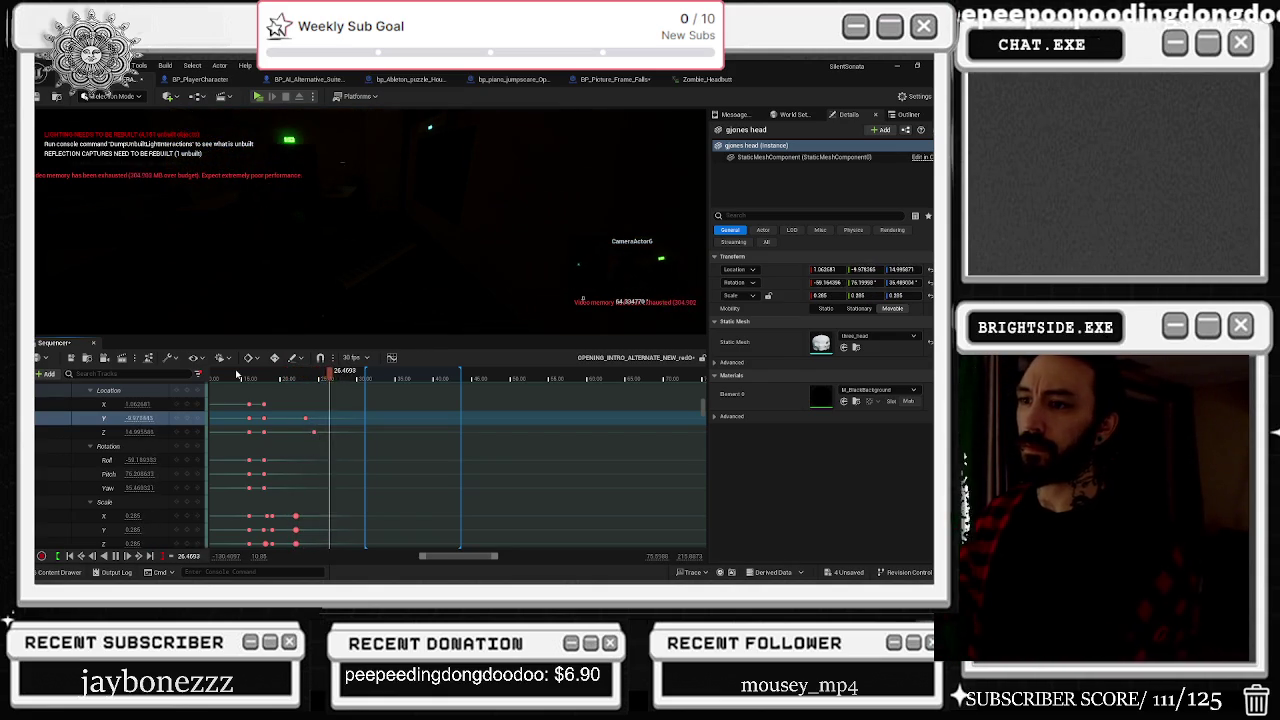
{"action": "left_click", "coordinate": [232, 375]}
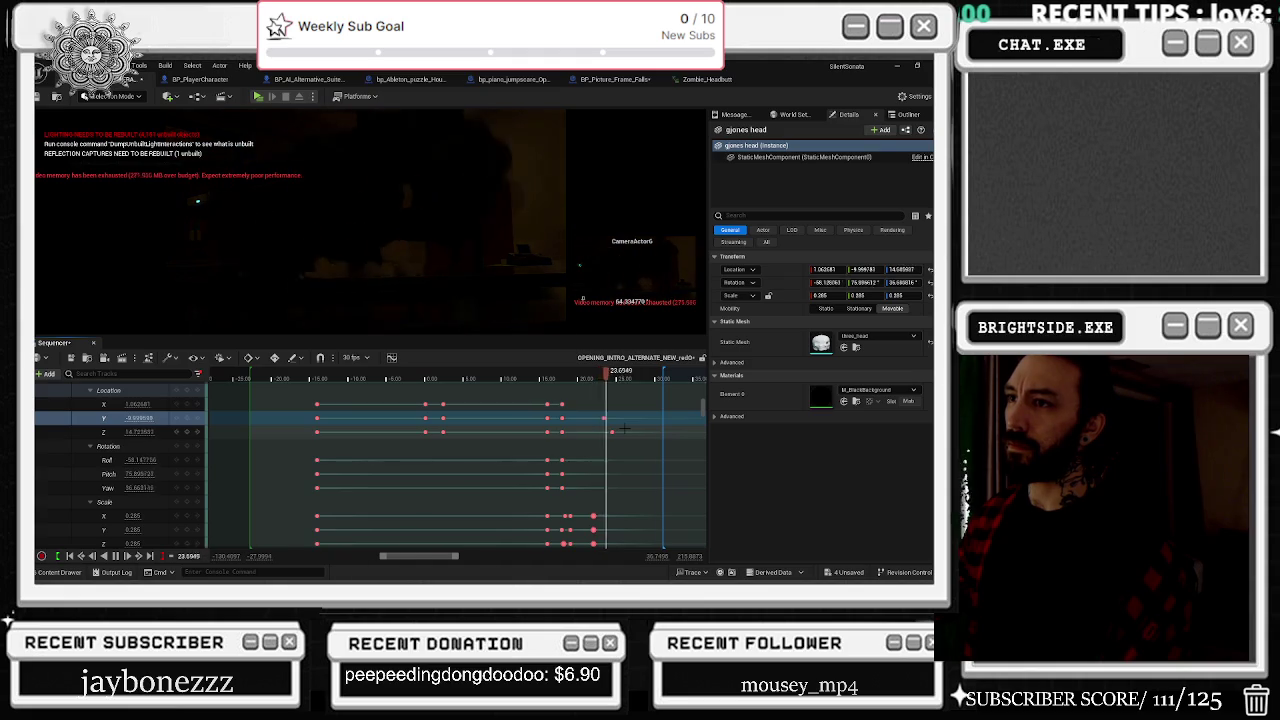
Step: Zoom the timeline out, watch the full sequence play, then stop at about -11.1 s
{"action": "scroll", "coordinate": [624, 428], "scroll_direction": "down", "scroll_amount": 2}
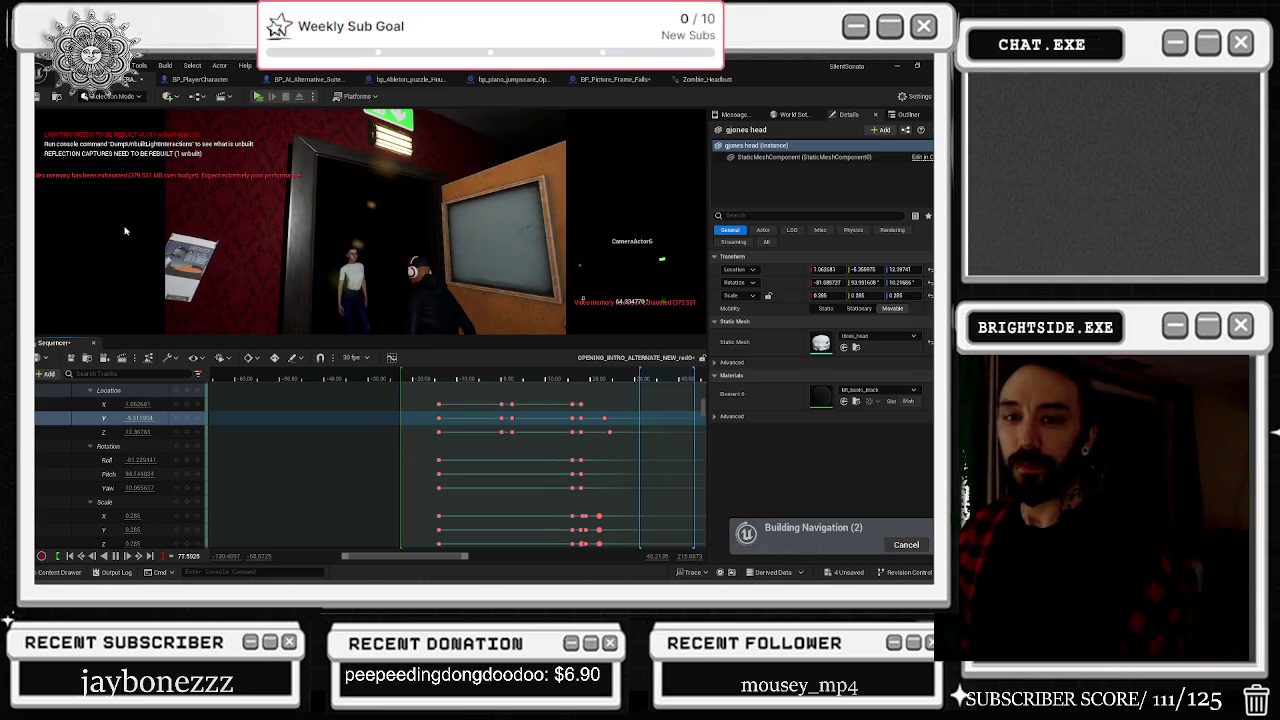
{"action": "left_click", "coordinate": [461, 378]}
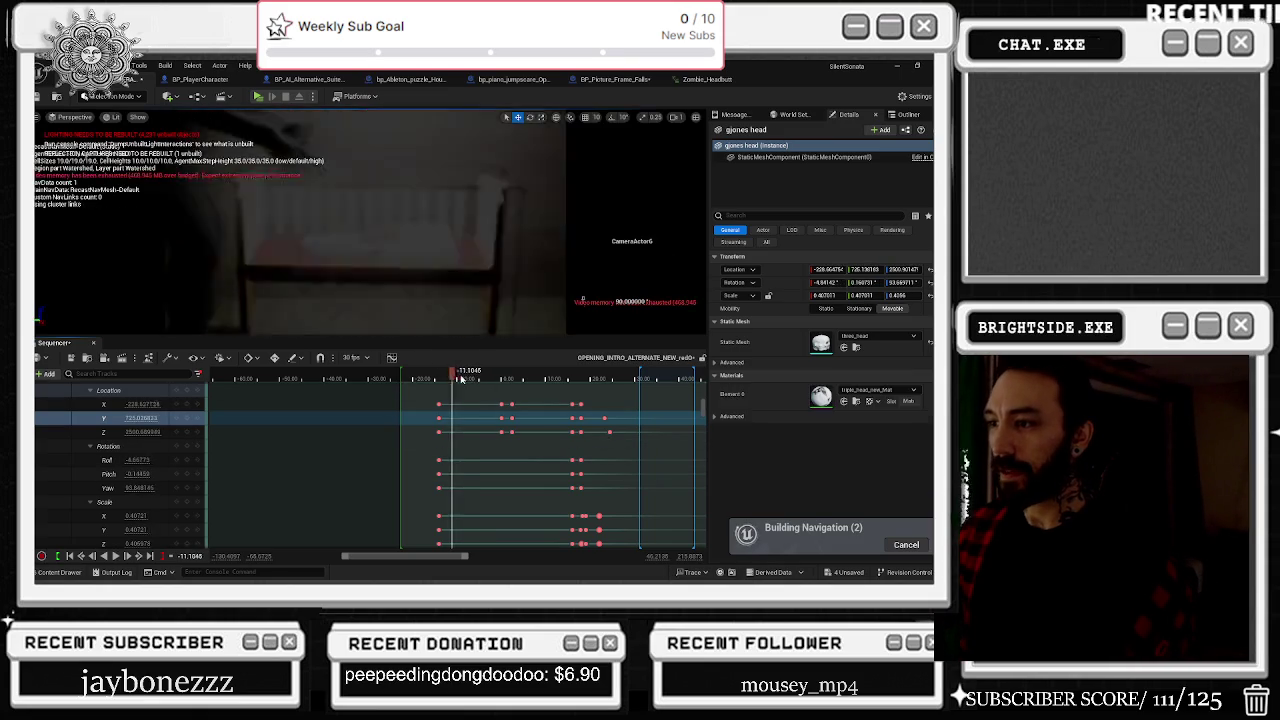
Step: Play the sequence and stop it at about 21.6 seconds
{"action": "key", "text": "space"}
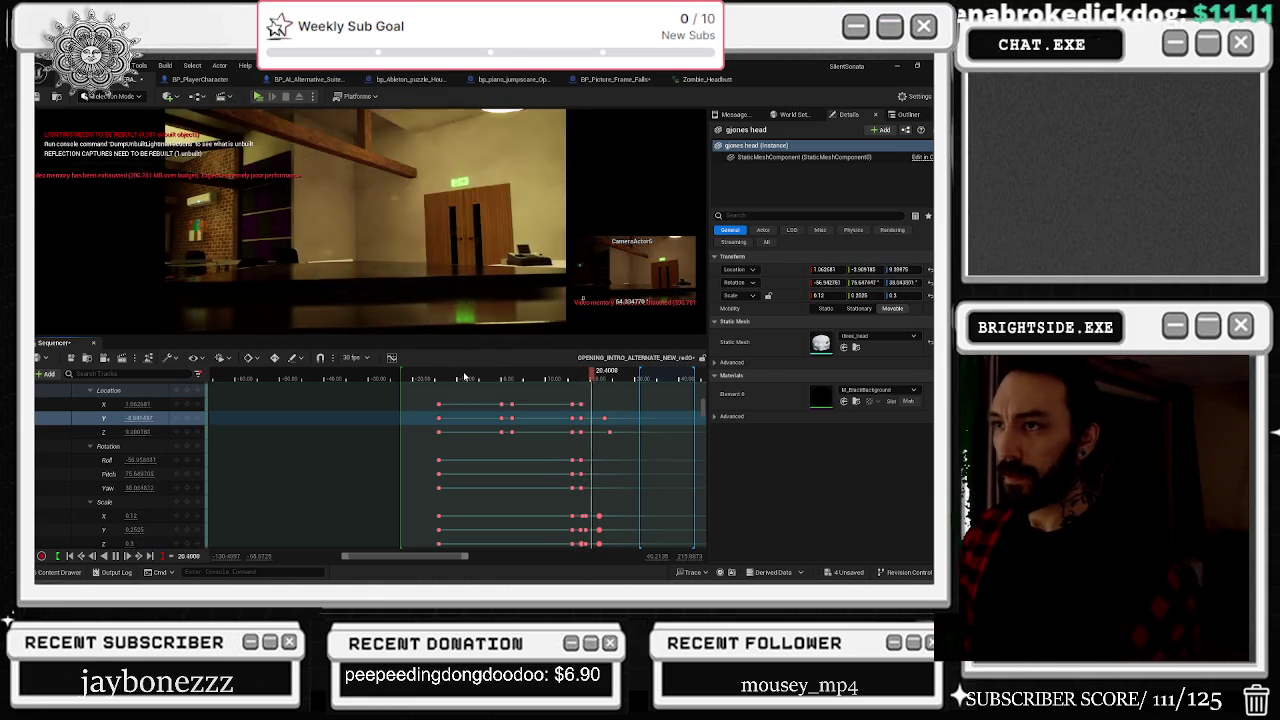
{"action": "key", "text": "space"}
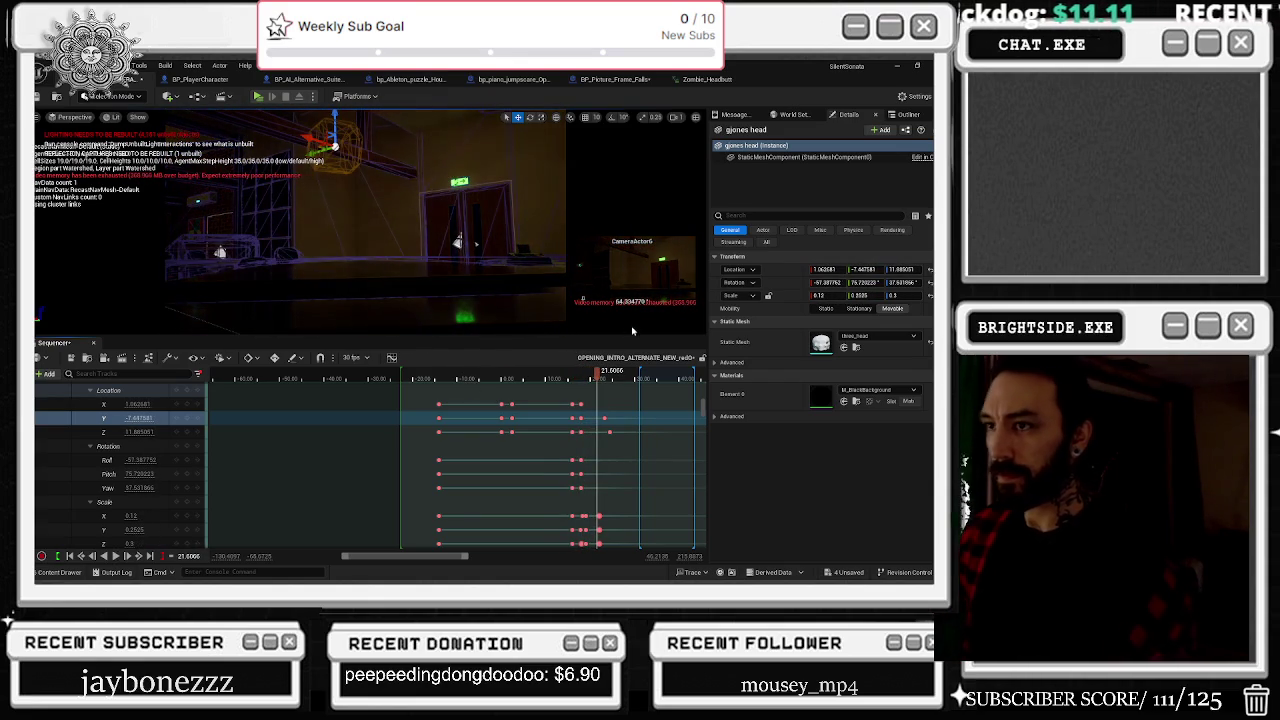
{"action": "scroll", "coordinate": [700, 410], "scroll_direction": "up", "scroll_amount": 5}
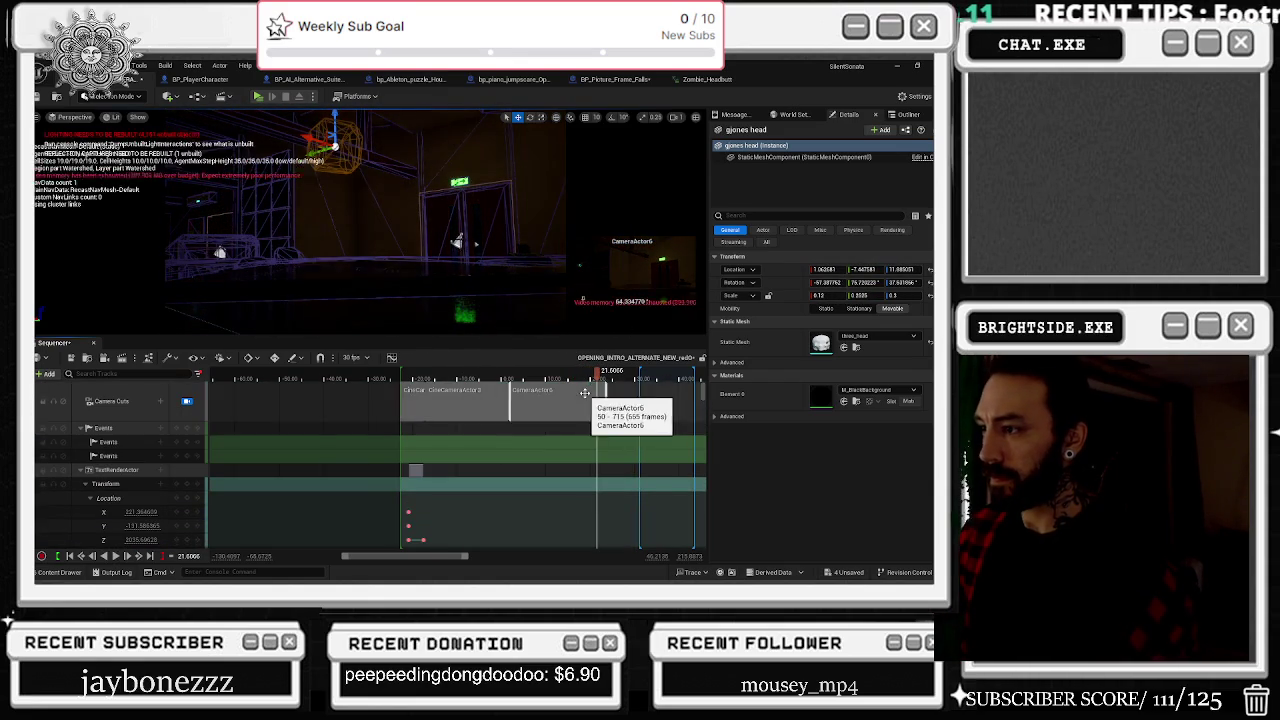
Step: Select CameraActor6 and its camera track in Sequencer
{"action": "right_click", "coordinate": [590, 401]}
{"action": "mouse_move", "coordinate": [632, 385]}
{"action": "left_click", "coordinate": [651, 414]}
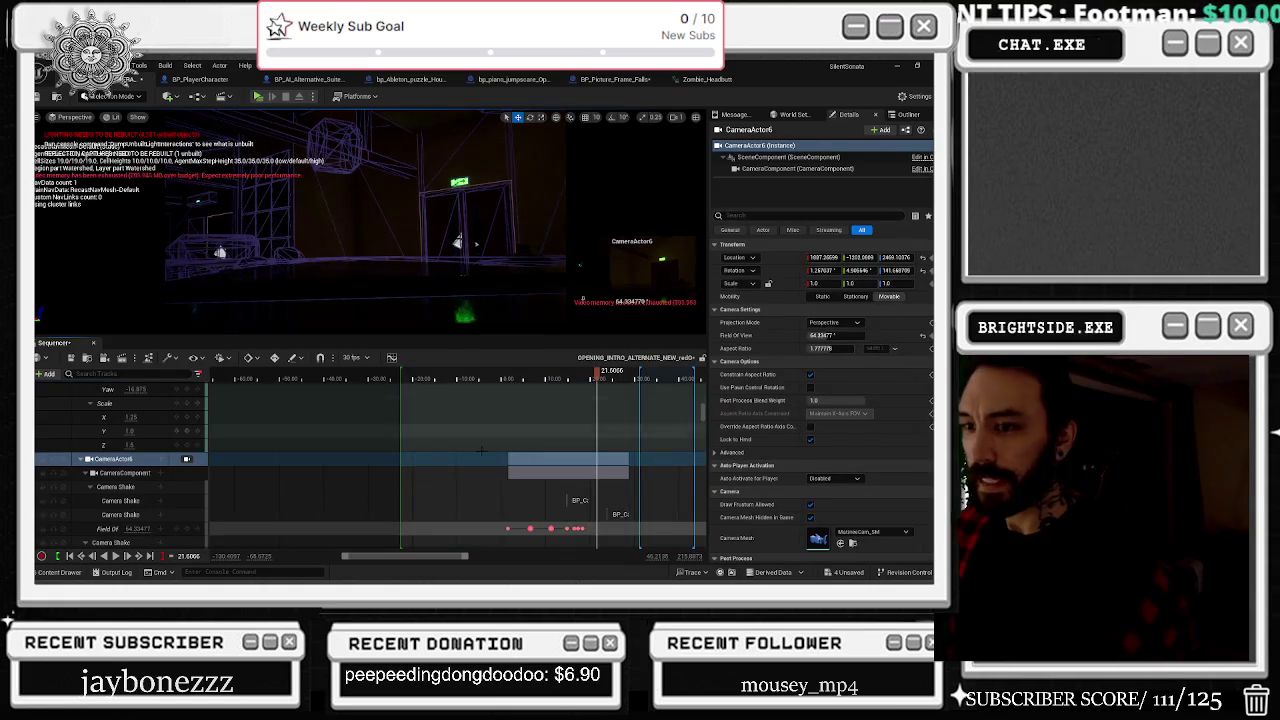
{"action": "scroll", "coordinate": [589, 433], "scroll_direction": "down", "scroll_amount": 2}
{"action": "scroll", "coordinate": [589, 433], "scroll_direction": "down", "scroll_amount": 2}
{"action": "scroll", "coordinate": [617, 485], "scroll_direction": "up", "scroll_amount": 3, "text": "ctrl"}
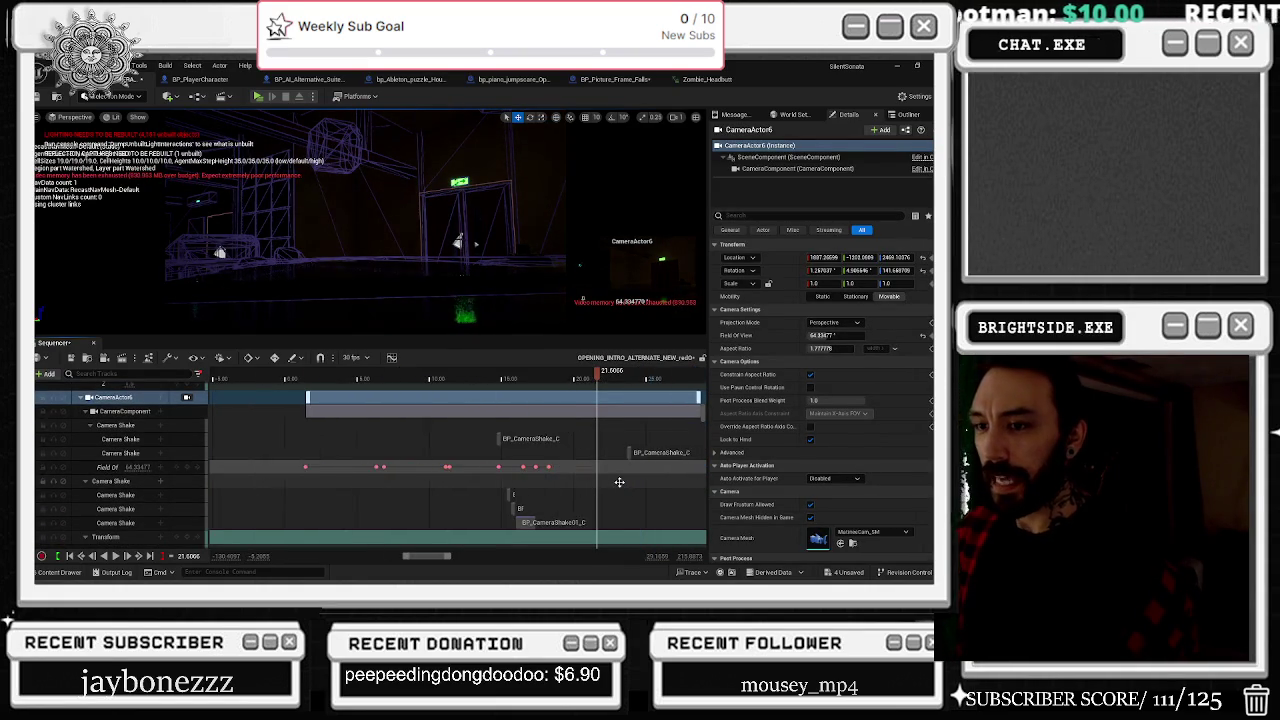
{"action": "scroll", "coordinate": [610, 486], "scroll_direction": "down", "scroll_amount": 5}
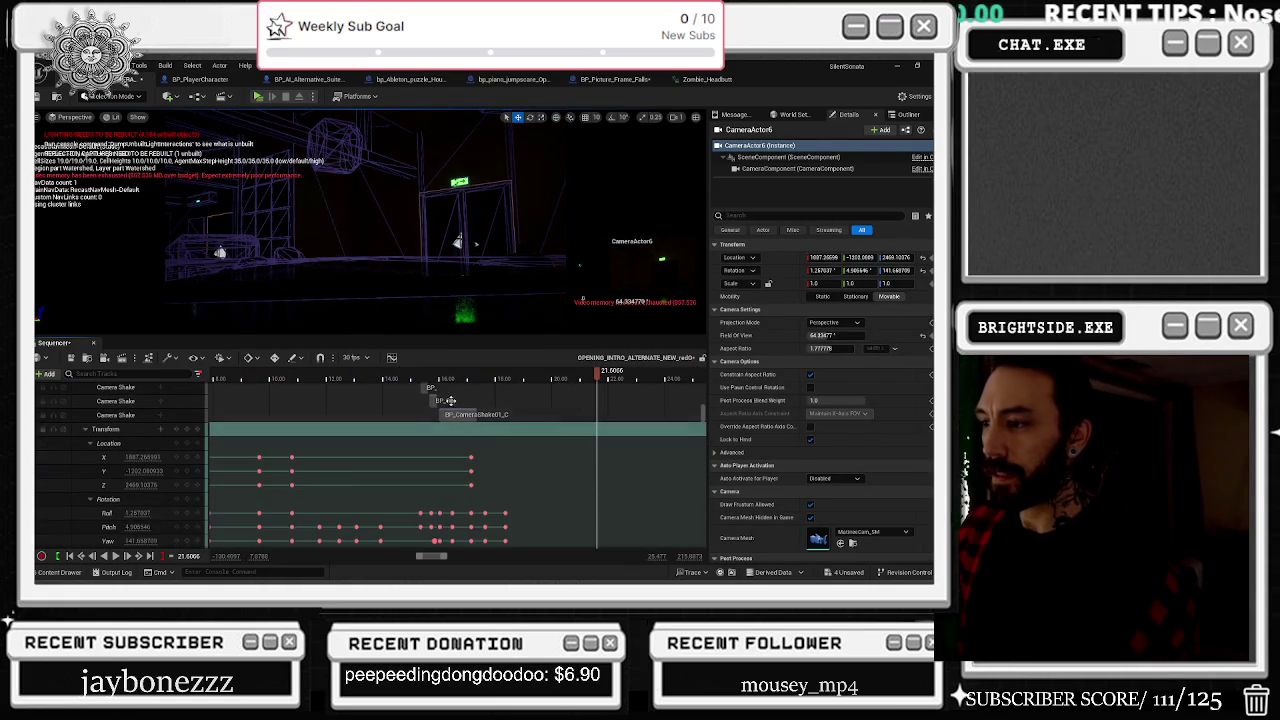
Step: Preview the camera move from about 15.5 s, stopping near 16.65 s
{"action": "left_click", "coordinate": [430, 380]}
{"action": "key", "text": "space"}
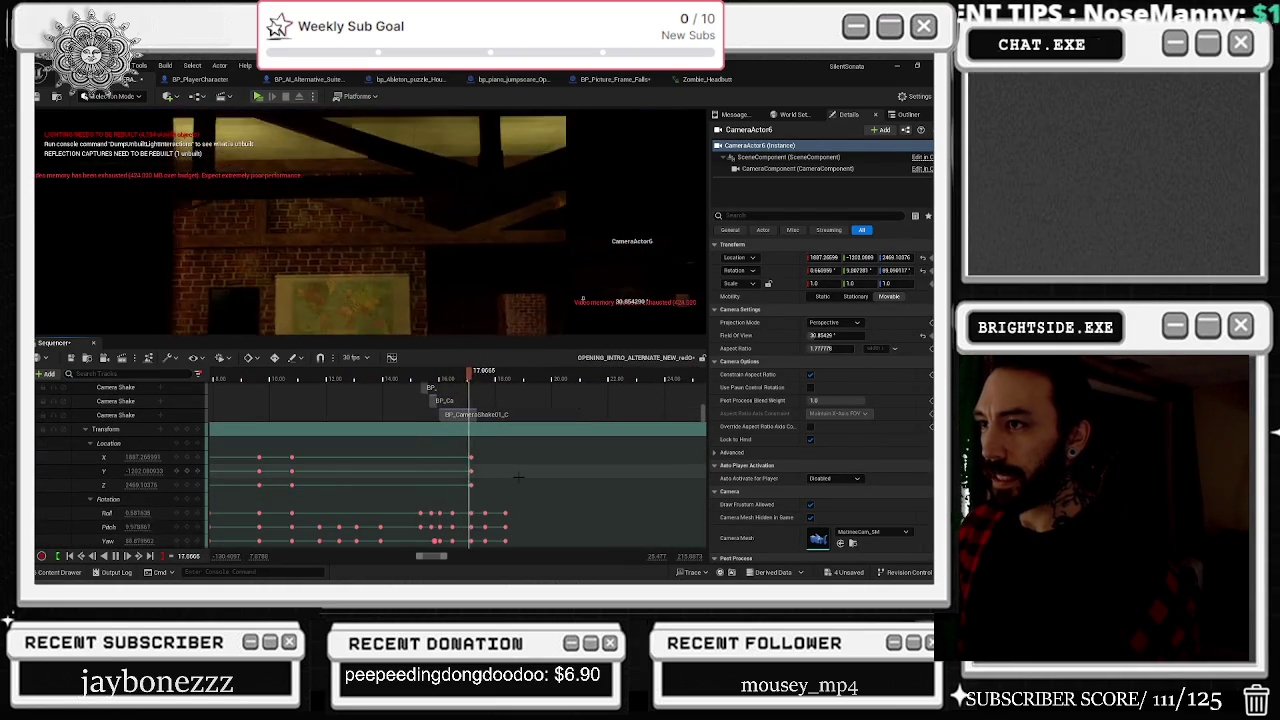
{"action": "scroll", "coordinate": [507, 526], "scroll_direction": "up", "scroll_amount": 2}
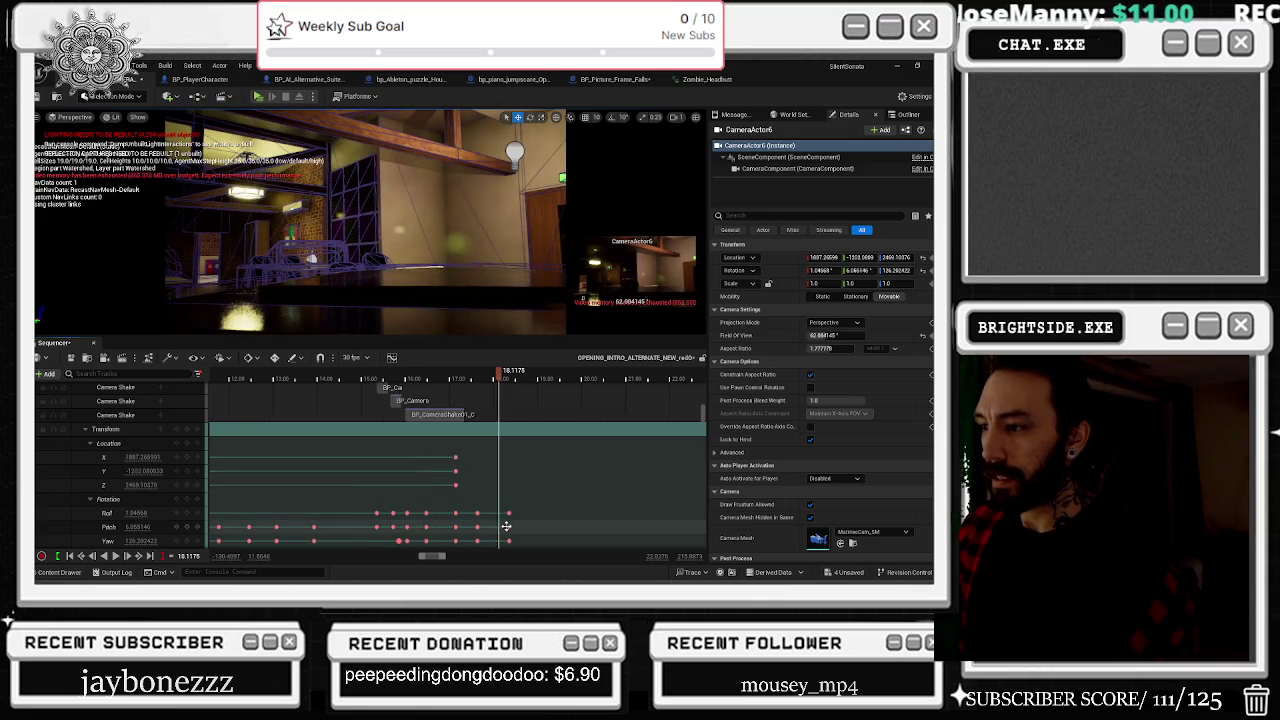
{"action": "scroll", "coordinate": [512, 522], "scroll_direction": "down", "scroll_amount": 2}
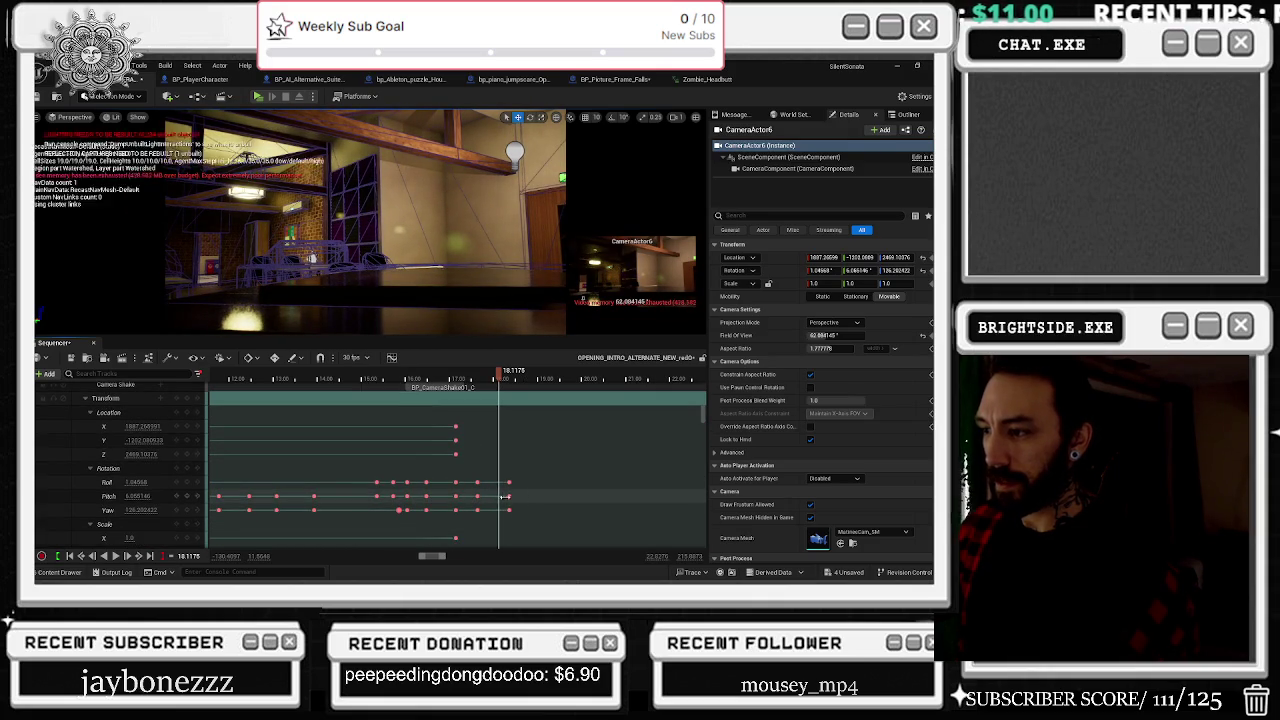
{"action": "left_click", "coordinate": [465, 378]}
{"action": "key", "text": "space"}
{"action": "mouse_move", "coordinate": [443, 374]}
{"action": "left_mouse_down"}
{"action": "mouse_move", "coordinate": [414, 374]}
{"action": "mouse_move", "coordinate": [434, 374]}
{"action": "left_mouse_up"}
Step: Shift the camera's Roll key later to 16.14 s and replay from about 13.7 s
{"action": "left_click", "coordinate": [366, 378]}
{"action": "left_click_drag", "start_coordinate": [404, 483], "coordinate": [411, 483]}
{"action": "left_click", "coordinate": [363, 378]}
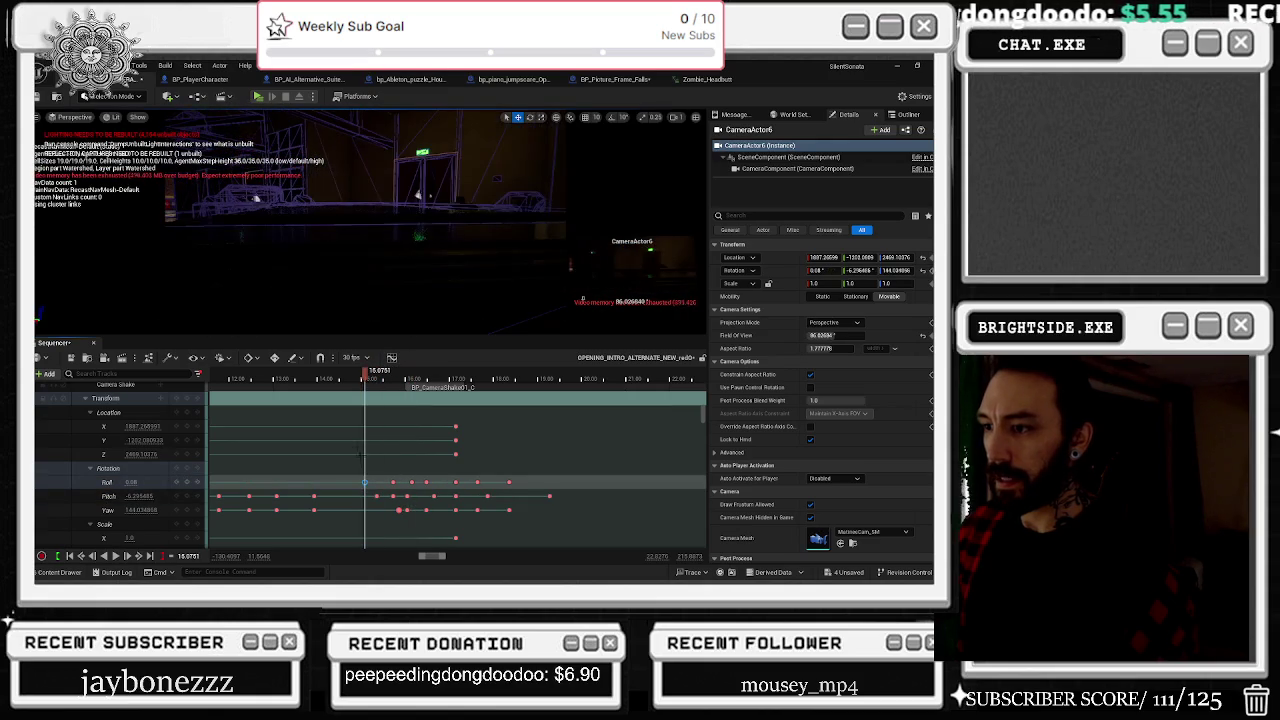
{"action": "left_click", "coordinate": [306, 378]}
{"action": "key", "text": "space"}
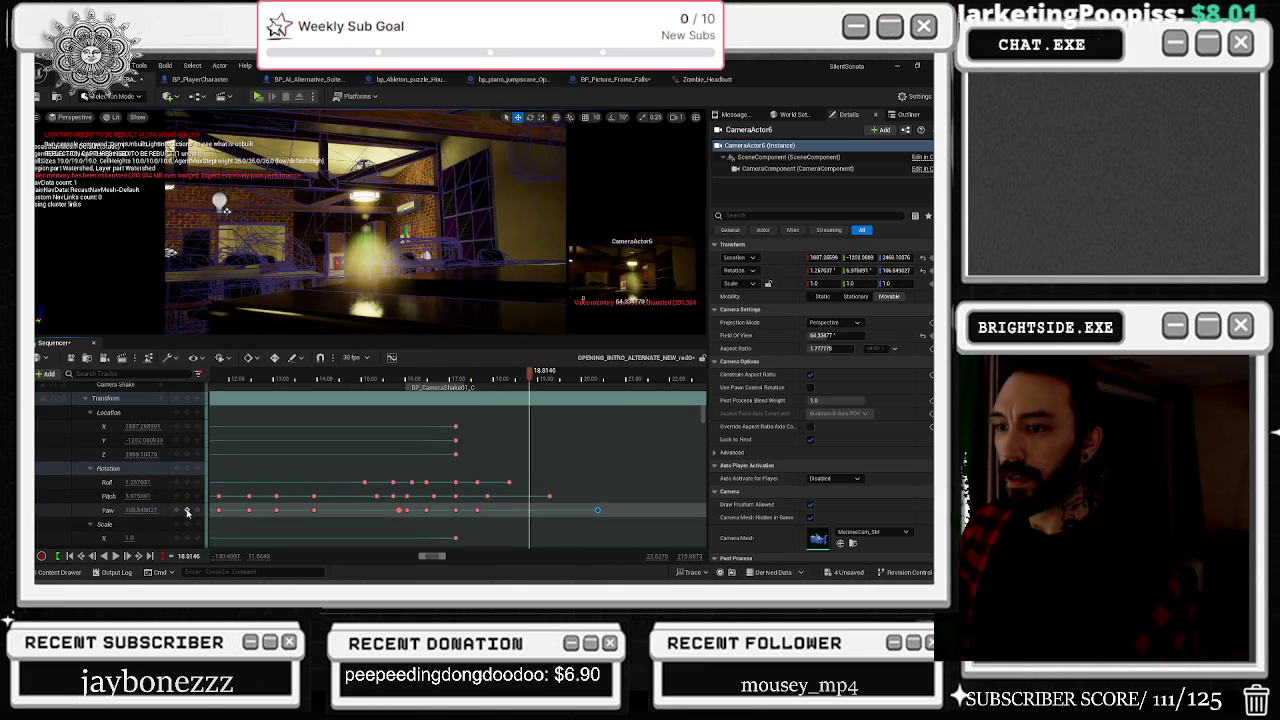
Step: Move the camera's Yaw key earlier and replay from about 17.5 s
{"action": "left_click_drag", "start_coordinate": [597, 510], "coordinate": [551, 510]}
{"action": "left_click", "coordinate": [484, 386]}
{"action": "key", "text": "space"}
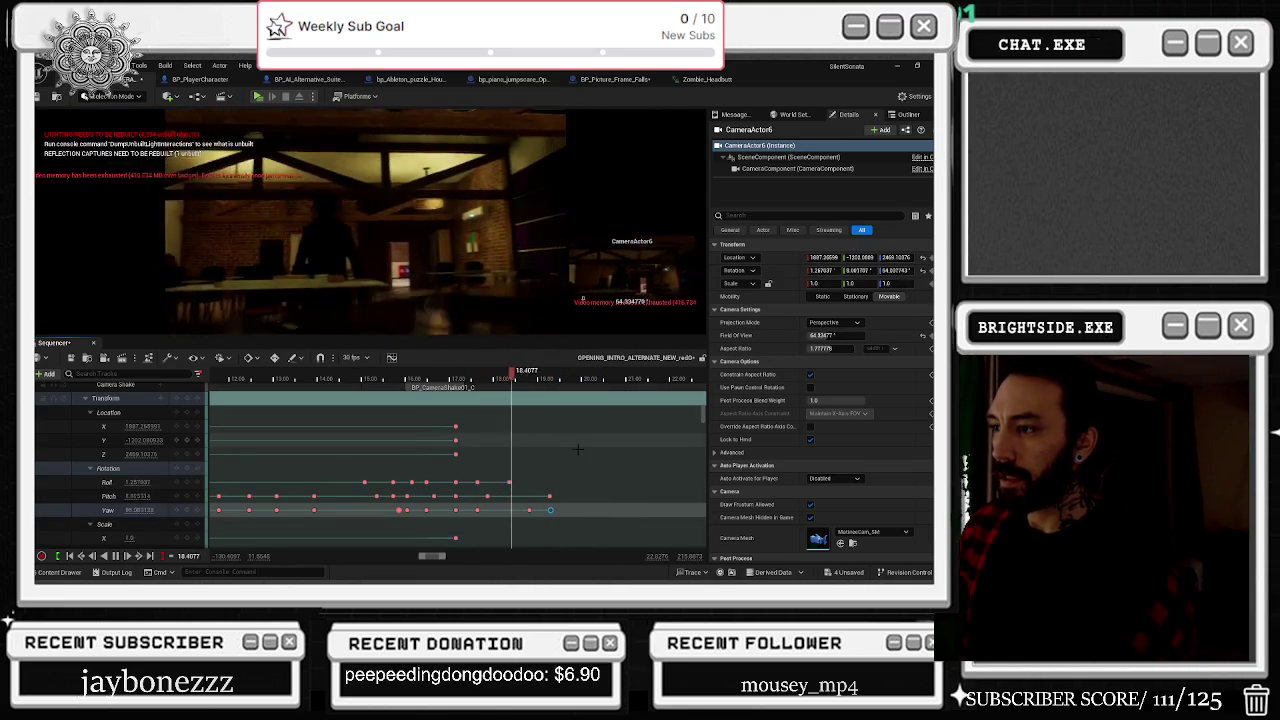
{"action": "scroll", "coordinate": [607, 479], "scroll_direction": "up", "scroll_amount": 5}
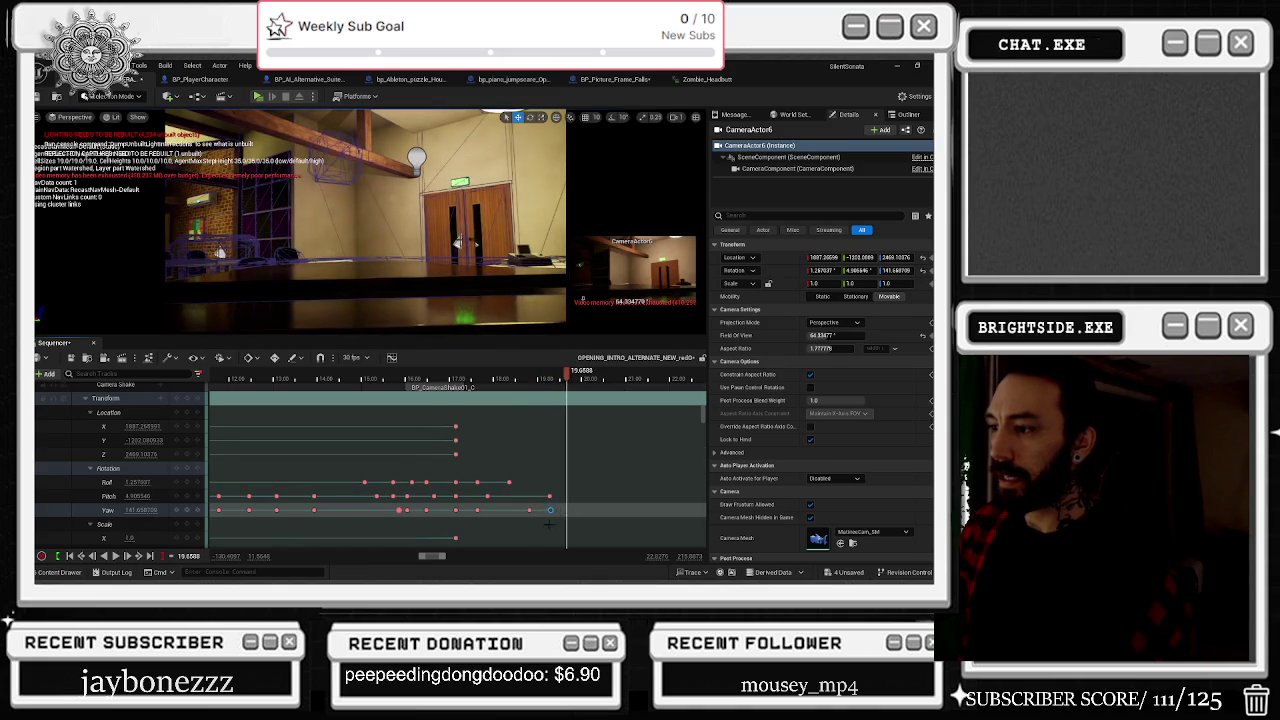
{"action": "left_click_drag", "start_coordinate": [500, 509], "coordinate": [457, 510]}
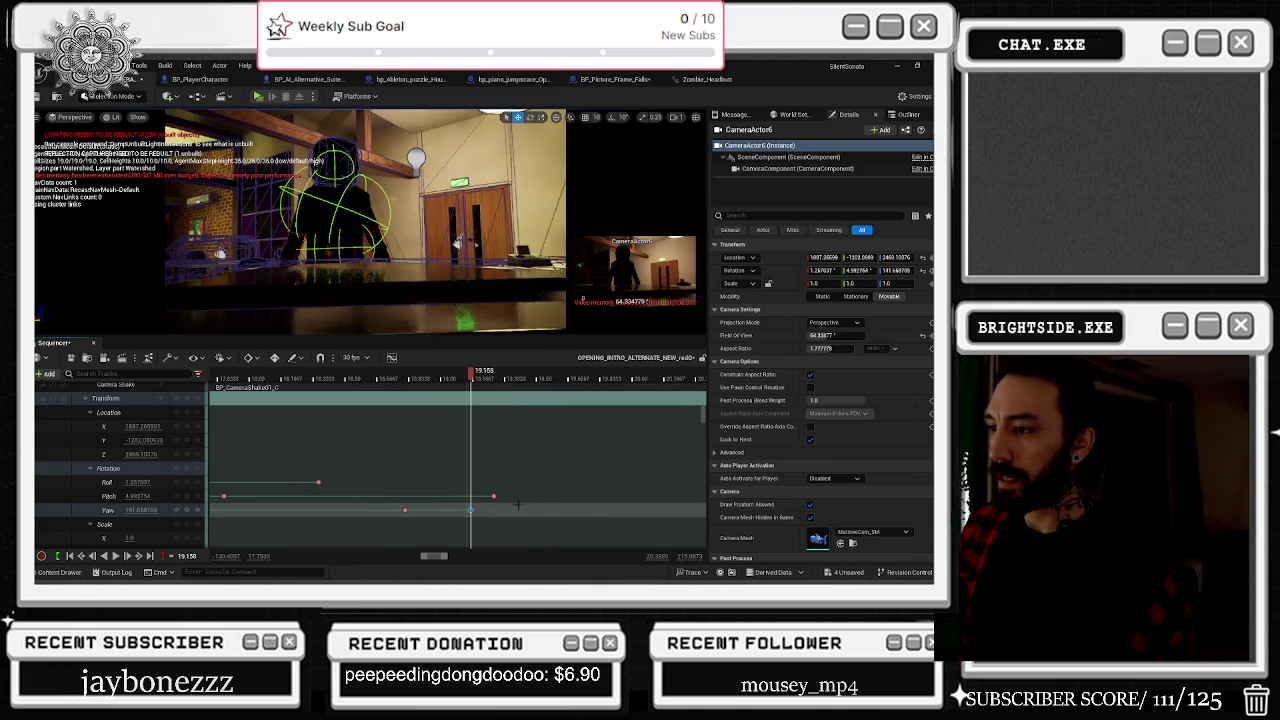
Step: Set the final Pitch and Yaw keys to Linear interpolation
{"action": "right_click", "coordinate": [467, 510]}
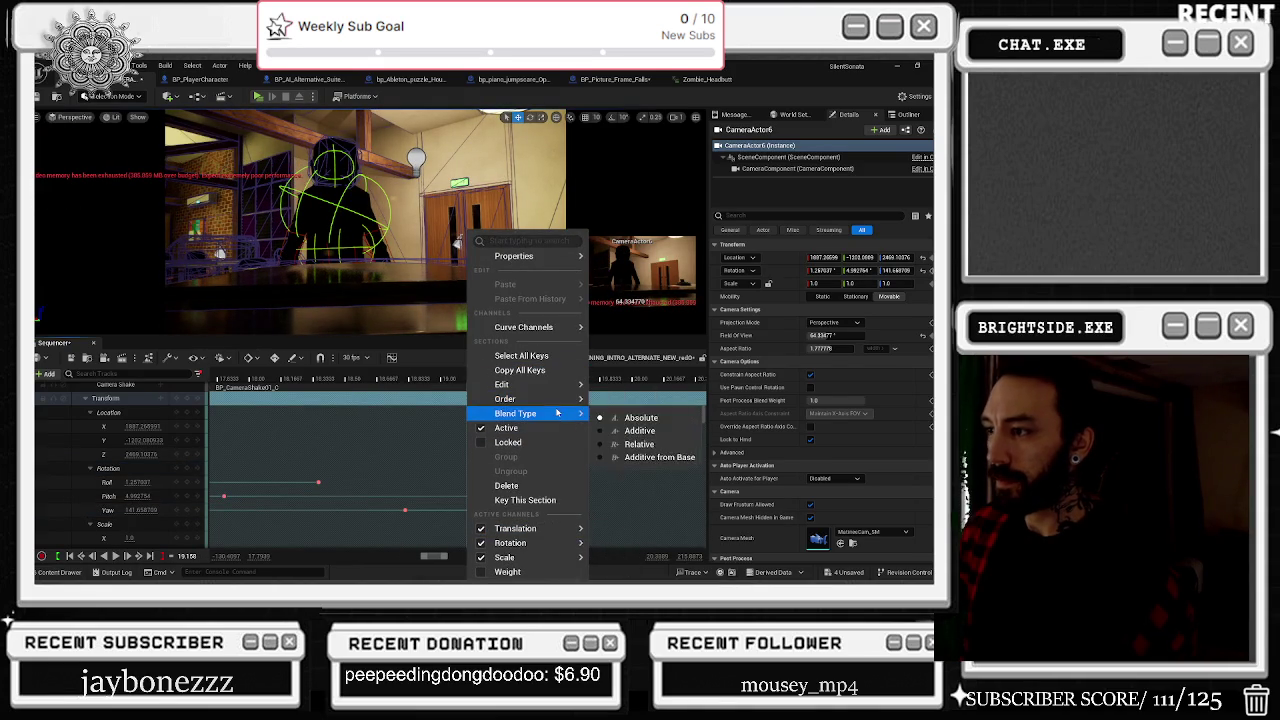
{"action": "mouse_move", "coordinate": [556, 386]}
{"action": "left_click", "coordinate": [660, 454]}
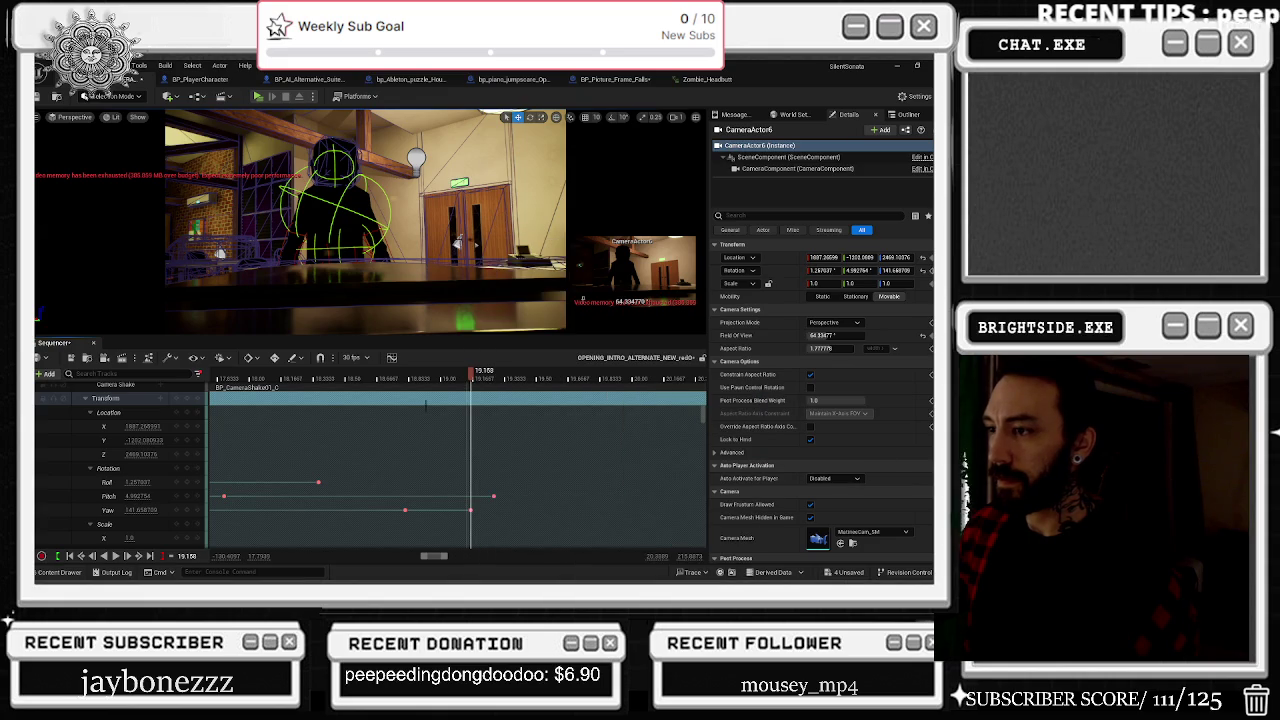
{"action": "left_click", "coordinate": [285, 377]}
{"action": "scroll", "coordinate": [379, 424], "scroll_direction": "down", "scroll_amount": 3}
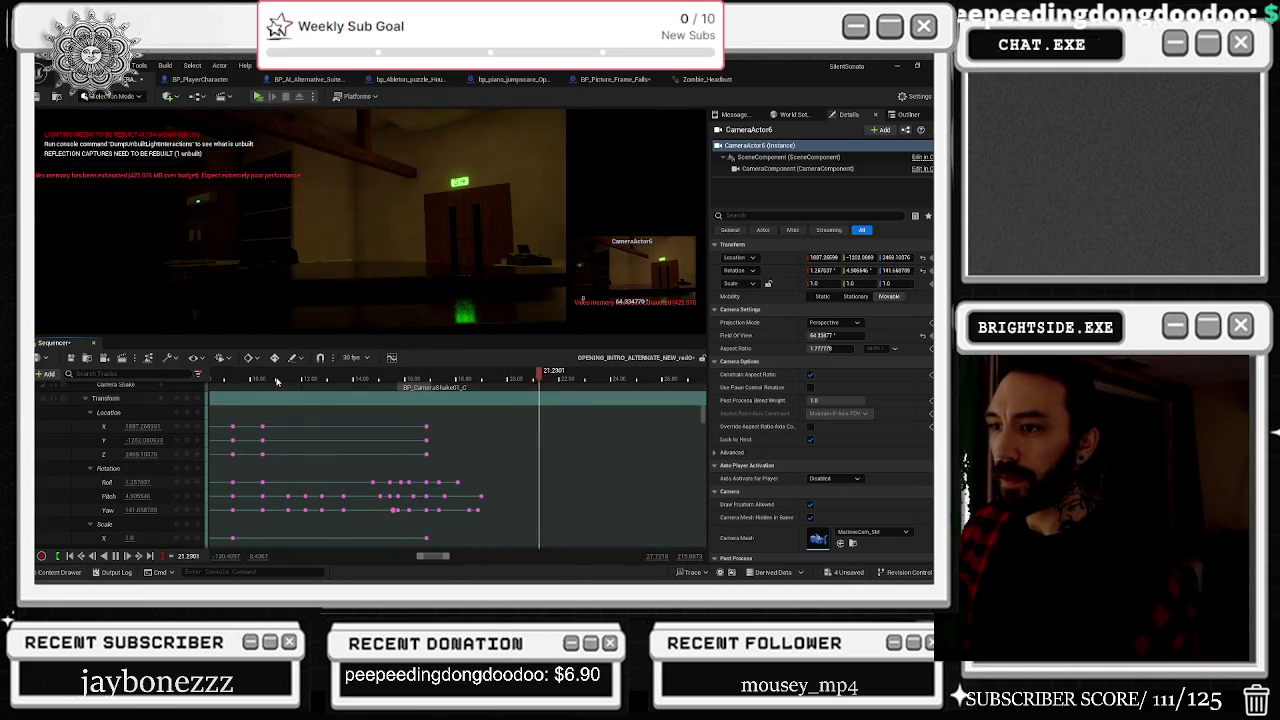
{"action": "key", "text": "ctrl+z"}
{"action": "key", "text": "ctrl+z"}
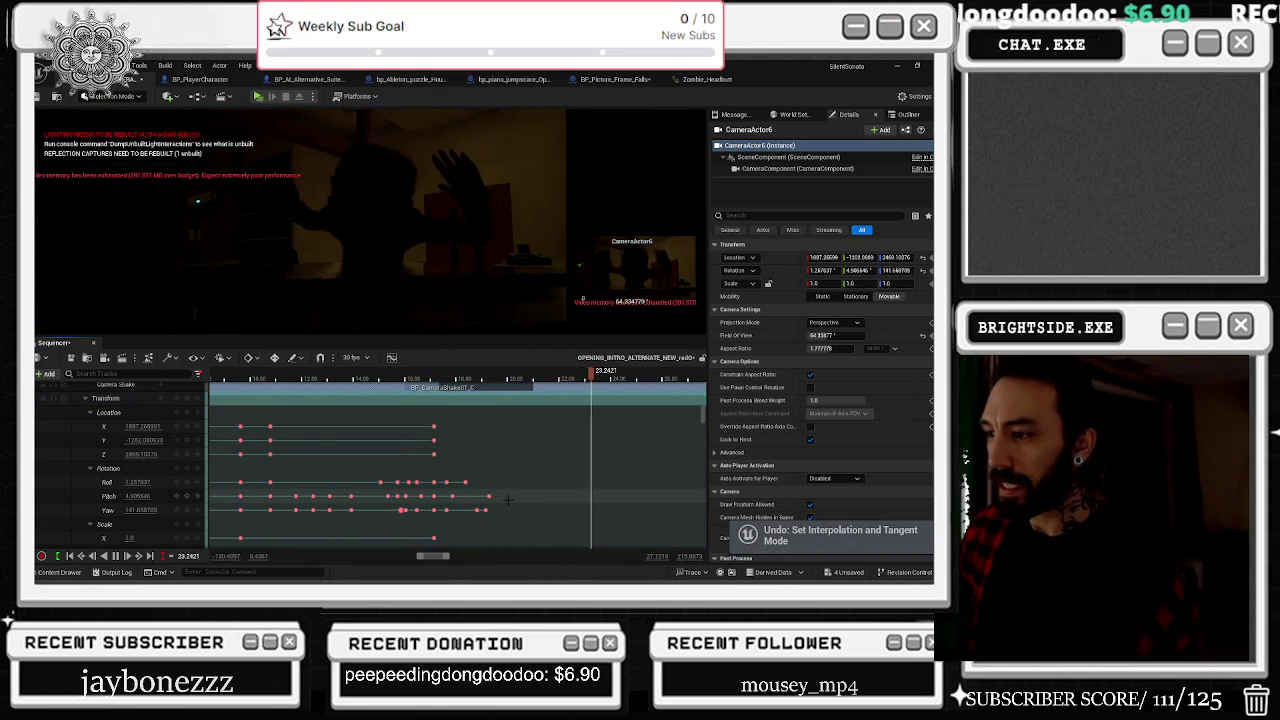
{"action": "right_click", "coordinate": [481, 510]}
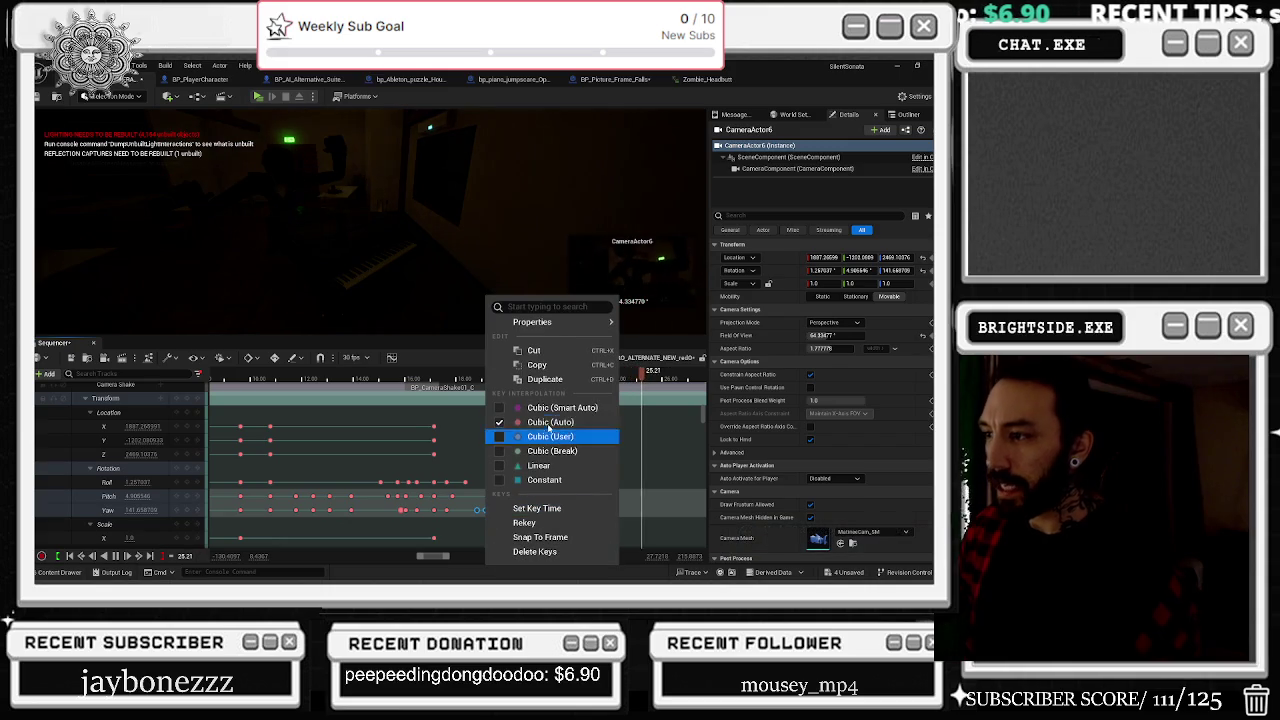
{"action": "left_click", "coordinate": [556, 407]}
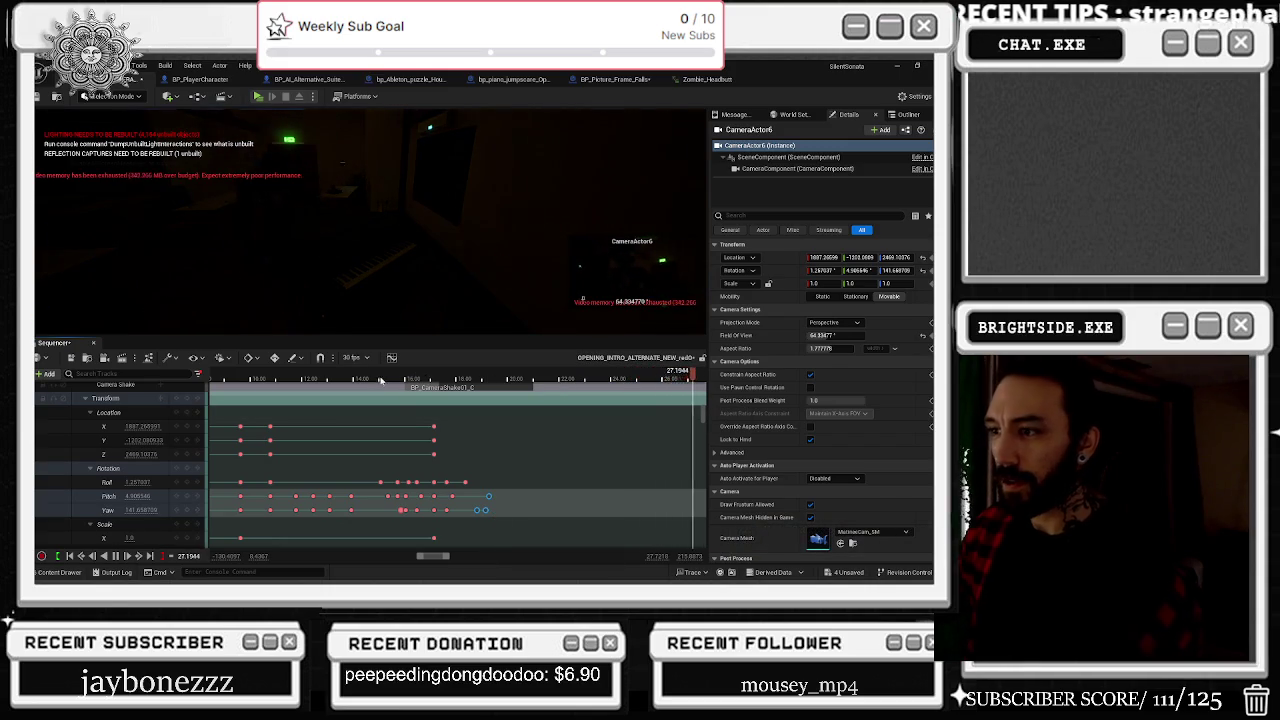
{"action": "right_click", "coordinate": [481, 510]}
{"action": "left_click", "coordinate": [548, 470]}
Step: Preview the result, then select the Roll and Pitch key cluster and paste copies at the playhead
{"action": "key", "text": "space"}
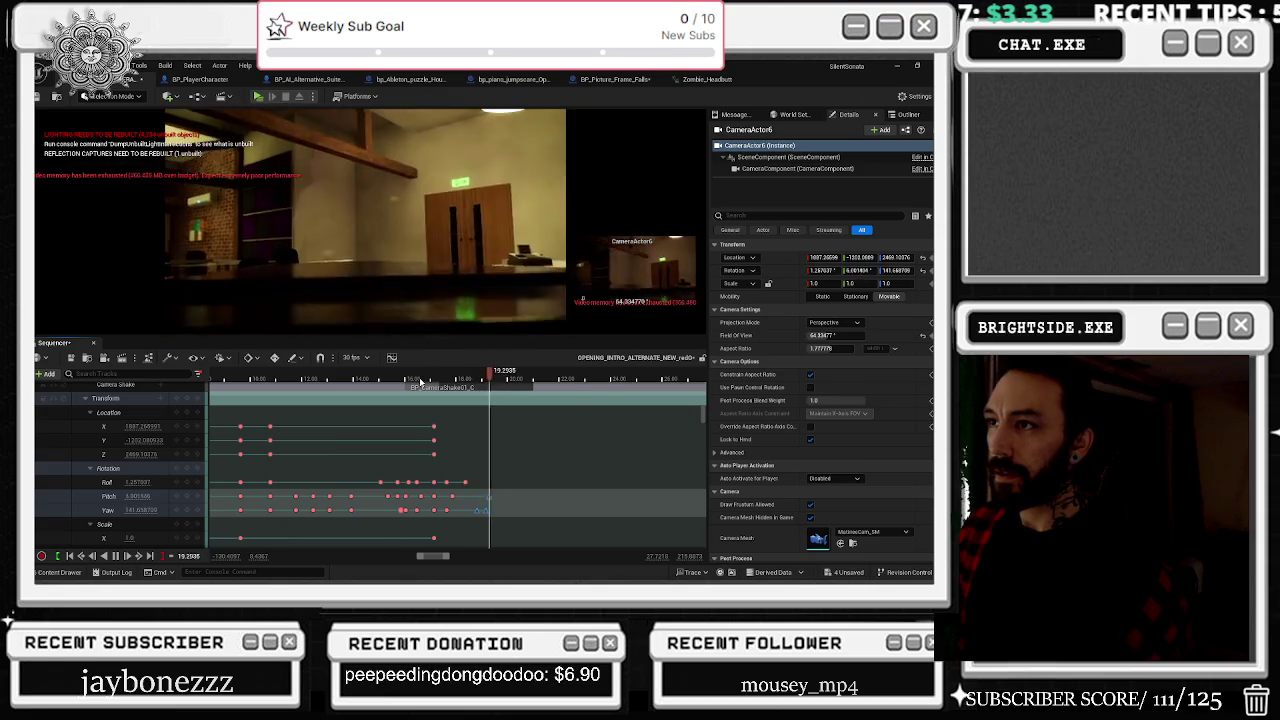
{"action": "key", "text": "space"}
{"action": "left_click", "coordinate": [497, 388]}
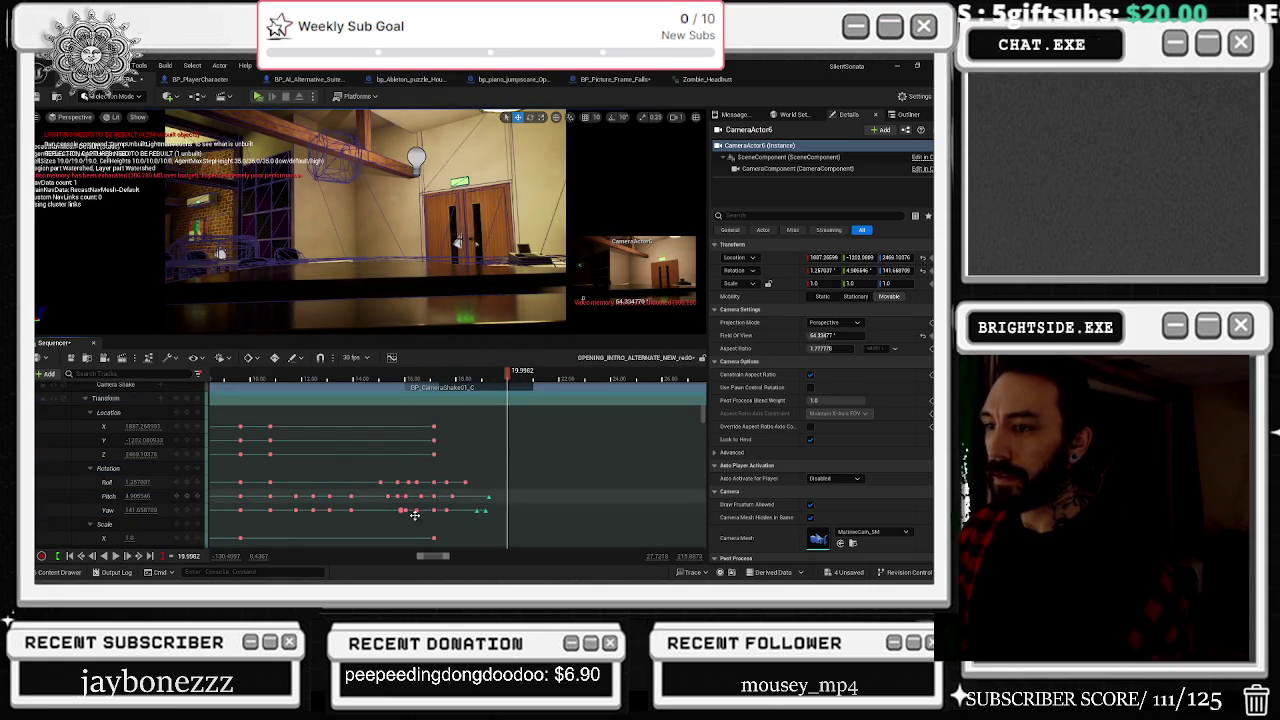
{"action": "mouse_move", "coordinate": [366, 478]}
{"action": "left_mouse_down"}
{"action": "mouse_move", "coordinate": [415, 502]}
{"action": "mouse_move", "coordinate": [475, 488]}
{"action": "mouse_move", "coordinate": [390, 504]}
{"action": "mouse_move", "coordinate": [456, 500]}
{"action": "left_mouse_up"}
{"action": "key", "text": "ctrl+v"}
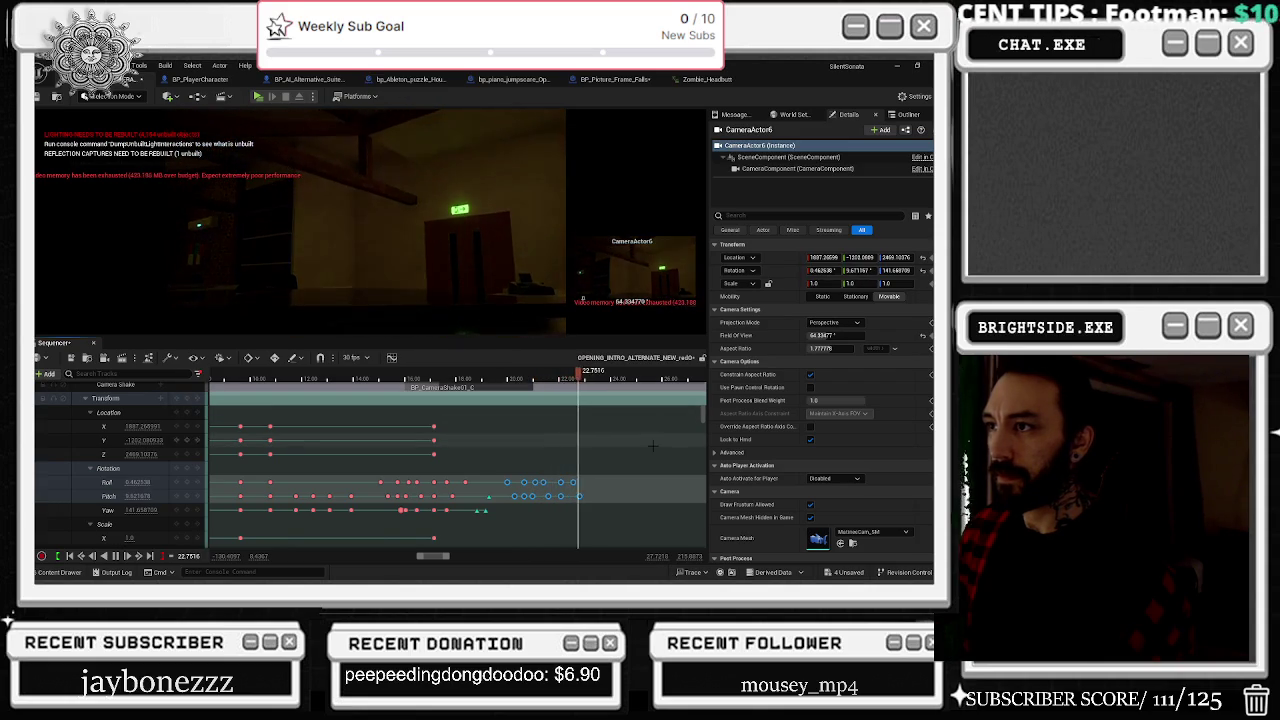
Step: Strengthen the last pasted key's tilt to roll 20, pitch 25, checking playback from about 22.6 s
{"action": "left_click", "coordinate": [574, 378]}
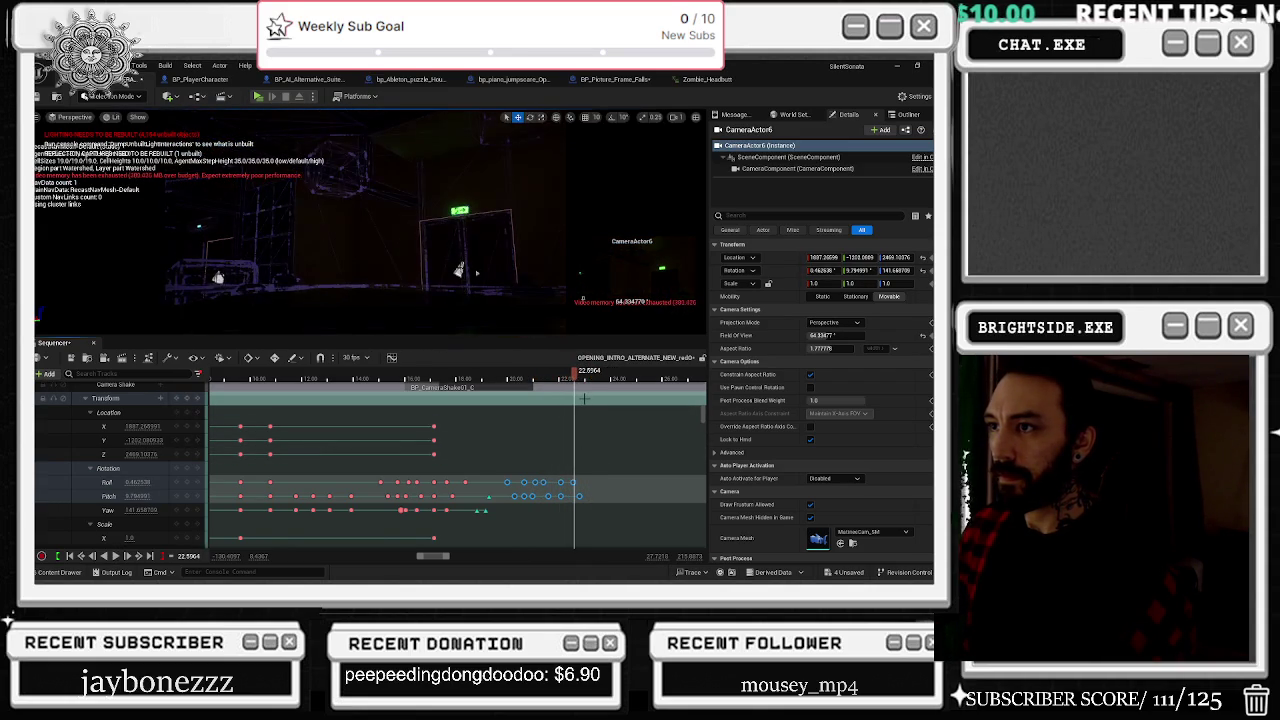
{"action": "key", "text": "space"}
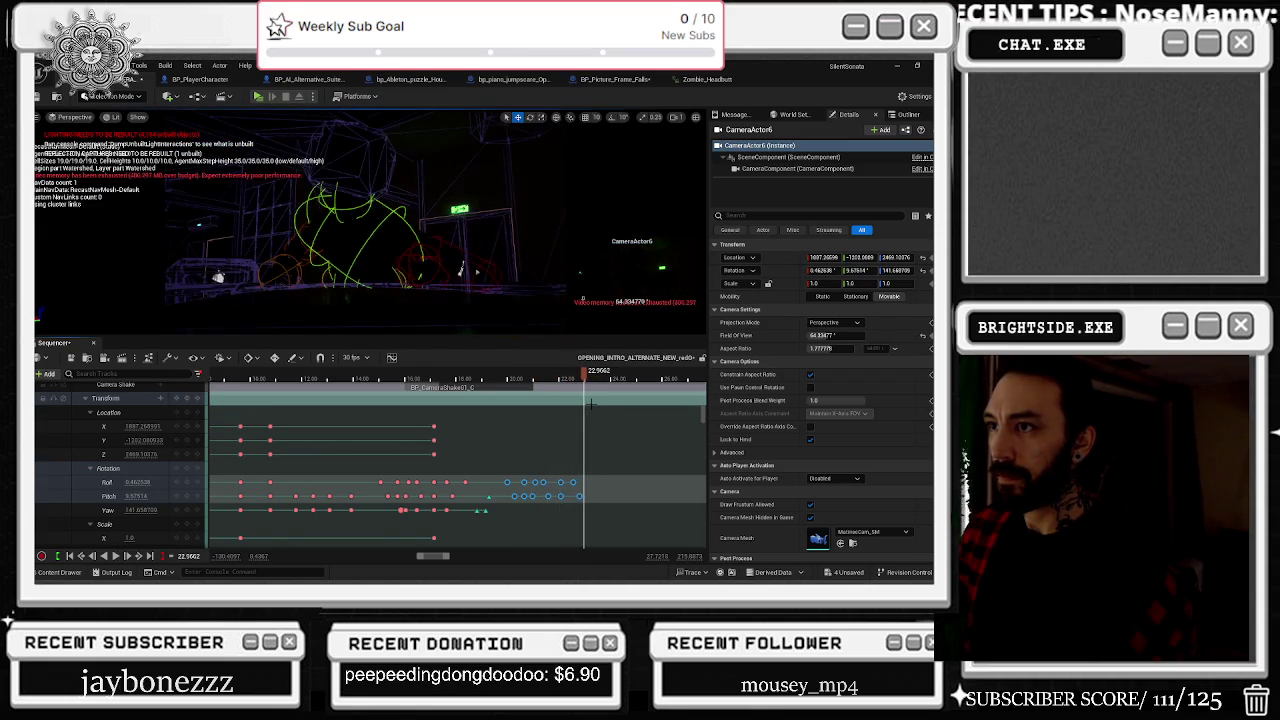
{"action": "left_click", "coordinate": [158, 485]}
{"action": "left_click_drag", "start_coordinate": [133, 496], "coordinate": [133, 495]}
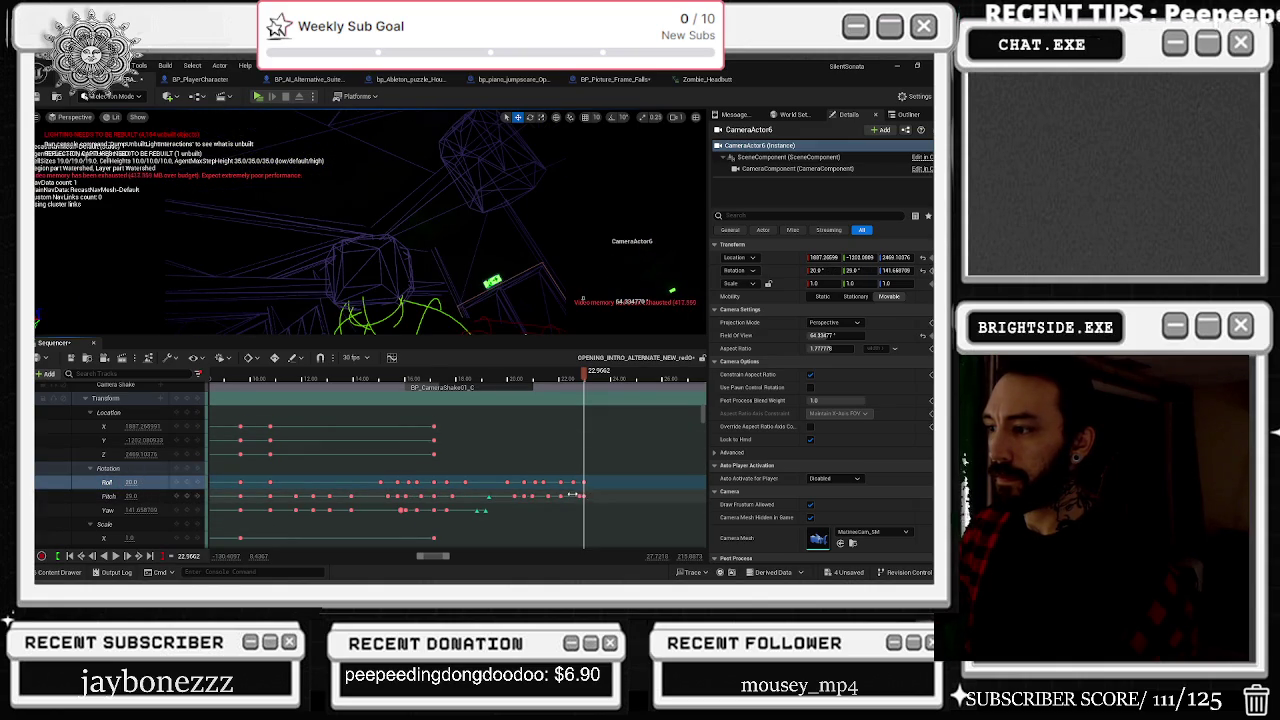
{"action": "left_click_drag", "start_coordinate": [585, 496], "coordinate": [588, 496]}
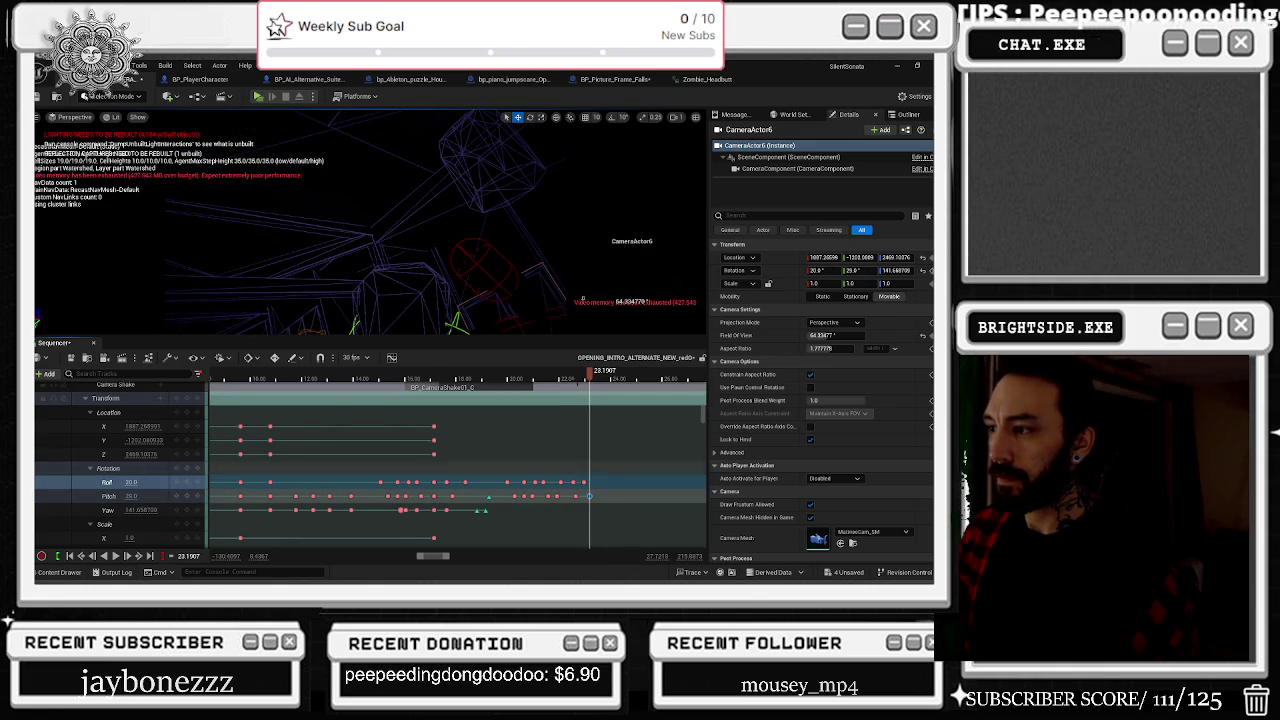
{"action": "left_click", "coordinate": [262, 375]}
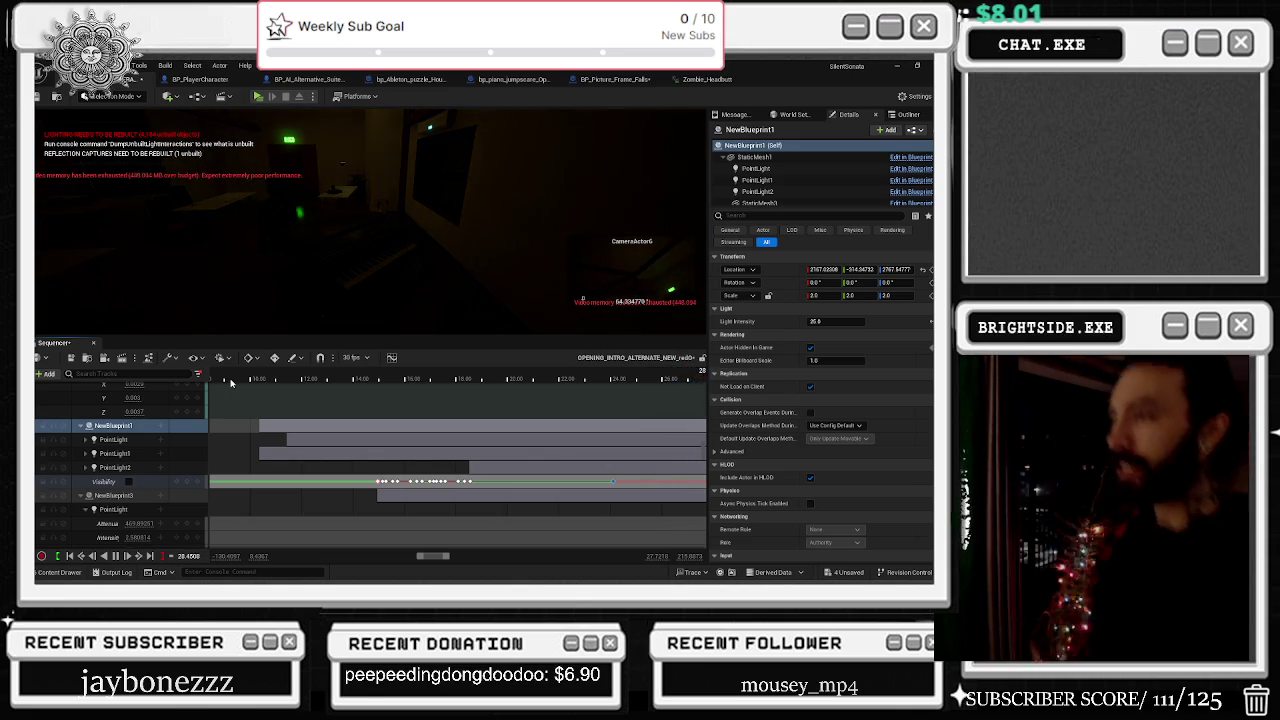
{"action": "left_click", "coordinate": [437, 368]}
{"action": "left_click_drag", "start_coordinate": [480, 372], "coordinate": [498, 381]}
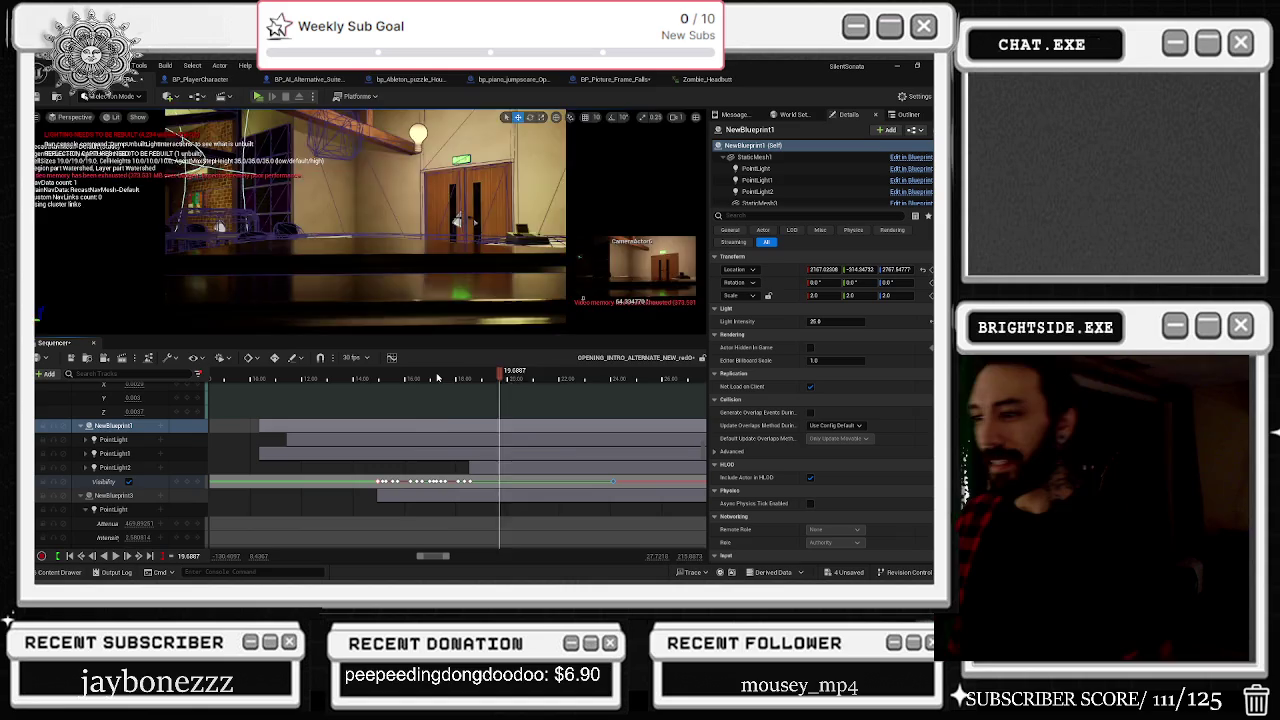
{"action": "left_click", "coordinate": [438, 377]}
{"action": "key", "text": "space"}
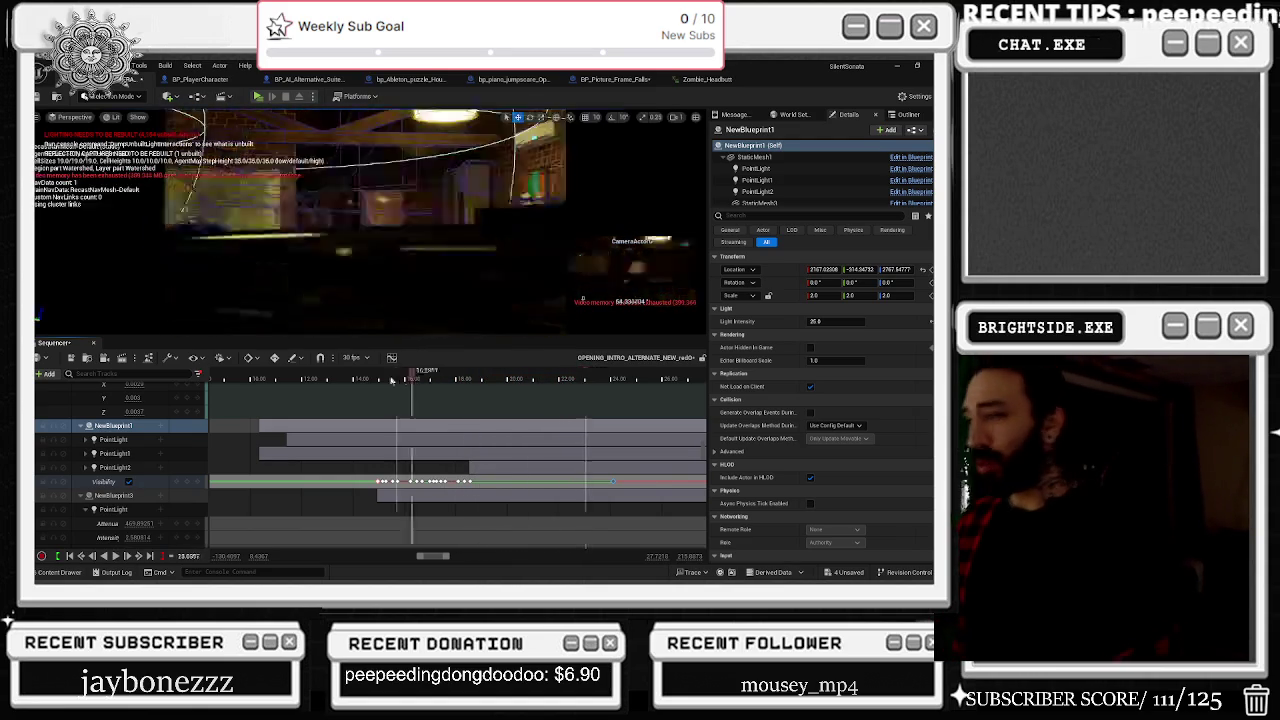
{"action": "left_click", "coordinate": [384, 379]}
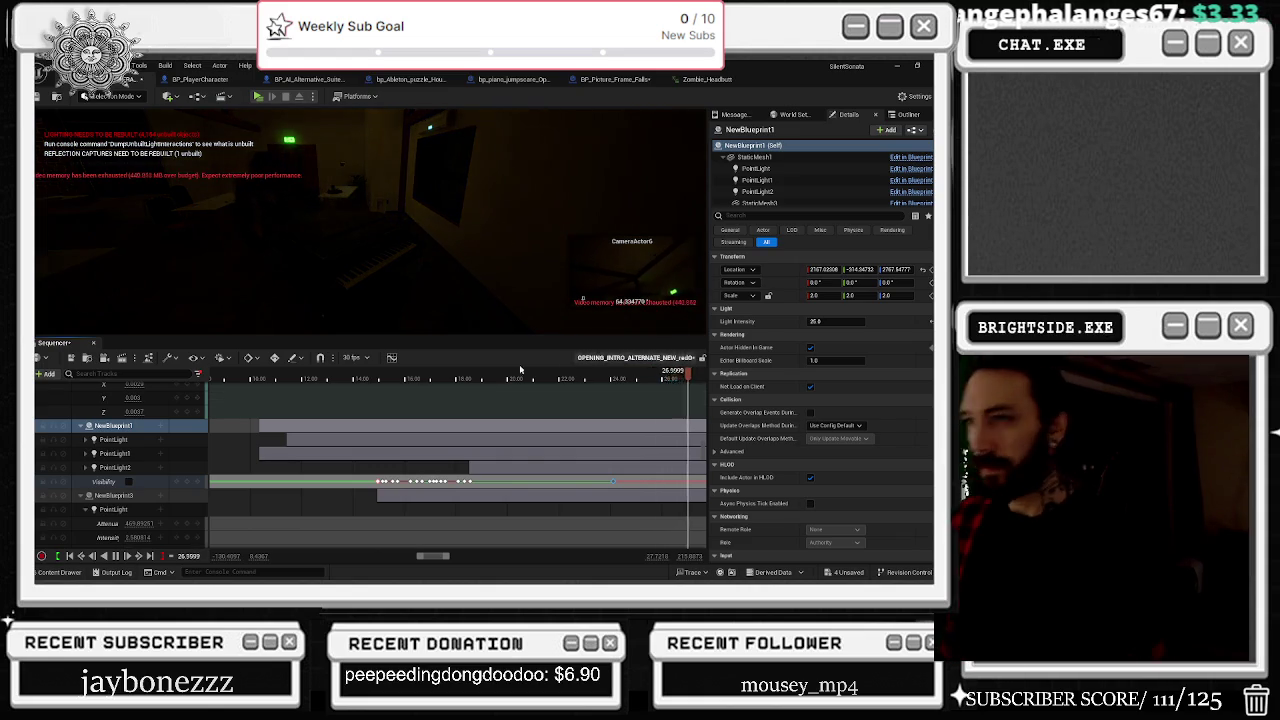
{"action": "left_click", "coordinate": [375, 372]}
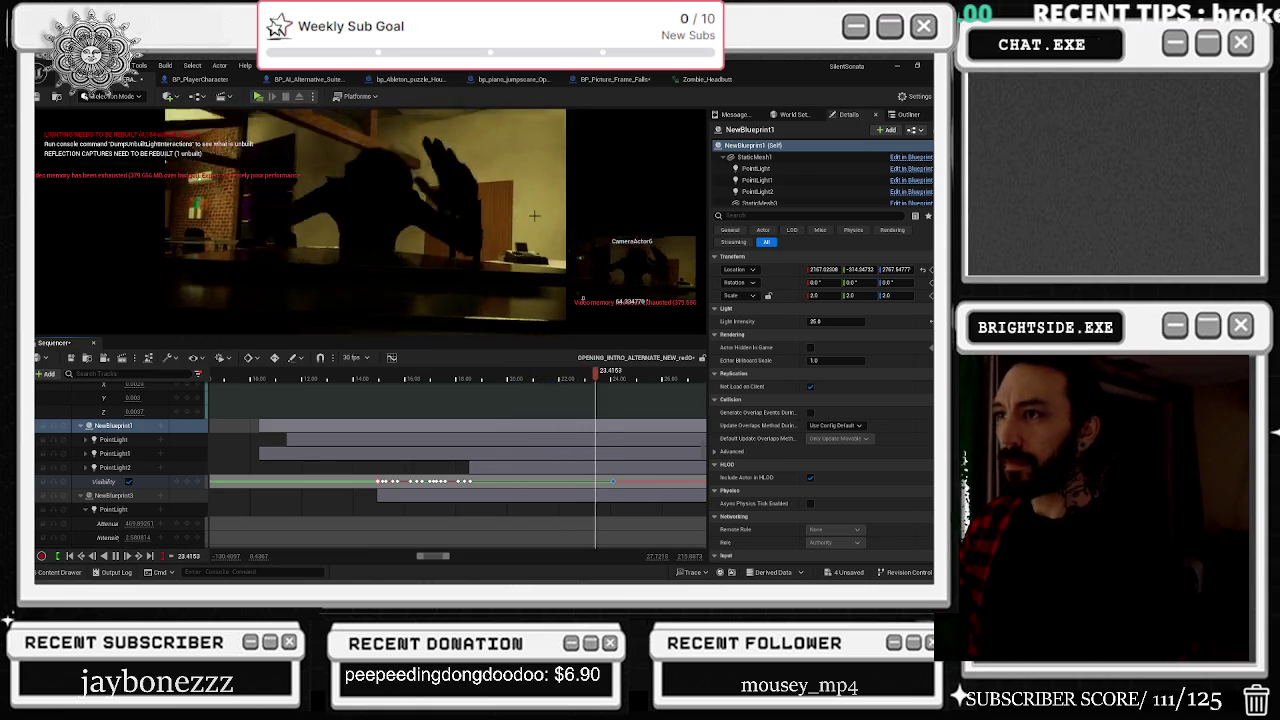
{"action": "left_click_drag", "start_coordinate": [614, 381], "coordinate": [605, 377]}
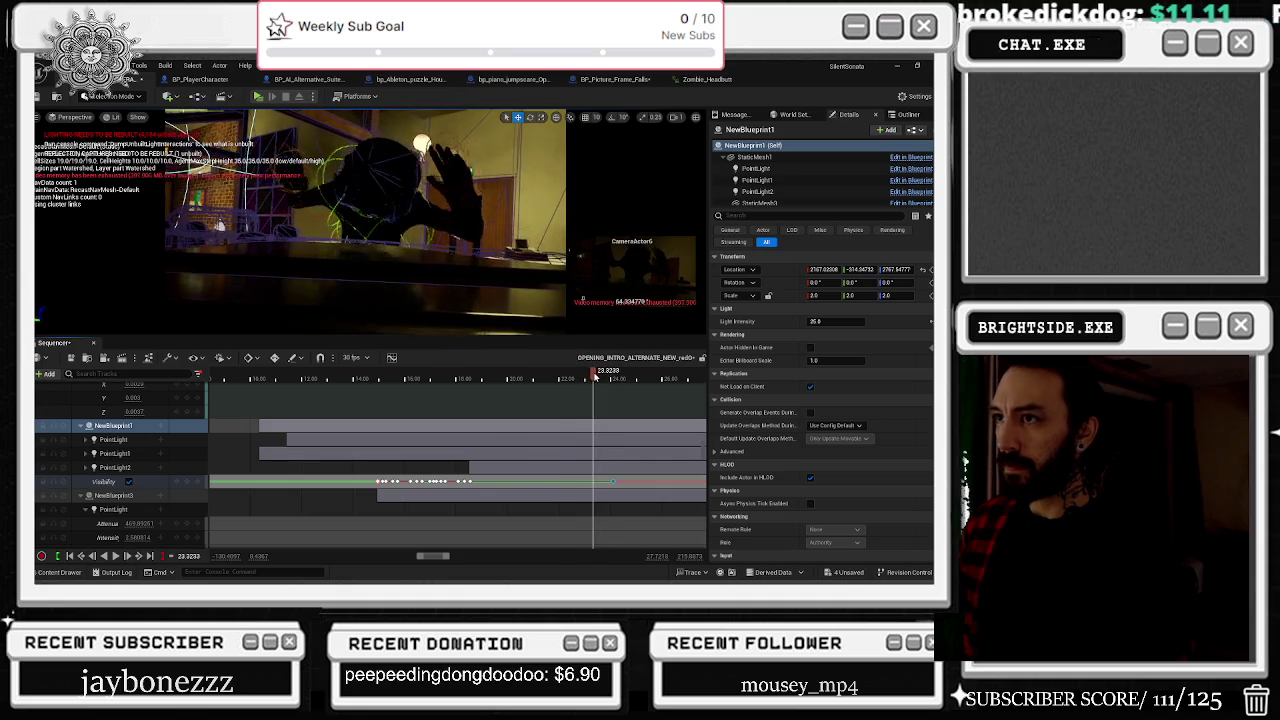
{"action": "mouse_move", "coordinate": [588, 378]}
{"action": "left_mouse_down"}
{"action": "mouse_move", "coordinate": [568, 378]}
{"action": "mouse_move", "coordinate": [586, 378]}
{"action": "left_mouse_up"}
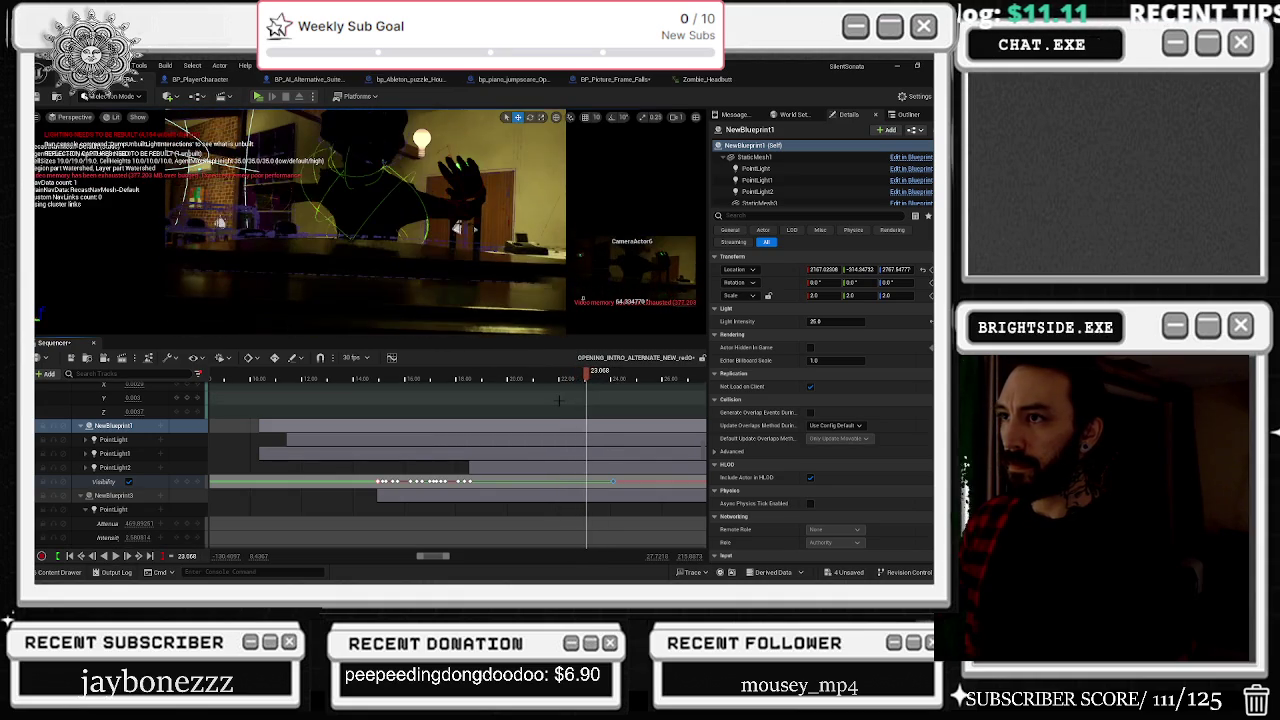
{"action": "scroll", "coordinate": [612, 411], "scroll_direction": "down", "scroll_amount": 4}
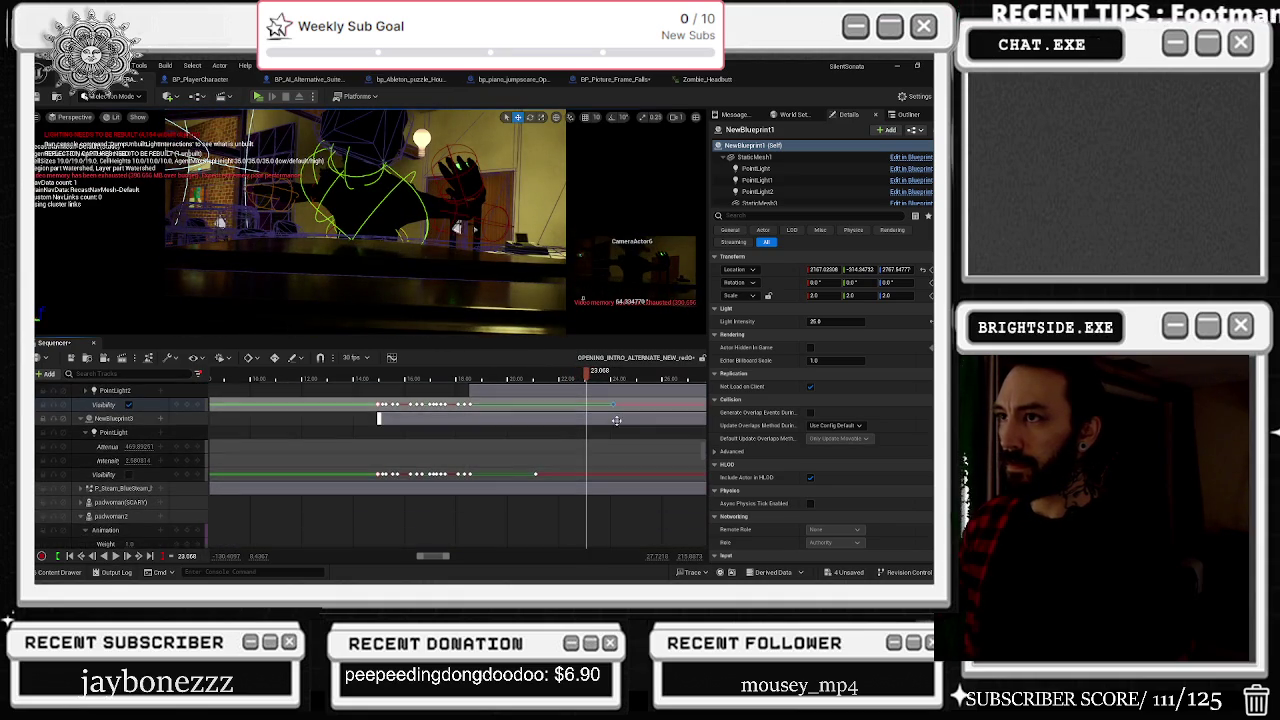
Step: Move the gjones head's Location Y key to about 23.1 s and key Location X at 6 with Y and Z
{"action": "left_click", "coordinate": [218, 221]}
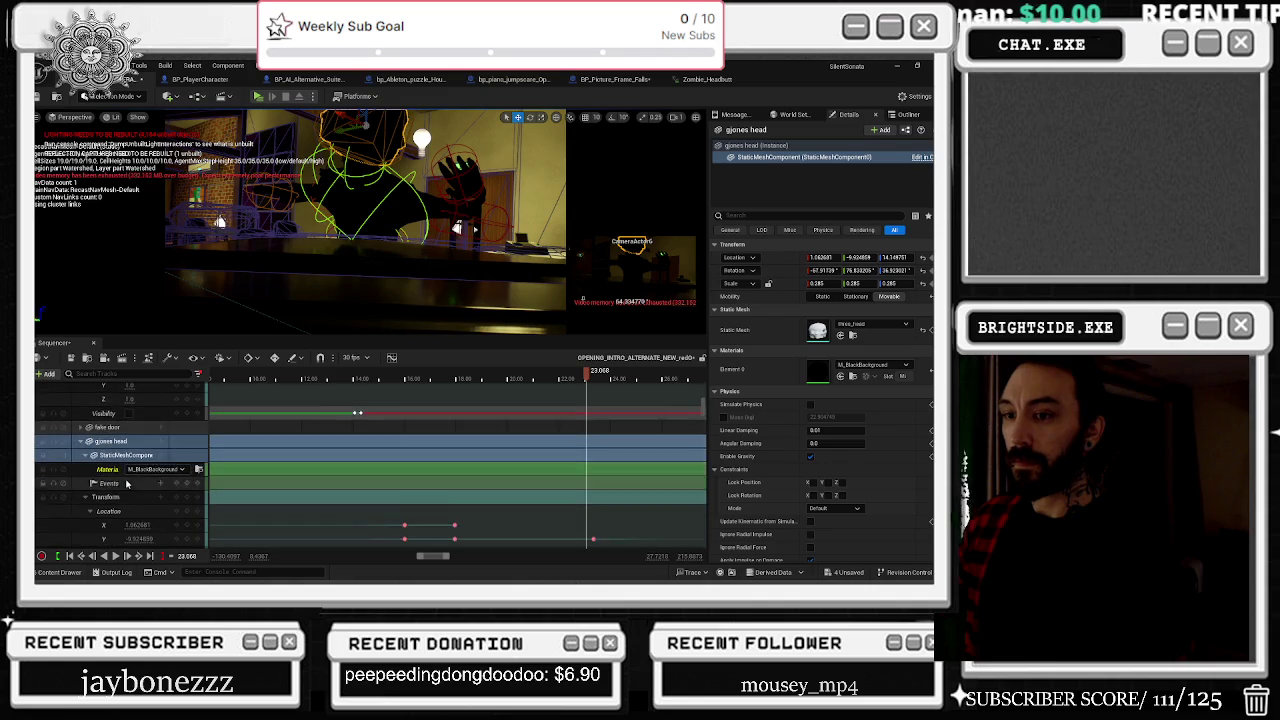
{"action": "scroll", "coordinate": [128, 488], "scroll_direction": "down", "scroll_amount": 5}
{"action": "left_click", "coordinate": [140, 477]}
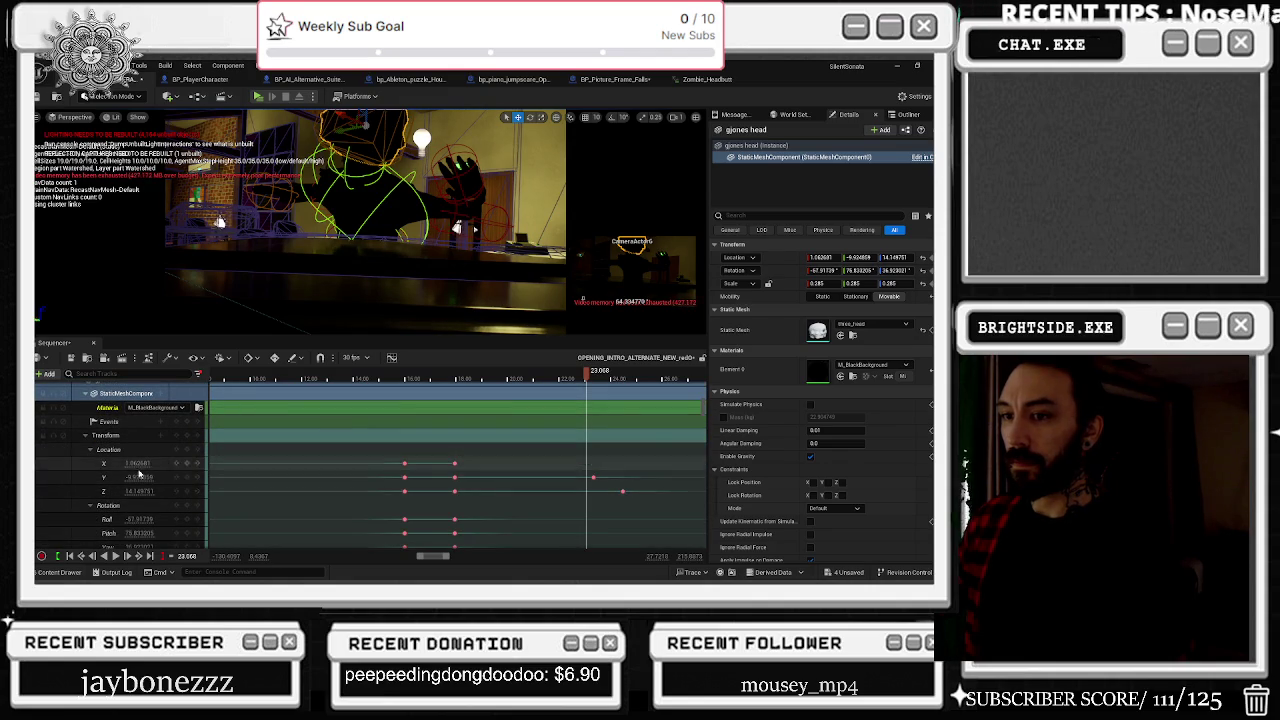
{"action": "left_click_drag", "start_coordinate": [593, 477], "coordinate": [587, 477]}
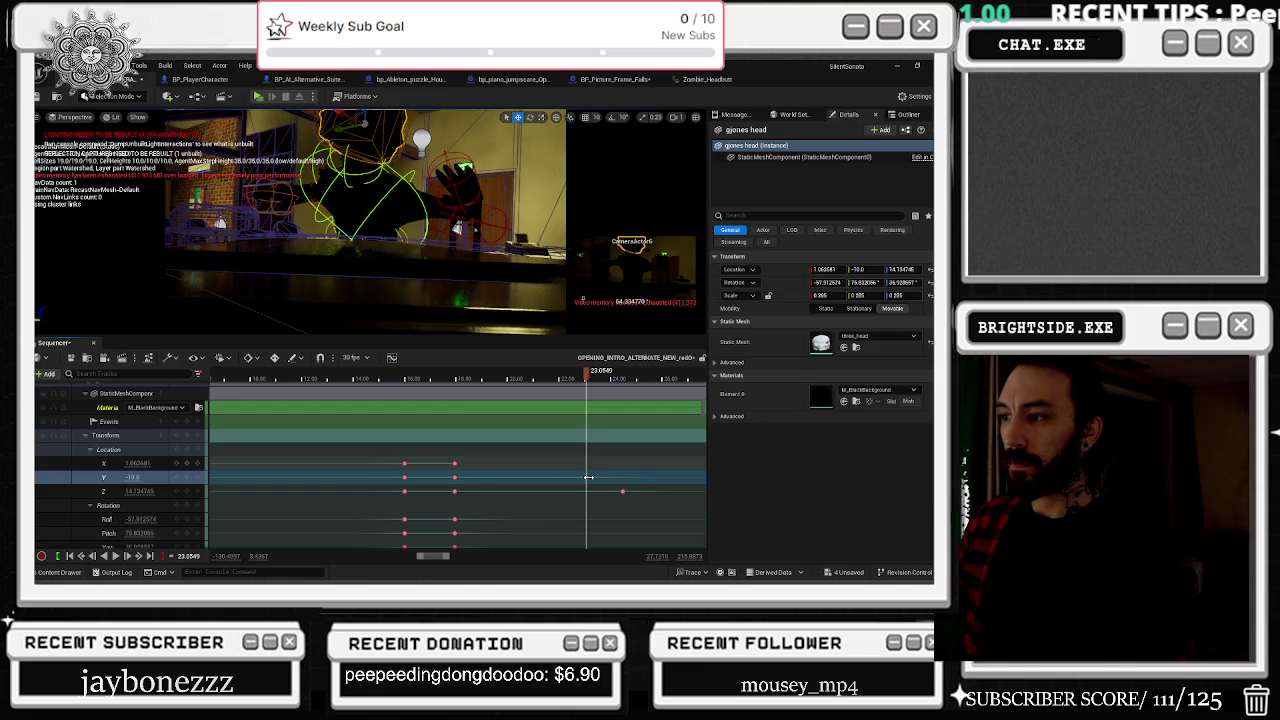
{"action": "left_click", "coordinate": [130, 463]}
{"action": "type", "text": "6"}
{"action": "key", "text": "Return"}
{"action": "key", "text": "Tab"}
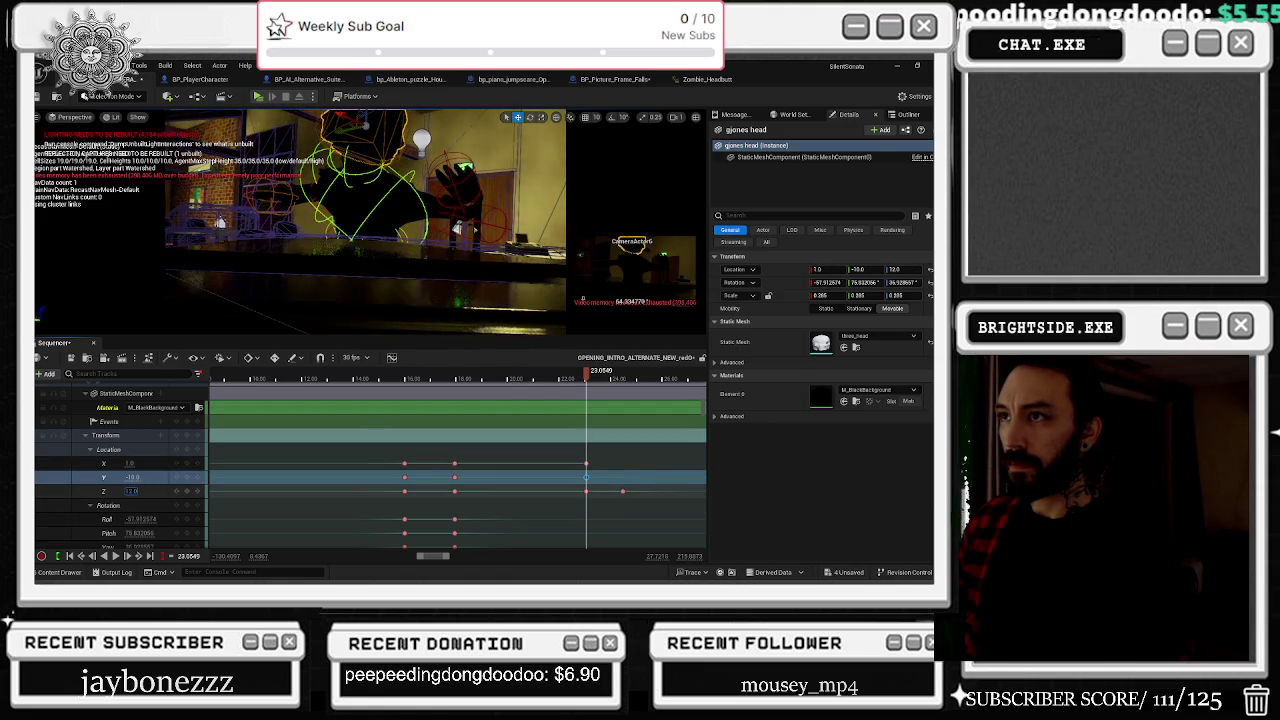
{"action": "key", "text": "Return"}
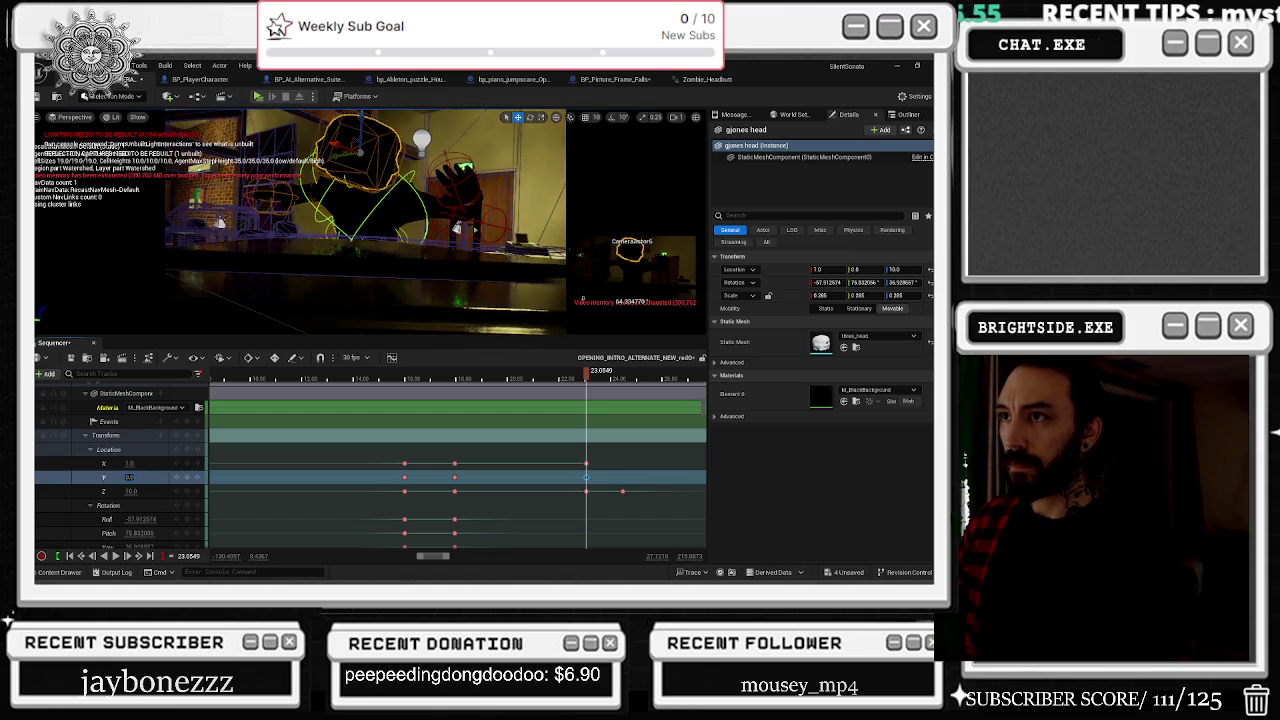
Step: Play back from about 20.3 s to check the head following the headbutt
{"action": "left_click", "coordinate": [623, 490]}
{"action": "left_click", "coordinate": [492, 376]}
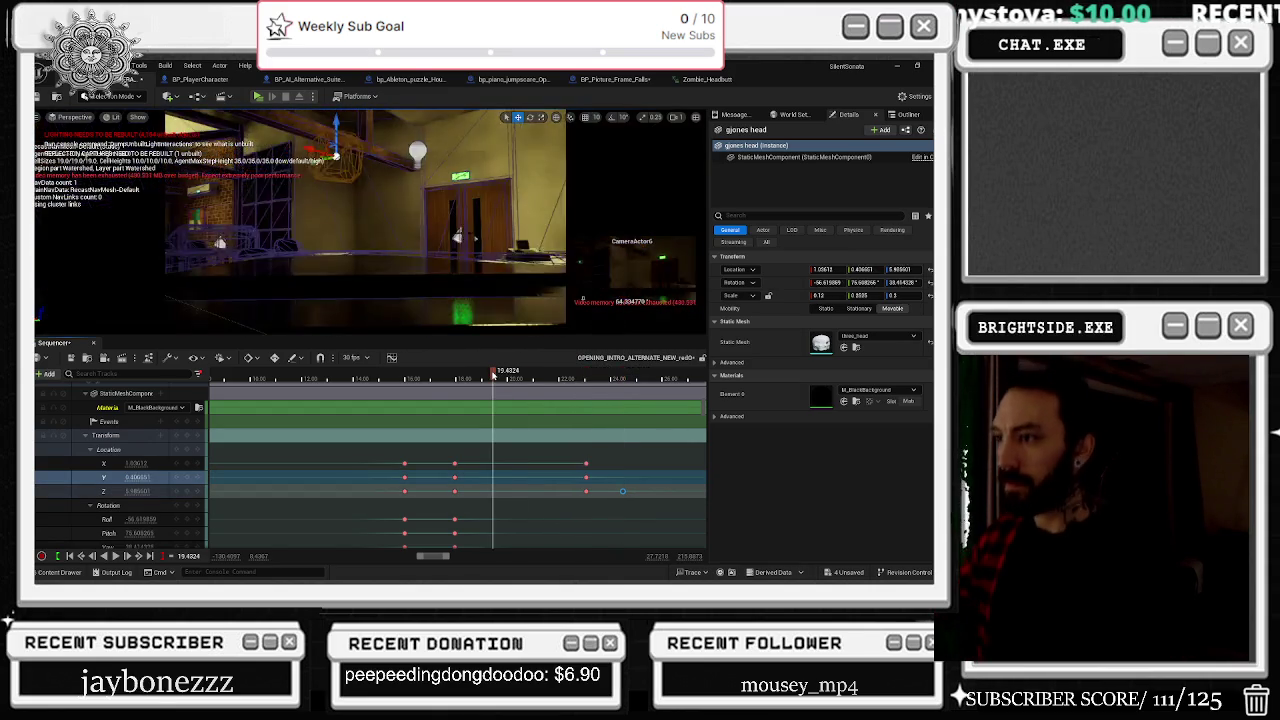
{"action": "key", "text": "space"}
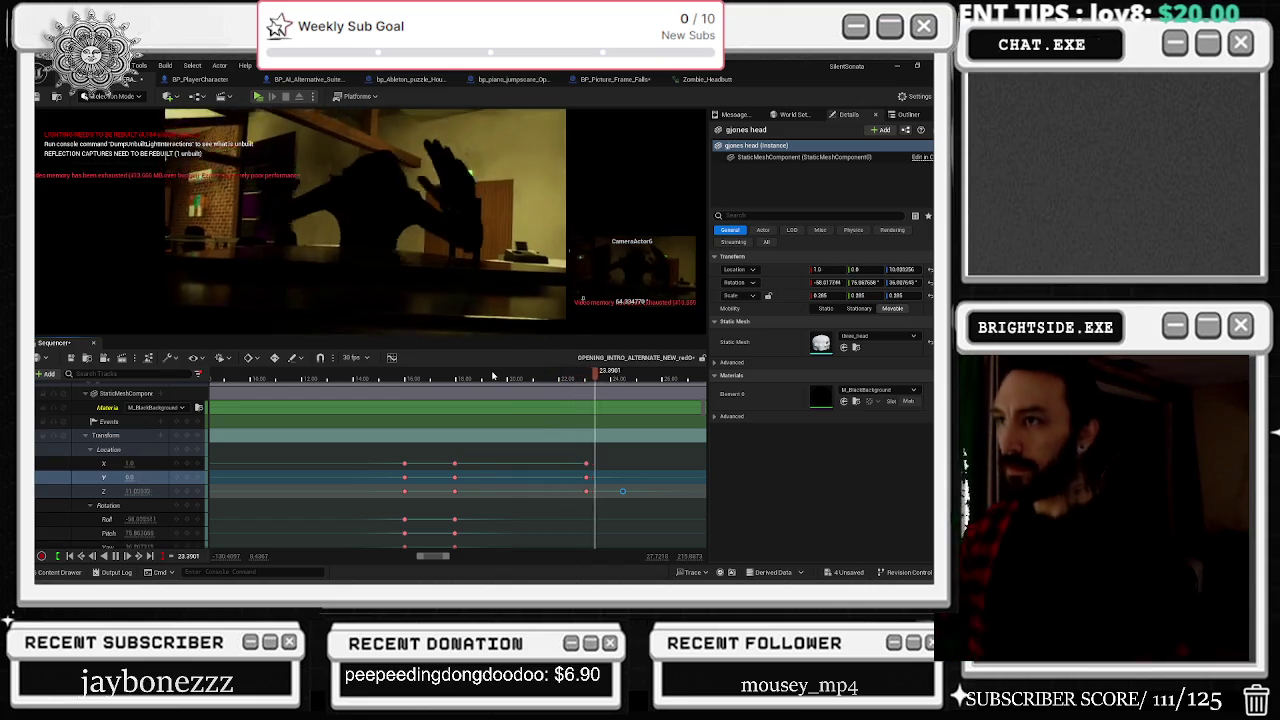
{"action": "left_click", "coordinate": [556, 375]}
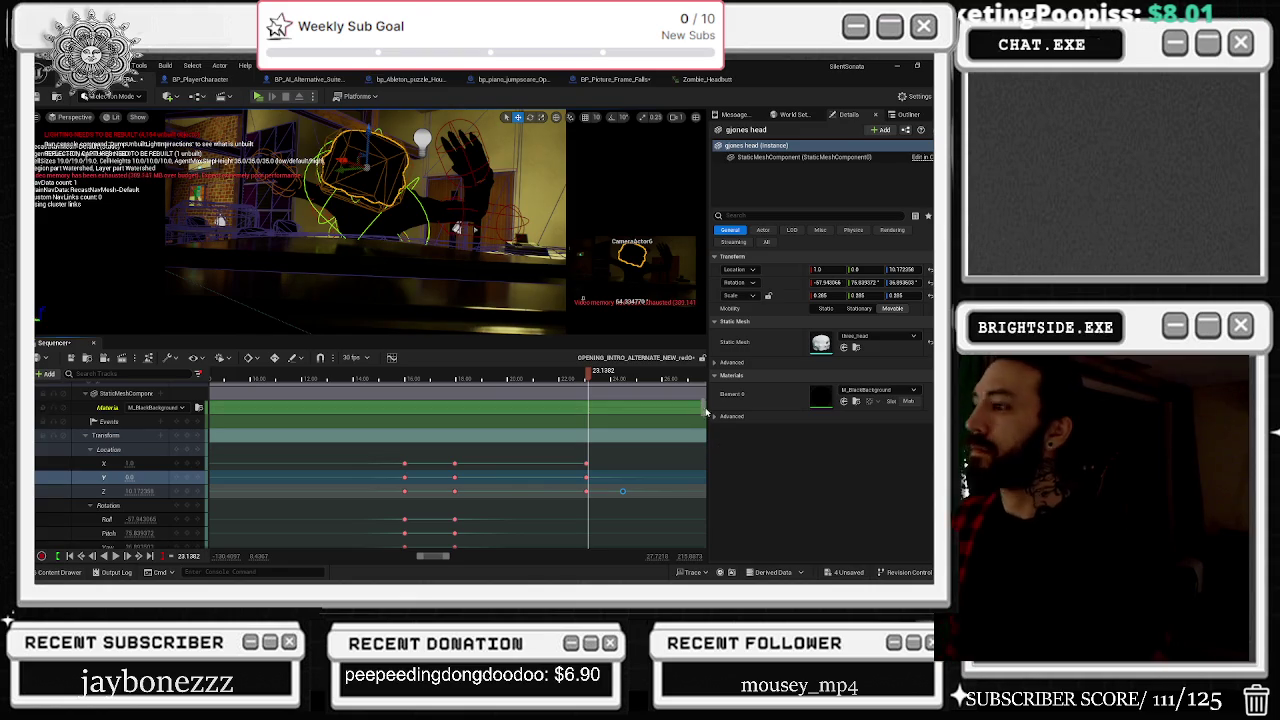
{"action": "scroll", "coordinate": [252, 401], "scroll_direction": "up", "scroll_amount": 5}
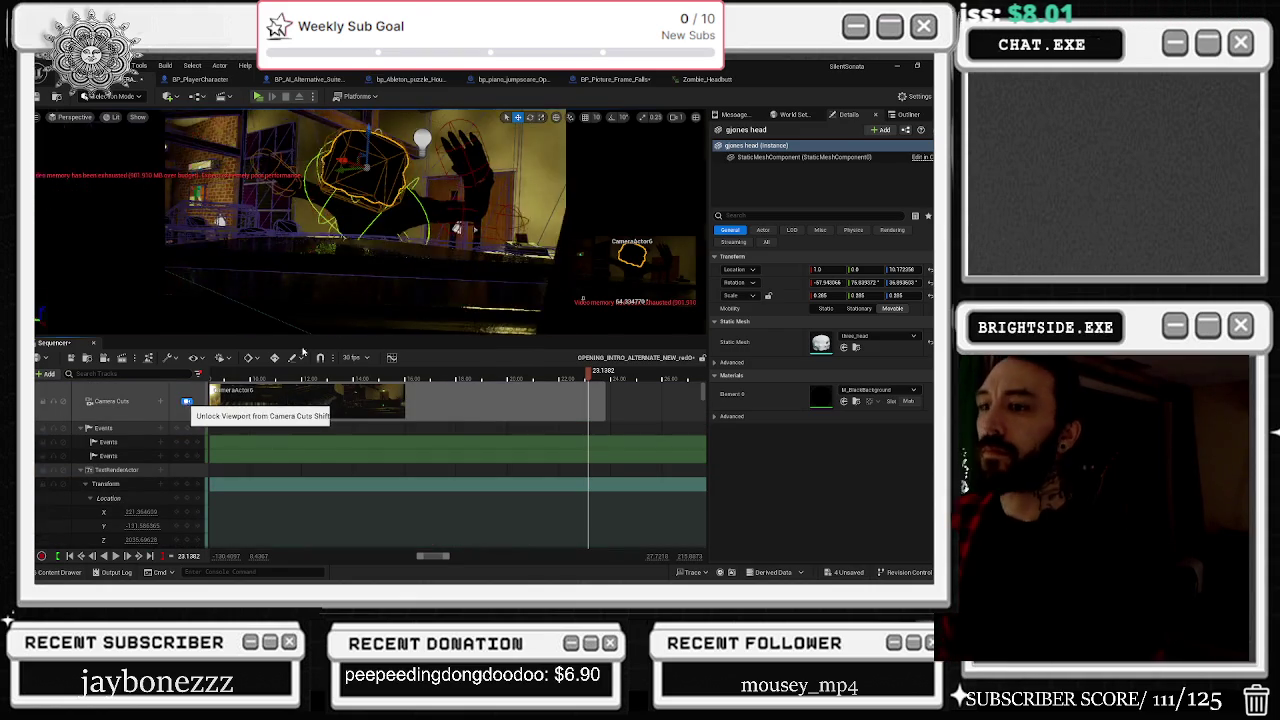
Step: Release the viewport from the shot camera, set engine scalability to High, and open Task Manager
{"action": "left_click", "coordinate": [186, 401]}
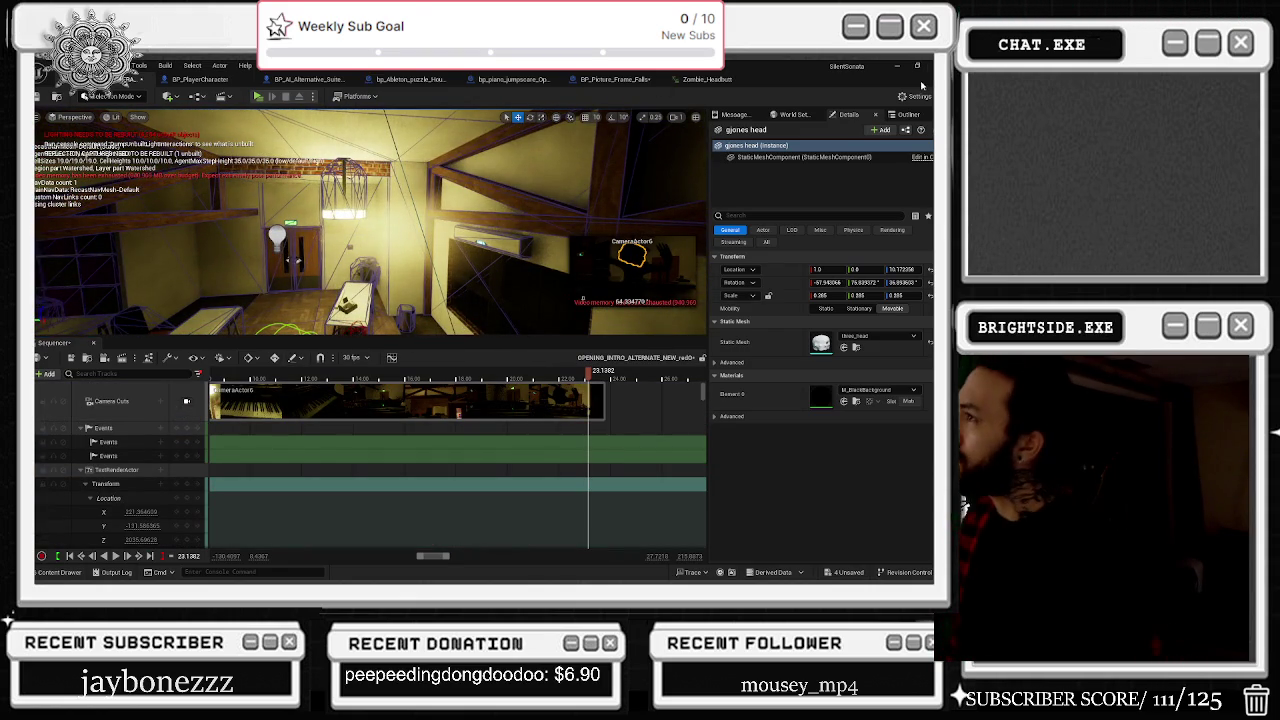
{"action": "left_click", "coordinate": [915, 96]}
{"action": "mouse_move", "coordinate": [870, 301]}
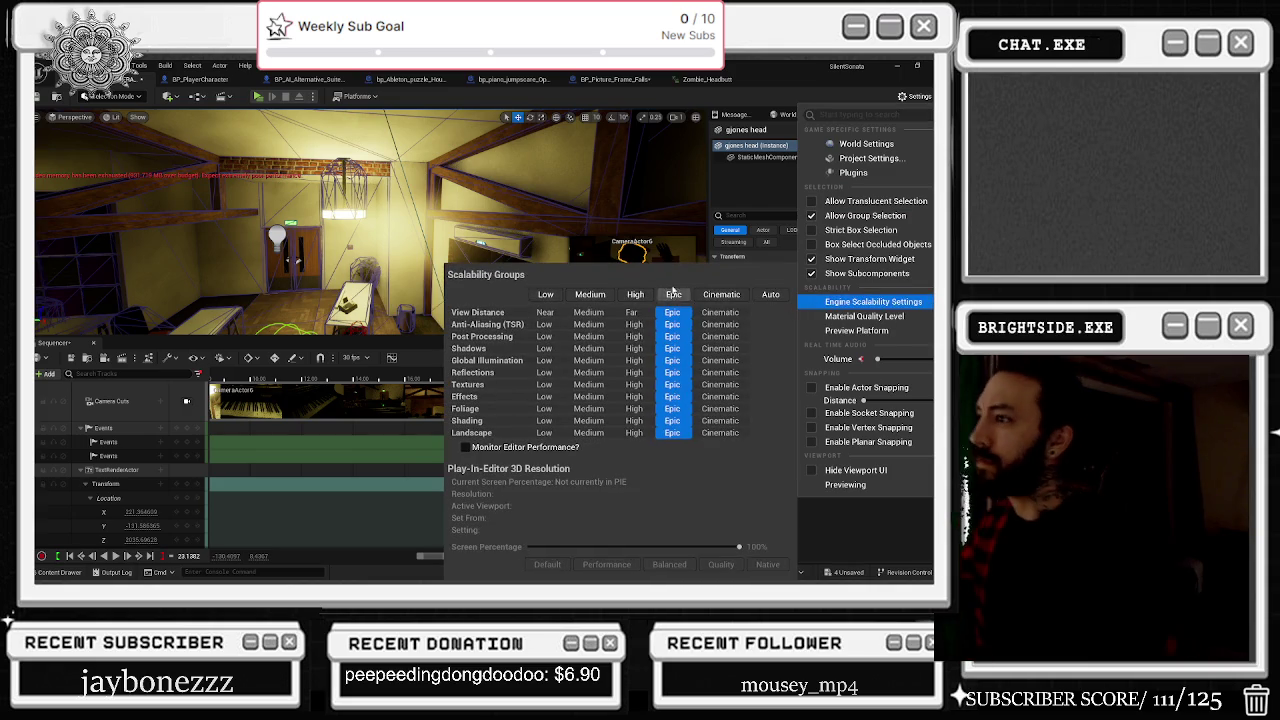
{"action": "left_click", "coordinate": [635, 294]}
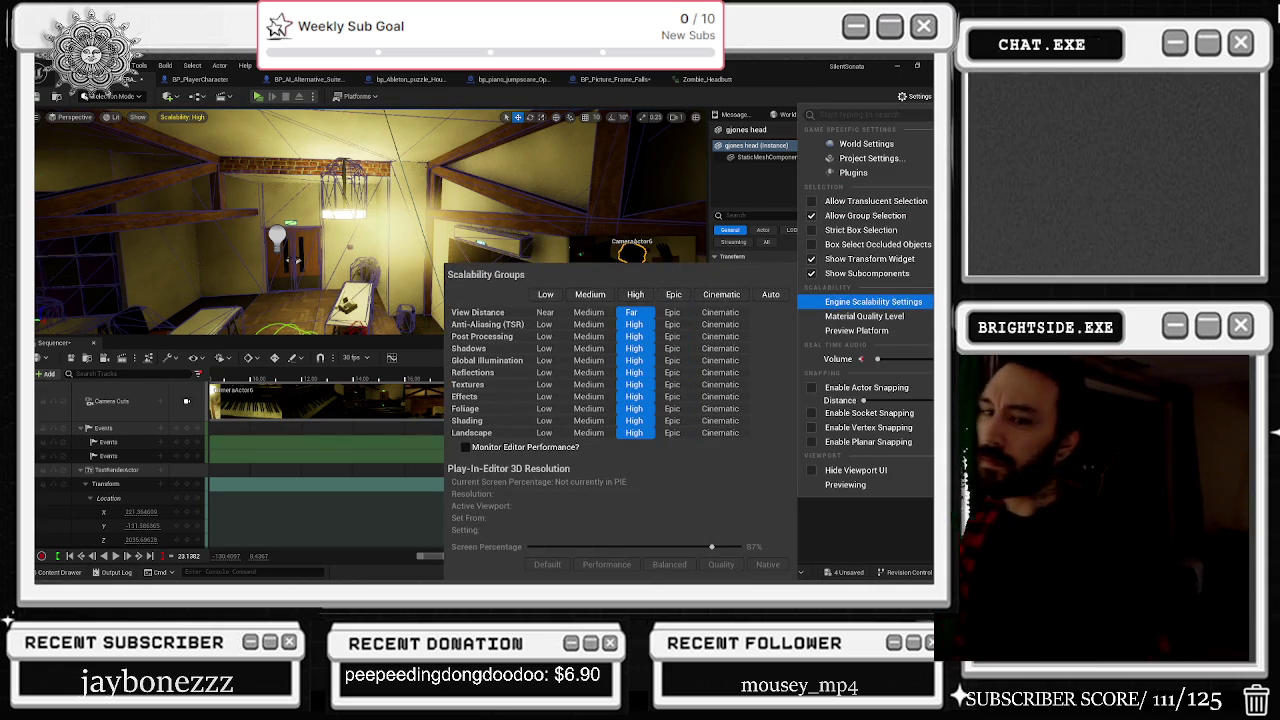
{"action": "key", "text": "Escape"}
{"action": "key", "text": "ctrl+shift+Escape"}
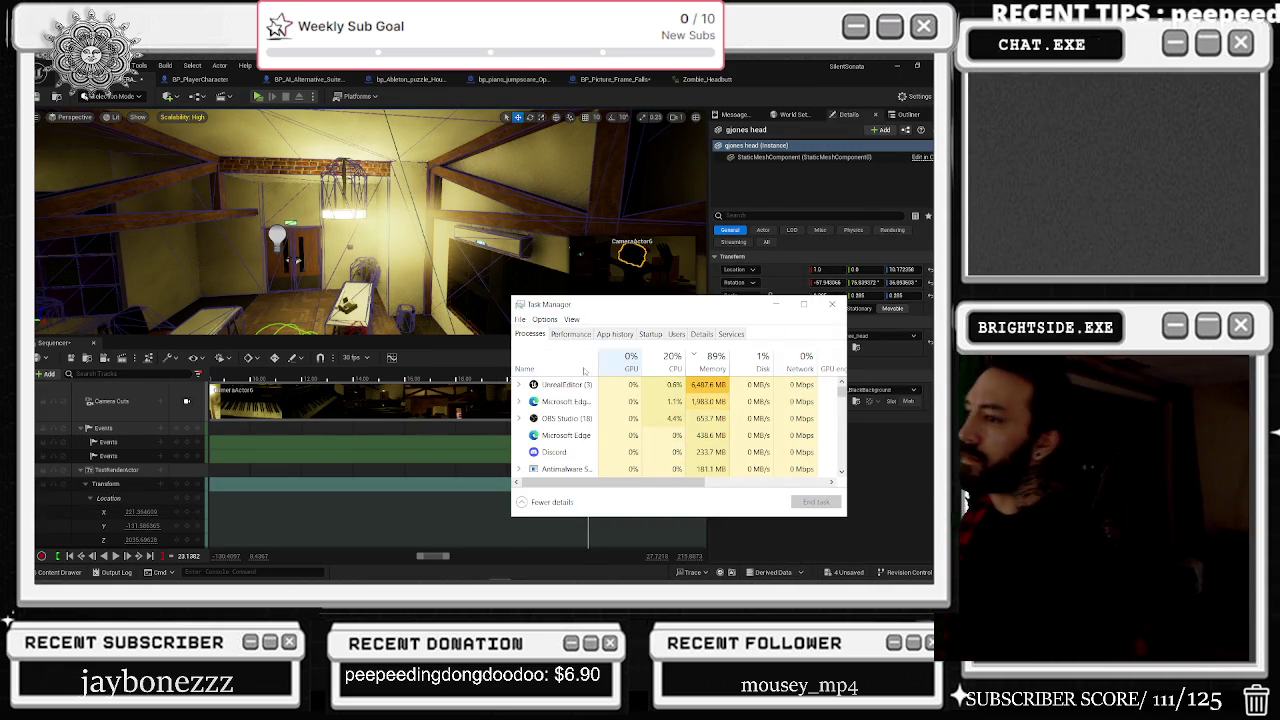
Step: Glance at the YouTube browser, return to the editor, then bring Discord's production chat to the front
{"action": "key", "text": "alt+Tab"}
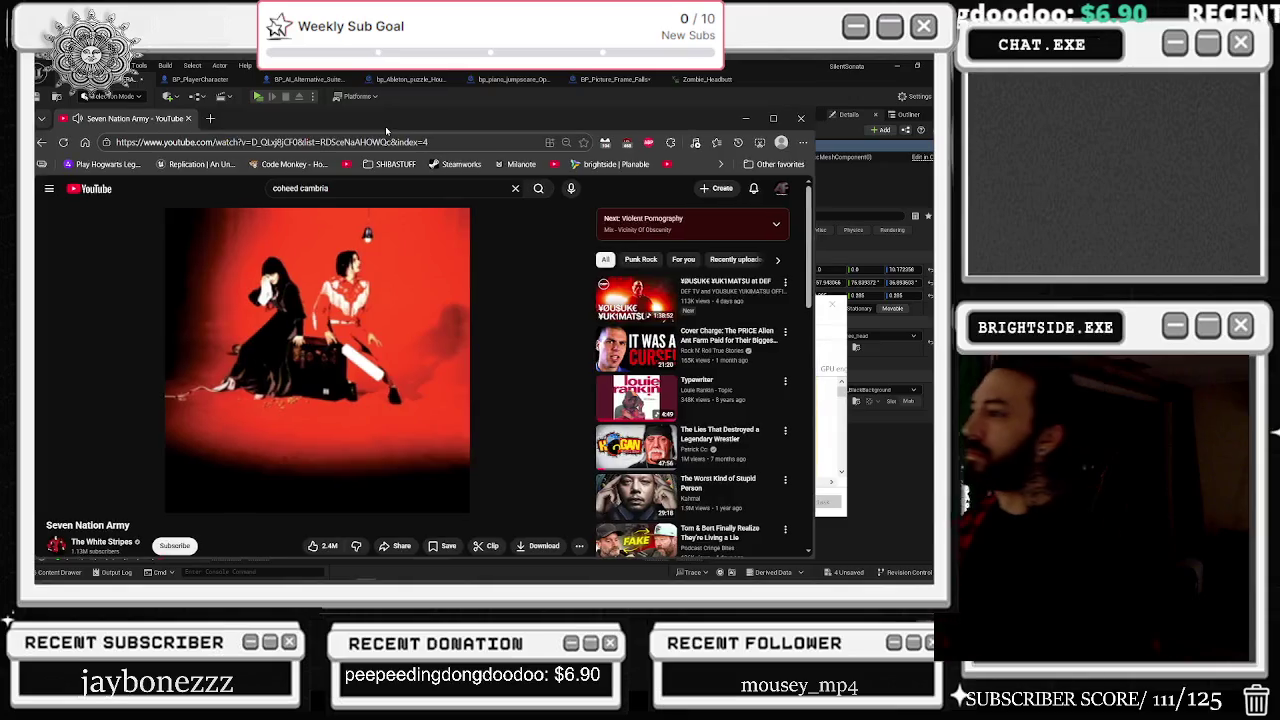
{"action": "key", "text": "alt+Tab"}
{"action": "key", "text": "alt+Tab"}
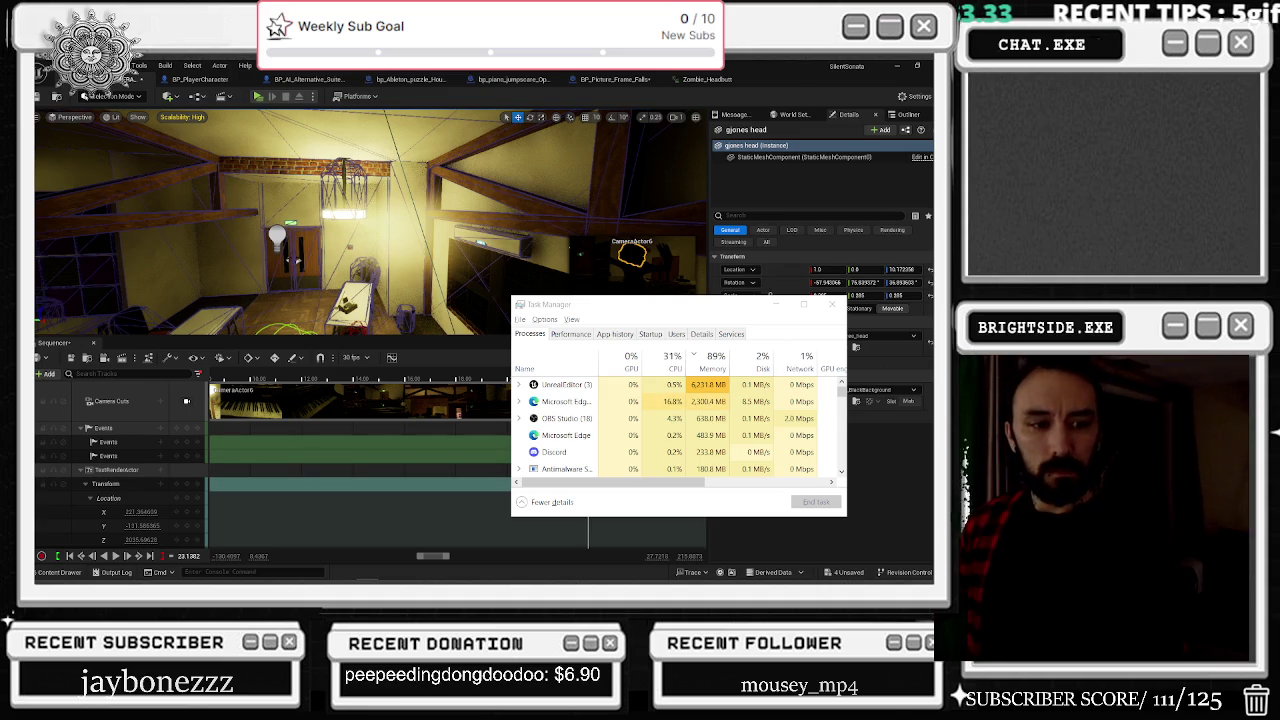
{"action": "left_click", "coordinate": [863, 580]}
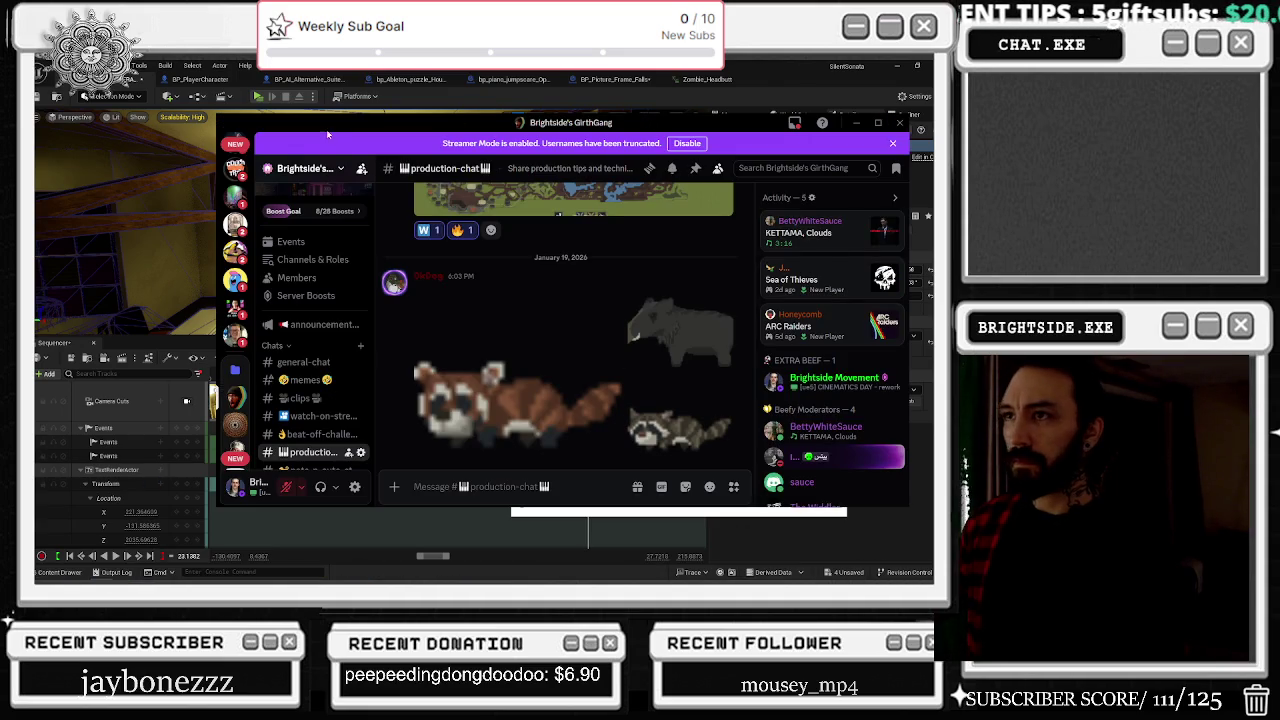
Step: Hide and restore Discord, then view the shared chat image full-size and close it
{"action": "key", "text": "alt+Tab"}
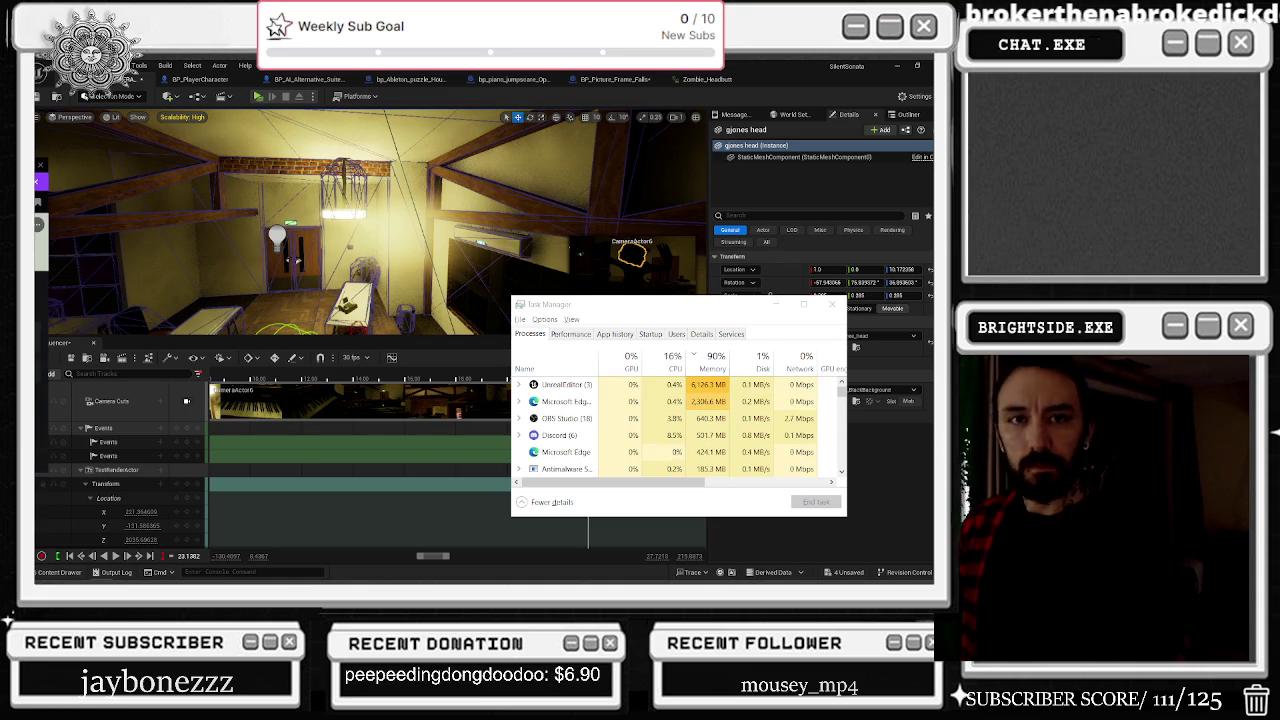
{"action": "key", "text": "alt+Tab"}
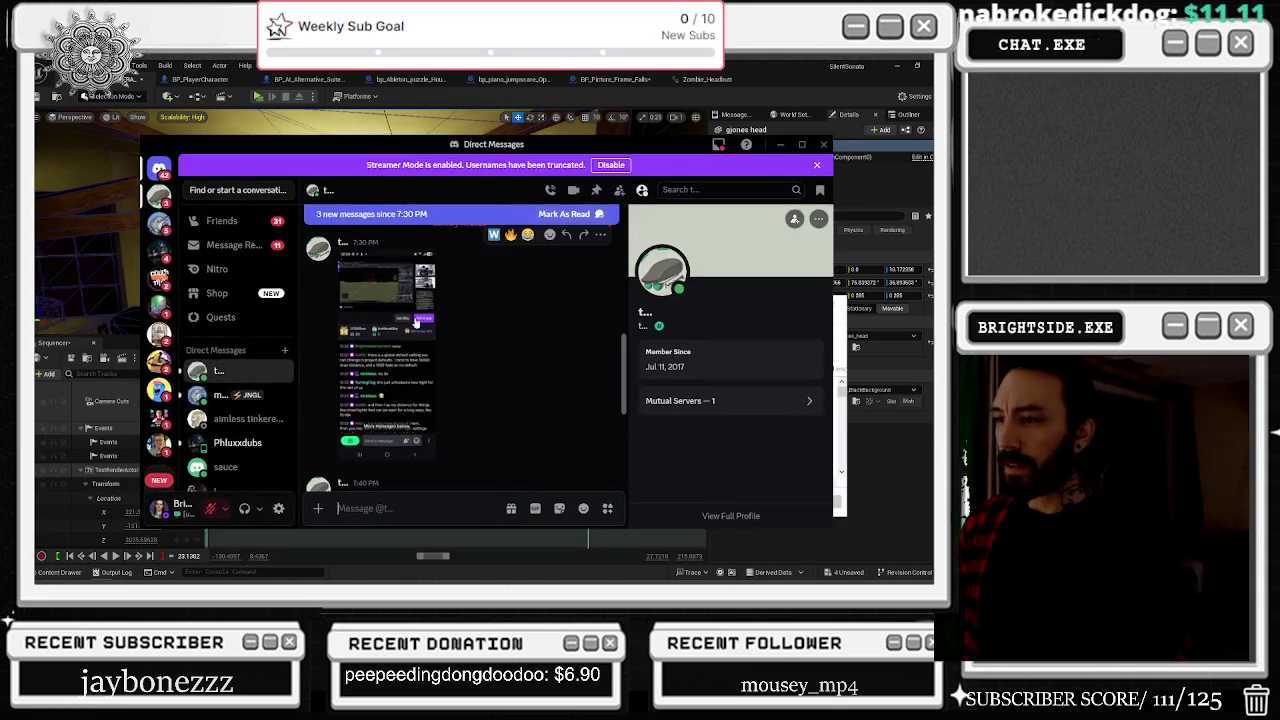
{"action": "left_click", "coordinate": [407, 328]}
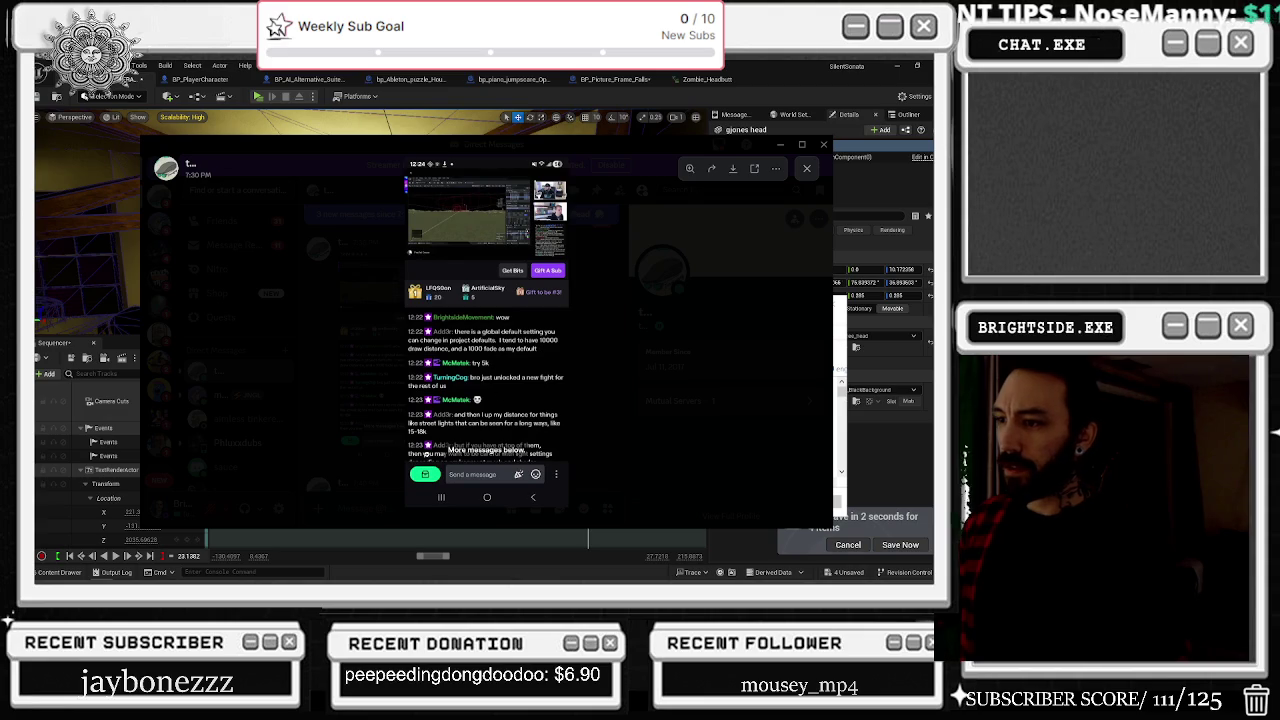
{"action": "left_click", "coordinate": [510, 147]}
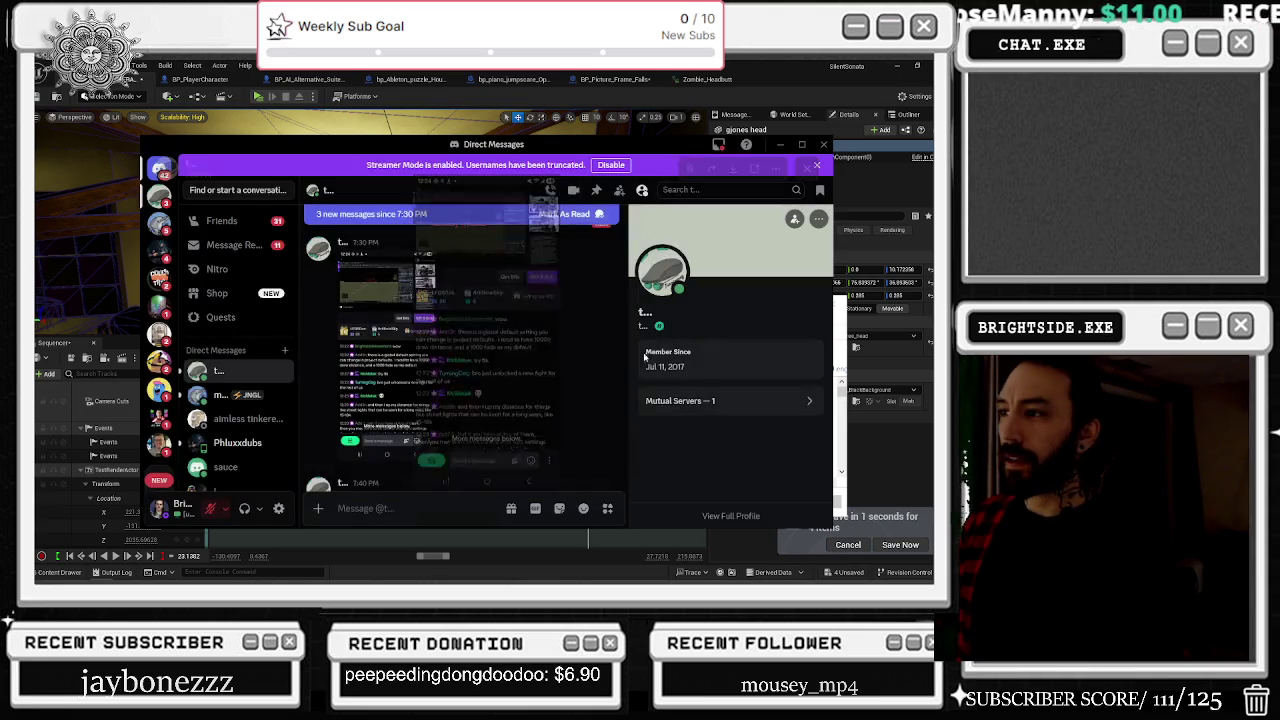
{"action": "scroll", "coordinate": [402, 360], "scroll_direction": "down", "scroll_amount": 5}
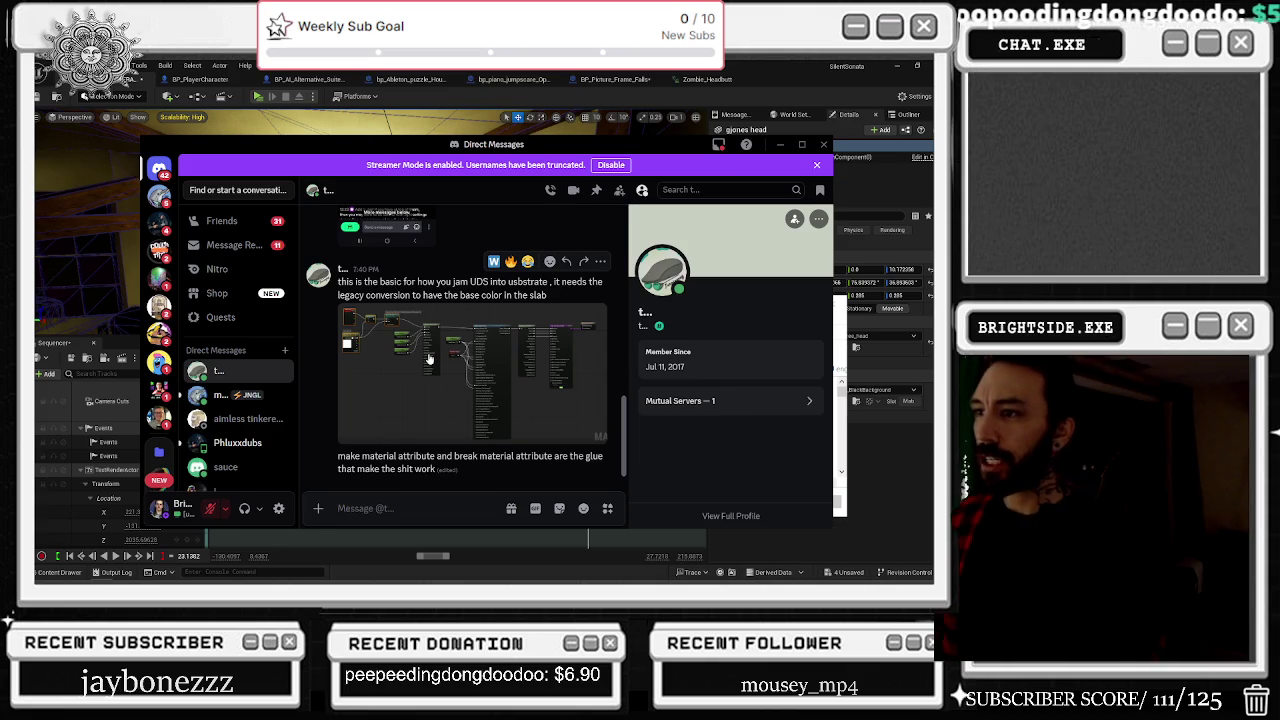
Step: Inspect the node-graph screenshot, zooming on BreakMaterialAttributes and panning to M_Vert_Color_Simple
{"action": "left_click", "coordinate": [429, 358]}
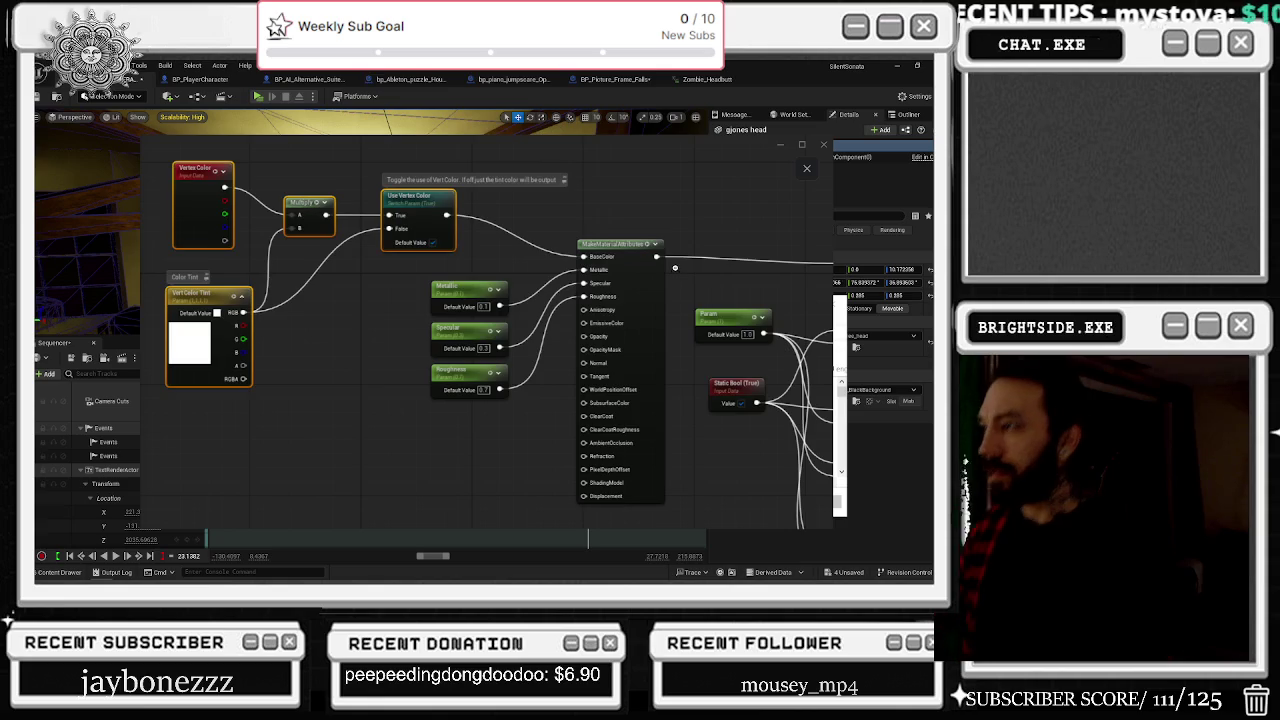
{"action": "left_click", "coordinate": [675, 268]}
{"action": "left_click", "coordinate": [488, 224]}
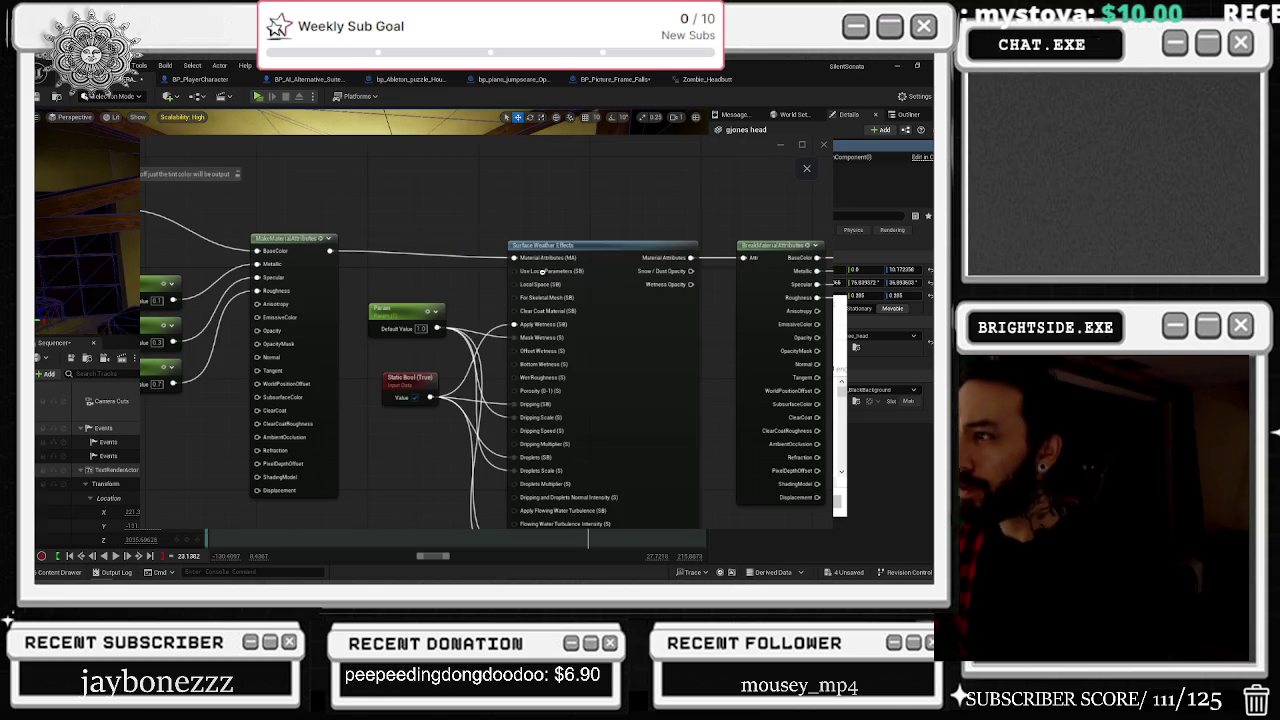
{"action": "left_click", "coordinate": [658, 241]}
{"action": "left_click", "coordinate": [599, 232]}
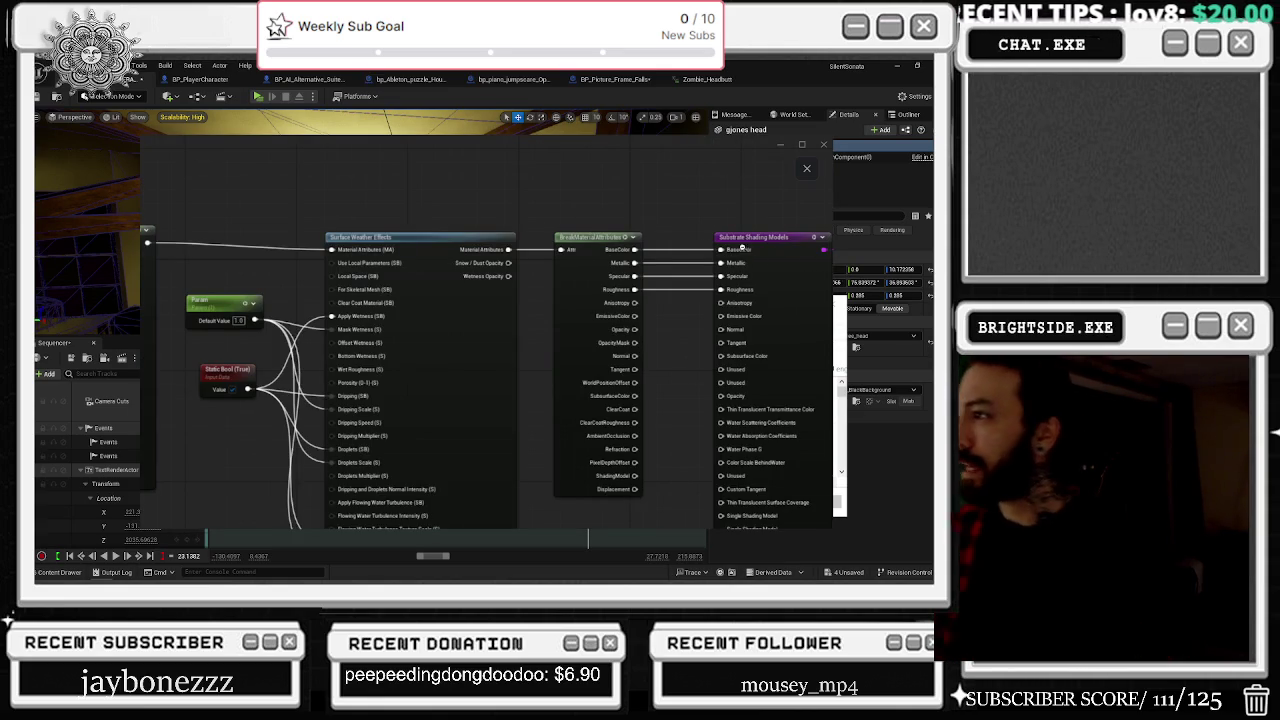
{"action": "mouse_move", "coordinate": [707, 216]}
{"action": "left_mouse_down"}
{"action": "mouse_move", "coordinate": [668, 228]}
{"action": "mouse_move", "coordinate": [539, 222]}
{"action": "left_mouse_up"}
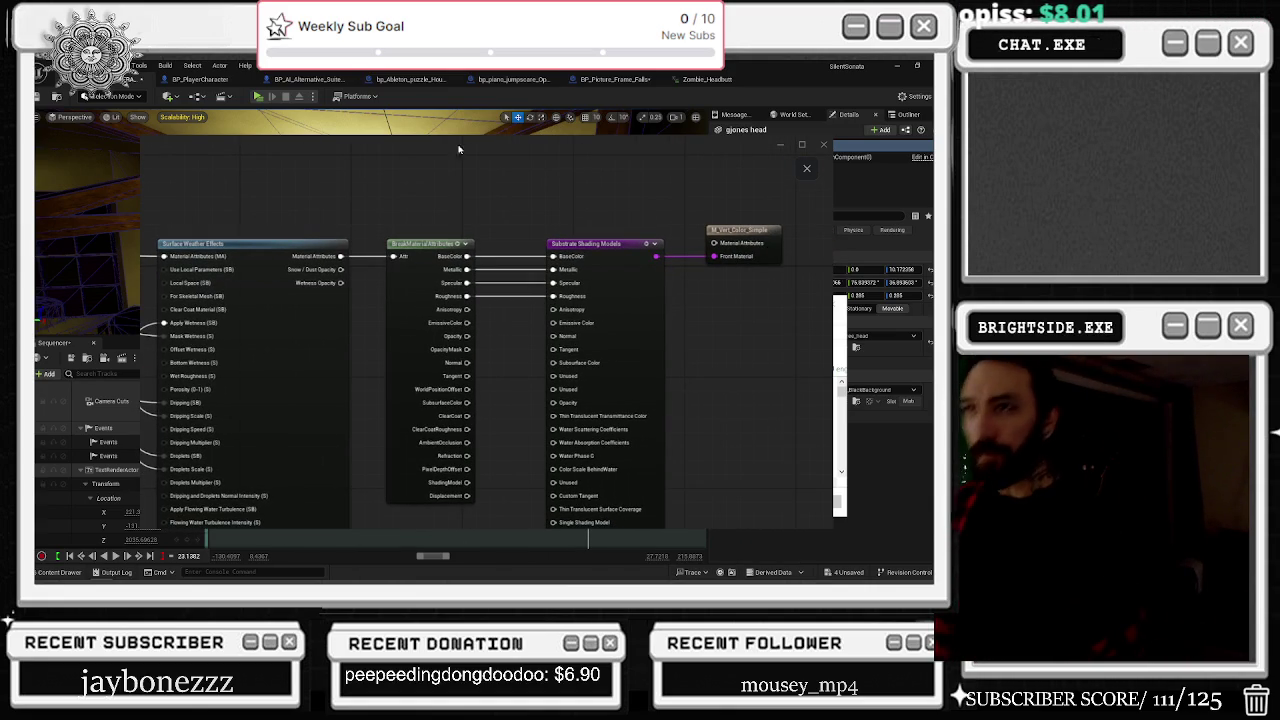
{"action": "left_click", "coordinate": [807, 168]}
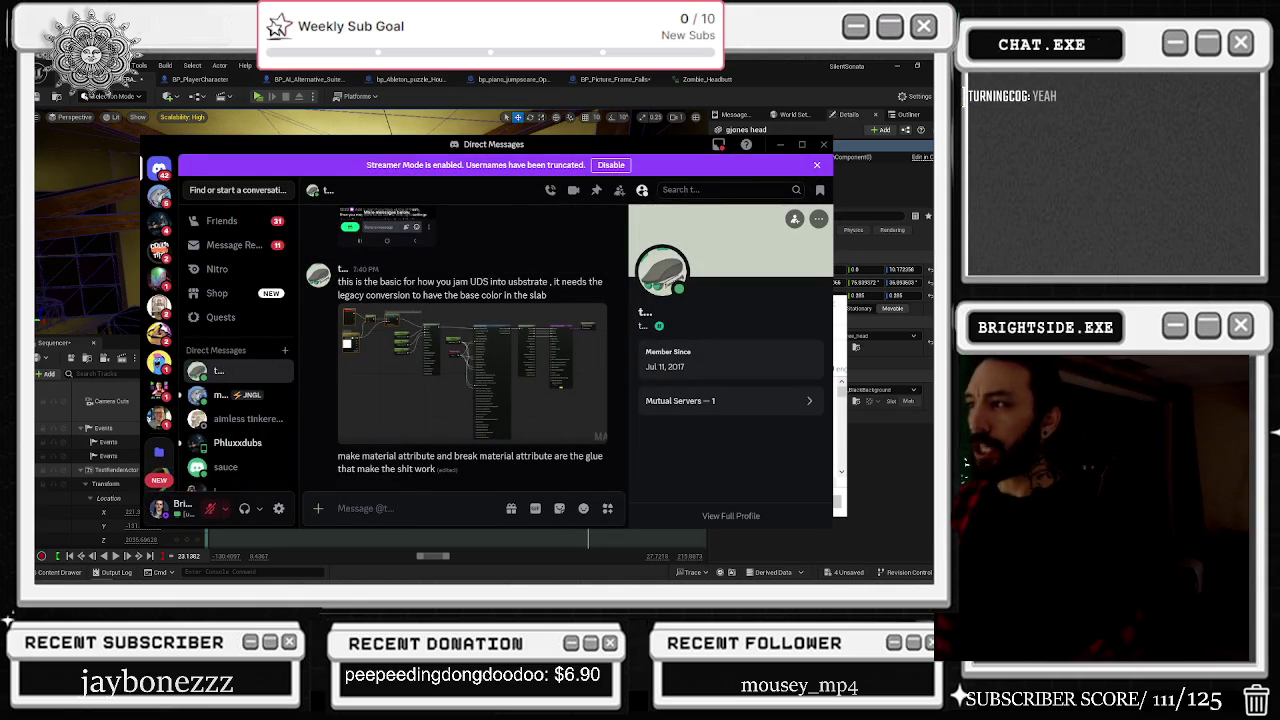
Step: Quit Discord and the Epic Games launcher from the system tray, and close Task Manager
{"action": "left_click_drag", "start_coordinate": [830, 141], "coordinate": [826, 141]}
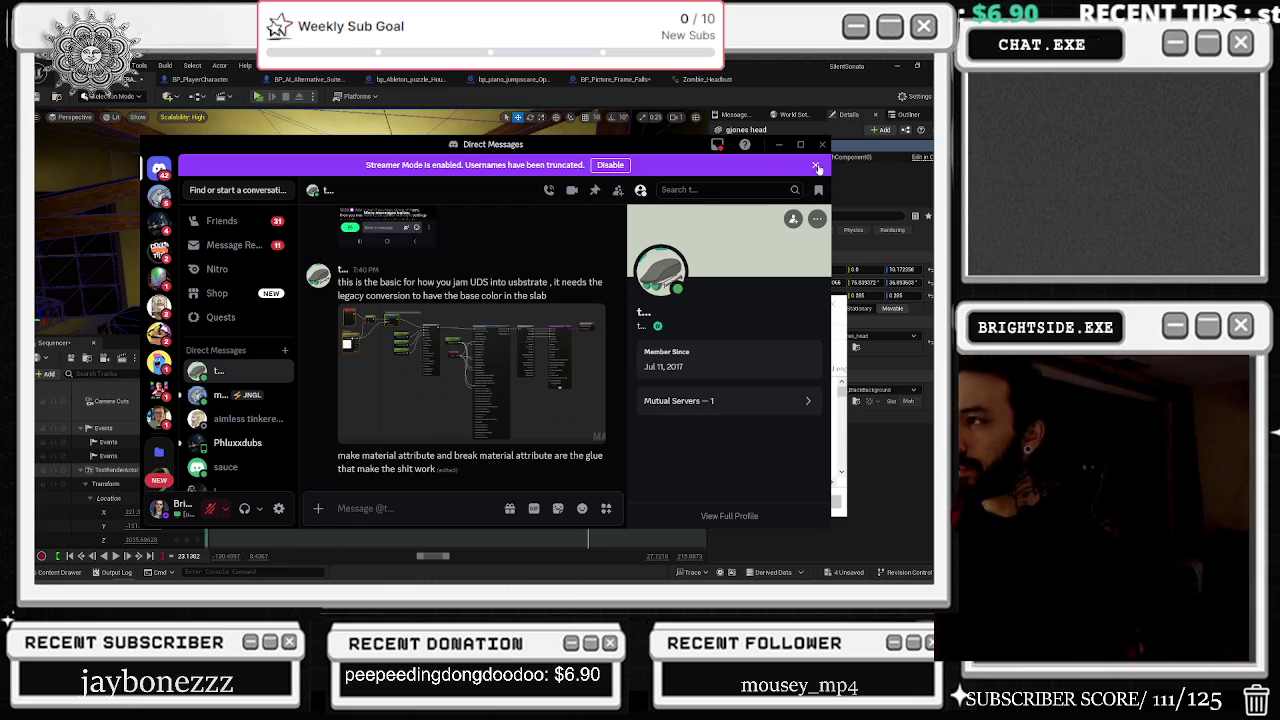
{"action": "mouse_move", "coordinate": [802, 580]}
{"action": "left_click", "coordinate": [856, 571]}
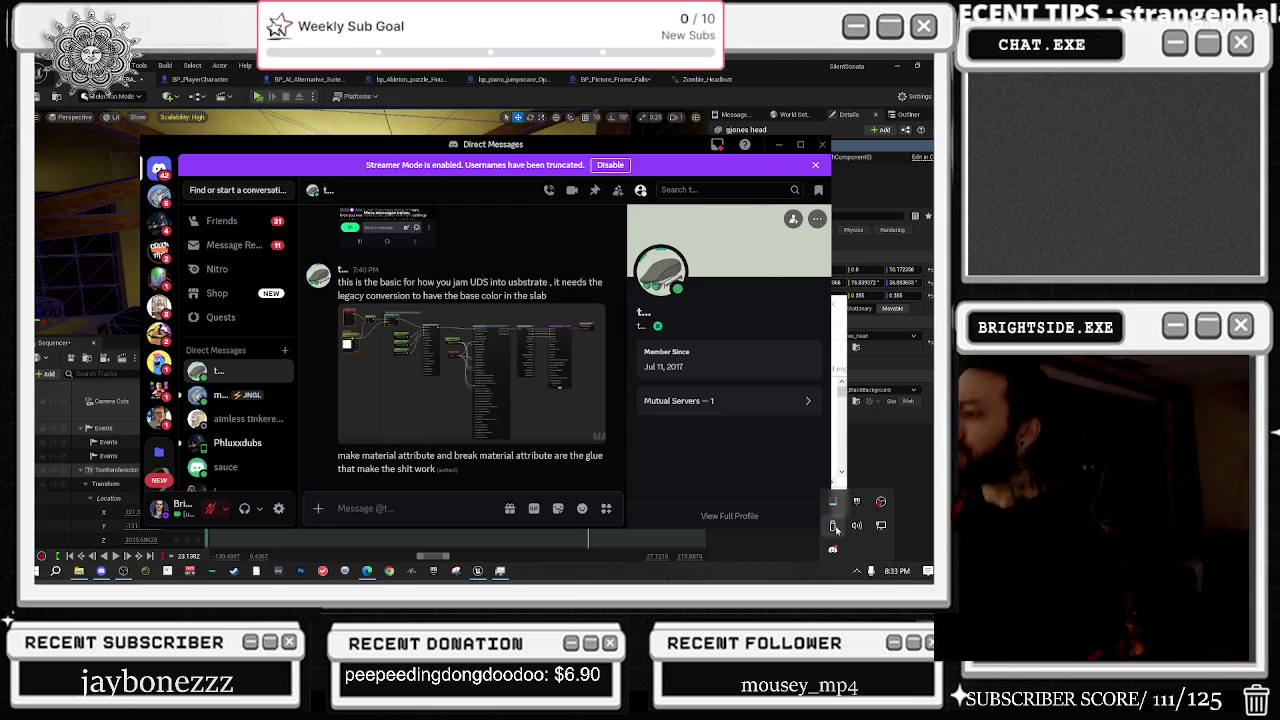
{"action": "right_click", "coordinate": [834, 550]}
{"action": "left_click", "coordinate": [862, 537]}
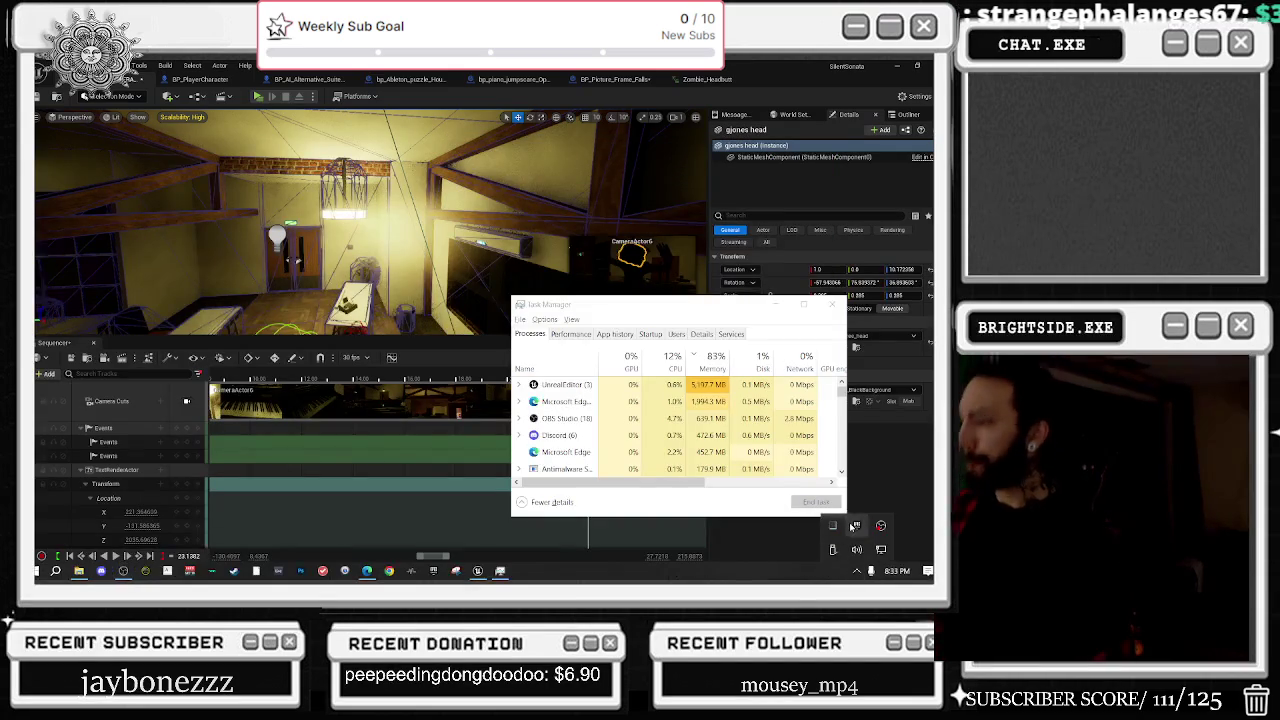
{"action": "right_click", "coordinate": [850, 530]}
{"action": "left_click", "coordinate": [836, 520]}
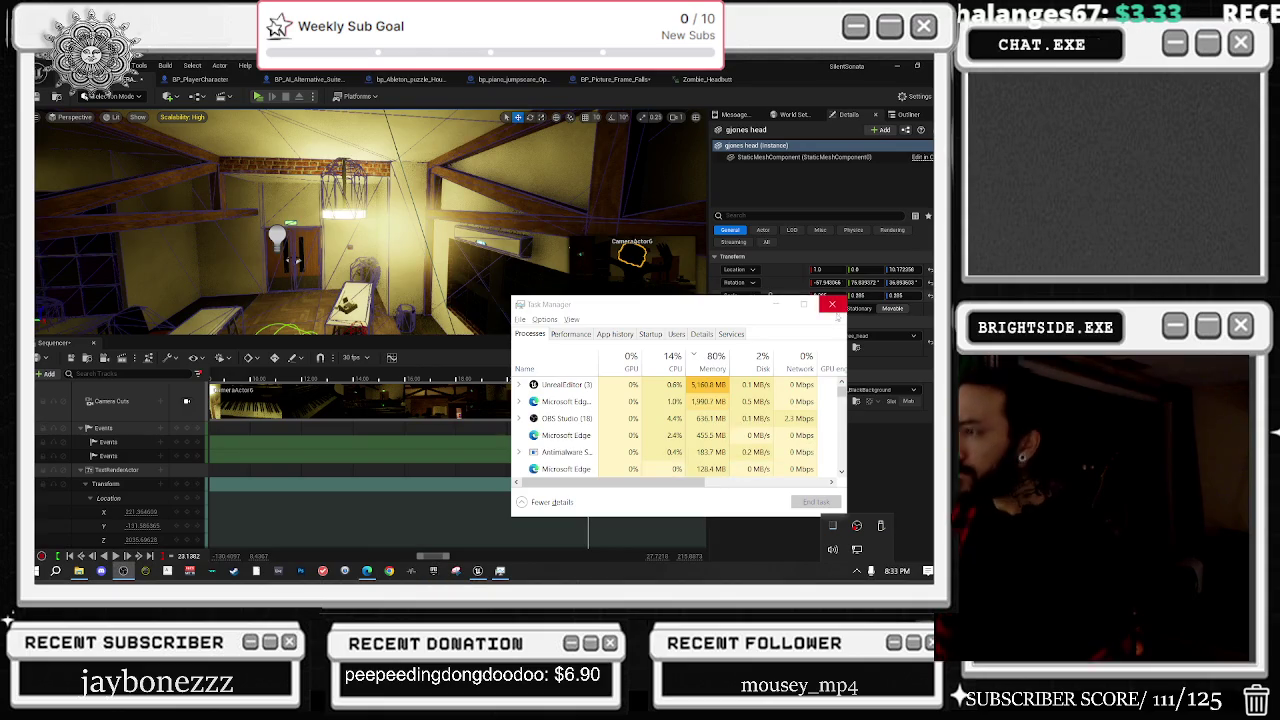
{"action": "left_click", "coordinate": [833, 305]}
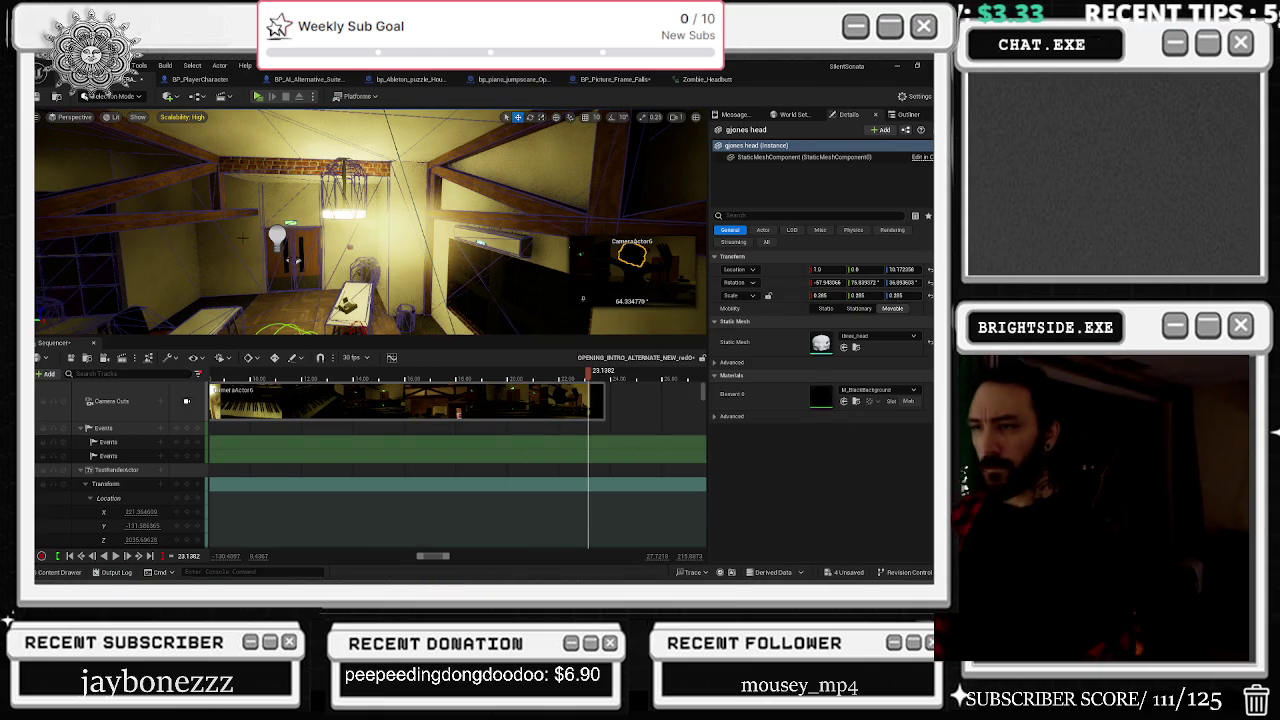
Step: Scrub to about 14.64 s, select NewBlueprint1's StaticMesh lamp component, and list its addable tracks
{"action": "left_click", "coordinate": [287, 377]}
{"action": "left_click_drag", "start_coordinate": [290, 379], "coordinate": [564, 368]}
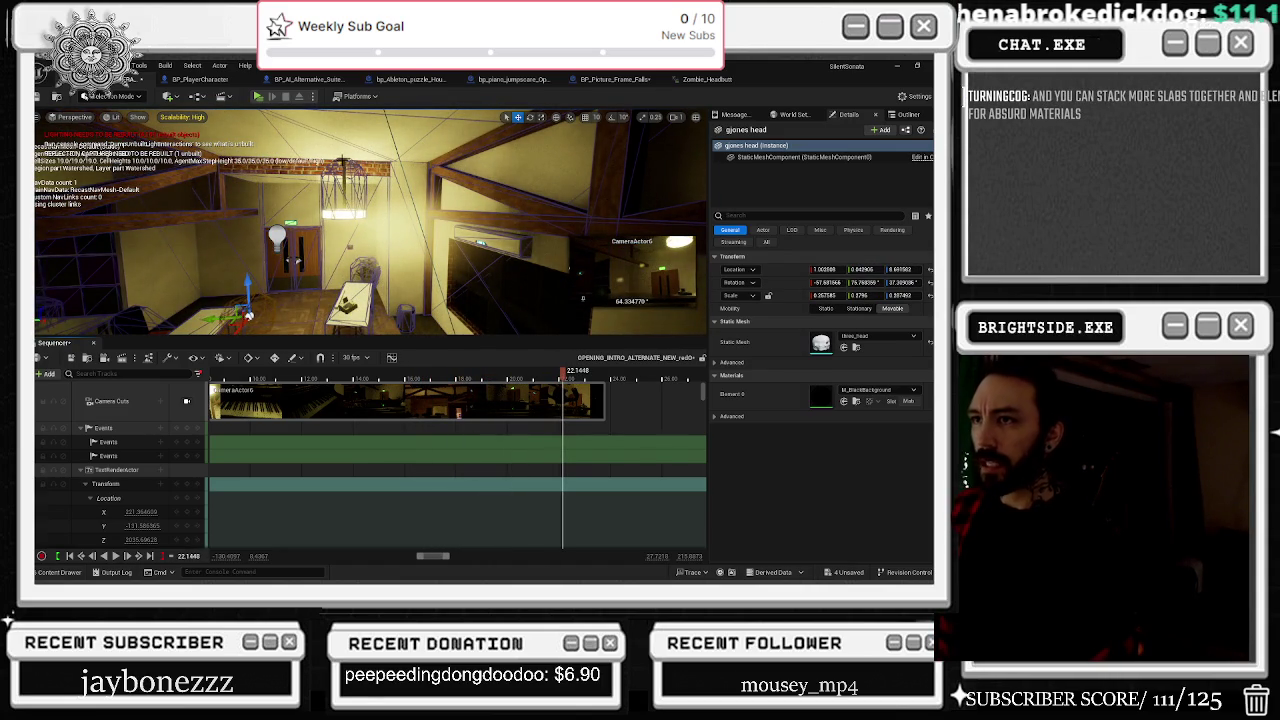
{"action": "left_click", "coordinate": [277, 237]}
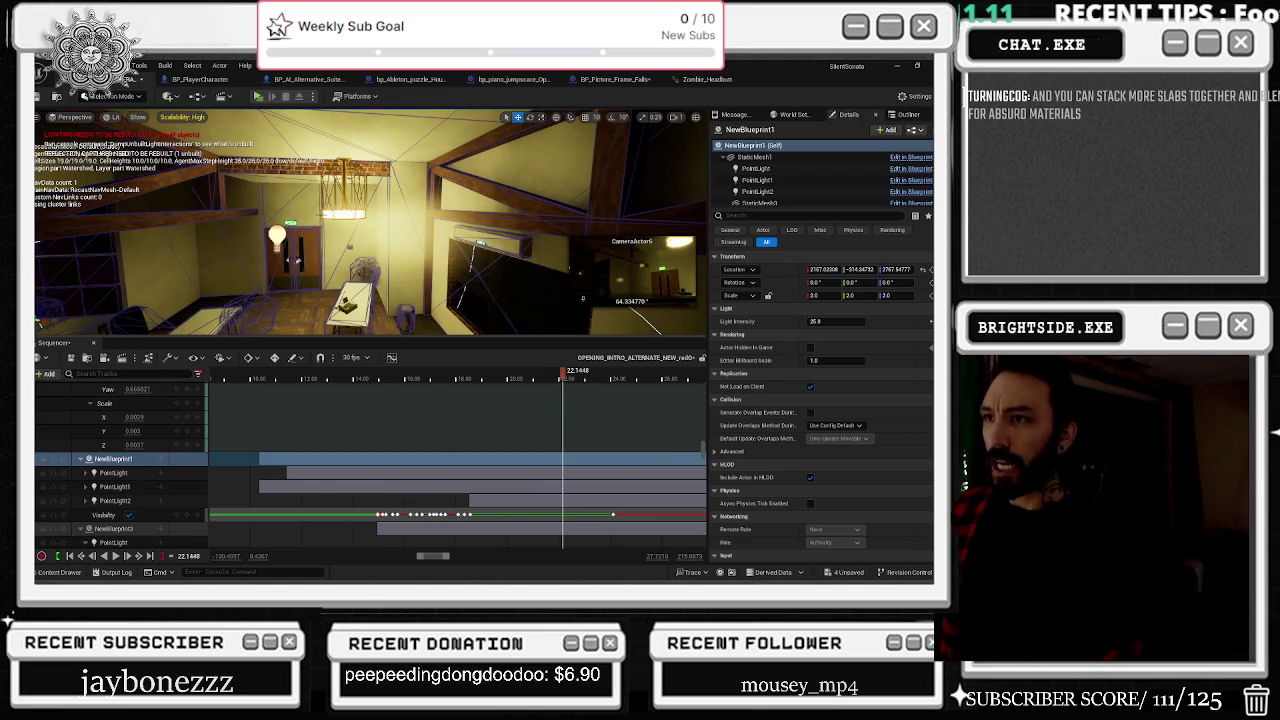
{"action": "left_click", "coordinate": [345, 185]}
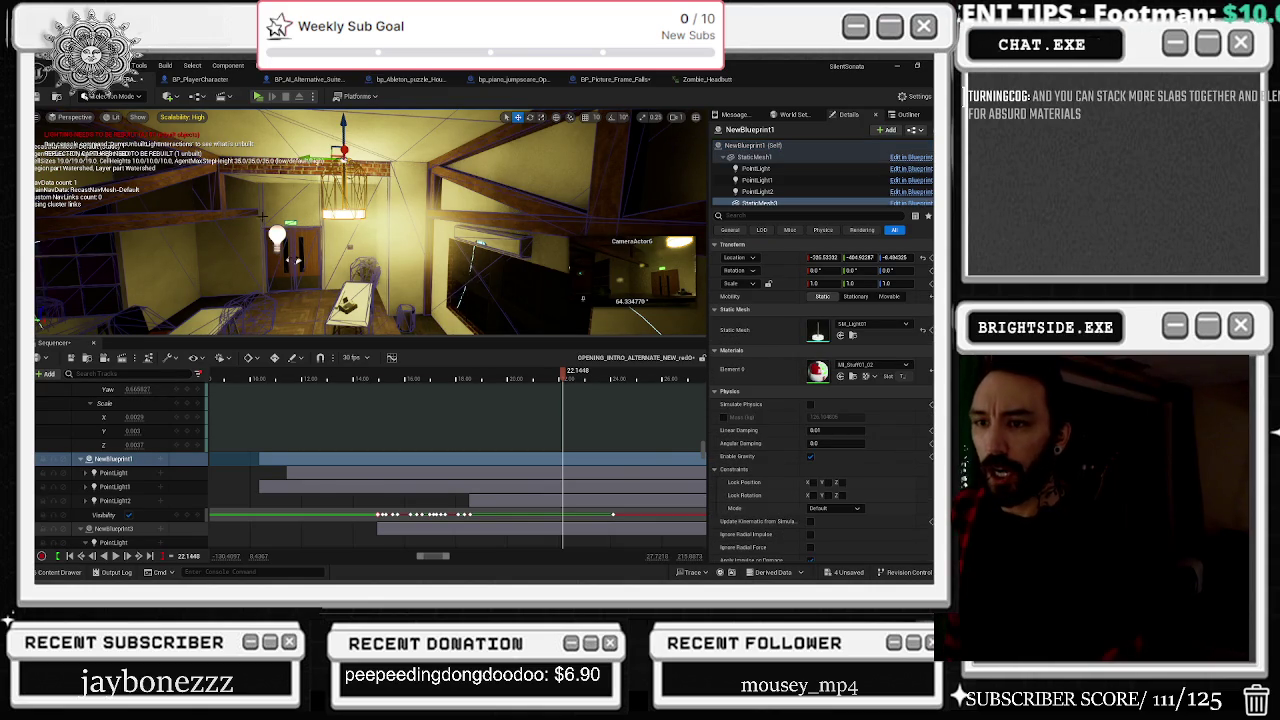
{"action": "left_click", "coordinate": [160, 459]}
{"action": "mouse_move", "coordinate": [220, 339]}
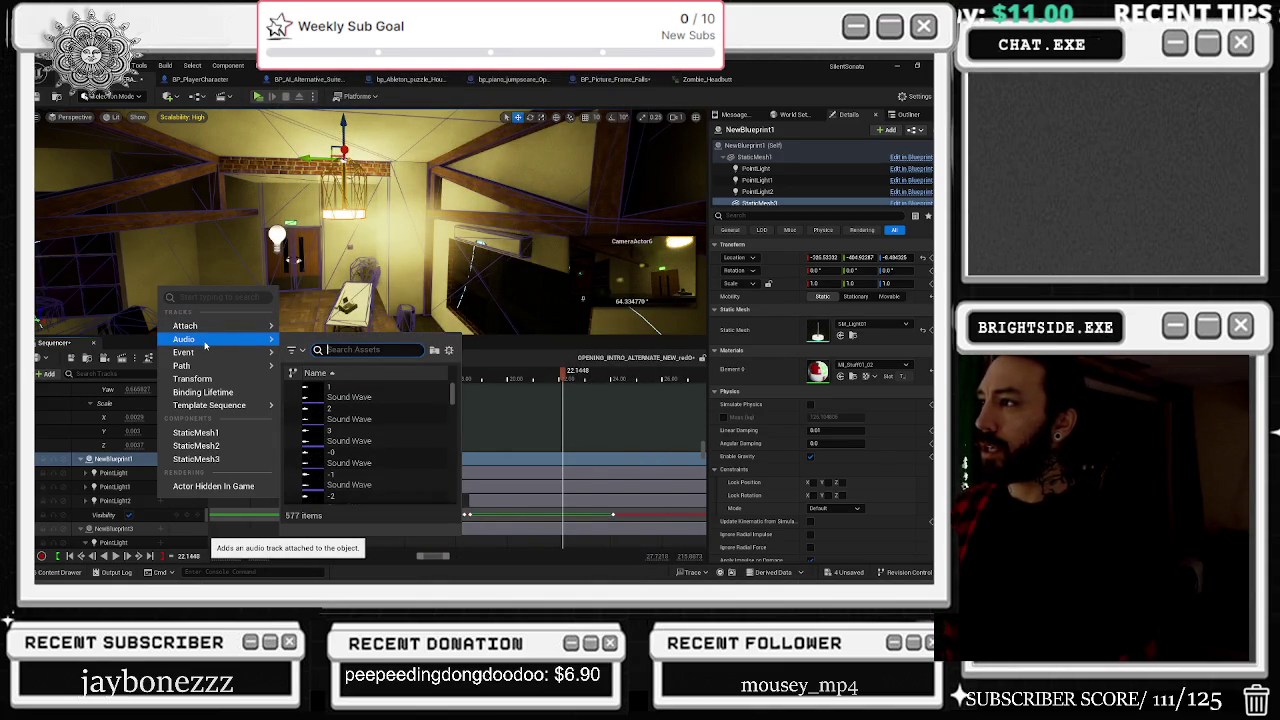
Step: Add StaticMesh3 as a track under NewBlueprint1 and scrub back to about 21.71 s
{"action": "left_click", "coordinate": [196, 459]}
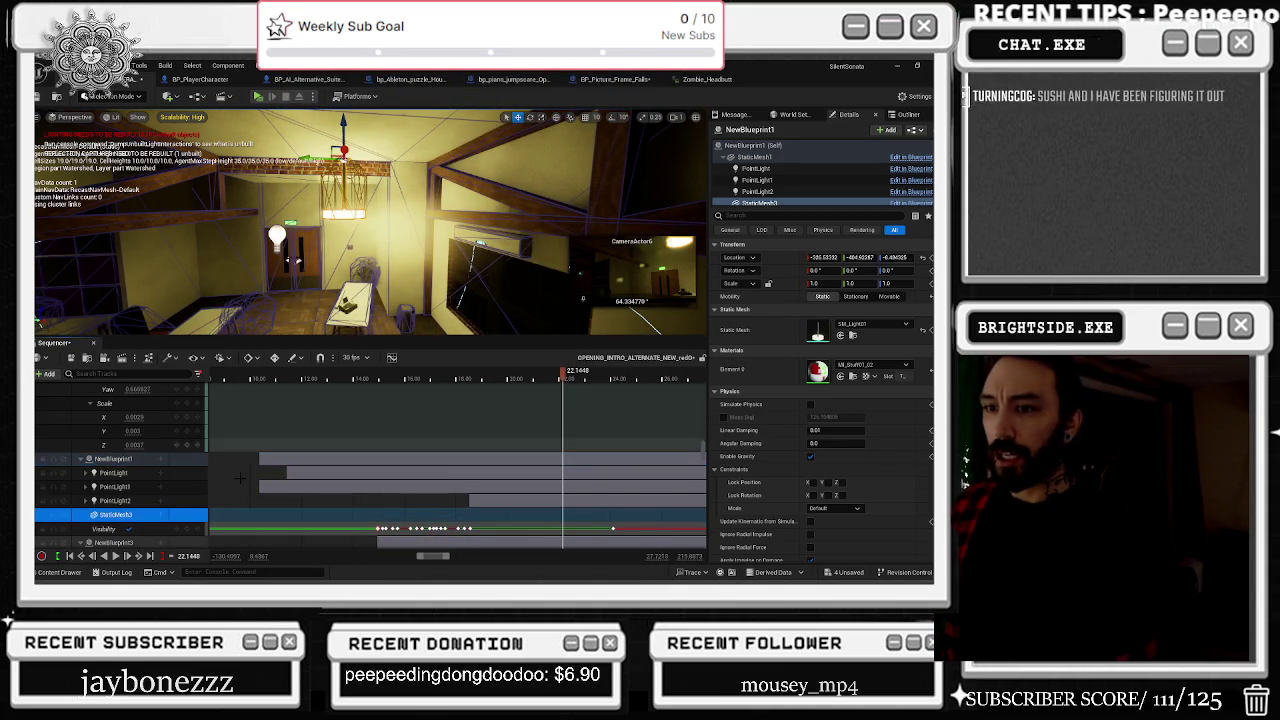
{"action": "scroll", "coordinate": [75, 470], "scroll_direction": "down", "scroll_amount": 2}
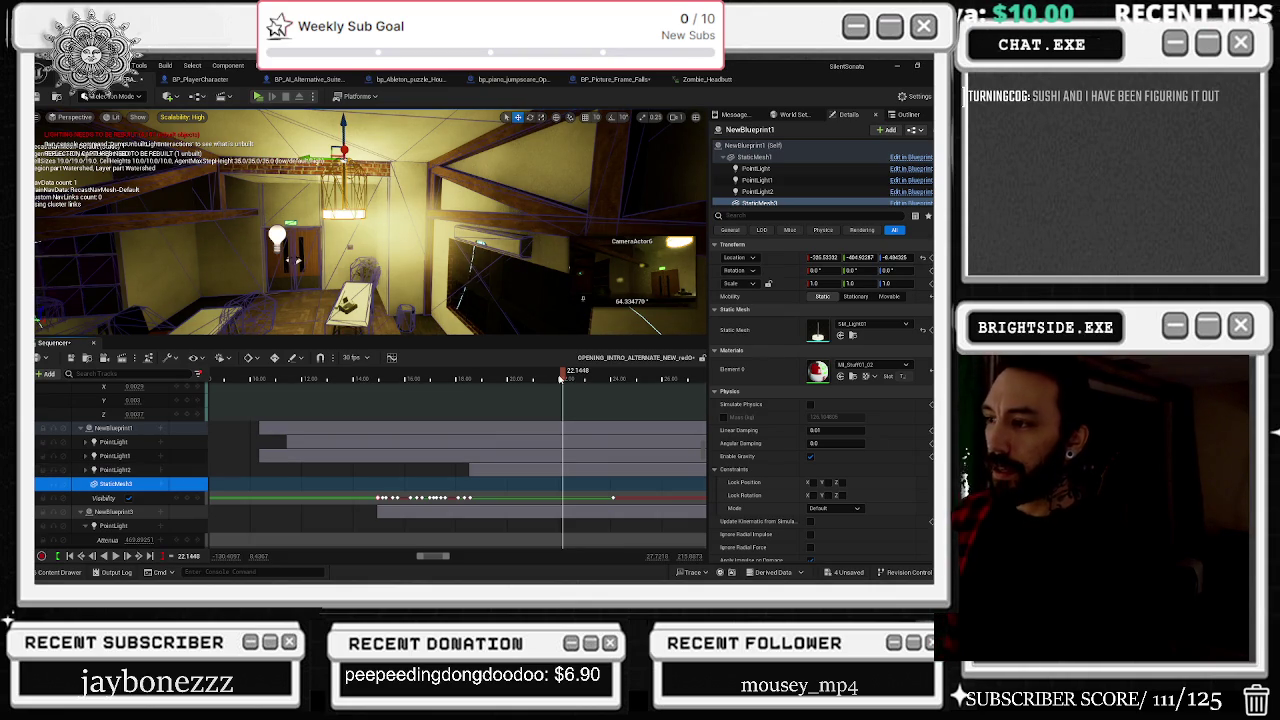
{"action": "mouse_move", "coordinate": [563, 377]}
{"action": "left_mouse_down"}
{"action": "mouse_move", "coordinate": [545, 377]}
{"action": "mouse_move", "coordinate": [590, 381]}
{"action": "mouse_move", "coordinate": [504, 387]}
{"action": "left_mouse_up"}
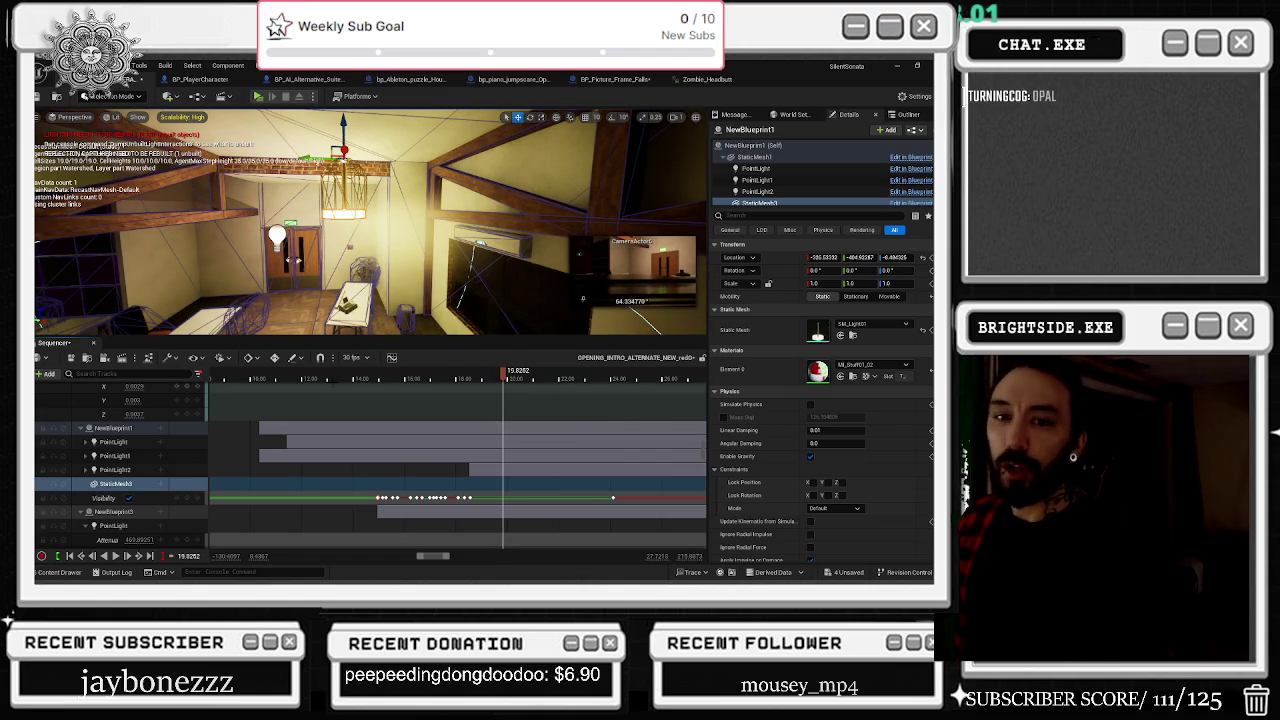
Step: Give StaticMesh3 a Transform track and key its Rotation at the playhead
{"action": "left_click", "coordinate": [160, 484]}
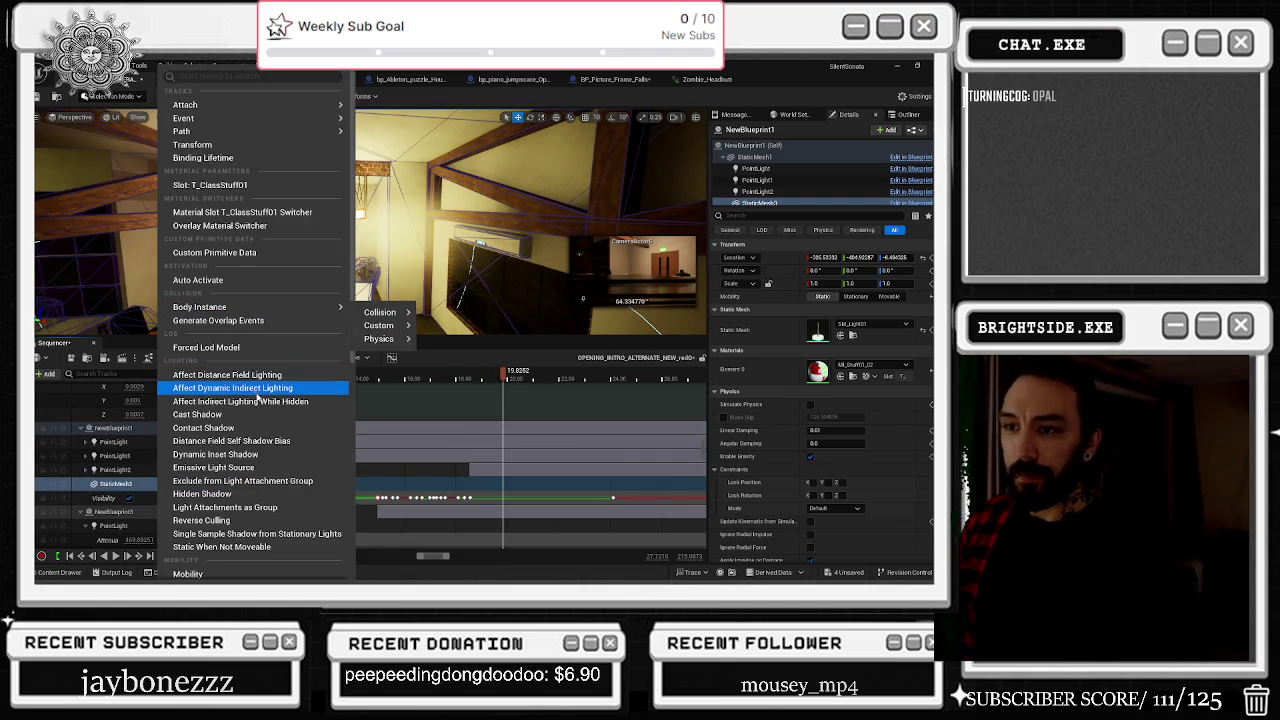
{"action": "left_click", "coordinate": [220, 146]}
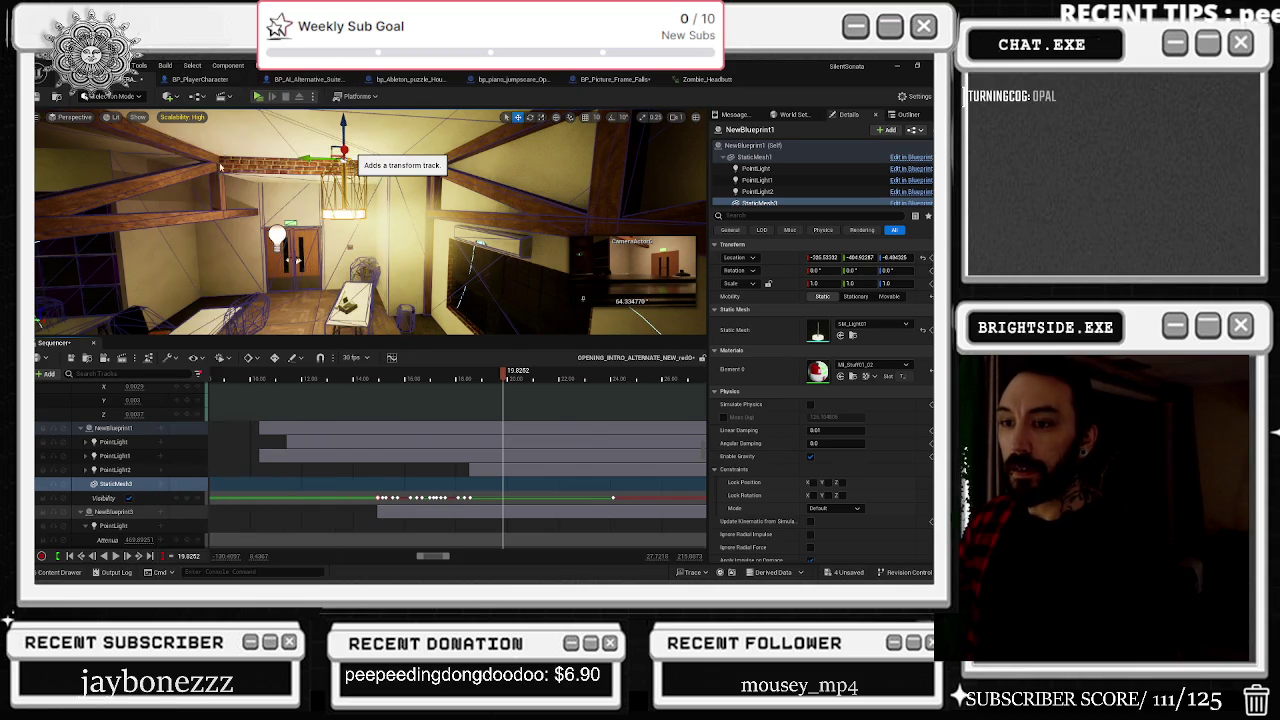
{"action": "scroll", "coordinate": [150, 488], "scroll_direction": "down", "scroll_amount": 1}
{"action": "left_click", "coordinate": [89, 482]}
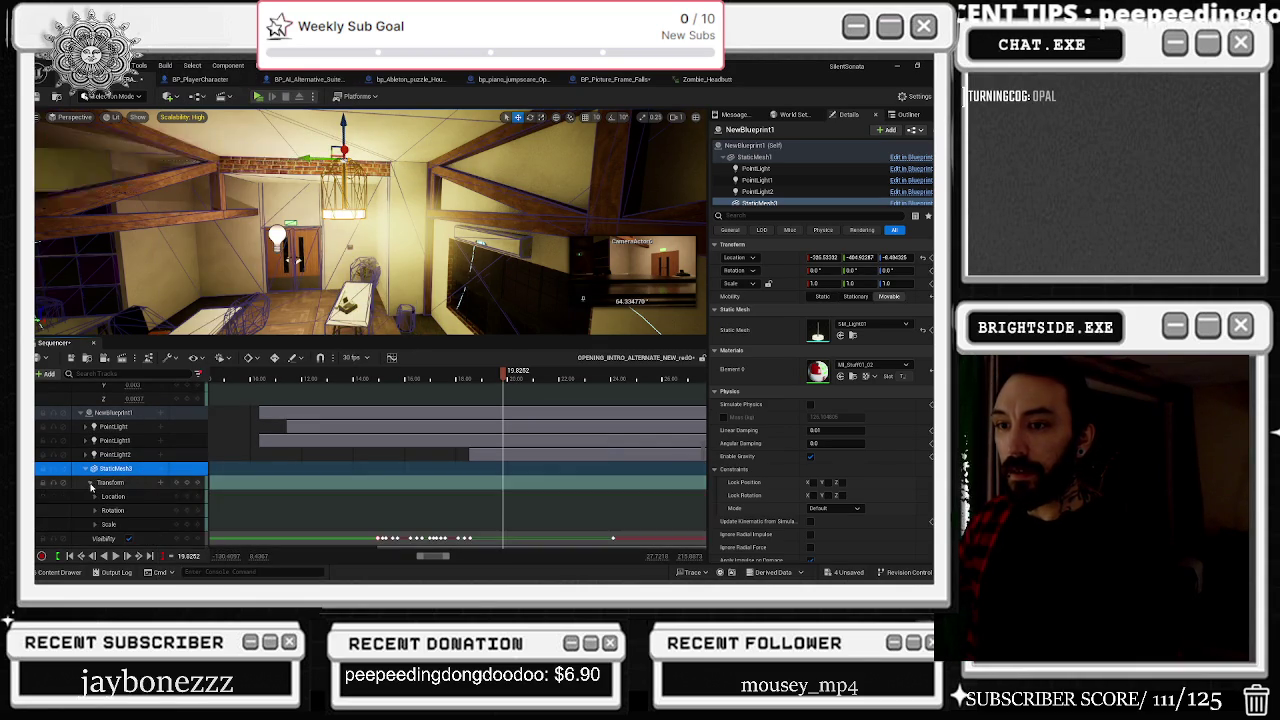
{"action": "scroll", "coordinate": [177, 498], "scroll_direction": "down", "scroll_amount": 1}
{"action": "left_click", "coordinate": [186, 495]}
{"action": "left_click", "coordinate": [512, 379]}
{"action": "left_click_drag", "start_coordinate": [512, 379], "coordinate": [515, 379]}
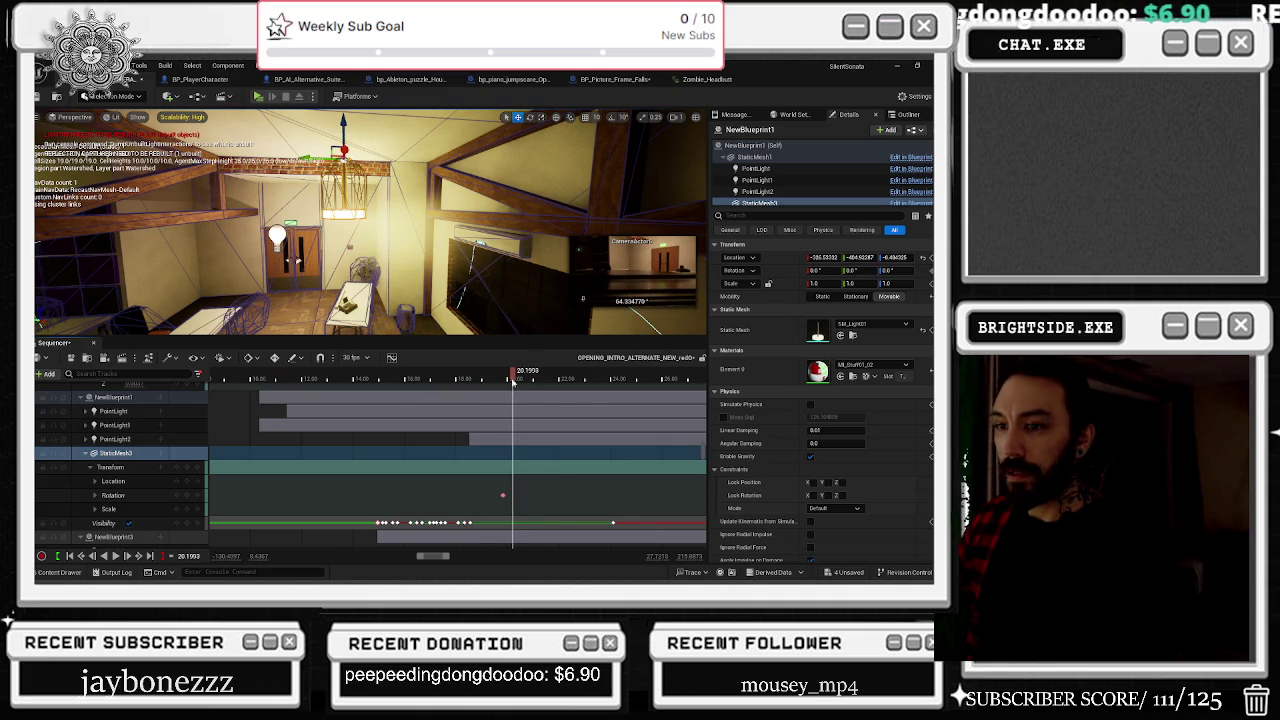
Step: Key StaticMesh3's Pitch rotation at 30 just before 20 seconds
{"action": "left_click", "coordinate": [96, 496]}
{"action": "scroll", "coordinate": [130, 500], "scroll_direction": "down", "scroll_amount": 1}
{"action": "double_click", "coordinate": [130, 507]}
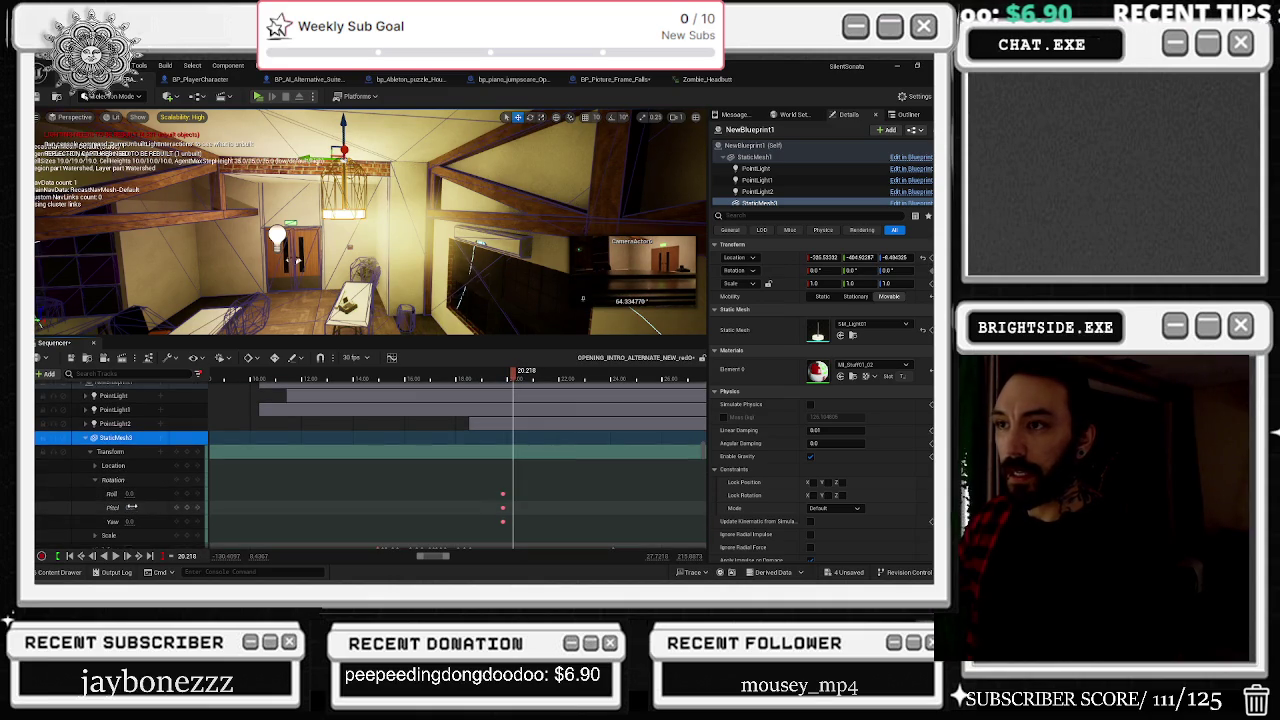
{"action": "type", "text": "24"}
{"action": "key", "text": "Return"}
{"action": "type", "text": "30"}
{"action": "key", "text": "Return"}
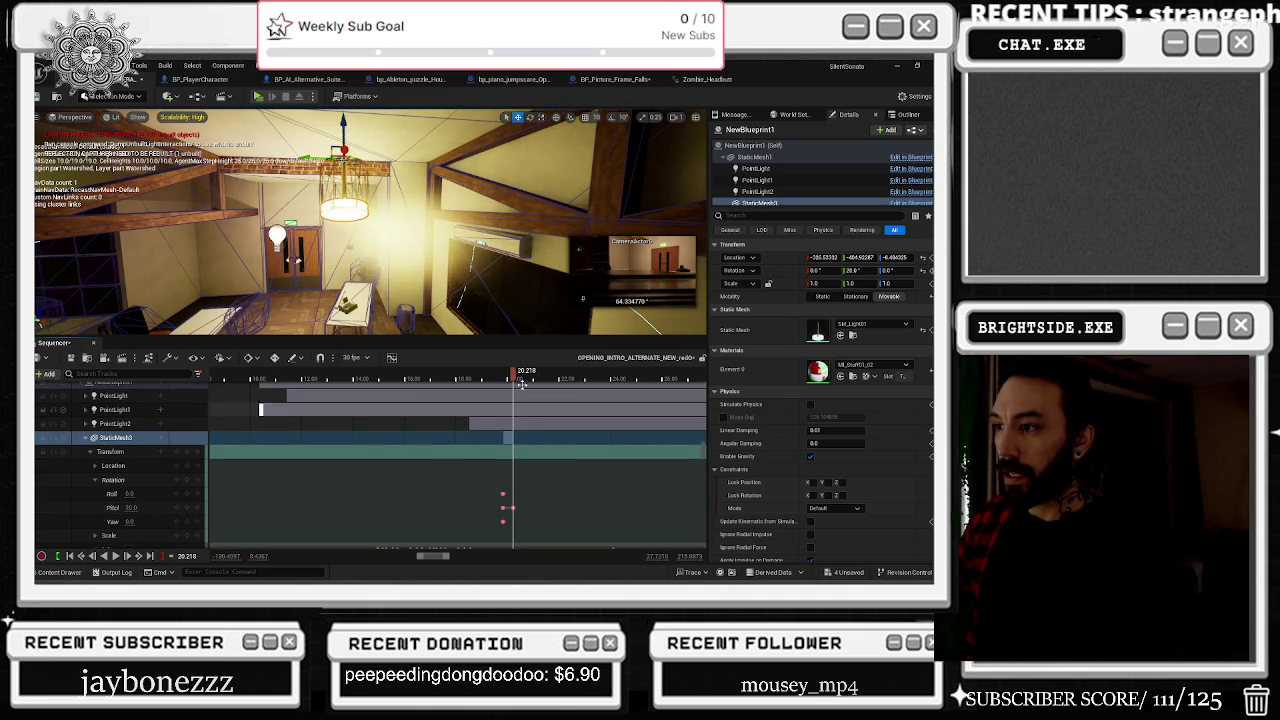
Step: Key a -36 Pitch at about 20.57 s for the lamp's swing back
{"action": "left_click", "coordinate": [520, 379]}
{"action": "left_click", "coordinate": [523, 379]}
{"action": "double_click", "coordinate": [131, 508]}
{"action": "type", "text": "-36"}
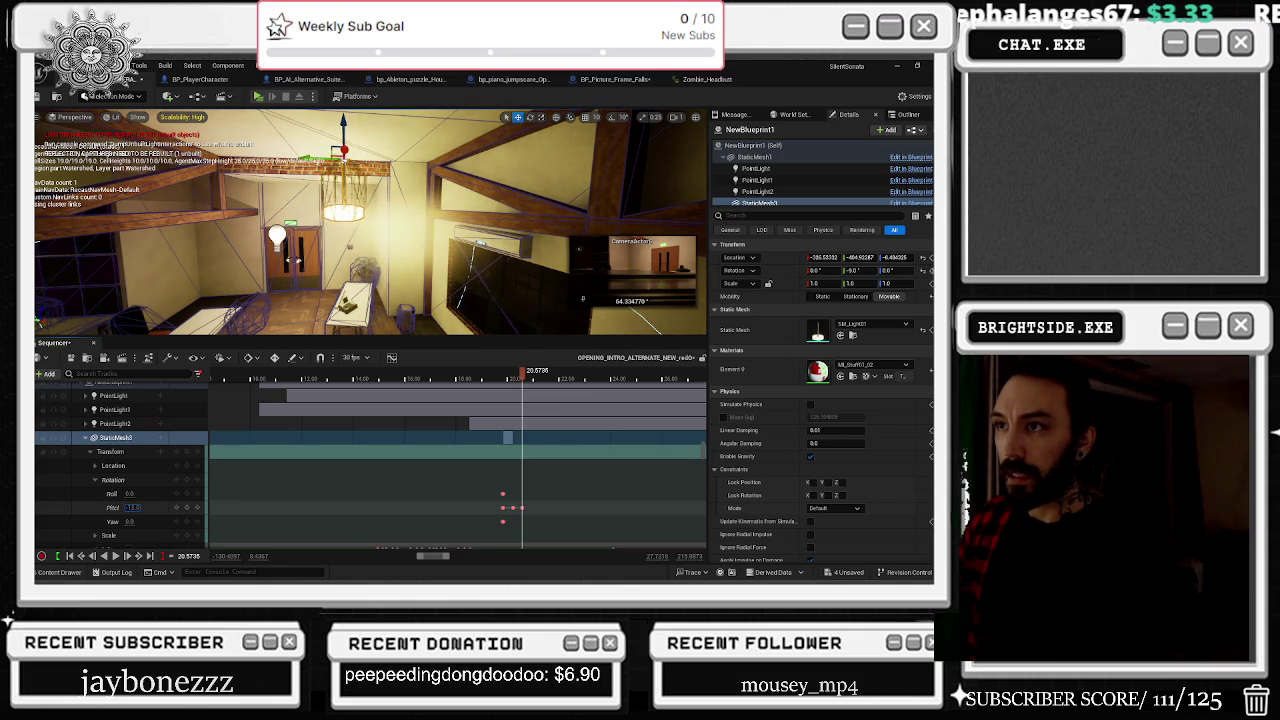
{"action": "key", "text": "Return"}
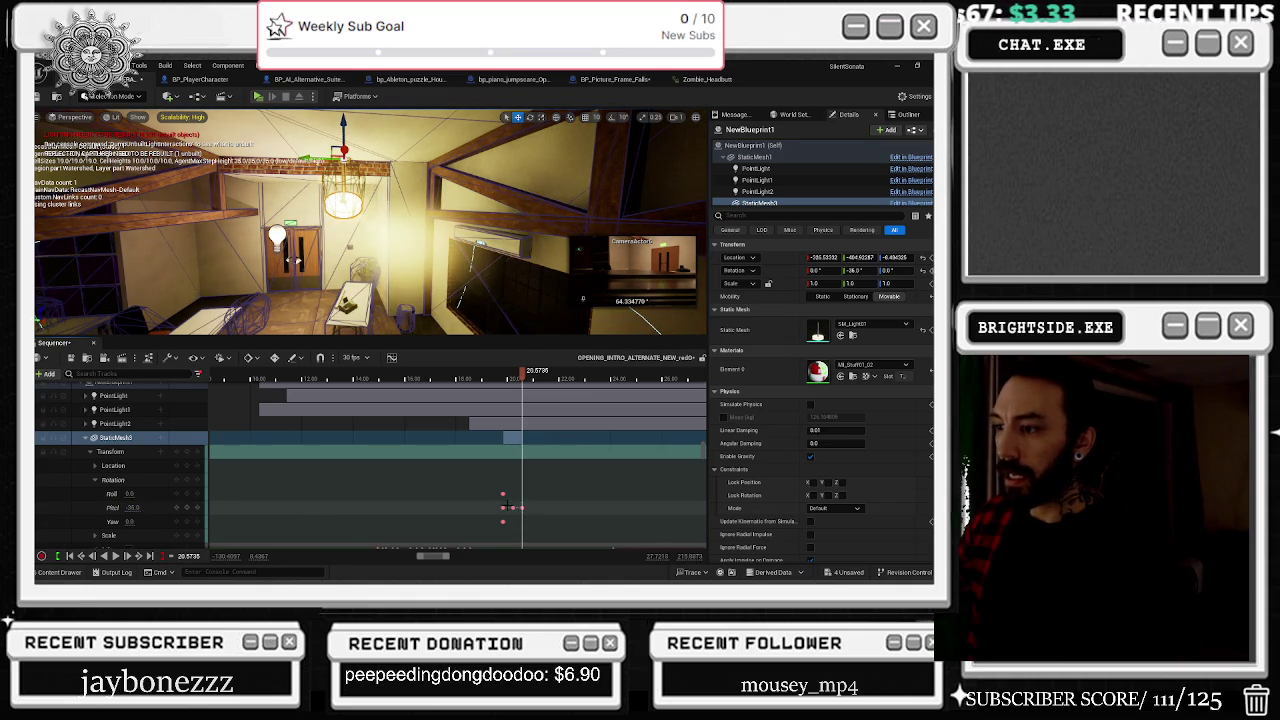
{"action": "left_click_drag", "start_coordinate": [511, 506], "coordinate": [541, 508]}
Step: Select the swing's three Pitch keys and add another Pitch key at about 21.73 s
{"action": "left_click", "coordinate": [503, 379]}
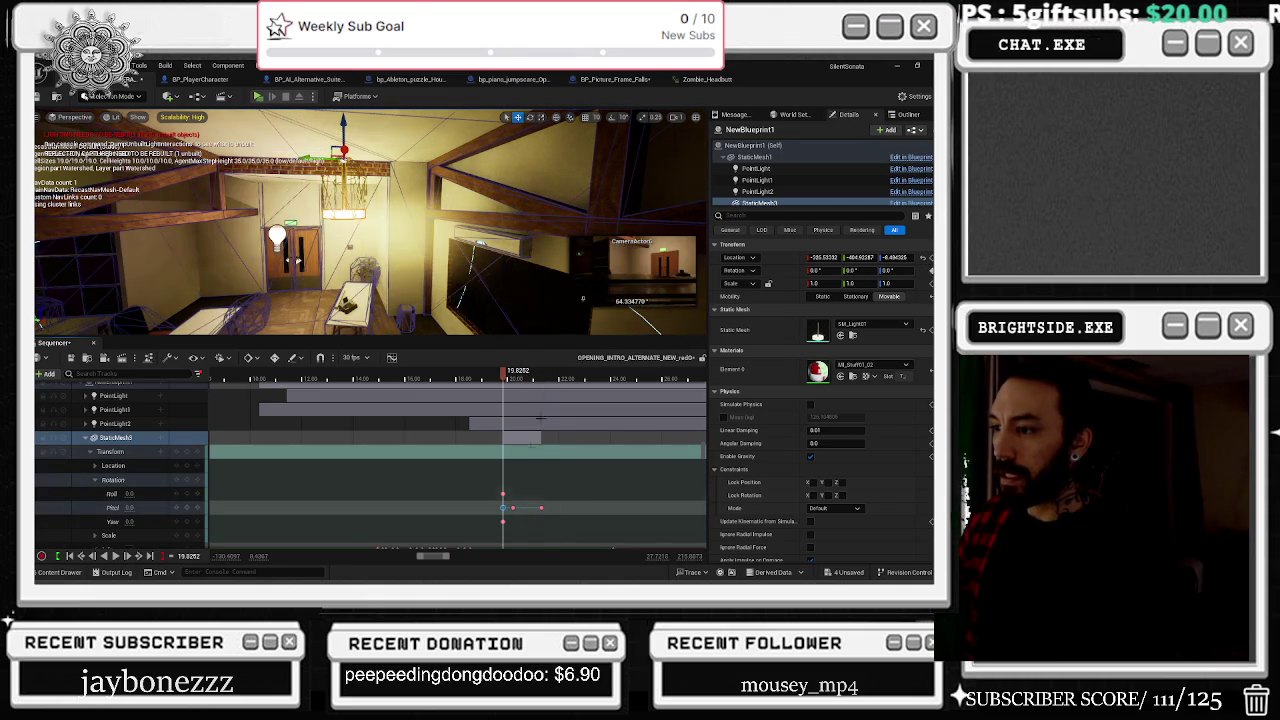
{"action": "left_click_drag", "start_coordinate": [529, 381], "coordinate": [511, 381]}
{"action": "left_click", "coordinate": [500, 380]}
{"action": "left_click_drag", "start_coordinate": [550, 515], "coordinate": [507, 500]}
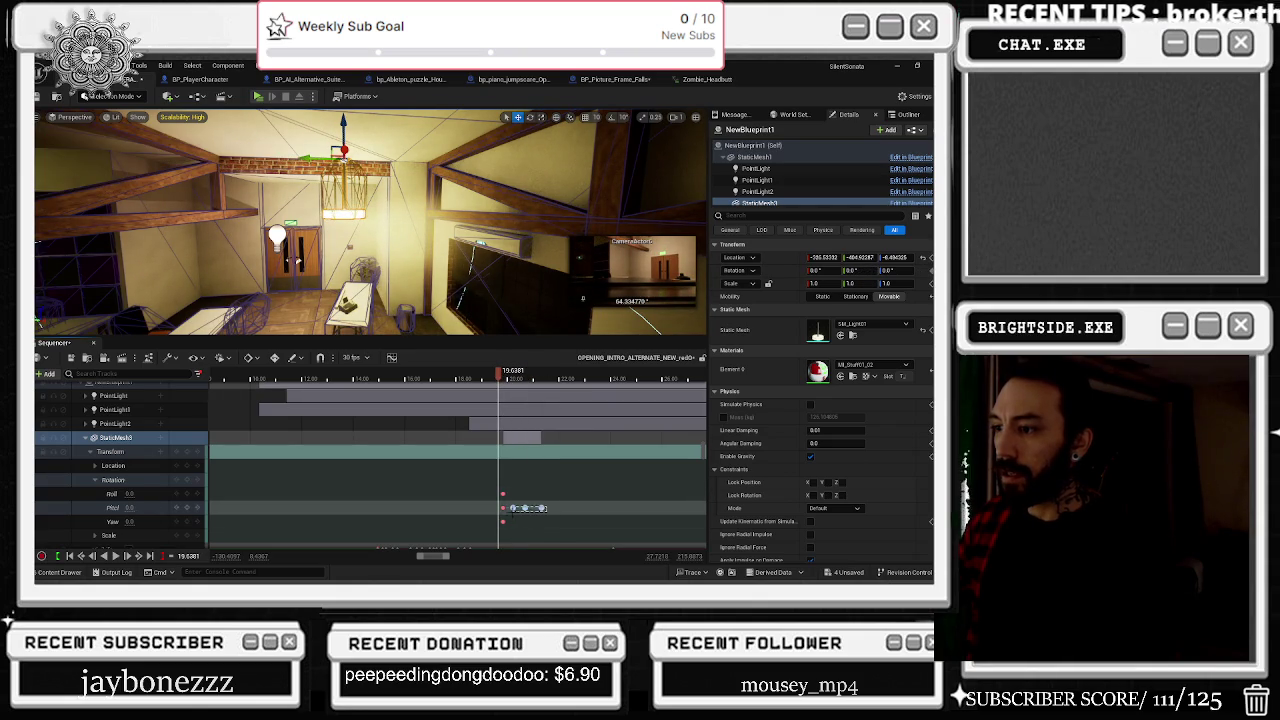
{"action": "left_click", "coordinate": [526, 507]}
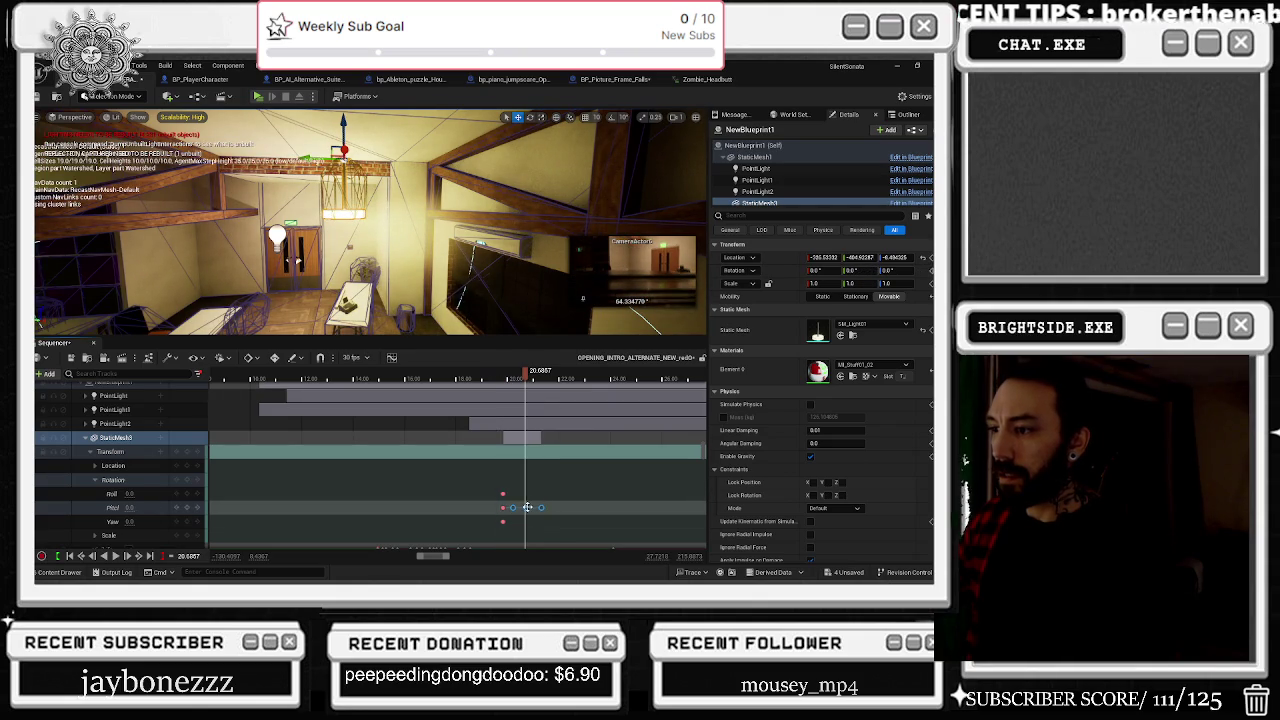
{"action": "left_click", "coordinate": [552, 380]}
{"action": "key", "text": "Return"}
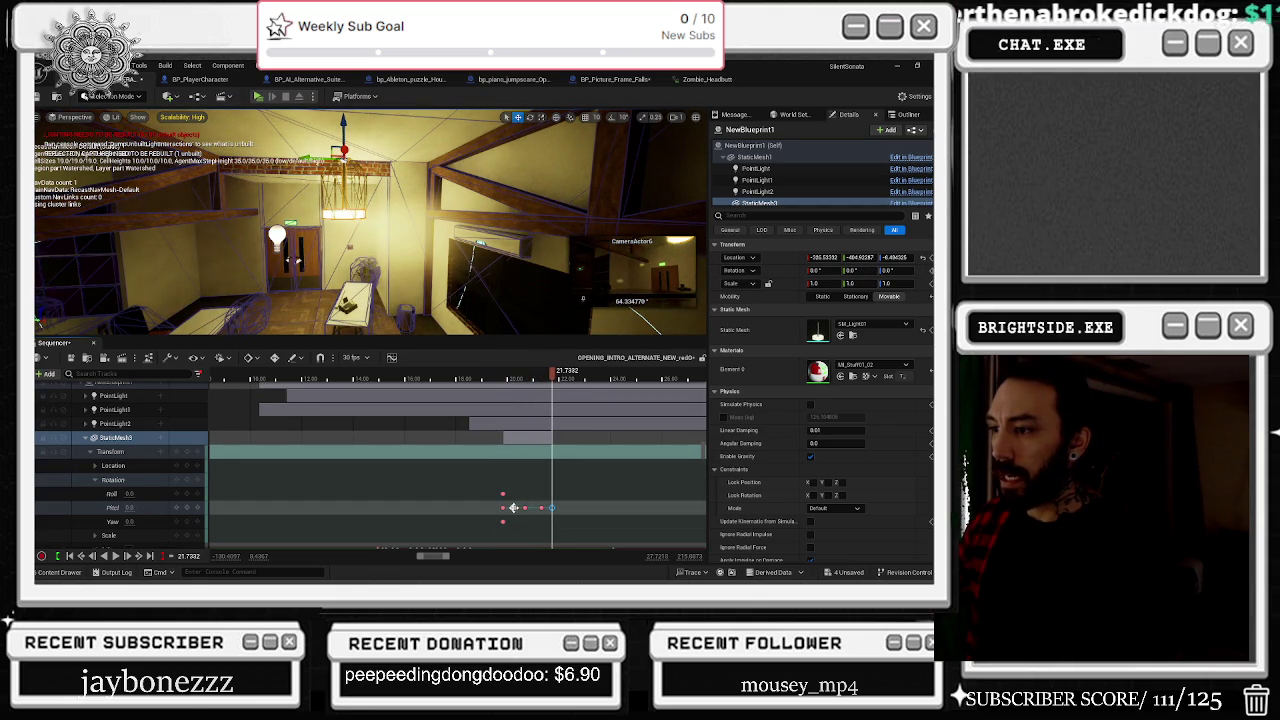
Step: Paste the swing keys at about 22.26 s and preview playback from about 19.9 s
{"action": "left_click_drag", "start_coordinate": [552, 380], "coordinate": [570, 380]}
{"action": "key", "text": "ctrl+v"}
{"action": "left_click", "coordinate": [470, 380]}
{"action": "key", "text": "space"}
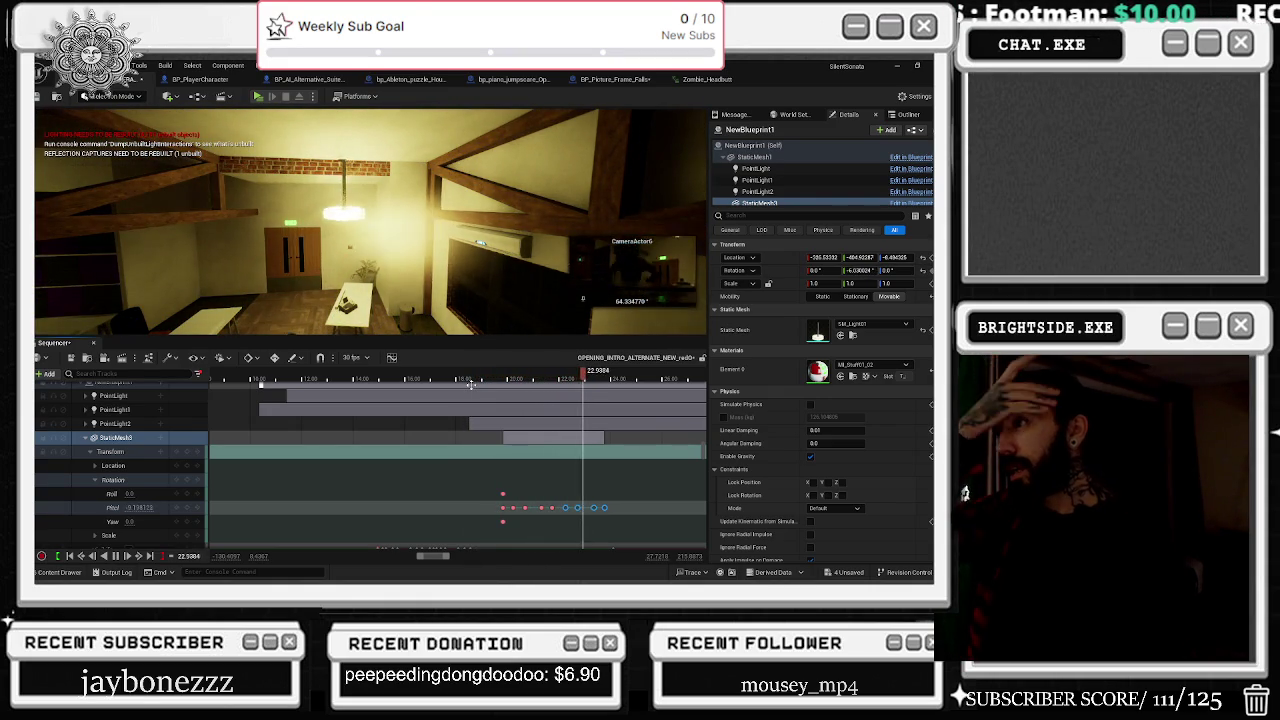
{"action": "left_click", "coordinate": [490, 378]}
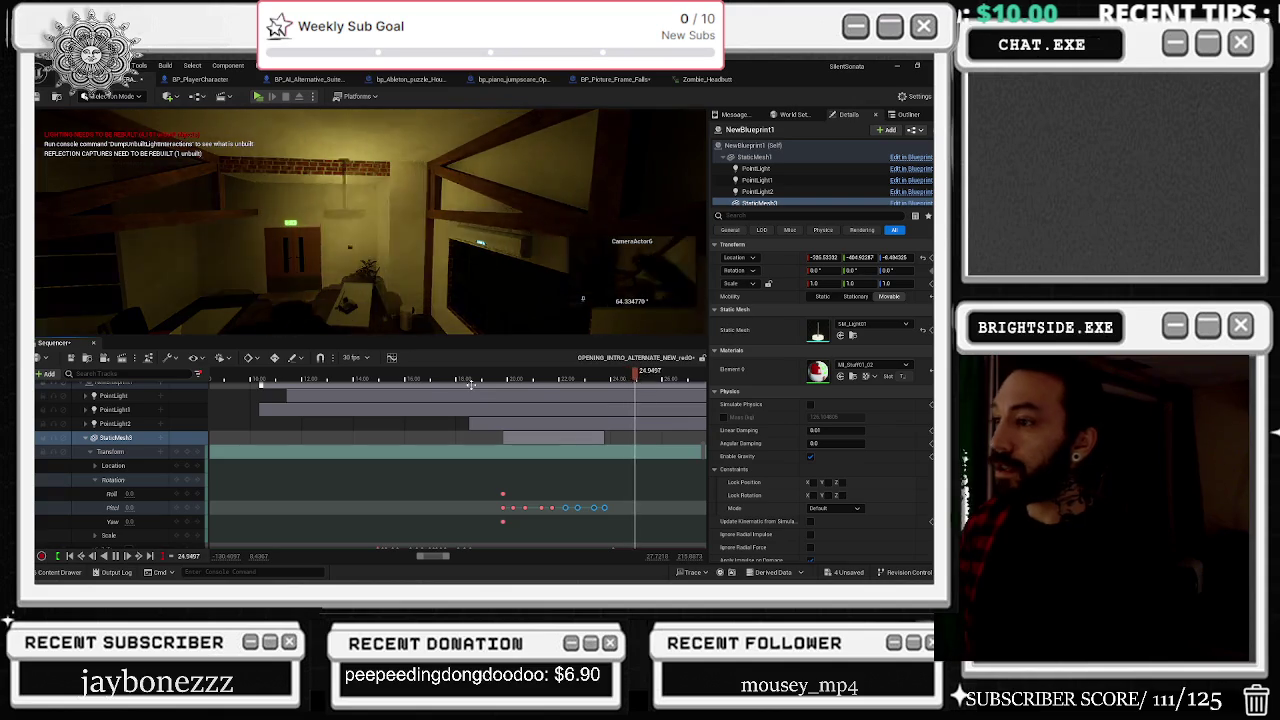
{"action": "key", "text": "space"}
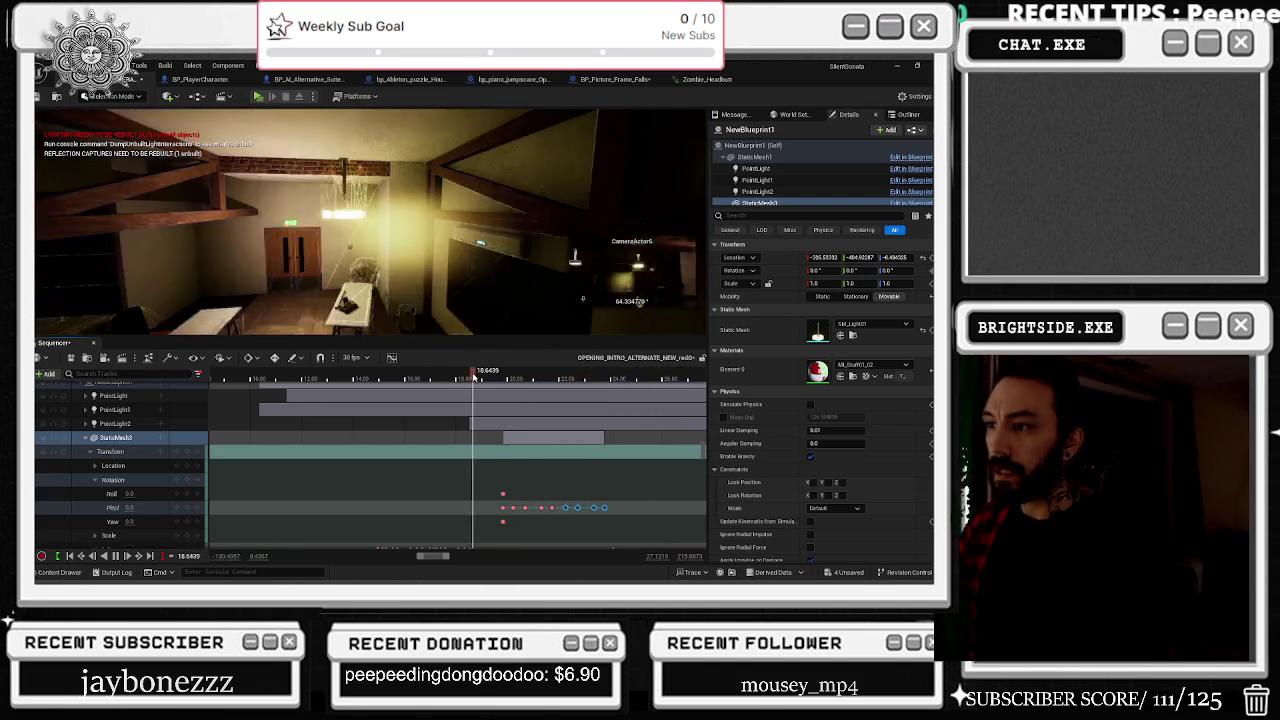
{"action": "key", "text": "space"}
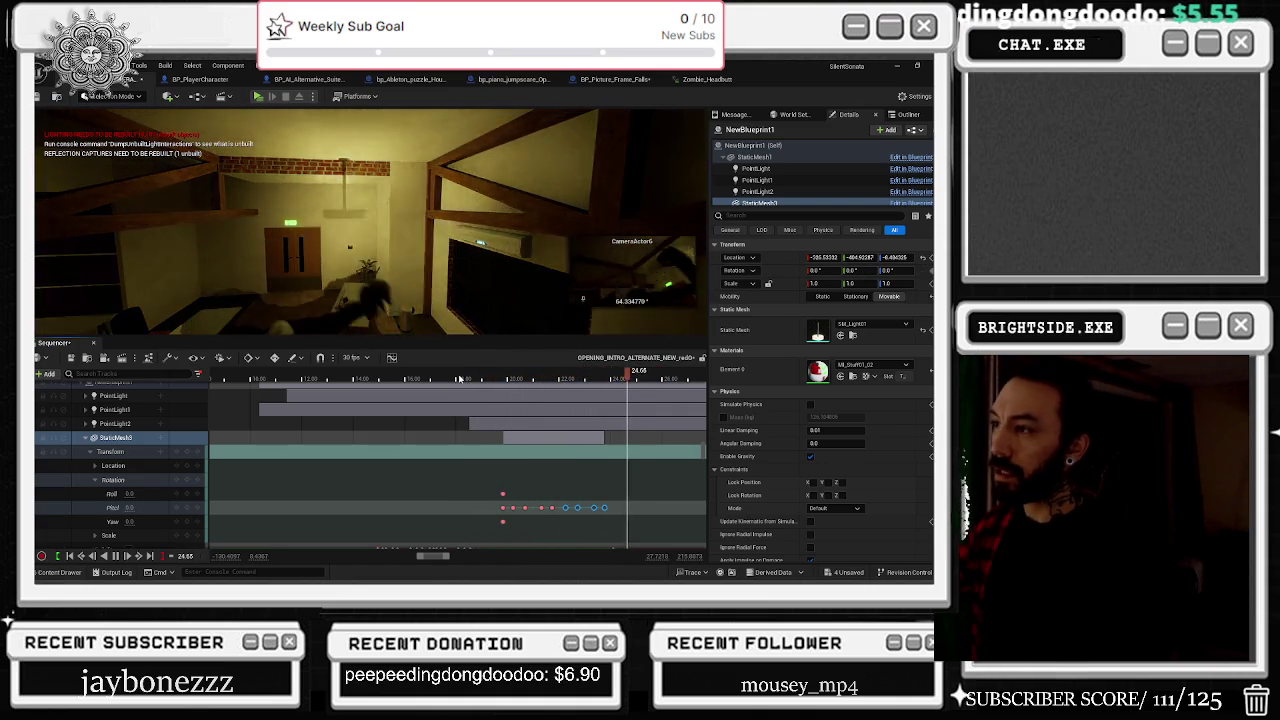
{"action": "left_click_drag", "start_coordinate": [511, 381], "coordinate": [448, 380]}
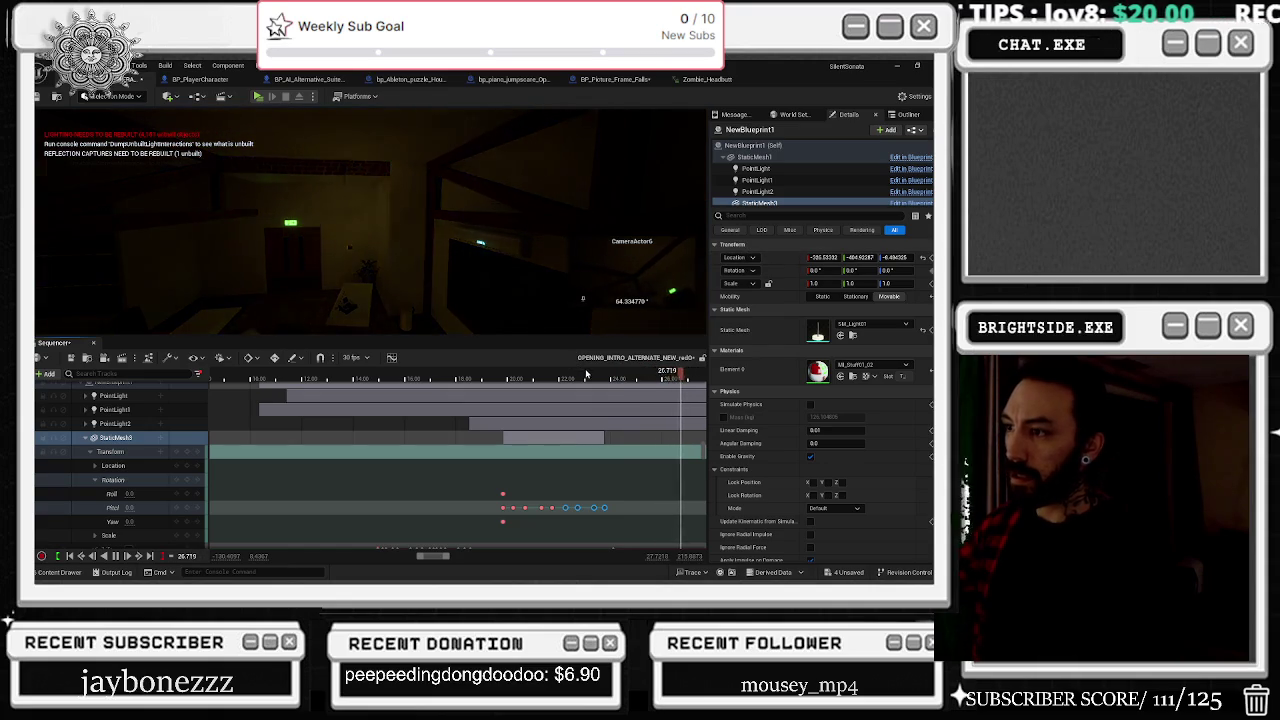
{"action": "left_click", "coordinate": [472, 373]}
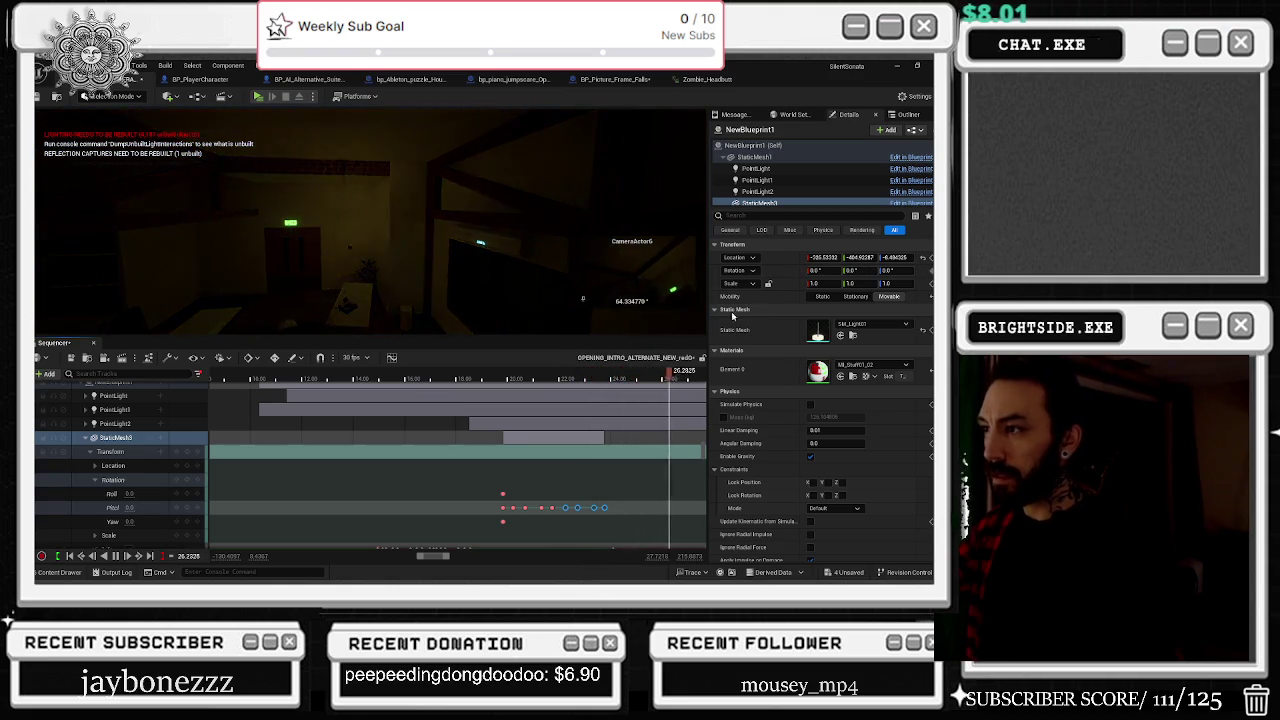
{"action": "left_click", "coordinate": [526, 375]}
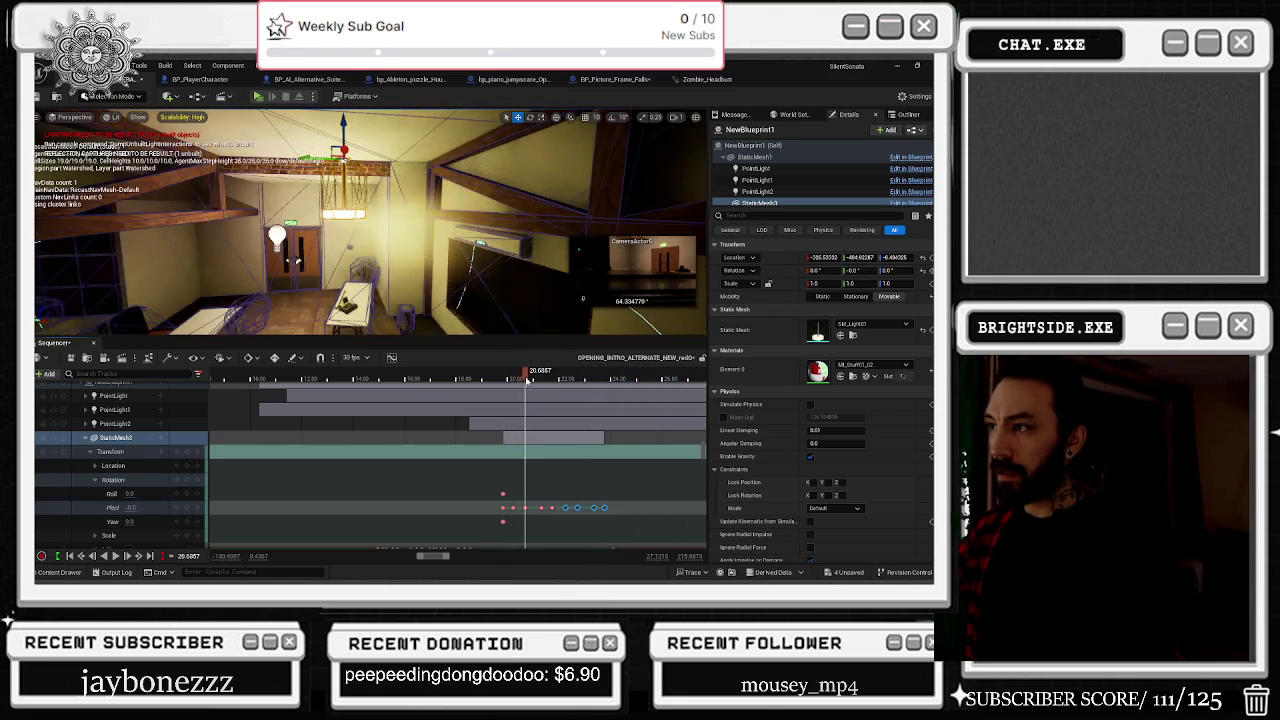
{"action": "left_click_drag", "start_coordinate": [531, 380], "coordinate": [575, 376]}
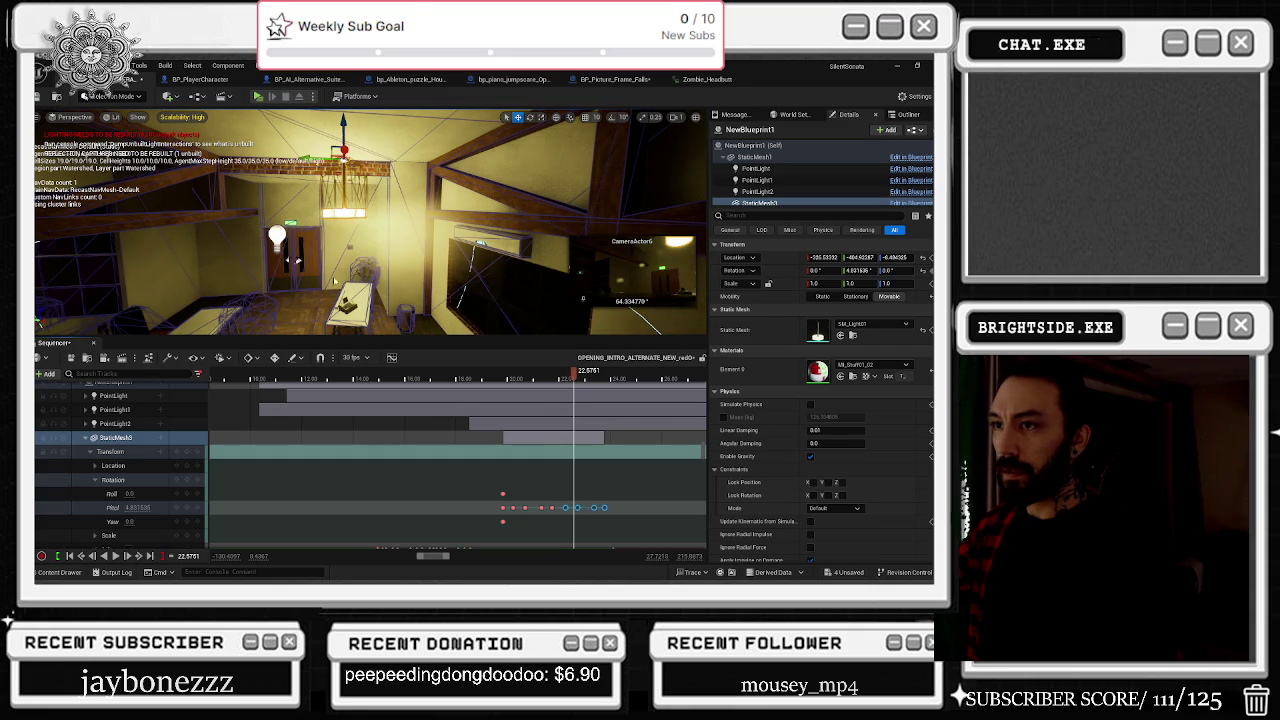
{"action": "left_click", "coordinate": [277, 237]}
Step: Add an Attenuation Radius track to PointLight2 in the Sequencer
{"action": "left_click", "coordinate": [277, 237]}
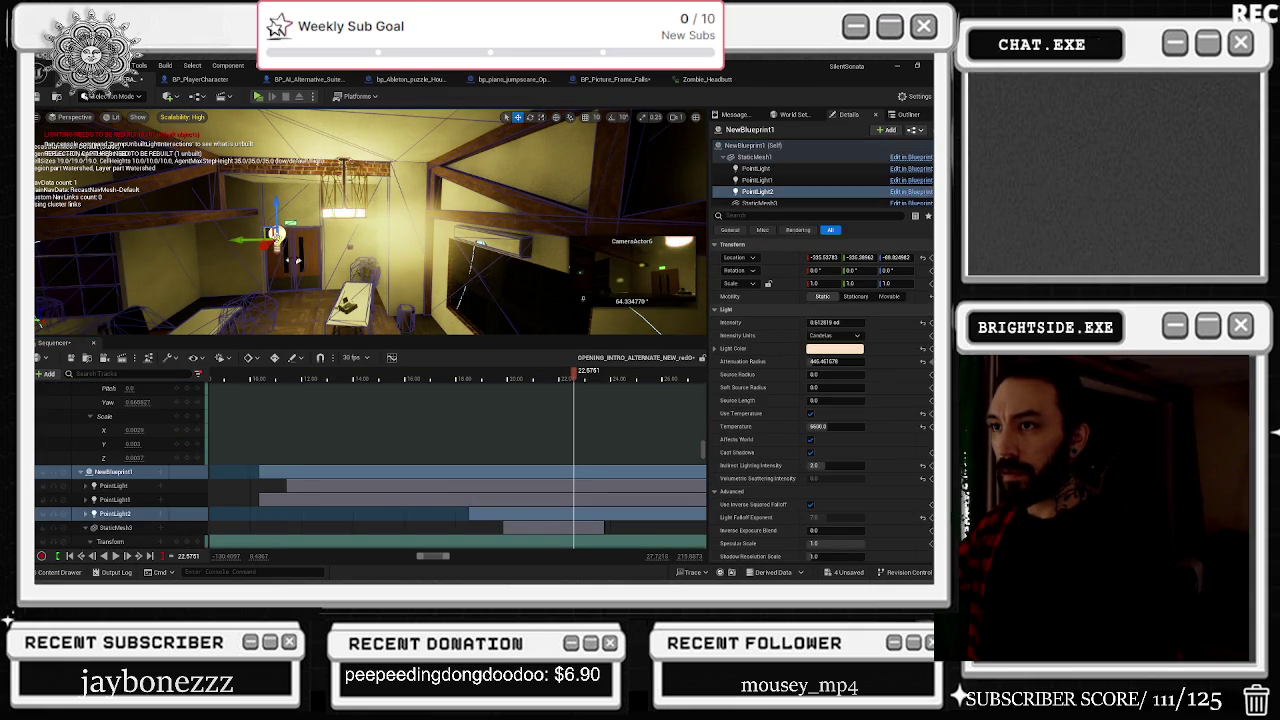
{"action": "scroll", "coordinate": [150, 510], "scroll_direction": "down", "scroll_amount": 1}
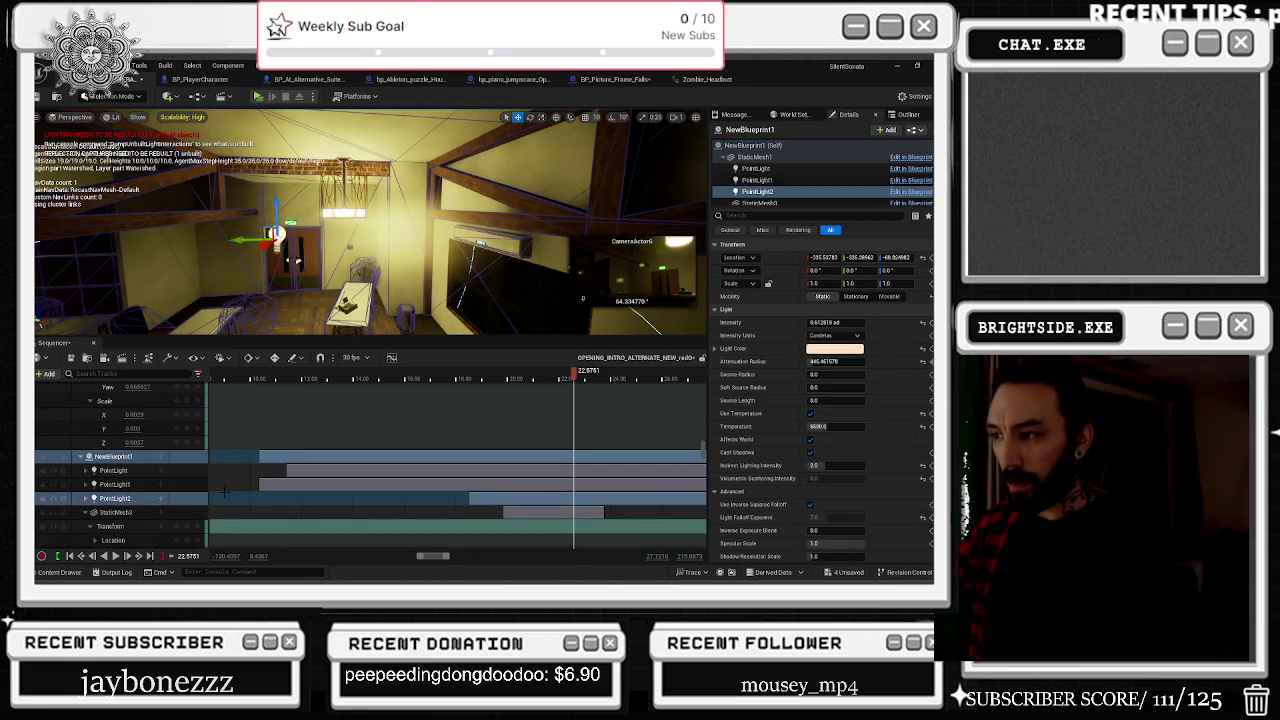
{"action": "scroll", "coordinate": [190, 510], "scroll_direction": "down", "scroll_amount": 1}
{"action": "scroll", "coordinate": [165, 480], "scroll_direction": "down", "scroll_amount": 1}
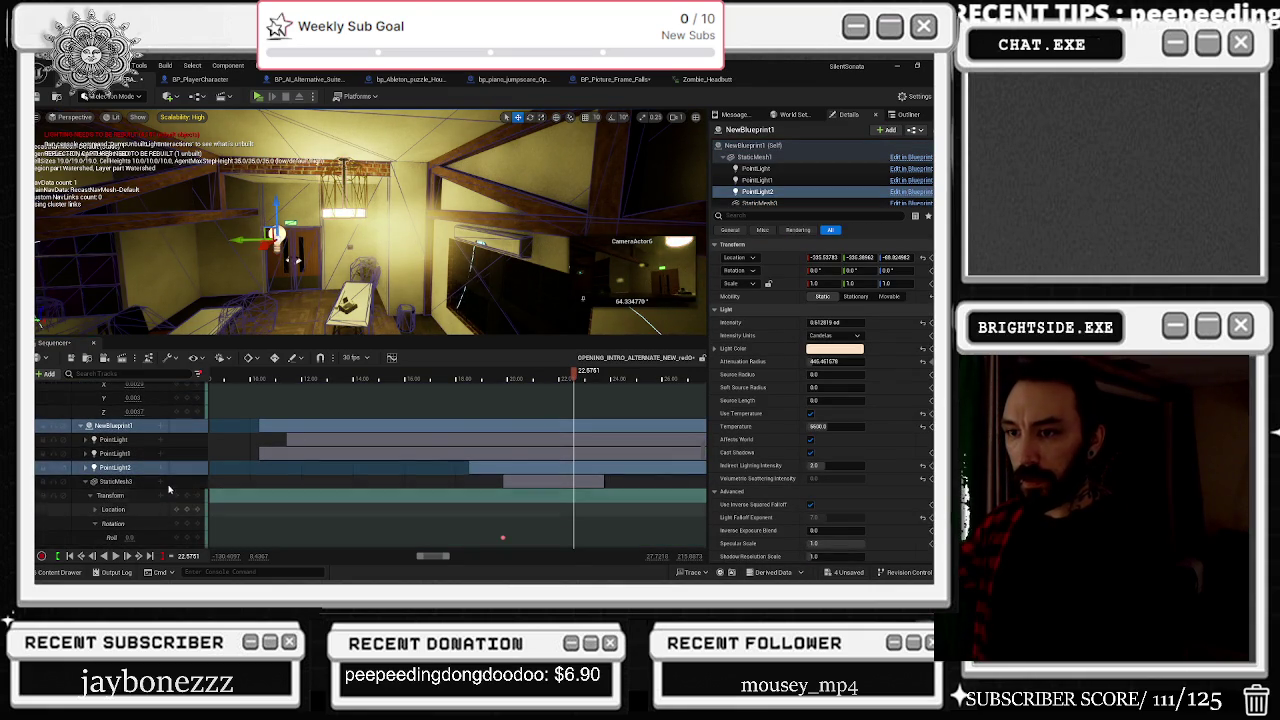
{"action": "left_click", "coordinate": [160, 468]}
{"action": "scroll", "coordinate": [240, 494], "scroll_direction": "down", "scroll_amount": 5}
{"action": "scroll", "coordinate": [242, 500], "scroll_direction": "down", "scroll_amount": 1}
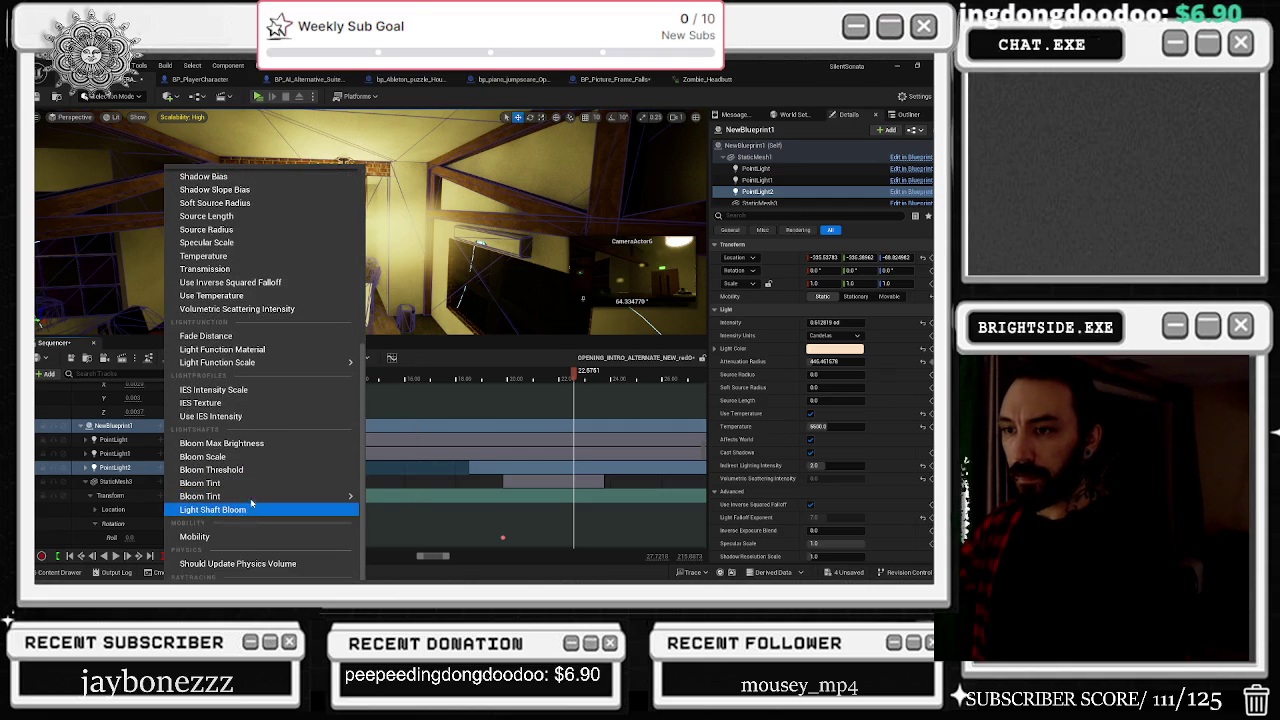
{"action": "scroll", "coordinate": [230, 440], "scroll_direction": "up", "scroll_amount": 4}
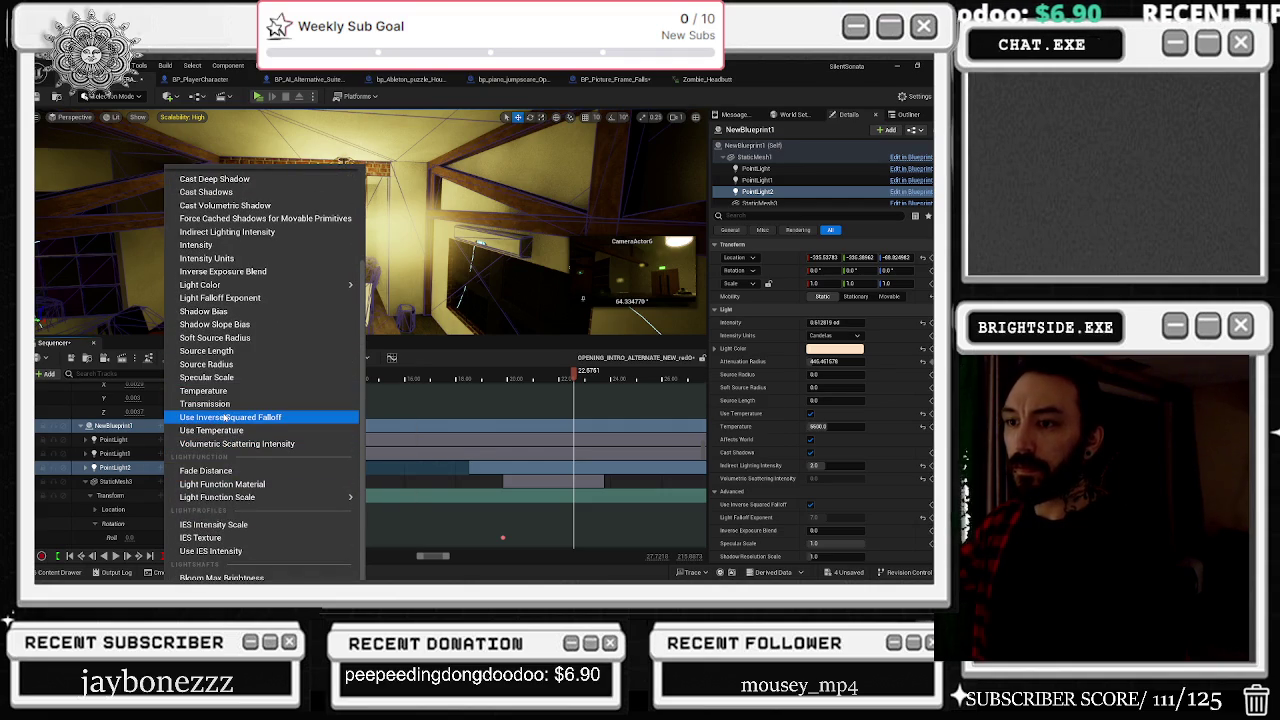
{"action": "scroll", "coordinate": [247, 248], "scroll_direction": "up", "scroll_amount": 5}
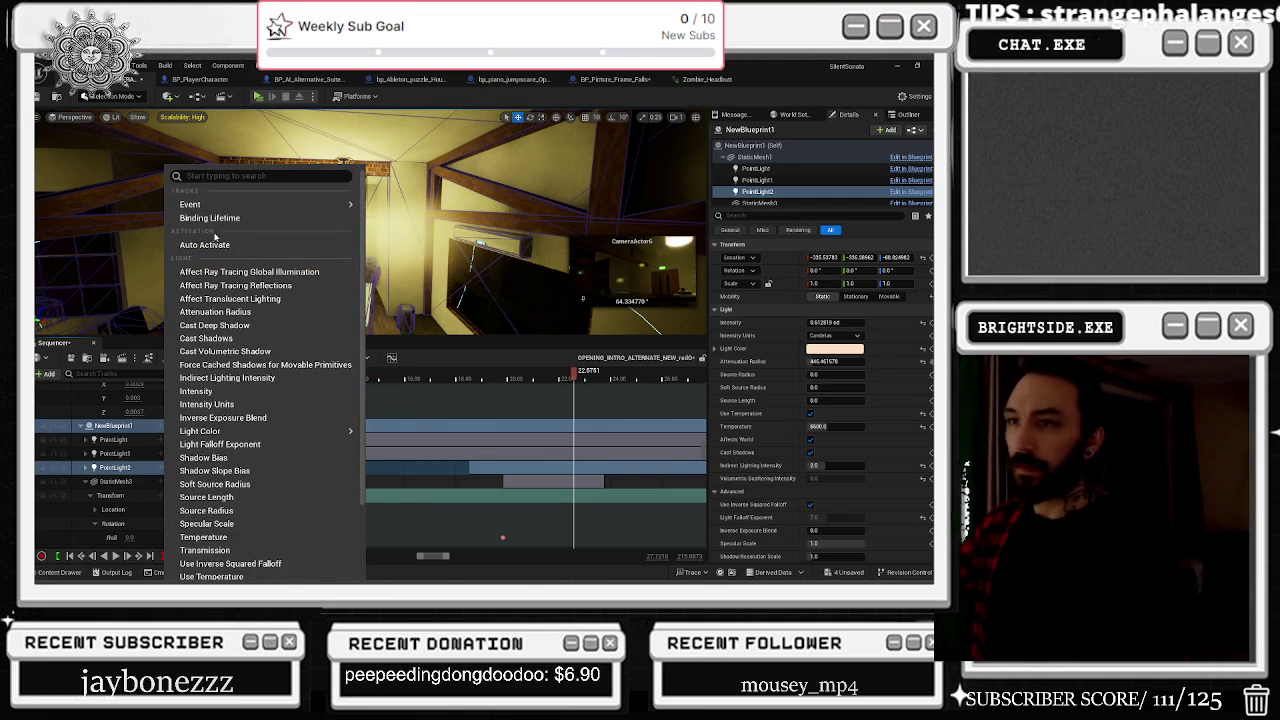
{"action": "left_click", "coordinate": [215, 311]}
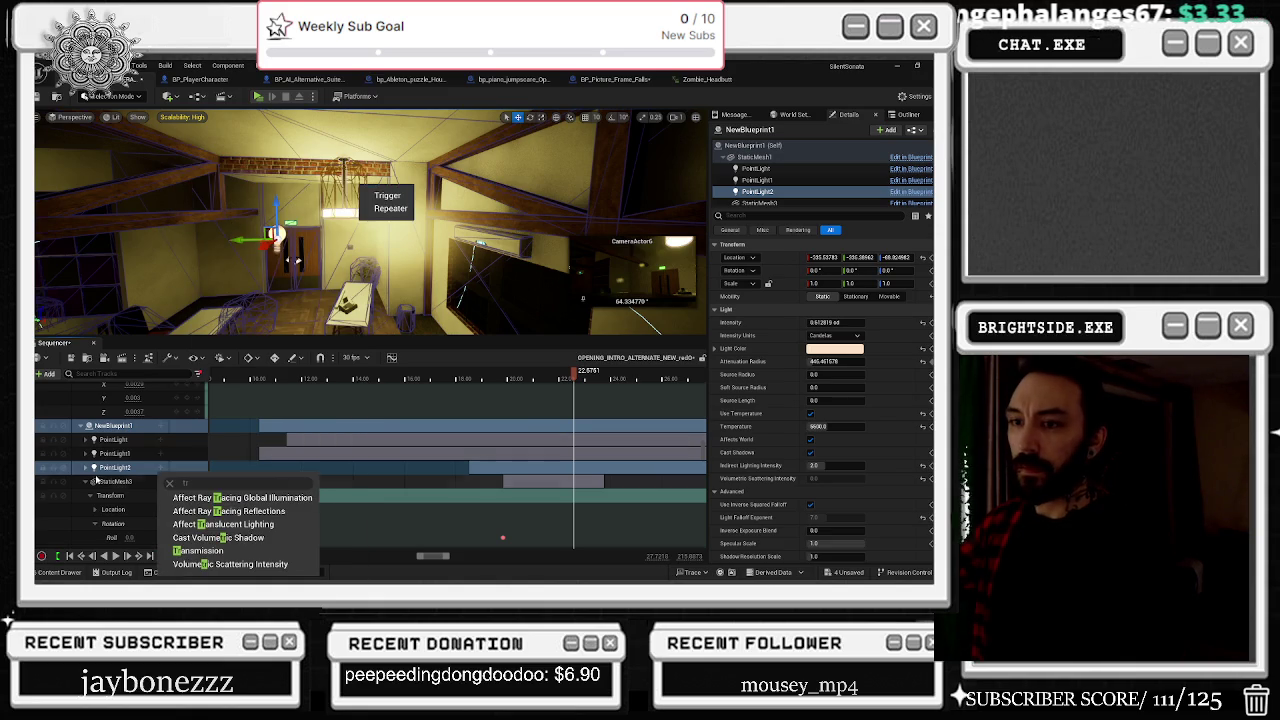
Step: Browse PointLight2's track list again and make PointLight2 a Stationary light
{"action": "left_click", "coordinate": [176, 468]}
{"action": "scroll", "coordinate": [262, 420], "scroll_direction": "down", "scroll_amount": 3}
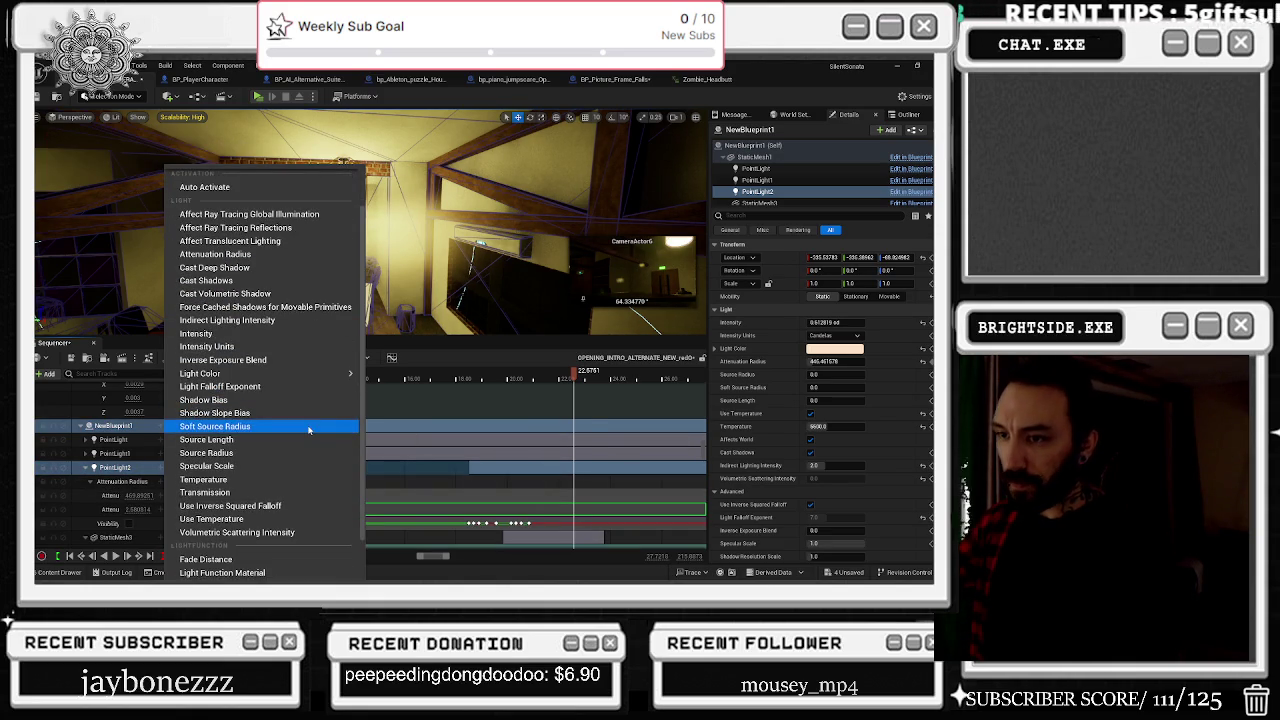
{"action": "scroll", "coordinate": [250, 505], "scroll_direction": "down", "scroll_amount": 8}
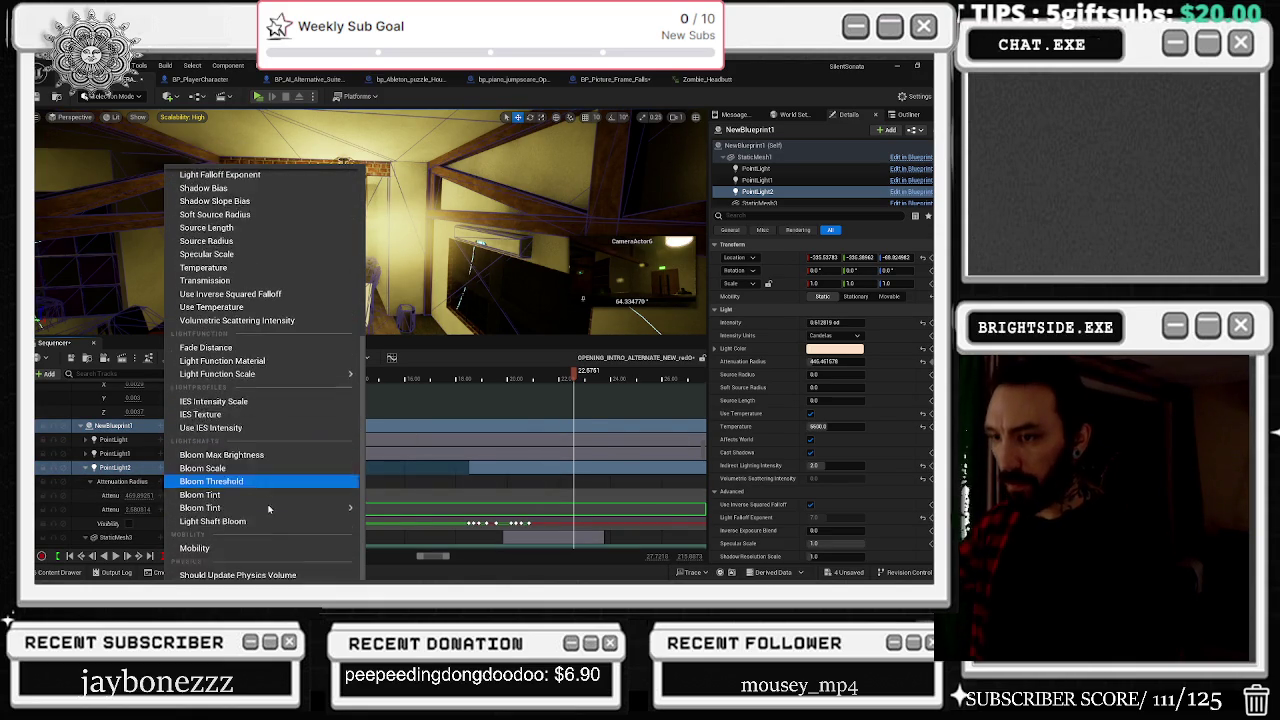
{"action": "scroll", "coordinate": [287, 510], "scroll_direction": "up", "scroll_amount": 10}
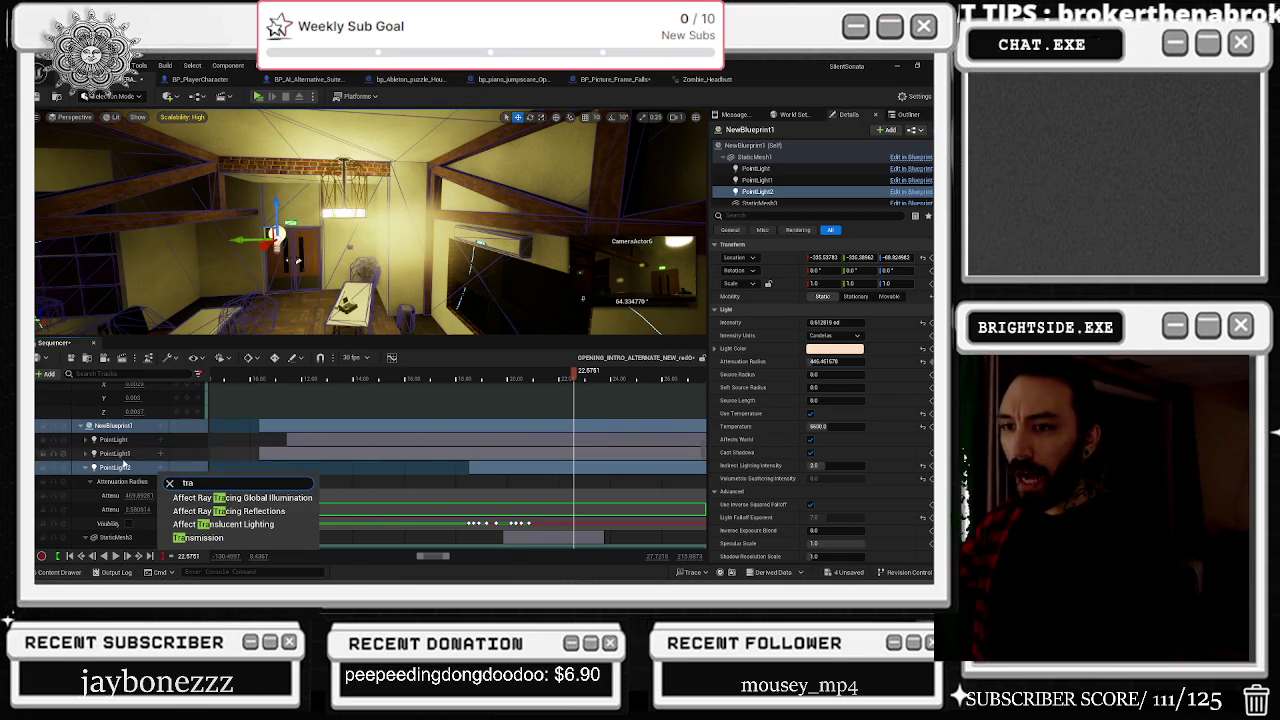
{"action": "left_click", "coordinate": [120, 468]}
{"action": "left_click", "coordinate": [122, 468]}
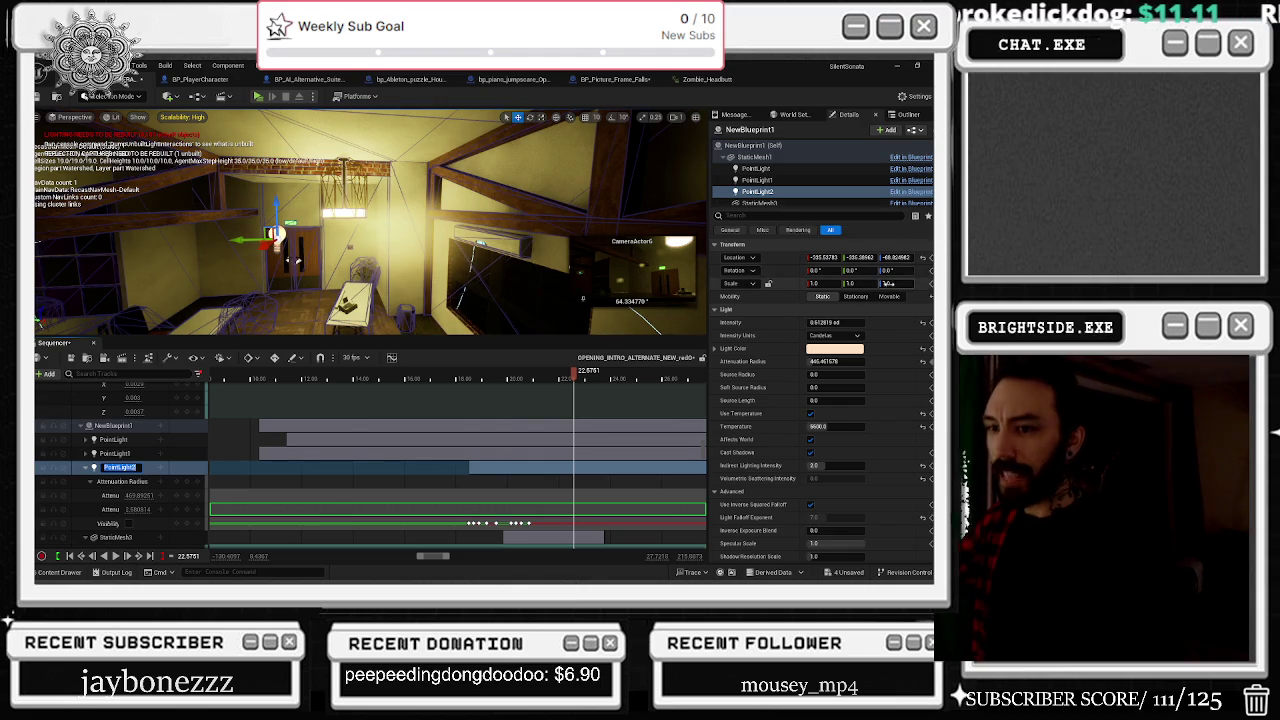
{"action": "left_click", "coordinate": [866, 293]}
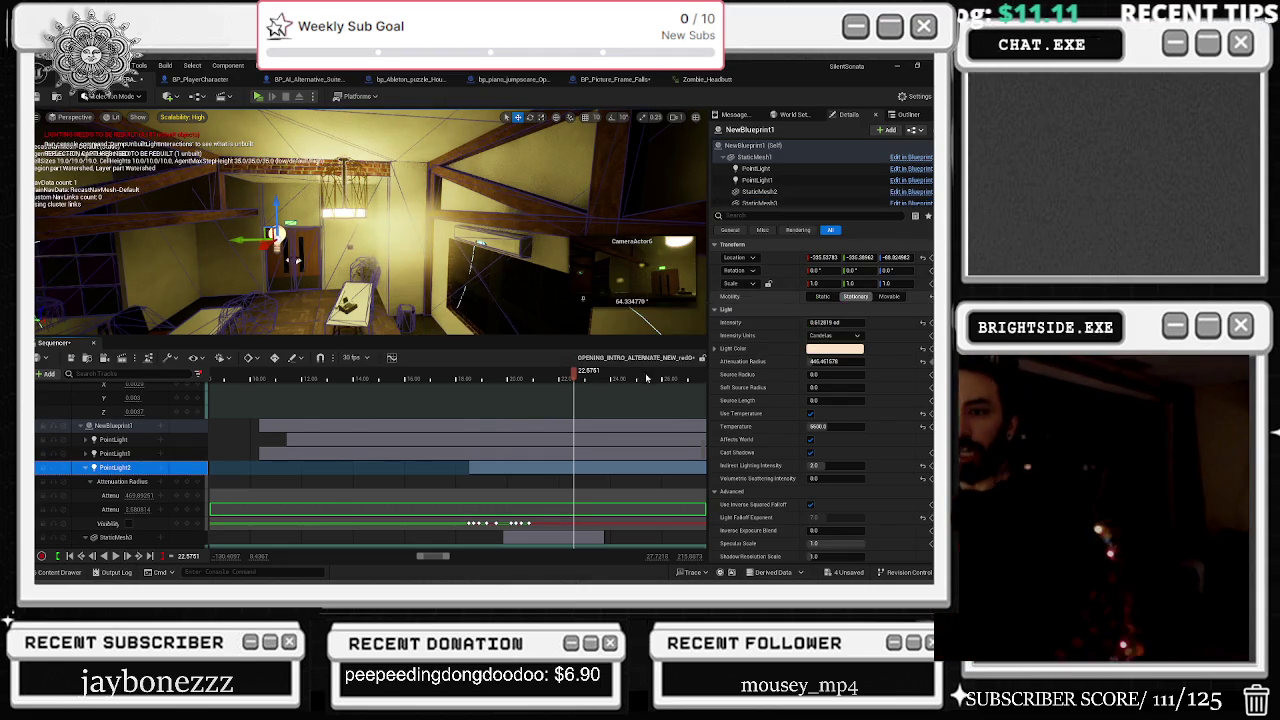
Step: Add a Transform track to PointLight2, undoing an accidental Binding Lifetime track
{"action": "left_click", "coordinate": [162, 468]}
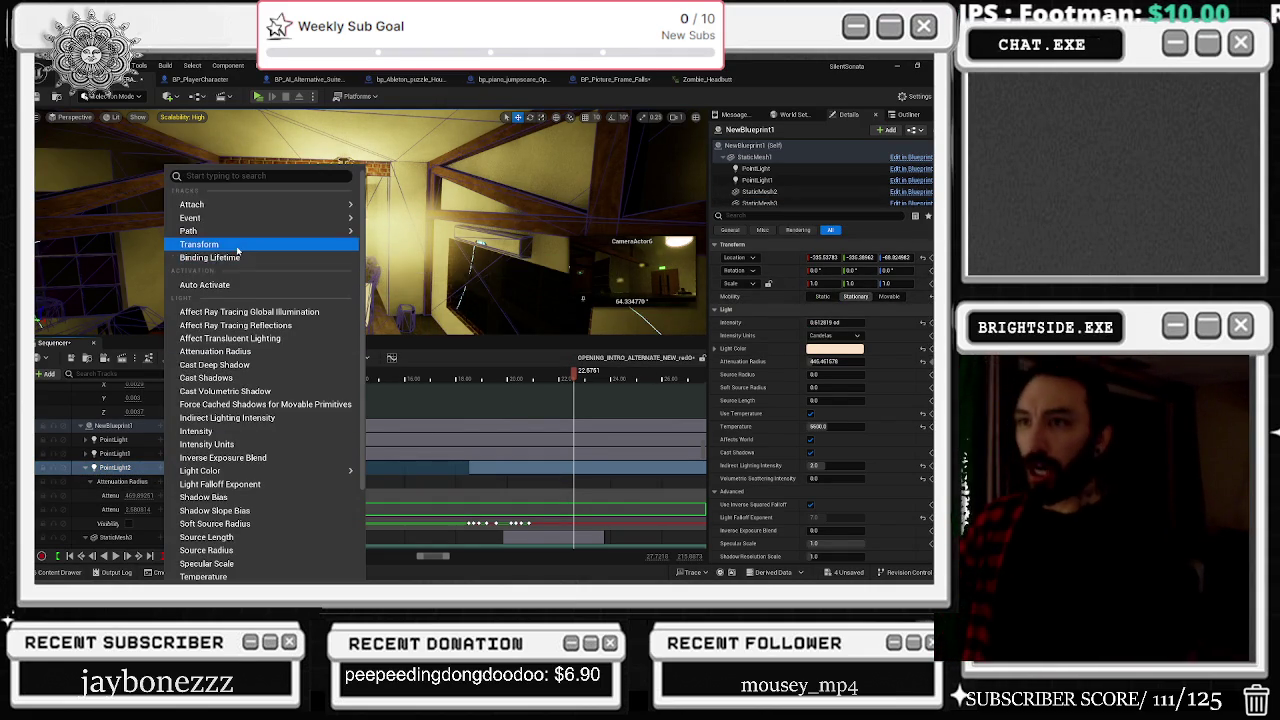
{"action": "left_click", "coordinate": [241, 258]}
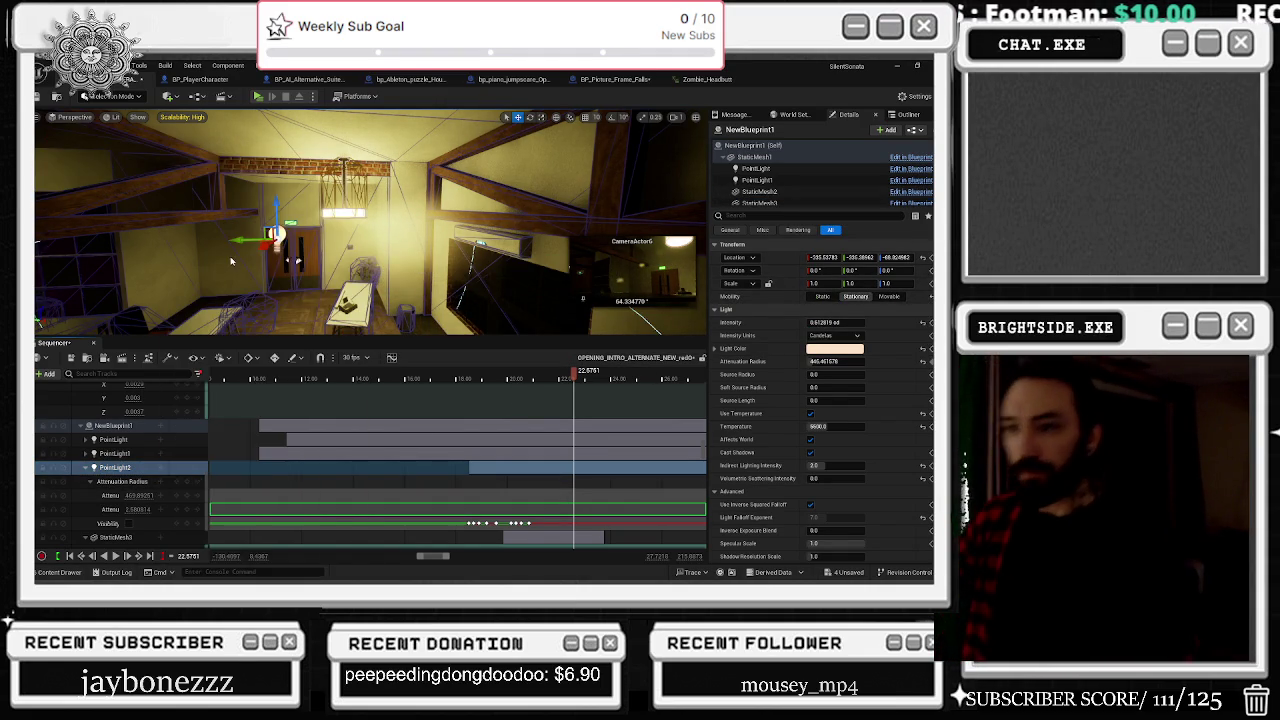
{"action": "key", "text": "ctrl+z"}
{"action": "left_click", "coordinate": [160, 467]}
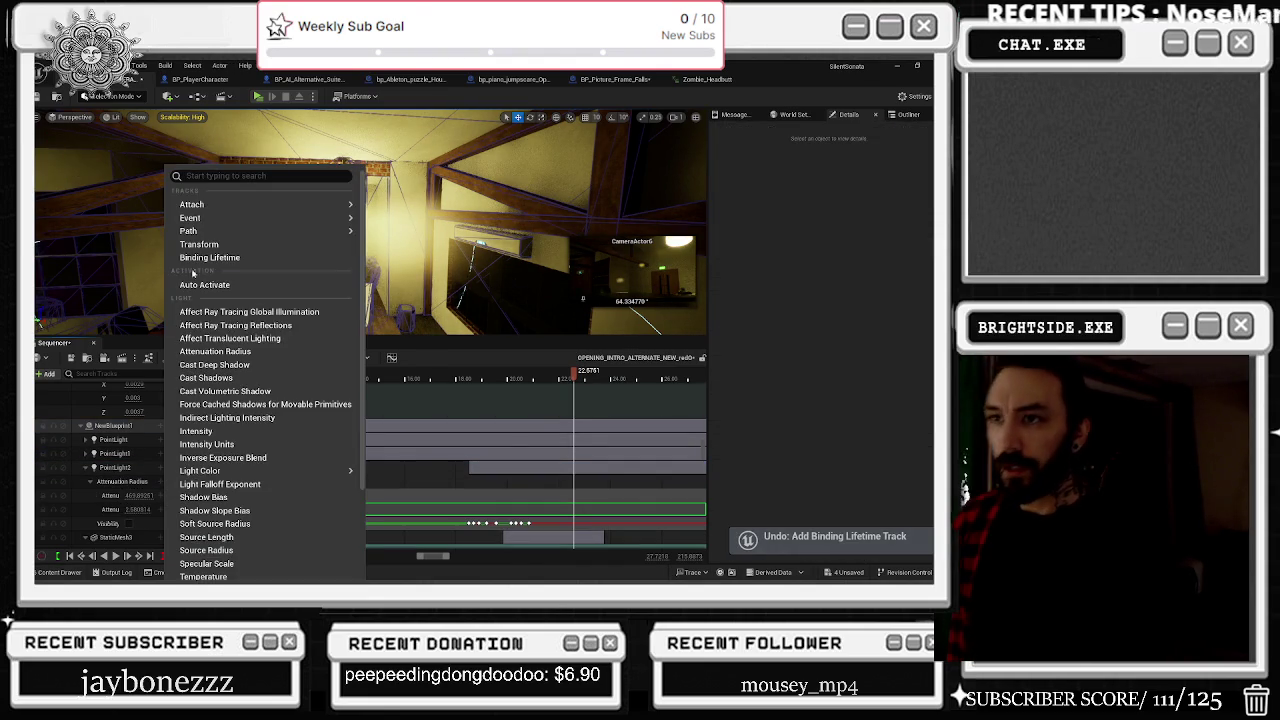
{"action": "left_click", "coordinate": [197, 245]}
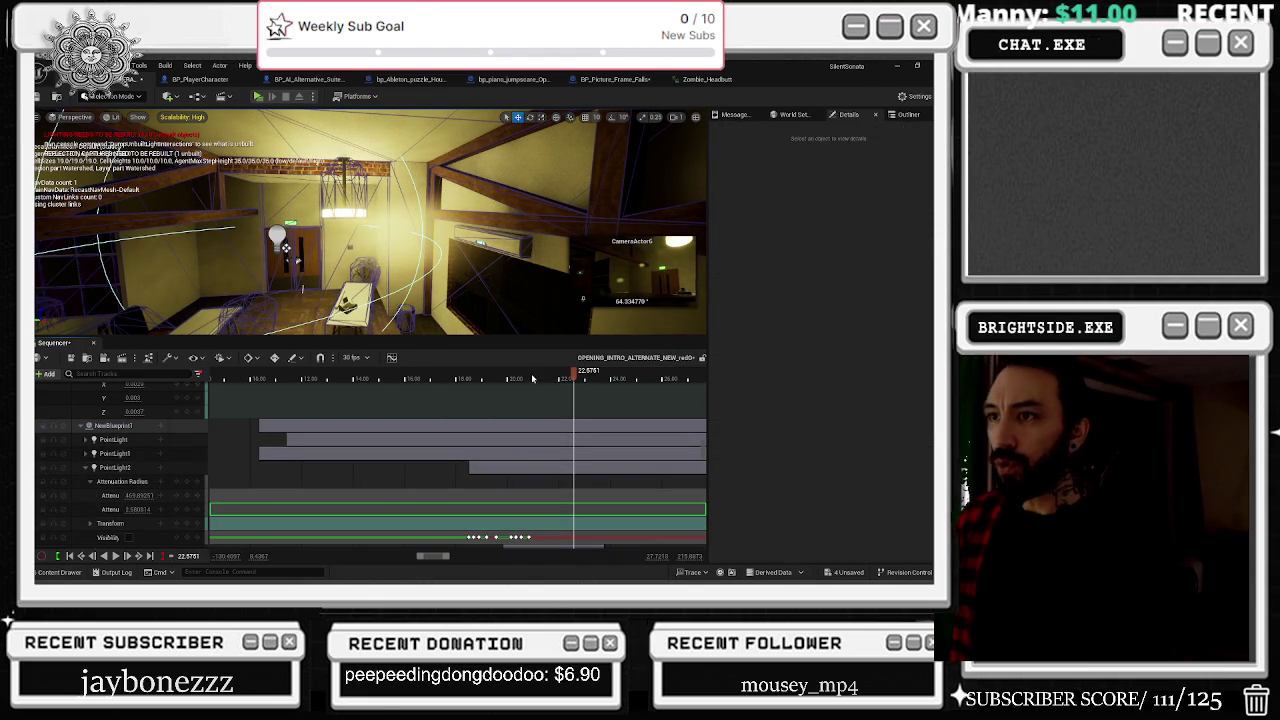
Step: Expand the Transform track to list Location, Rotation and Scale, then Alt+Tab away
{"action": "scroll", "coordinate": [138, 529], "scroll_direction": "down", "scroll_amount": 1}
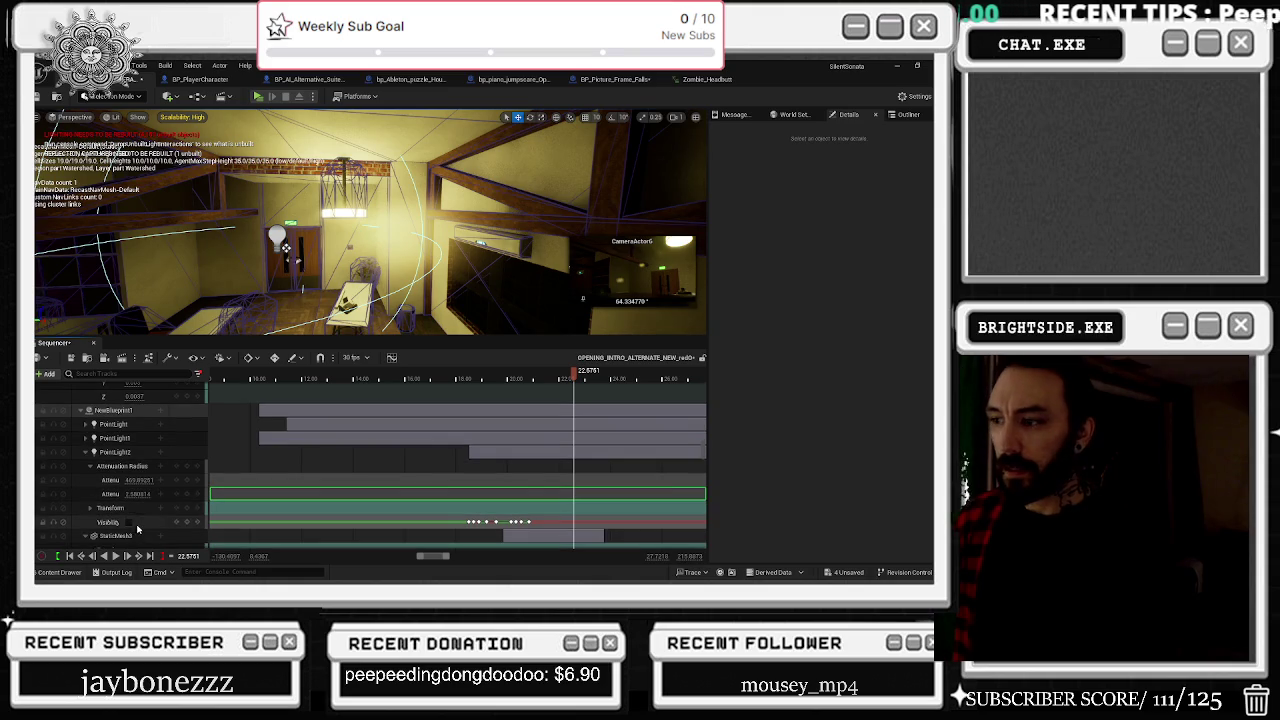
{"action": "scroll", "coordinate": [162, 525], "scroll_direction": "down", "scroll_amount": 1}
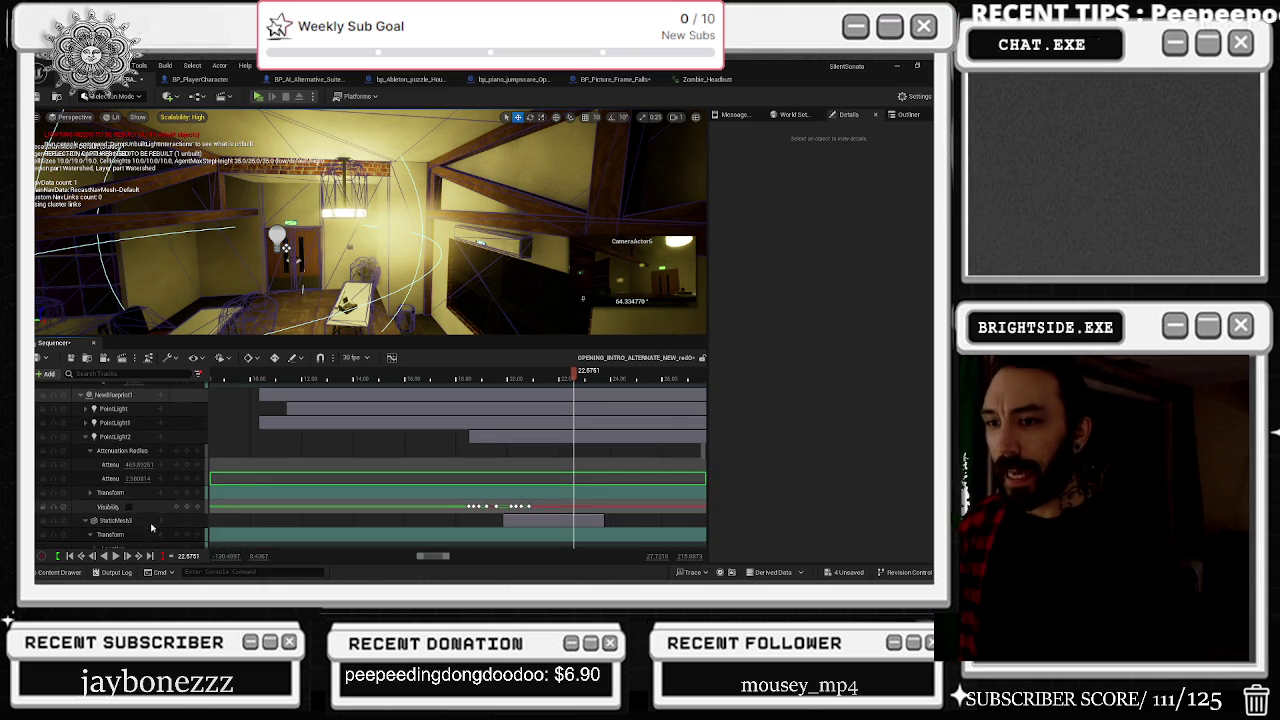
{"action": "left_click", "coordinate": [90, 494]}
{"action": "scroll", "coordinate": [95, 490], "scroll_direction": "down", "scroll_amount": 4}
{"action": "left_click_drag", "start_coordinate": [567, 372], "coordinate": [526, 382]}
{"action": "key", "text": "alt+Tab"}
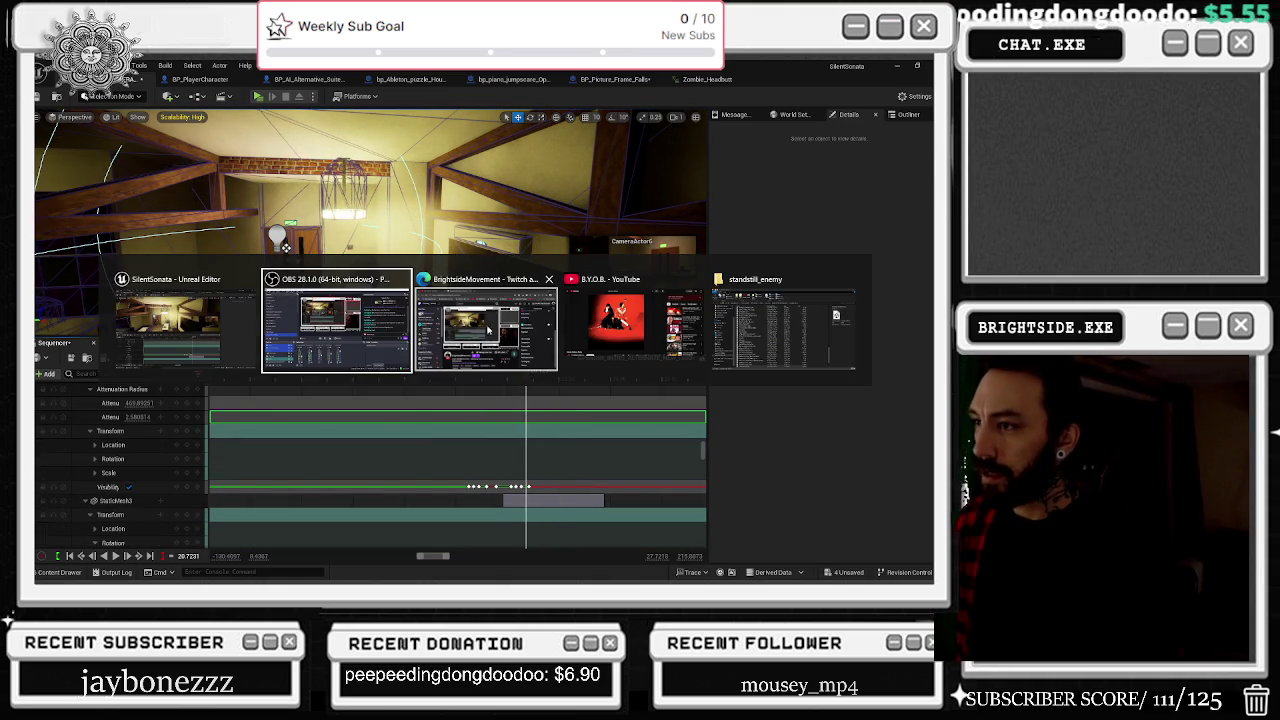
Step: Resume the B.Y.O.B. video in the browser and return to the Unreal Editor
{"action": "key", "text": "alt+Tab"}
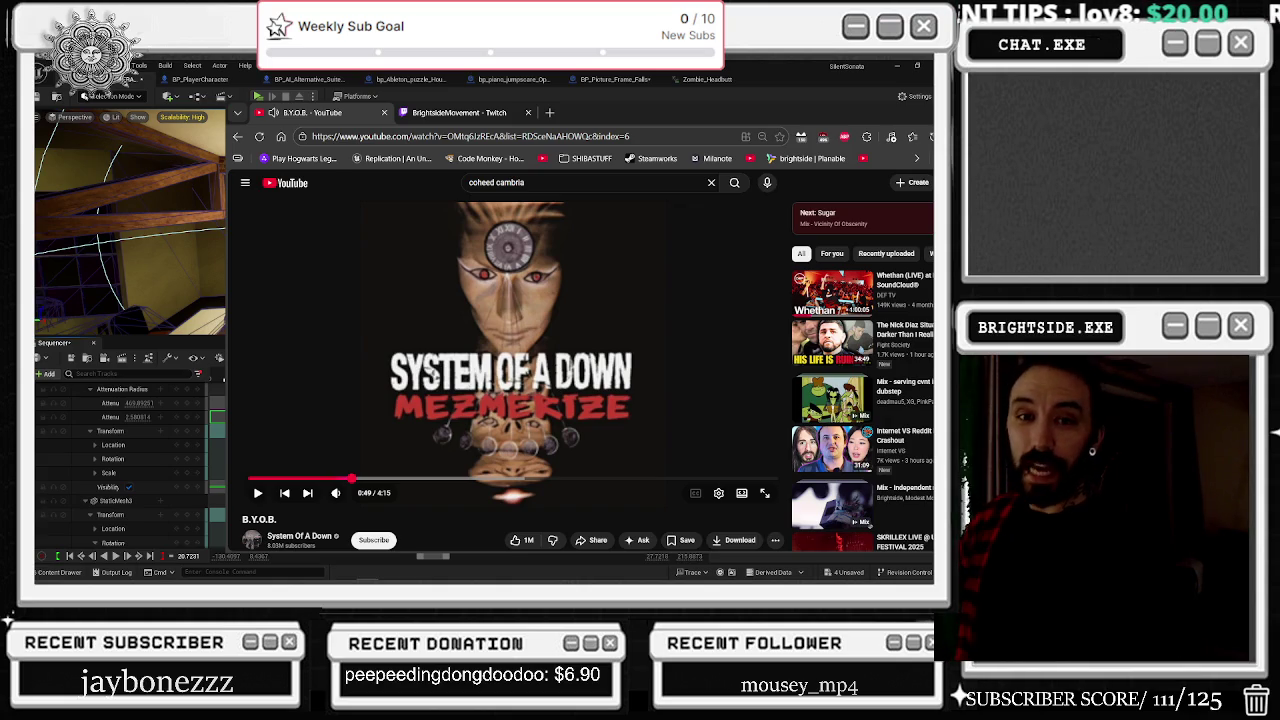
{"action": "left_click", "coordinate": [628, 316]}
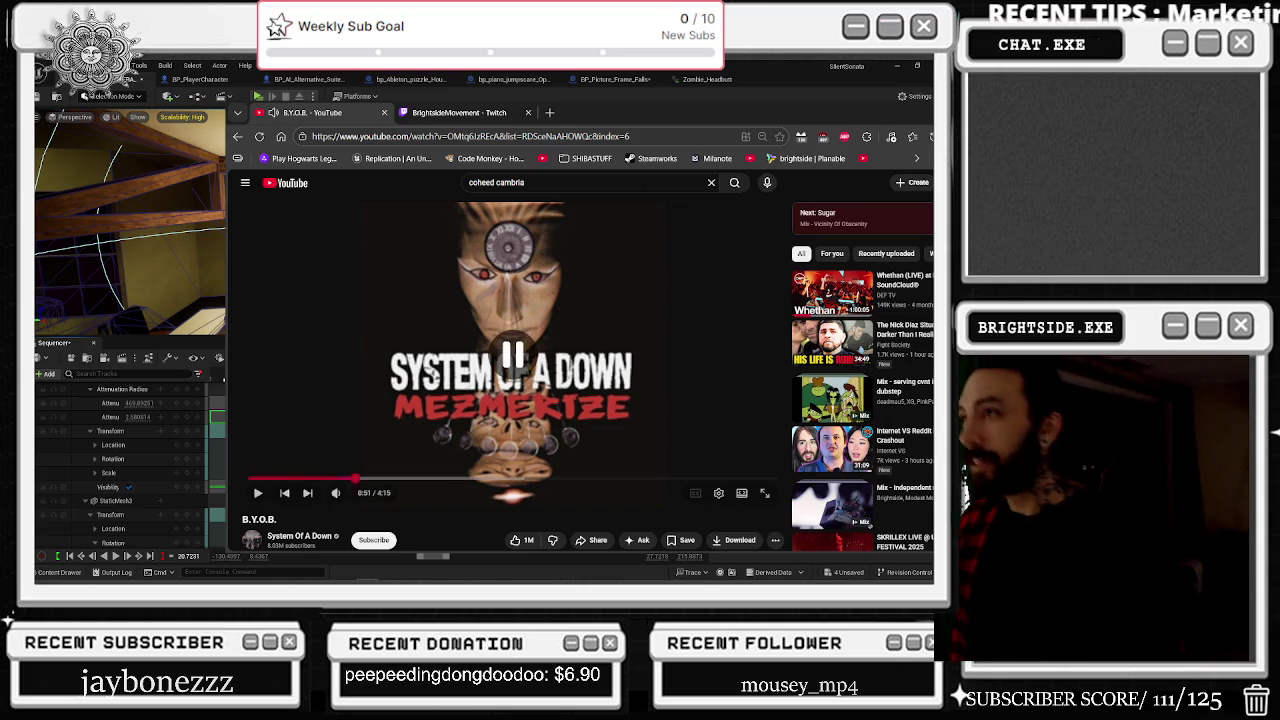
{"action": "key", "text": "alt+Tab"}
{"action": "scroll", "coordinate": [518, 387], "scroll_direction": "up", "scroll_amount": 3}
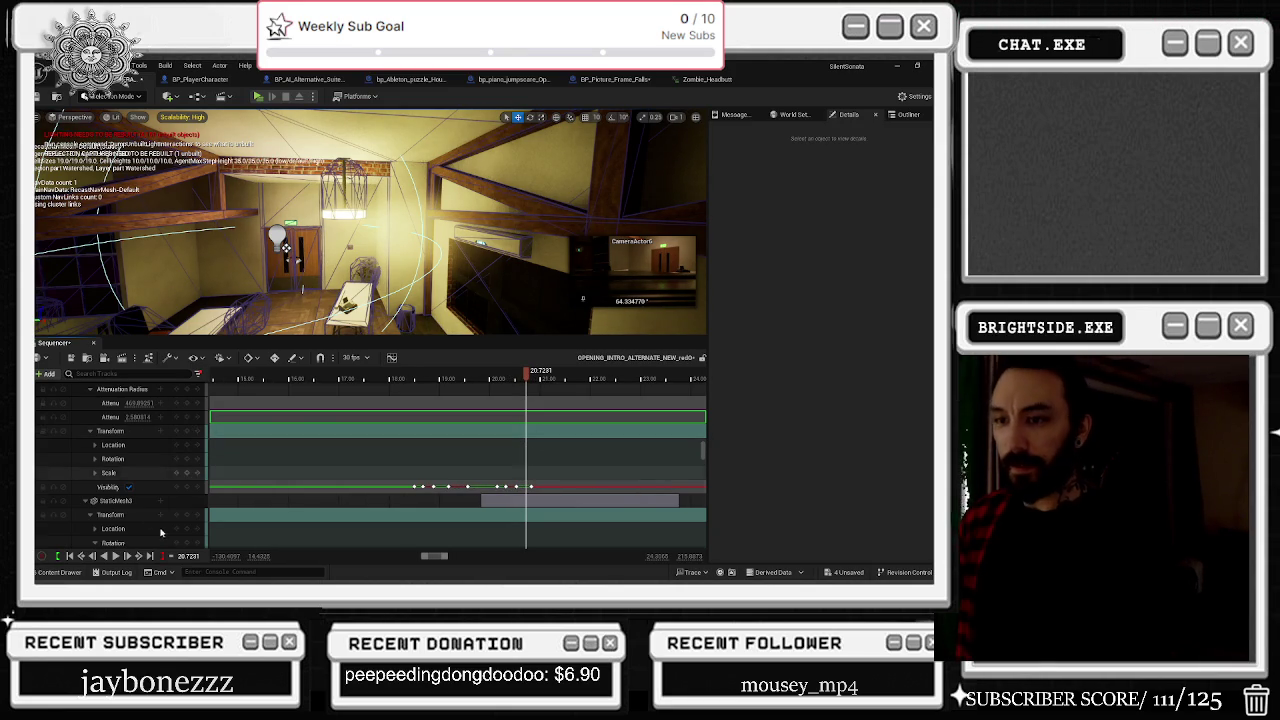
Step: Drag StaticMesh3's Location X through several values, settling at -354
{"action": "scroll", "coordinate": [157, 523], "scroll_direction": "down", "scroll_amount": 1}
{"action": "scroll", "coordinate": [157, 523], "scroll_direction": "down", "scroll_amount": 5}
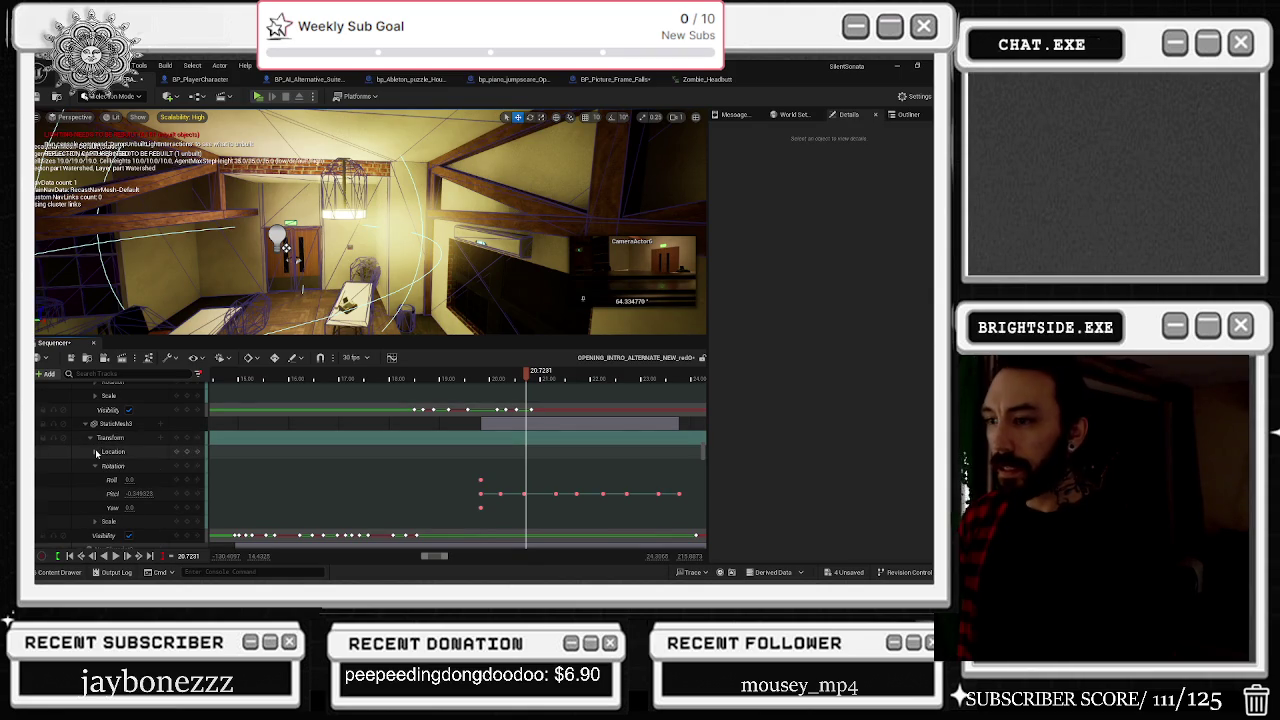
{"action": "left_click", "coordinate": [96, 452]}
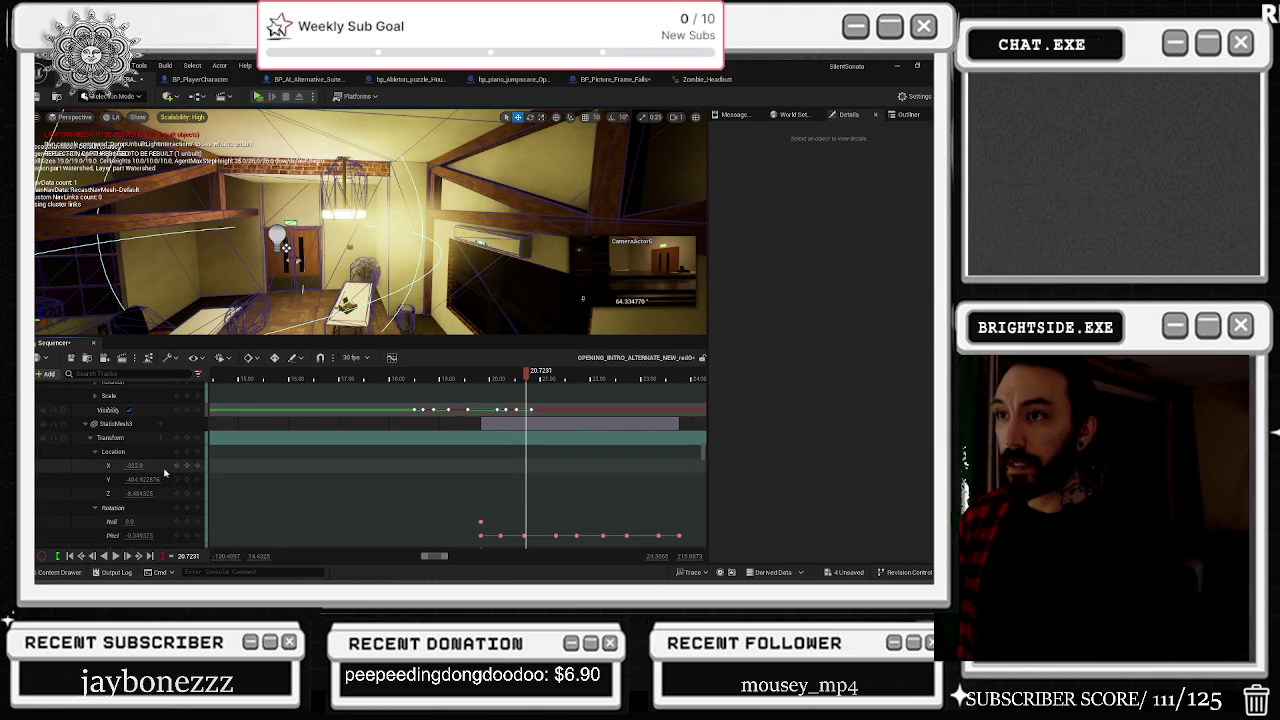
{"action": "left_click", "coordinate": [133, 465]}
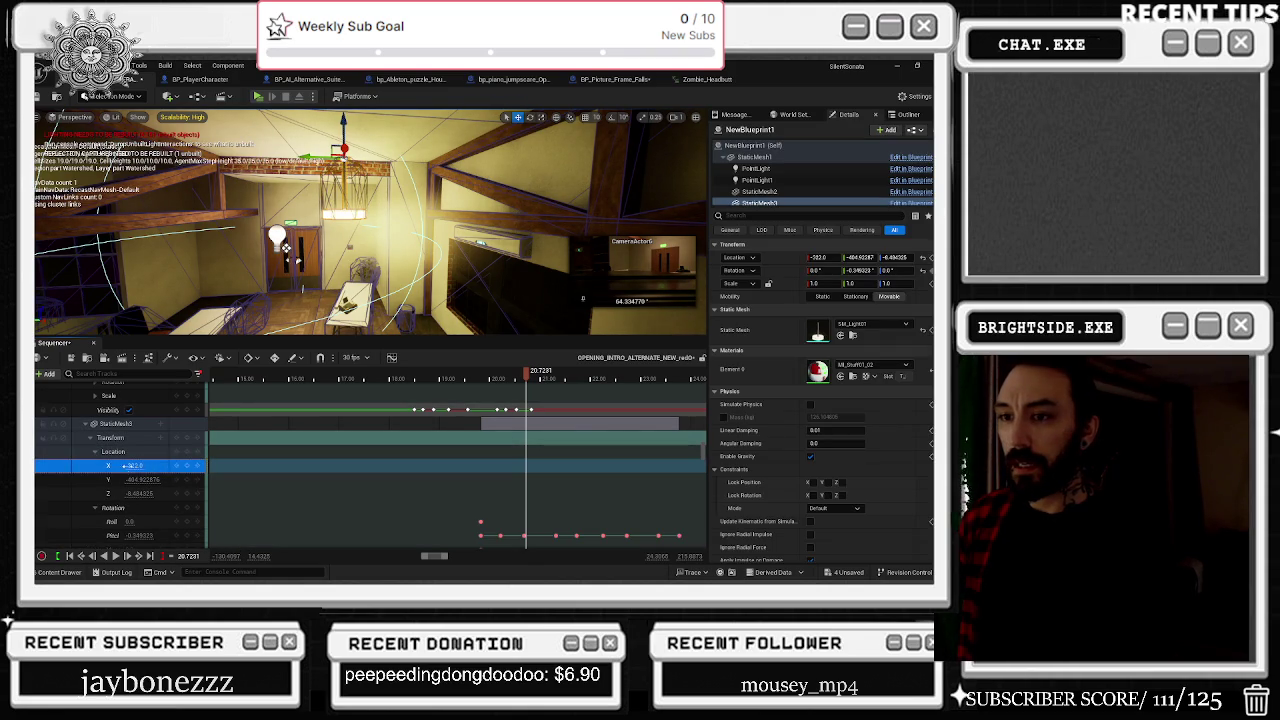
{"action": "left_click_drag", "start_coordinate": [135, 466], "coordinate": [160, 466]}
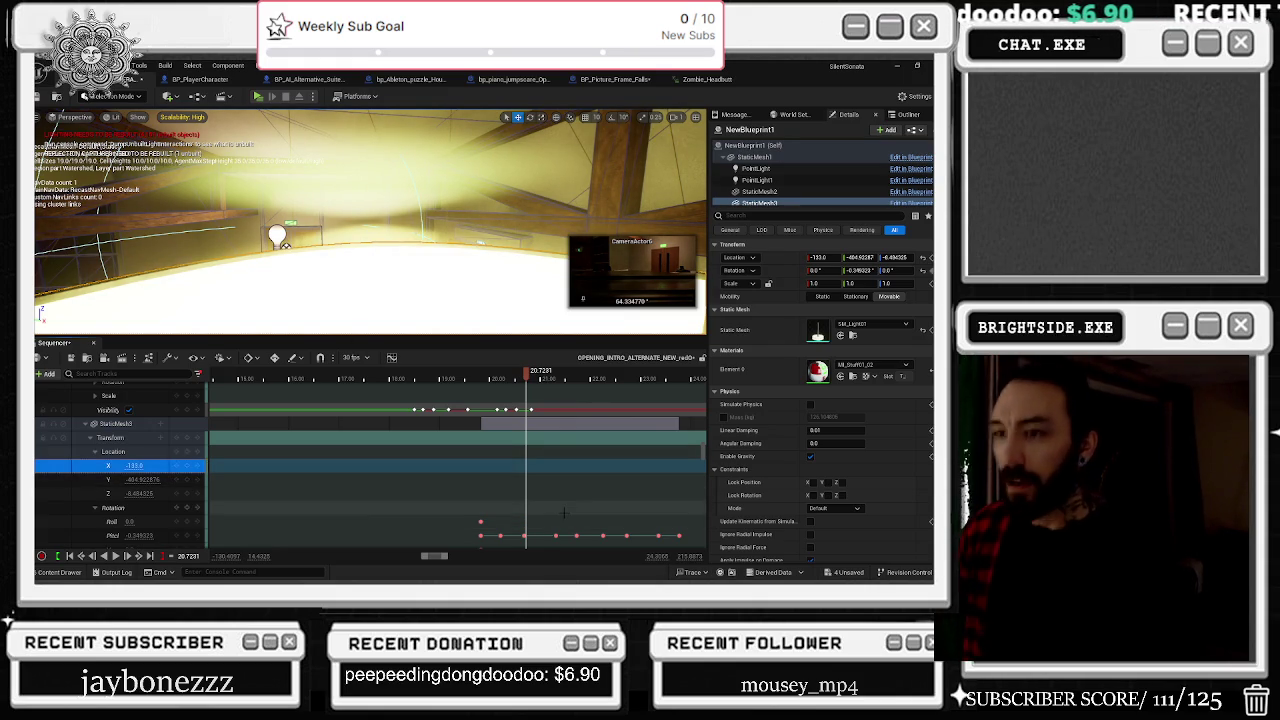
{"action": "left_click", "coordinate": [41, 509]}
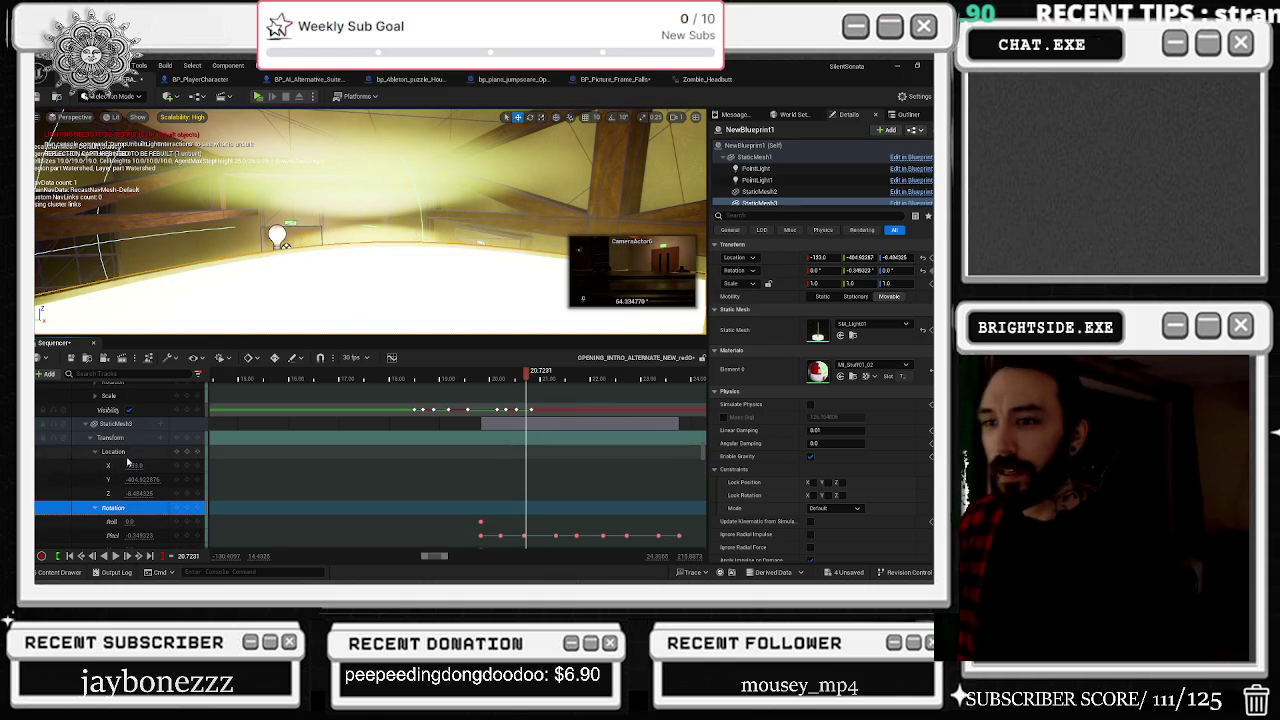
{"action": "left_click", "coordinate": [157, 473]}
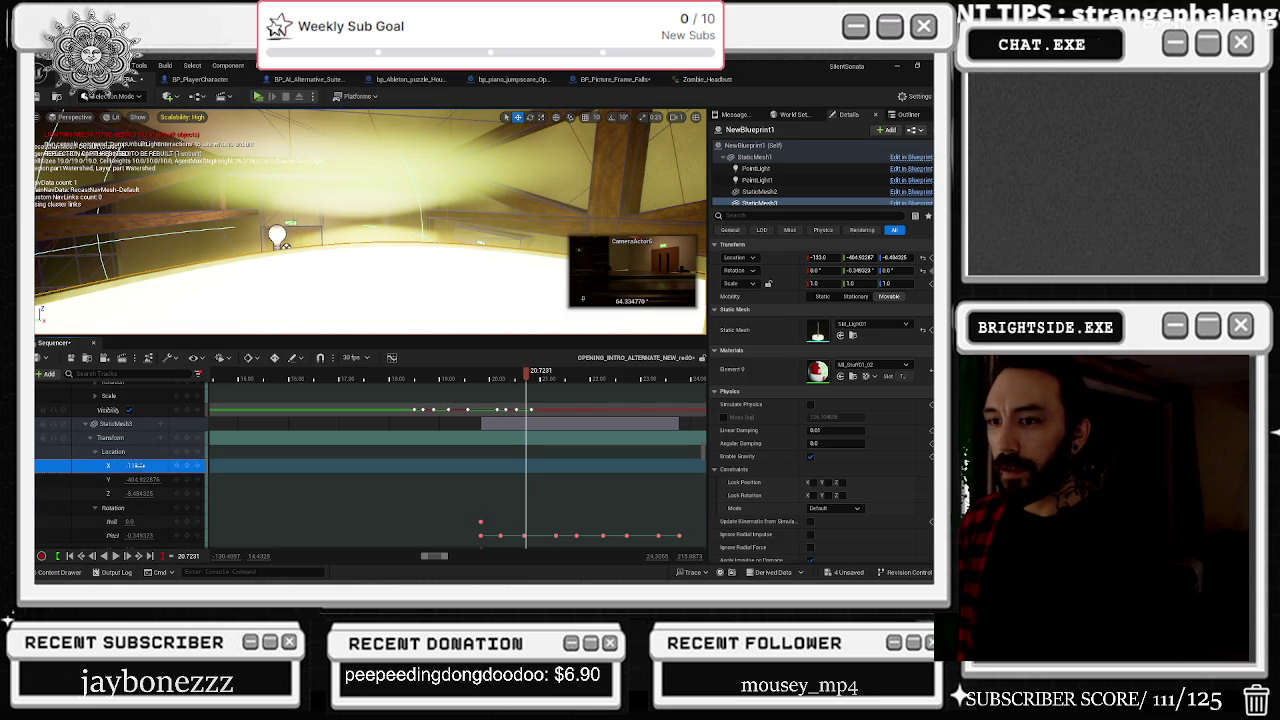
{"action": "left_click_drag", "start_coordinate": [155, 465], "coordinate": [127, 467]}
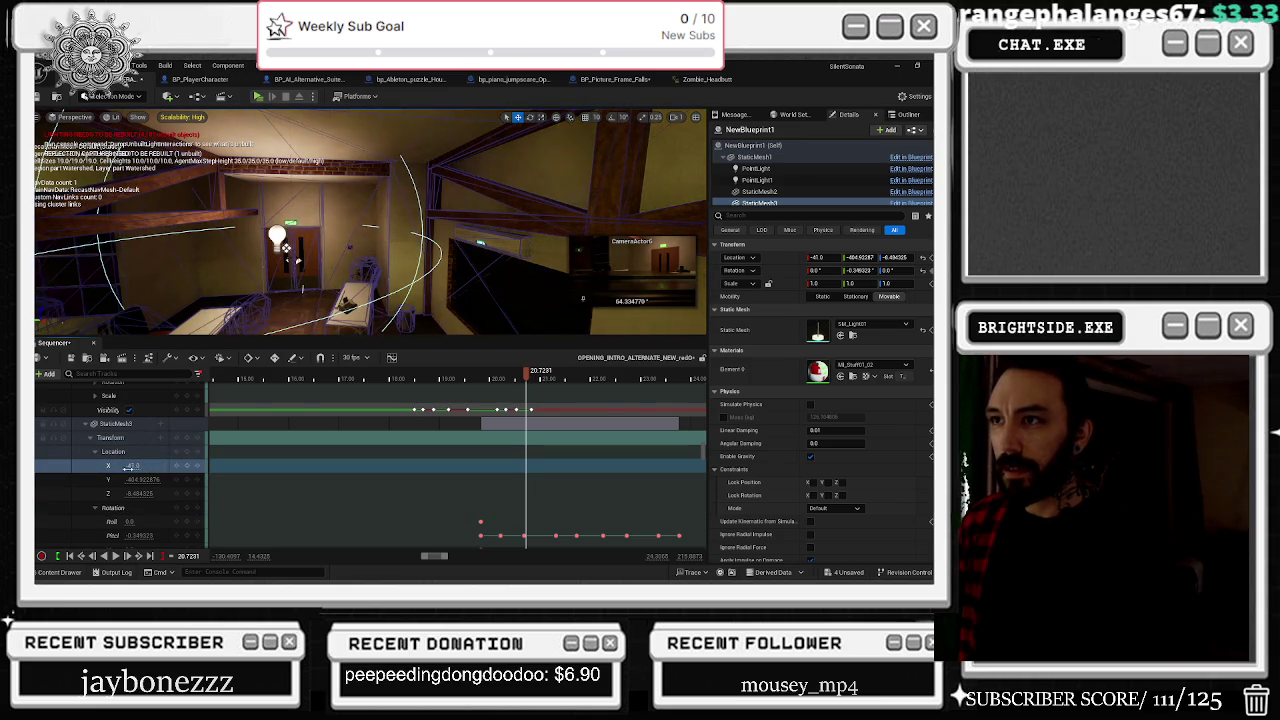
{"action": "mouse_move", "coordinate": [133, 466]}
{"action": "left_mouse_down"}
{"action": "mouse_move", "coordinate": [120, 466]}
{"action": "mouse_move", "coordinate": [135, 466]}
{"action": "left_mouse_up"}
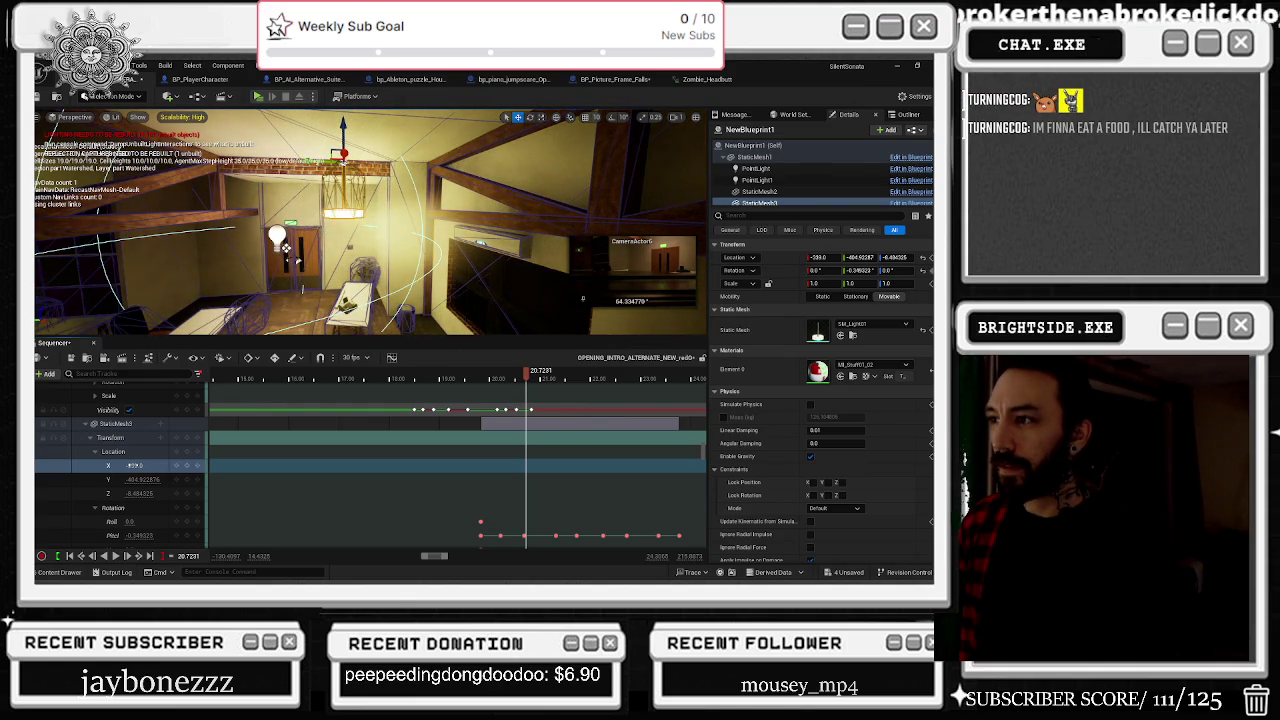
{"action": "left_click_drag", "start_coordinate": [130, 466], "coordinate": [126, 466]}
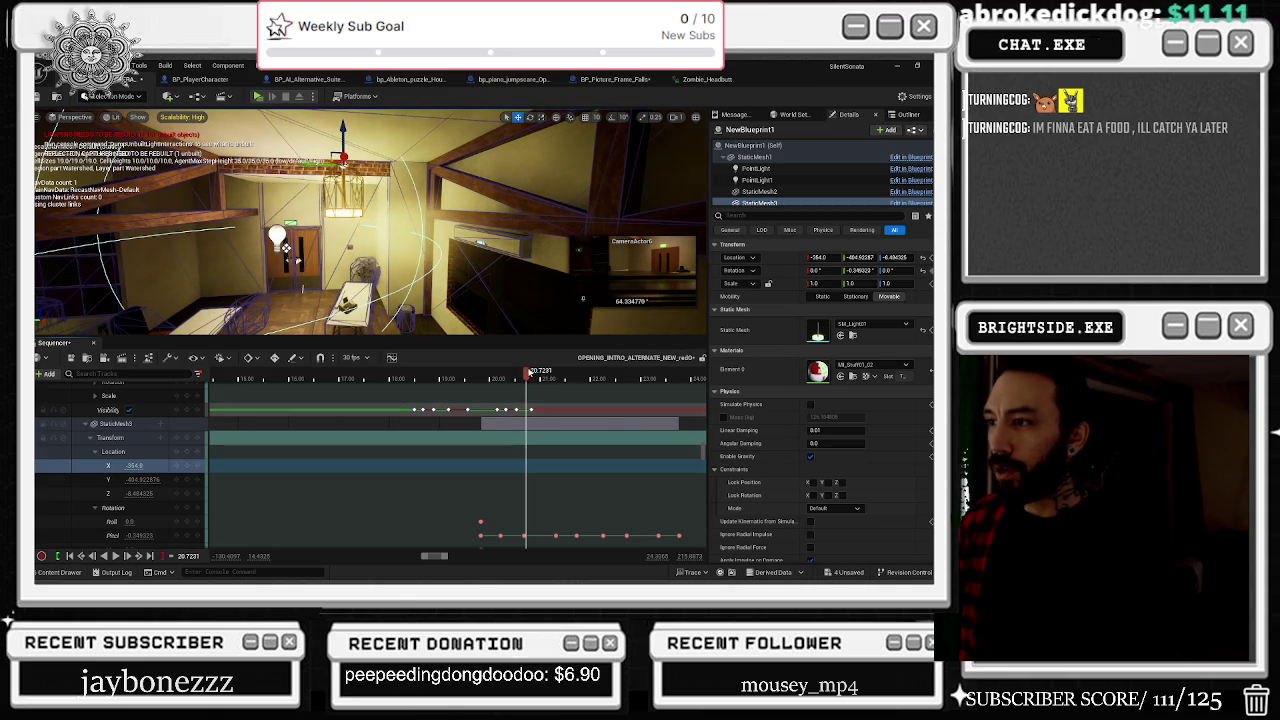
Step: Scrub to about 22 seconds, play the lamp swing, and return to 20.0 seconds
{"action": "mouse_move", "coordinate": [535, 372]}
{"action": "left_mouse_down"}
{"action": "mouse_move", "coordinate": [632, 374]}
{"action": "mouse_move", "coordinate": [502, 376]}
{"action": "left_mouse_up"}
{"action": "key", "text": "space"}
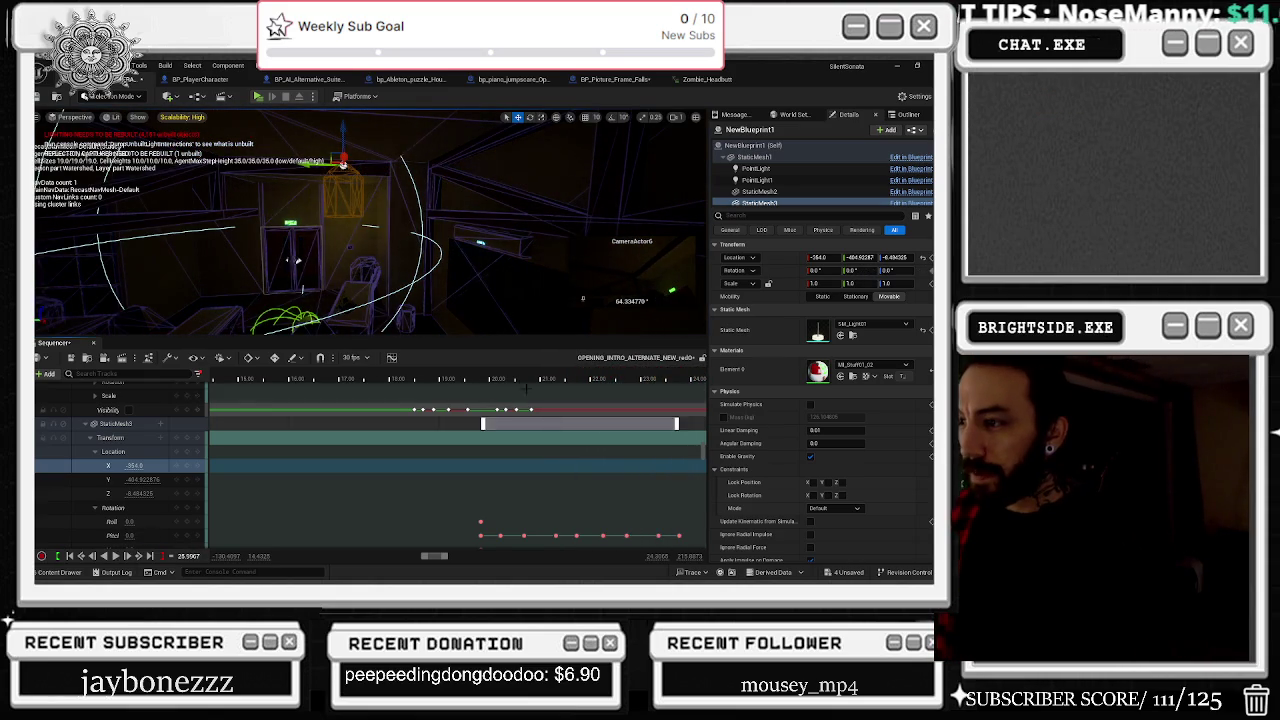
{"action": "left_click", "coordinate": [489, 378]}
{"action": "left_click_drag", "start_coordinate": [488, 377], "coordinate": [491, 378]}
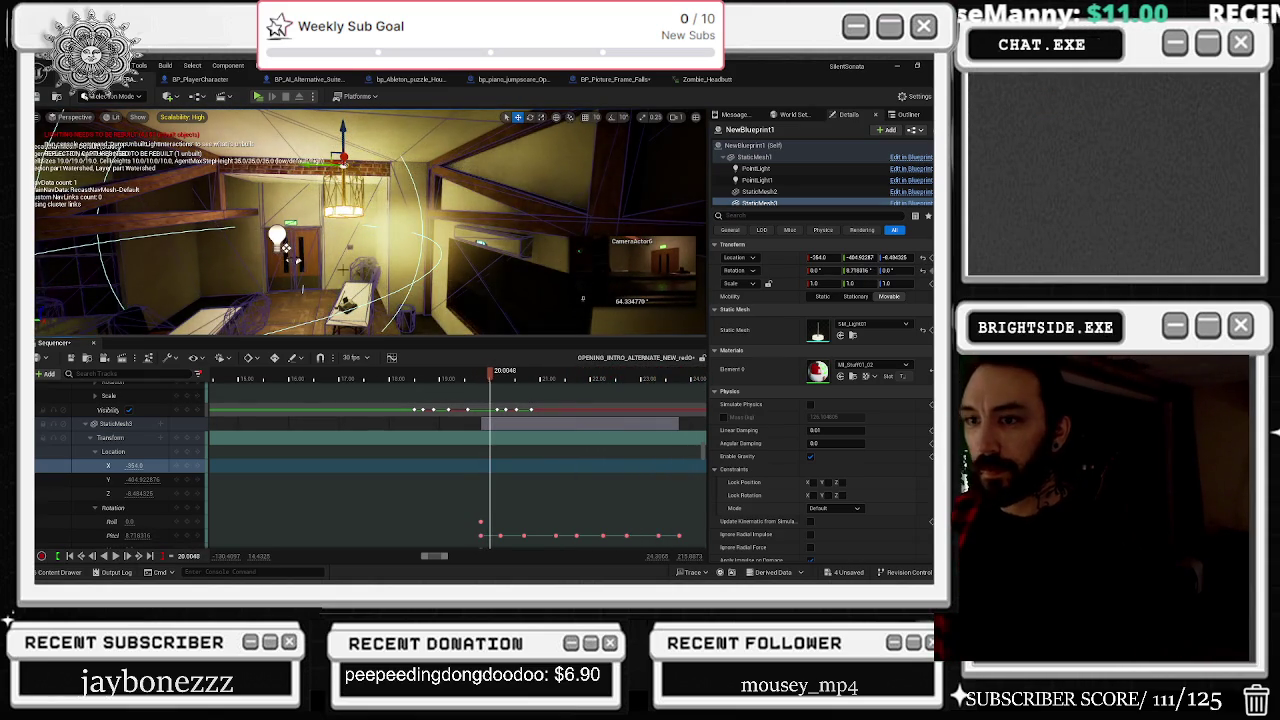
Step: Expand PointLight2's Location and key X at -254 around 20.36 seconds
{"action": "scroll", "coordinate": [160, 435], "scroll_direction": "up", "scroll_amount": 2}
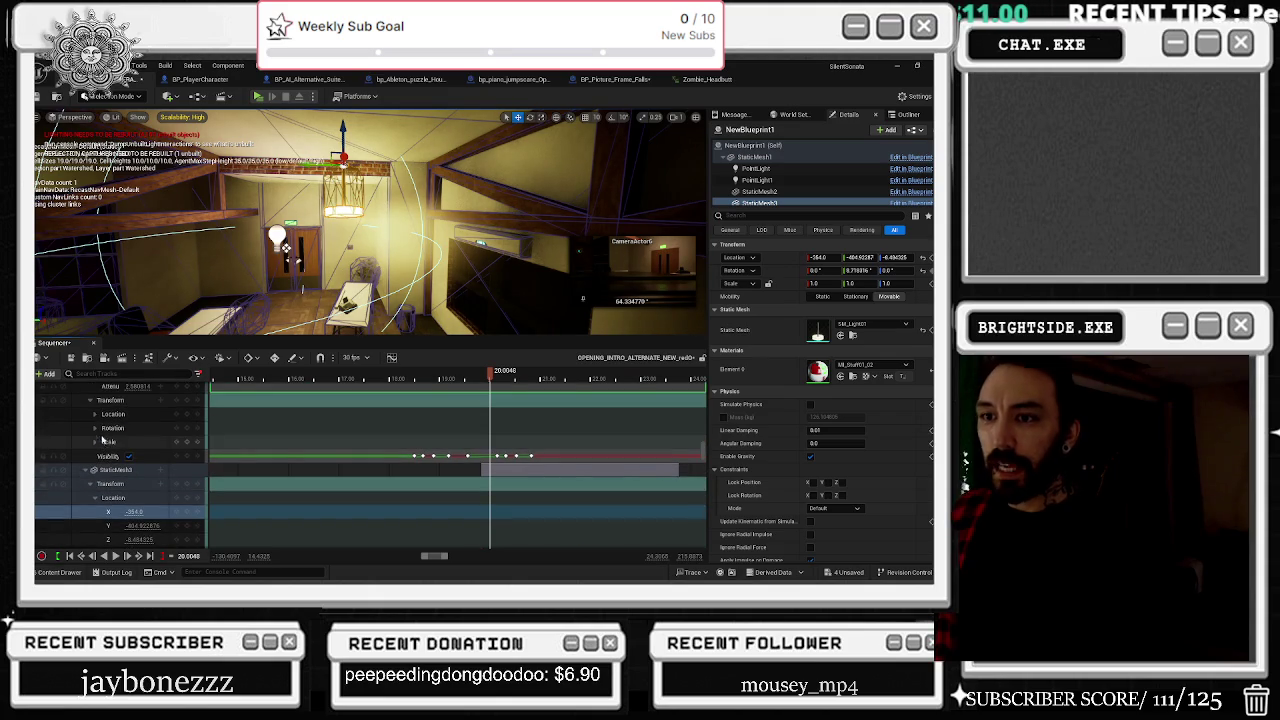
{"action": "scroll", "coordinate": [135, 434], "scroll_direction": "up", "scroll_amount": 1}
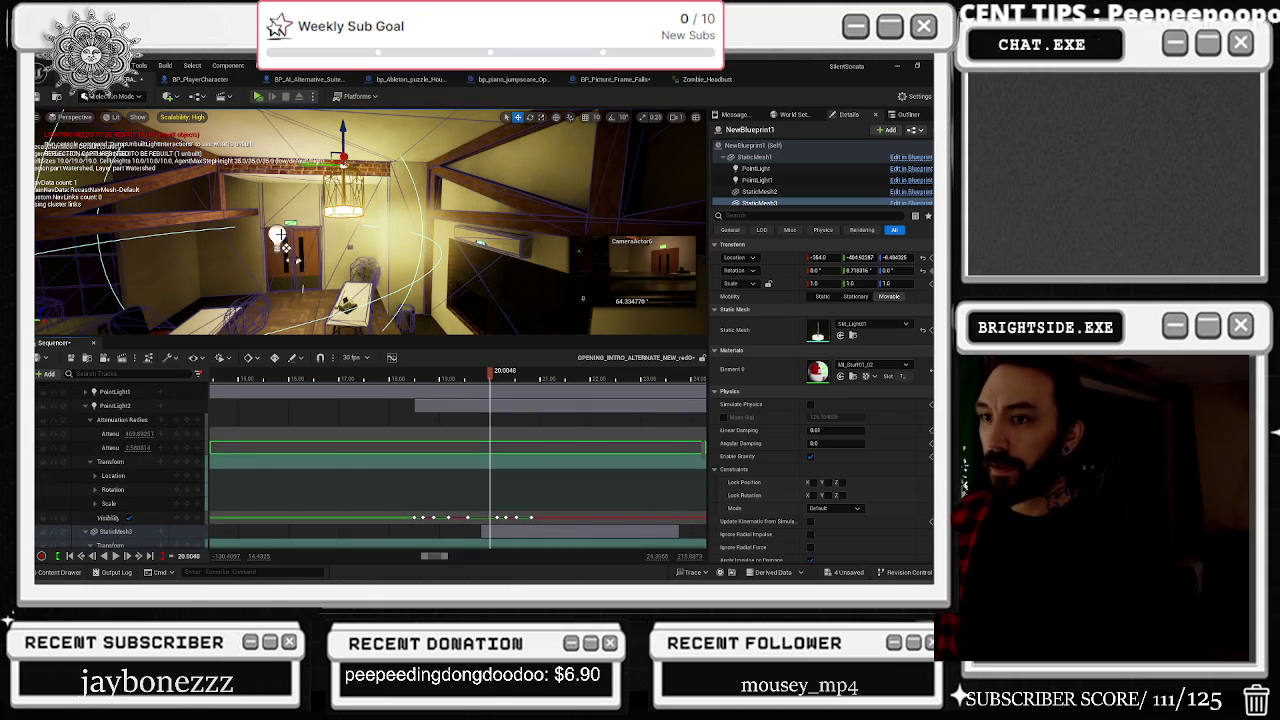
{"action": "left_click", "coordinate": [110, 461]}
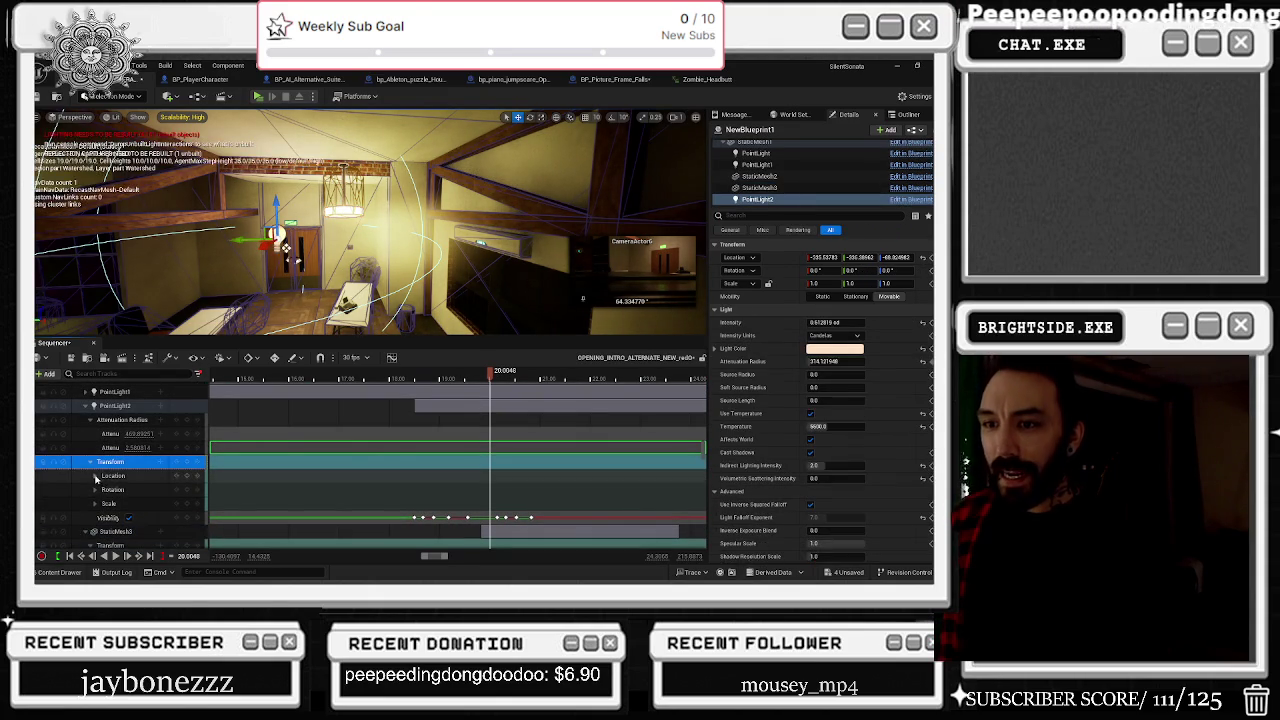
{"action": "left_click", "coordinate": [95, 476]}
{"action": "left_click", "coordinate": [118, 492]}
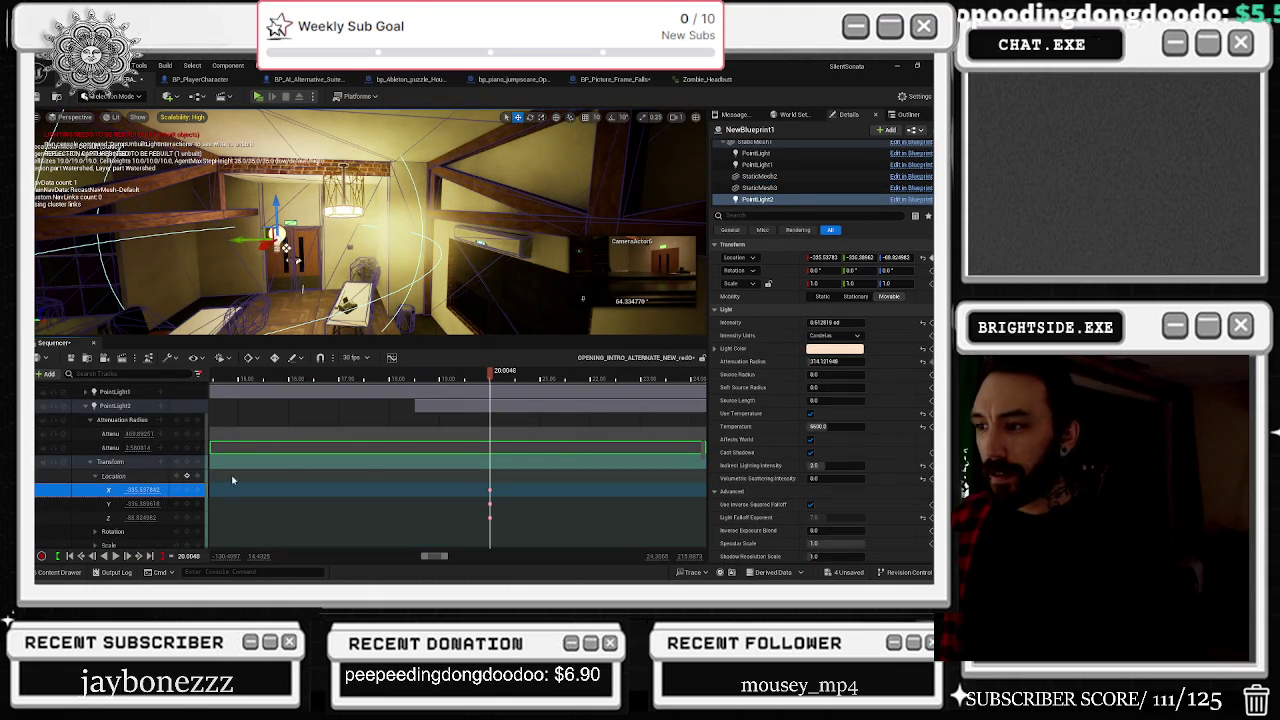
{"action": "left_click_drag", "start_coordinate": [498, 374], "coordinate": [510, 374]}
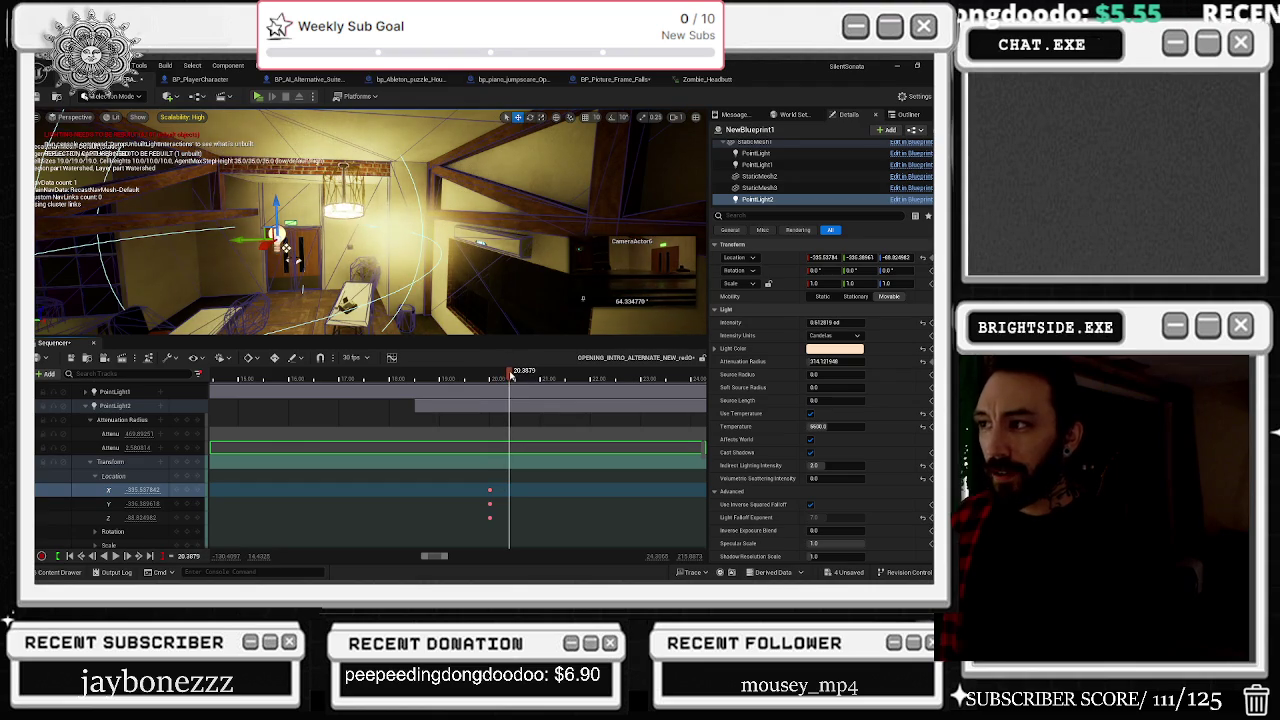
{"action": "mouse_move", "coordinate": [138, 493]}
{"action": "left_mouse_down"}
{"action": "mouse_move", "coordinate": [170, 493]}
{"action": "mouse_move", "coordinate": [122, 503]}
{"action": "left_mouse_up"}
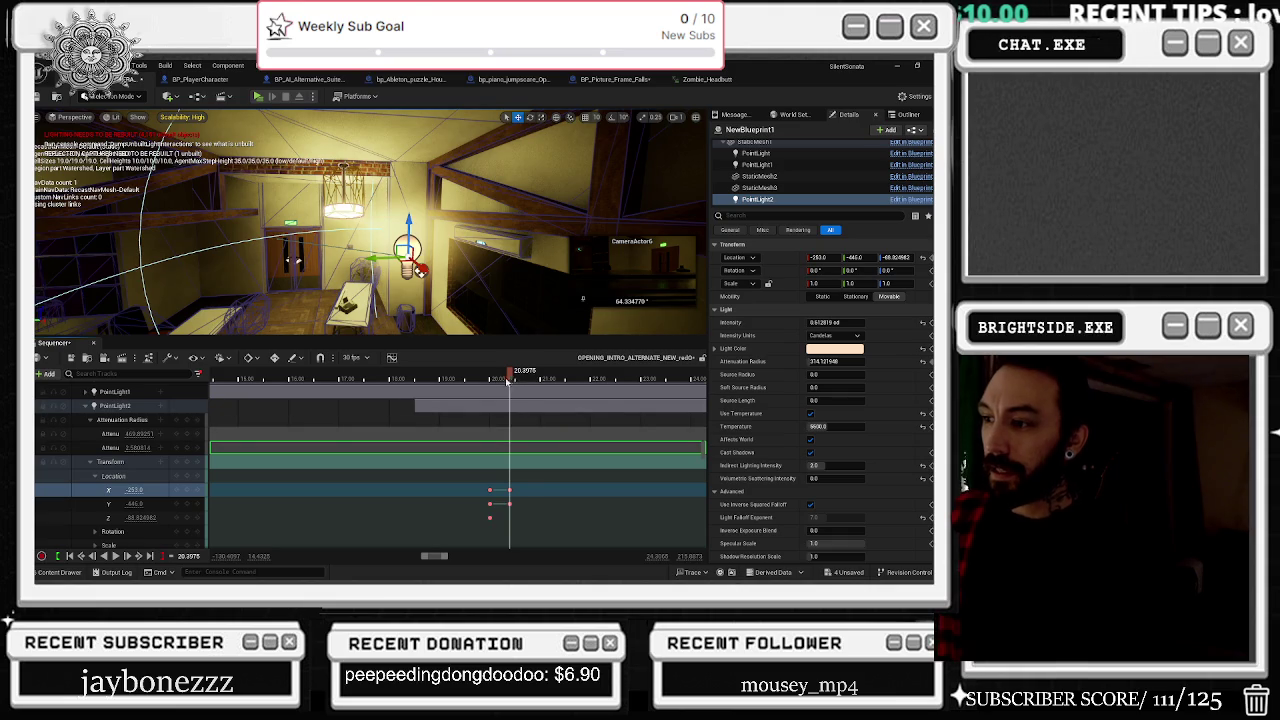
Step: Play from about 19.5 seconds to check the light, then select the X key near 20.36 s
{"action": "key", "text": "space"}
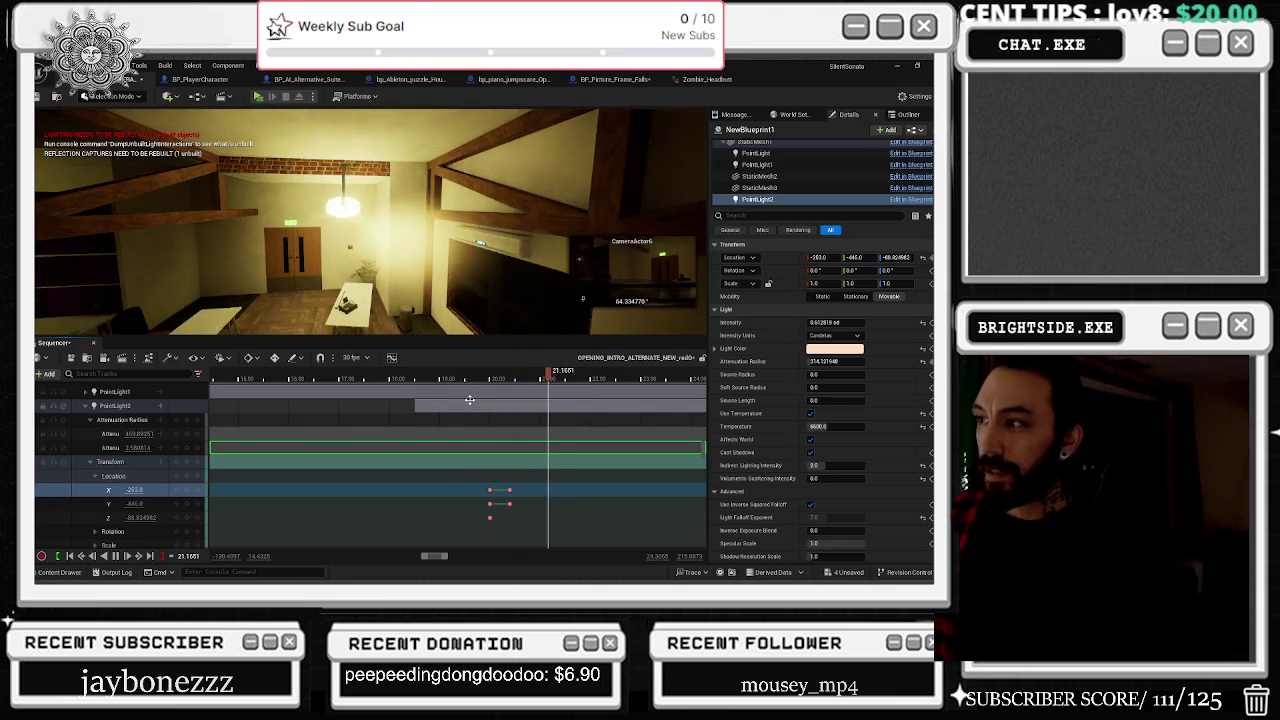
{"action": "key", "text": "space"}
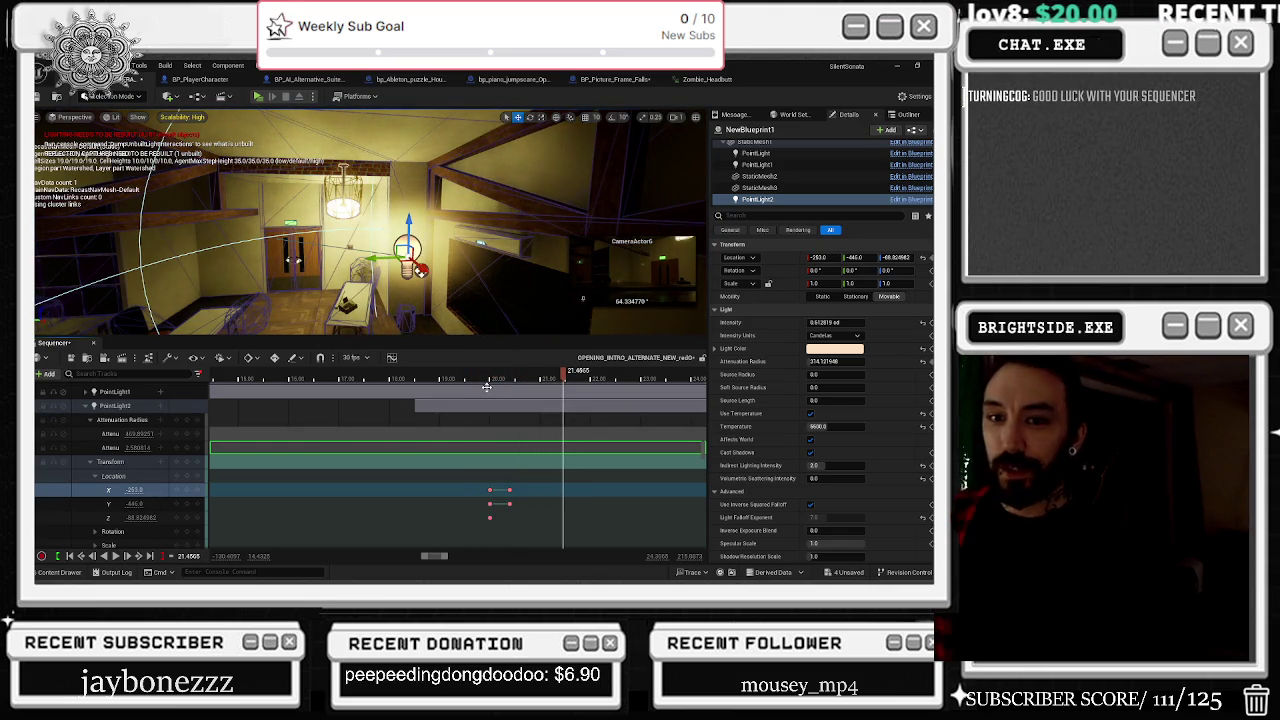
{"action": "mouse_move", "coordinate": [565, 377]}
{"action": "left_mouse_down"}
{"action": "mouse_move", "coordinate": [487, 383]}
{"action": "mouse_move", "coordinate": [512, 389]}
{"action": "left_mouse_up"}
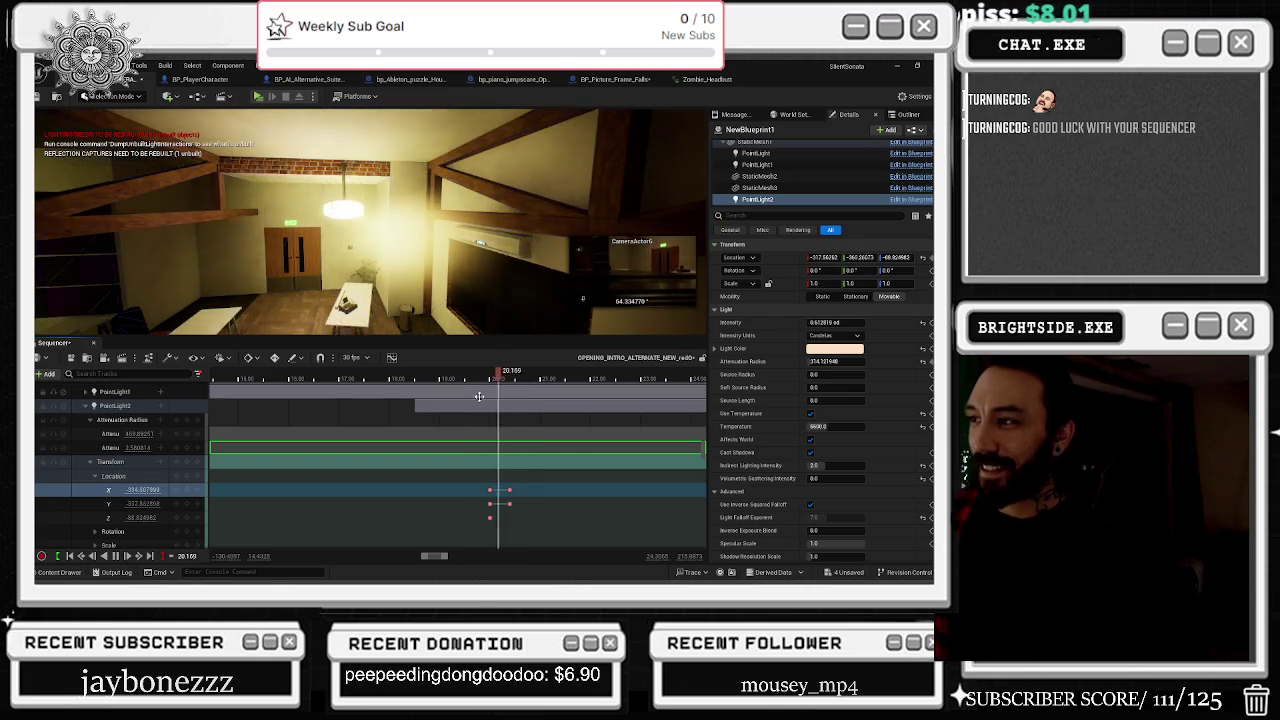
{"action": "left_click_drag", "start_coordinate": [514, 376], "coordinate": [457, 382]}
{"action": "key", "text": "space"}
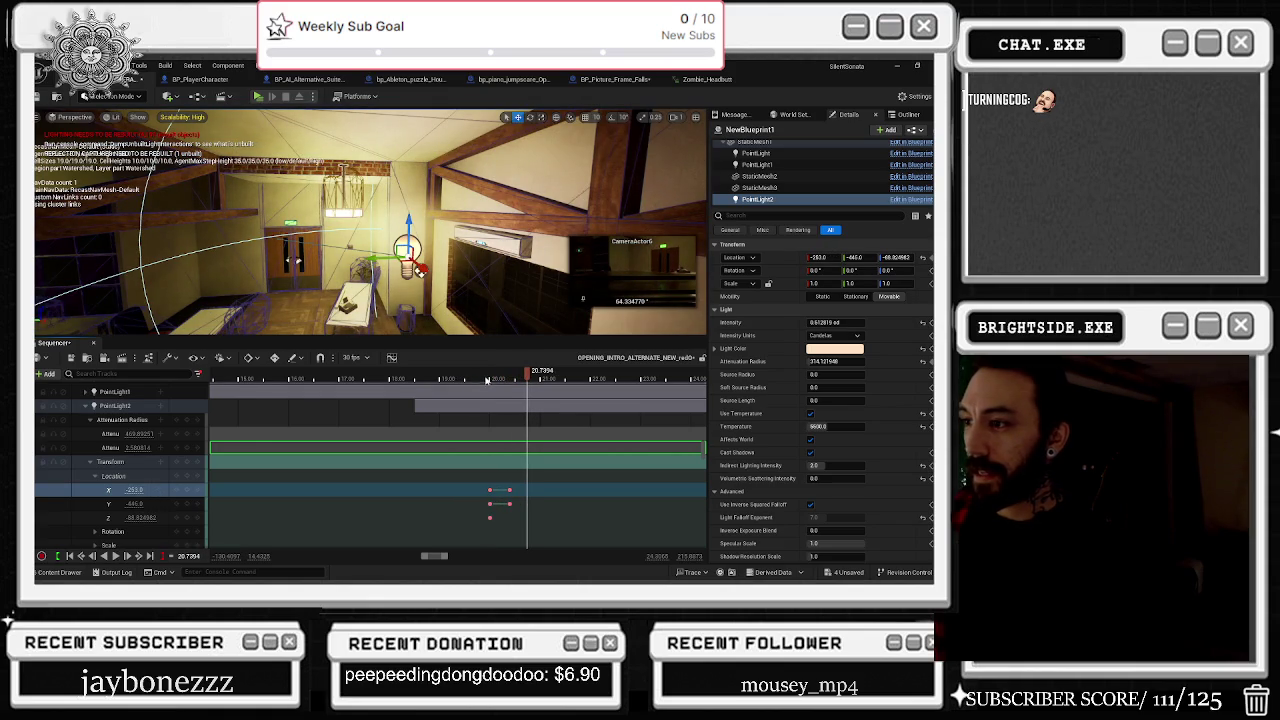
{"action": "left_click_drag", "start_coordinate": [522, 376], "coordinate": [513, 379]}
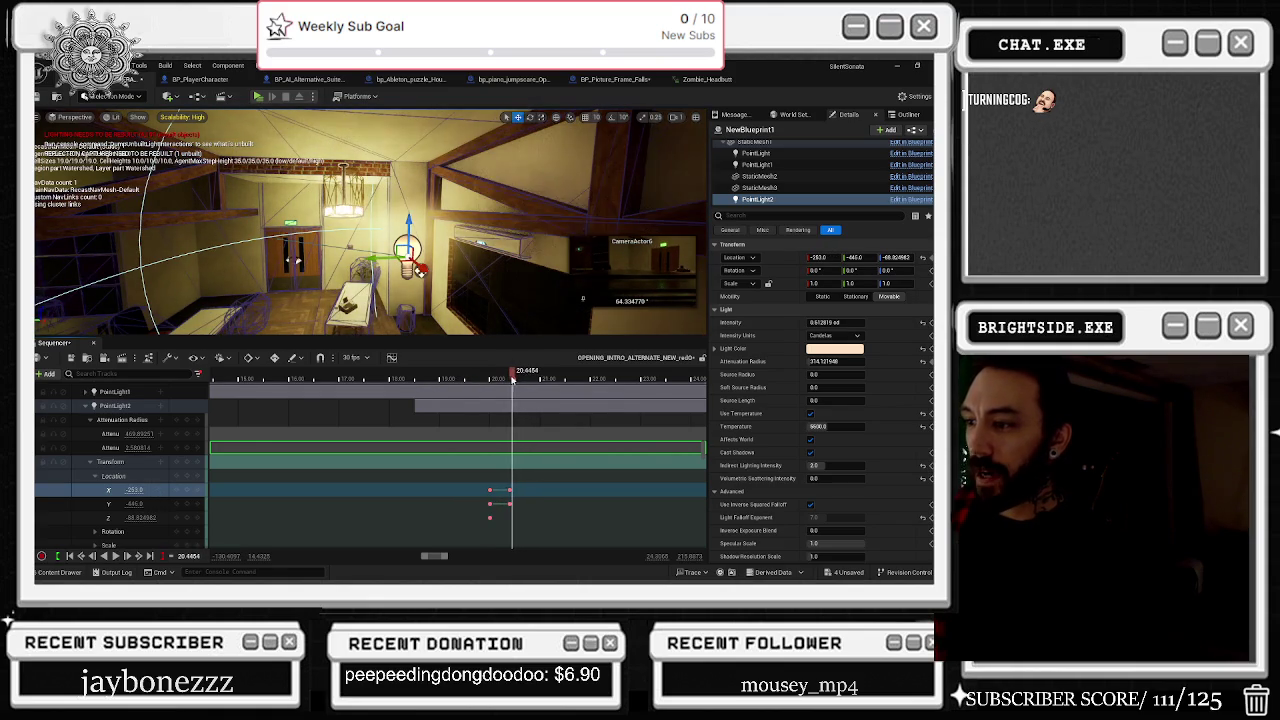
{"action": "left_click_drag", "start_coordinate": [444, 278], "coordinate": [390, 315]}
{"action": "left_click", "coordinate": [510, 491]}
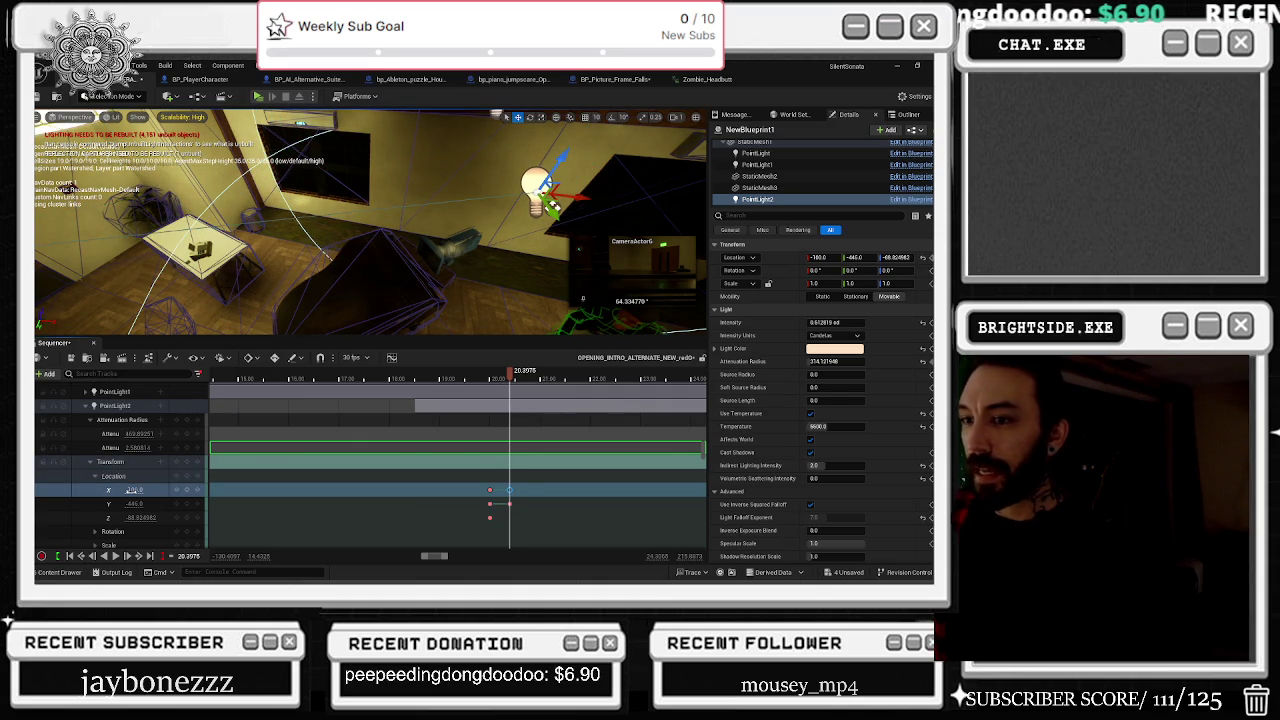
Step: Key PointLight2's Location X at -140 and Z at -98
{"action": "type", "text": "-140"}
{"action": "key", "text": "Return"}
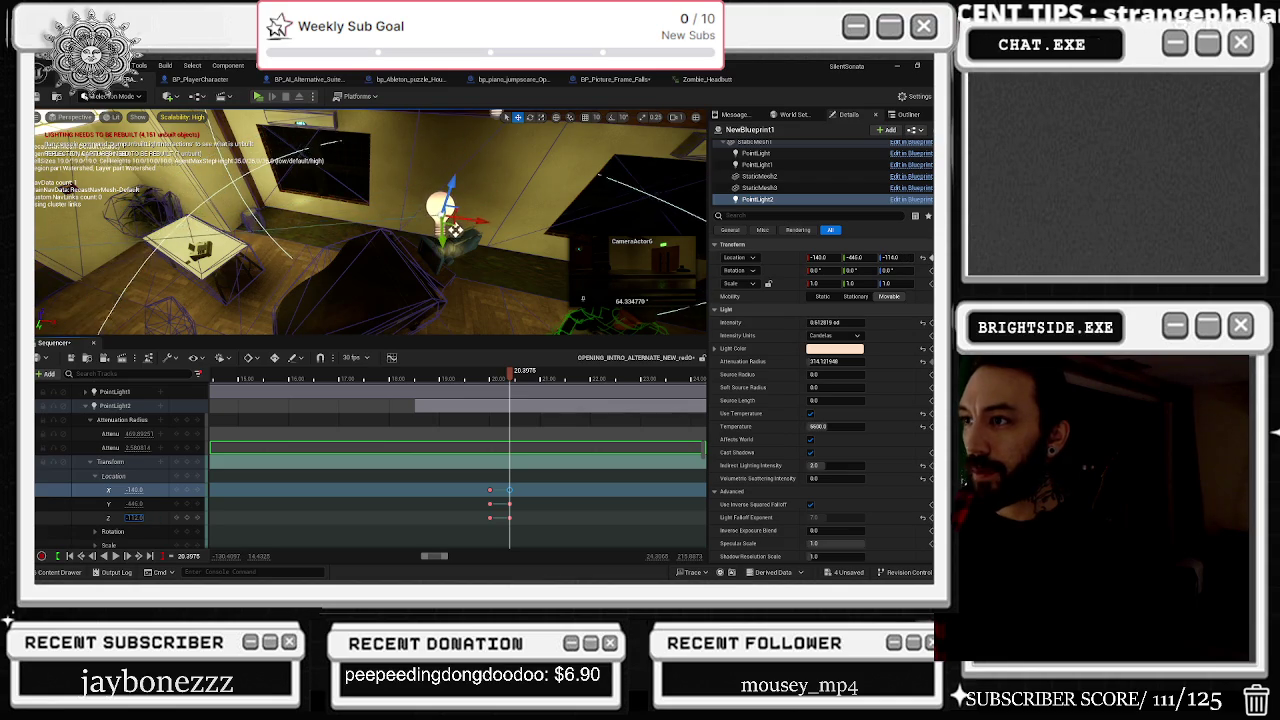
{"action": "type", "text": "-98"}
{"action": "key", "text": "Return"}
{"action": "scroll", "coordinate": [143, 520], "scroll_direction": "down", "scroll_amount": 2}
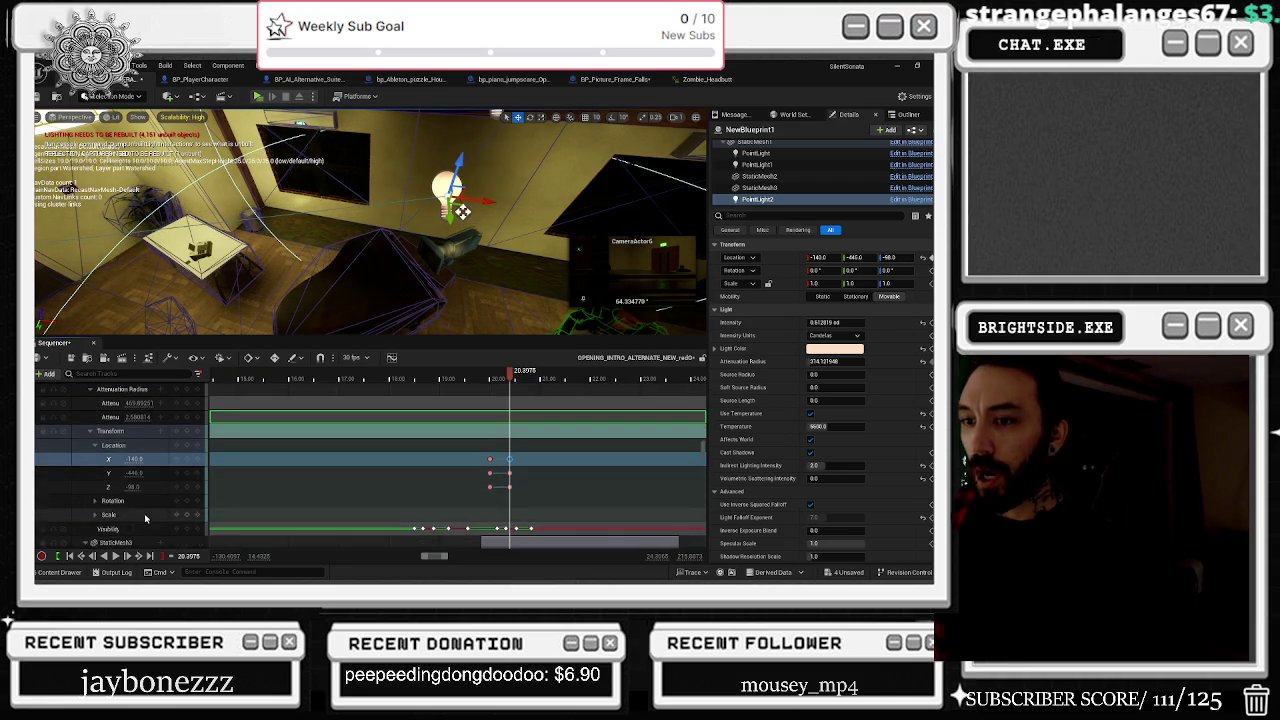
{"action": "scroll", "coordinate": [522, 506], "scroll_direction": "up", "scroll_amount": 3}
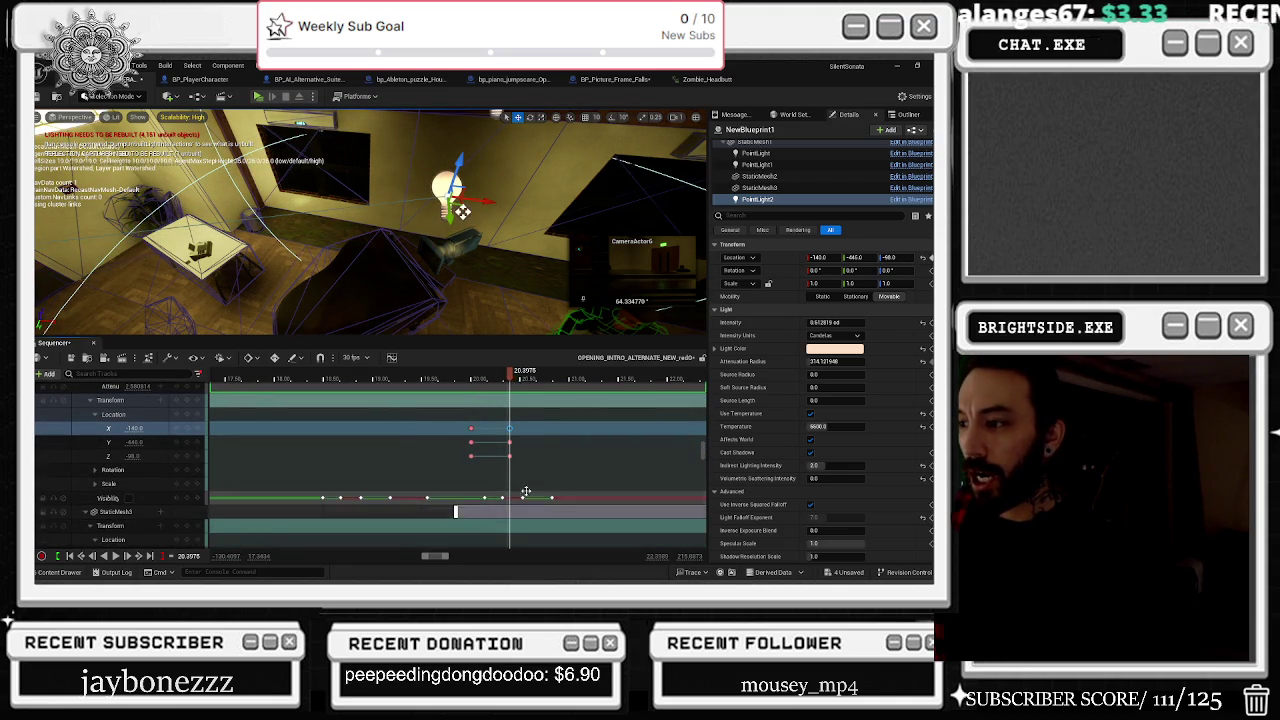
Step: Preview the swing by playing from about 18.7 and 19.1 seconds
{"action": "left_click_drag", "start_coordinate": [519, 375], "coordinate": [690, 374]}
{"action": "left_click", "coordinate": [352, 376]}
{"action": "key", "text": "space"}
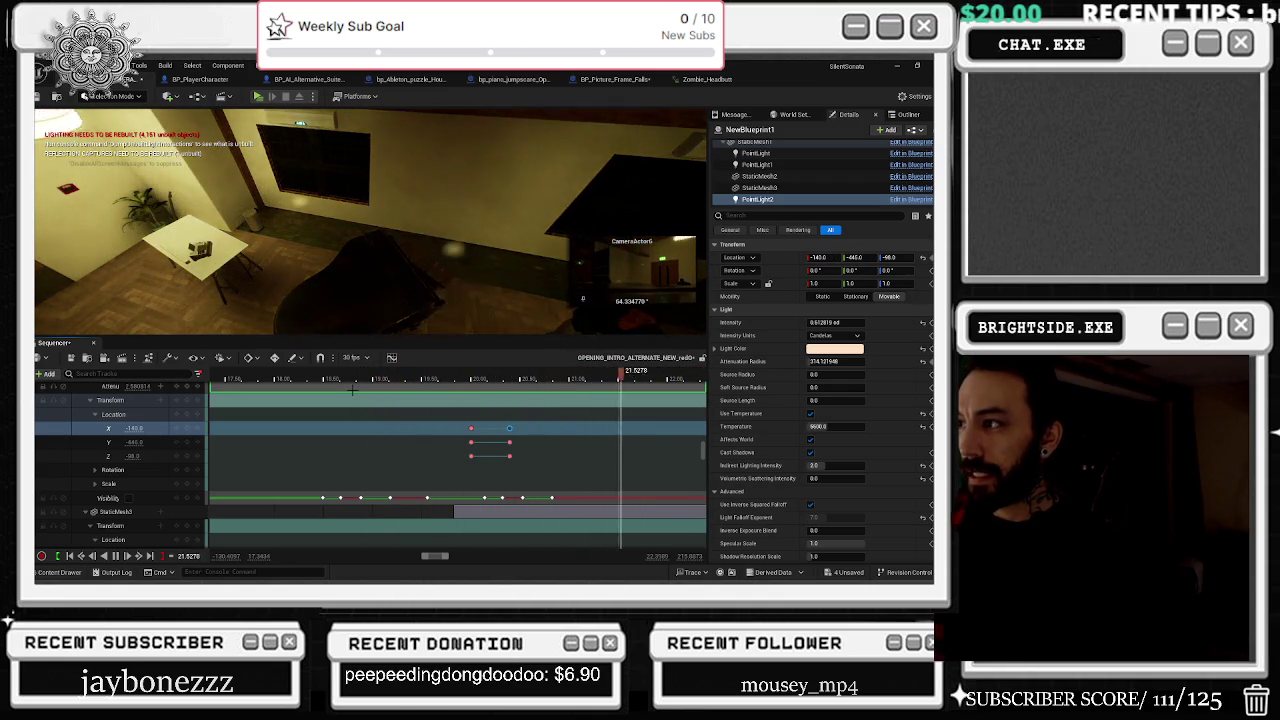
{"action": "key", "text": "space"}
{"action": "scroll", "coordinate": [550, 469], "scroll_direction": "right", "scroll_amount": 3}
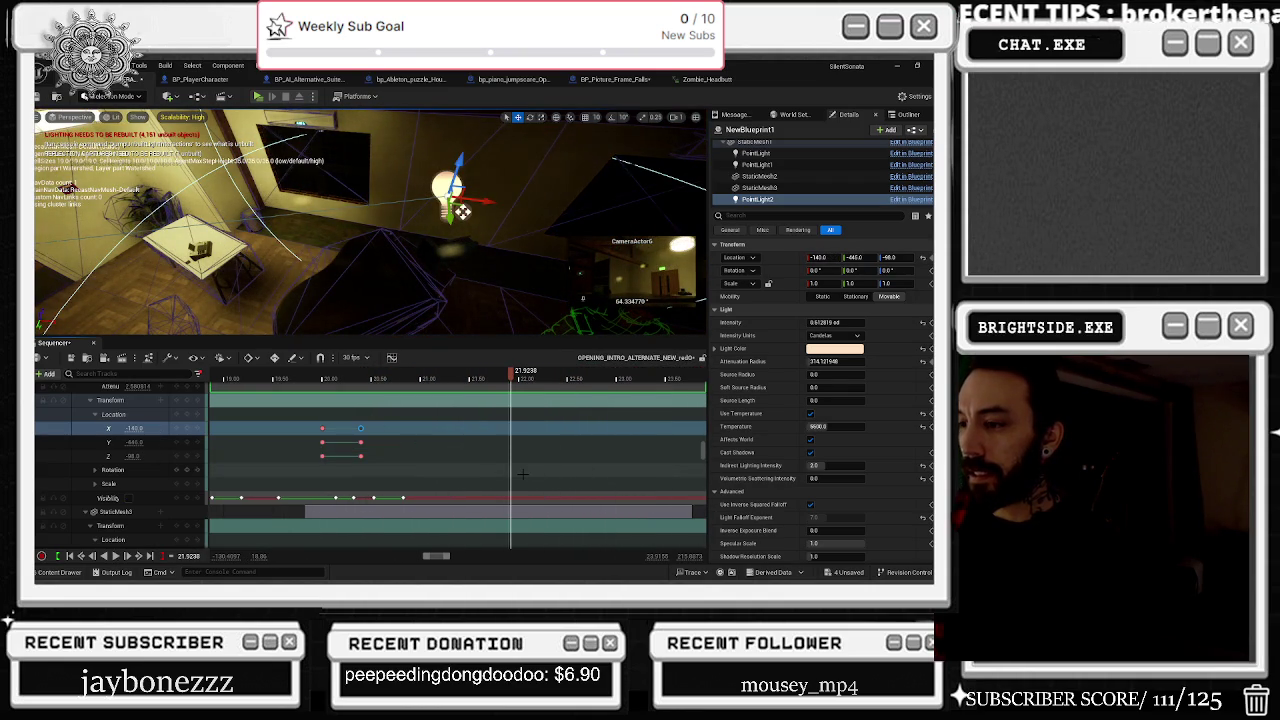
{"action": "left_click", "coordinate": [237, 376]}
{"action": "key", "text": "space"}
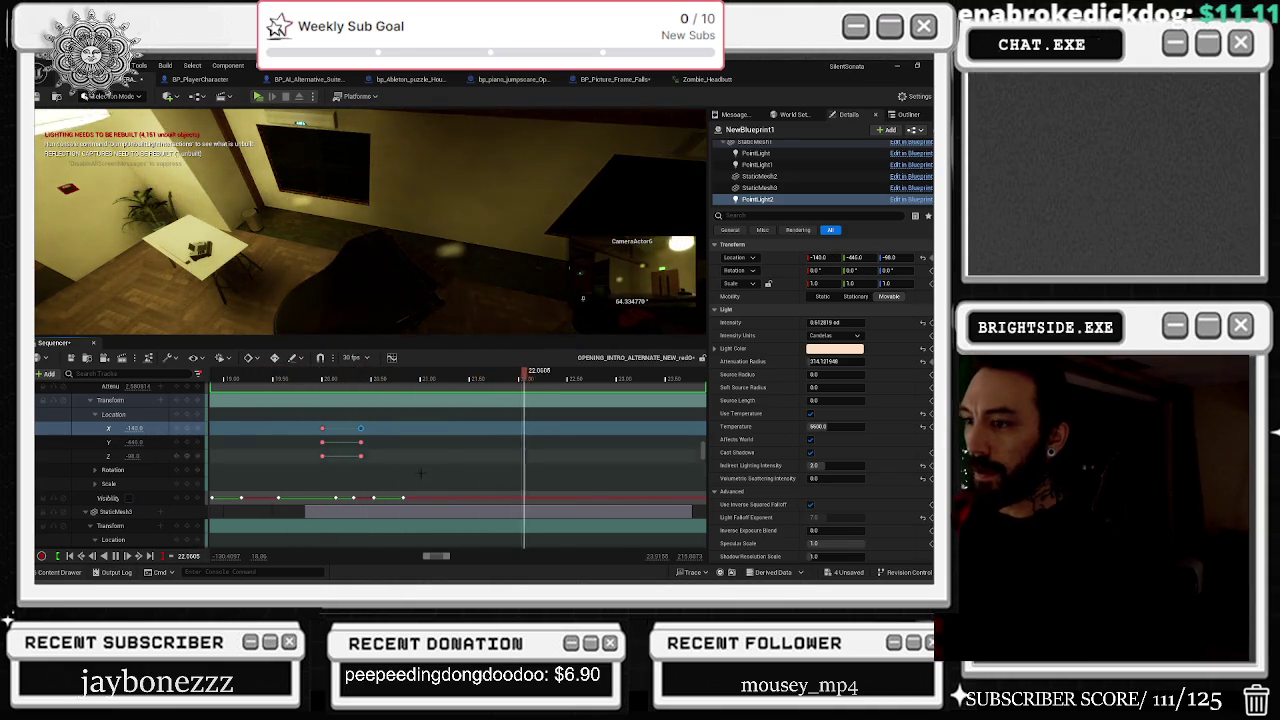
{"action": "key", "text": "space"}
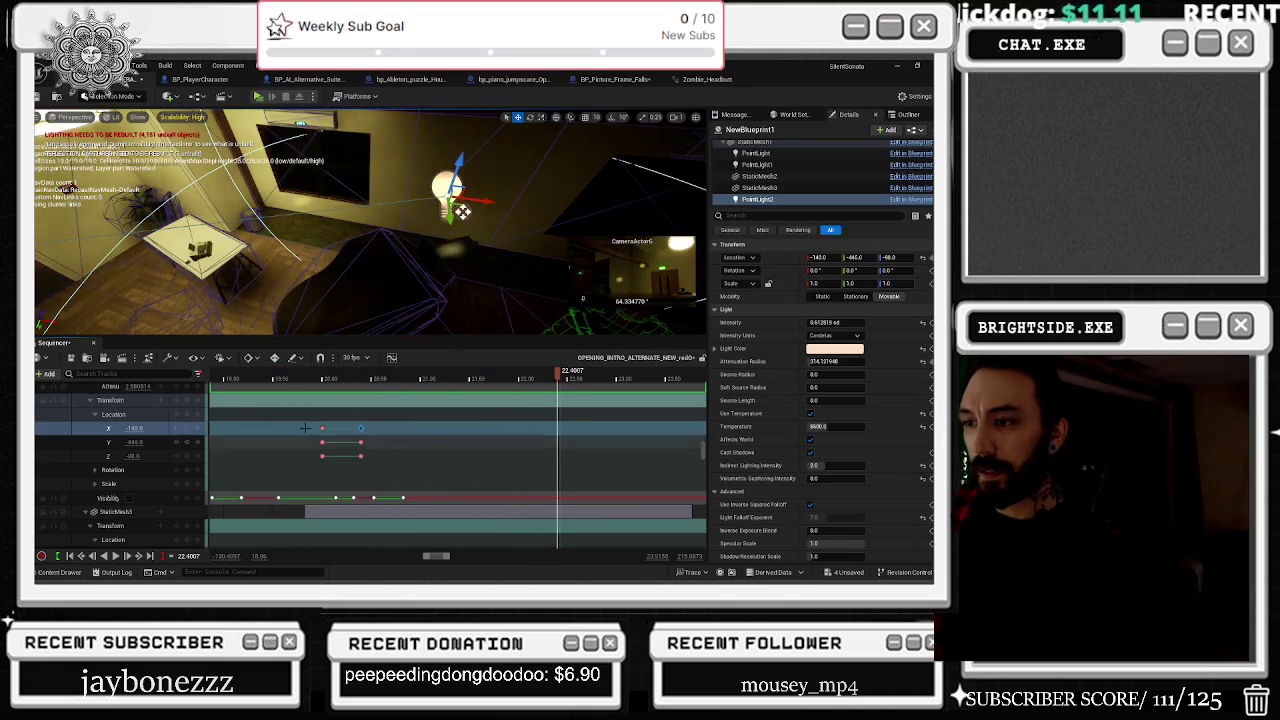
Step: Copy one swing's location keys and paste two copies at later playhead times
{"action": "left_click_drag", "start_coordinate": [305, 420], "coordinate": [335, 462]}
{"action": "left_click", "coordinate": [415, 375]}
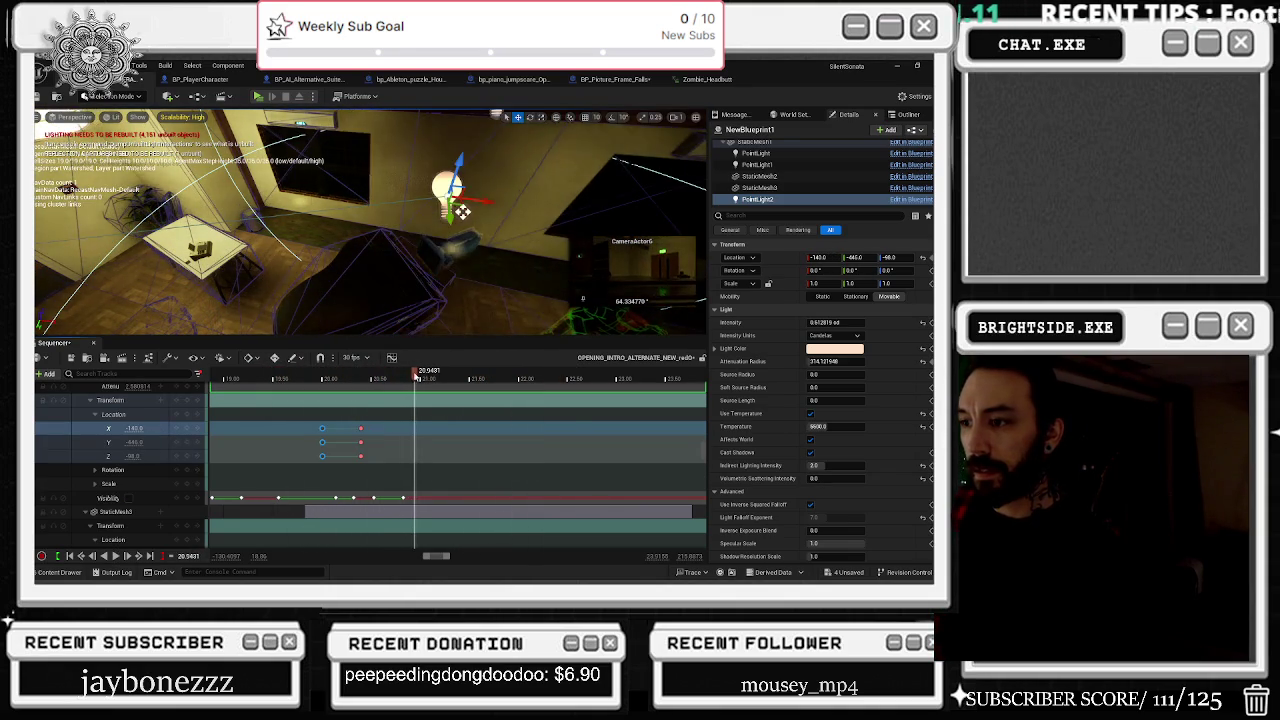
{"action": "key", "text": "ctrl+c"}
{"action": "key", "text": "ctrl+v"}
{"action": "key", "text": "space"}
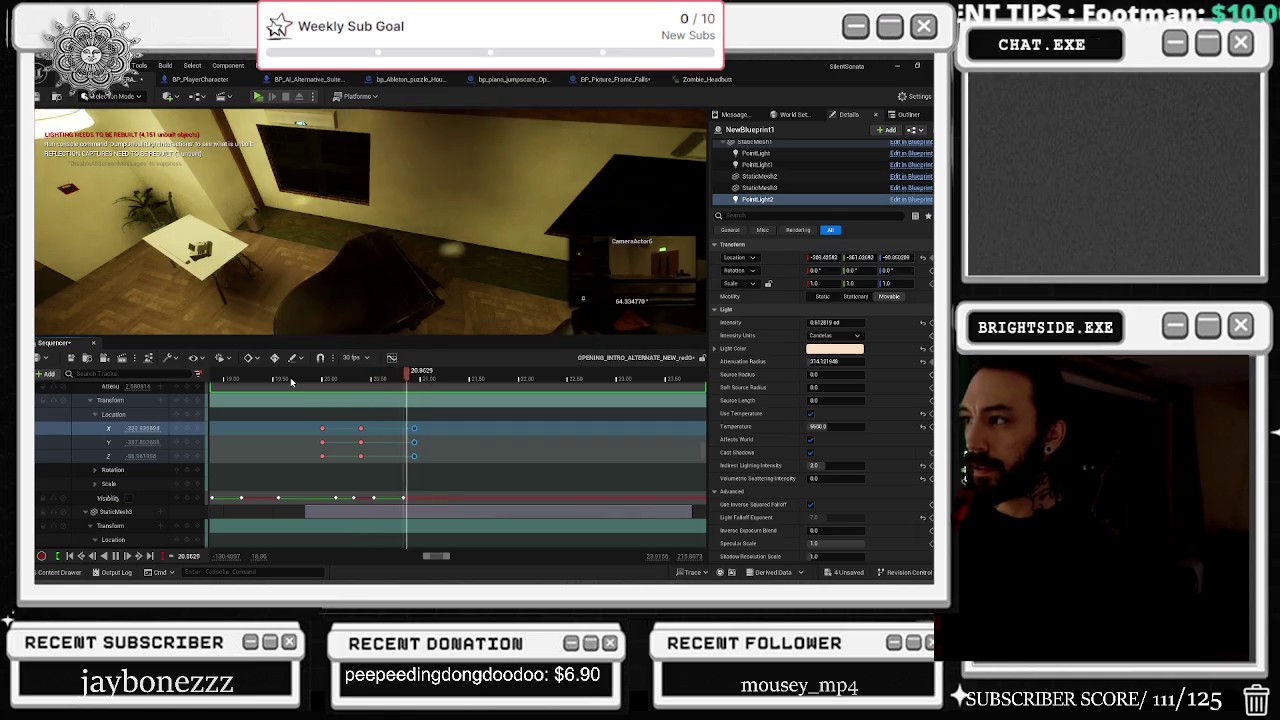
{"action": "key", "text": "space"}
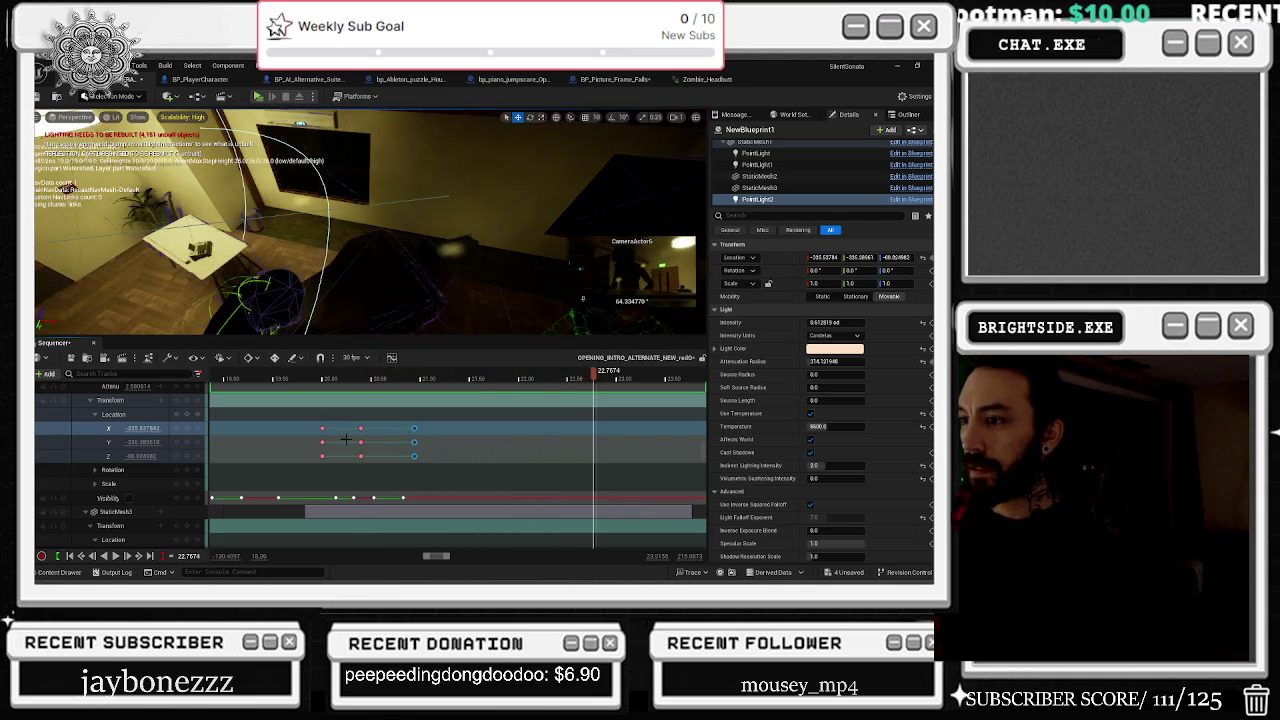
{"action": "left_click", "coordinate": [521, 378]}
{"action": "key", "text": "ctrl+v"}
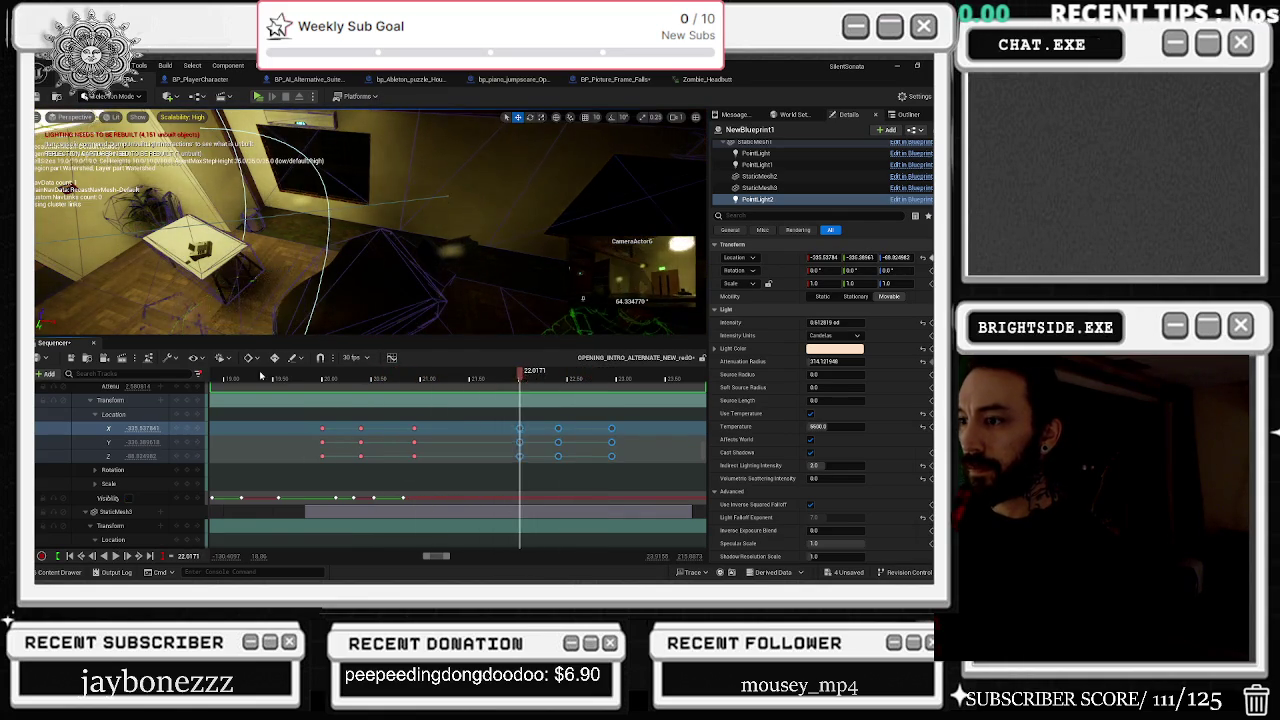
{"action": "left_click", "coordinate": [278, 378]}
{"action": "key", "text": "space"}
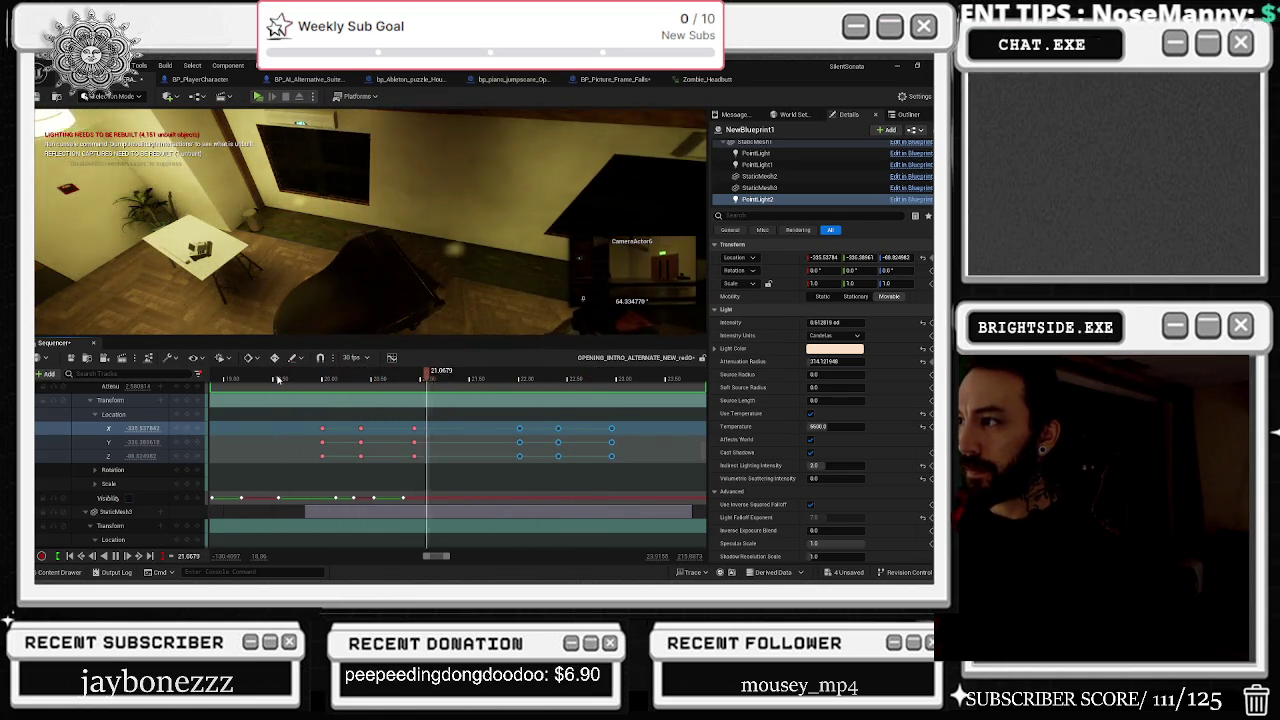
{"action": "key", "text": "space"}
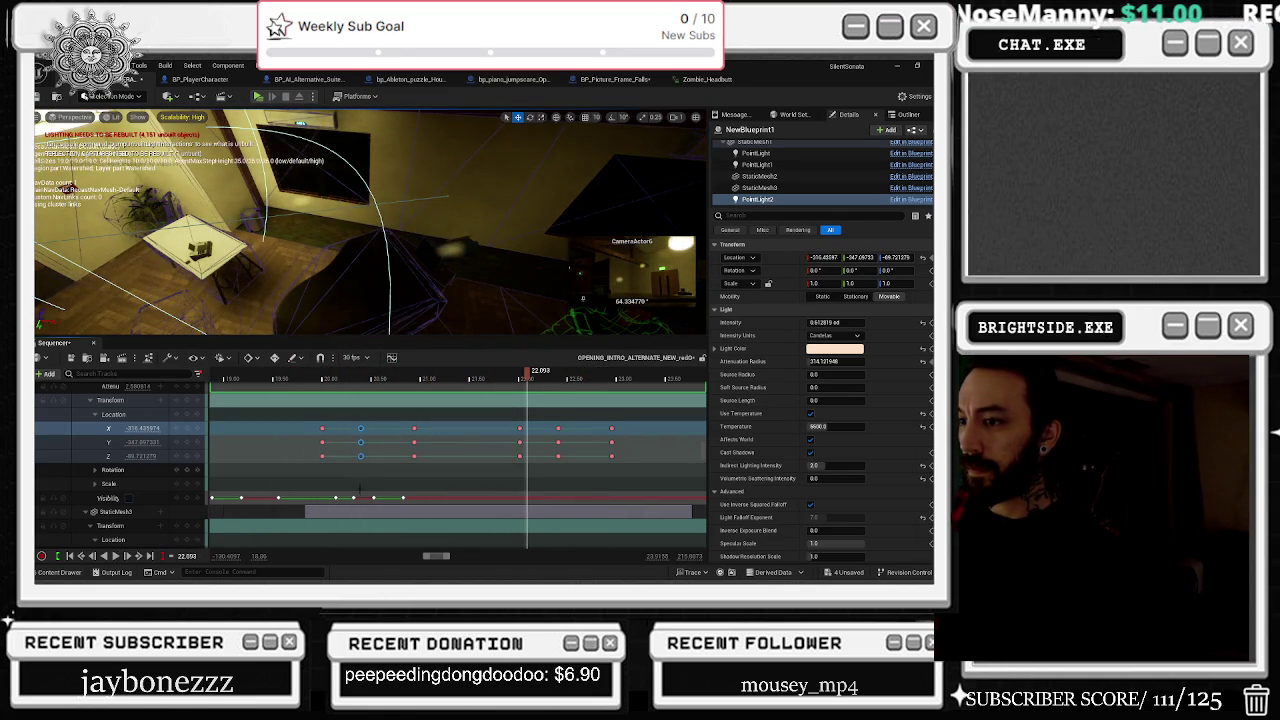
Step: Retime the Visibility key near 20.5 seconds and replay from about 19.5 s
{"action": "left_click", "coordinate": [357, 498]}
{"action": "left_click", "coordinate": [372, 498]}
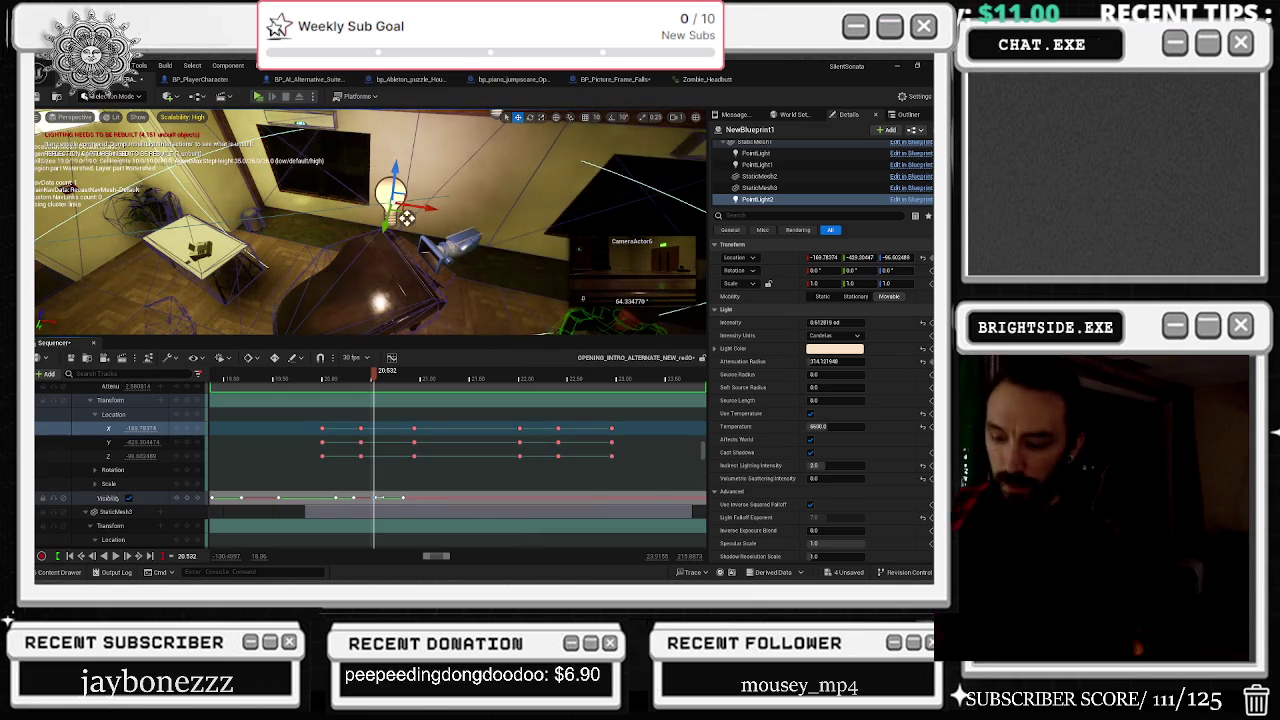
{"action": "left_click_drag", "start_coordinate": [378, 497], "coordinate": [373, 497]}
{"action": "left_click", "coordinate": [404, 497]}
{"action": "key", "text": "space"}
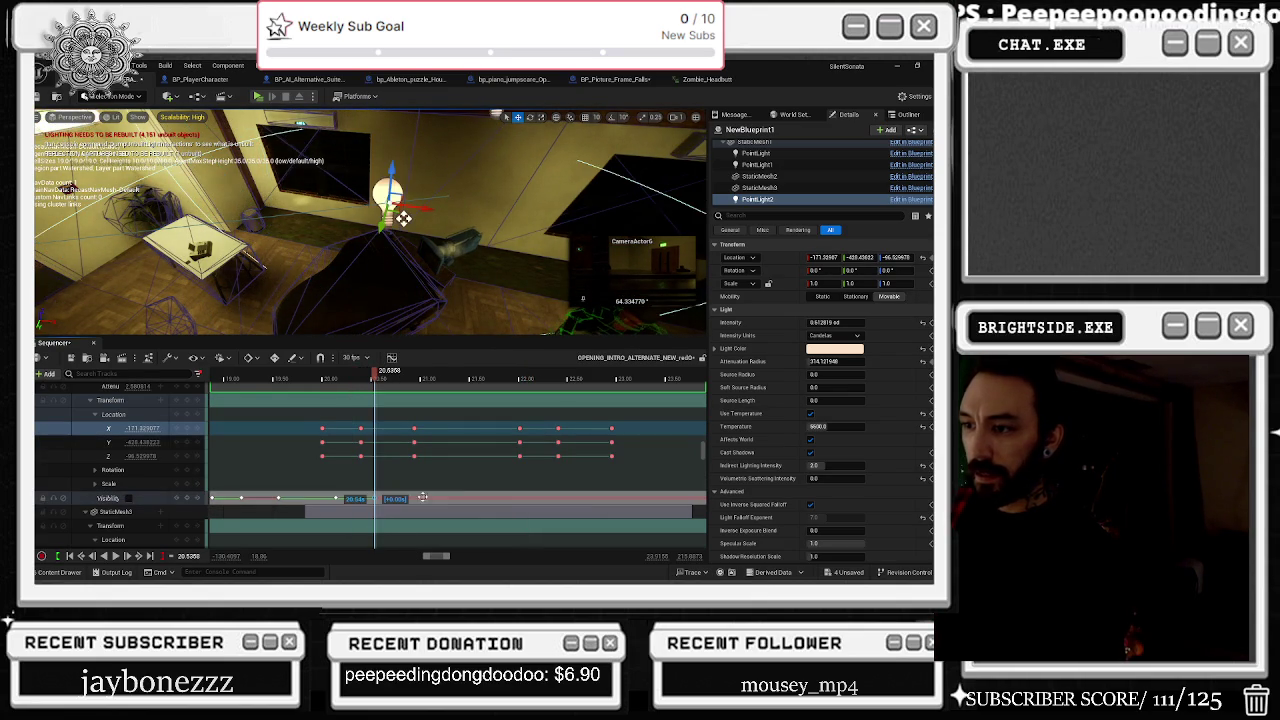
{"action": "left_click", "coordinate": [273, 379]}
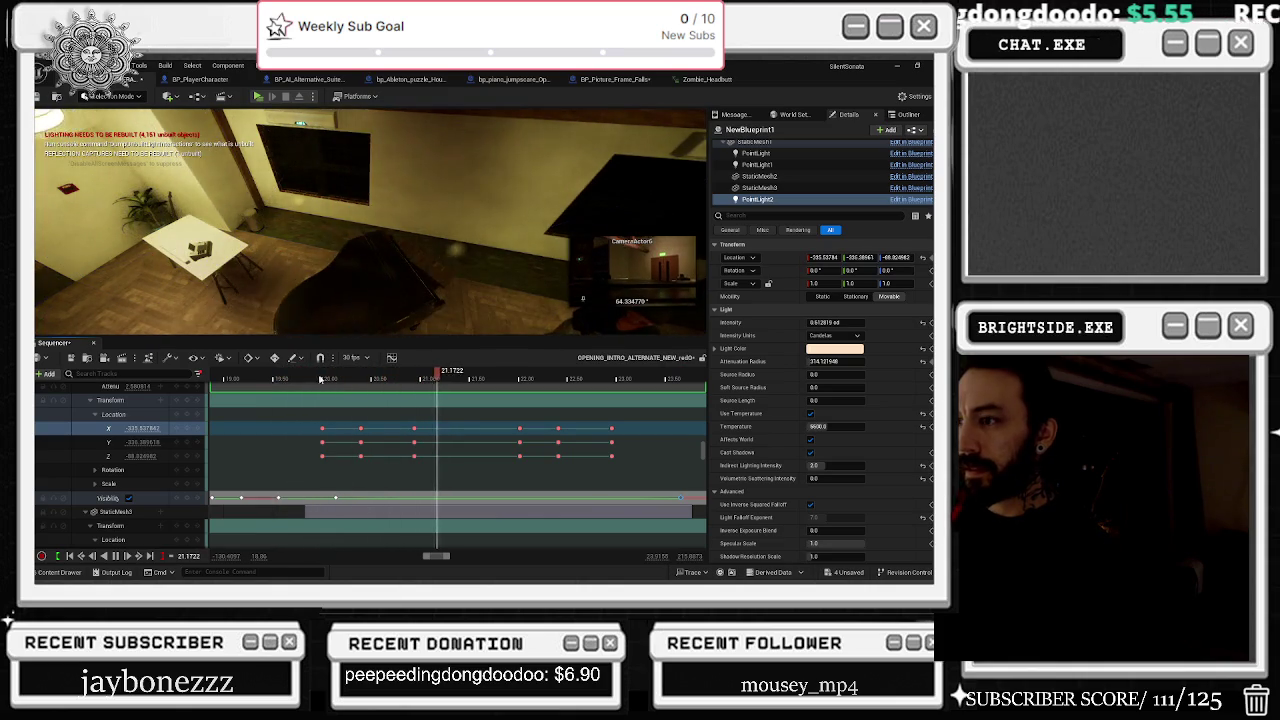
Step: Move the key column around 21 seconds earlier and the next column about 0.46 s later
{"action": "left_click_drag", "start_coordinate": [348, 419], "coordinate": [364, 457]}
{"action": "key", "text": "comma"}
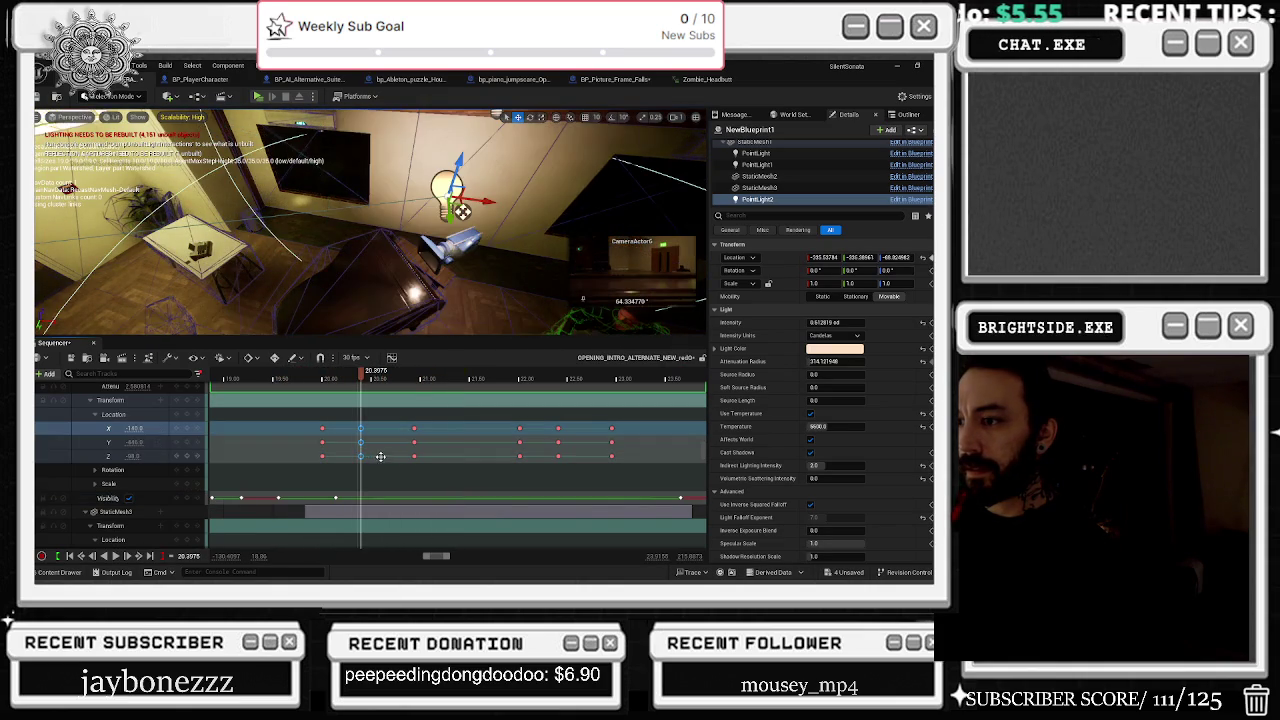
{"action": "left_click_drag", "start_coordinate": [428, 429], "coordinate": [408, 434]}
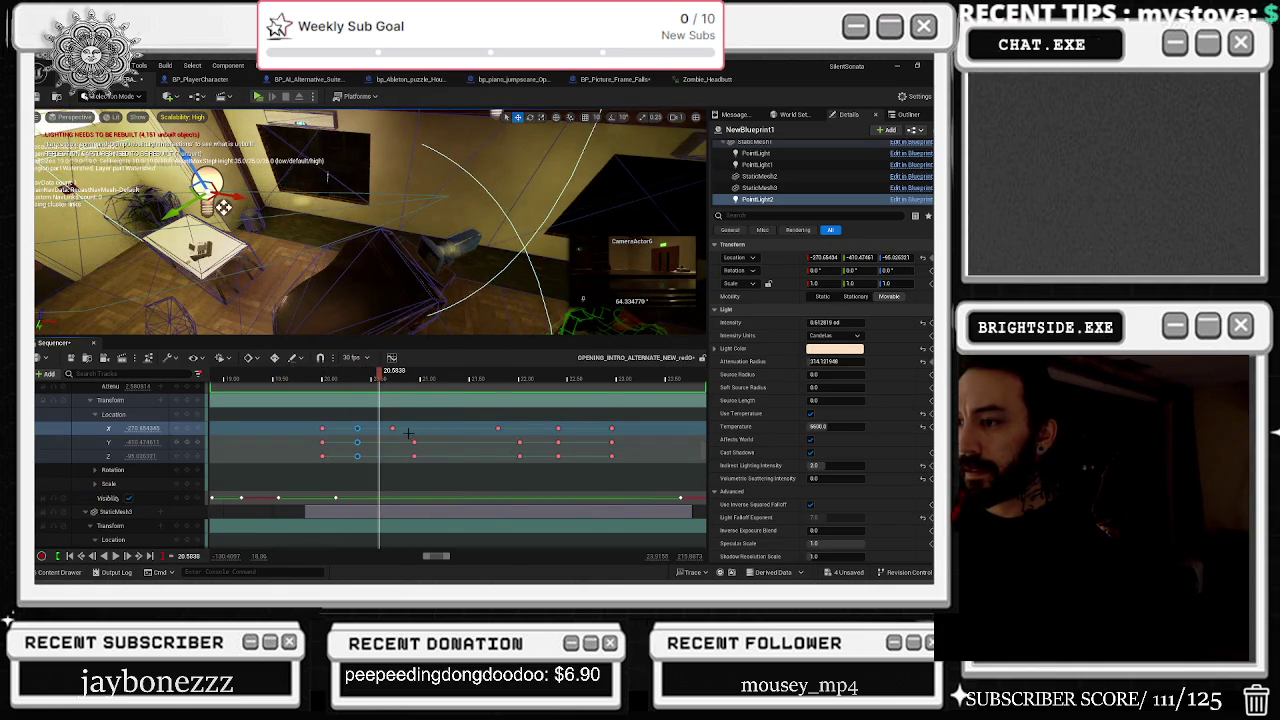
{"action": "left_click", "coordinate": [424, 463]}
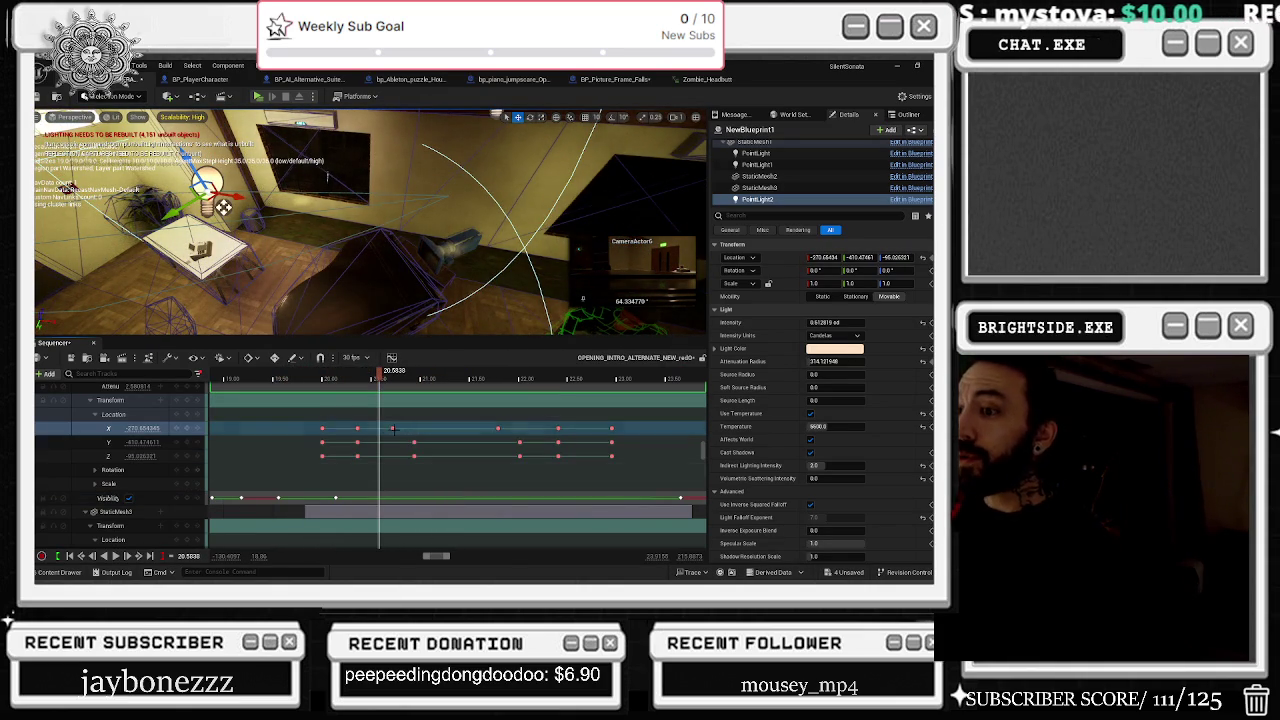
{"action": "key", "text": "period"}
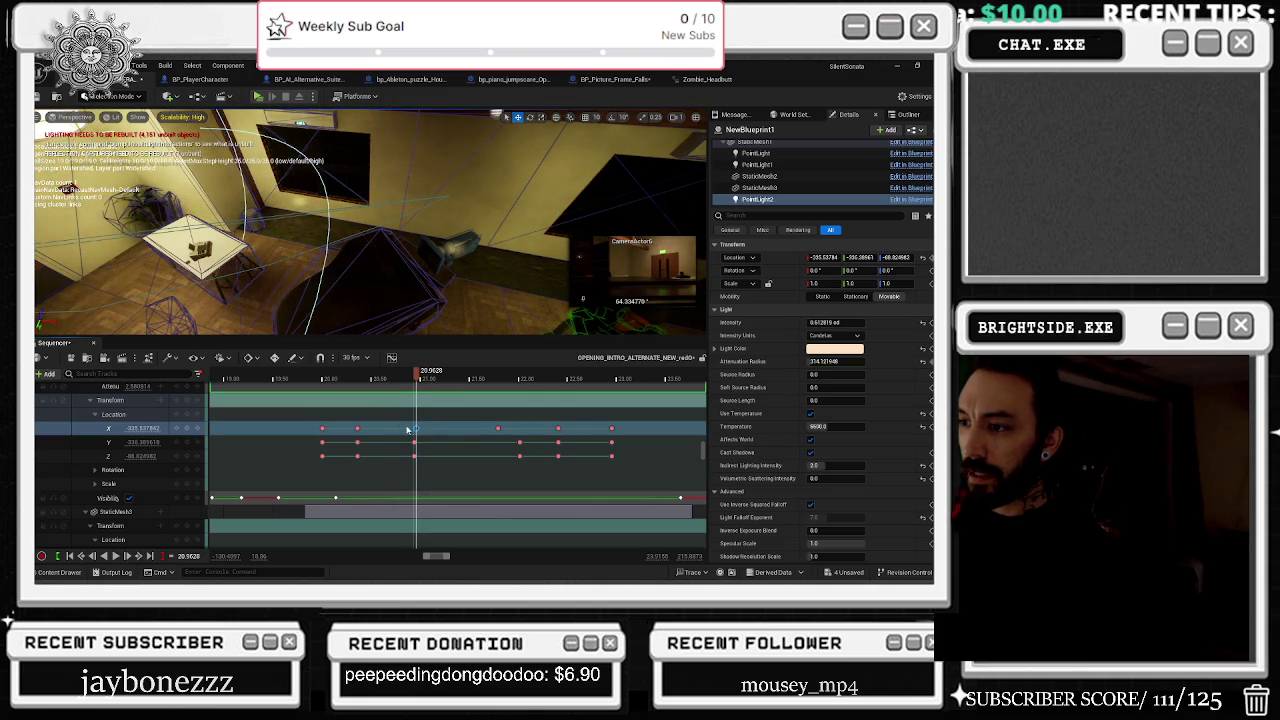
{"action": "mouse_move", "coordinate": [413, 456]}
{"action": "left_mouse_down"}
{"action": "mouse_move", "coordinate": [459, 456]}
{"action": "mouse_move", "coordinate": [521, 428]}
{"action": "left_mouse_up"}
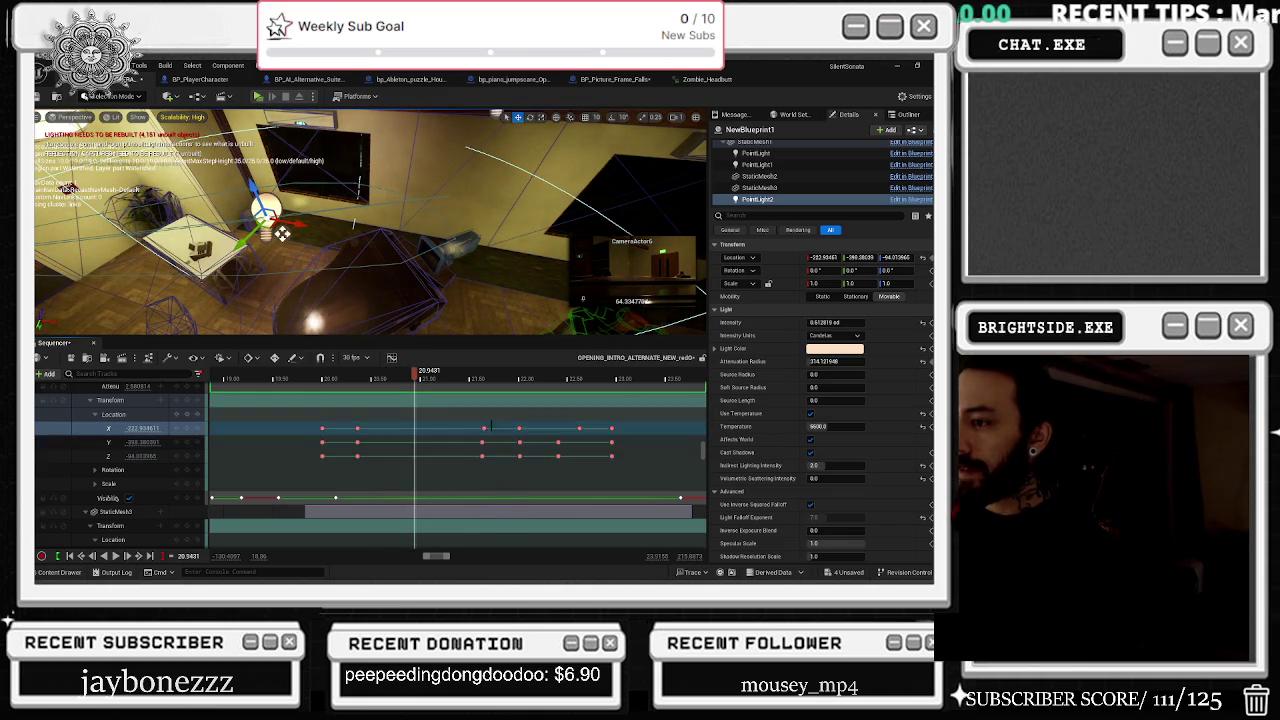
Step: Shift the later location key groups later, out to about 24.8 seconds, and play
{"action": "left_click_drag", "start_coordinate": [623, 425], "coordinate": [513, 462]}
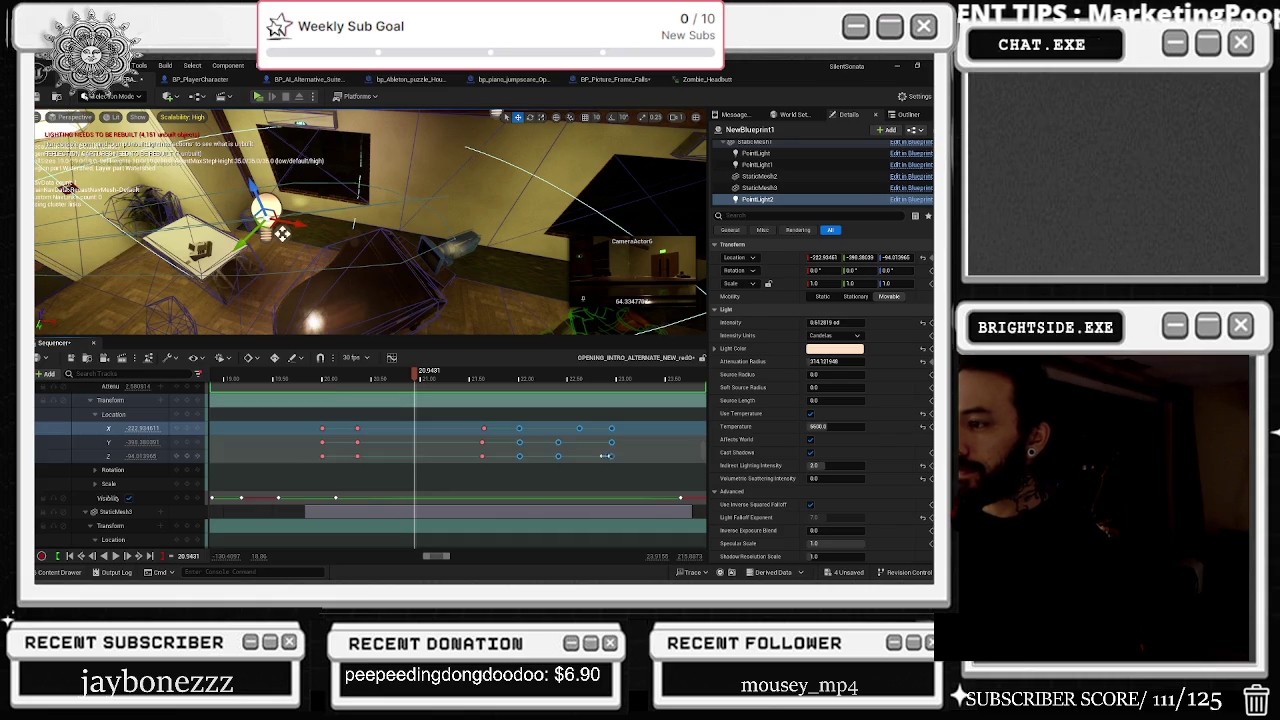
{"action": "left_click_drag", "start_coordinate": [614, 456], "coordinate": [663, 461]}
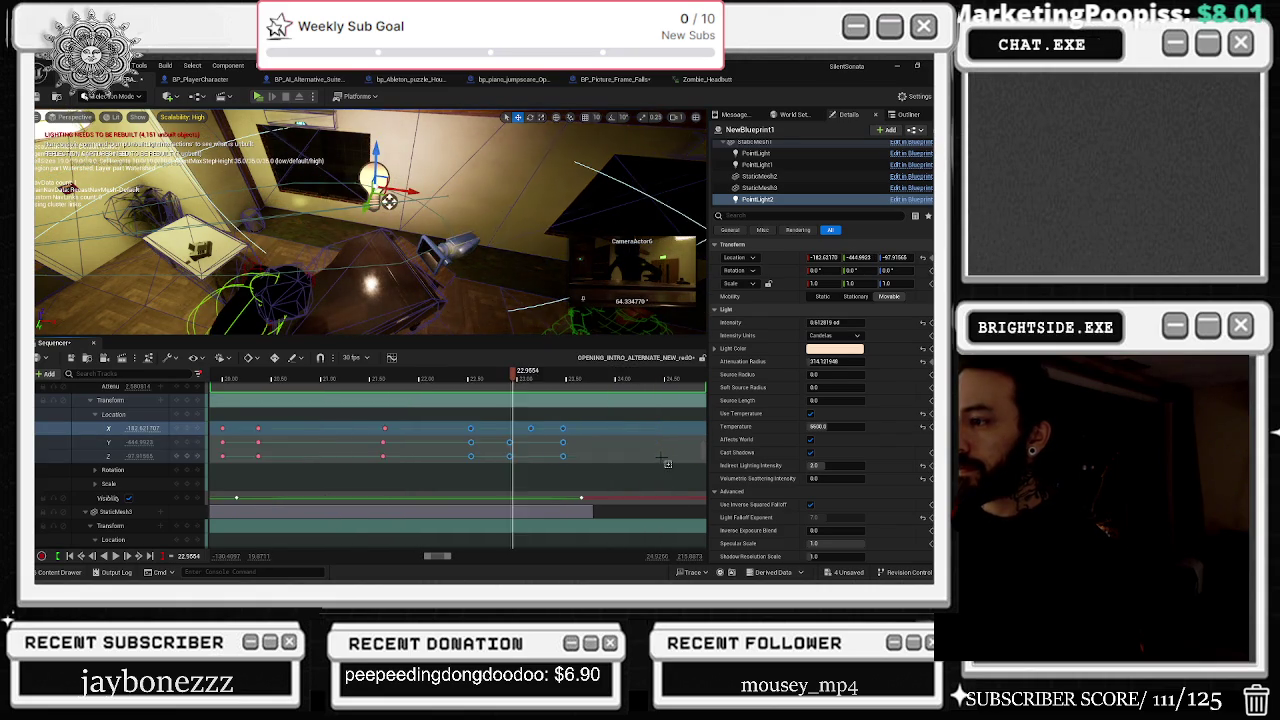
{"action": "mouse_move", "coordinate": [510, 427]}
{"action": "left_mouse_down"}
{"action": "mouse_move", "coordinate": [430, 470]}
{"action": "mouse_move", "coordinate": [600, 450]}
{"action": "left_mouse_up"}
{"action": "mouse_move", "coordinate": [437, 441]}
{"action": "left_mouse_down"}
{"action": "mouse_move", "coordinate": [420, 458]}
{"action": "mouse_move", "coordinate": [412, 444]}
{"action": "mouse_move", "coordinate": [445, 442]}
{"action": "mouse_move", "coordinate": [406, 442]}
{"action": "left_mouse_up"}
{"action": "scroll", "coordinate": [406, 442], "scroll_direction": "left", "scroll_amount": 3}
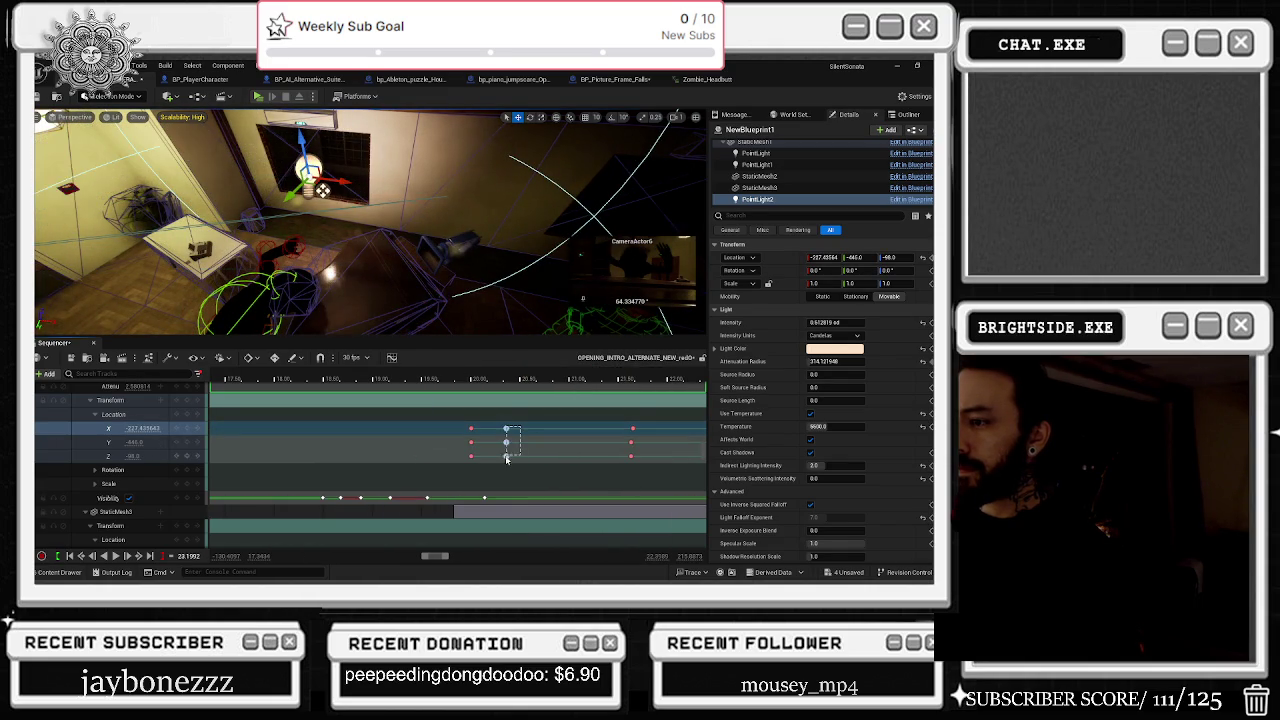
{"action": "left_click_drag", "start_coordinate": [507, 457], "coordinate": [535, 457]}
{"action": "left_click_drag", "start_coordinate": [480, 378], "coordinate": [418, 383]}
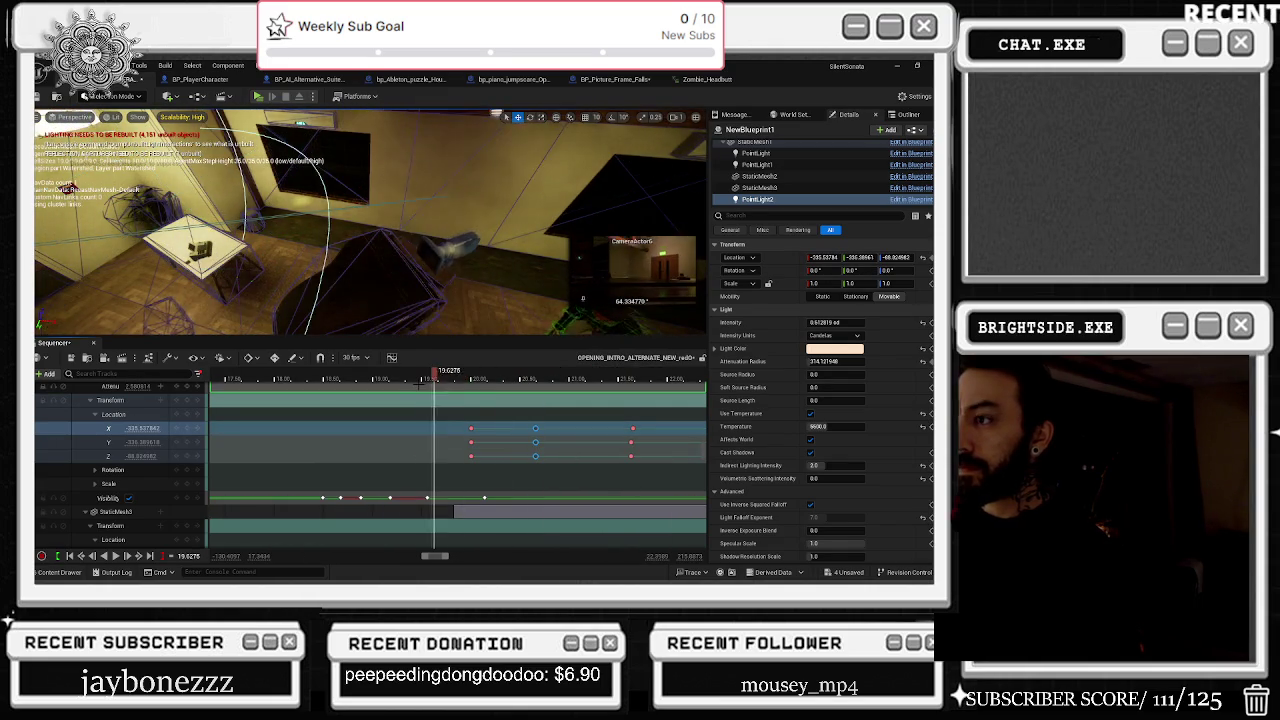
{"action": "key", "text": "space"}
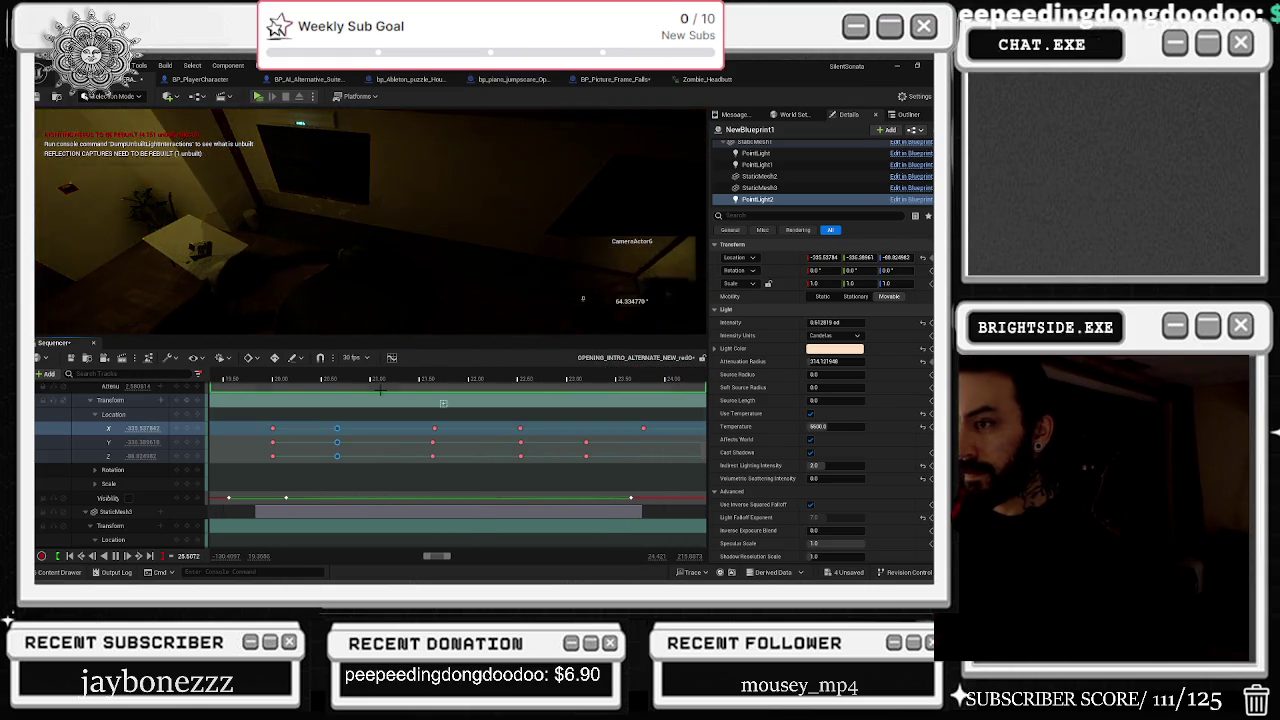
Step: Replay the sequence from about 19.8 and 20.3 seconds
{"action": "left_click", "coordinate": [252, 378]}
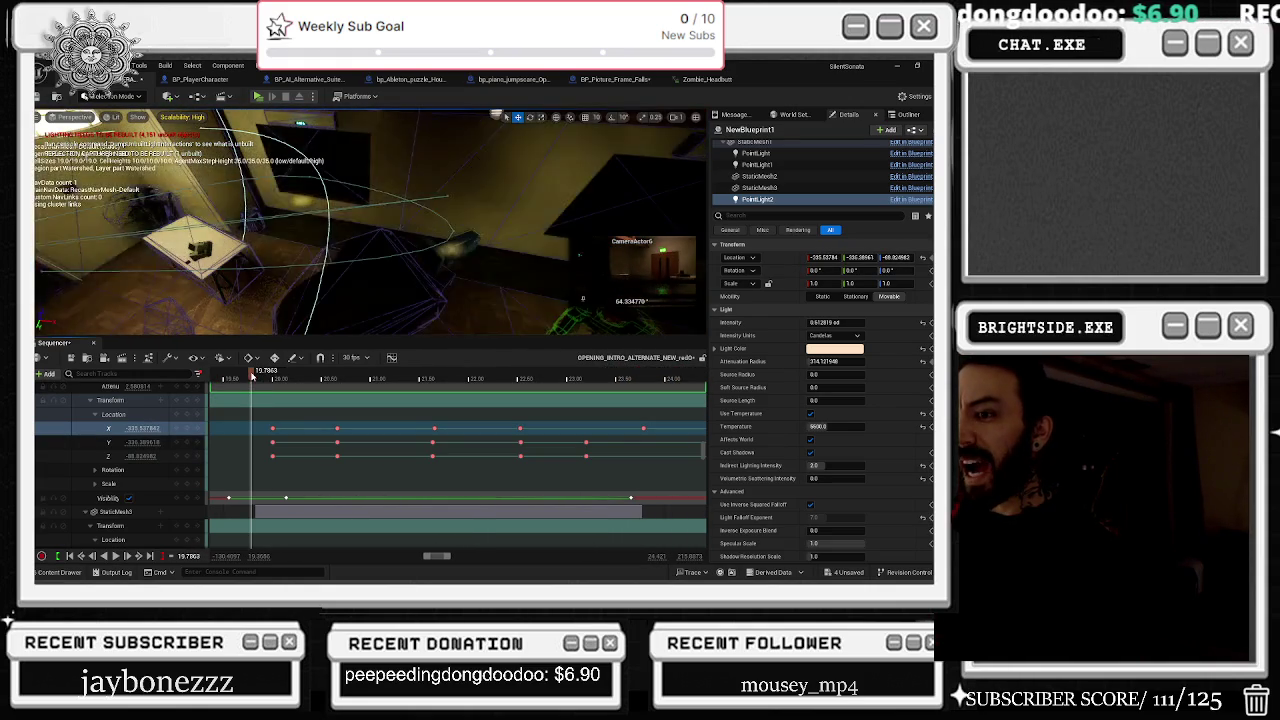
{"action": "key", "text": "space"}
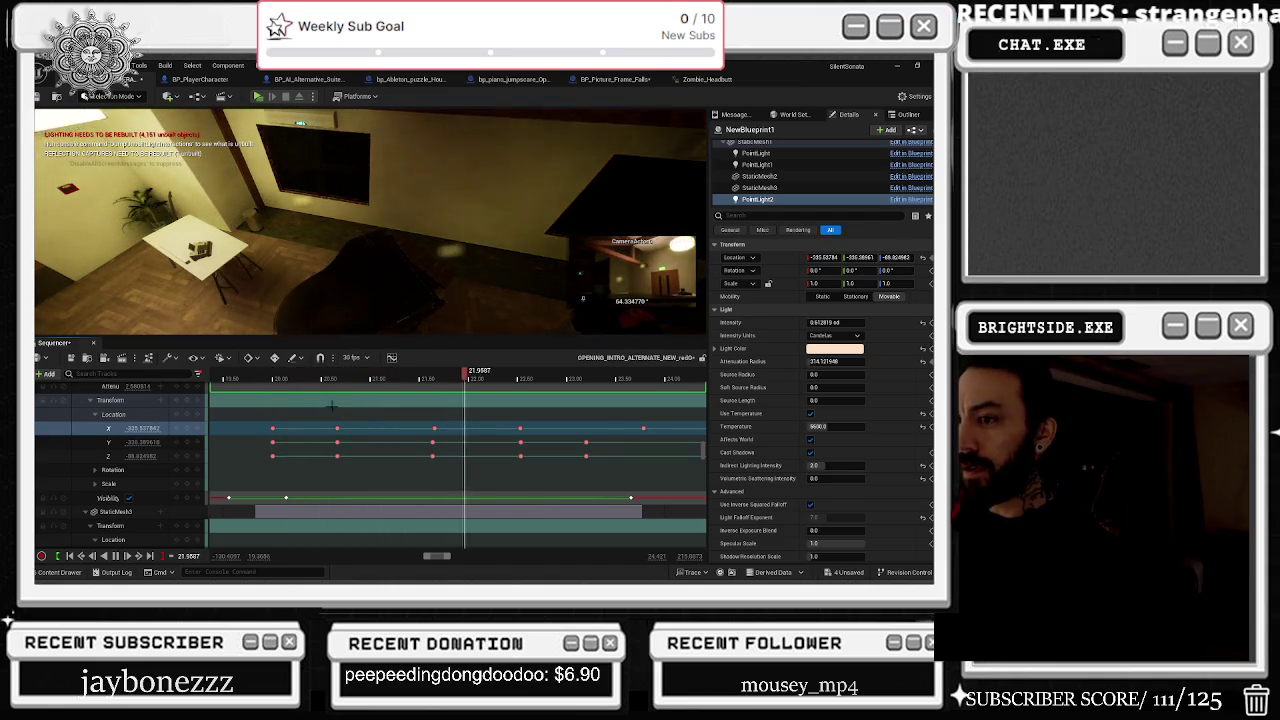
{"action": "left_click", "coordinate": [283, 379]}
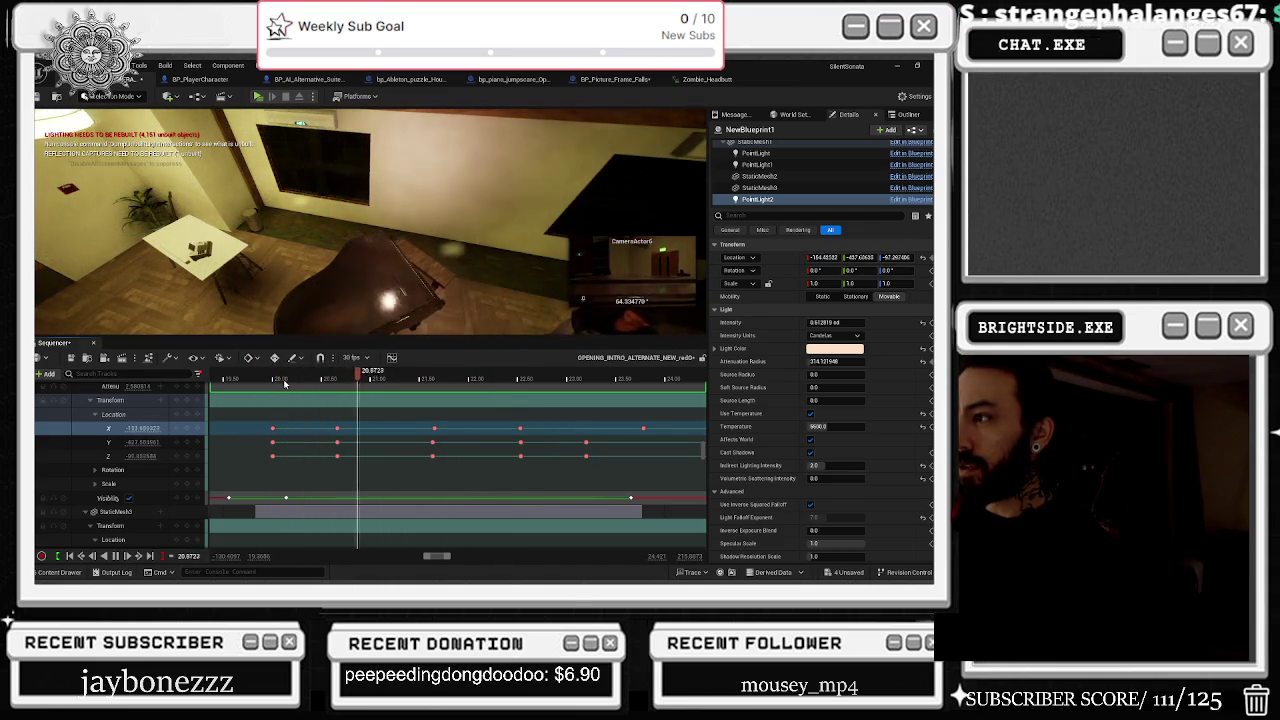
{"action": "key", "text": "space"}
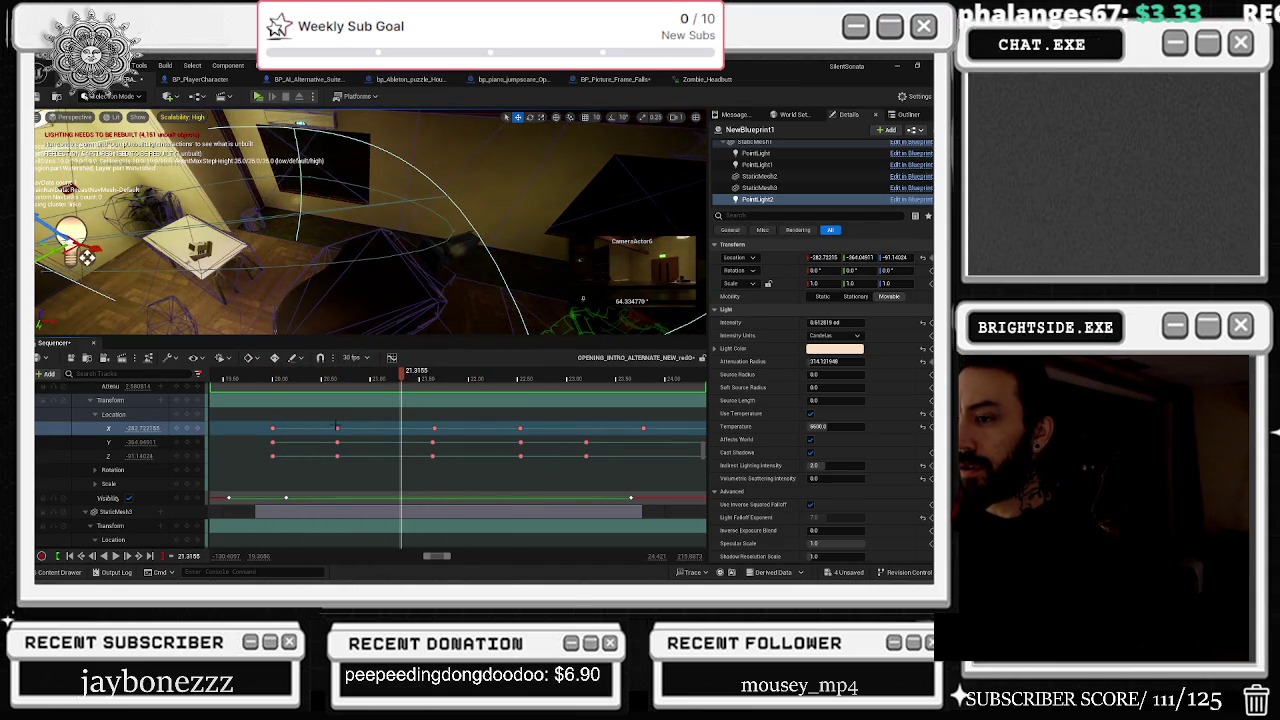
Step: Change PointLight2's Location key at 21.65 s to X about -195, keying all axes
{"action": "left_click", "coordinate": [434, 428]}
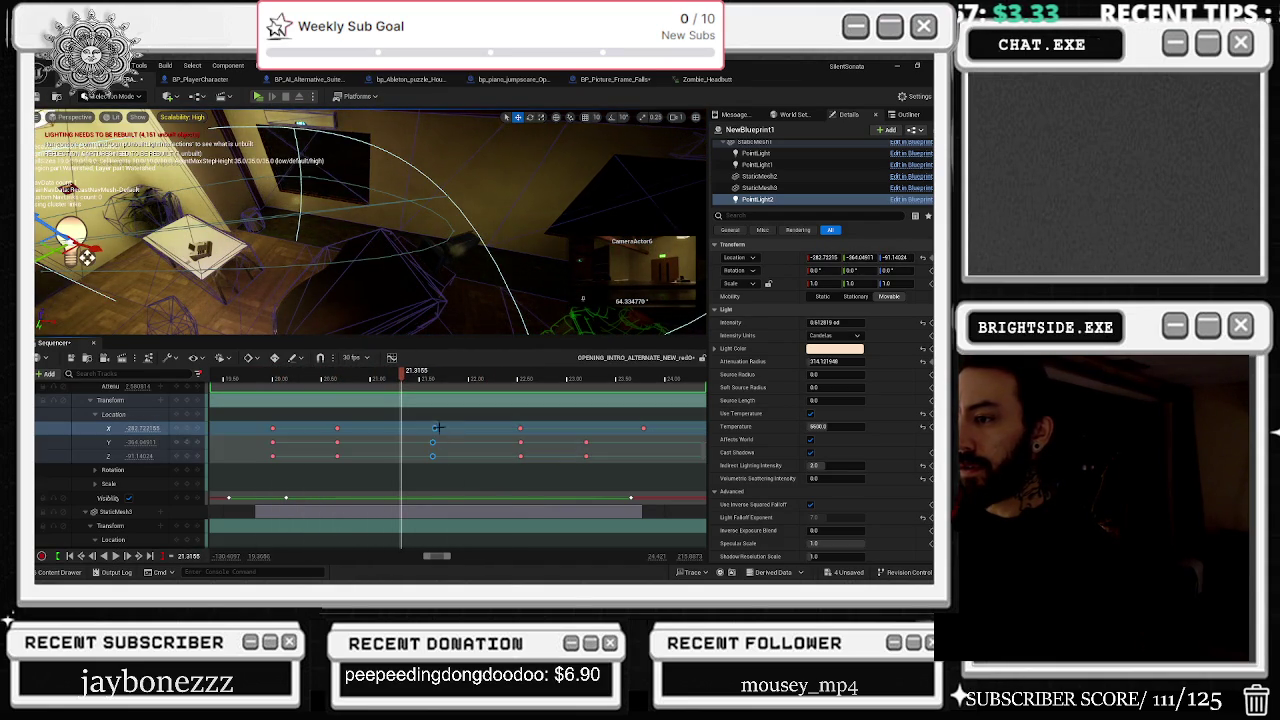
{"action": "left_click_drag", "start_coordinate": [370, 230], "coordinate": [300, 220]}
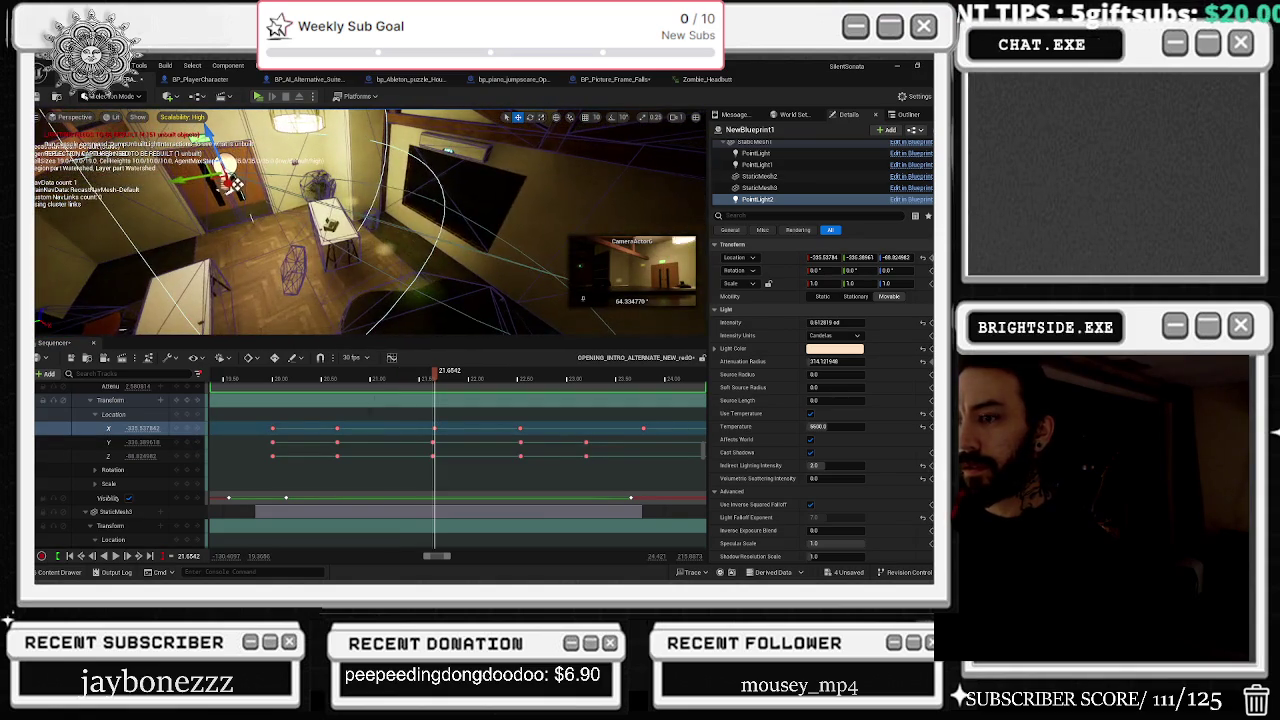
{"action": "left_click", "coordinate": [434, 428]}
{"action": "left_click_drag", "start_coordinate": [171, 428], "coordinate": [135, 442]}
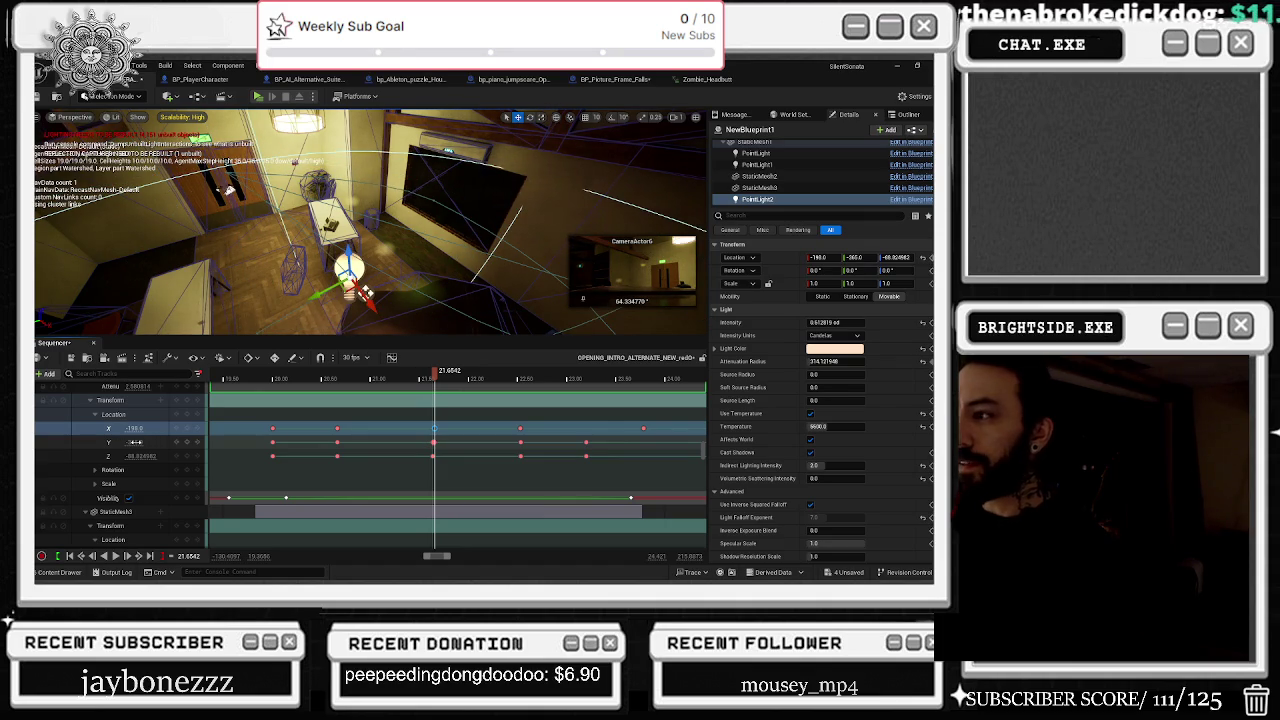
{"action": "left_click", "coordinate": [431, 443]}
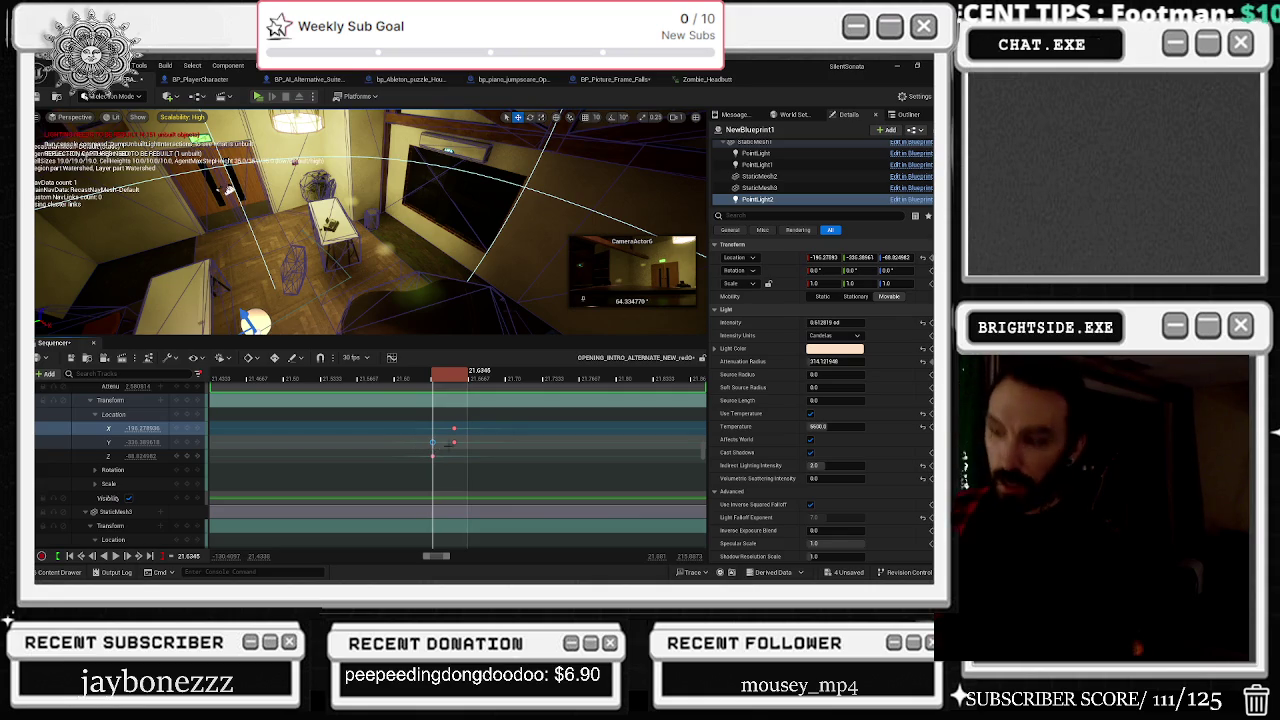
Step: Delete PointLight2's last X and Y location keys and add a new X key
{"action": "key", "text": "Delete"}
{"action": "scroll", "coordinate": [470, 438], "scroll_direction": "up", "scroll_amount": 1}
{"action": "scroll", "coordinate": [497, 436], "scroll_direction": "left", "scroll_amount": 3}
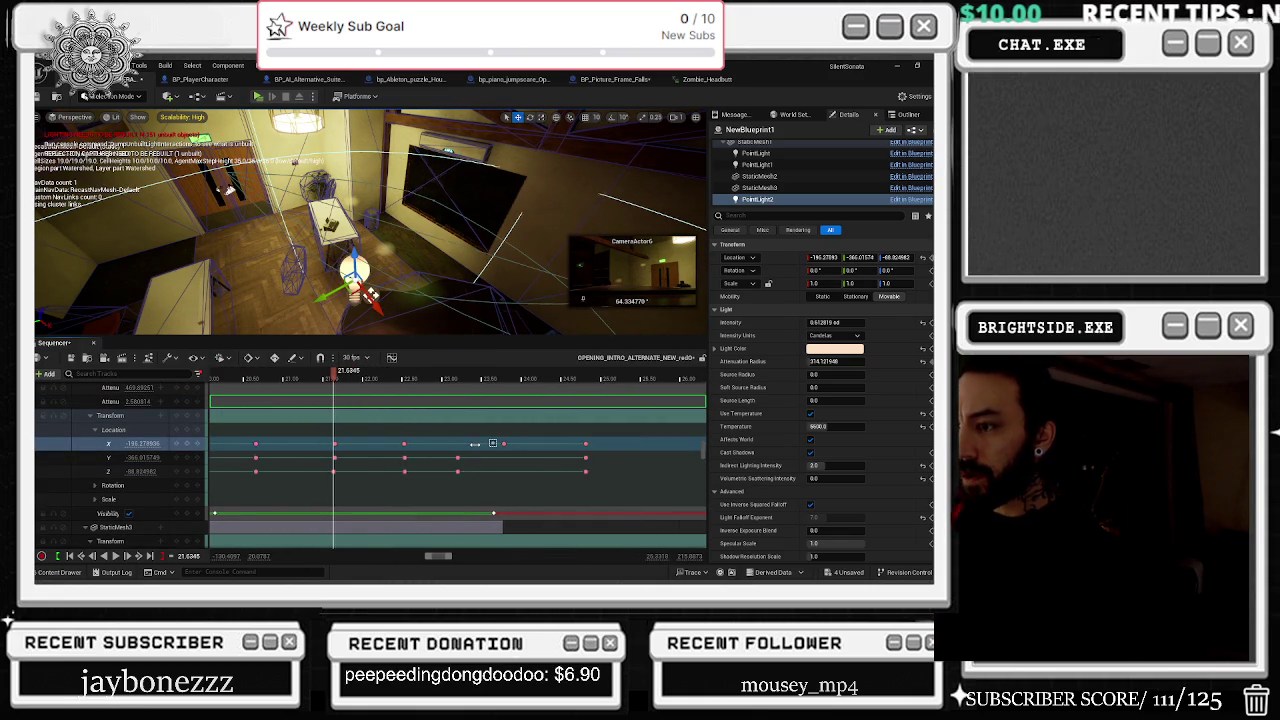
{"action": "left_click_drag", "start_coordinate": [488, 443], "coordinate": [474, 464]}
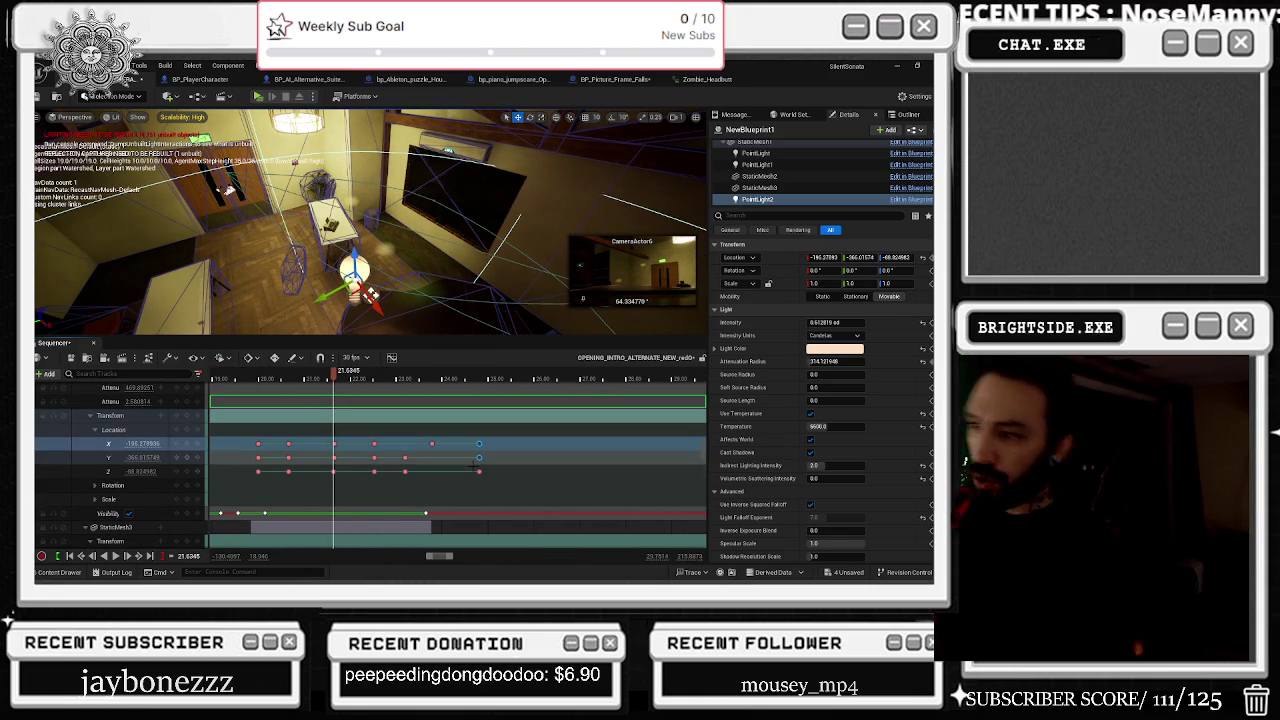
{"action": "key", "text": "Delete"}
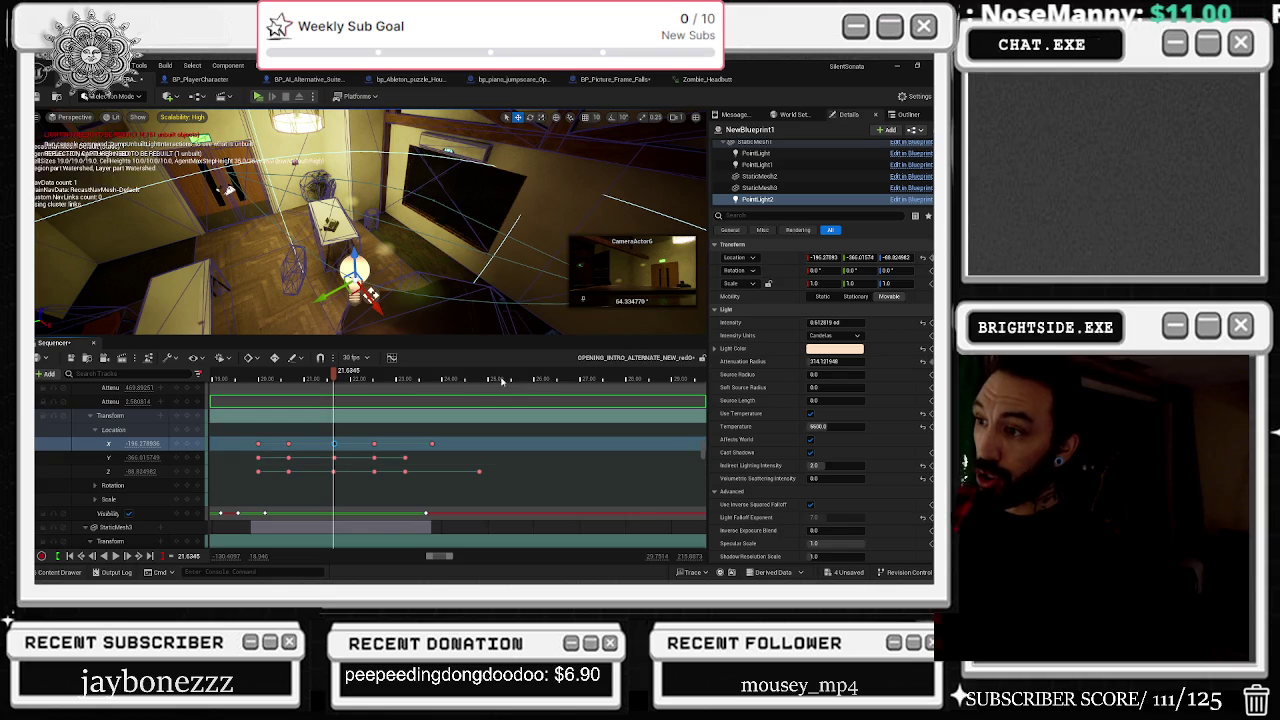
{"action": "left_click", "coordinate": [474, 378]}
{"action": "key", "text": "Return"}
{"action": "key", "text": "space"}
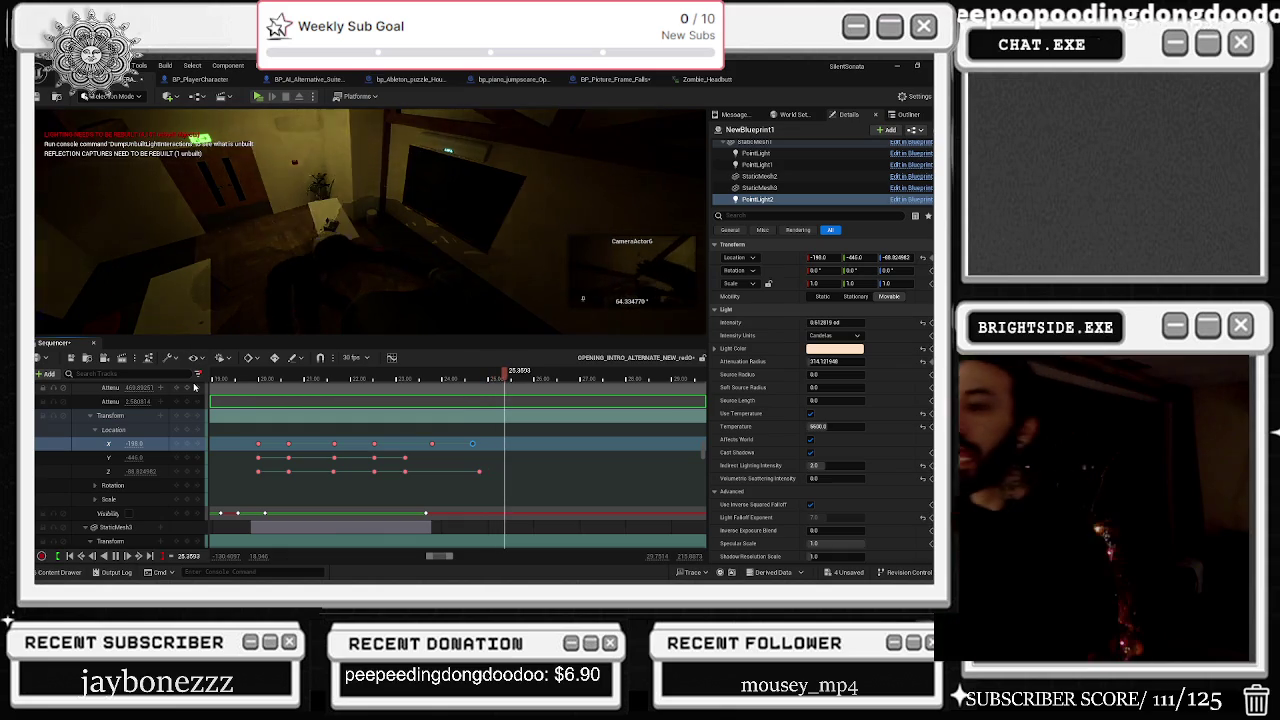
Step: Move the Visibility key to about 25 seconds and replay from 23.25 and 21.4 seconds
{"action": "left_click", "coordinate": [424, 377]}
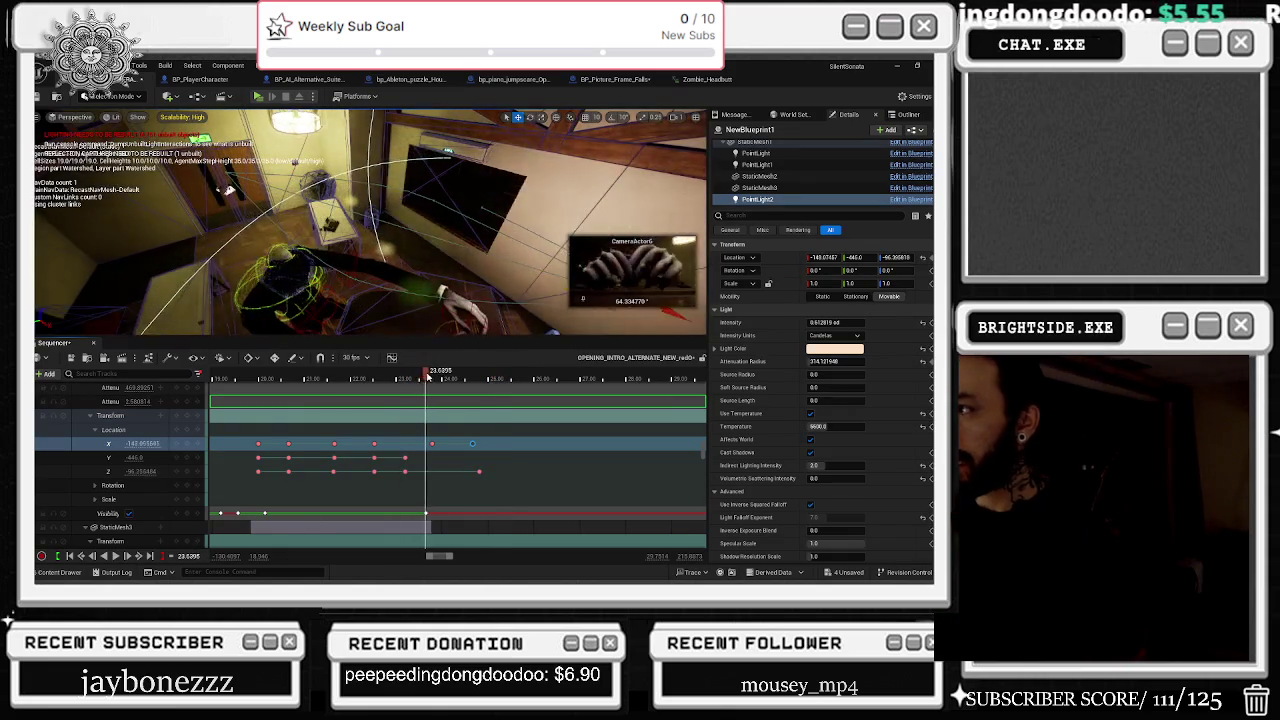
{"action": "left_click_drag", "start_coordinate": [426, 513], "coordinate": [486, 513]}
{"action": "left_click", "coordinate": [443, 377]}
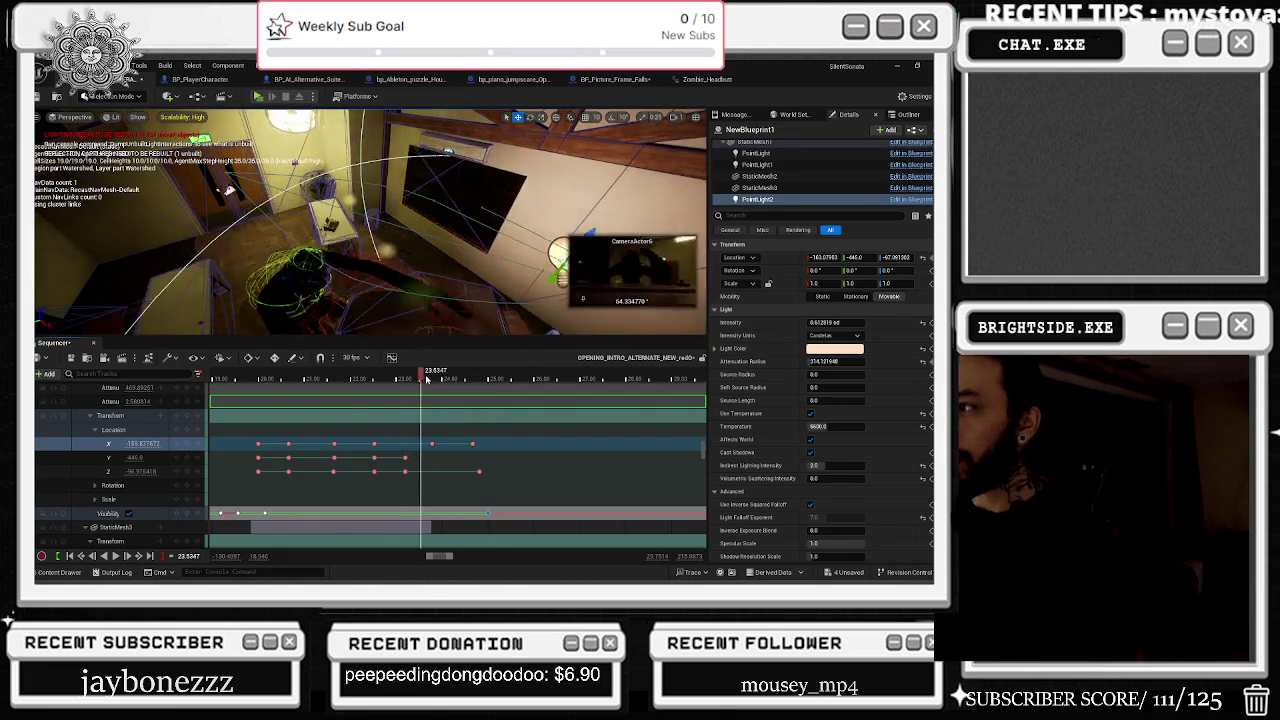
{"action": "left_click", "coordinate": [409, 380]}
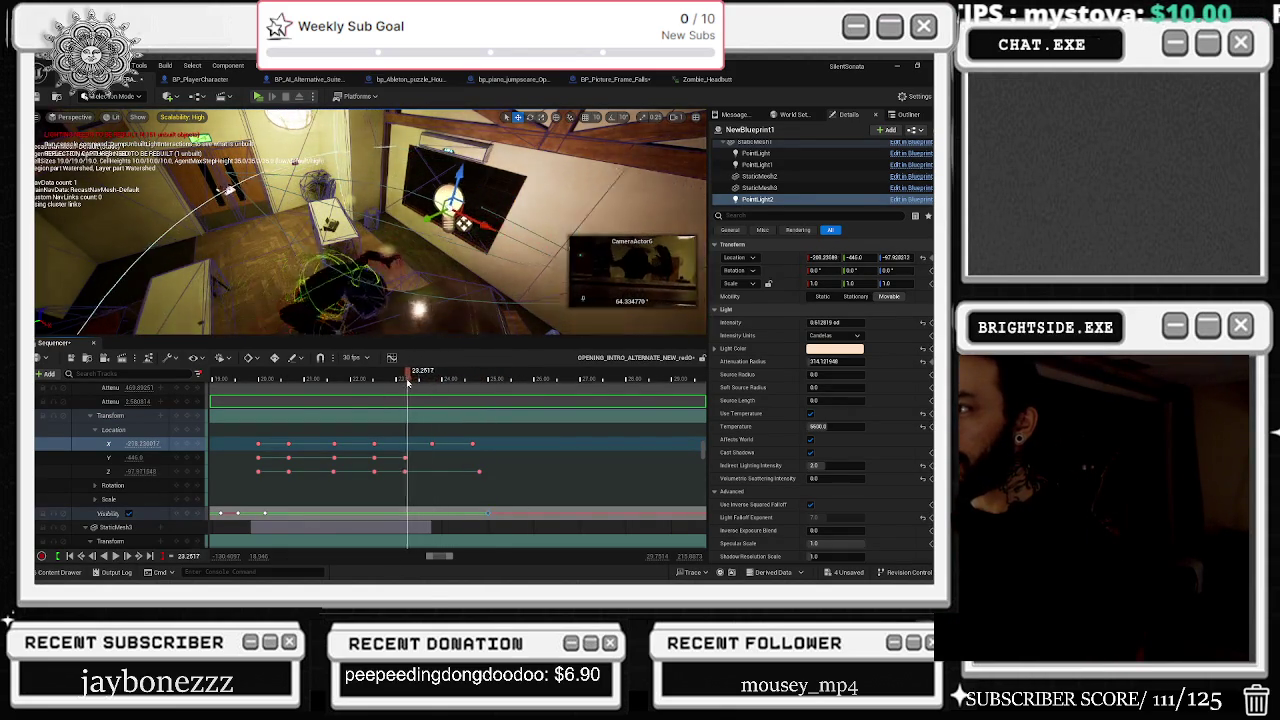
{"action": "key", "text": "space"}
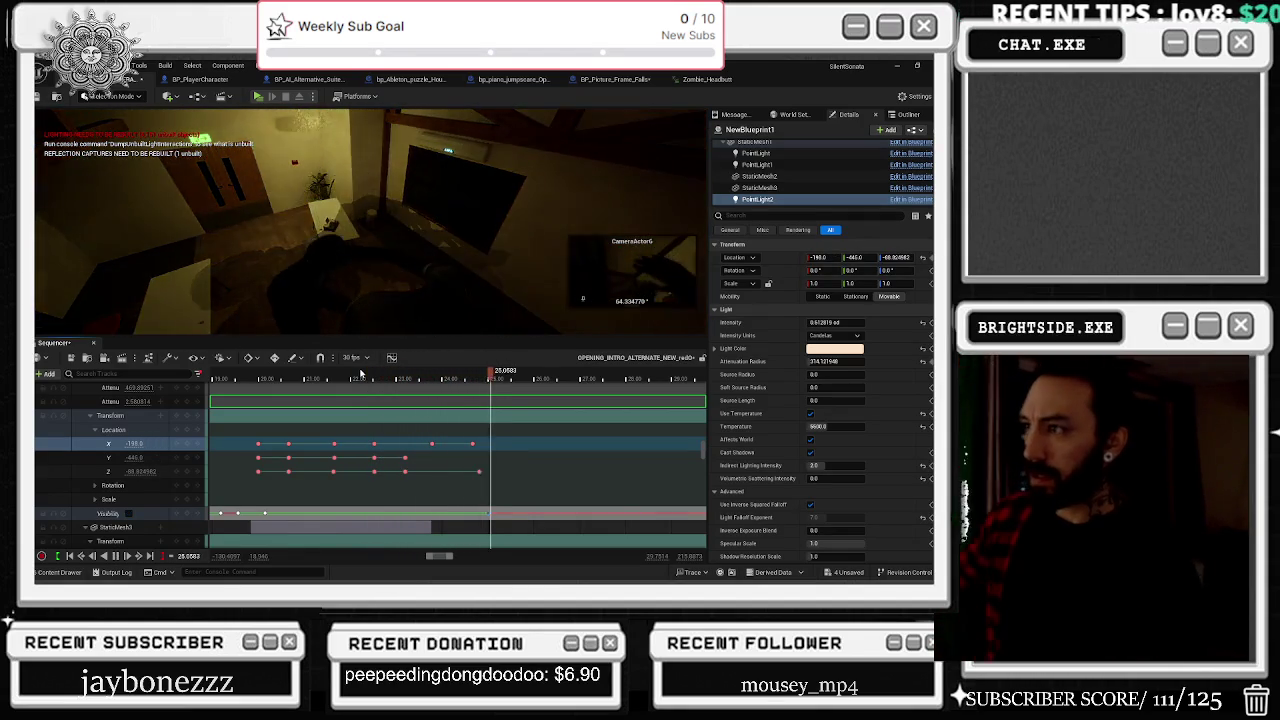
{"action": "key", "text": "space"}
{"action": "left_click", "coordinate": [329, 378]}
{"action": "key", "text": "space"}
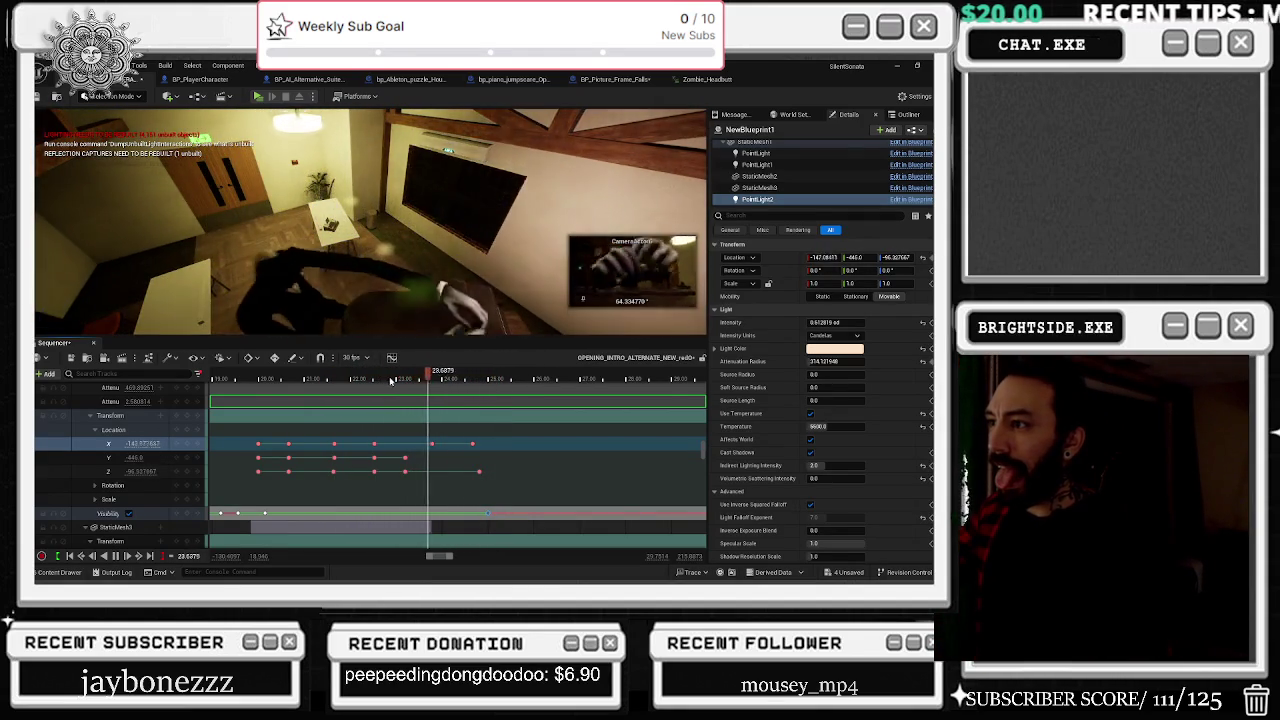
{"action": "key", "text": "space"}
{"action": "scroll", "coordinate": [521, 455], "scroll_direction": "up", "scroll_amount": 3}
{"action": "scroll", "coordinate": [521, 455], "scroll_direction": "down", "scroll_amount": 5}
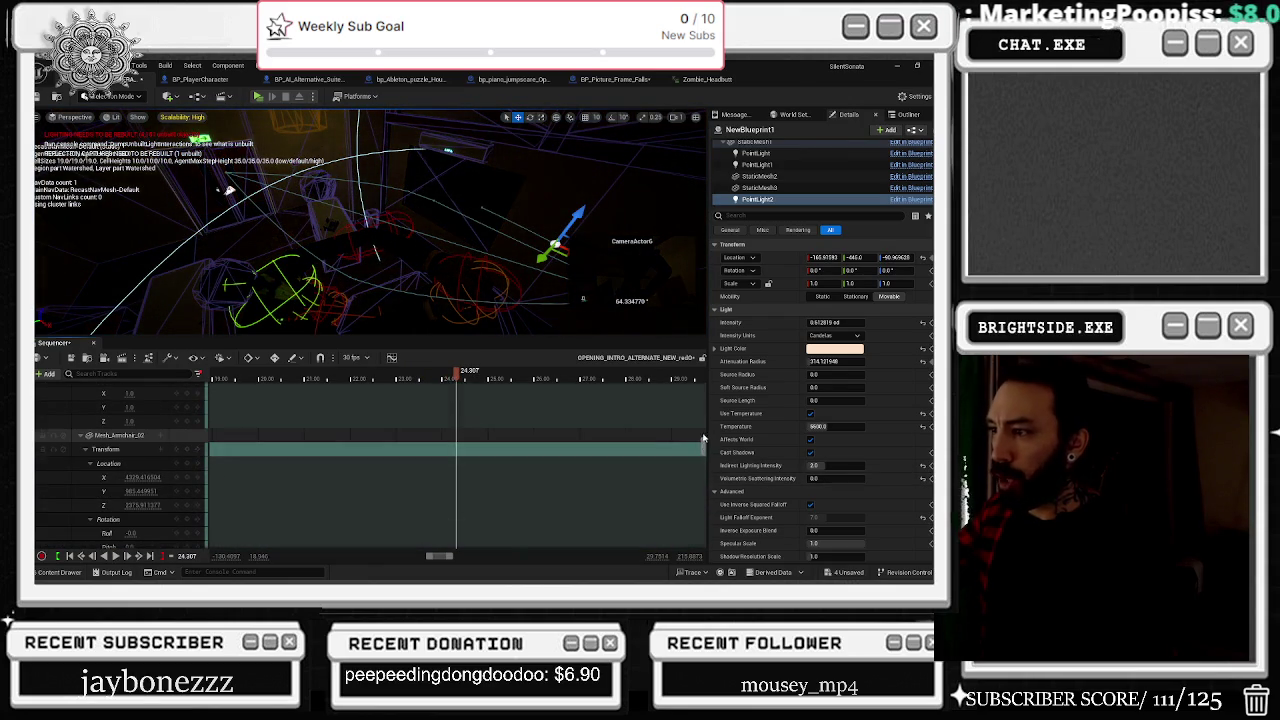
Step: Collapse the Events, TestRenderActor, Kneeling_Idle and CameraActor14 tracks to bring the Fade track into view
{"action": "scroll", "coordinate": [703, 445], "scroll_direction": "up", "scroll_amount": 5}
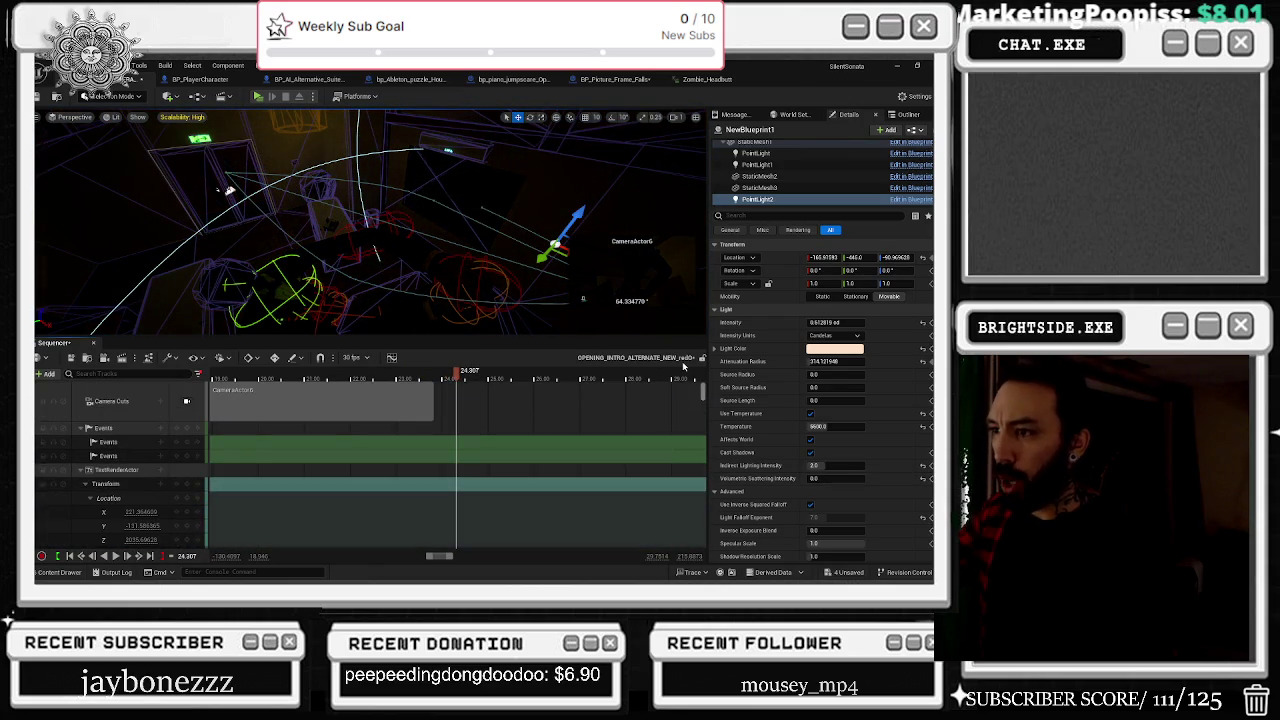
{"action": "left_click", "coordinate": [81, 429]}
{"action": "left_click", "coordinate": [85, 442]}
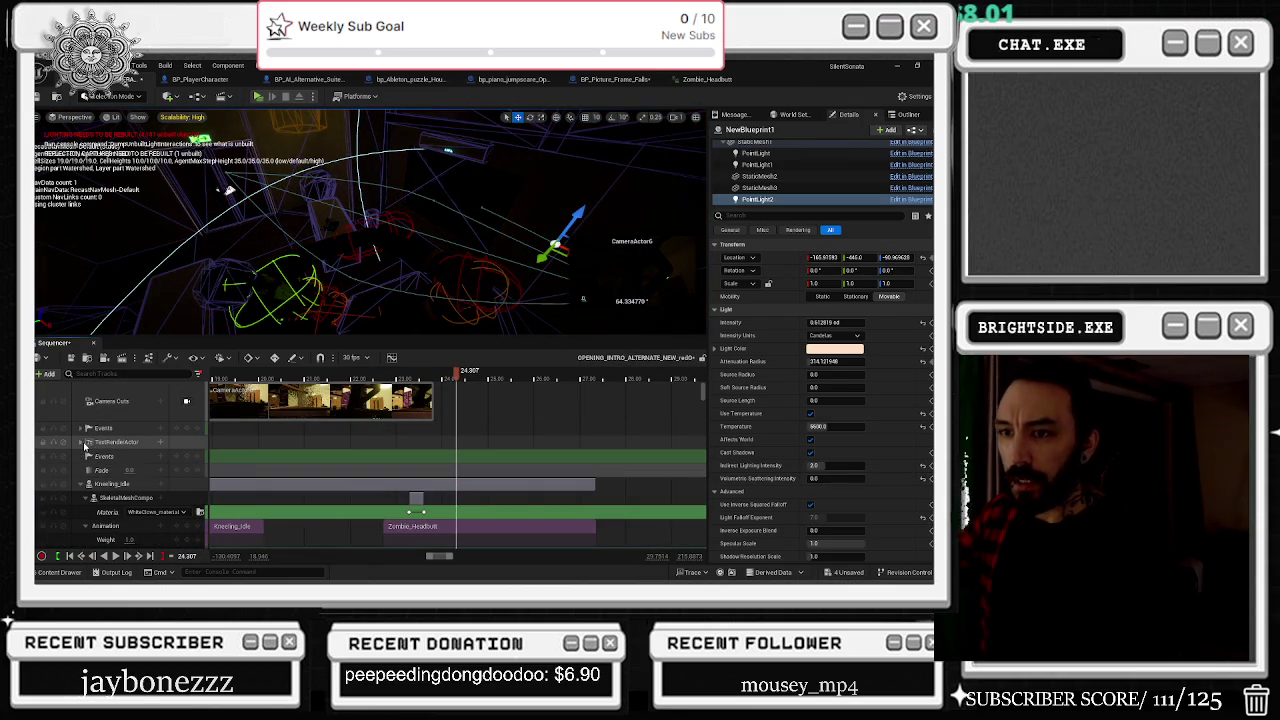
{"action": "left_click", "coordinate": [82, 484]}
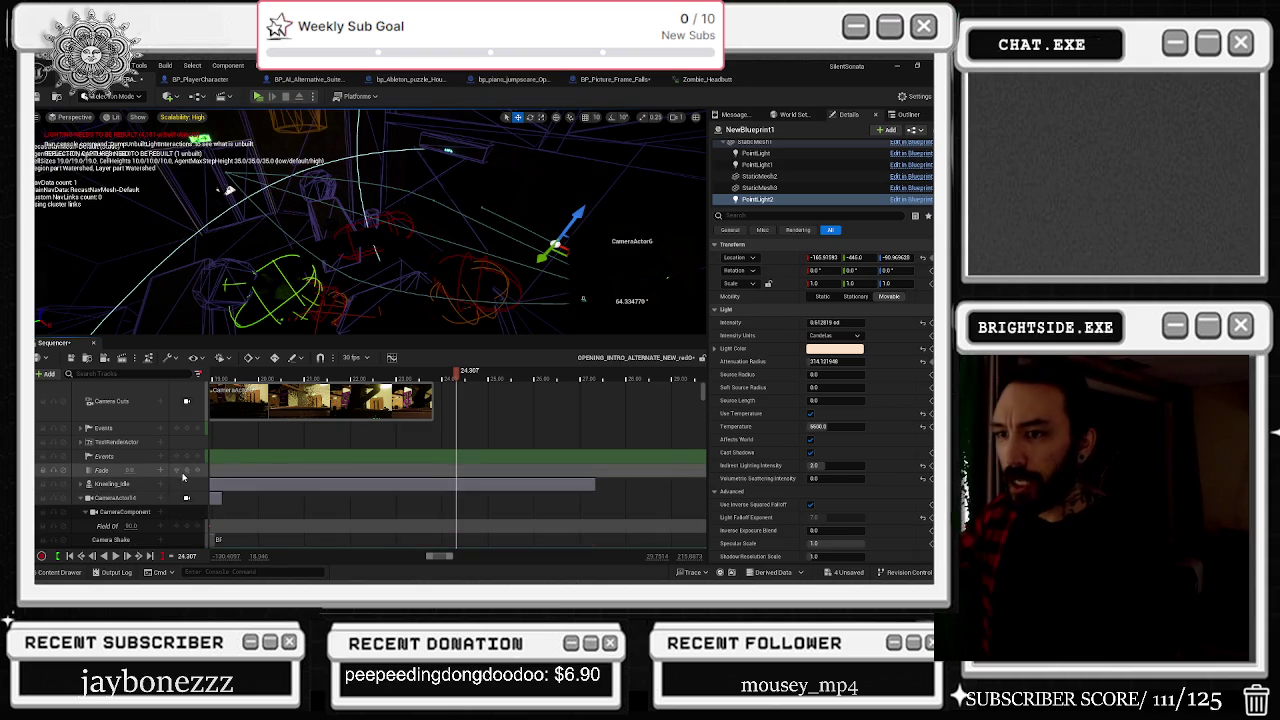
{"action": "left_click", "coordinate": [82, 497]}
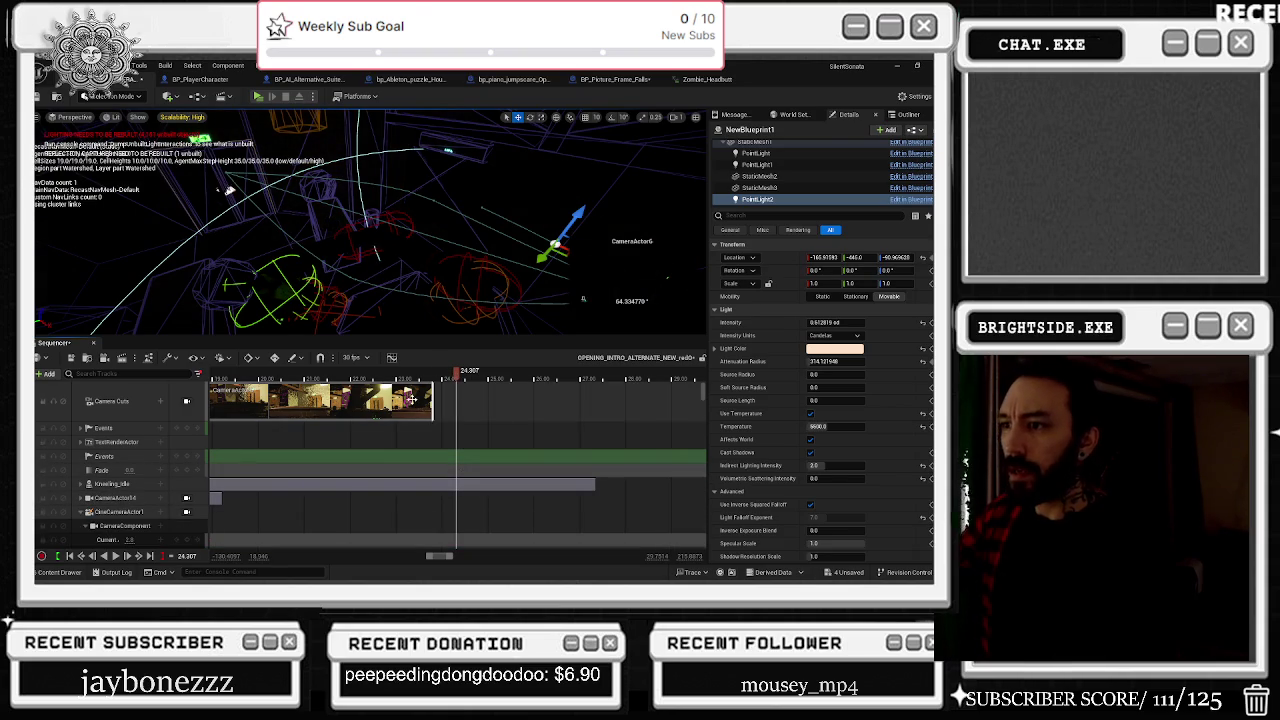
Step: Scrub to about 23.8 seconds, select the Fade track, and briefly play the fade
{"action": "left_click_drag", "start_coordinate": [456, 376], "coordinate": [432, 389]}
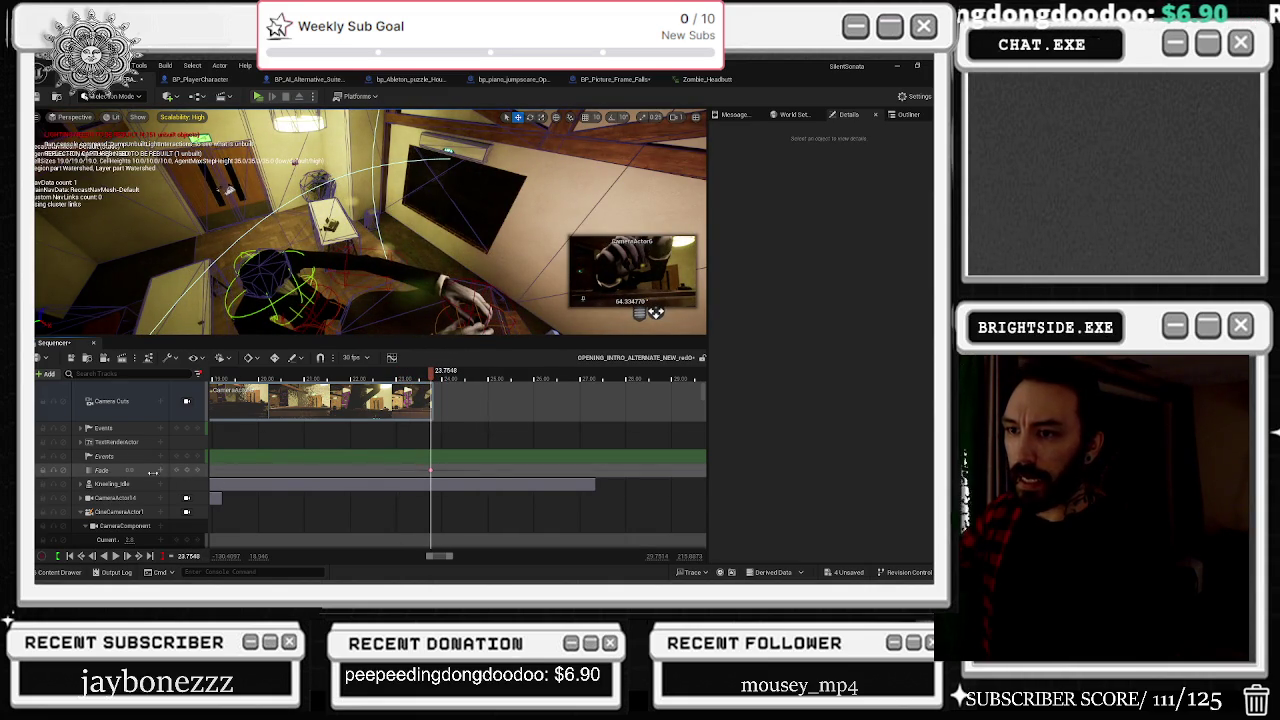
{"action": "left_click_drag", "start_coordinate": [419, 380], "coordinate": [436, 377]}
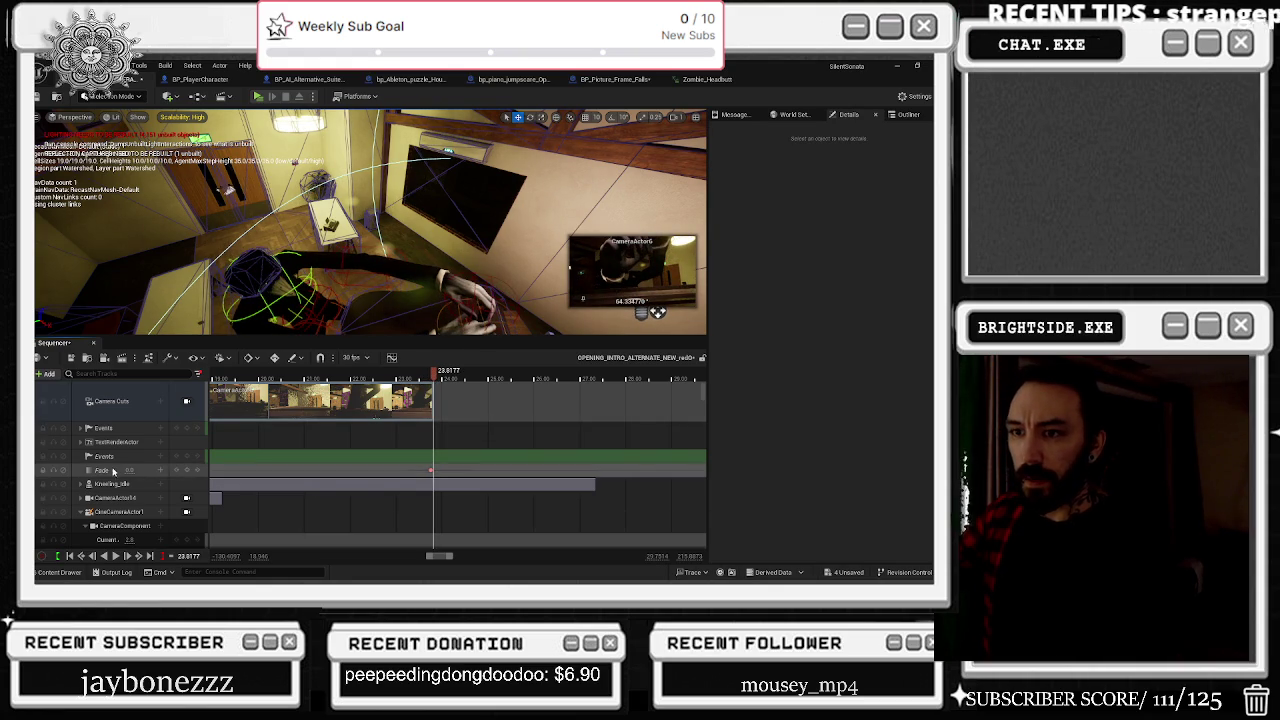
{"action": "left_click", "coordinate": [162, 476]}
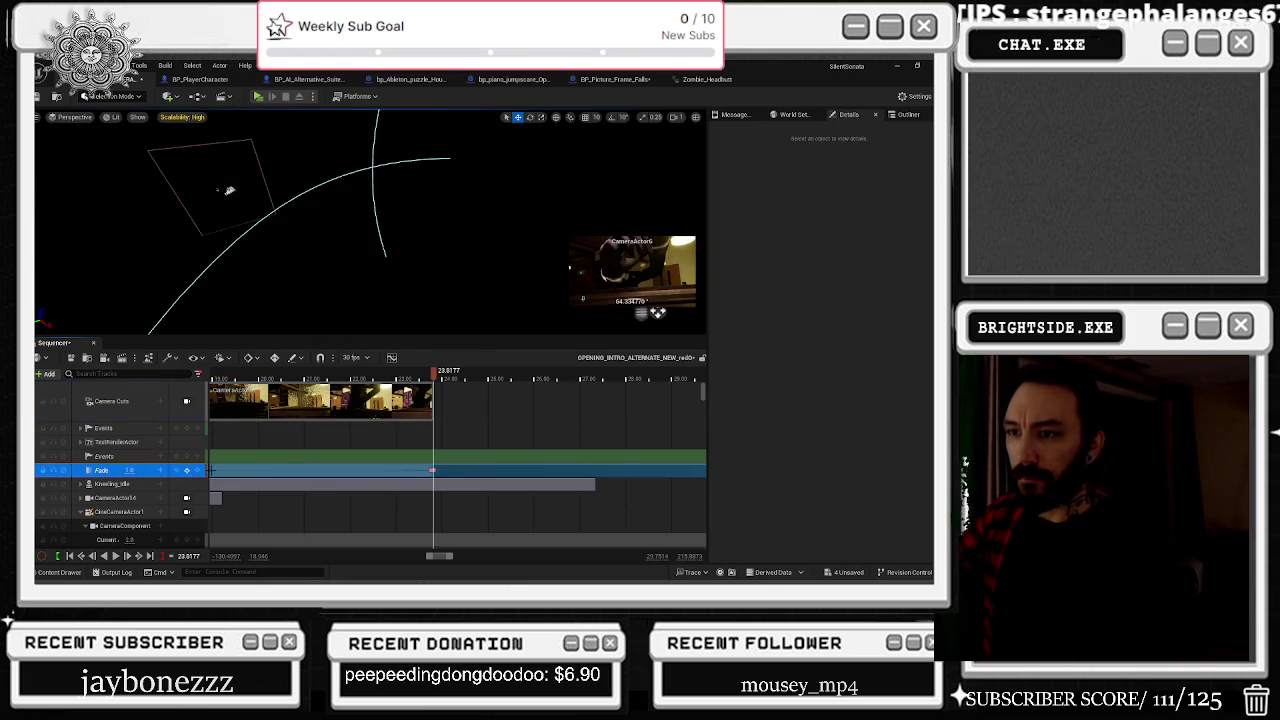
{"action": "key", "text": "space"}
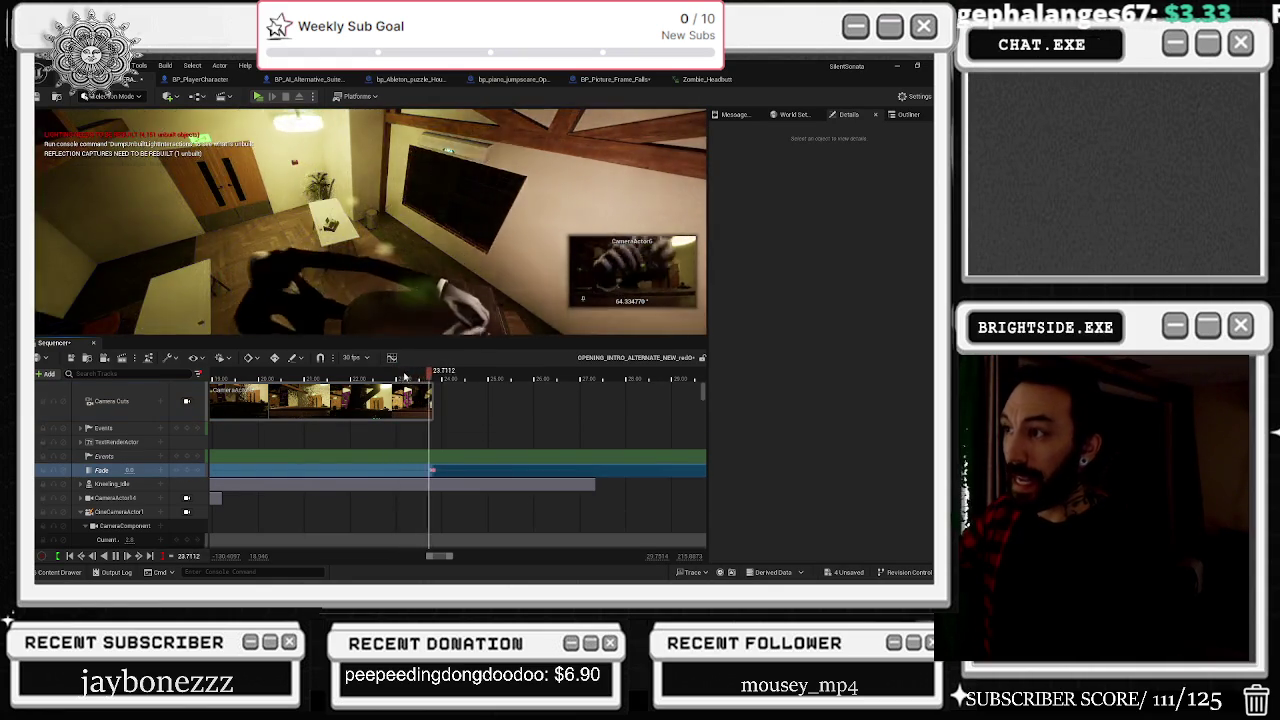
{"action": "key", "text": "space"}
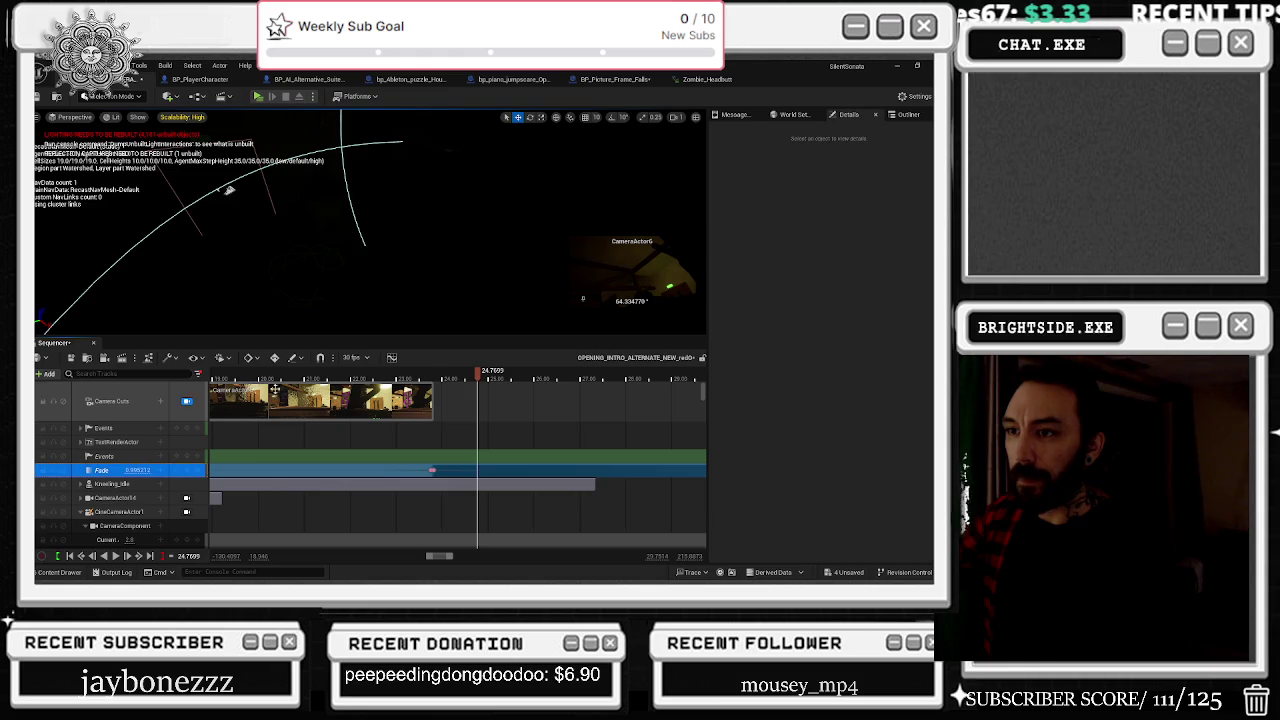
Step: Replay the fade from about 21.5 seconds, zoom the timeline out, and return to the sequence start
{"action": "left_click", "coordinate": [270, 378]}
{"action": "key", "text": "space"}
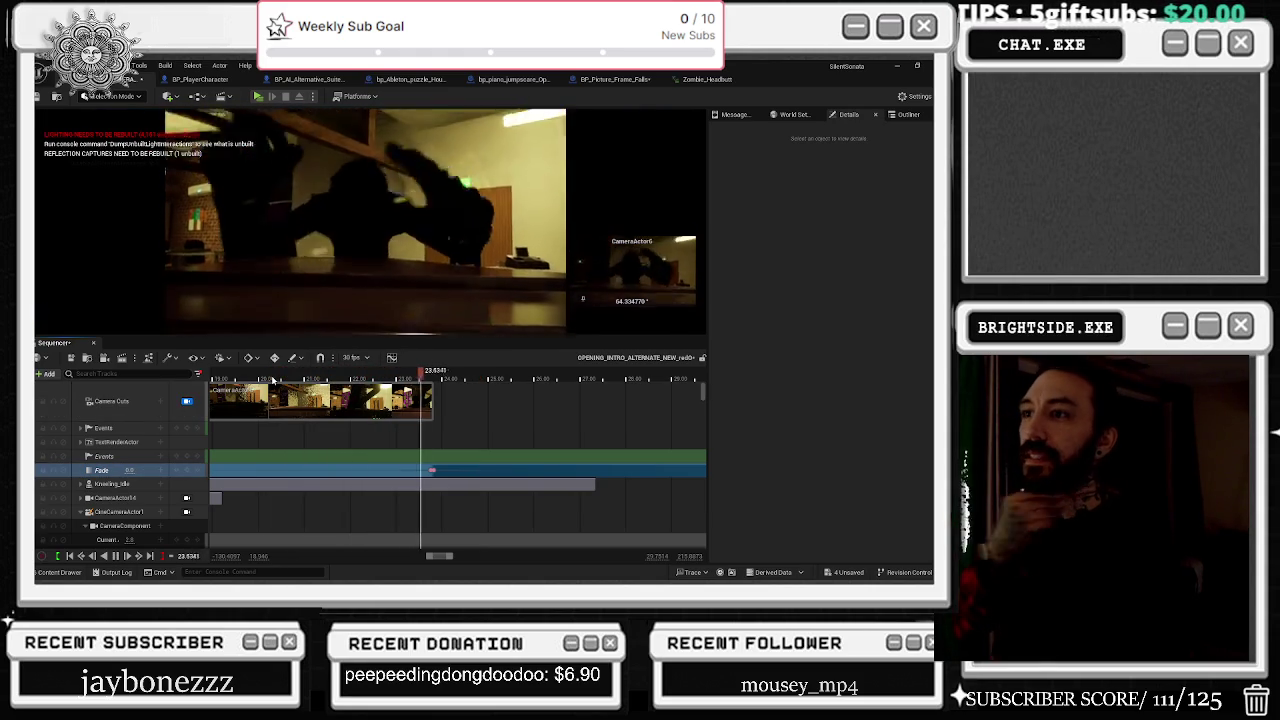
{"action": "scroll", "coordinate": [378, 428], "scroll_direction": "down", "scroll_amount": 5}
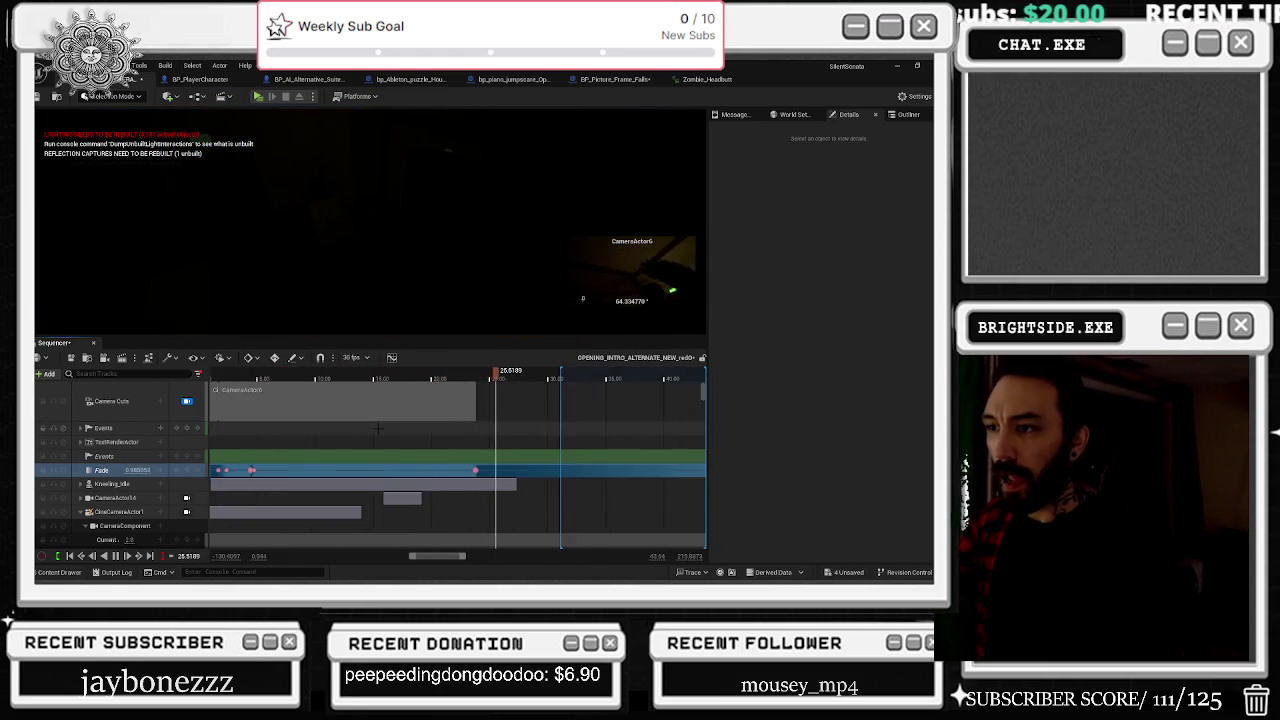
{"action": "scroll", "coordinate": [378, 428], "scroll_direction": "down", "scroll_amount": 3}
{"action": "left_click", "coordinate": [279, 378]}
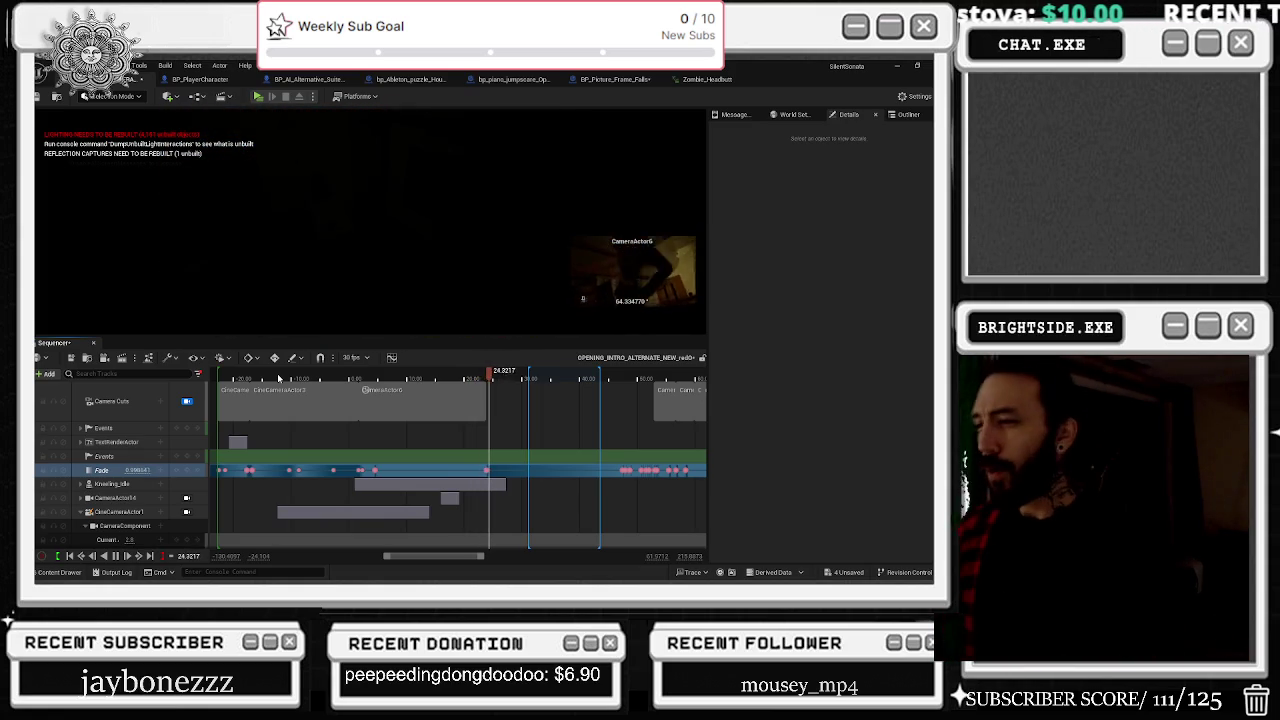
Step: Play the opening sequence from about 4 seconds through to the fade to black
{"action": "left_click", "coordinate": [374, 378]}
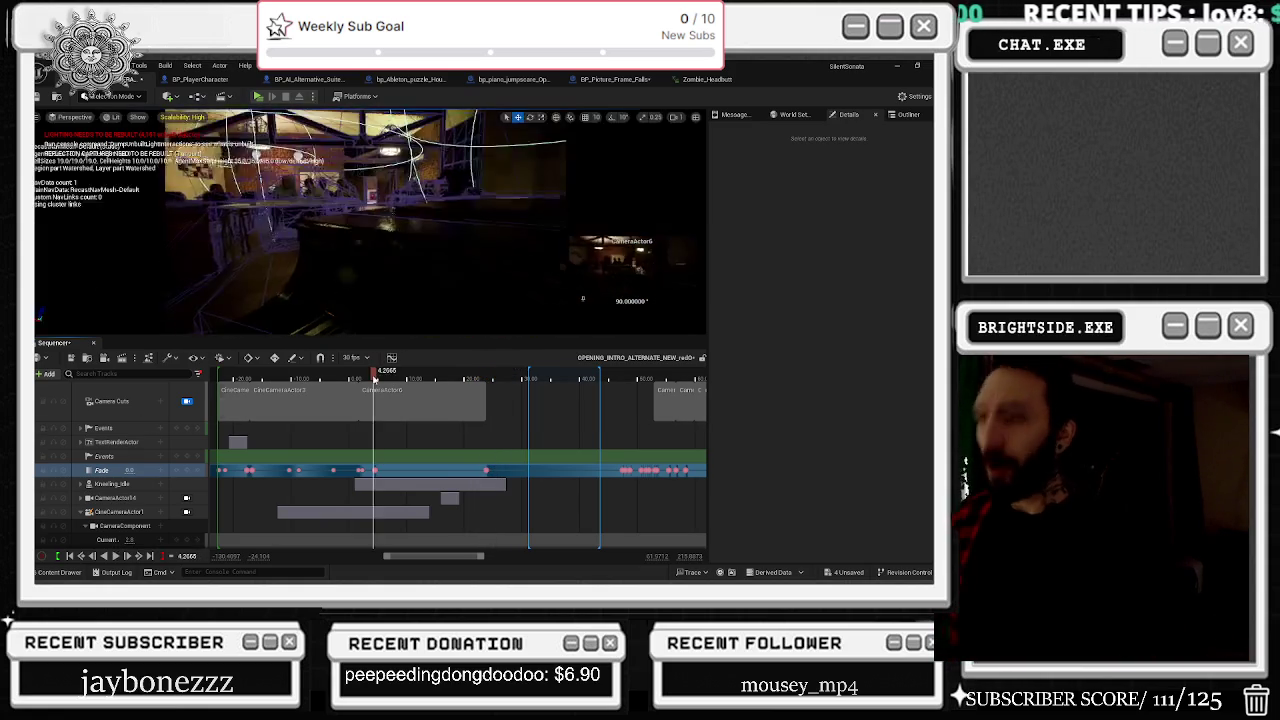
{"action": "key", "text": "space"}
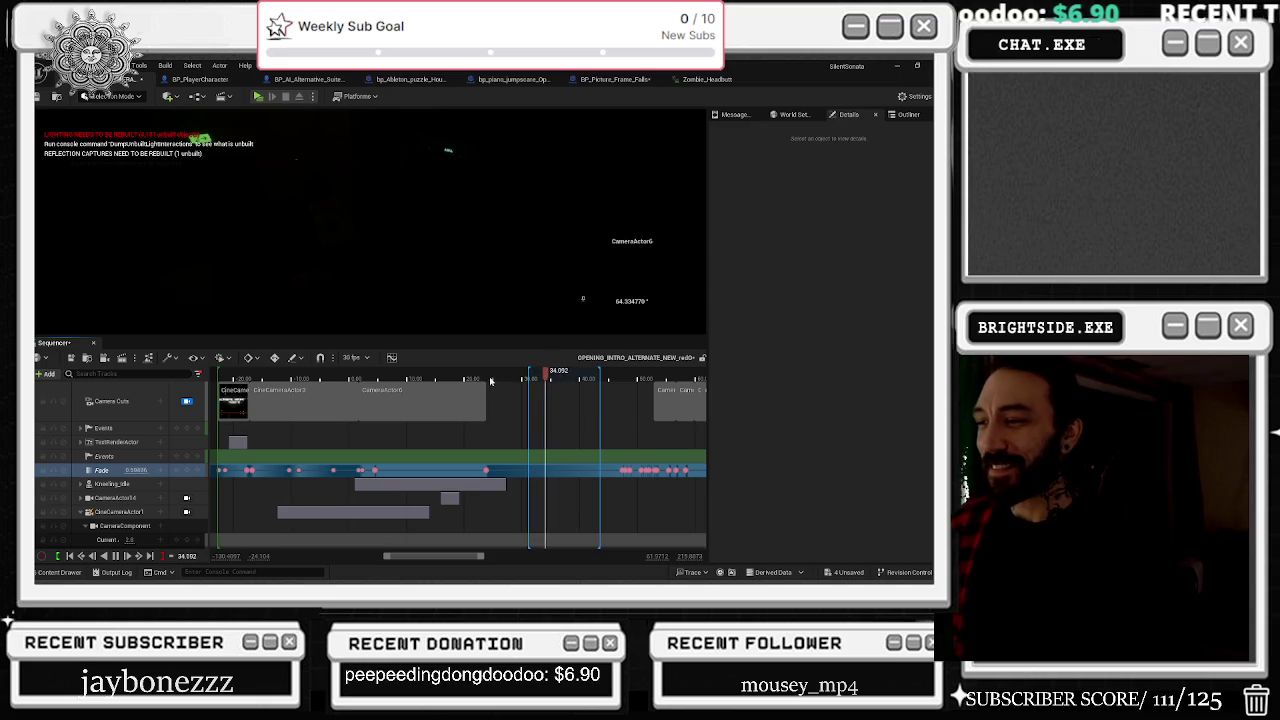
Step: Jump the playhead back to the sequence start, then to about 3.9 seconds, to replay the opening shots and fade
{"action": "left_click", "coordinate": [469, 371]}
{"action": "left_click", "coordinate": [333, 372]}
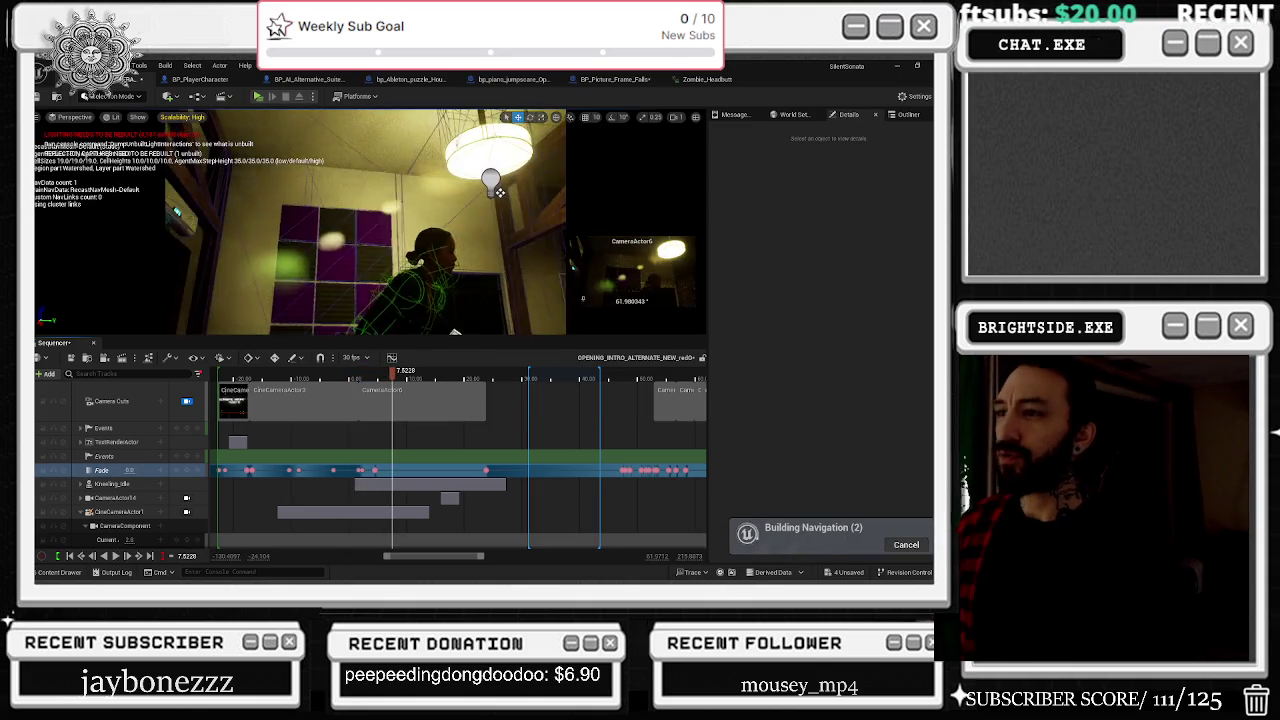
{"action": "left_click", "coordinate": [296, 375]}
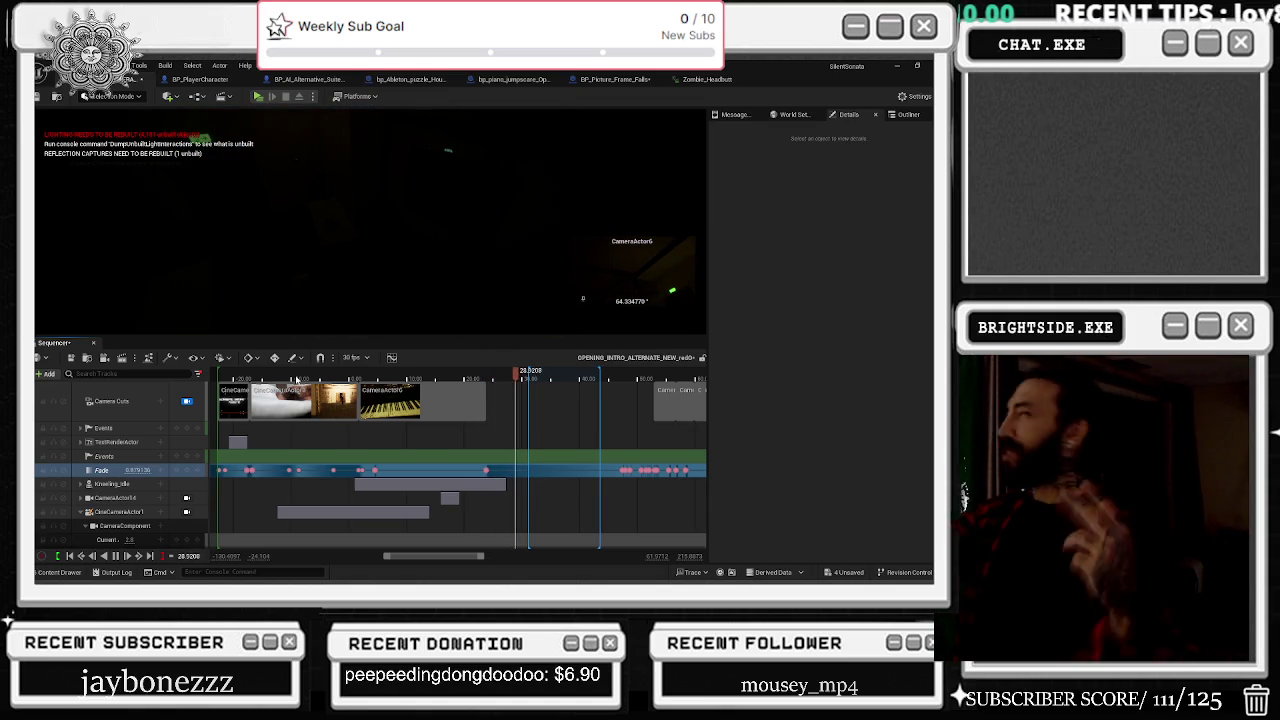
{"action": "left_click", "coordinate": [370, 378]}
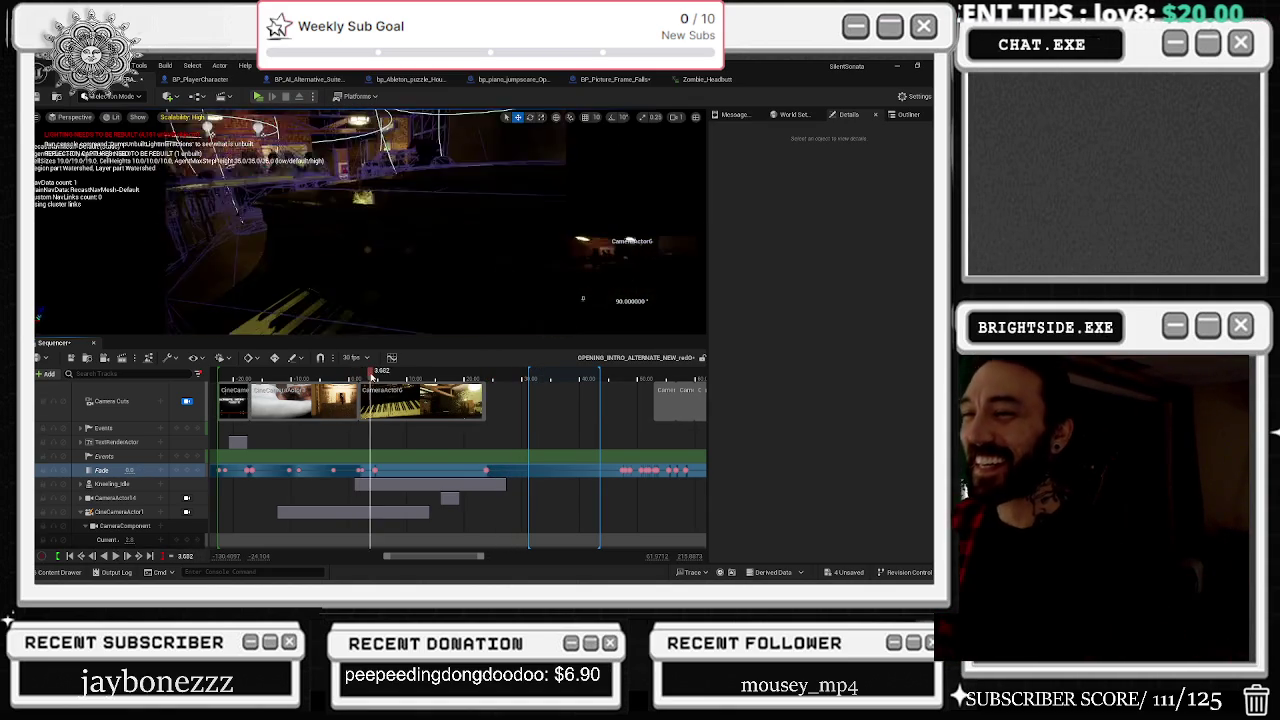
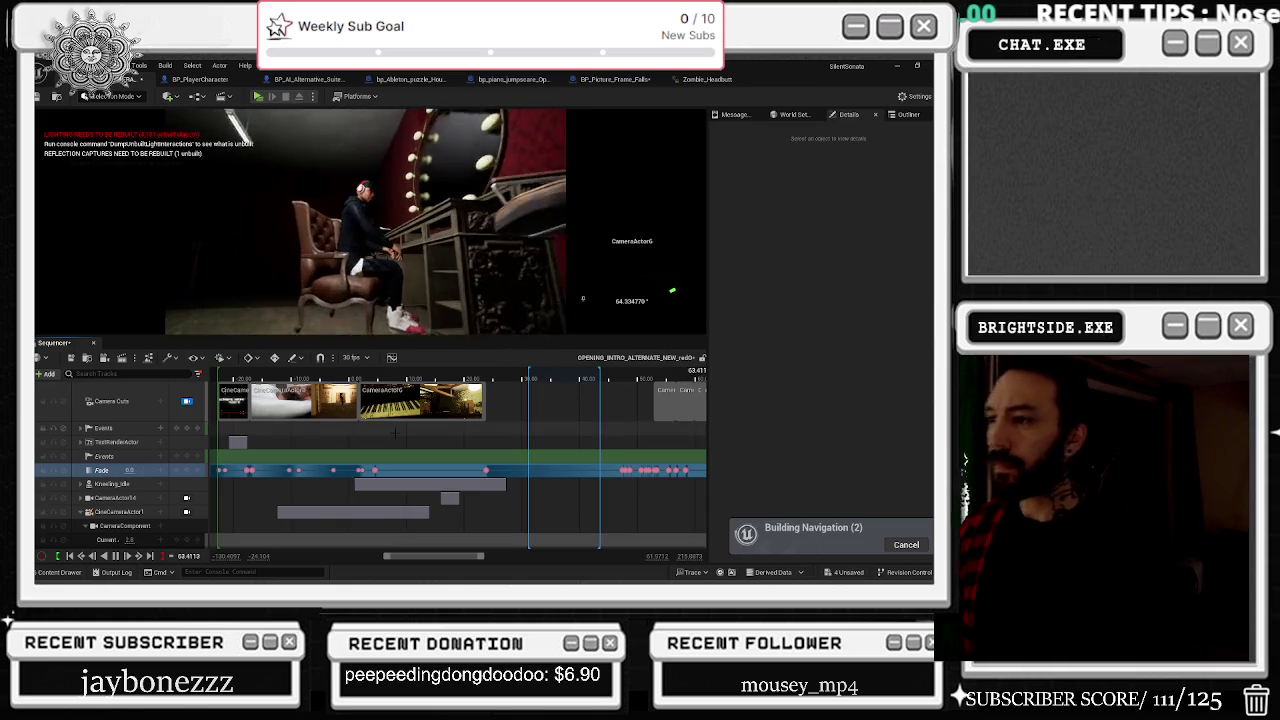
Step: Scrub through the intro shots from the piano shot, and park the playhead near 23.3 seconds
{"action": "left_click", "coordinate": [433, 373]}
{"action": "mouse_move", "coordinate": [433, 373]}
{"action": "left_mouse_down"}
{"action": "mouse_move", "coordinate": [450, 373]}
{"action": "mouse_move", "coordinate": [403, 373]}
{"action": "left_mouse_up"}
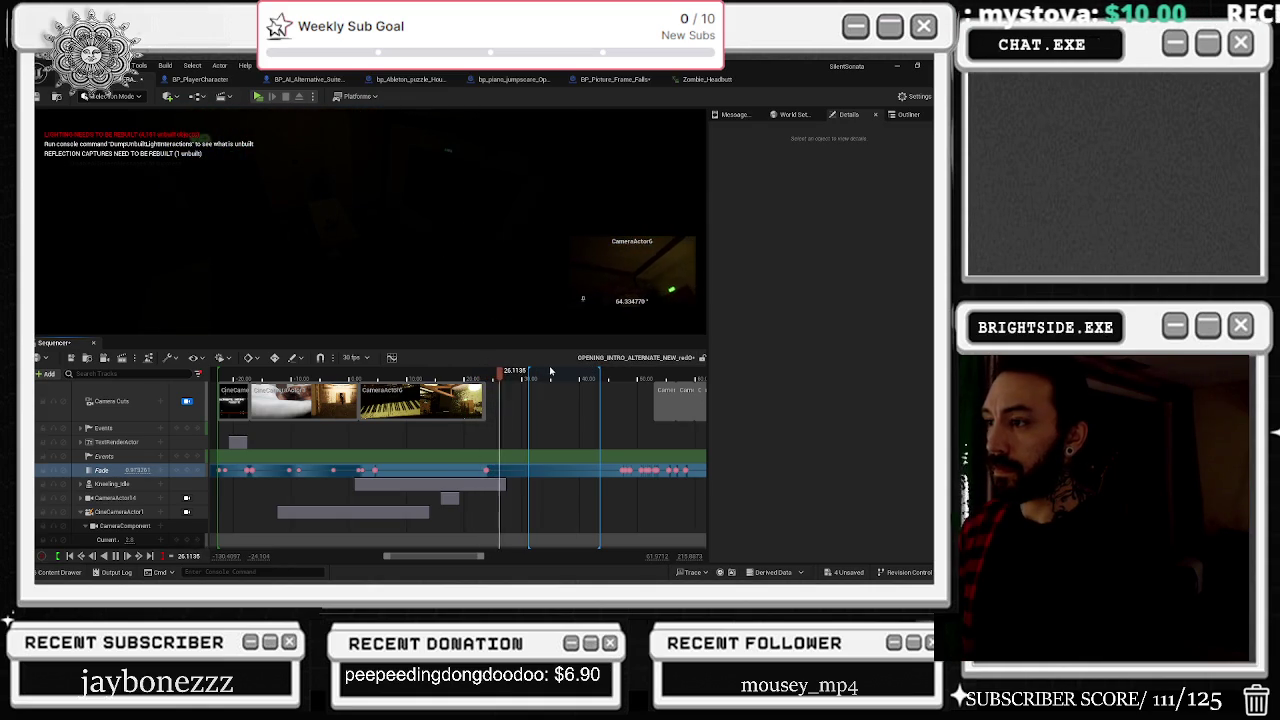
{"action": "left_click", "coordinate": [460, 371]}
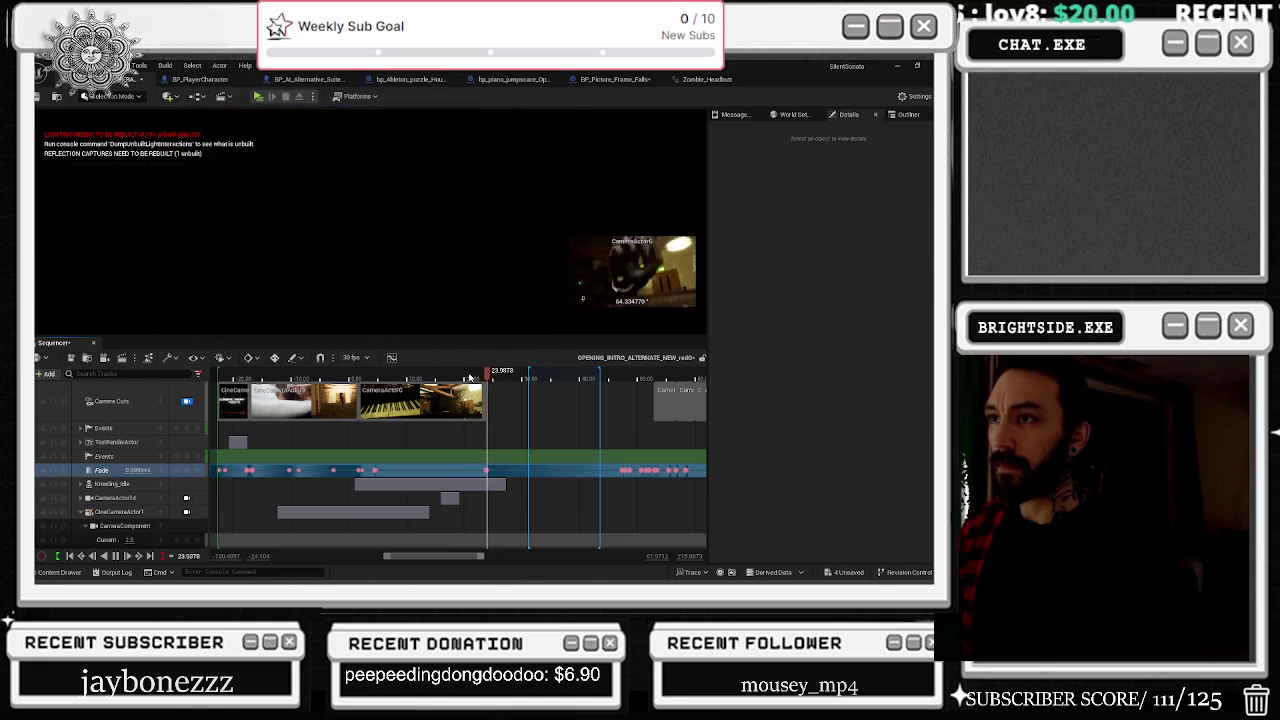
{"action": "left_click", "coordinate": [483, 376]}
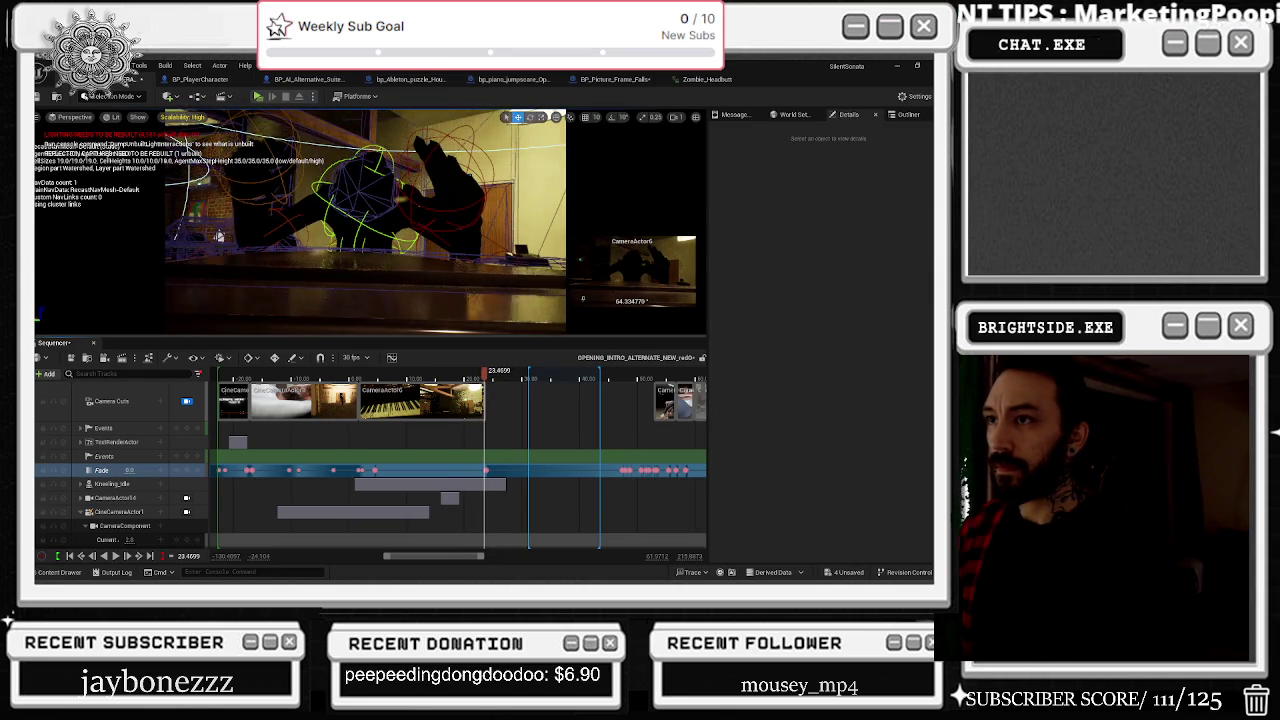
Step: Select the gjones head actor and its Location Z keyframe near 23.4 seconds
{"action": "left_click", "coordinate": [218, 236]}
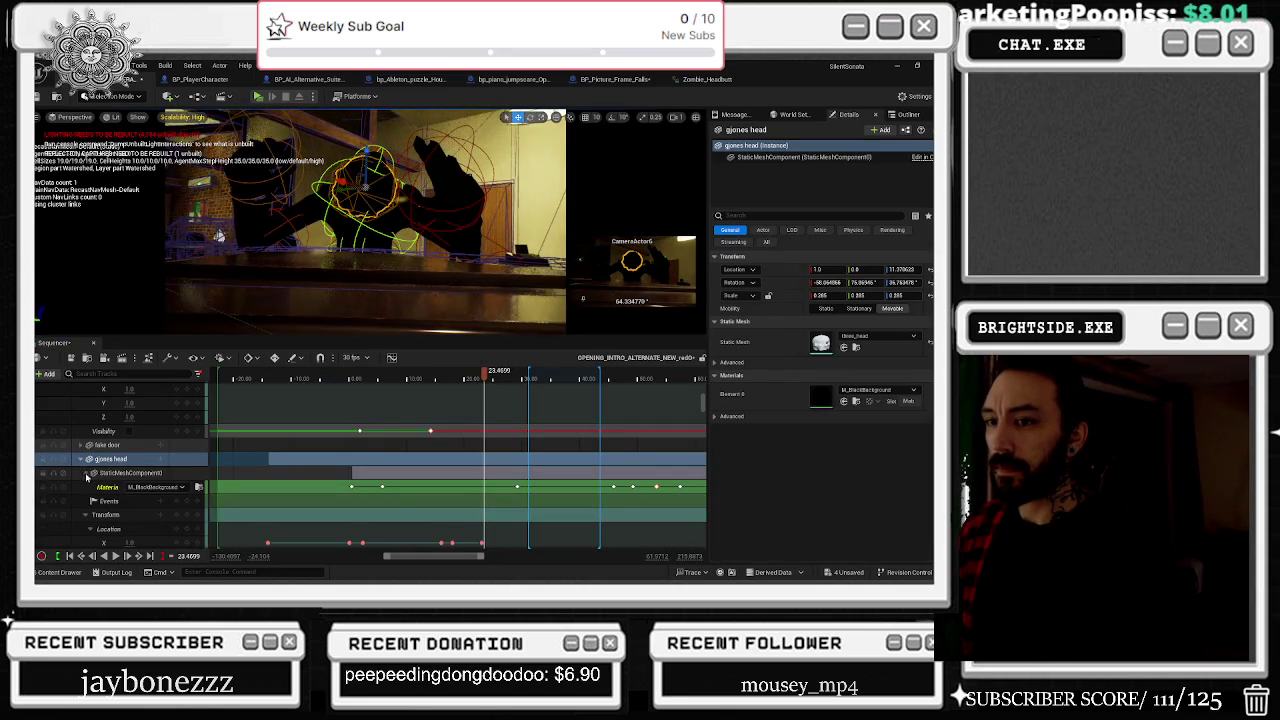
{"action": "scroll", "coordinate": [85, 476], "scroll_direction": "down", "scroll_amount": 3}
{"action": "scroll", "coordinate": [490, 494], "scroll_direction": "up", "scroll_amount": 3}
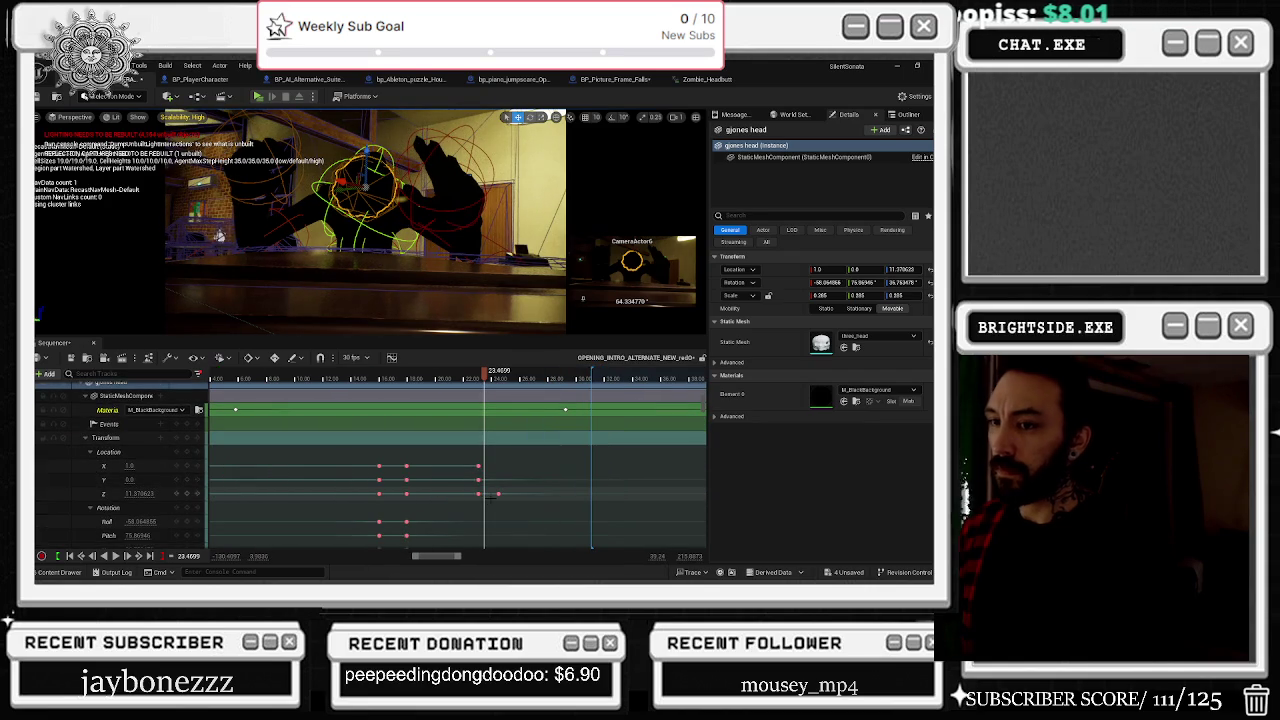
{"action": "left_click", "coordinate": [478, 495]}
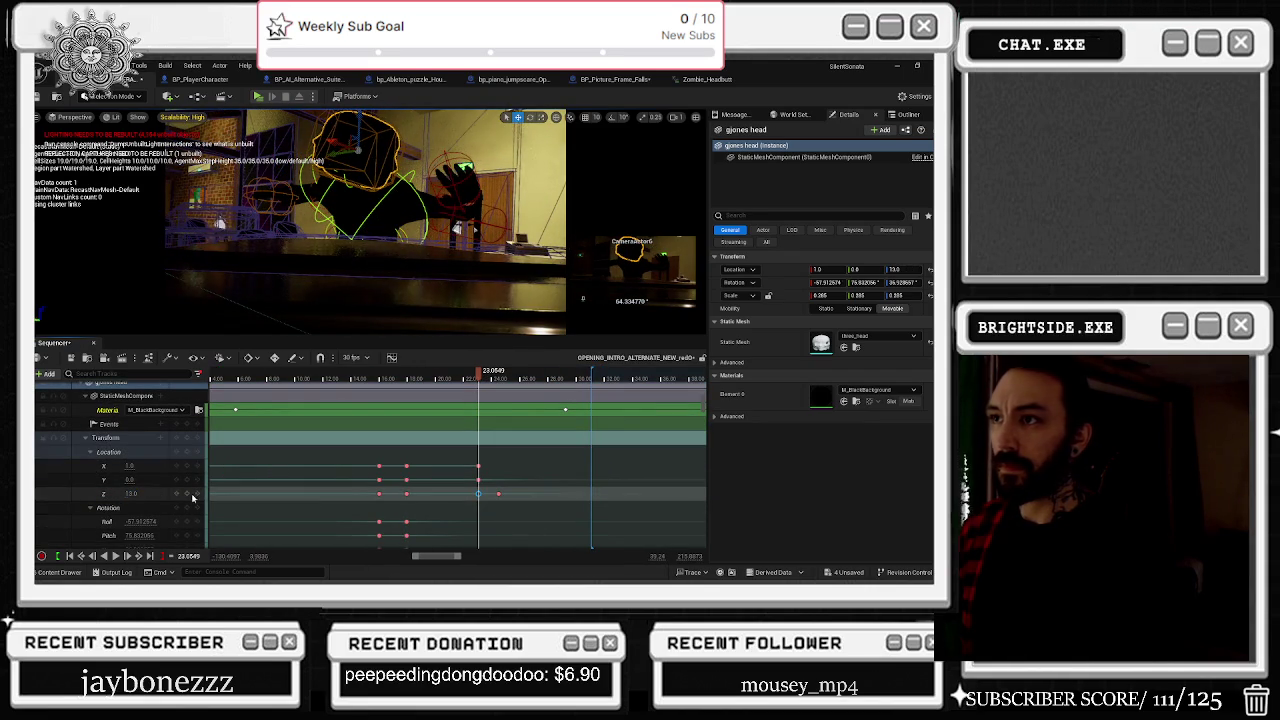
{"action": "left_click_drag", "start_coordinate": [483, 381], "coordinate": [486, 381]}
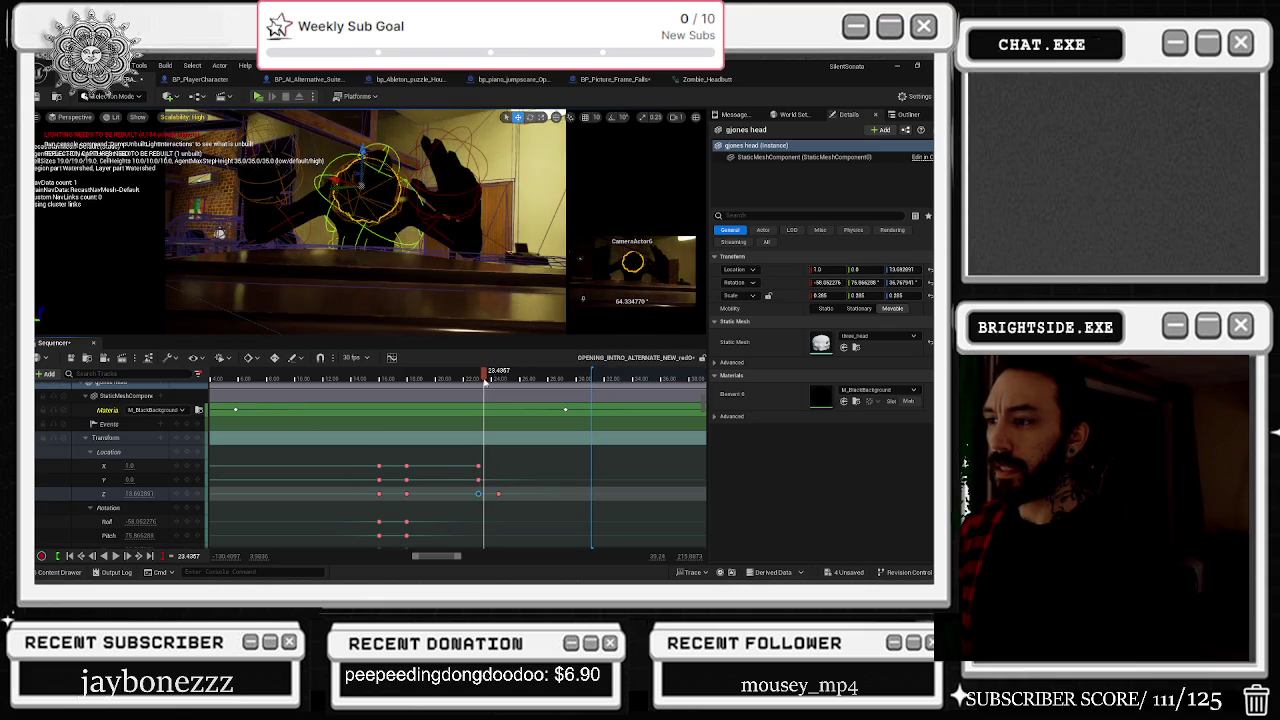
Step: Inspect the head's Location Z and Rotation Pitch tracks, previewing between 18.4 and 23.9 seconds
{"action": "left_click", "coordinate": [130, 493]}
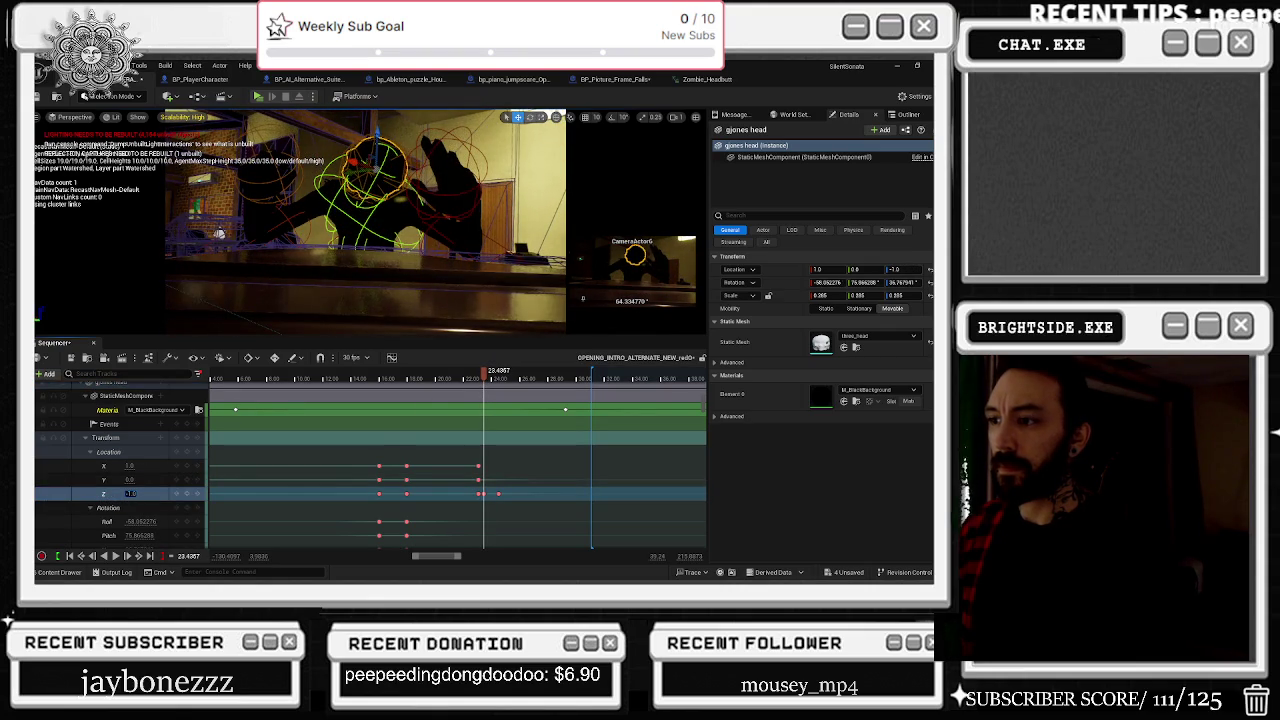
{"action": "scroll", "coordinate": [160, 505], "scroll_direction": "down", "scroll_amount": 1}
{"action": "left_click", "coordinate": [160, 520]}
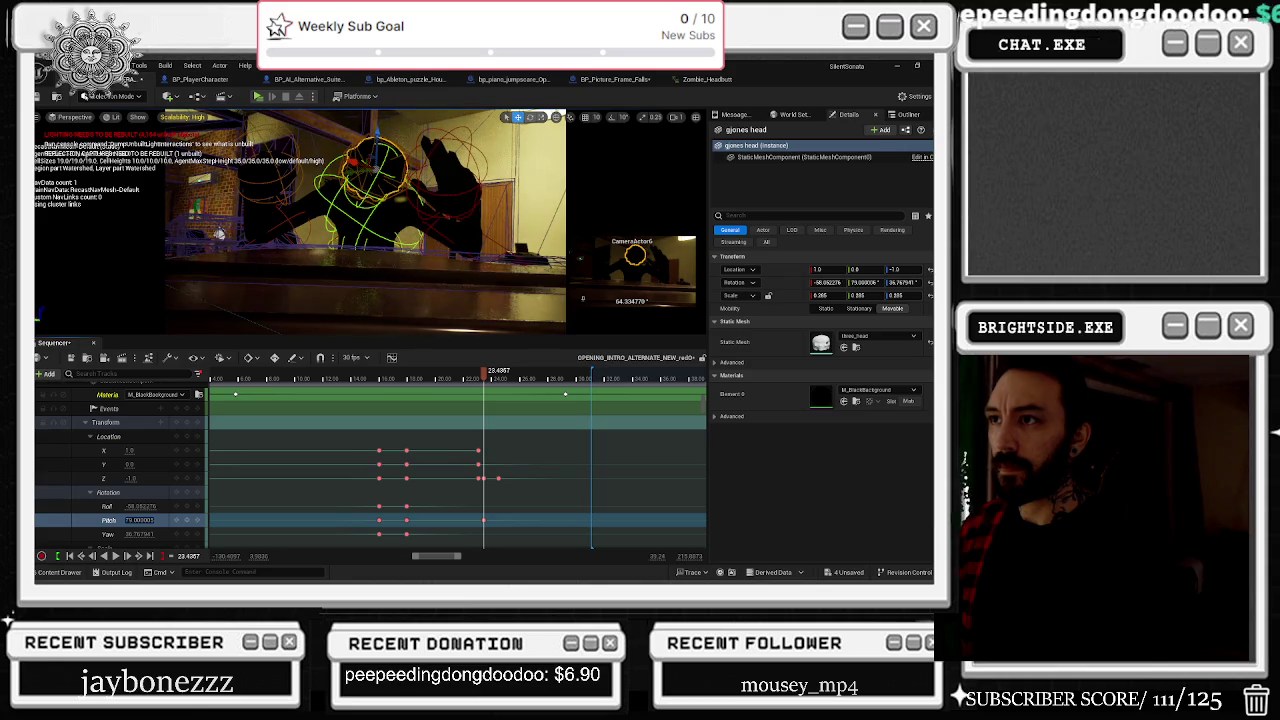
{"action": "left_click", "coordinate": [413, 379]}
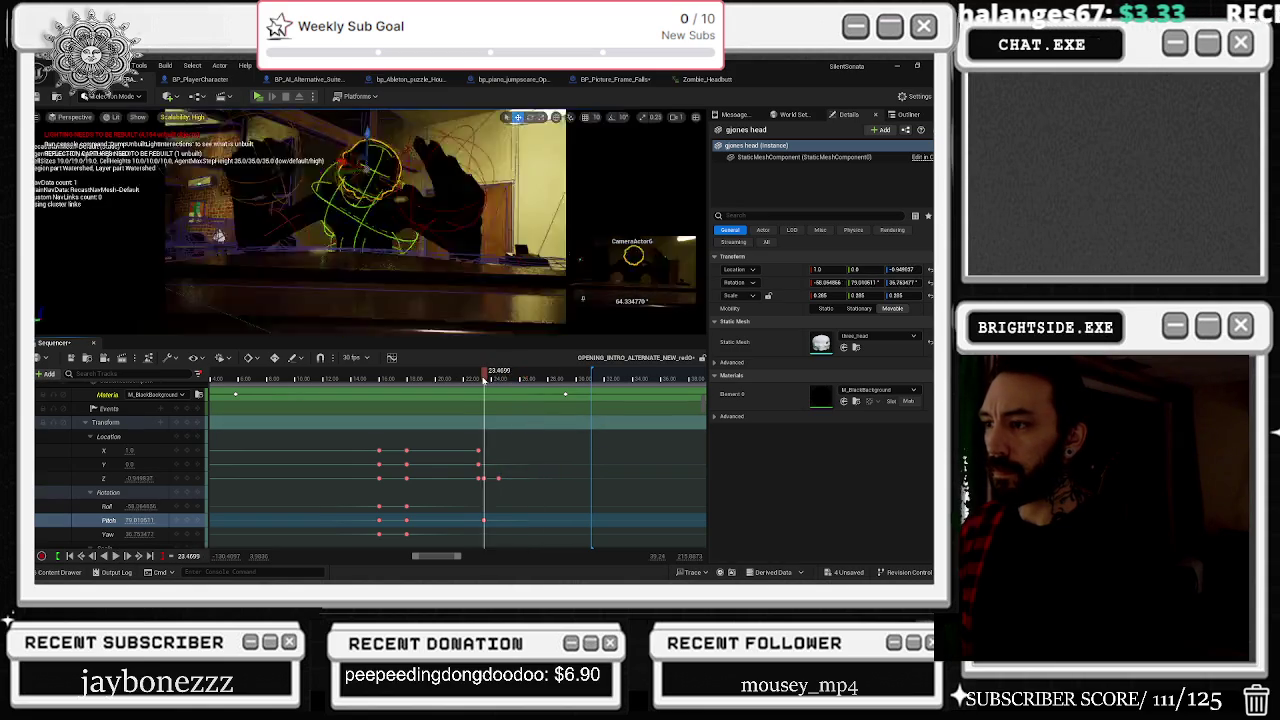
{"action": "left_click", "coordinate": [484, 379]}
{"action": "left_click", "coordinate": [458, 379]}
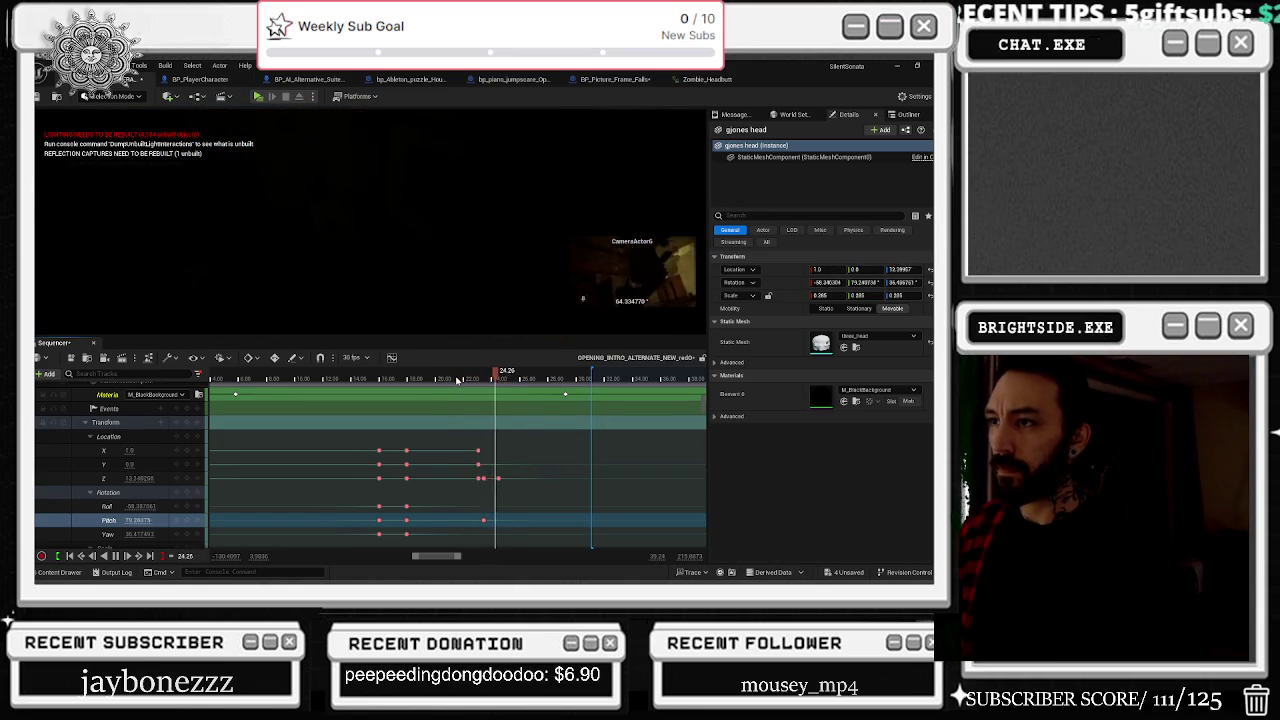
Step: Move the playhead back to about 4.2 seconds and select the NewBlueprint1 light track
{"action": "left_click", "coordinate": [232, 380]}
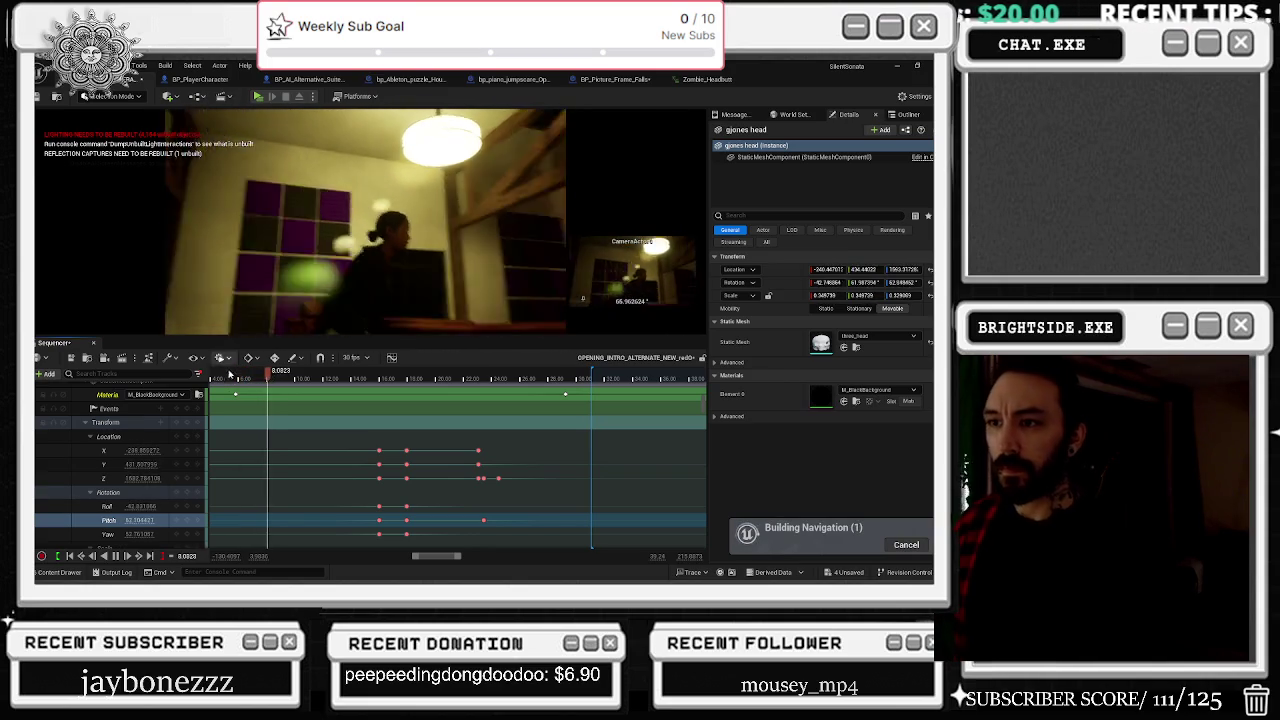
{"action": "left_click", "coordinate": [216, 379]}
{"action": "left_click", "coordinate": [211, 379]}
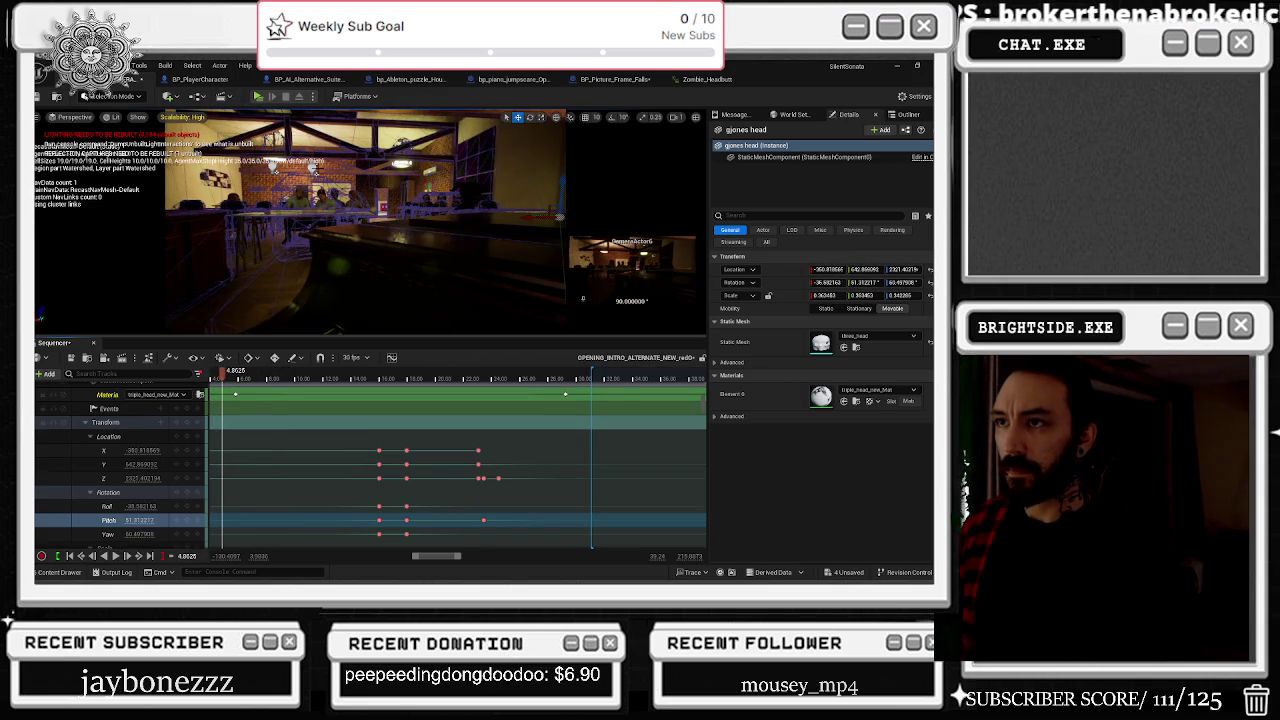
{"action": "left_click", "coordinate": [261, 470]}
{"action": "scroll", "coordinate": [261, 470], "scroll_direction": "down", "scroll_amount": 3}
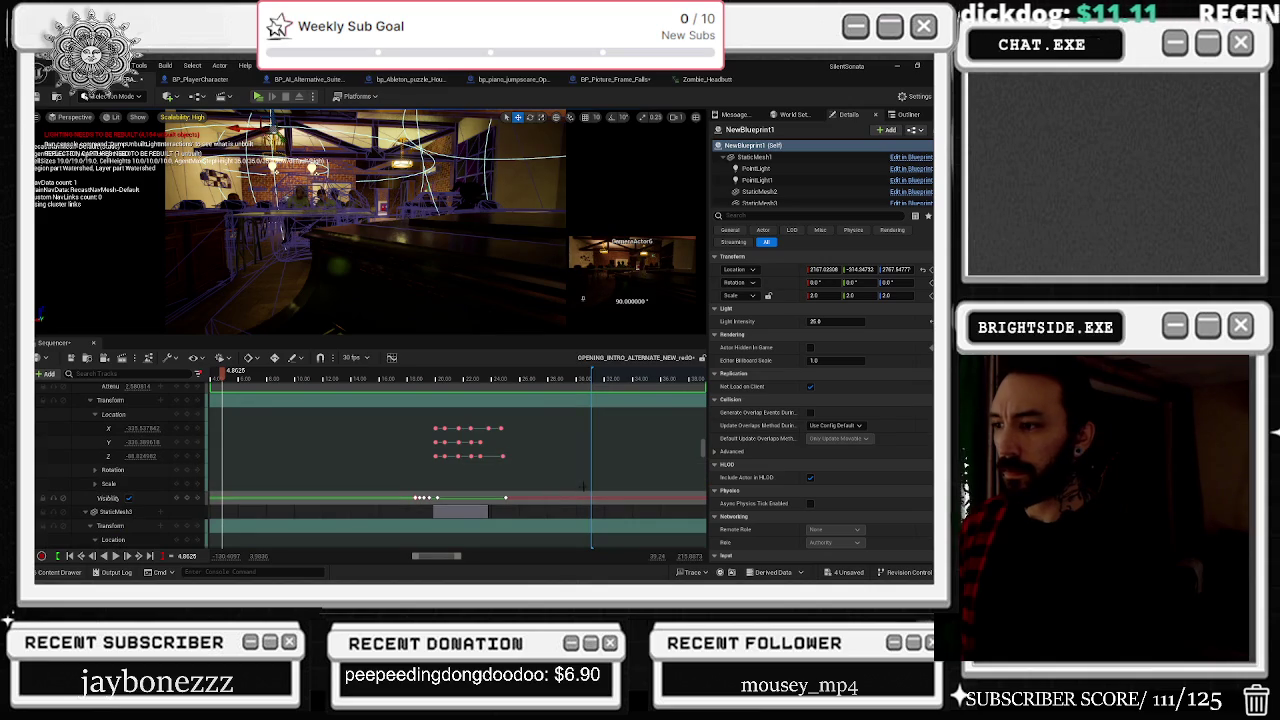
Step: Preview the room shot, checking the light around 29.7 seconds and replaying from about 22 seconds
{"action": "scroll", "coordinate": [583, 487], "scroll_direction": "right", "scroll_amount": 5}
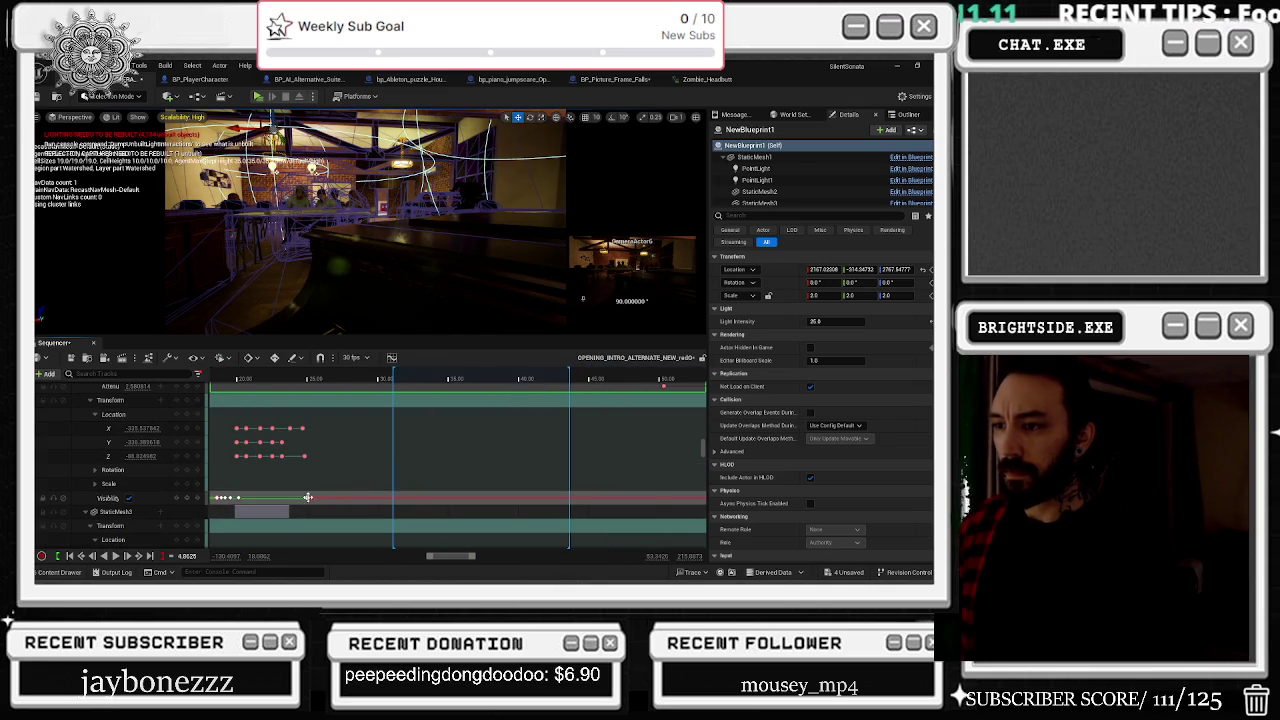
{"action": "left_click", "coordinate": [308, 497]}
{"action": "mouse_move", "coordinate": [310, 379]}
{"action": "left_mouse_down"}
{"action": "mouse_move", "coordinate": [491, 379]}
{"action": "mouse_move", "coordinate": [373, 379]}
{"action": "left_mouse_up"}
{"action": "key", "text": "space"}
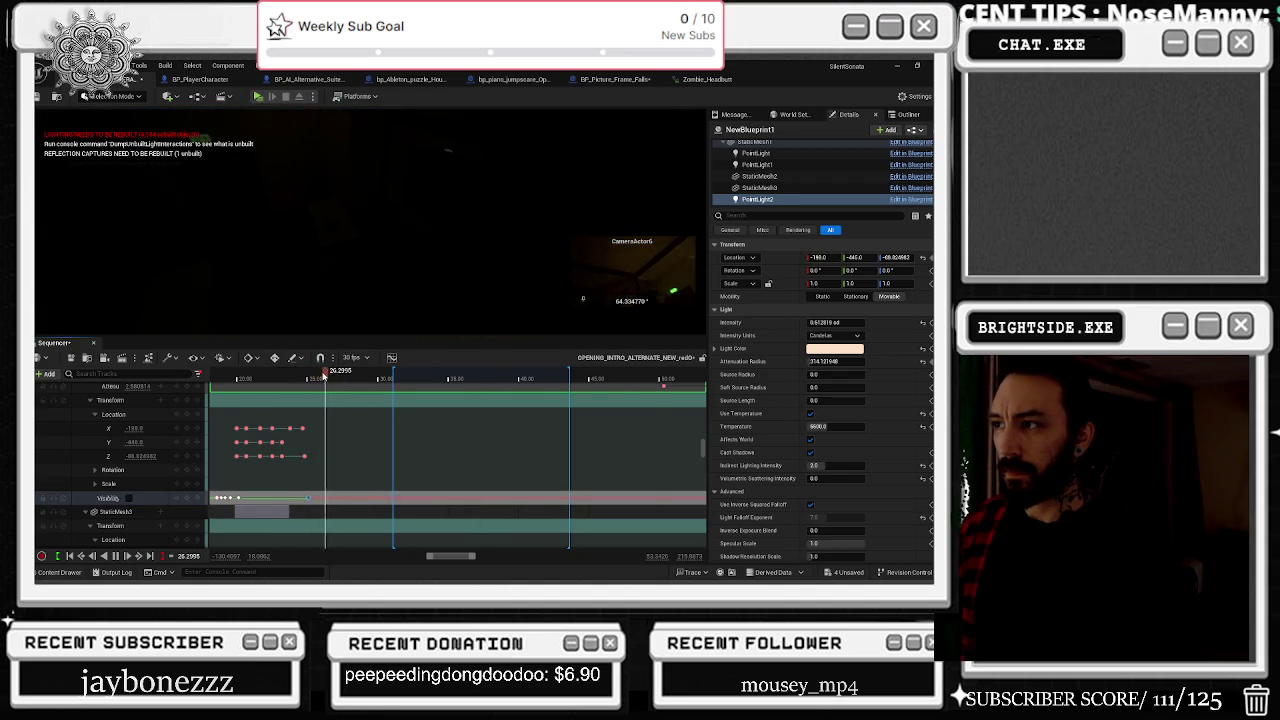
{"action": "left_click_drag", "start_coordinate": [339, 376], "coordinate": [229, 379]}
{"action": "key", "text": "space"}
Step: Jump to the bar scene near 6 seconds and select the lamp's NewBlueprint3 point light
{"action": "scroll", "coordinate": [333, 391], "scroll_direction": "left", "scroll_amount": 5}
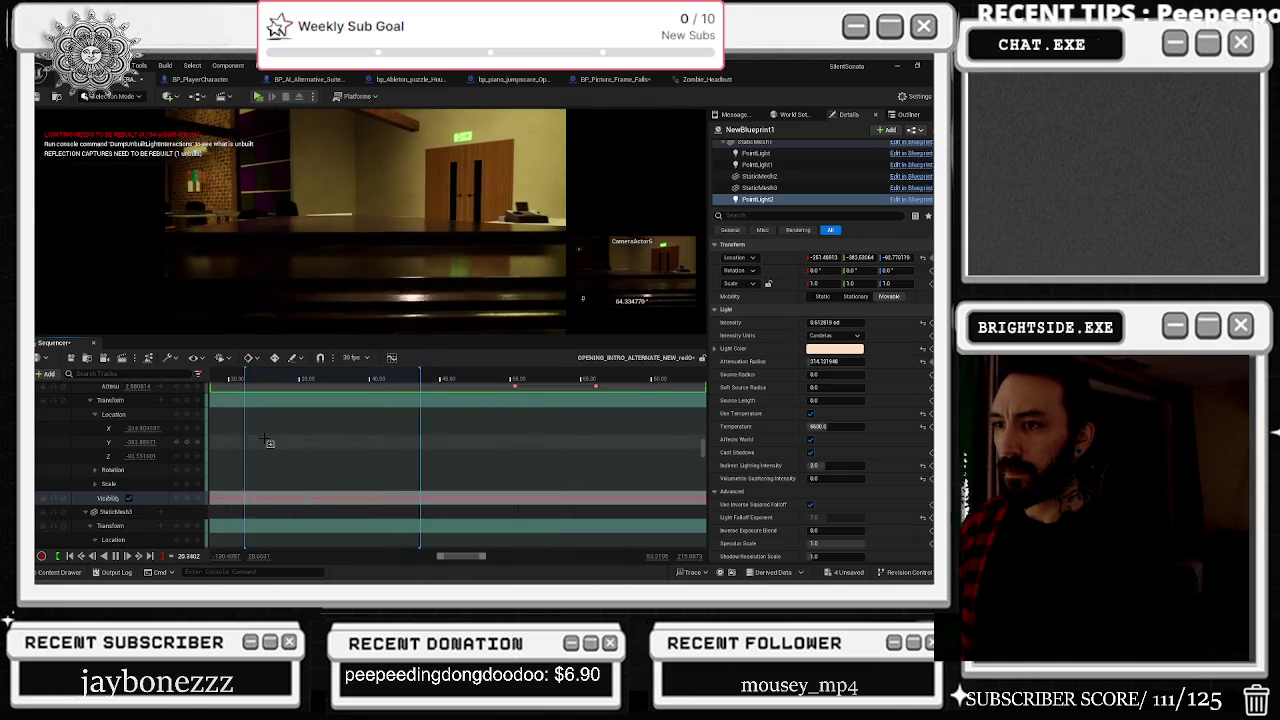
{"action": "left_click", "coordinate": [321, 379]}
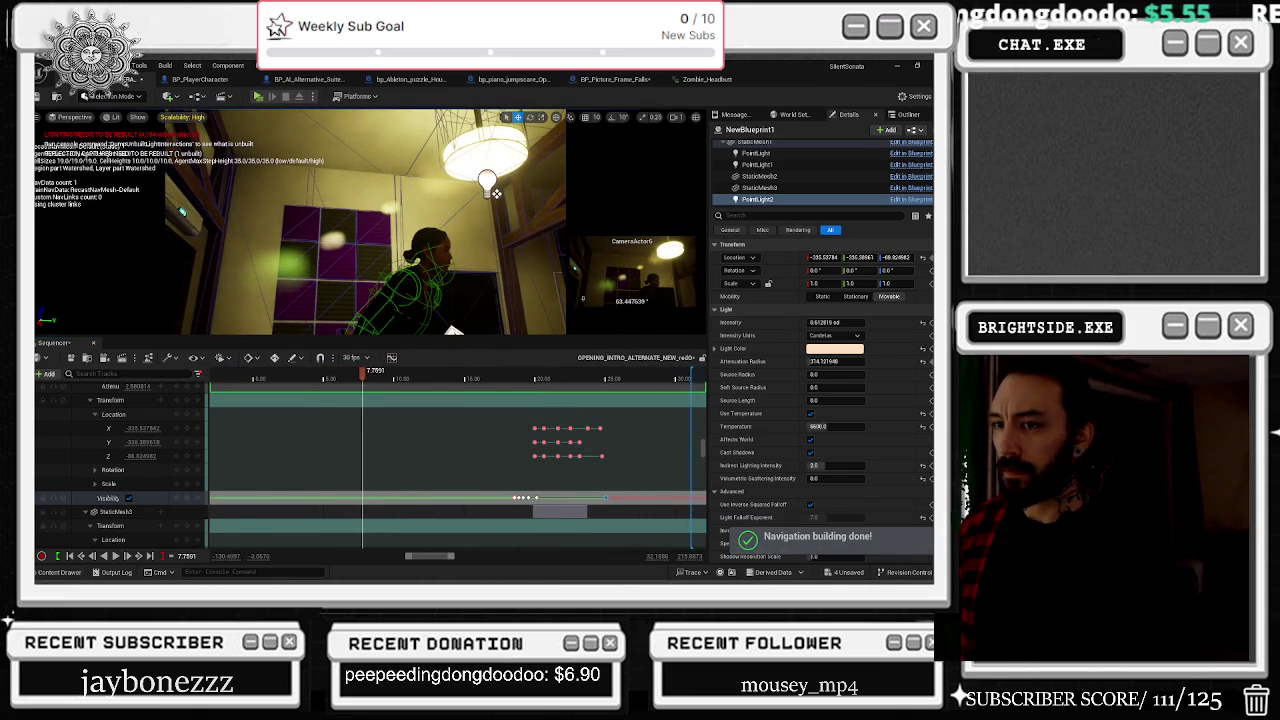
{"action": "left_click", "coordinate": [483, 180]}
{"action": "scroll", "coordinate": [150, 480], "scroll_direction": "down", "scroll_amount": 2}
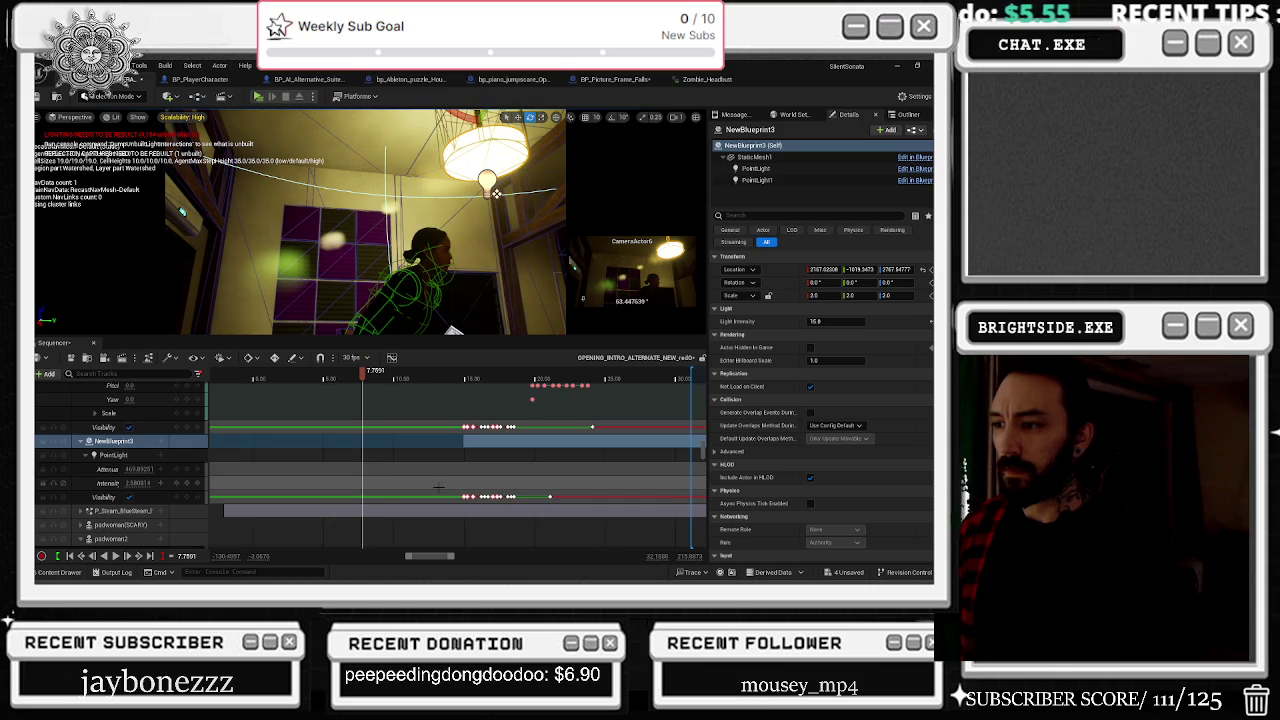
{"action": "scroll", "coordinate": [120, 462], "scroll_direction": "down", "scroll_amount": 3}
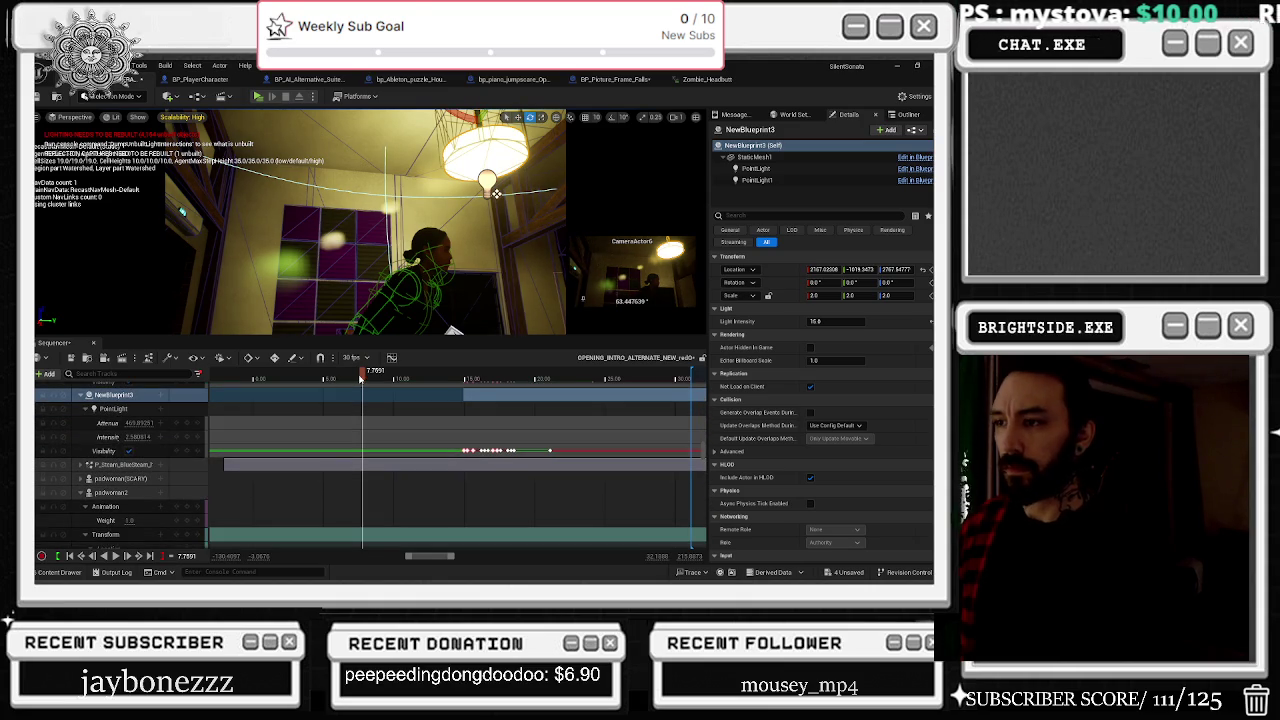
{"action": "key", "text": "space"}
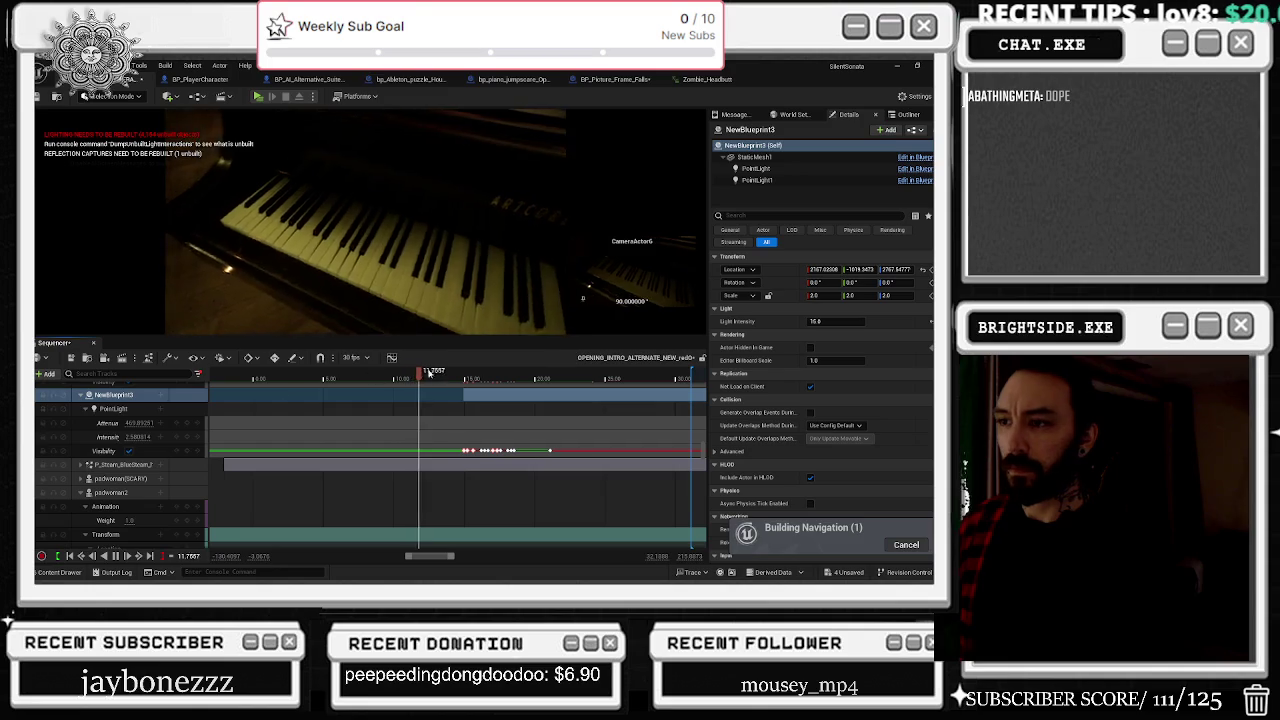
{"action": "left_click", "coordinate": [324, 379]}
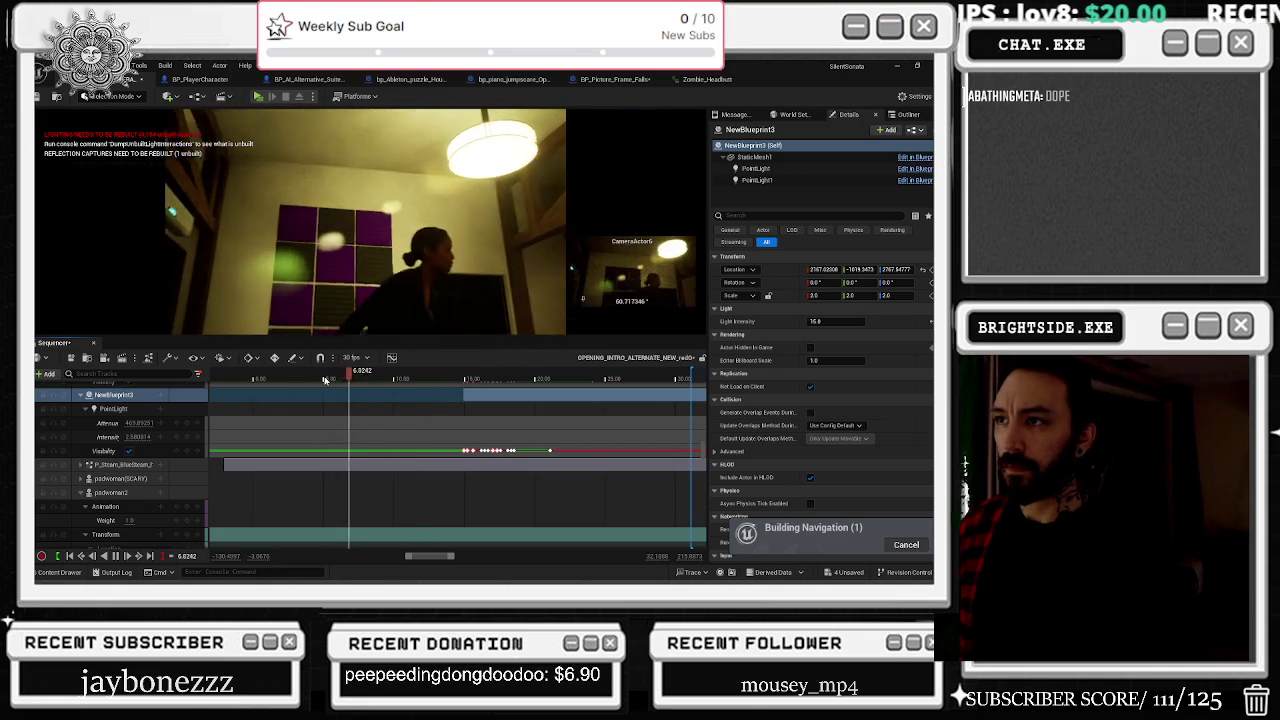